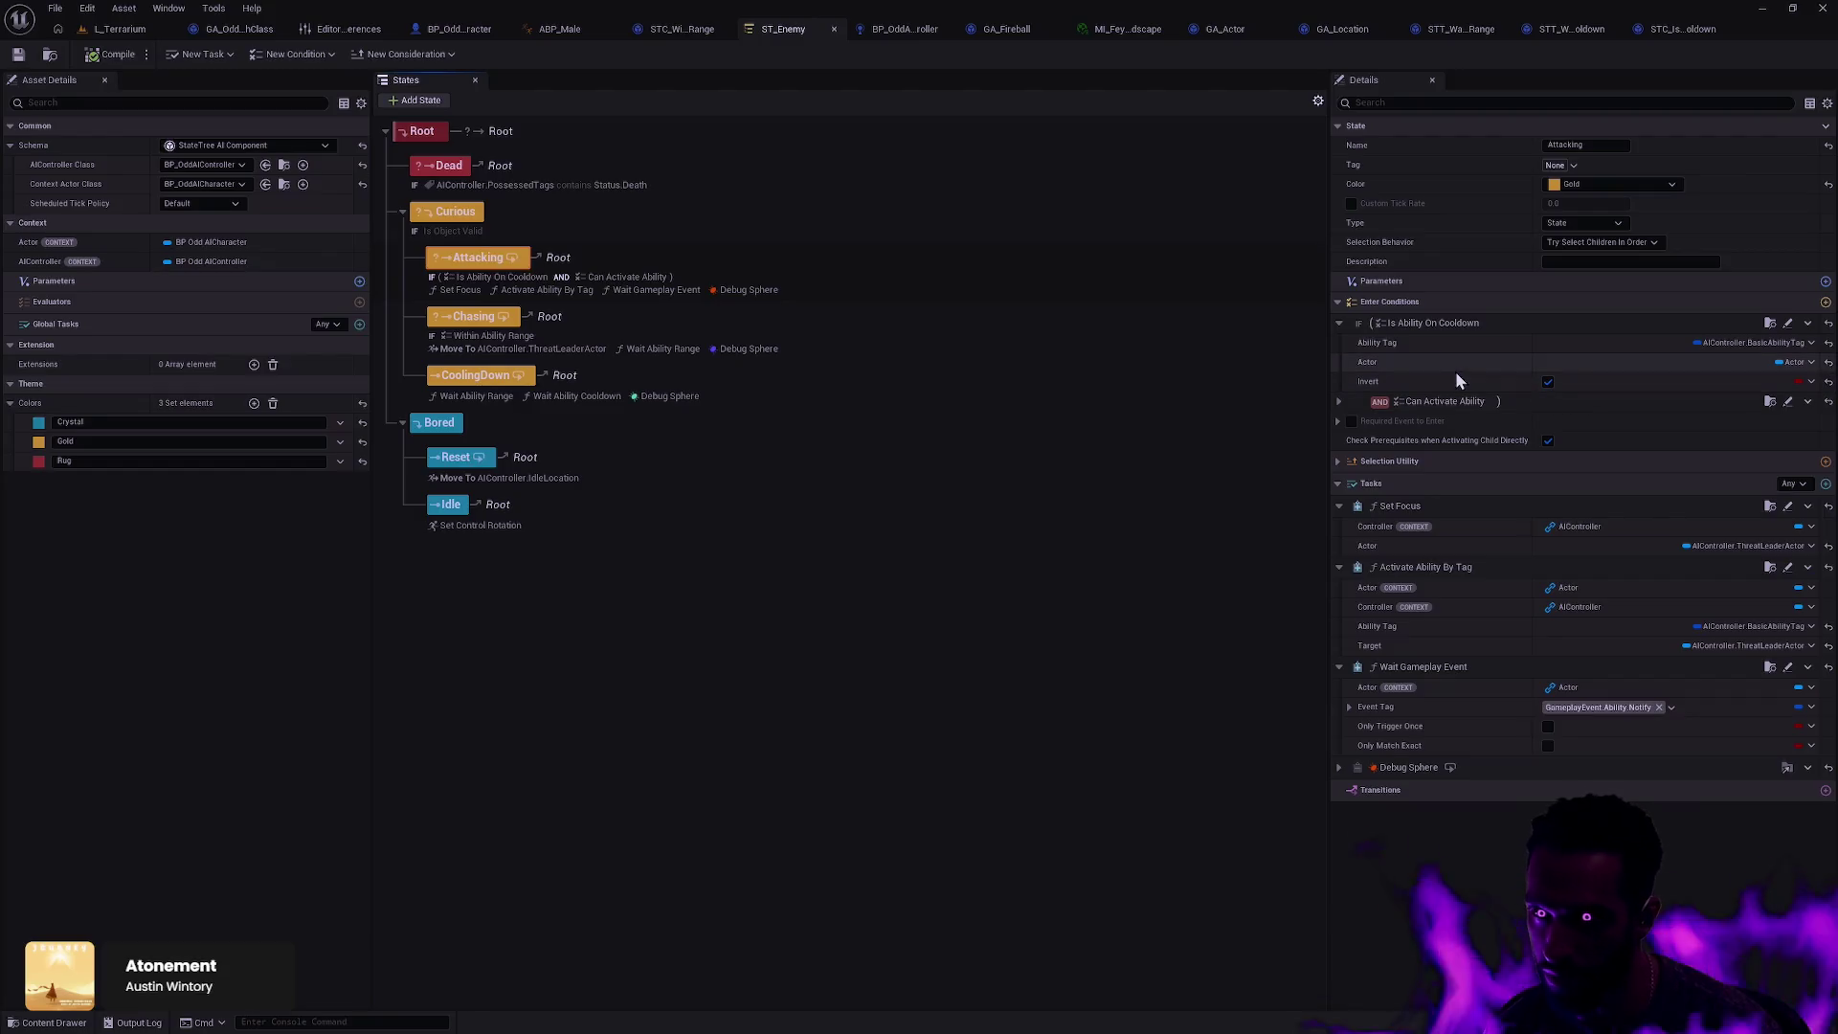
Step: Bring up the STC_IsAbilityOnCooldown Receive Test Condition graph and select its Invert variable node
{"action": "left_click", "coordinate": [1670, 28]}
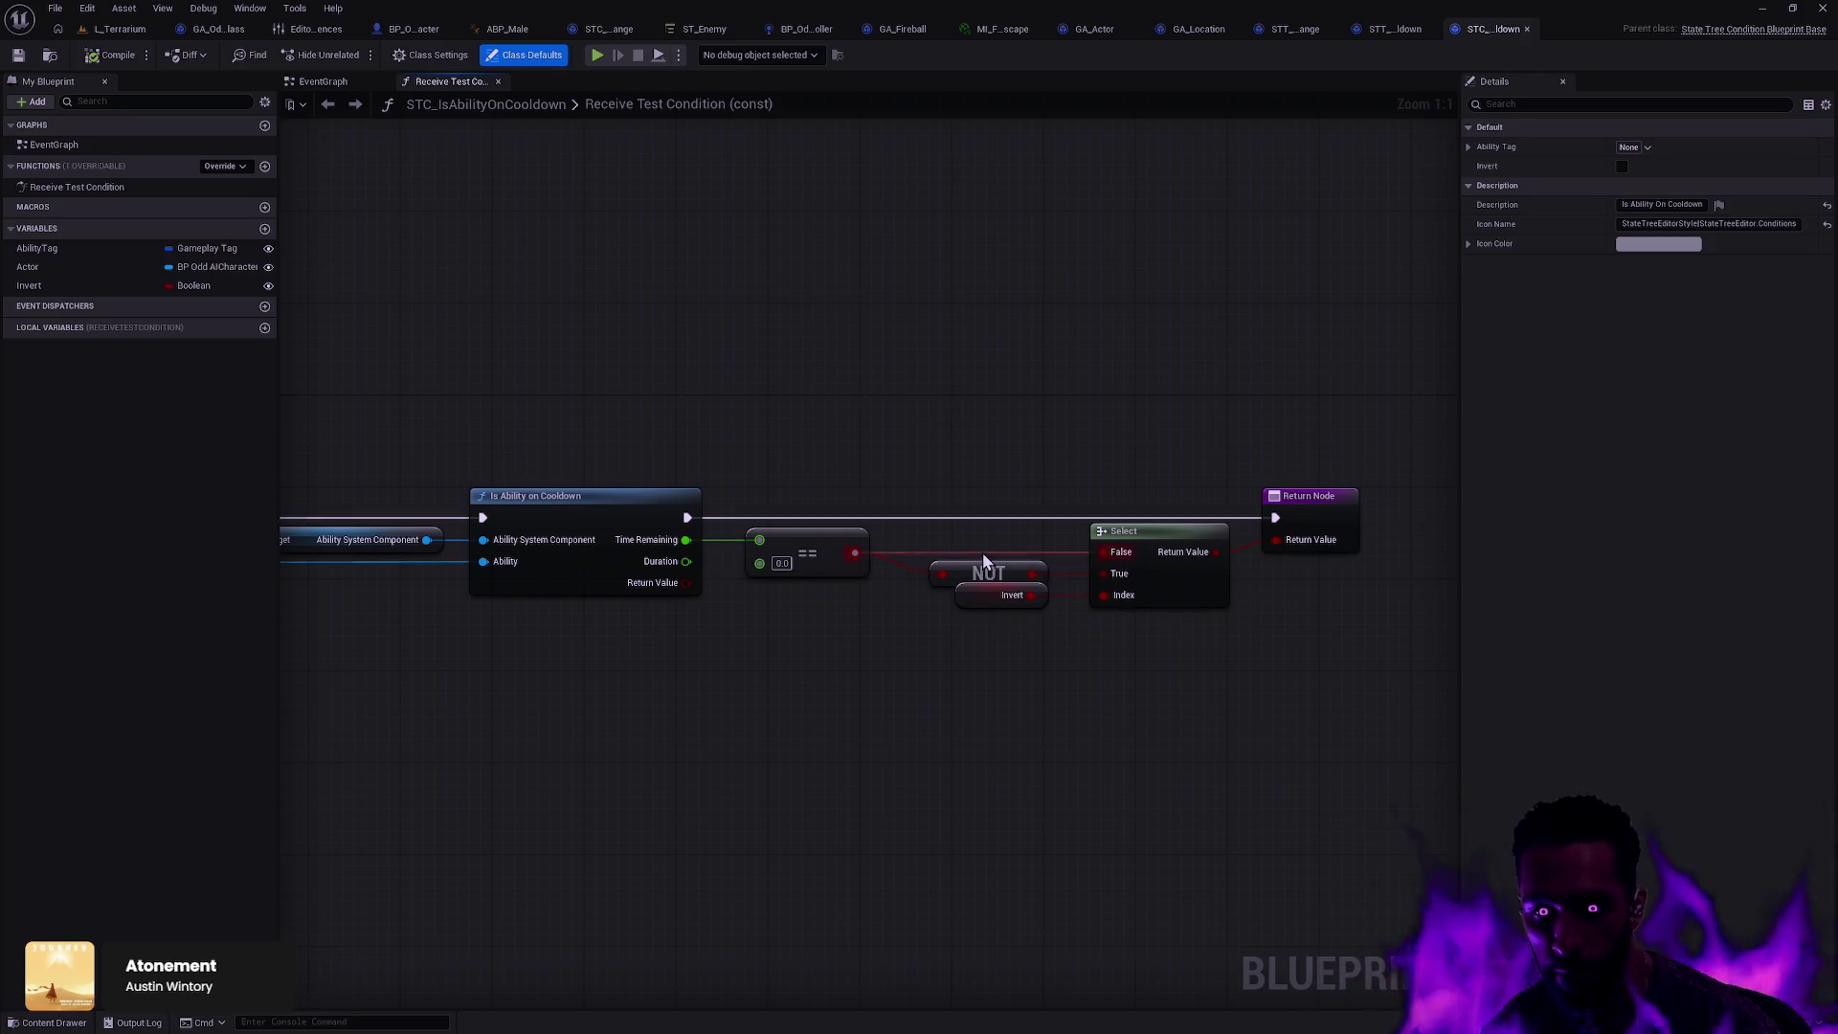
{"action": "left_click", "coordinate": [978, 597]}
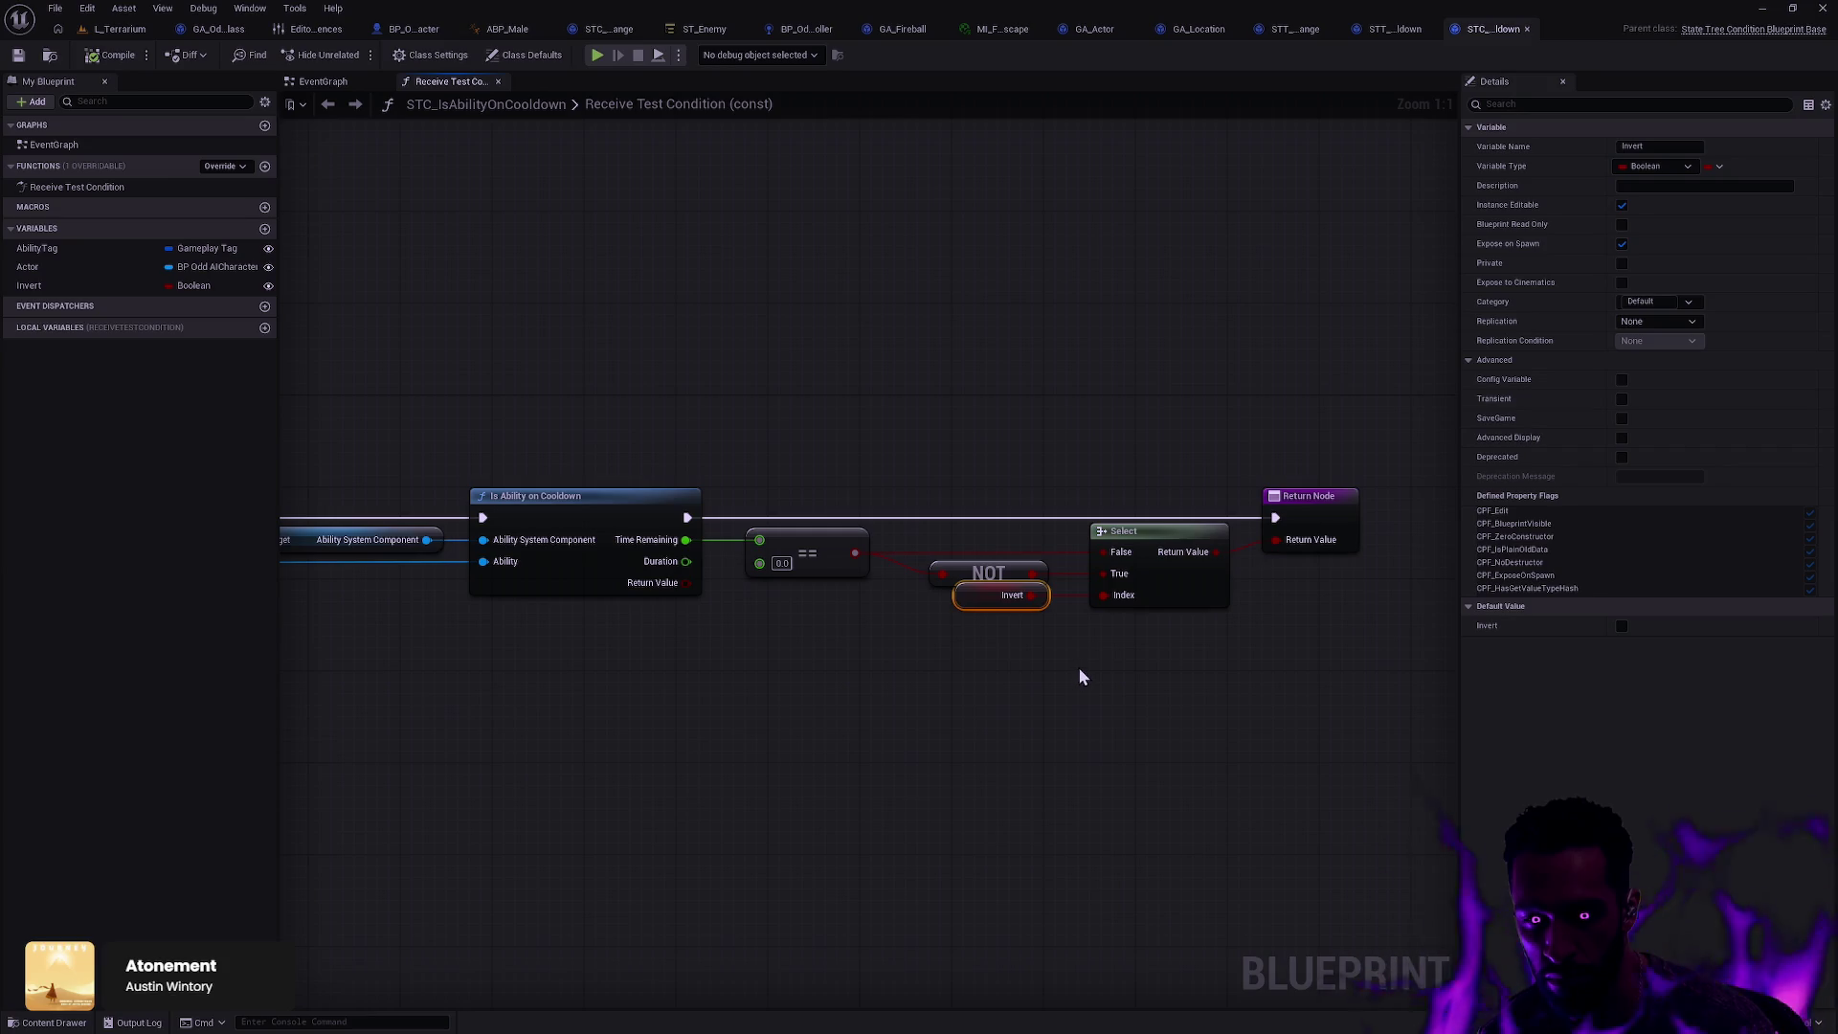
Step: Add a greater-than node off Time Remaining and place it below the == node
{"action": "mouse_move", "coordinate": [771, 620]}
{"action": "left_mouse_down"}
{"action": "mouse_move", "coordinate": [828, 555]}
{"action": "mouse_move", "coordinate": [867, 547]}
{"action": "left_mouse_up"}
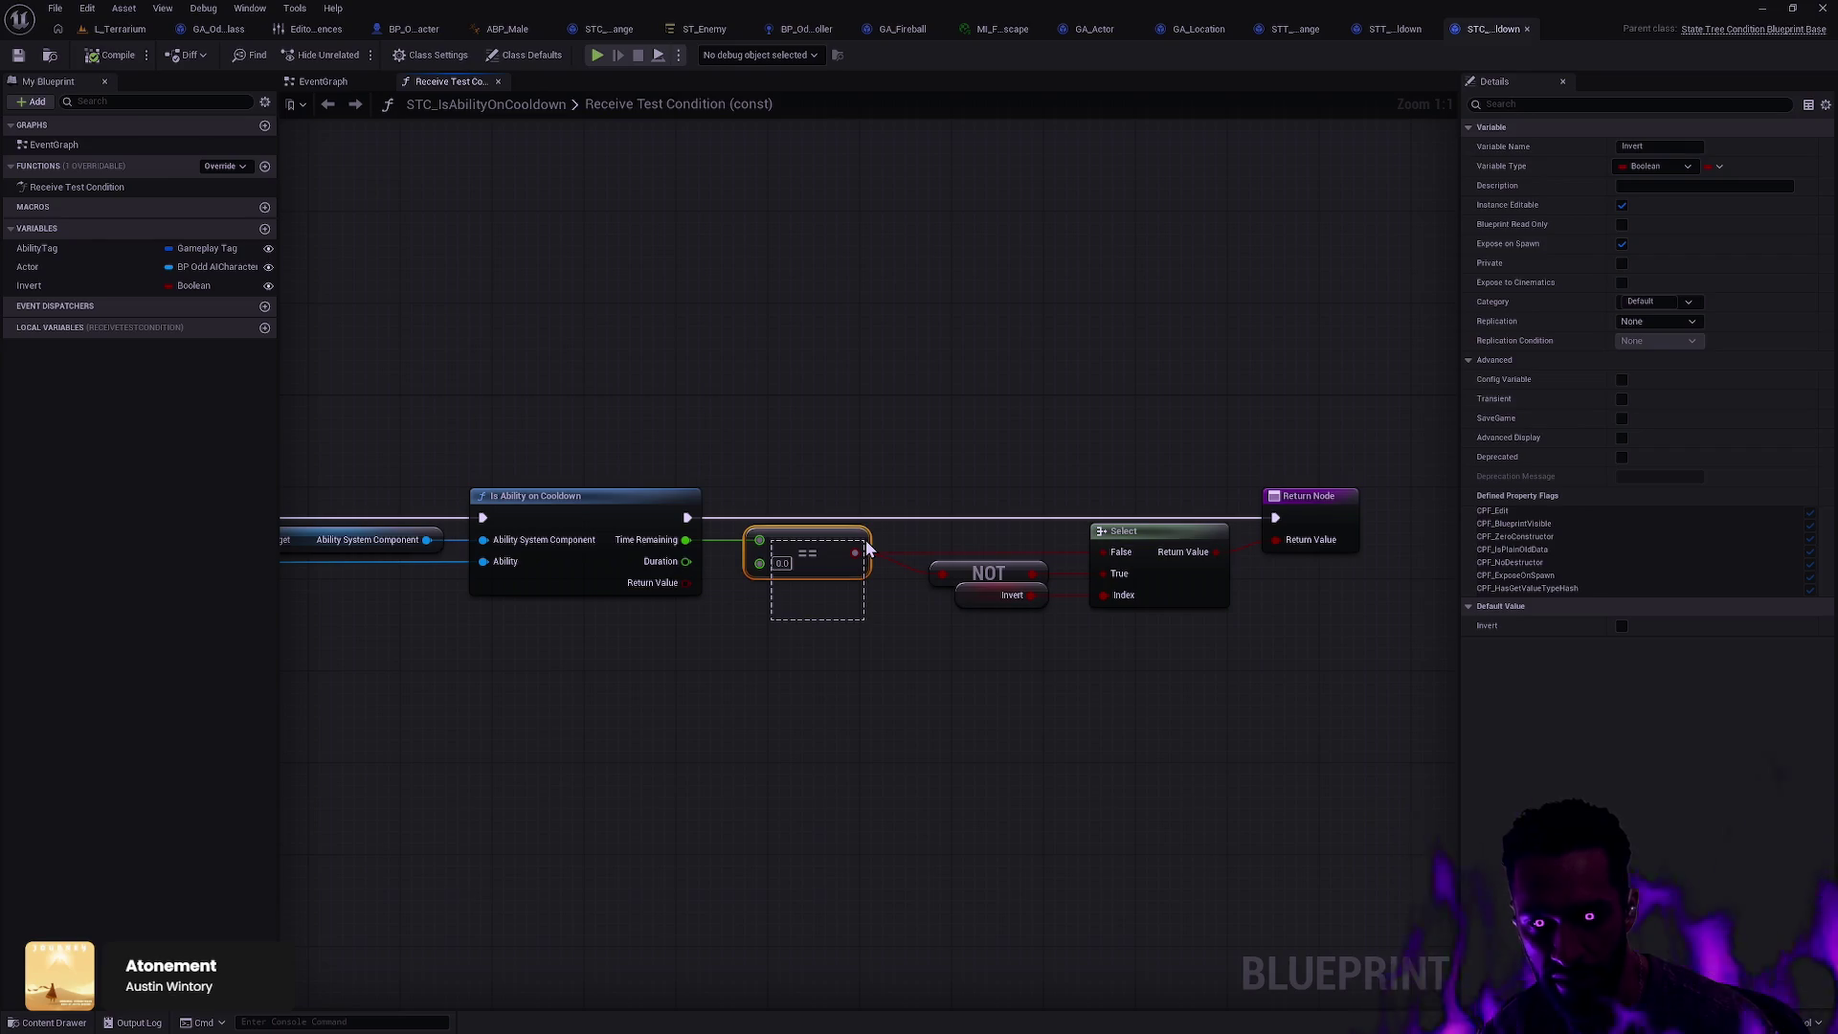
{"action": "left_click_drag", "start_coordinate": [867, 547], "coordinate": [867, 544]}
{"action": "left_click", "coordinate": [831, 634]}
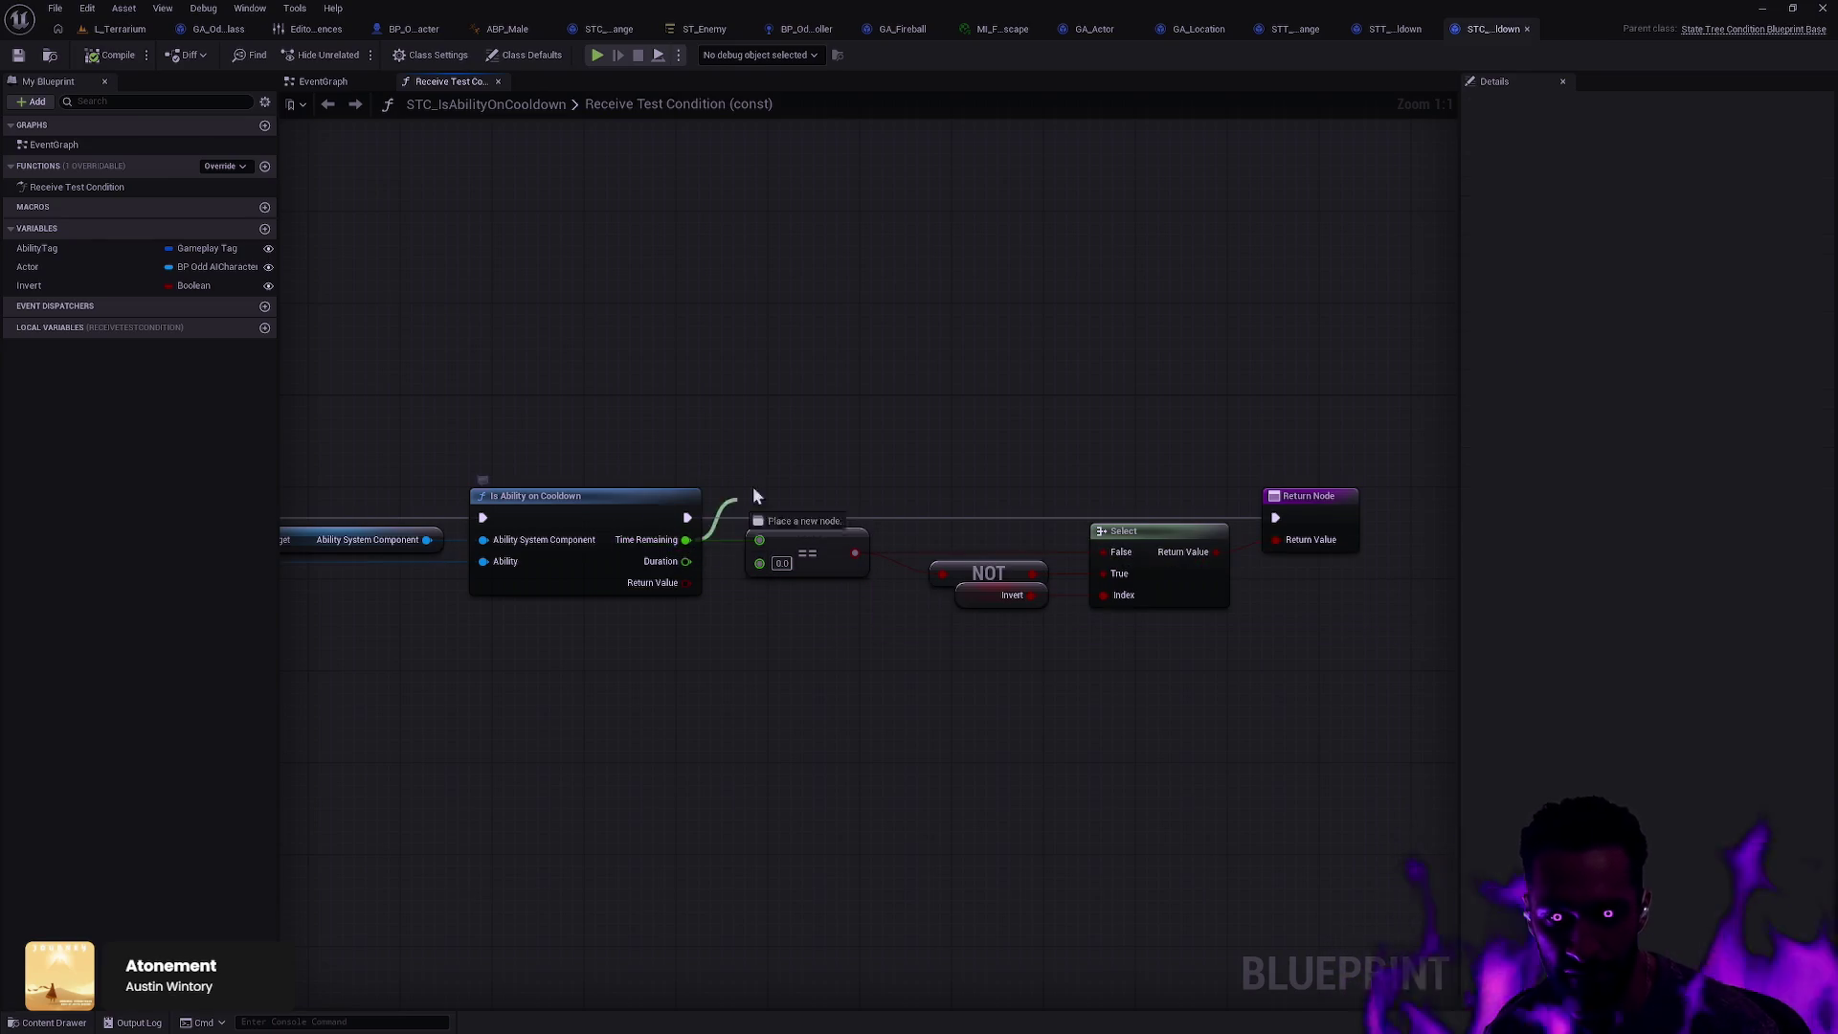
{"action": "left_click_drag", "start_coordinate": [739, 507], "coordinate": [787, 439]}
{"action": "type", "text": ">"}
{"action": "key", "text": "Escape"}
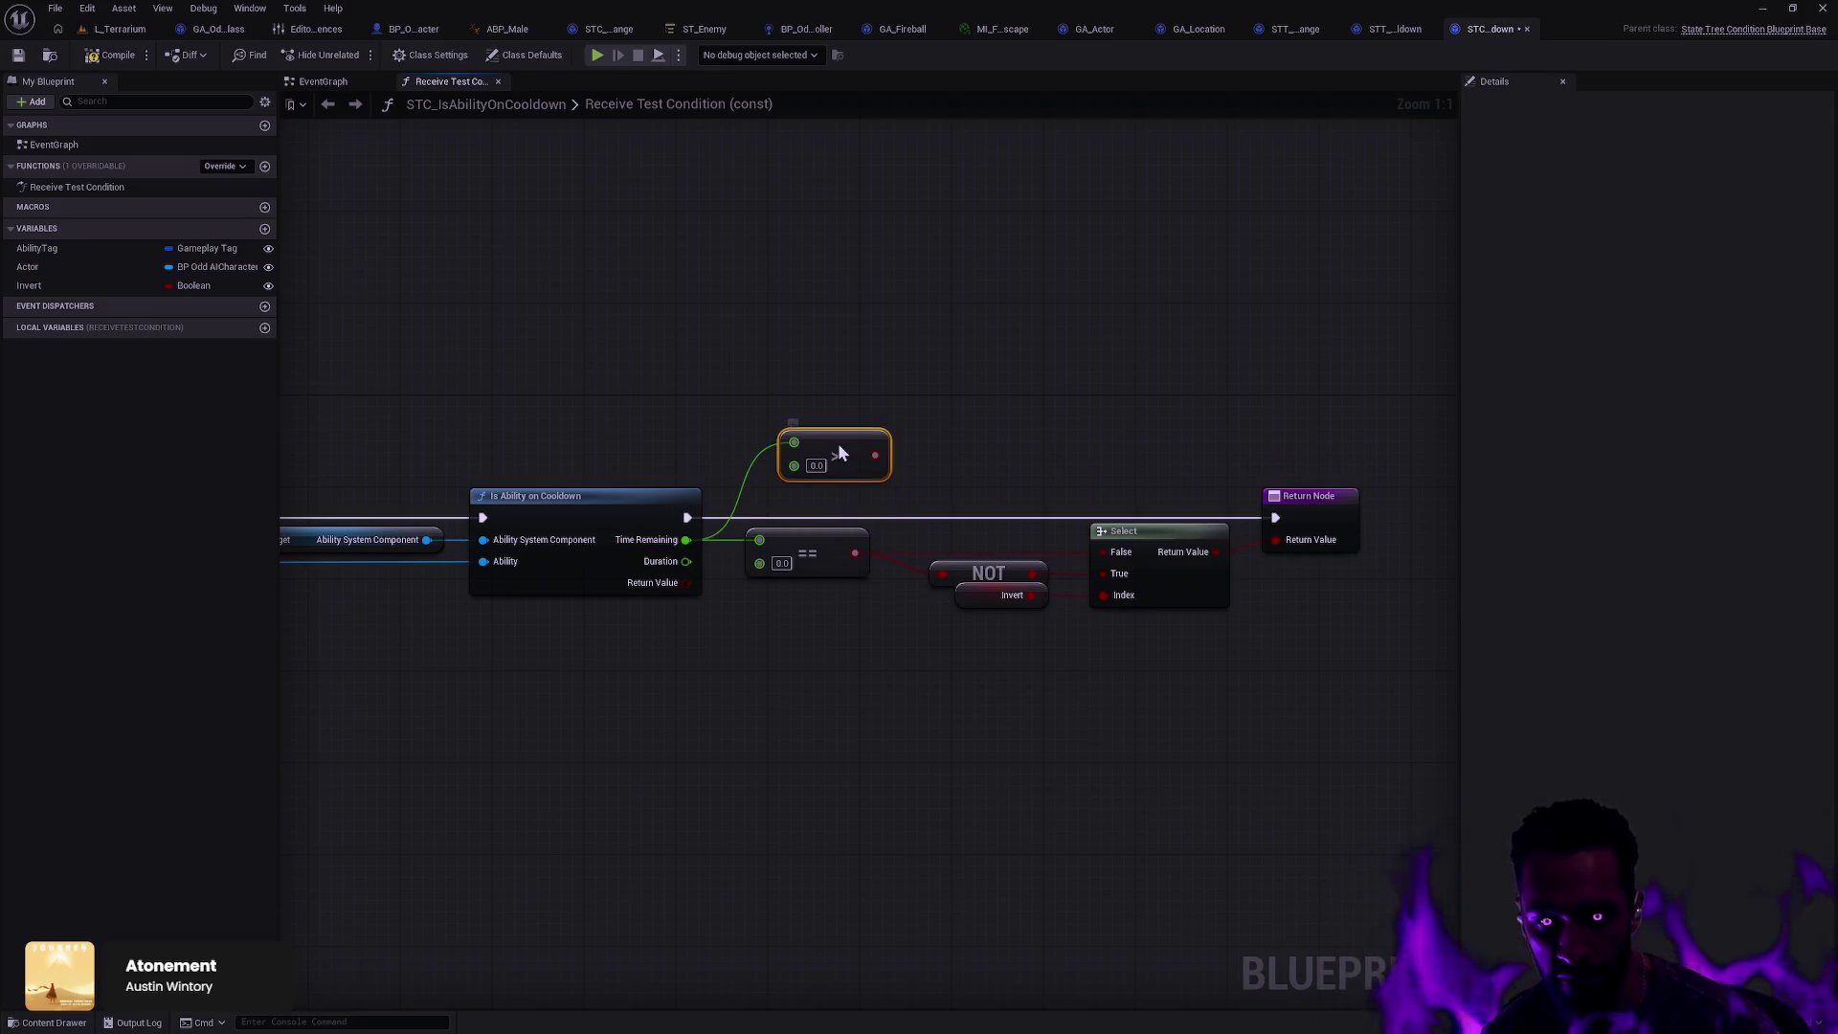
{"action": "mouse_move", "coordinate": [820, 446]}
{"action": "left_mouse_down"}
{"action": "mouse_move", "coordinate": [783, 628]}
{"action": "mouse_move", "coordinate": [804, 619]}
{"action": "left_mouse_up"}
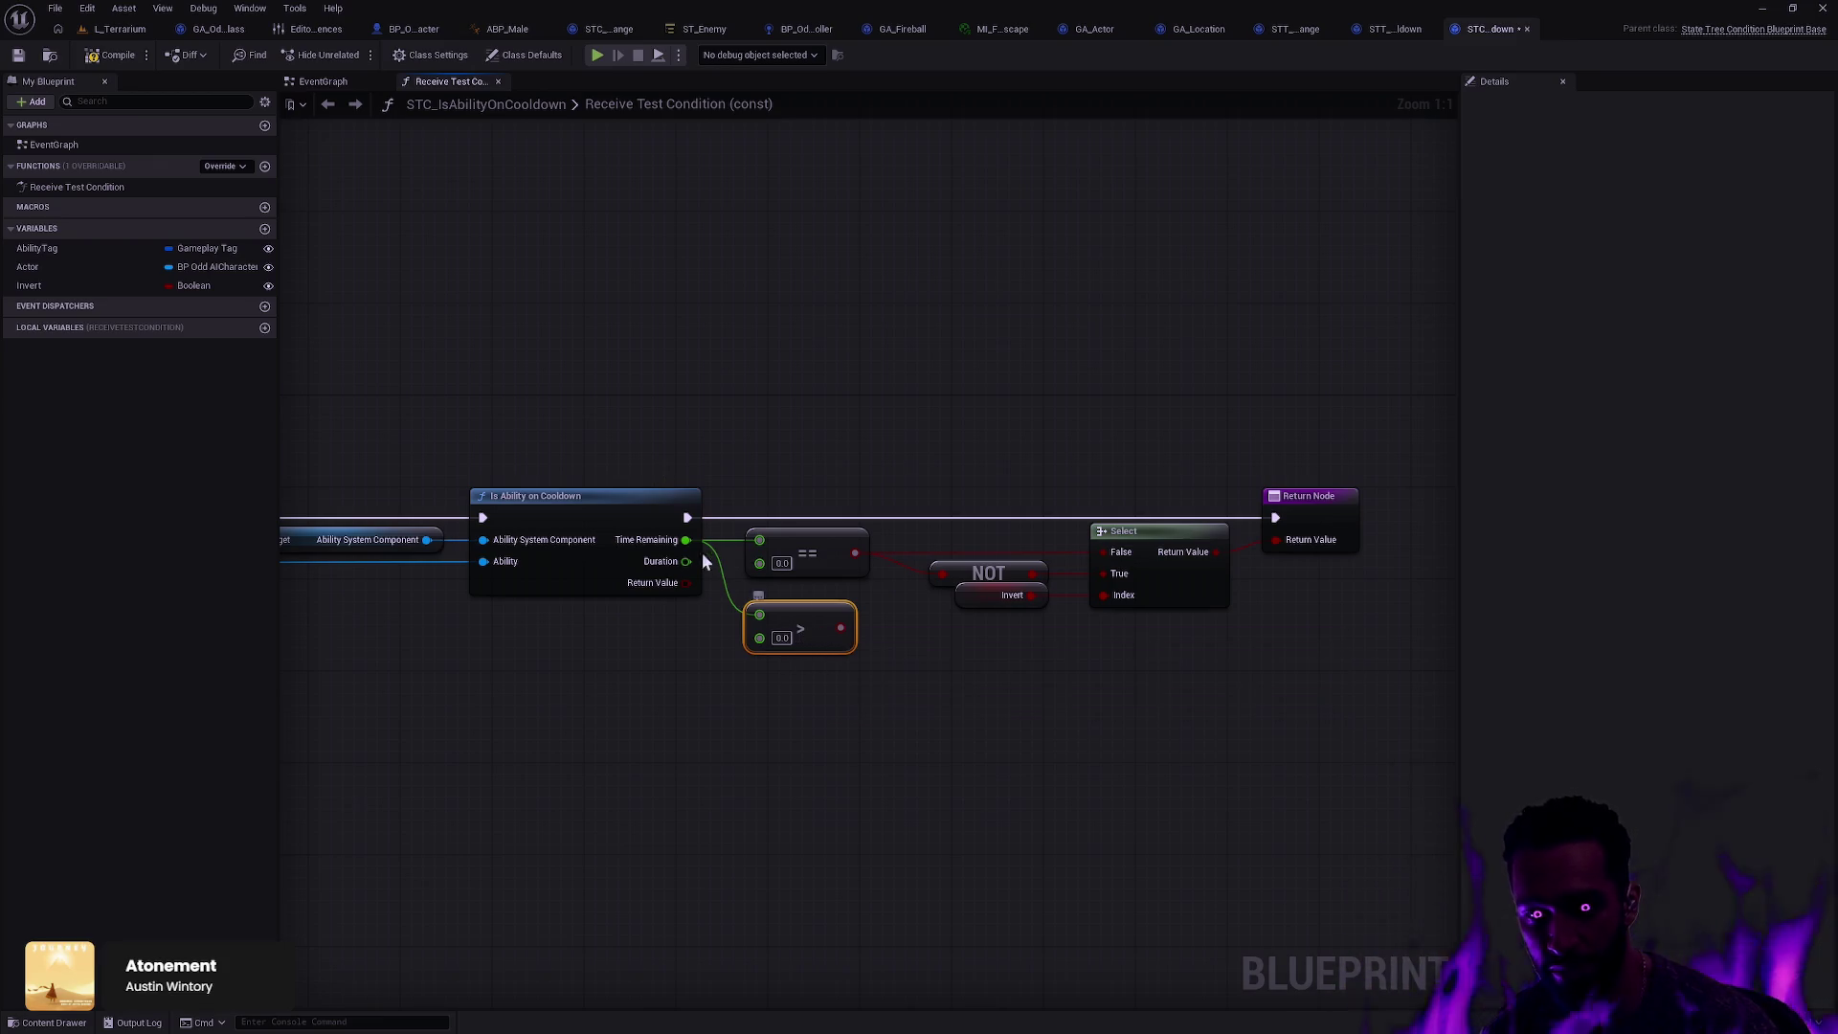
Step: Disconnect the old == comparison from Select's False input and delete it
{"action": "left_click", "coordinate": [841, 542]}
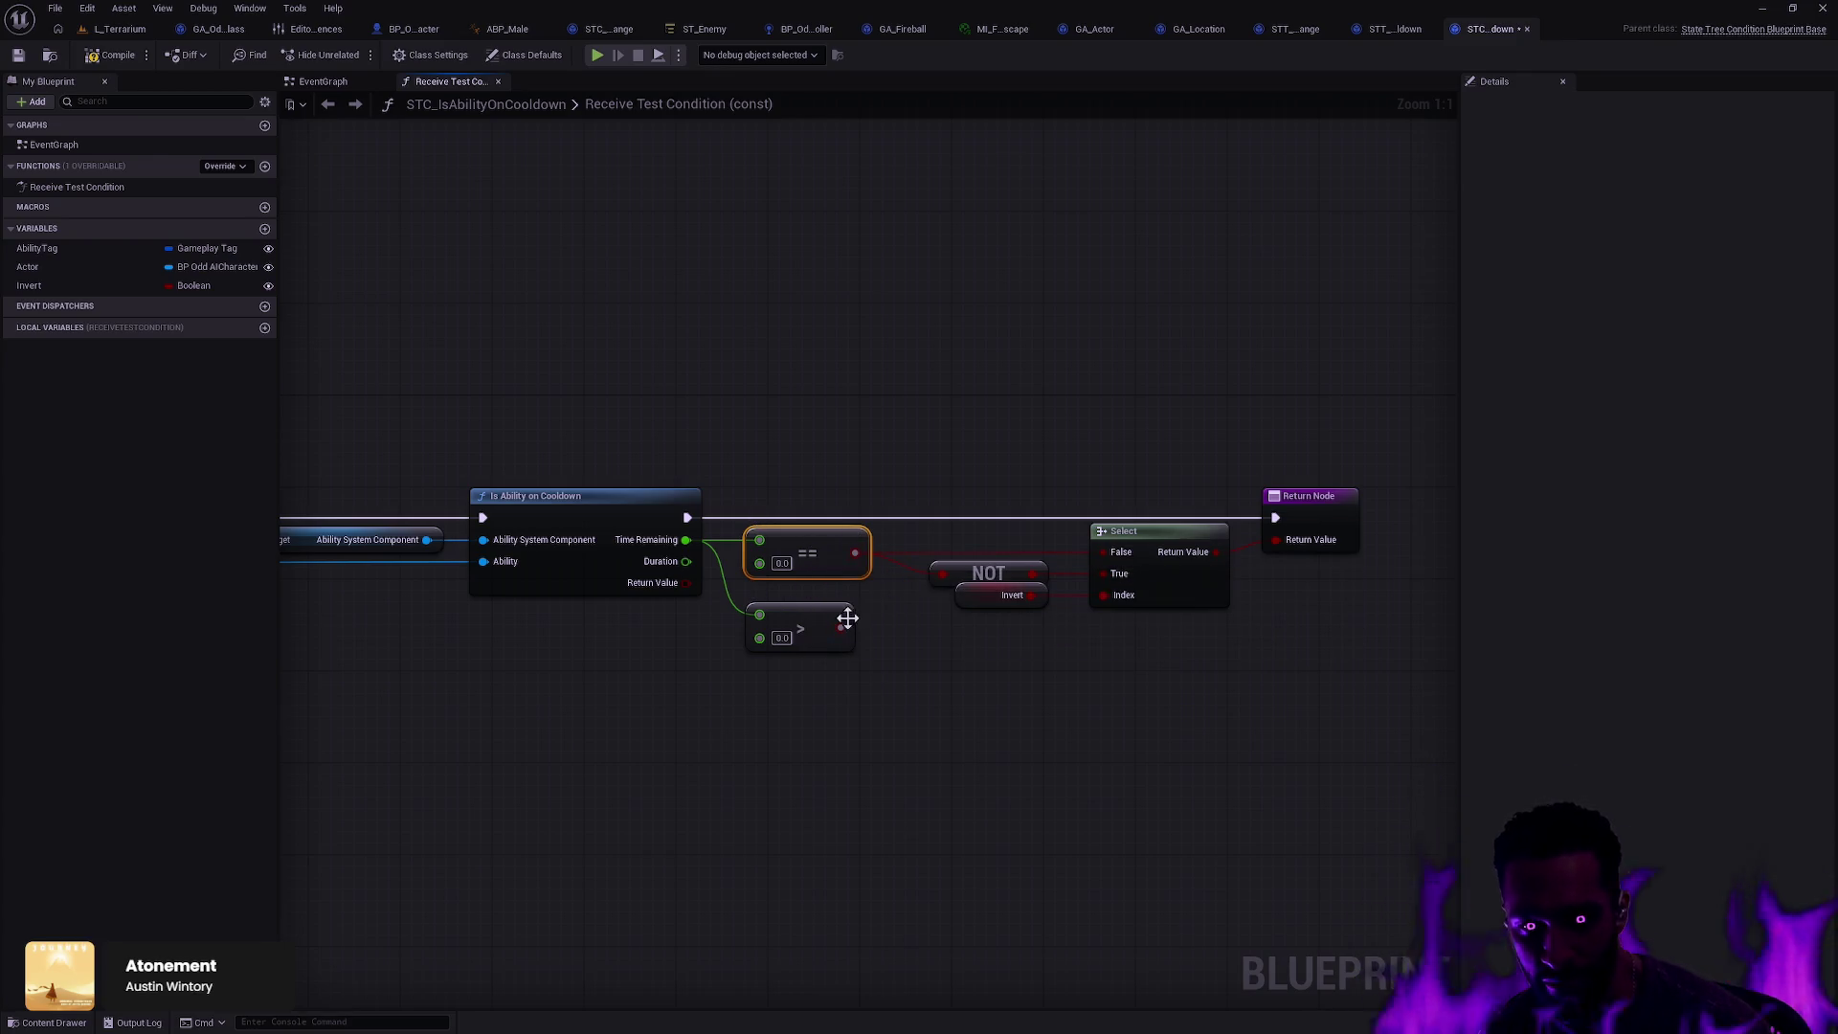
{"action": "mouse_move", "coordinate": [855, 553]}
{"action": "left_mouse_down"}
{"action": "mouse_move", "coordinate": [842, 630]}
{"action": "mouse_move", "coordinate": [804, 537]}
{"action": "left_mouse_up"}
{"action": "key", "text": "Delete"}
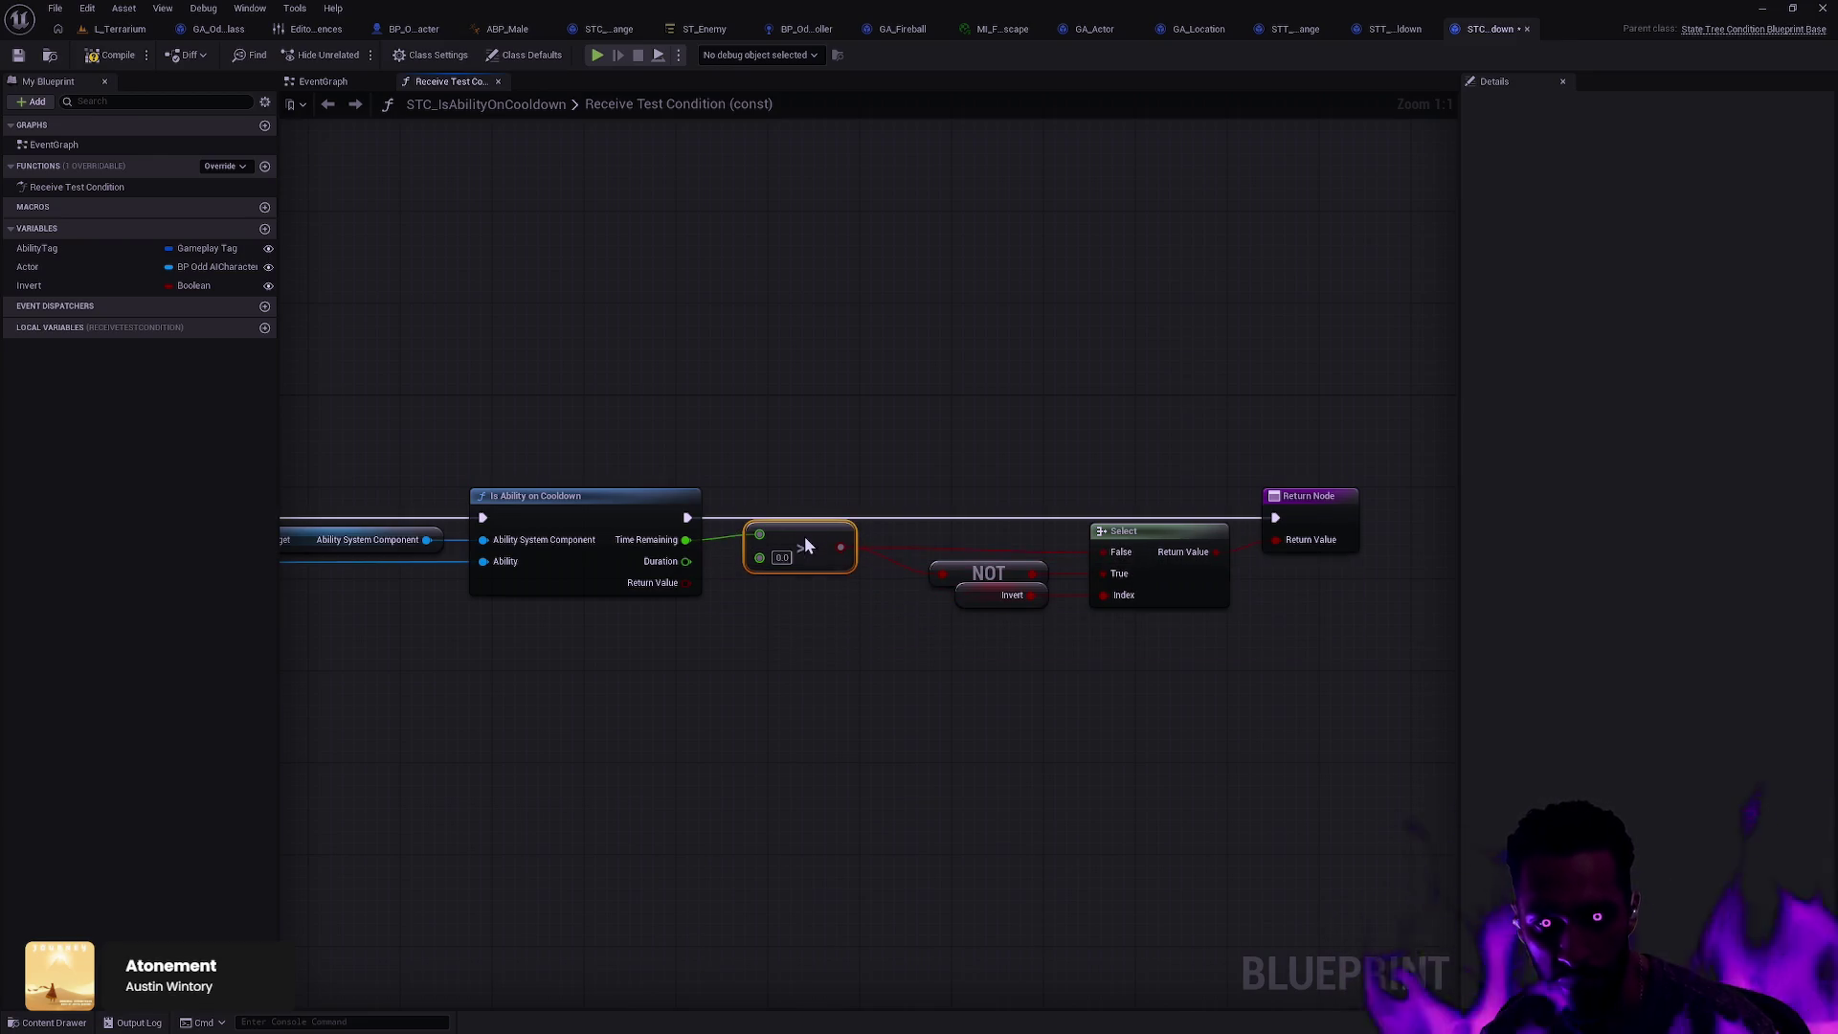
{"action": "left_click", "coordinate": [678, 496], "text": "shift"}
Step: Straighten the > node, nudge NOT, Select and Return, compile, and switch to STT_WaitAbilityCooldown
{"action": "key", "text": "q"}
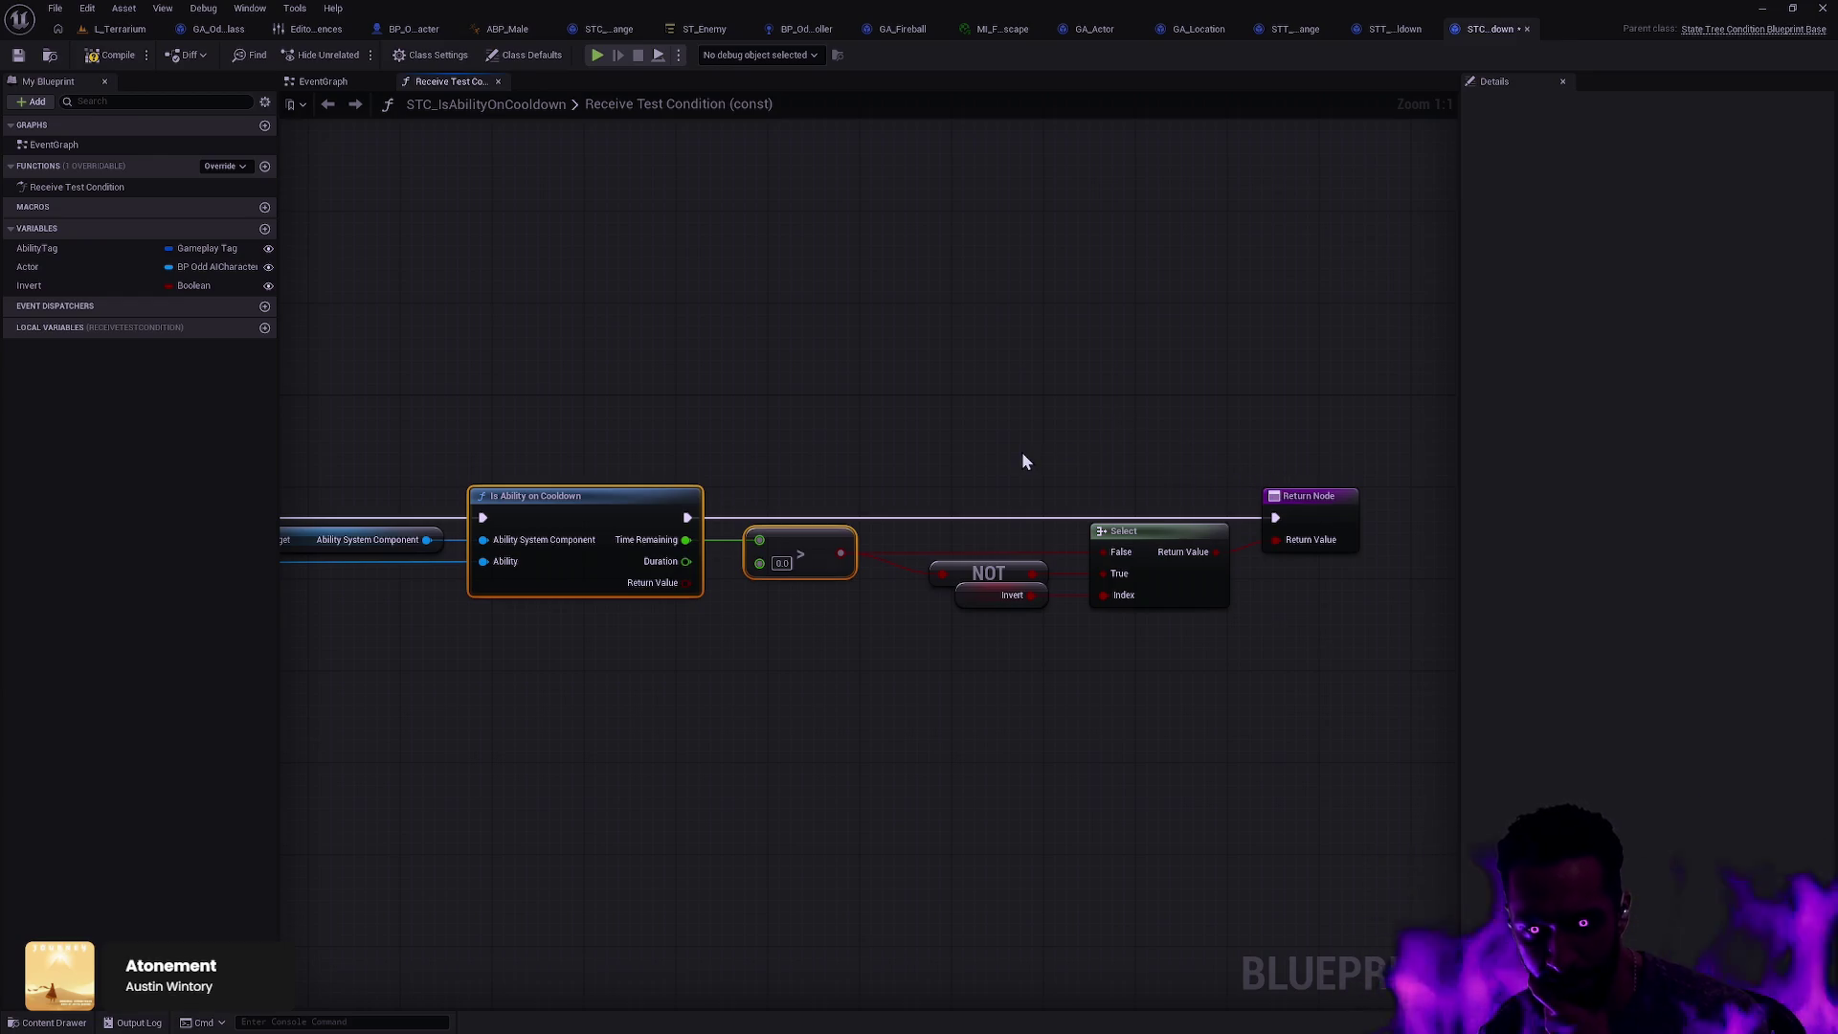
{"action": "left_click_drag", "start_coordinate": [968, 421], "coordinate": [1345, 635]}
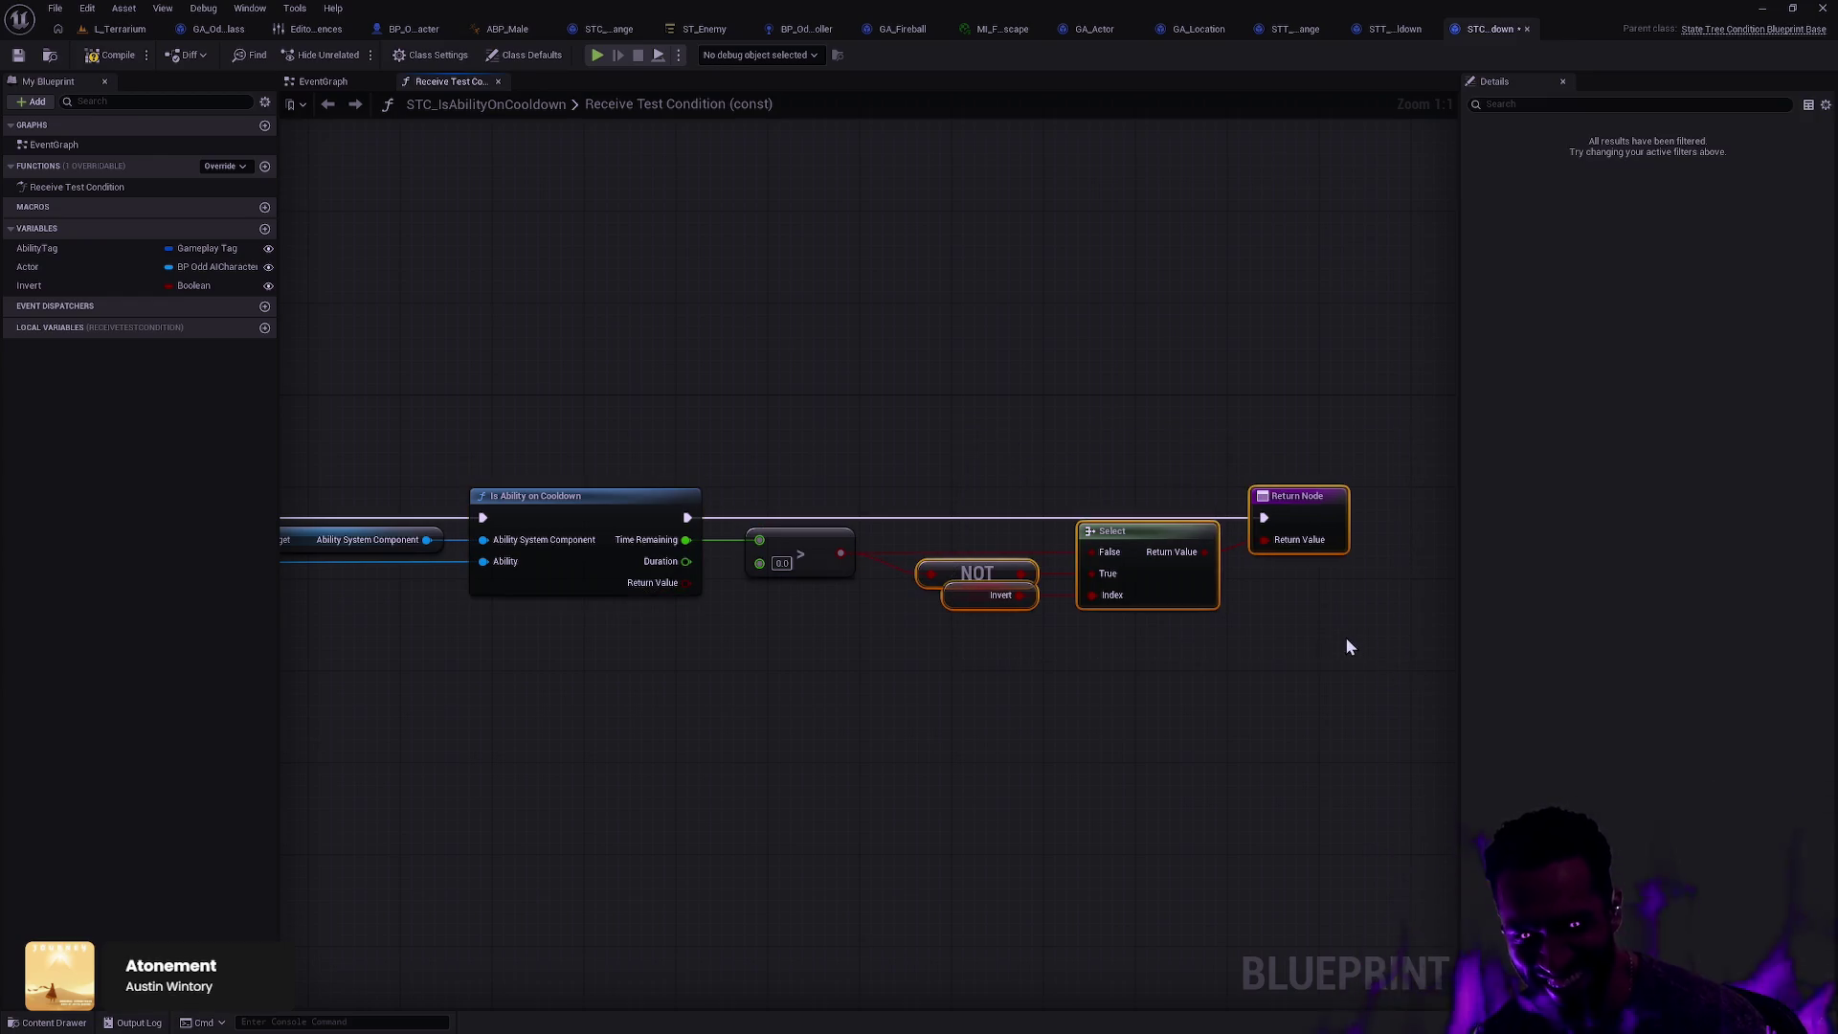
{"action": "left_click", "coordinate": [108, 57]}
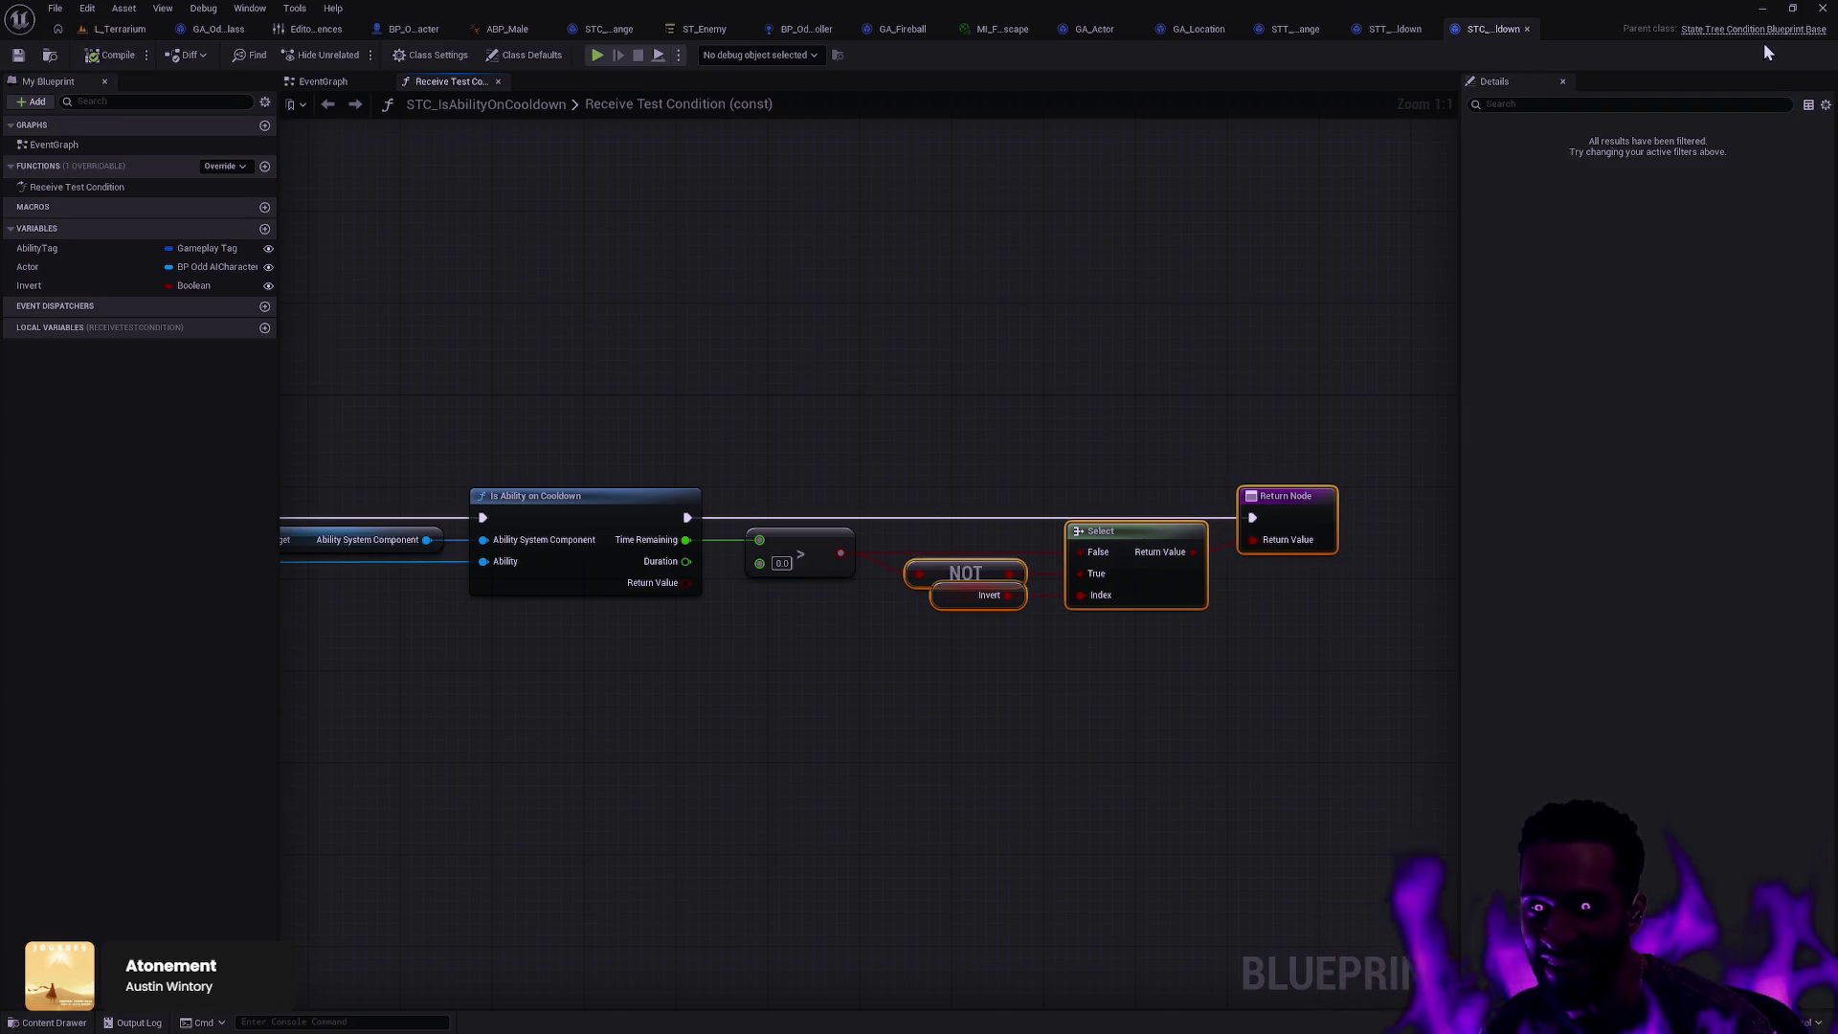
{"action": "left_click", "coordinate": [1392, 30]}
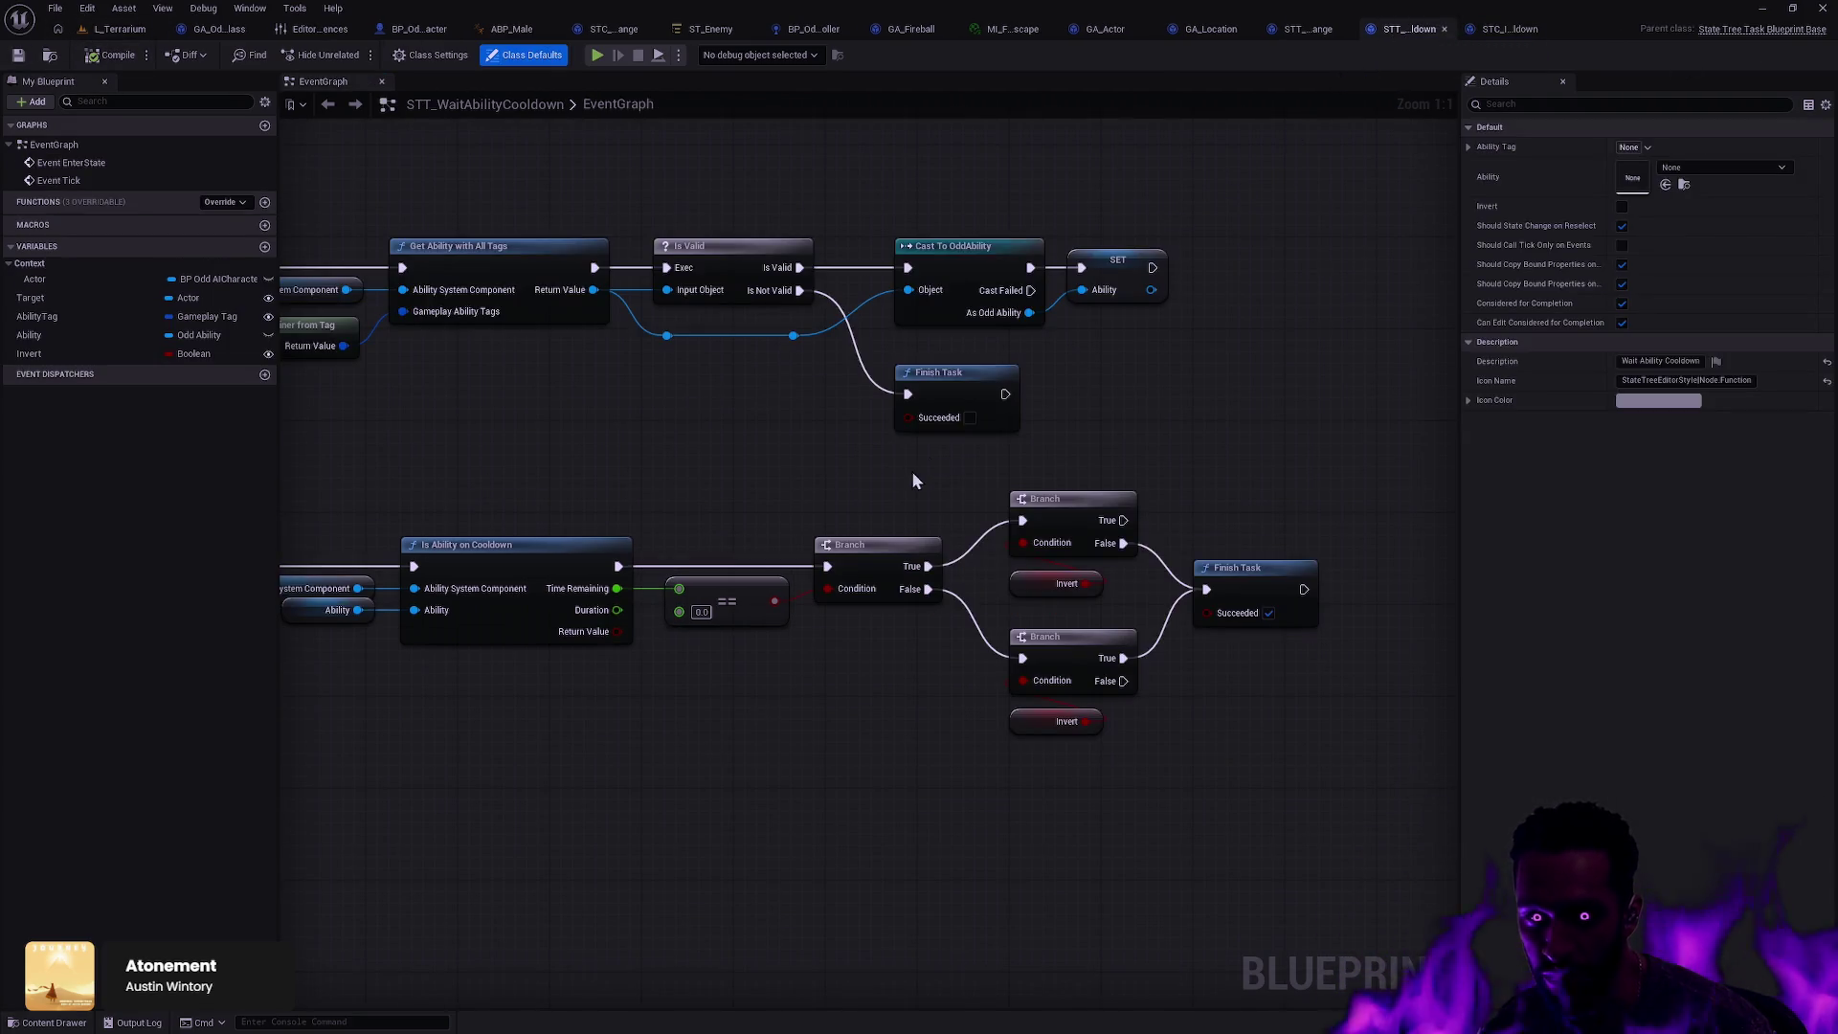
Step: Replace the task's == node with a Time Remaining > node feeding the Branch condition
{"action": "left_click", "coordinate": [723, 618]}
{"action": "key", "text": "Delete"}
{"action": "left_click_drag", "start_coordinate": [616, 588], "coordinate": [827, 588]}
{"action": "type", "text": ">"}
{"action": "left_click", "coordinate": [760, 676]}
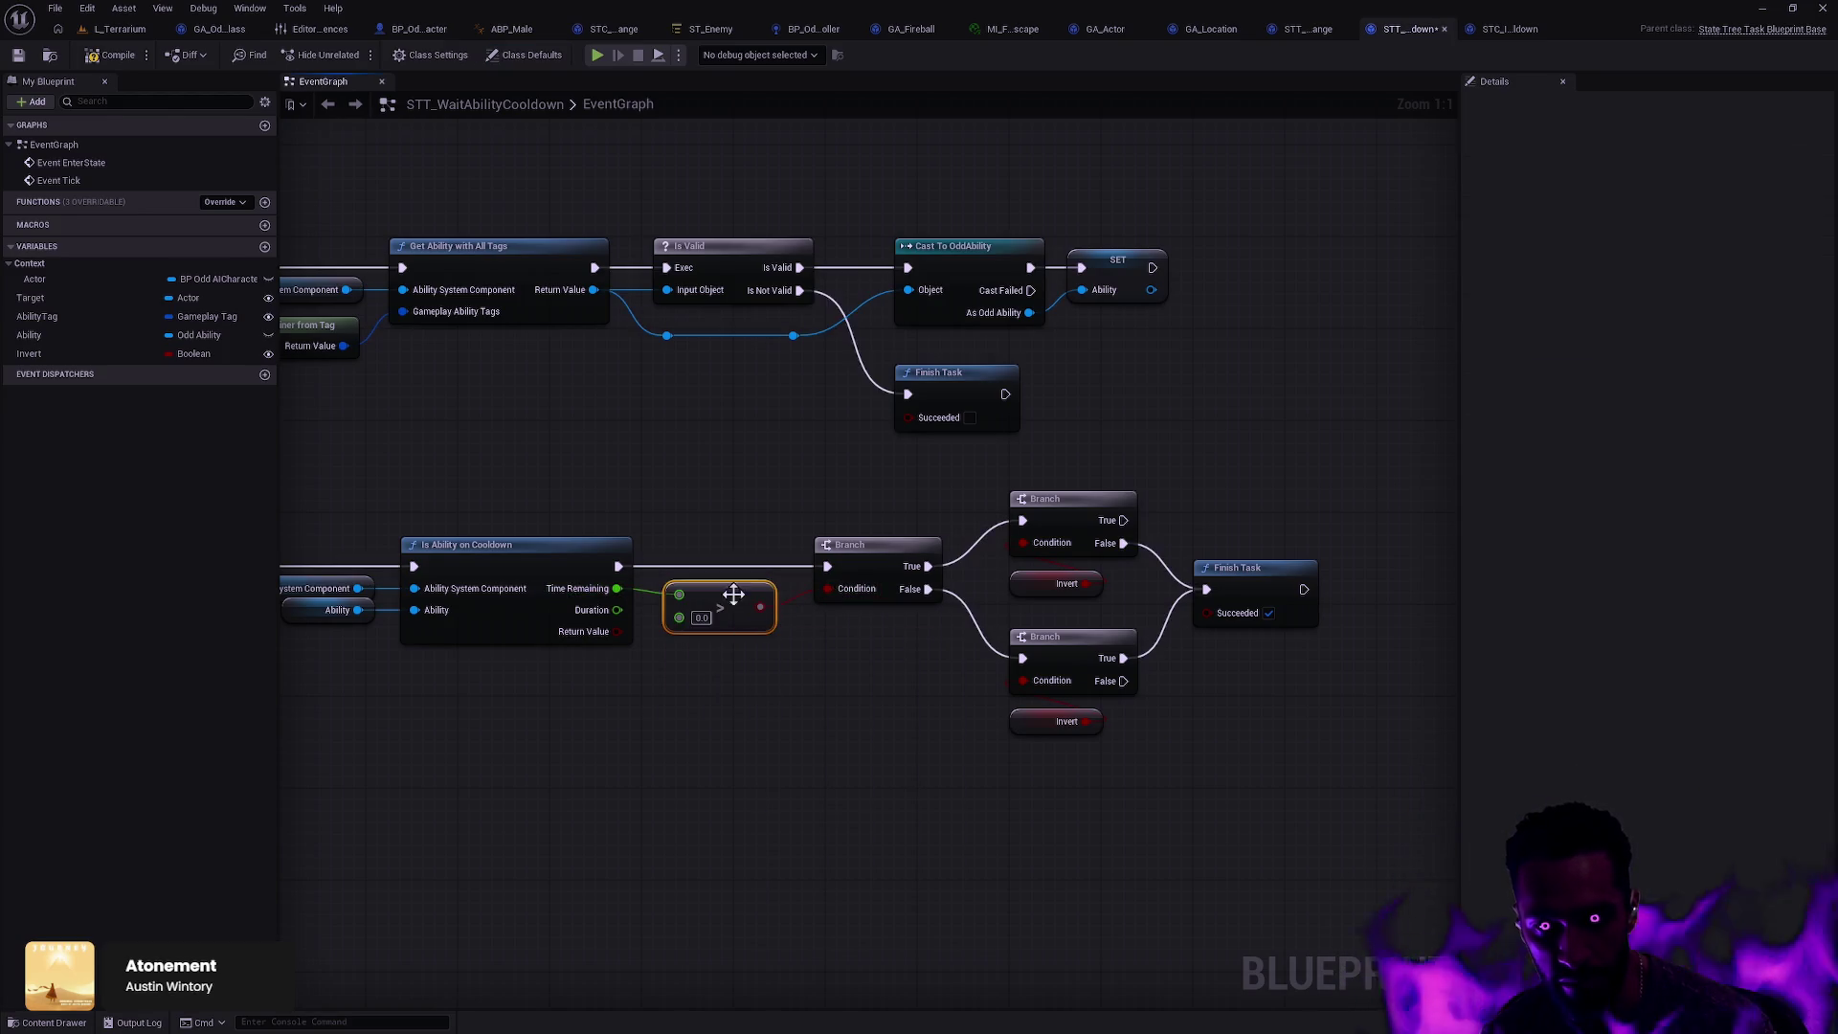
{"action": "left_click", "coordinate": [595, 561]}
{"action": "key", "text": "q"}
{"action": "left_click", "coordinate": [794, 520]}
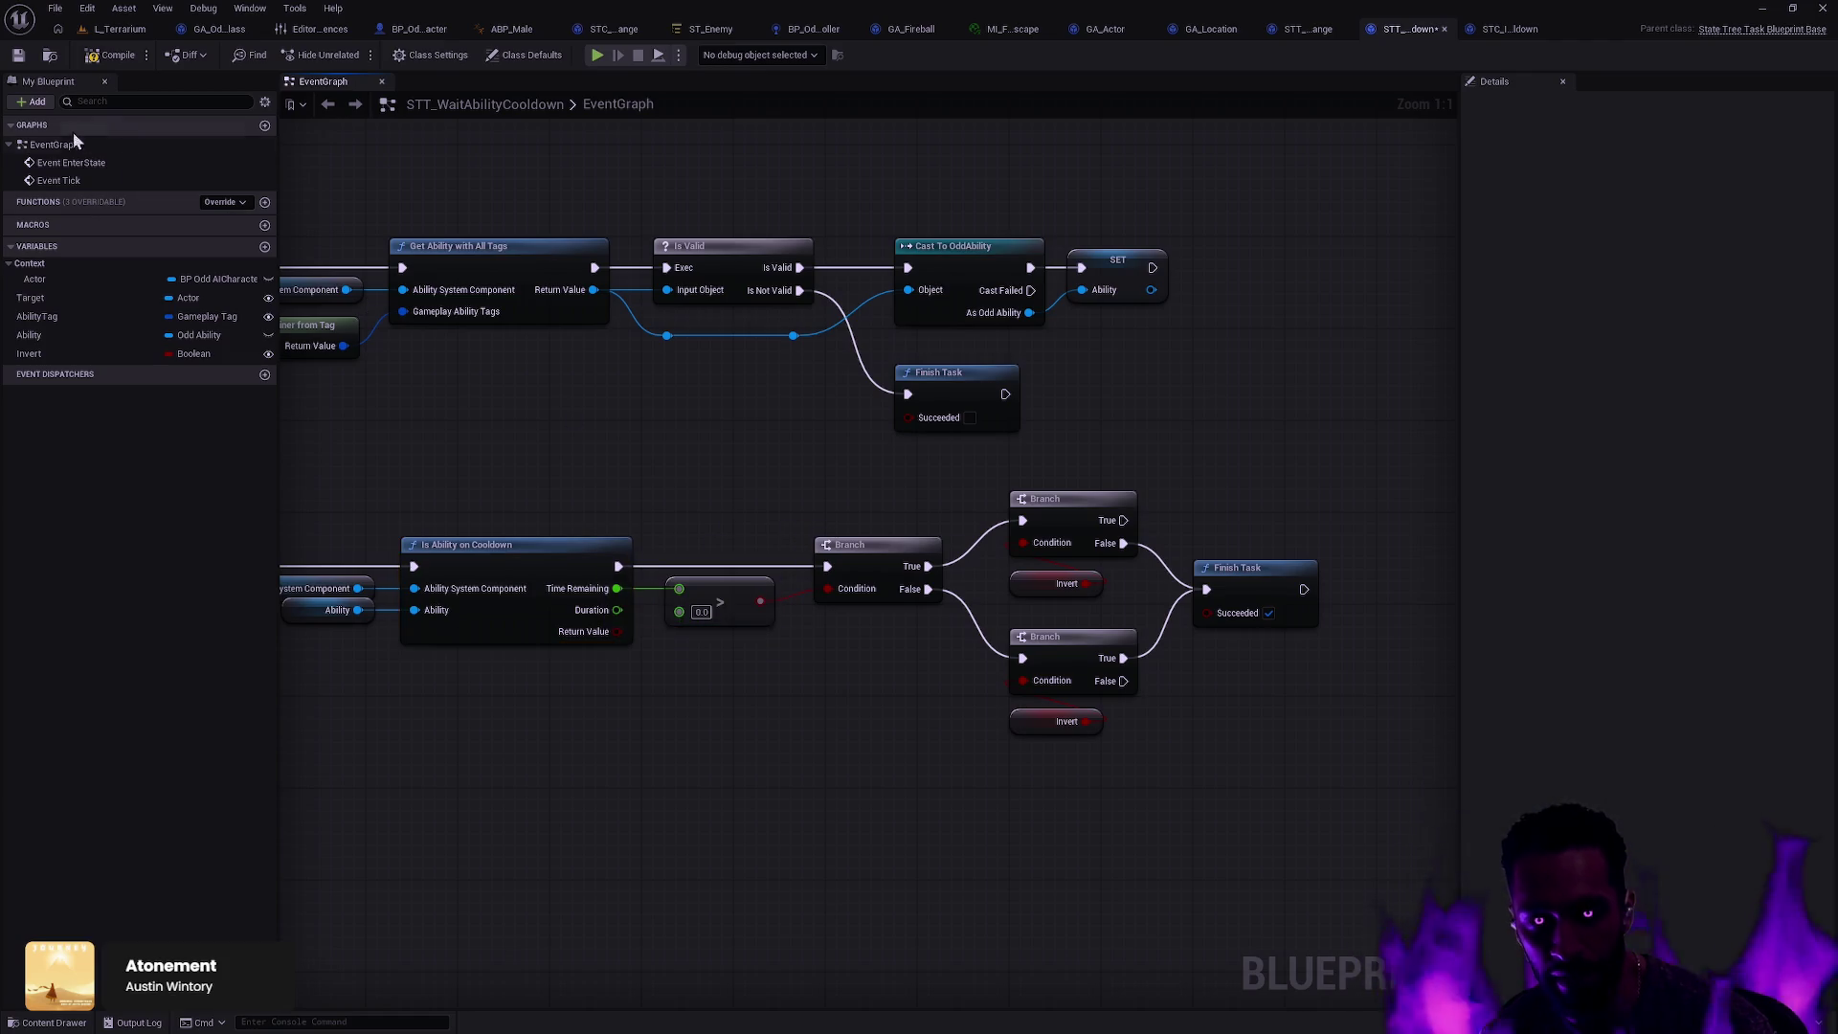
Step: Go to the L_Terrarium level and bring up the Landscape's actor actions
{"action": "left_click", "coordinate": [711, 29]}
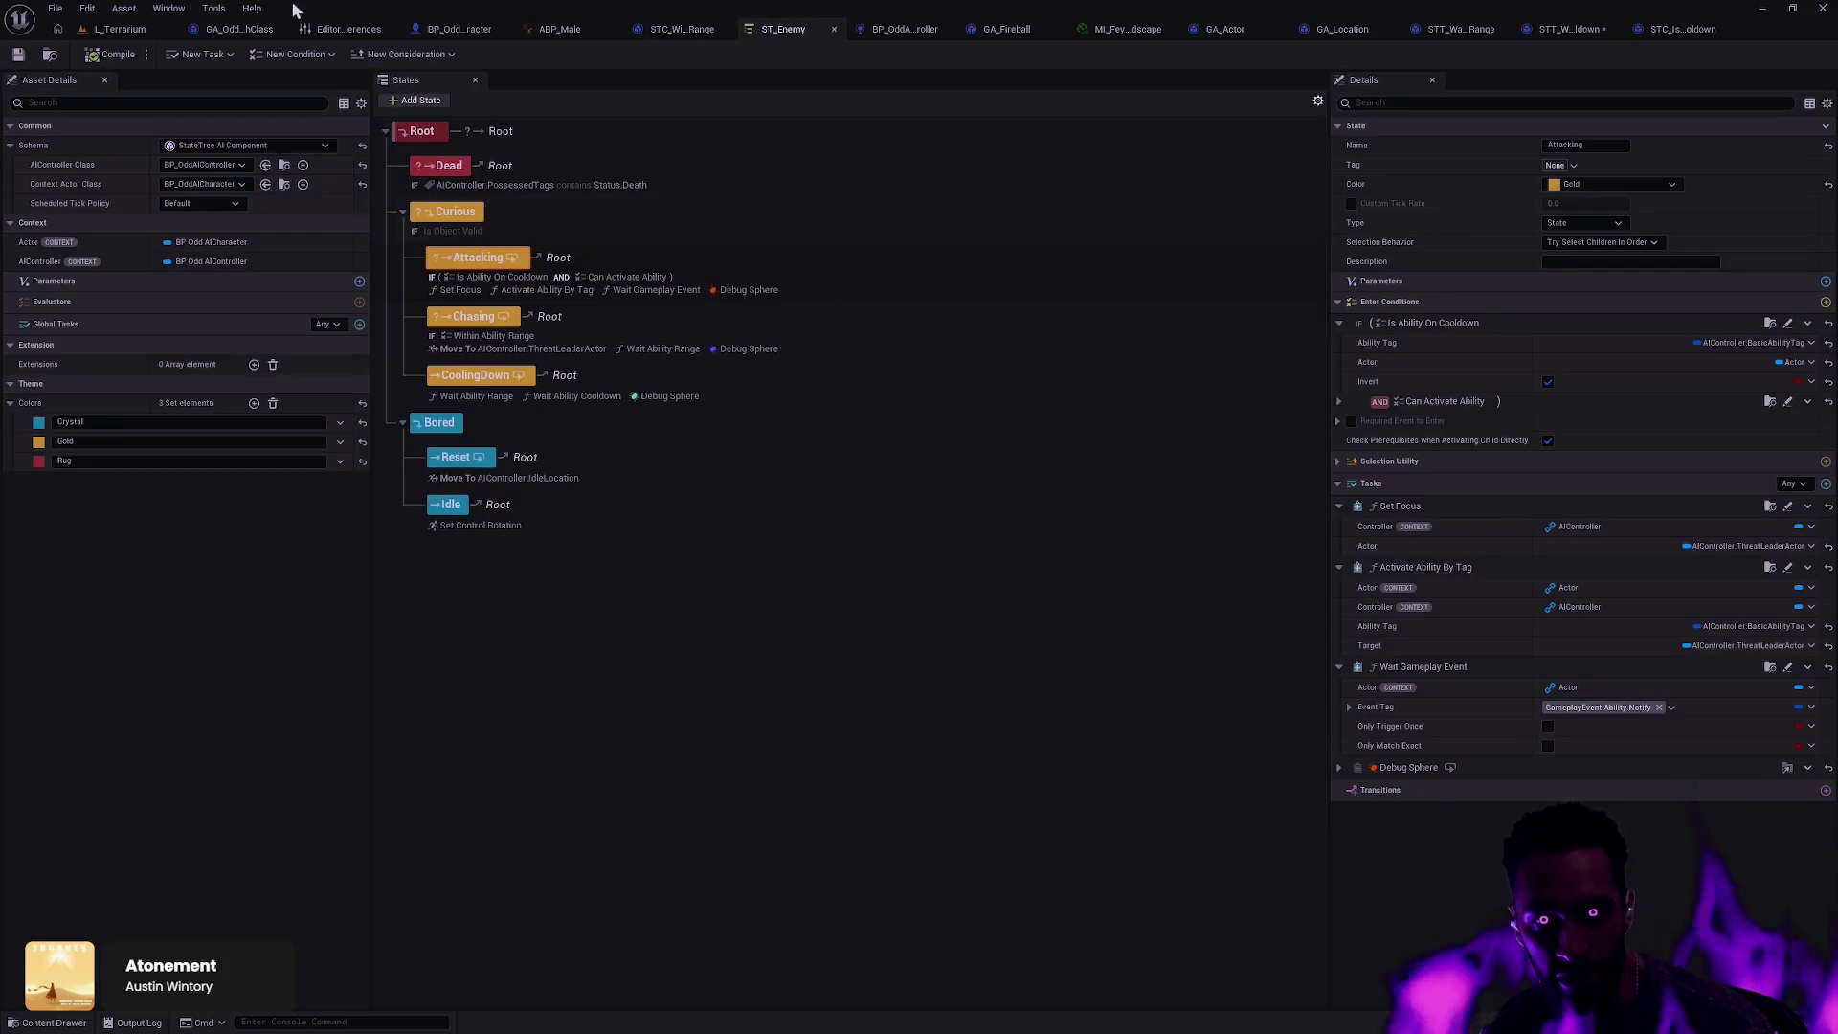
{"action": "left_click", "coordinate": [130, 33]}
{"action": "right_click", "coordinate": [759, 458]}
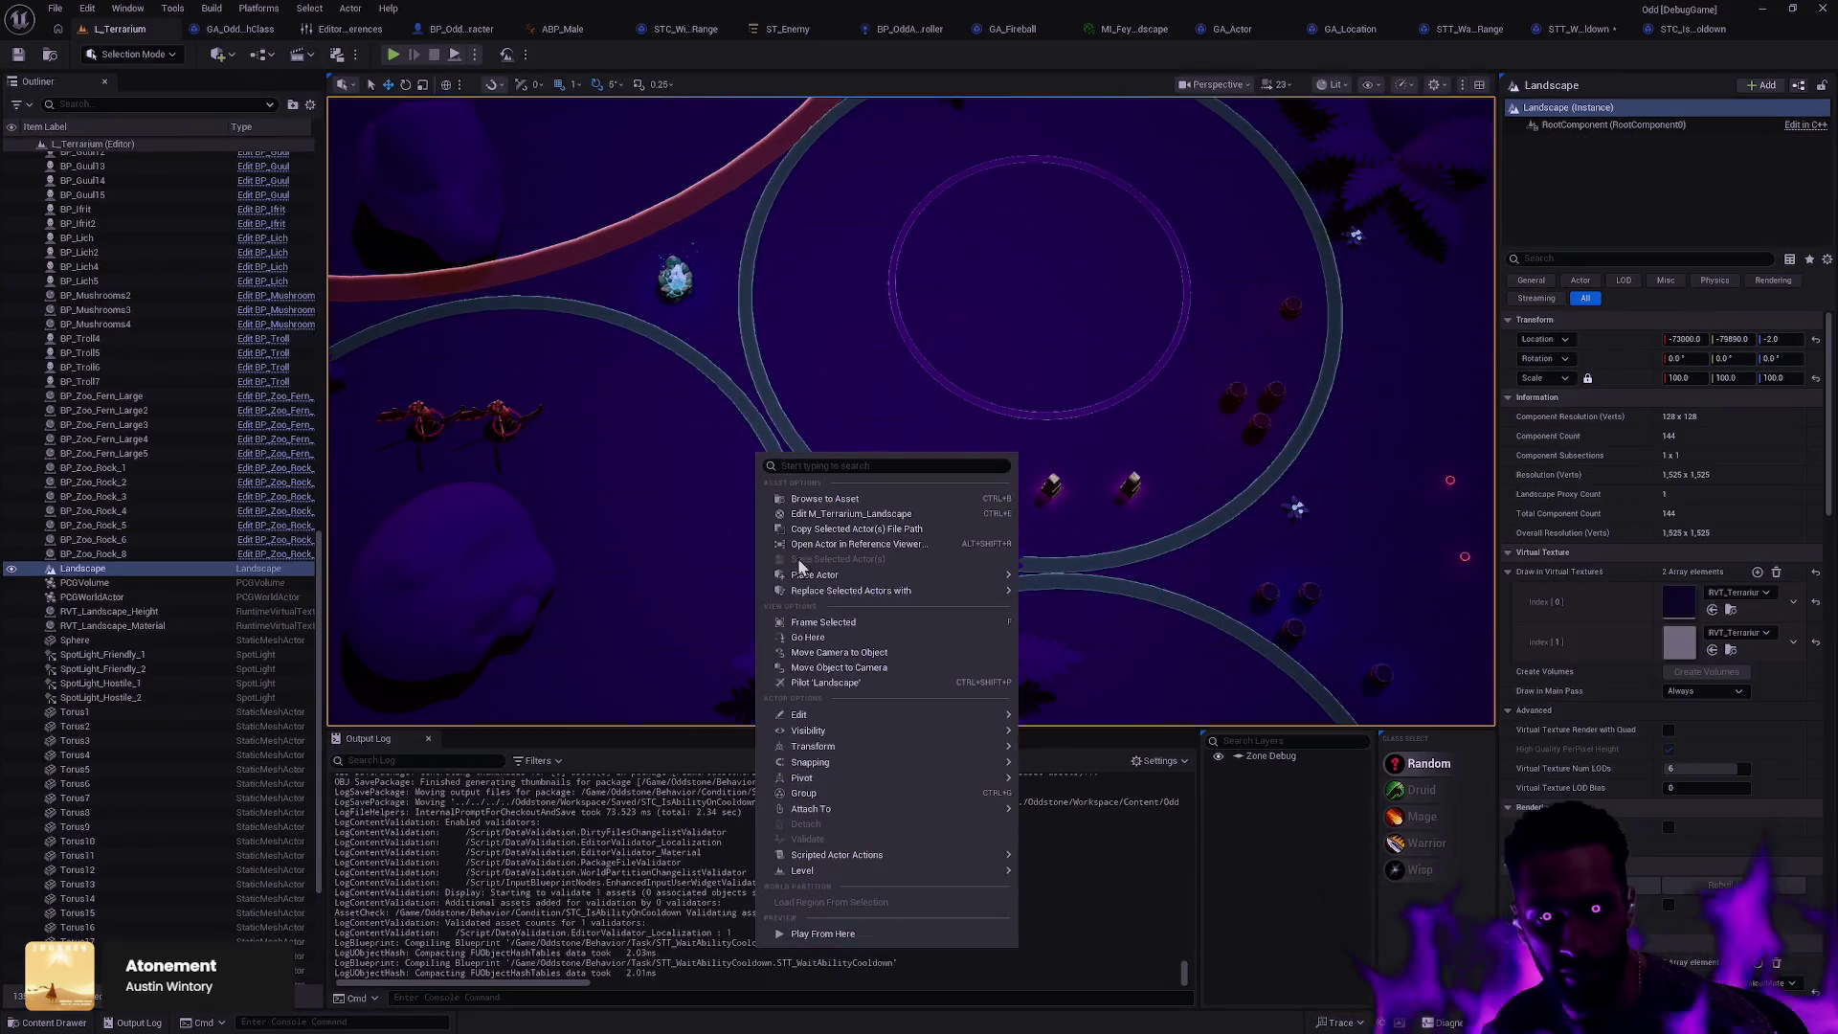
Step: Play from here, walk the character around L_Terrarium, then return to STC_IsAbilityOnCooldown
{"action": "left_click", "coordinate": [833, 928]}
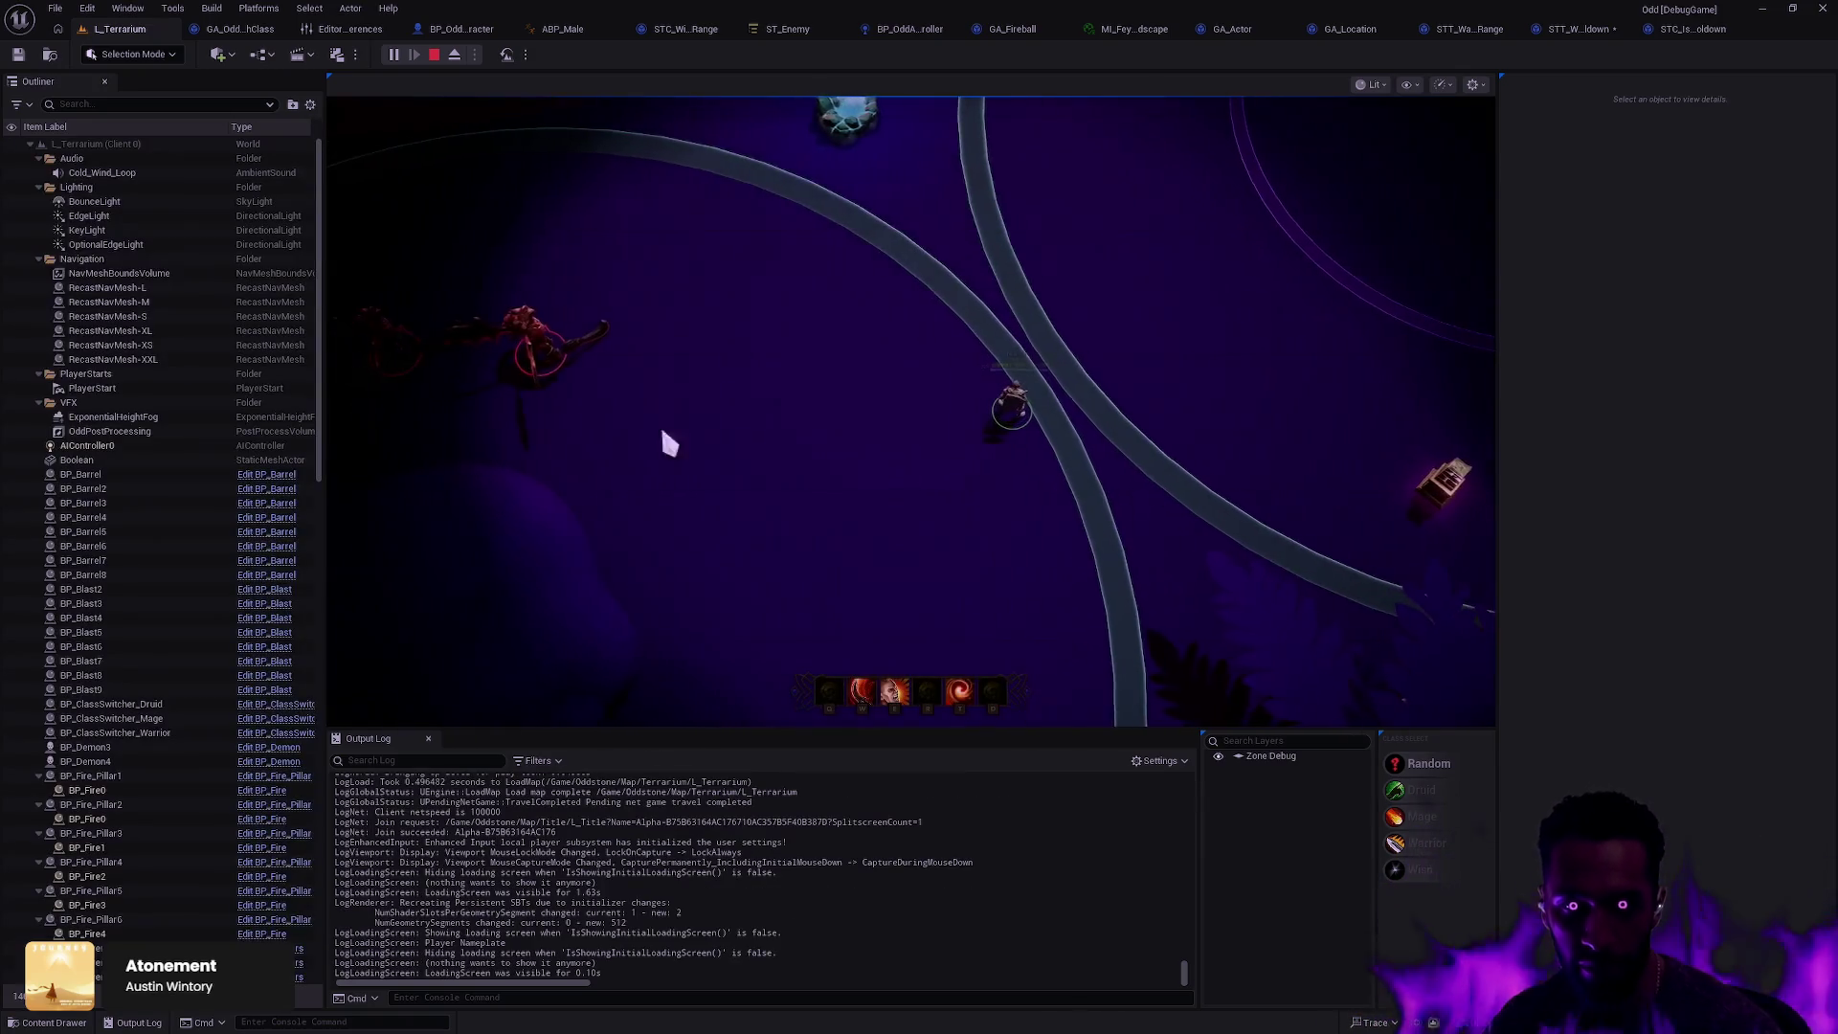
{"action": "left_click", "coordinate": [670, 443]}
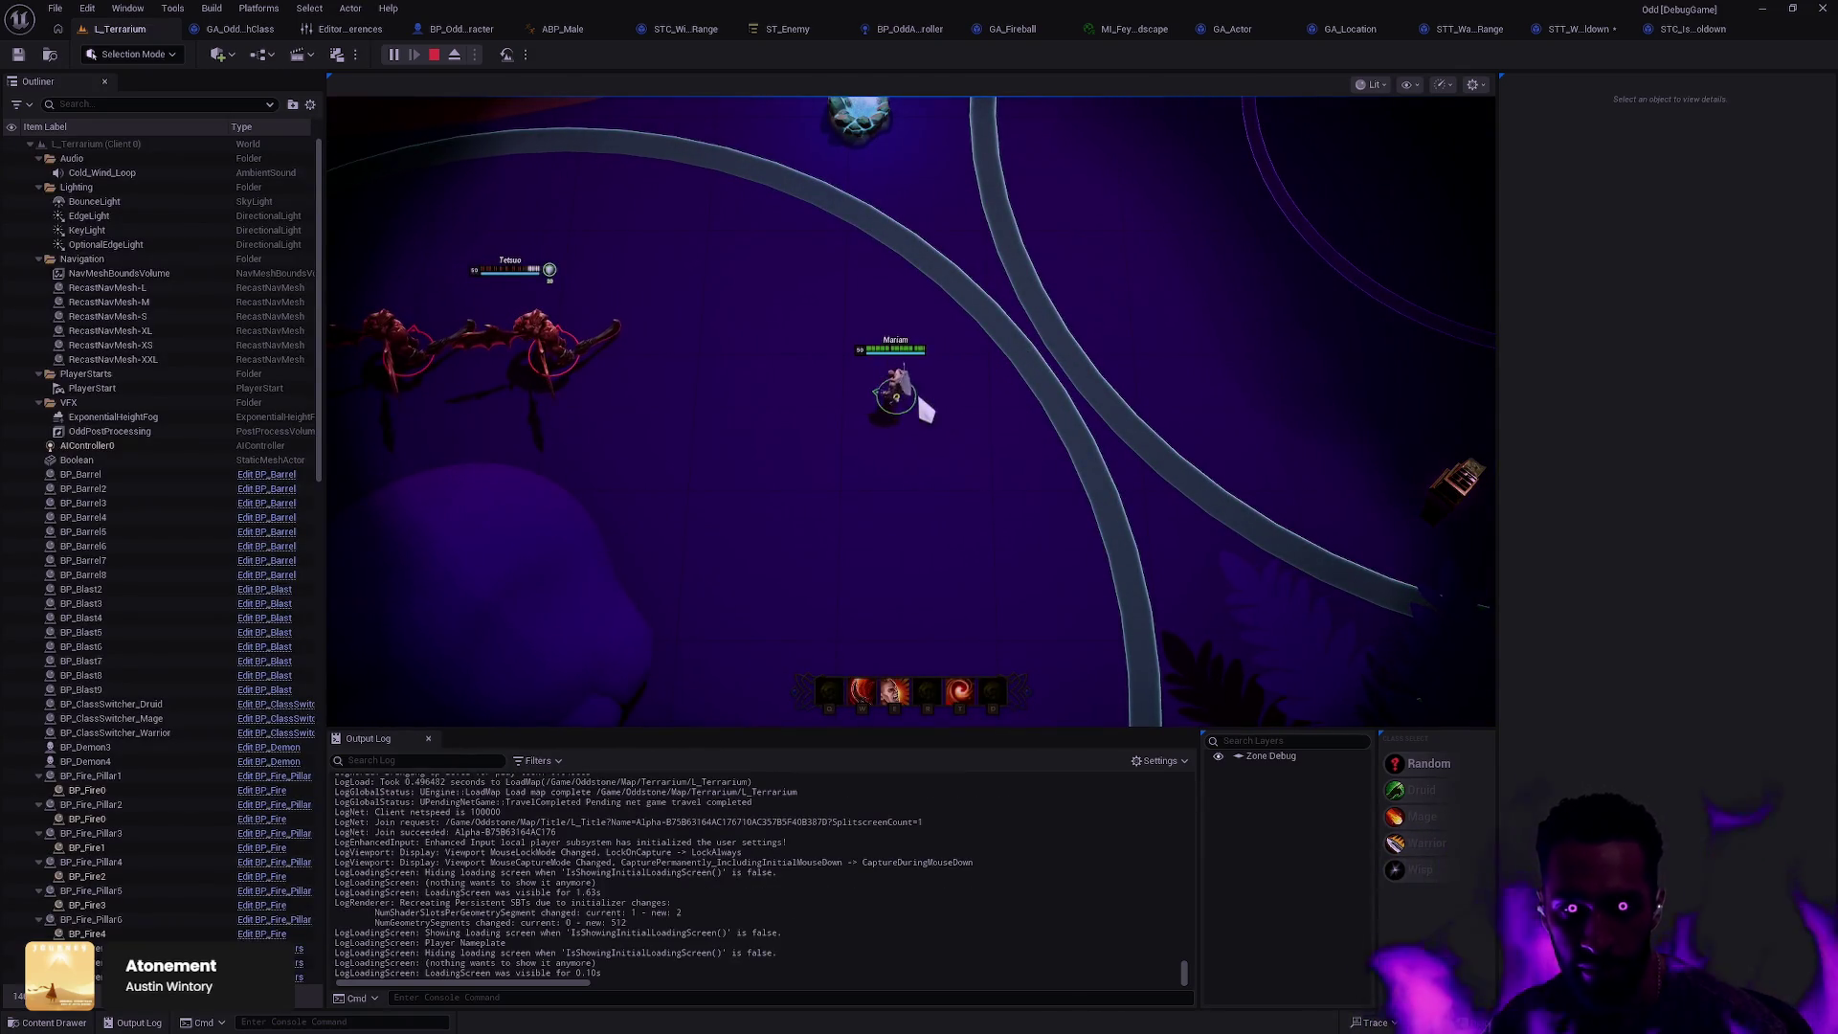
{"action": "left_click", "coordinate": [980, 431]}
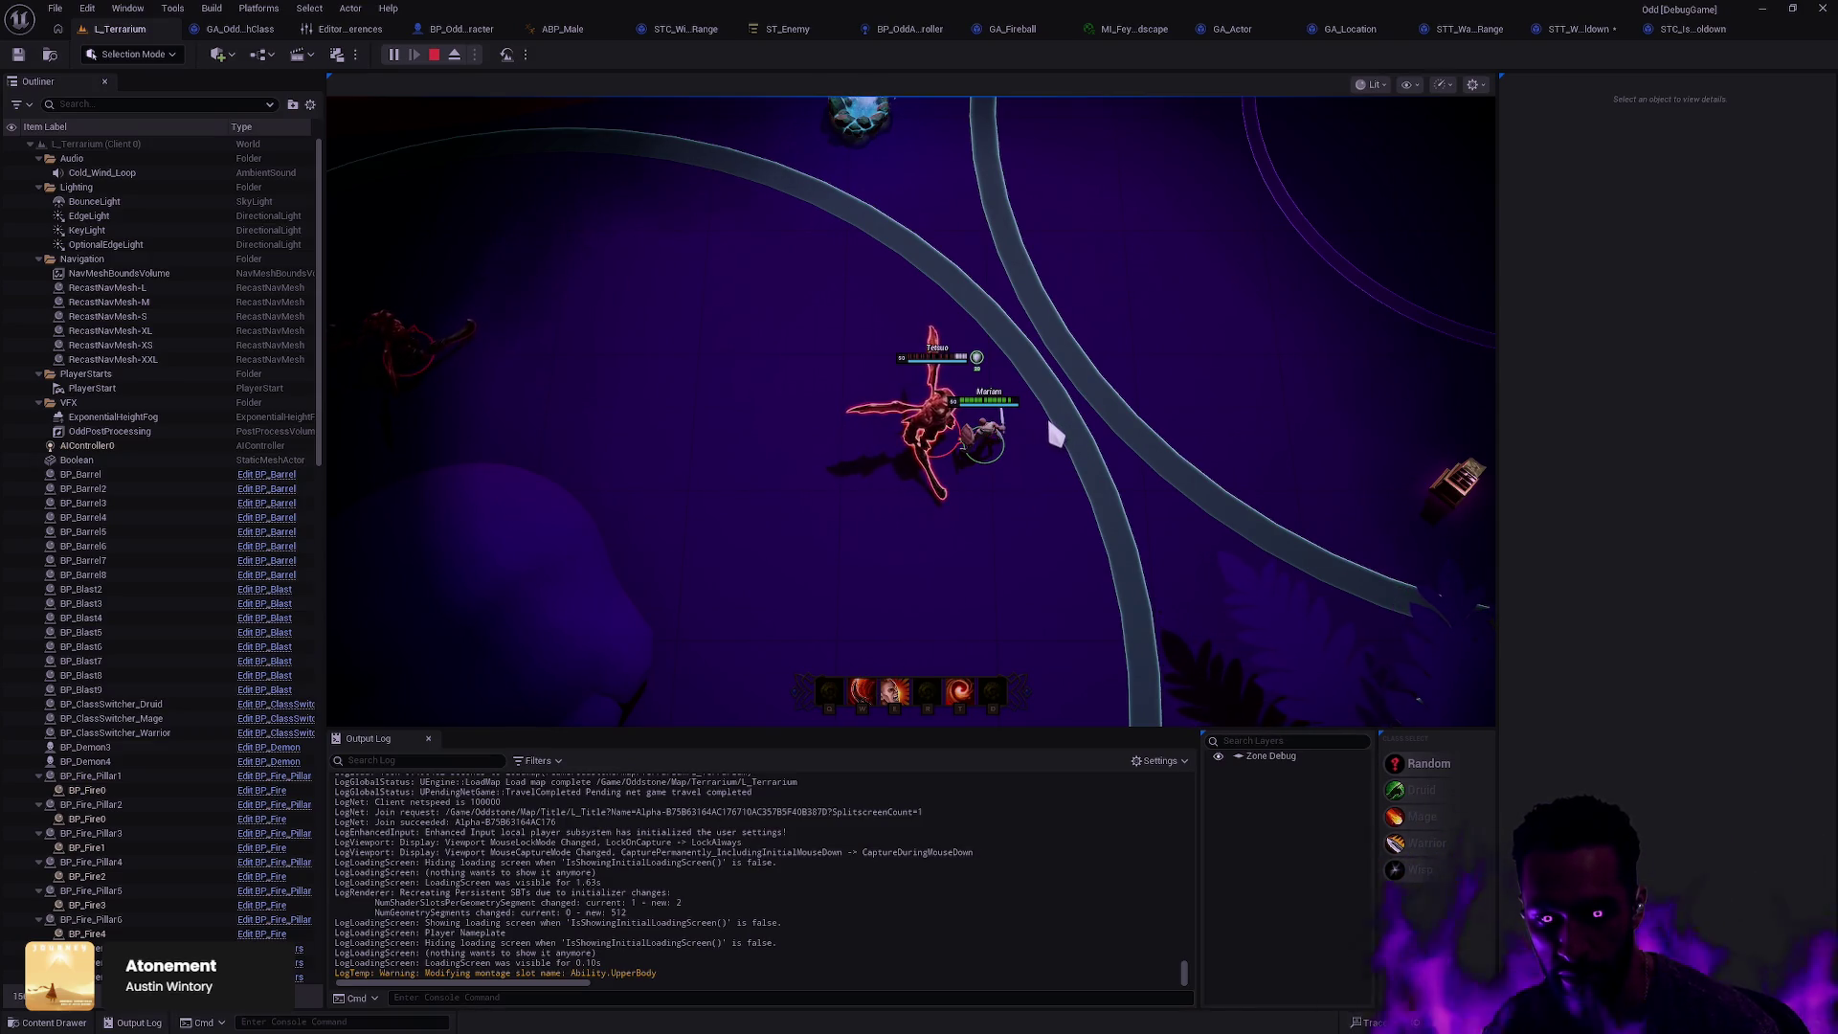
{"action": "key", "text": "d"}
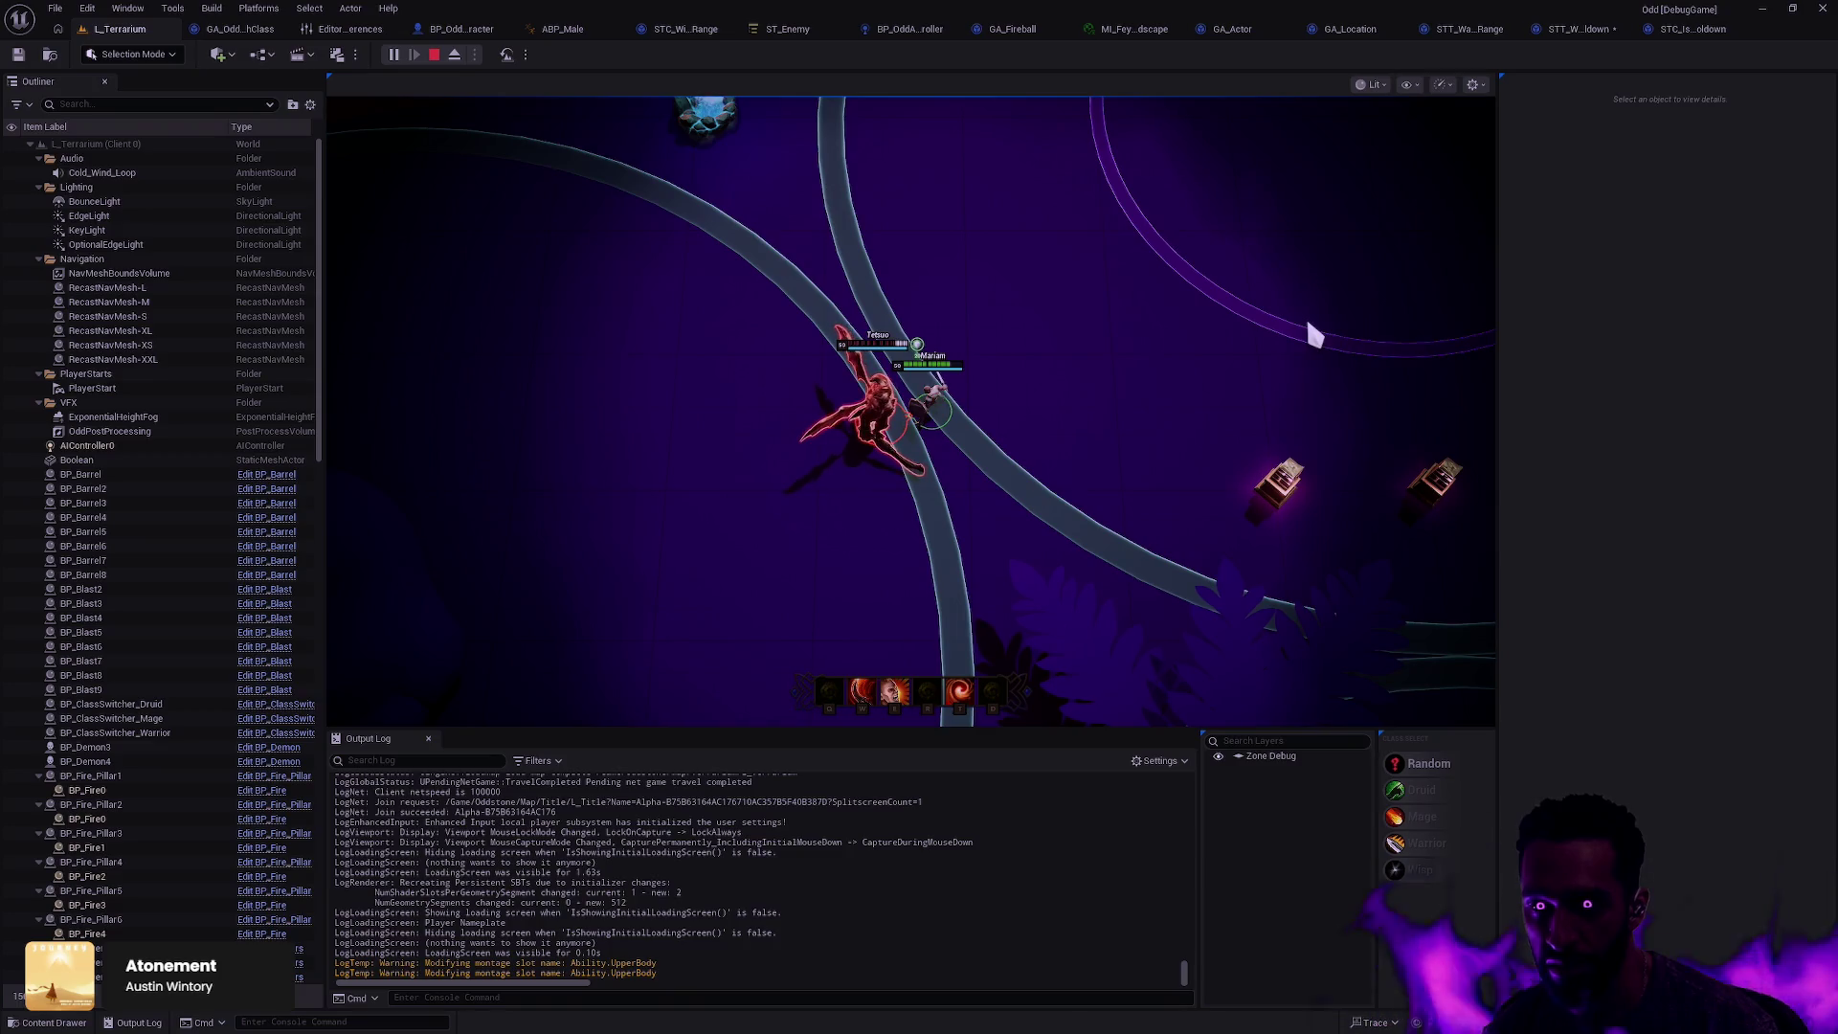
{"action": "left_click", "coordinate": [1681, 33]}
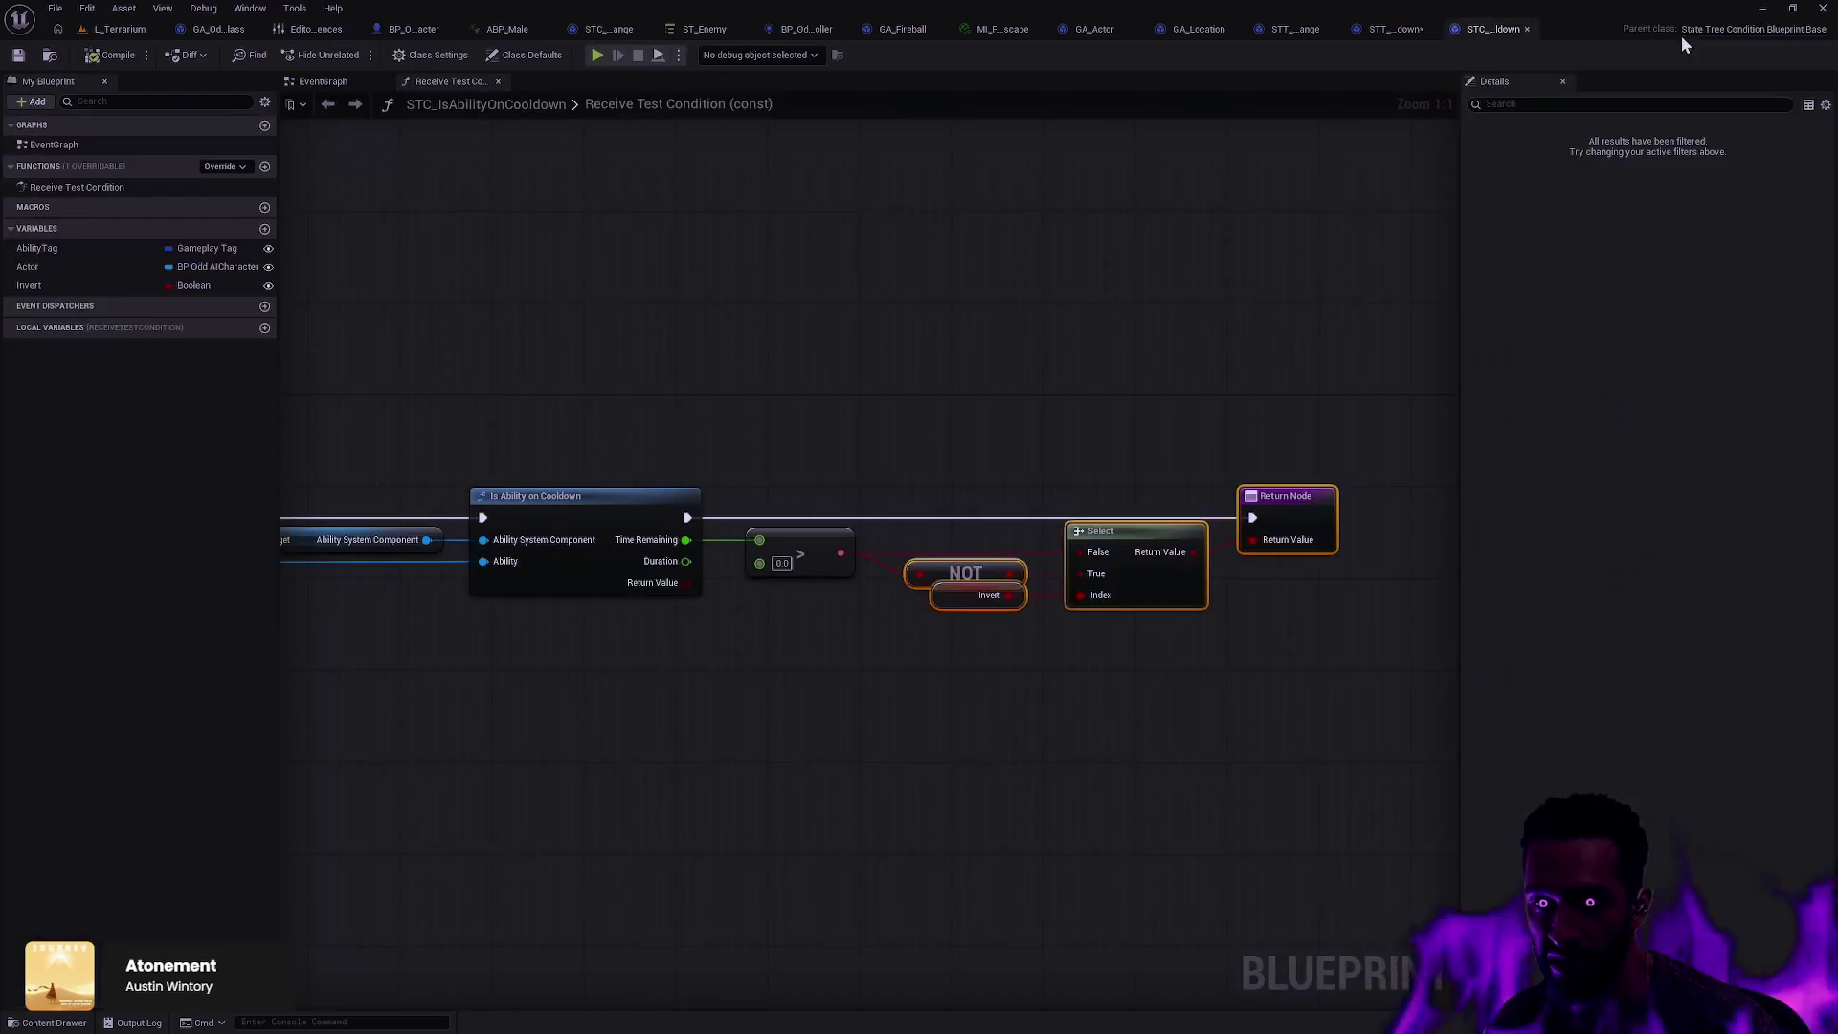
Step: Deselect the cooldown graph nodes and pan around the STT_WaitAbilityCooldown EventGraph
{"action": "left_click", "coordinate": [938, 417]}
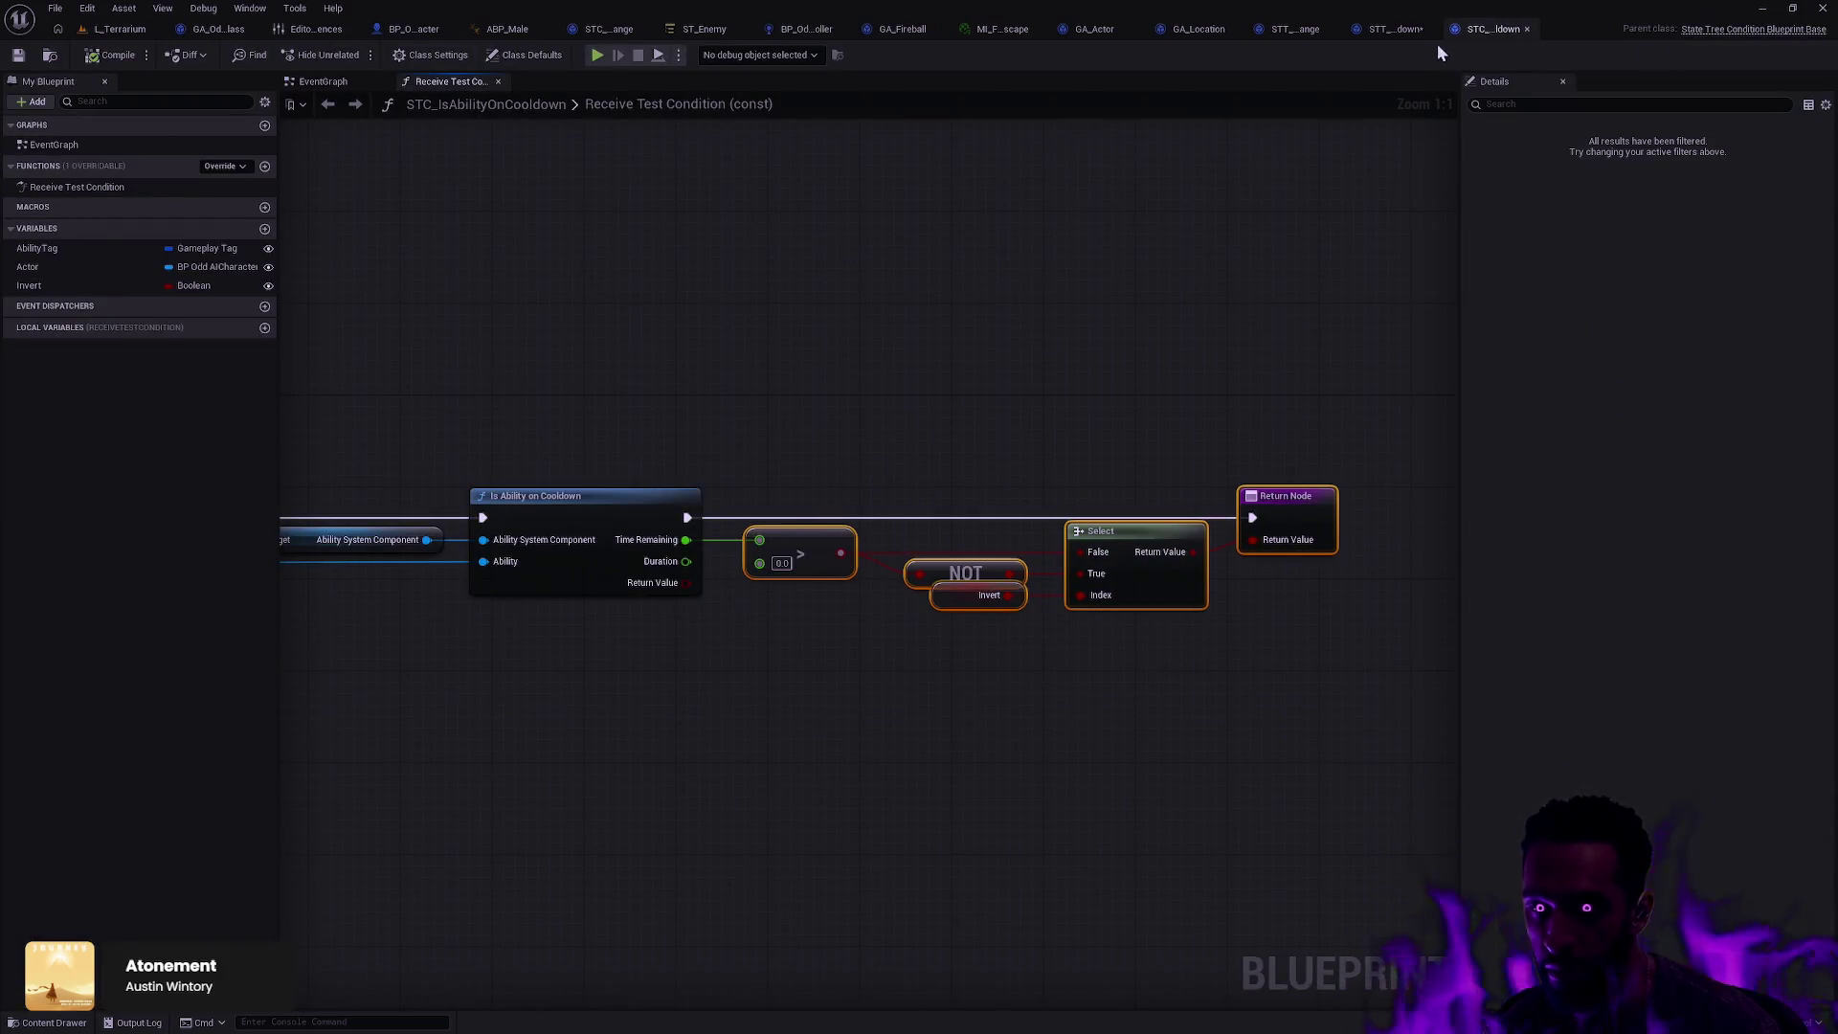
{"action": "left_click", "coordinate": [1394, 32]}
{"action": "left_click_drag", "start_coordinate": [835, 475], "coordinate": [942, 466]}
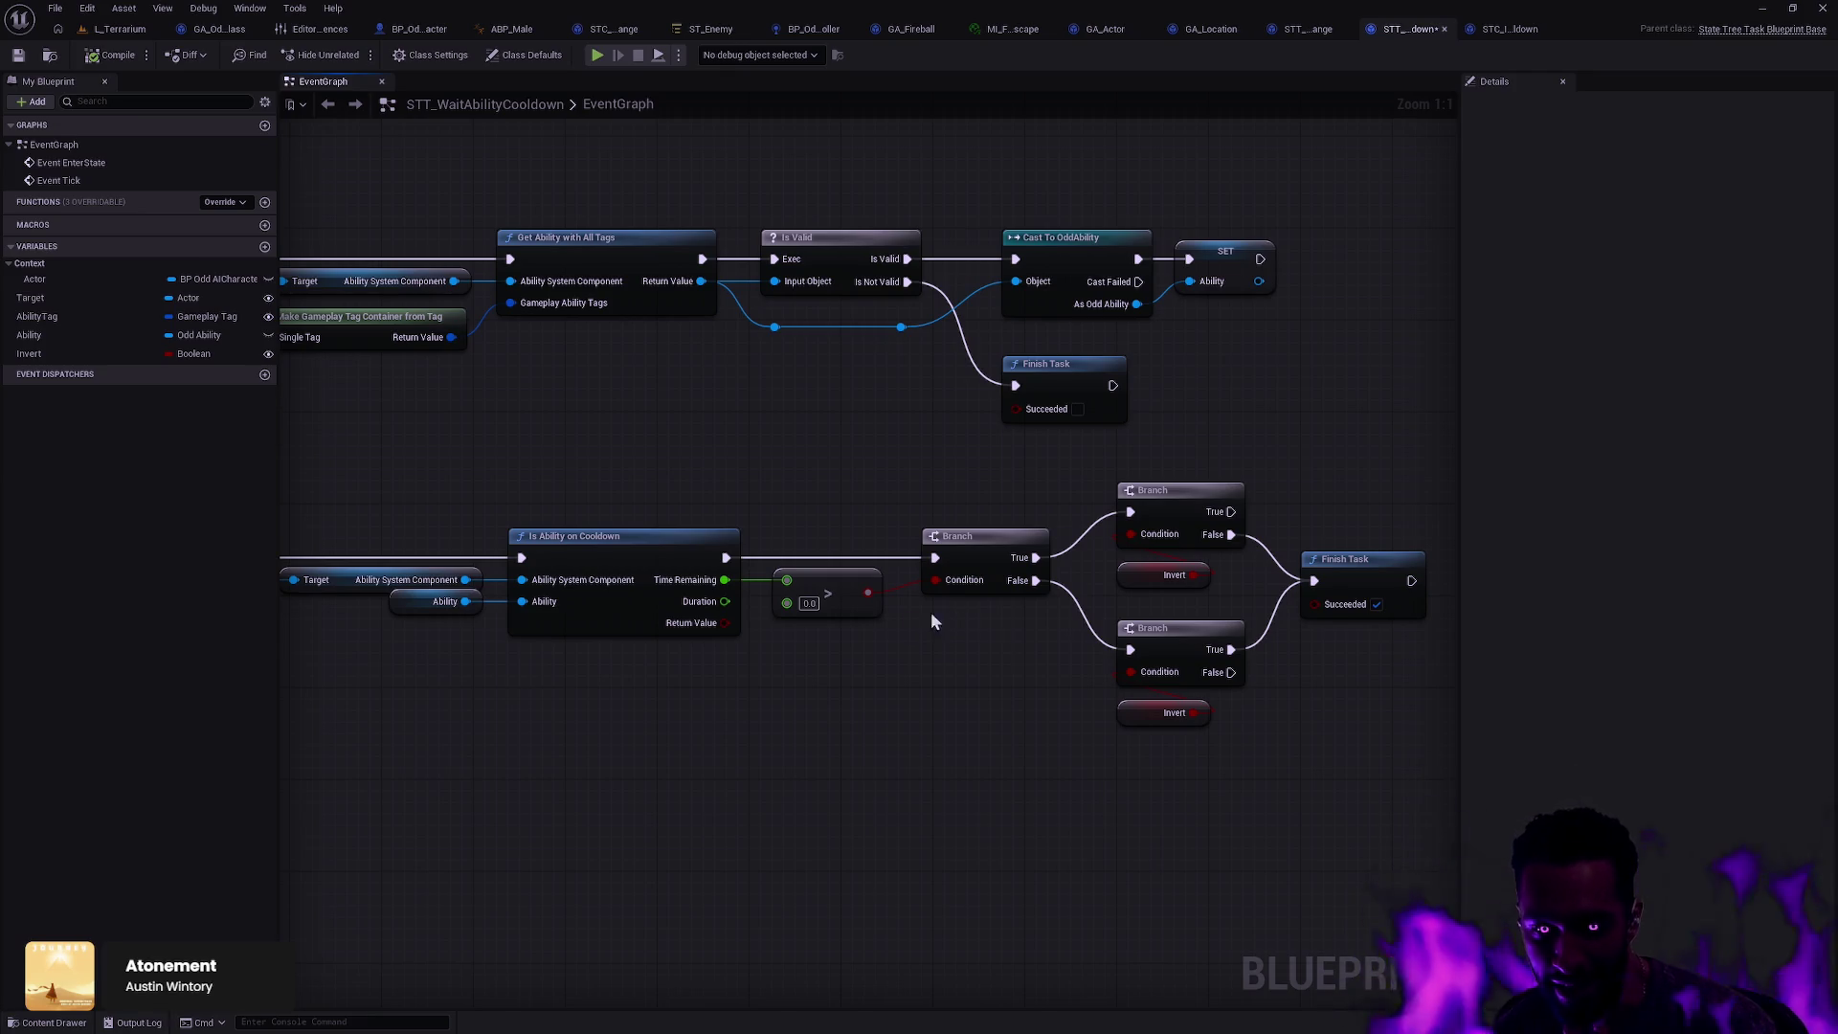
{"action": "left_click_drag", "start_coordinate": [1045, 624], "coordinate": [950, 636]}
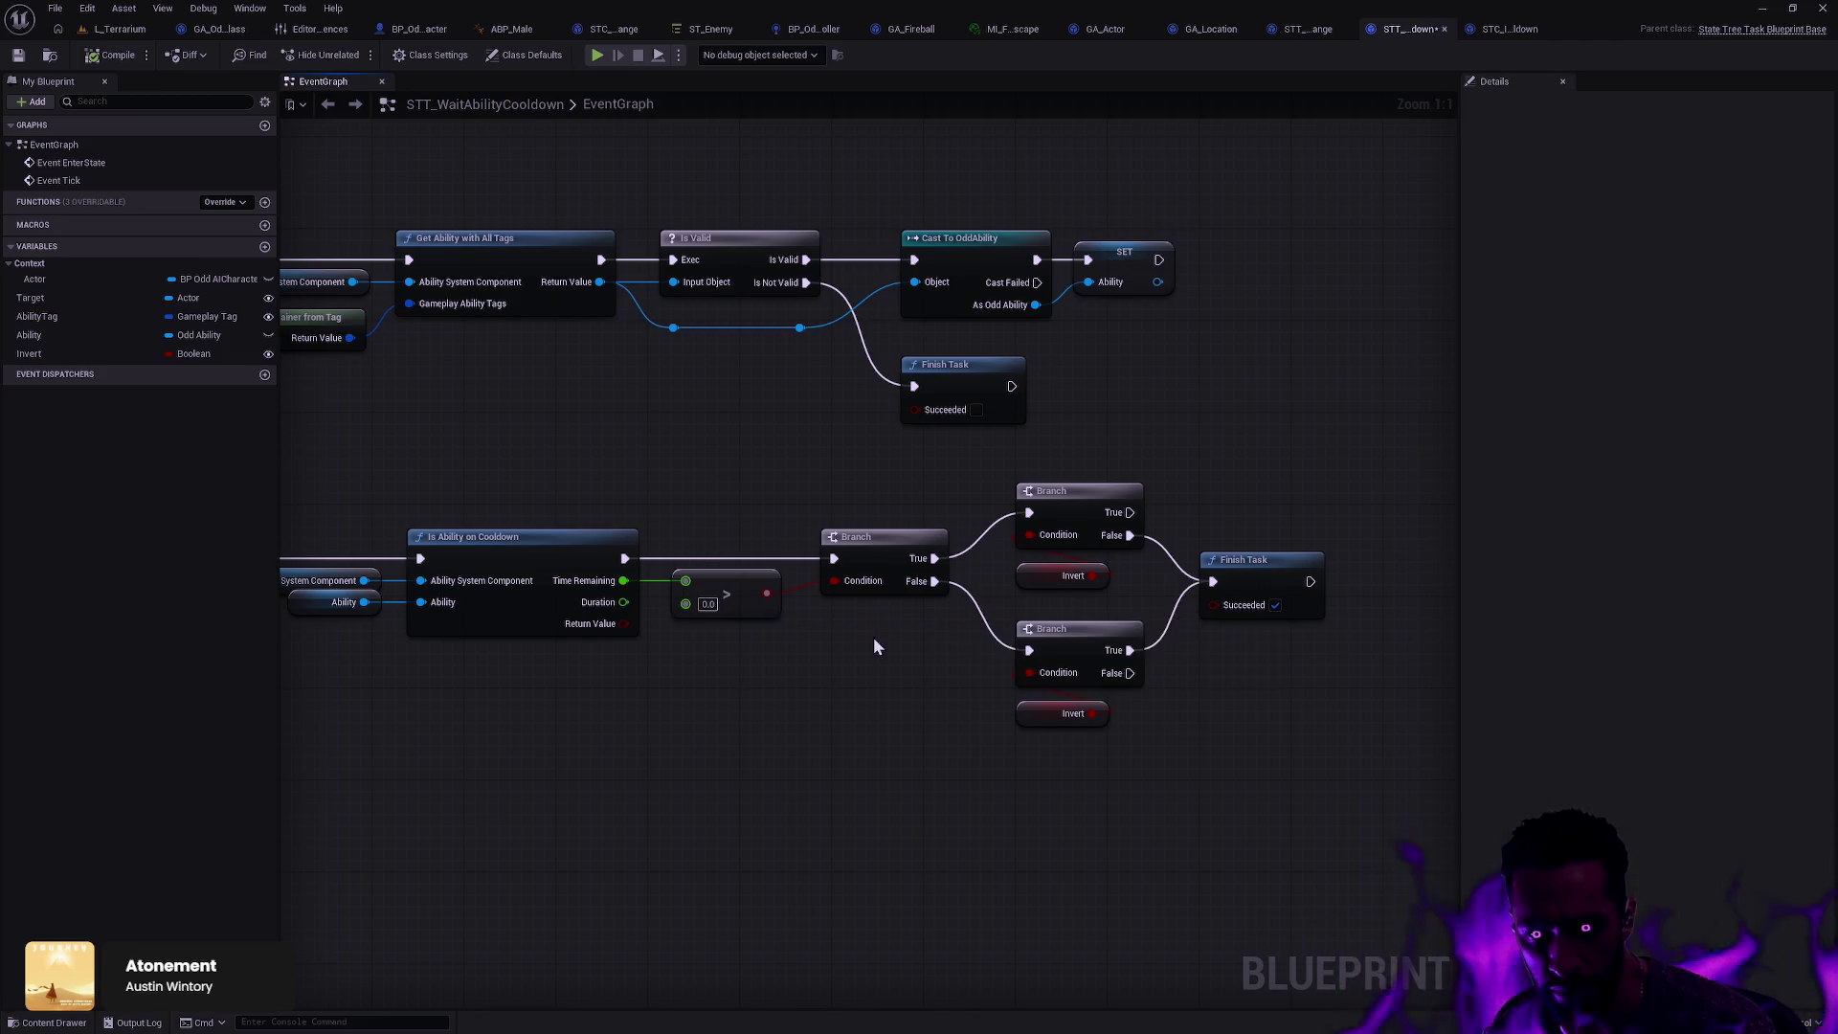
Step: Reconnect the lower Branch's execution input and stack both Branch and Invert groups neatly
{"action": "mouse_move", "coordinate": [1029, 650]}
{"action": "left_mouse_down"}
{"action": "mouse_move", "coordinate": [919, 579]}
{"action": "mouse_move", "coordinate": [934, 581]}
{"action": "left_mouse_up"}
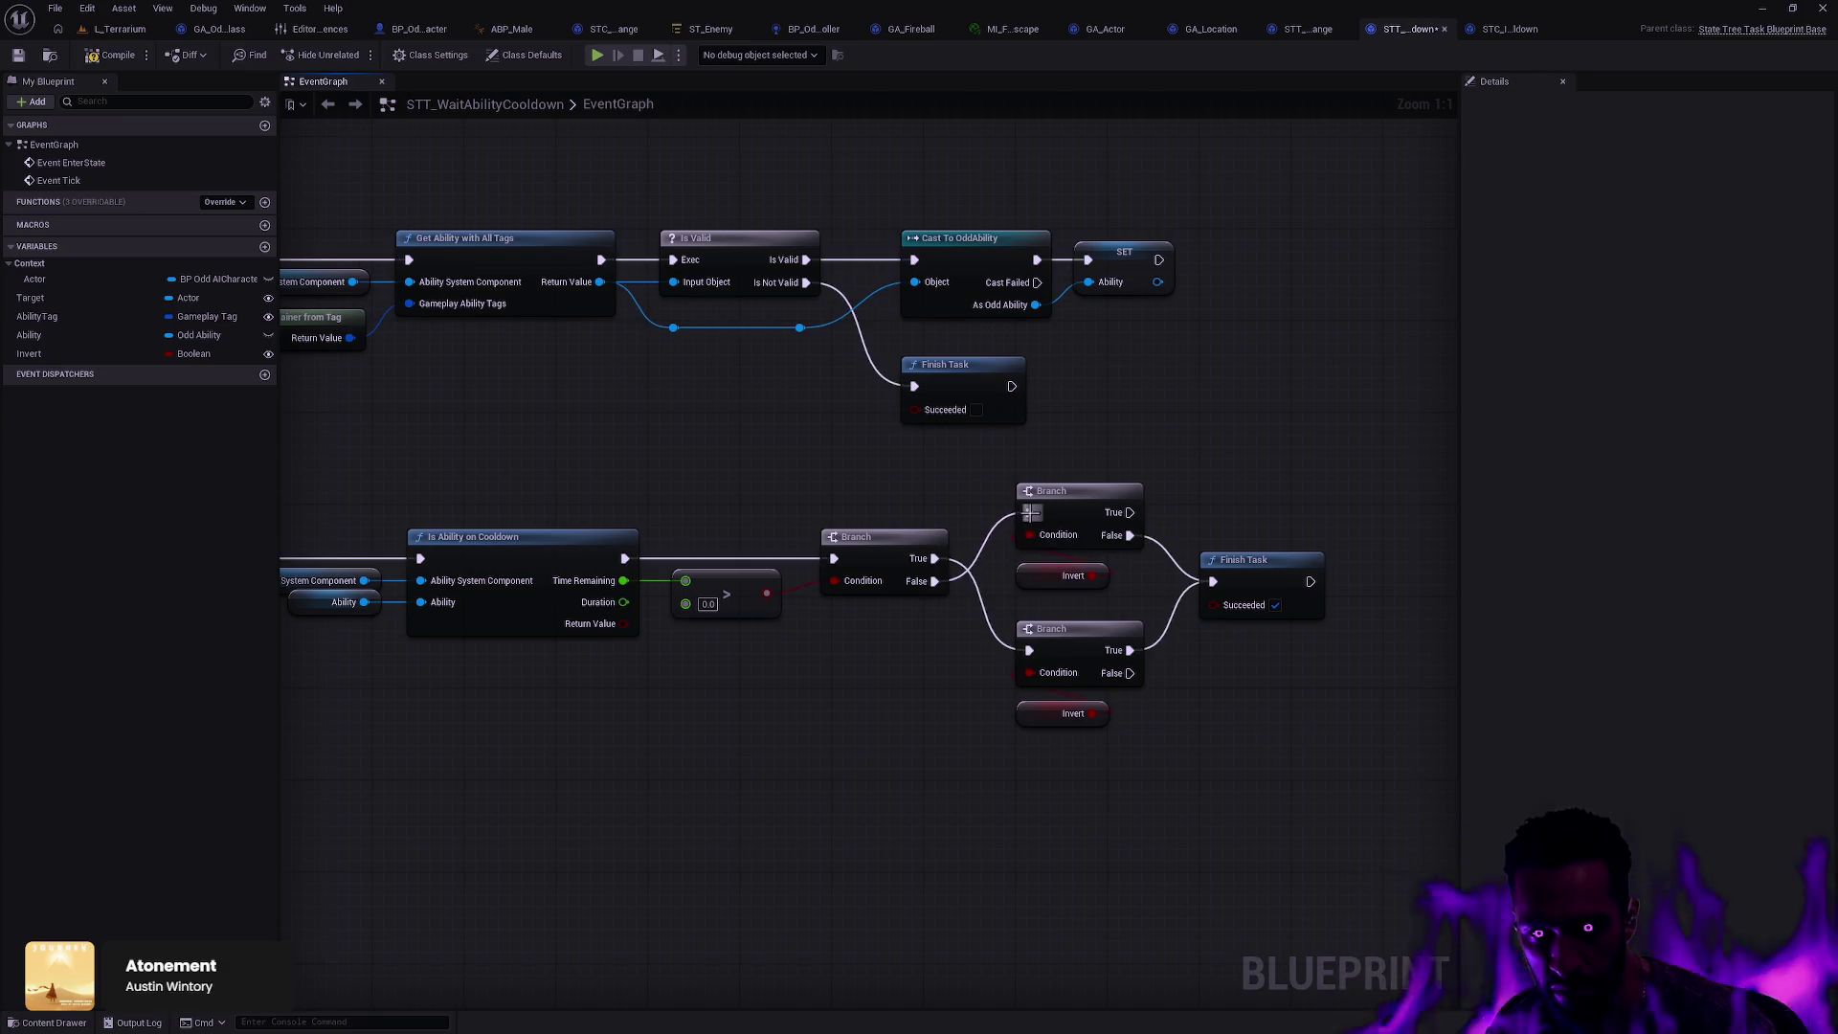
{"action": "left_click", "coordinate": [1145, 483]}
{"action": "key", "text": "f"}
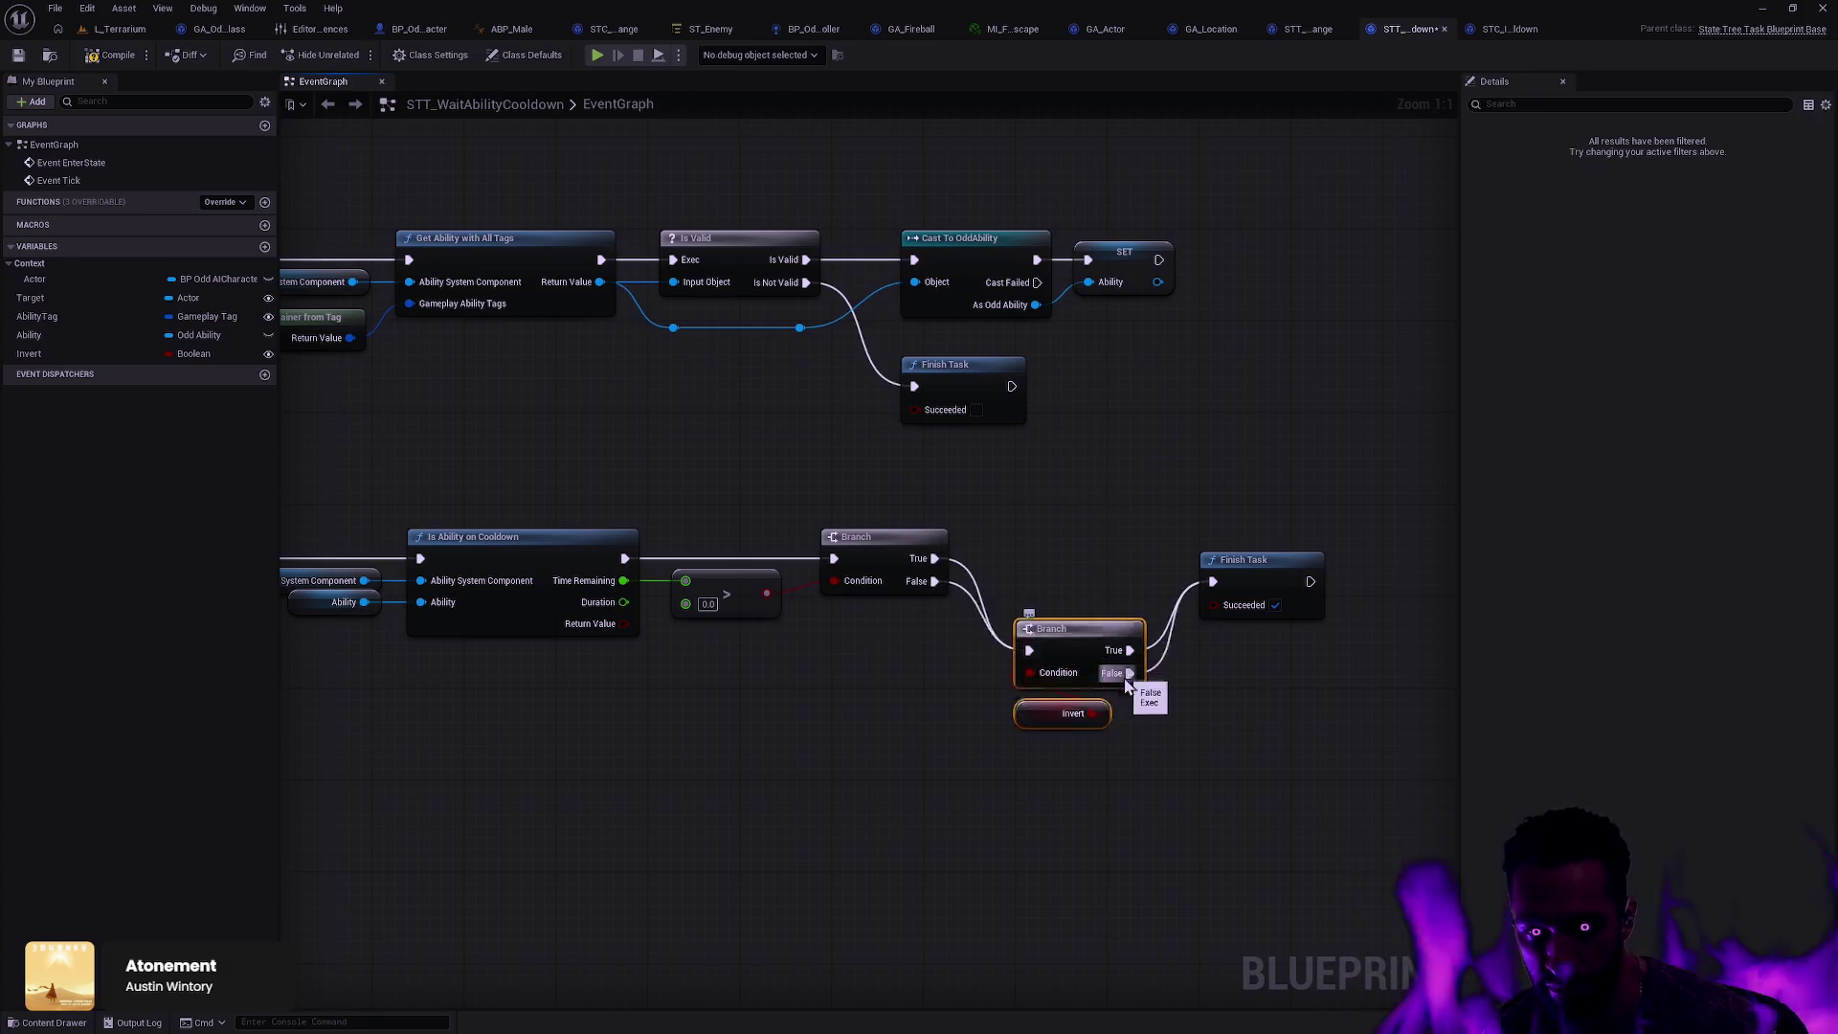
{"action": "left_click_drag", "start_coordinate": [1077, 619], "coordinate": [1130, 732]}
{"action": "key", "text": "f"}
{"action": "mouse_move", "coordinate": [1045, 716]}
{"action": "left_mouse_down"}
{"action": "mouse_move", "coordinate": [1168, 942]}
{"action": "mouse_move", "coordinate": [1180, 874]}
{"action": "left_mouse_up"}
{"action": "key", "text": "f"}
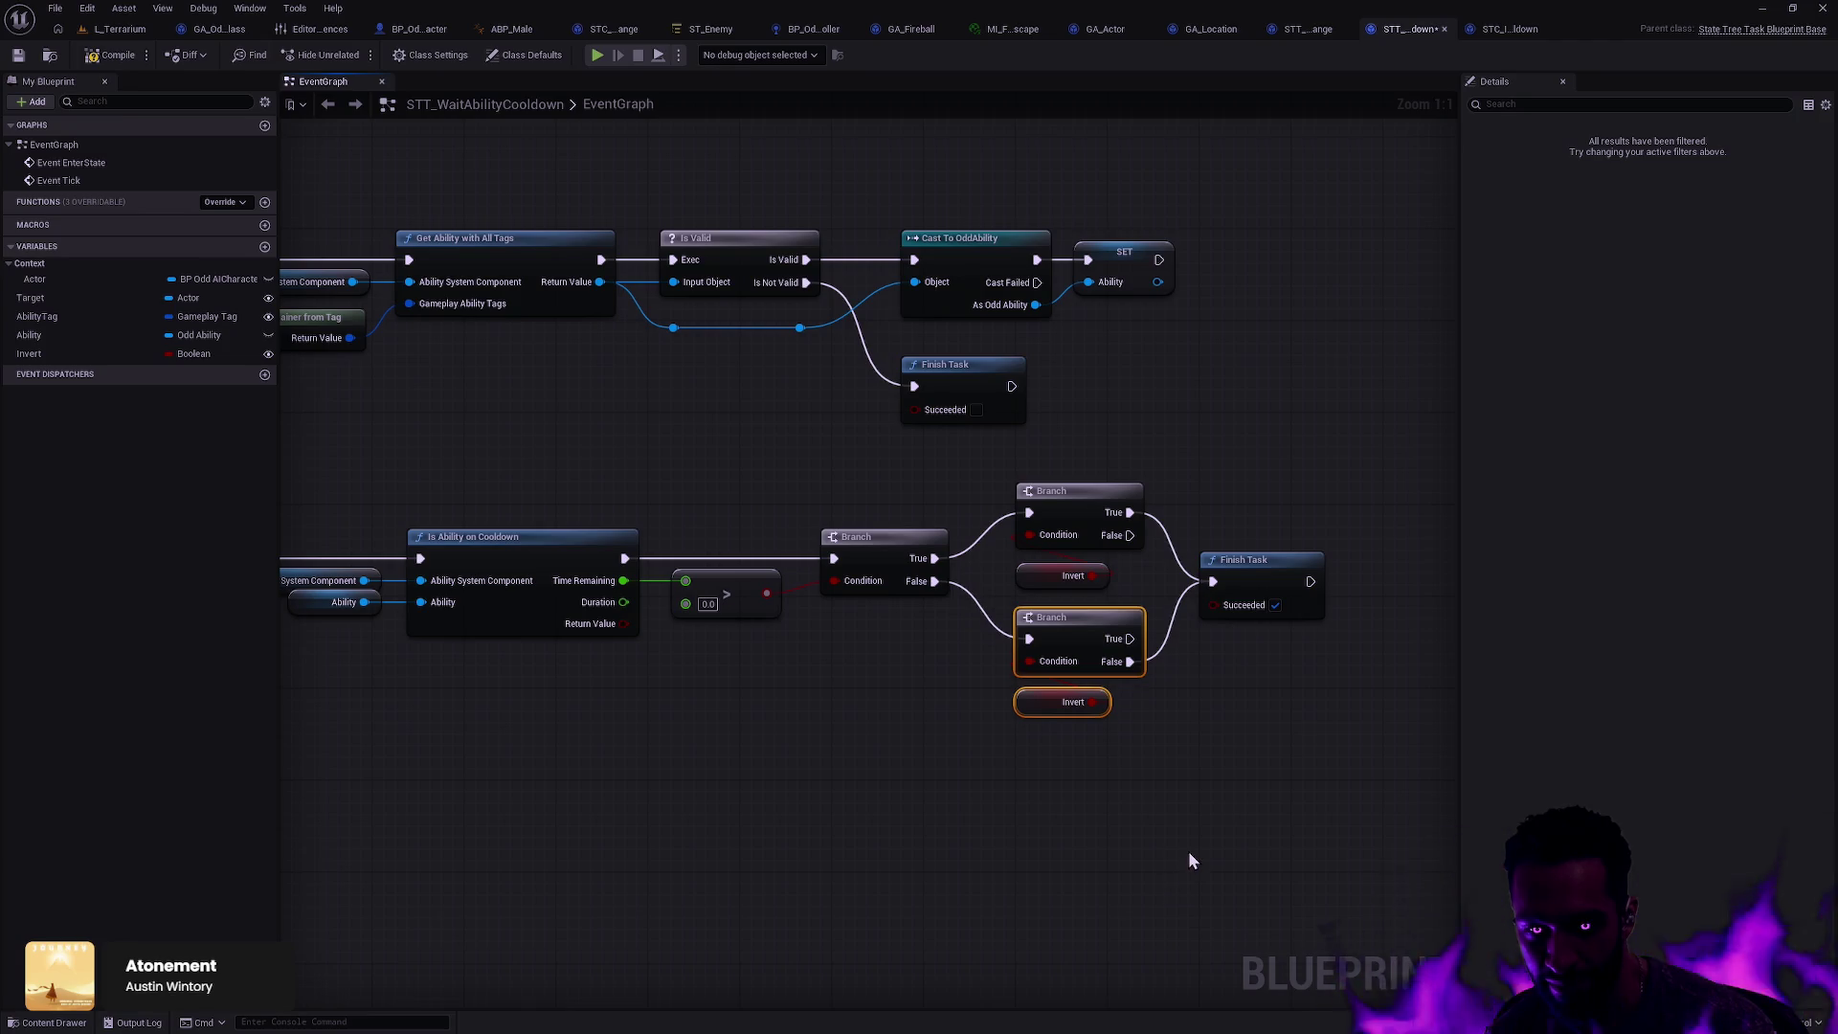
{"action": "left_click", "coordinate": [1173, 691]}
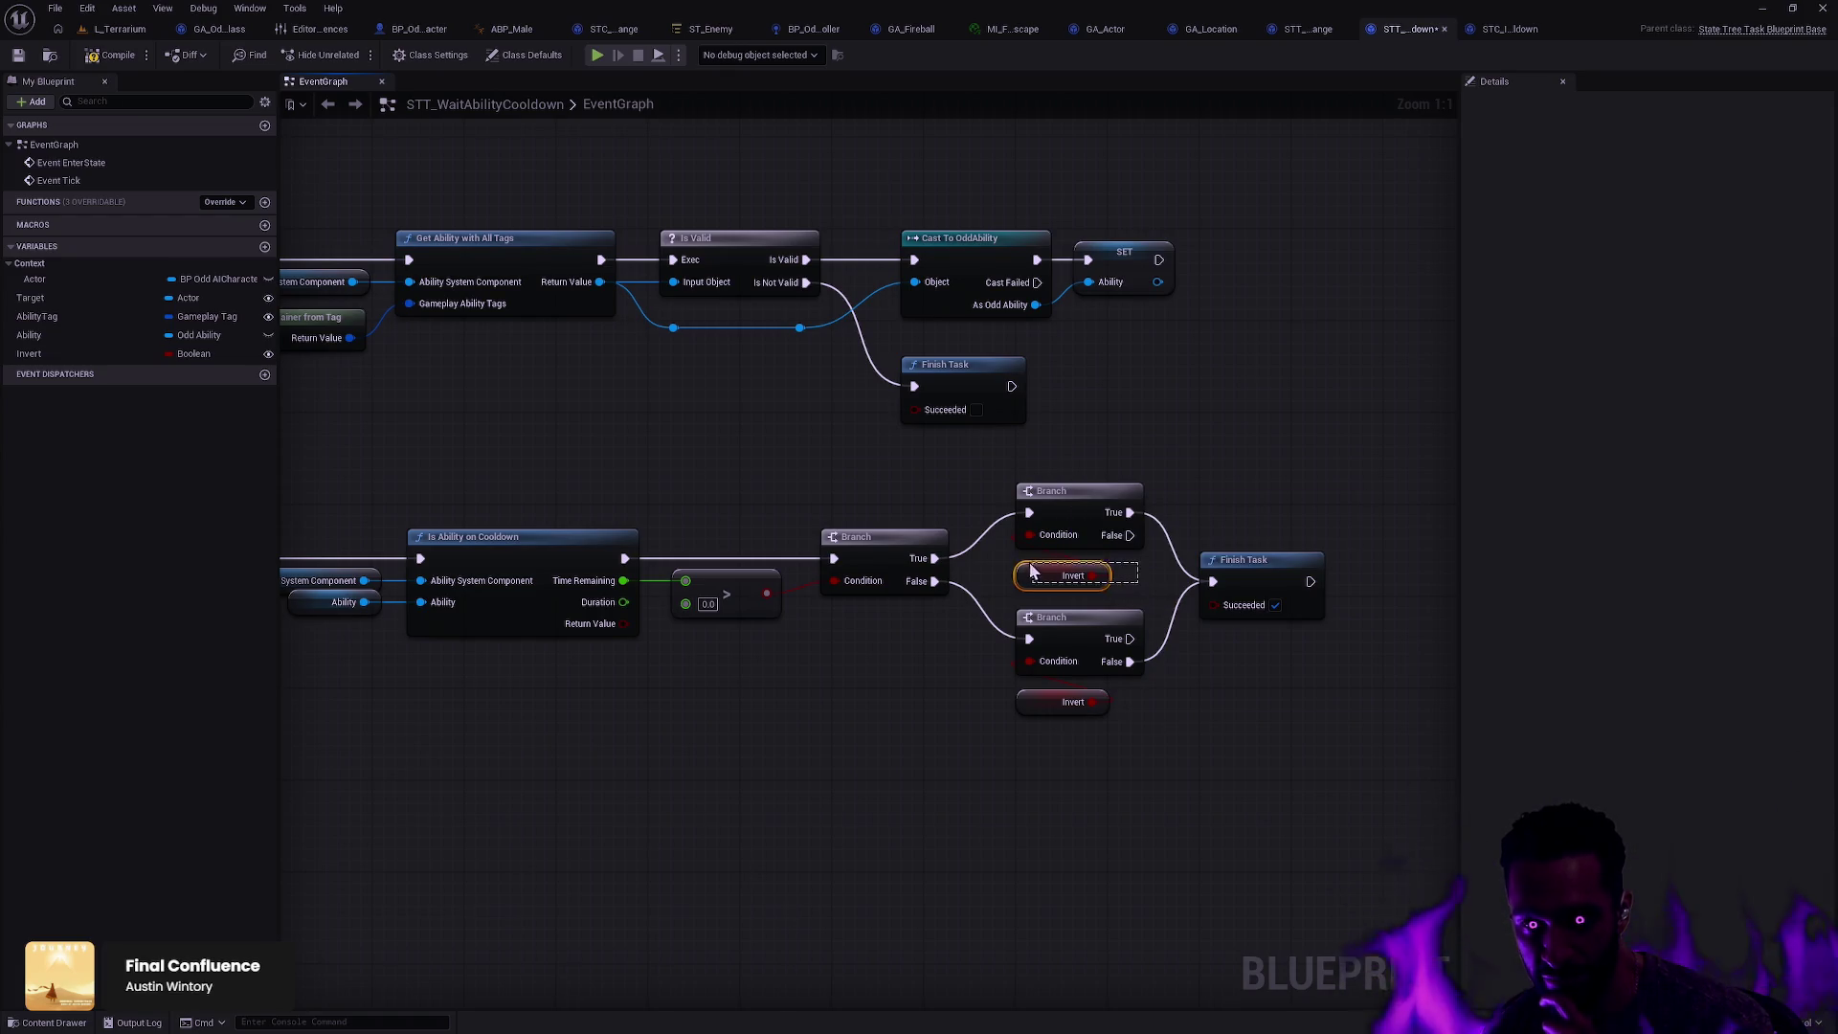
Step: Check the upper Invert node, then move through ST_Enemy back to L_Terrarium
{"action": "left_click_drag", "start_coordinate": [1034, 573], "coordinate": [1031, 567]}
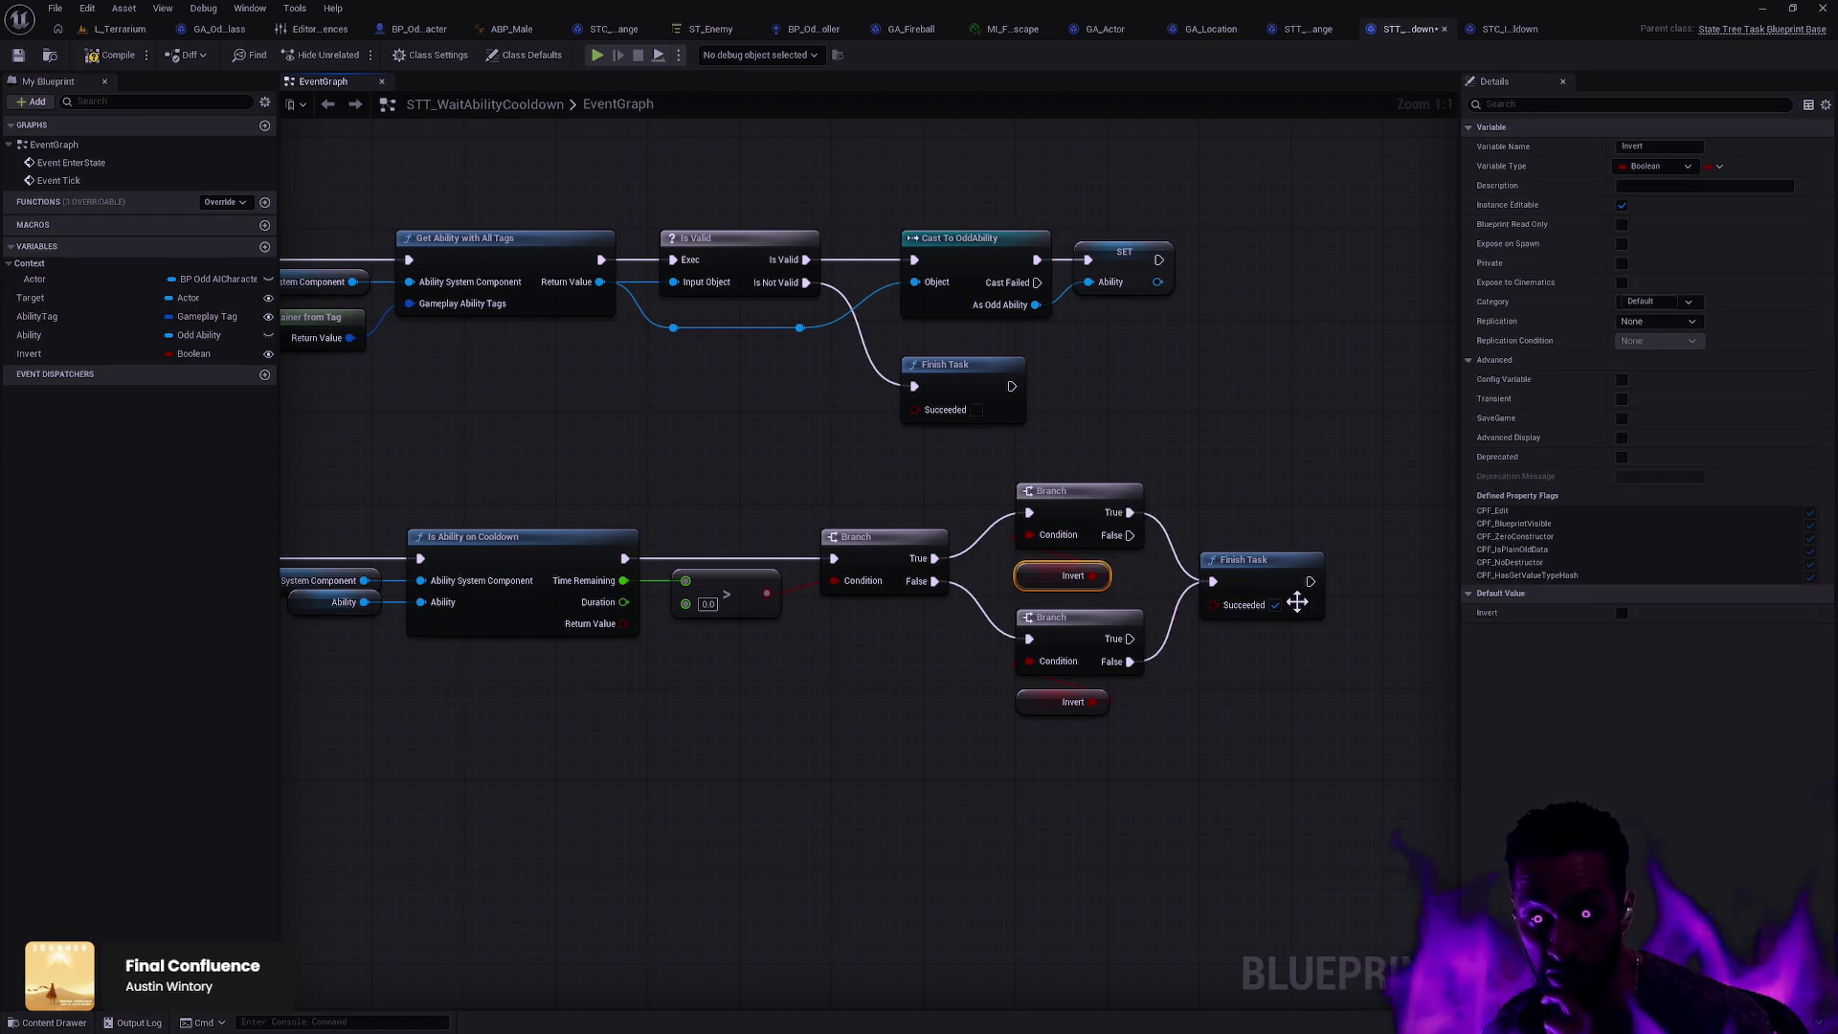
{"action": "left_click", "coordinate": [533, 412]}
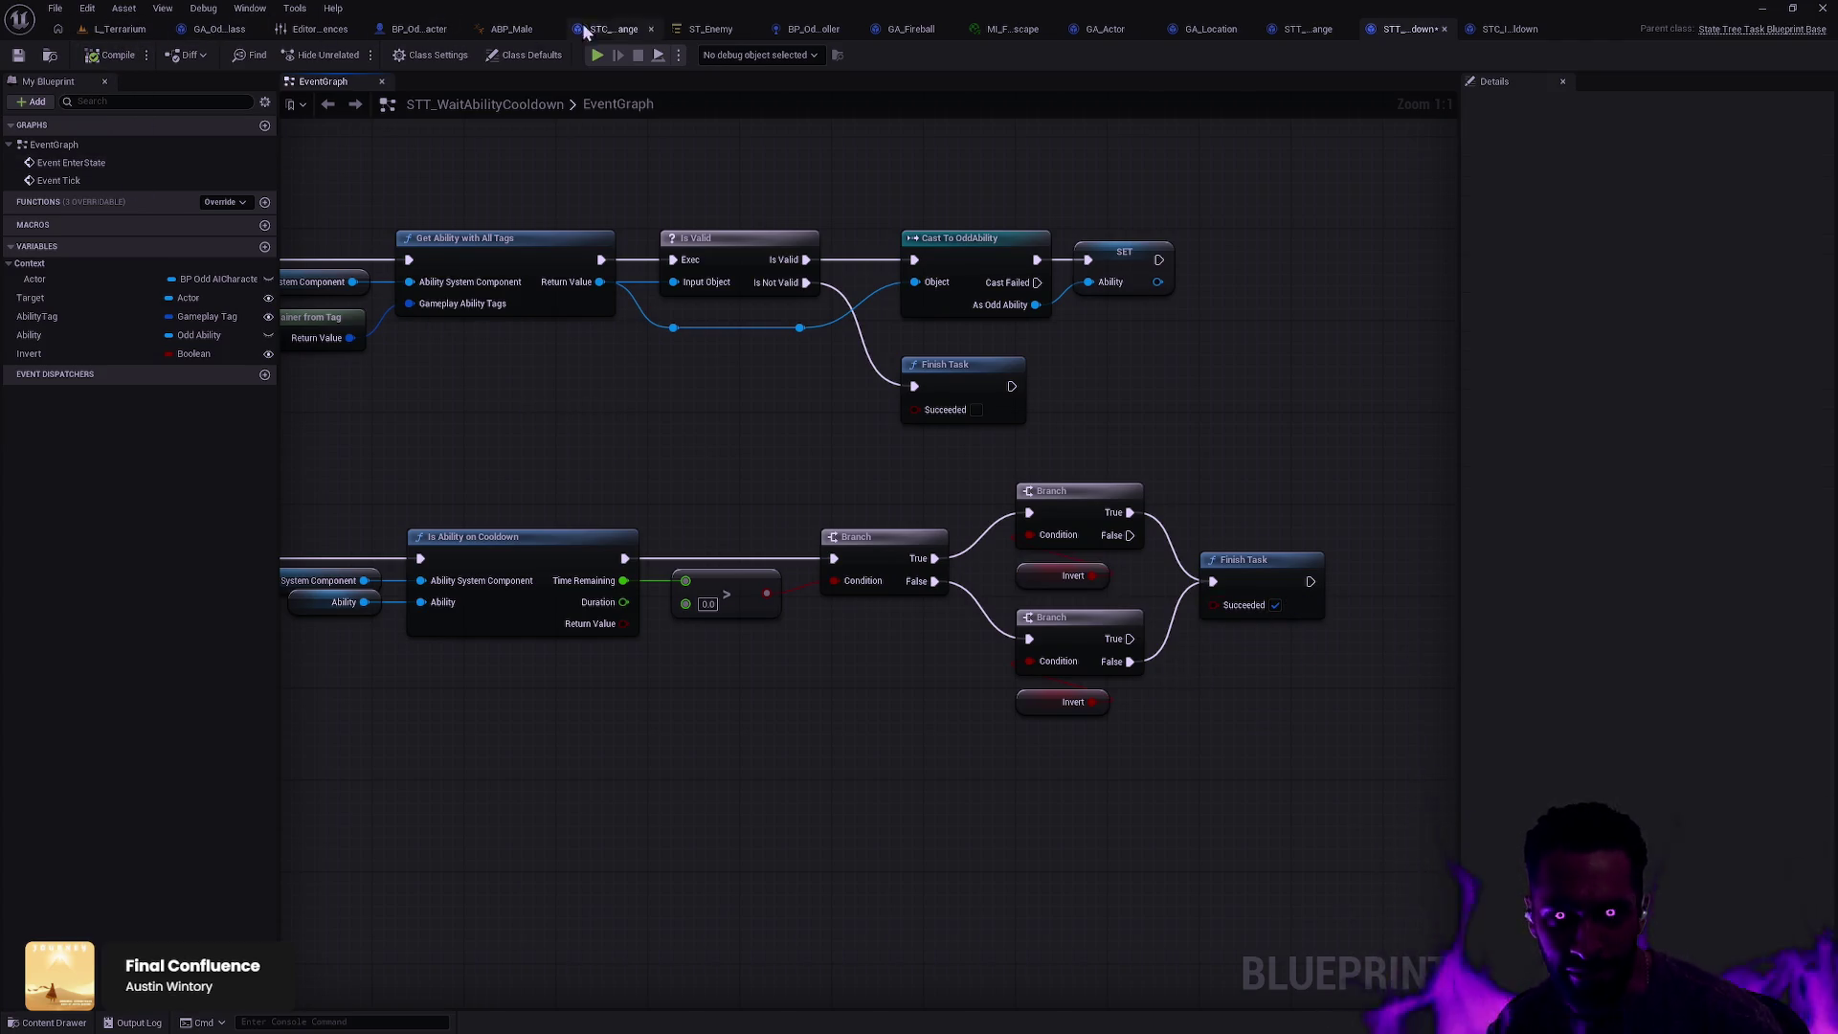
{"action": "left_click", "coordinate": [657, 31]}
{"action": "left_click", "coordinate": [101, 30]}
Step: Play L_Terrarium from this spot and lead the character right with the enemy following
{"action": "right_click", "coordinate": [821, 422]}
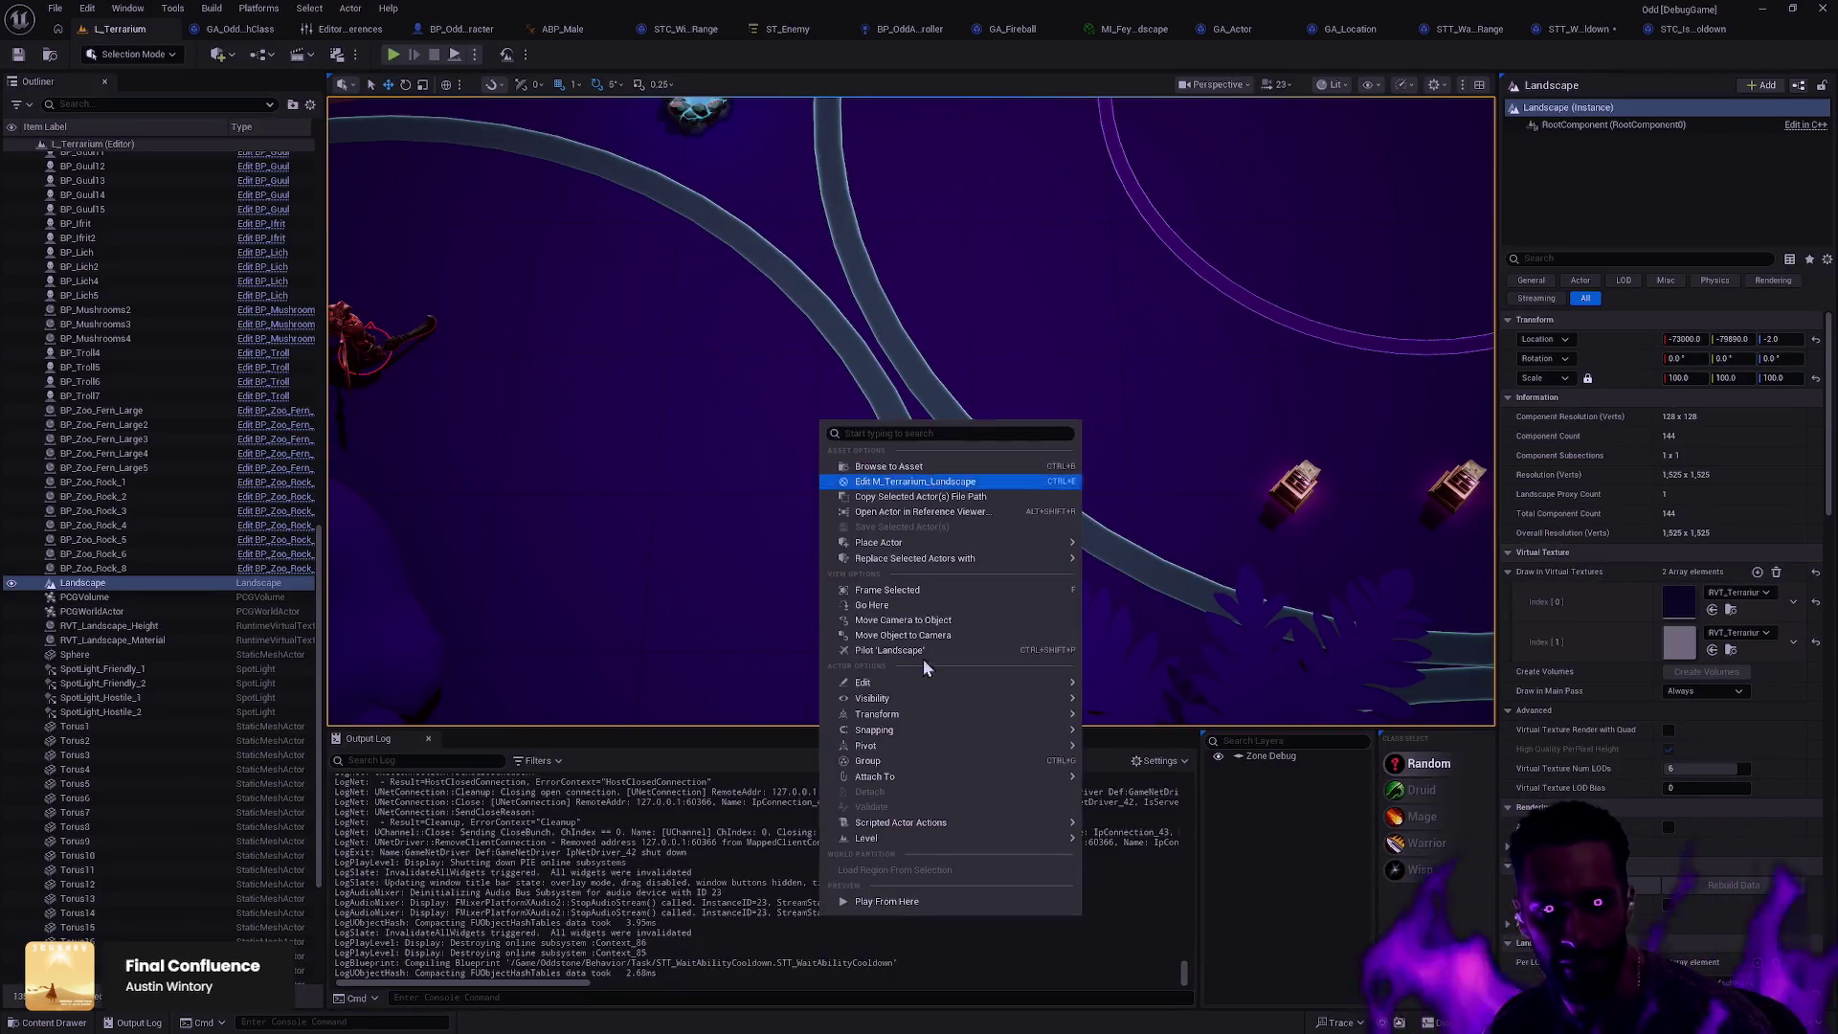
{"action": "left_click", "coordinate": [927, 898]}
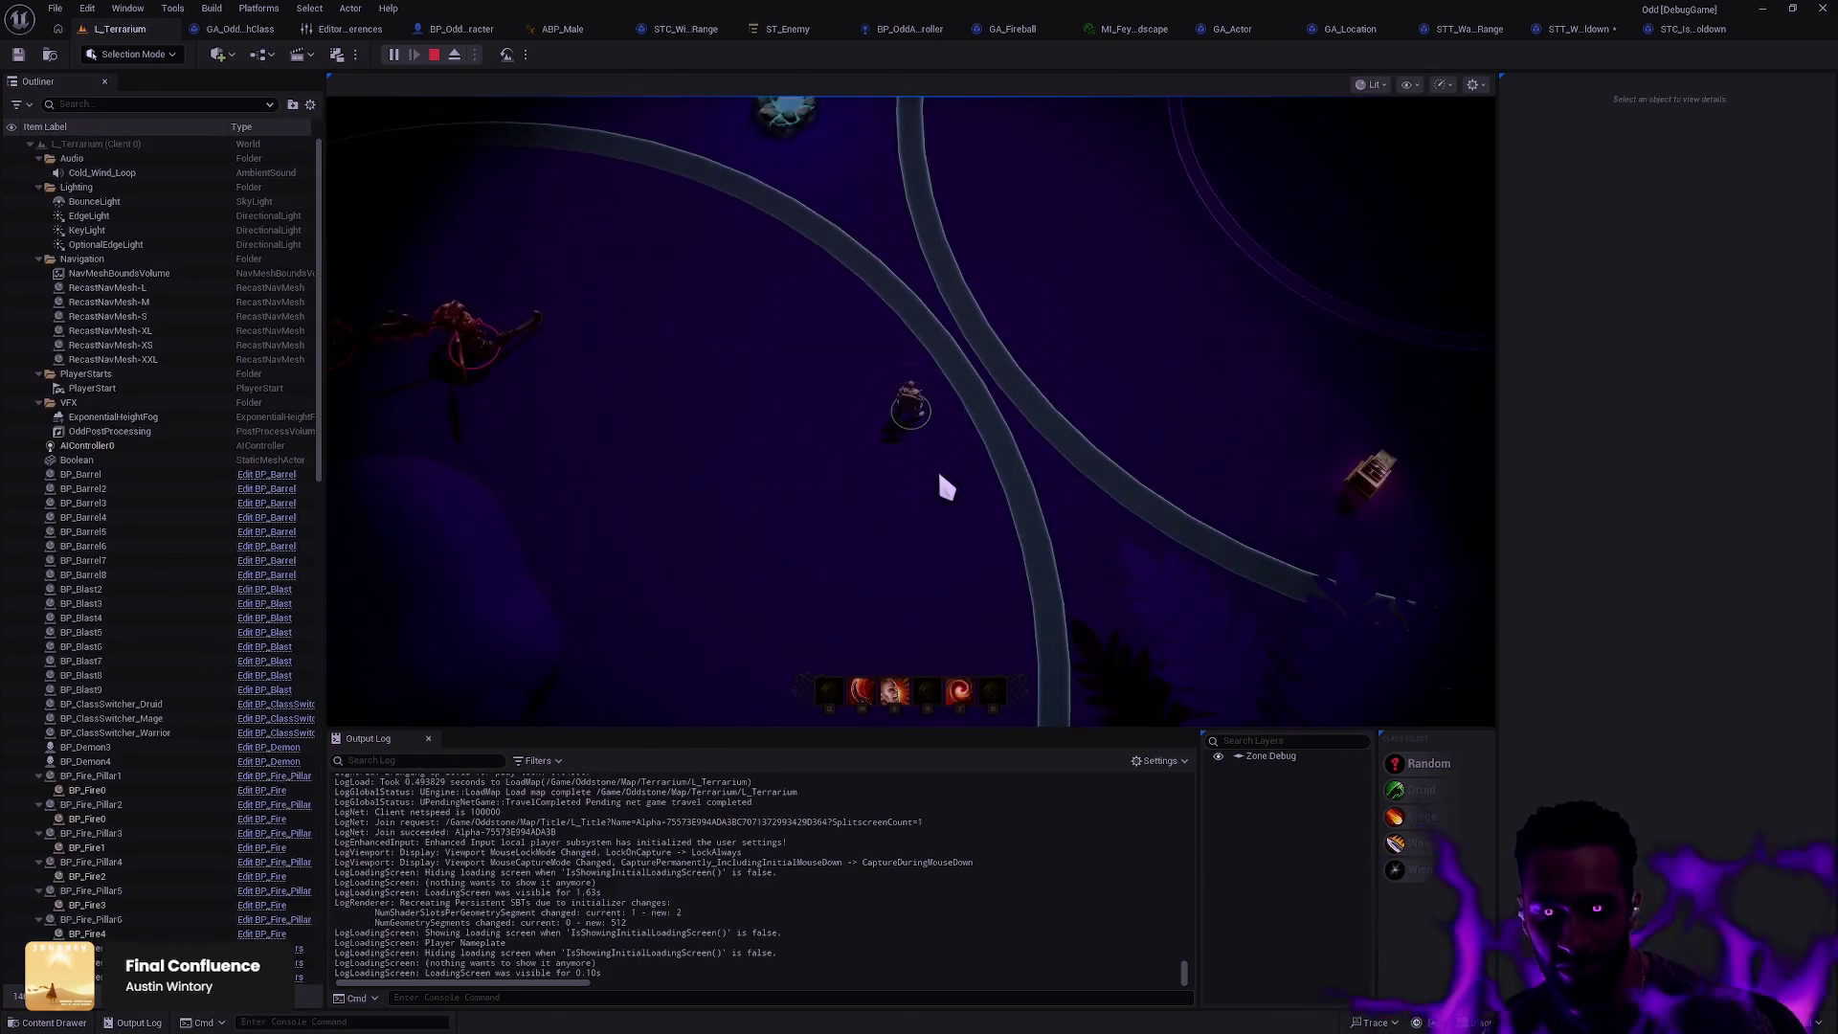
{"action": "left_click", "coordinate": [808, 397]}
{"action": "left_click", "coordinate": [749, 394]}
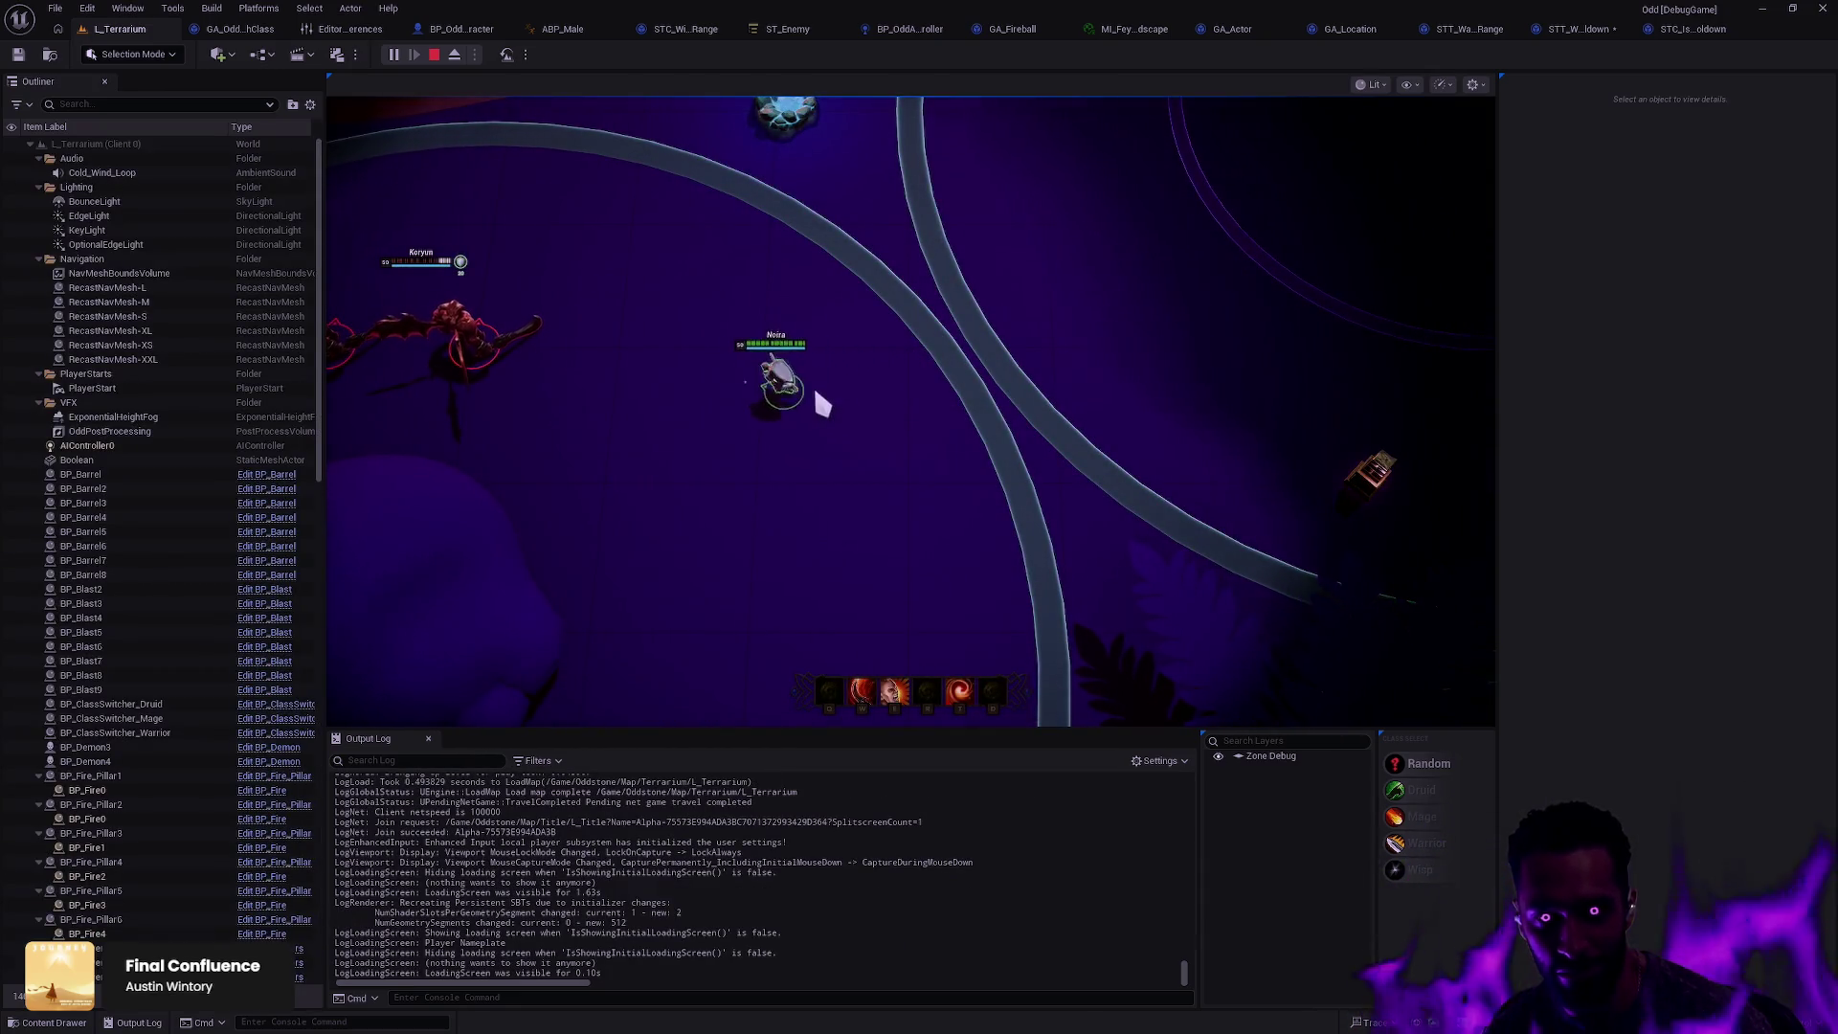
{"action": "left_click", "coordinate": [888, 417]}
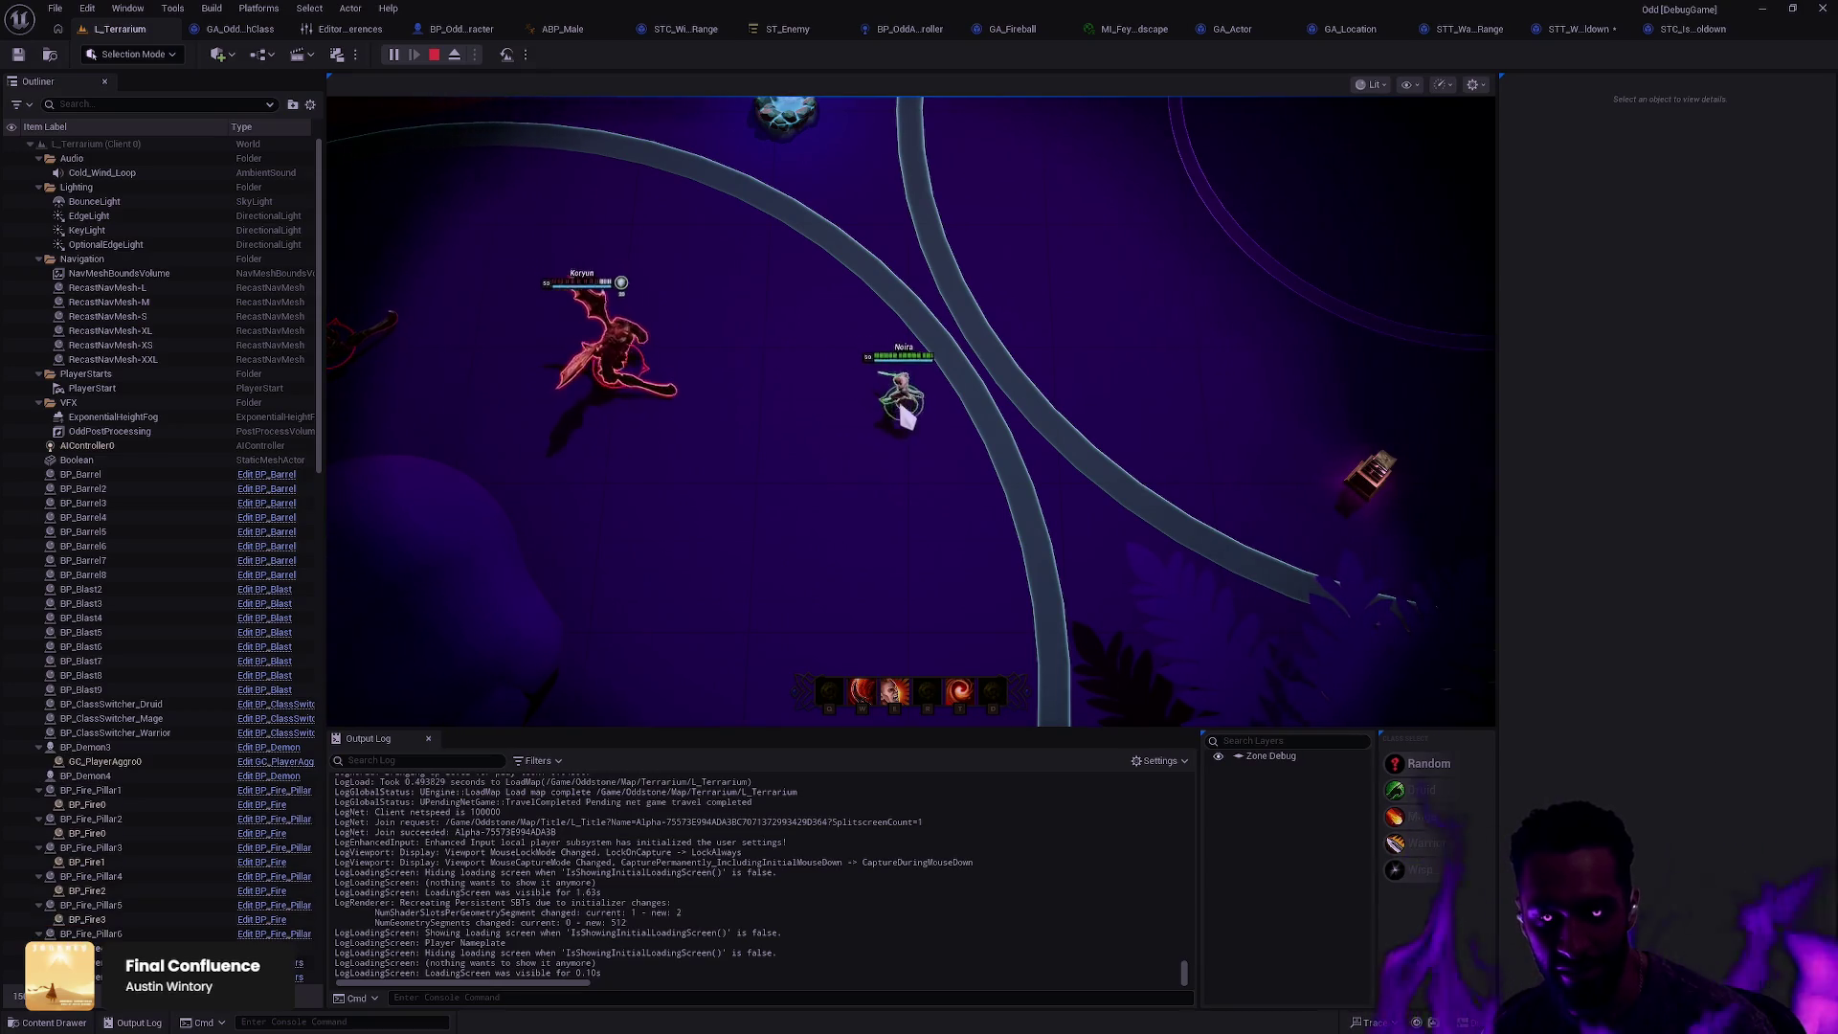
{"action": "left_click", "coordinate": [1073, 468]}
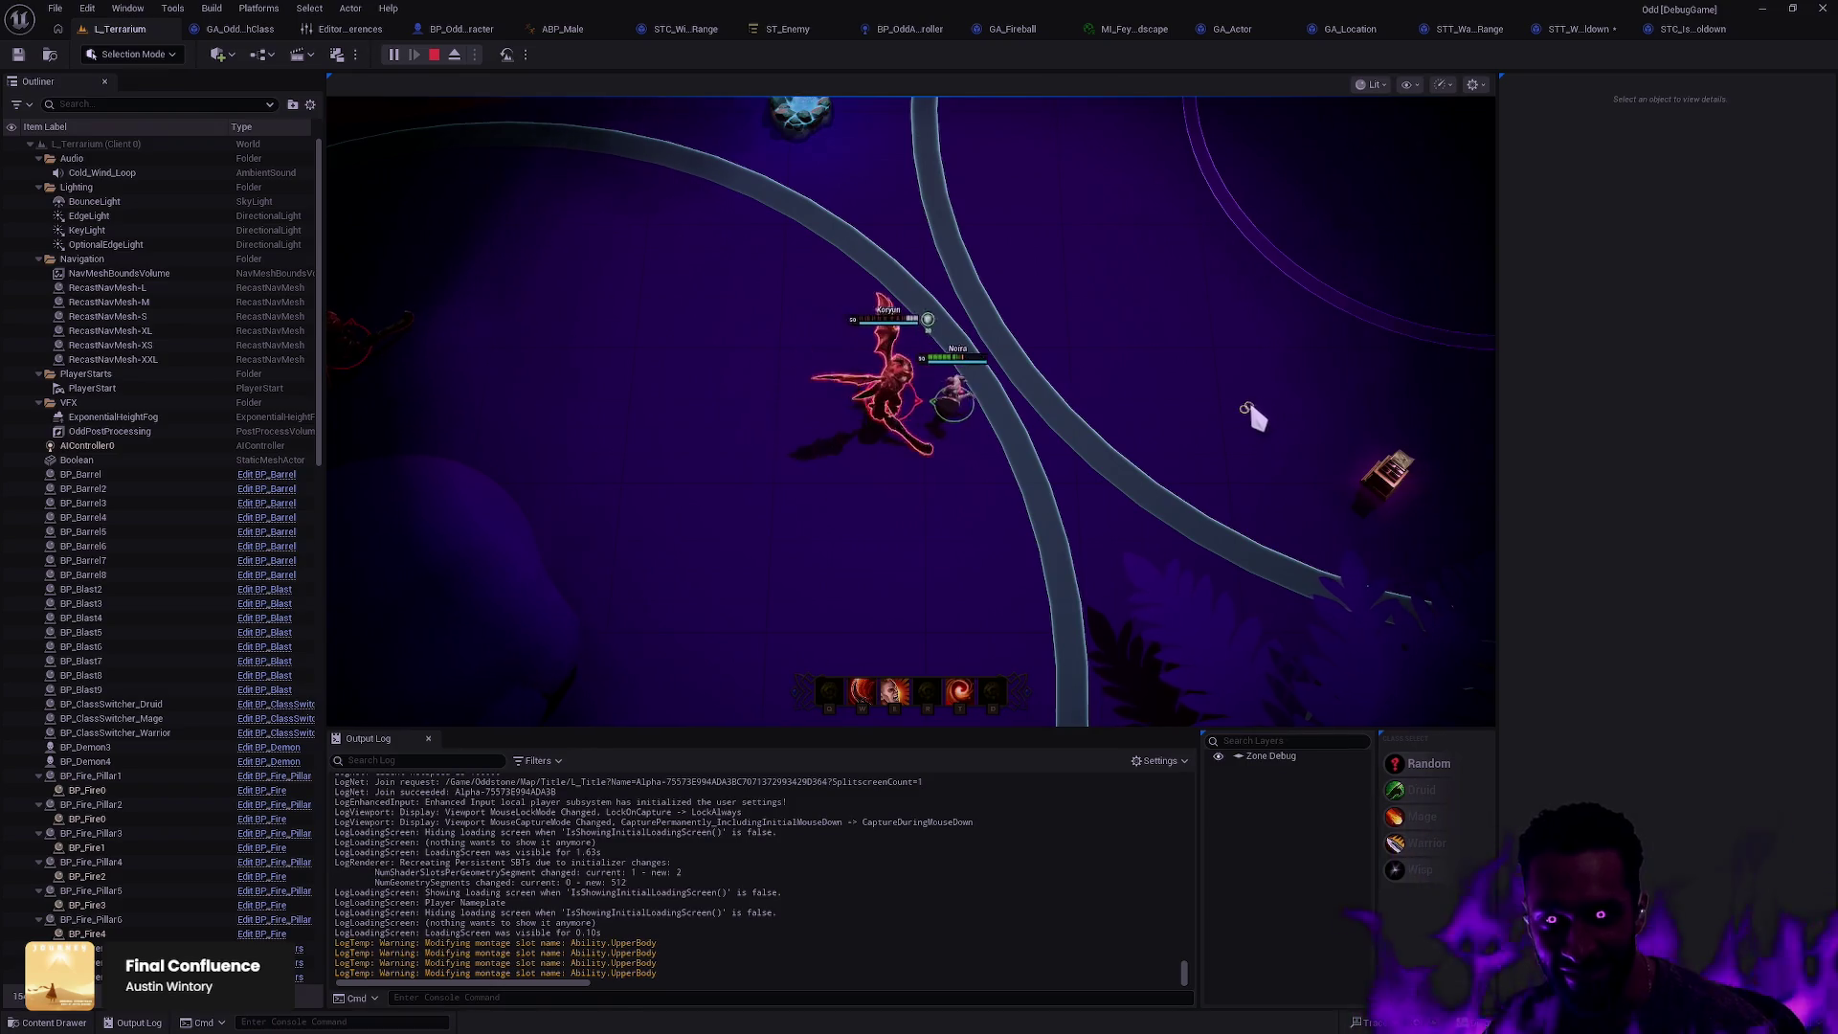
Step: Hit the enemy with E, W and D abilities while repositioning beside it
{"action": "key", "text": "e"}
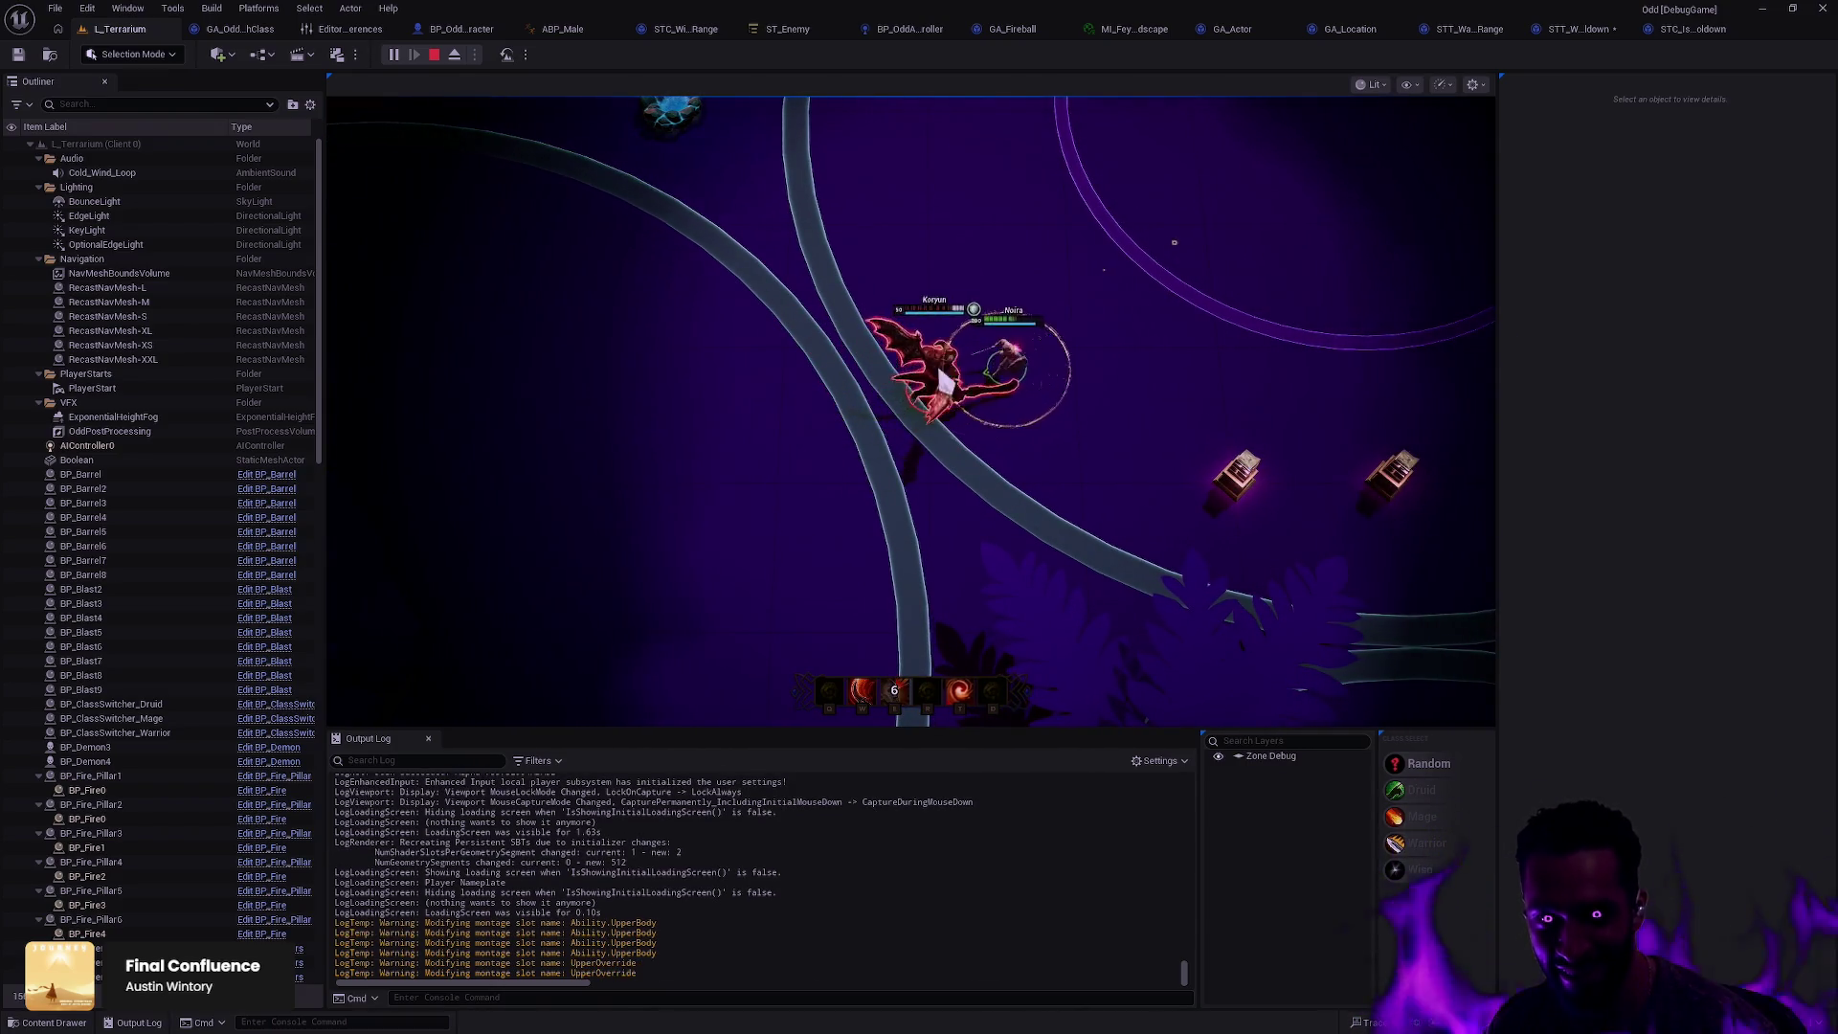
{"action": "key", "text": "w"}
{"action": "key", "text": "d"}
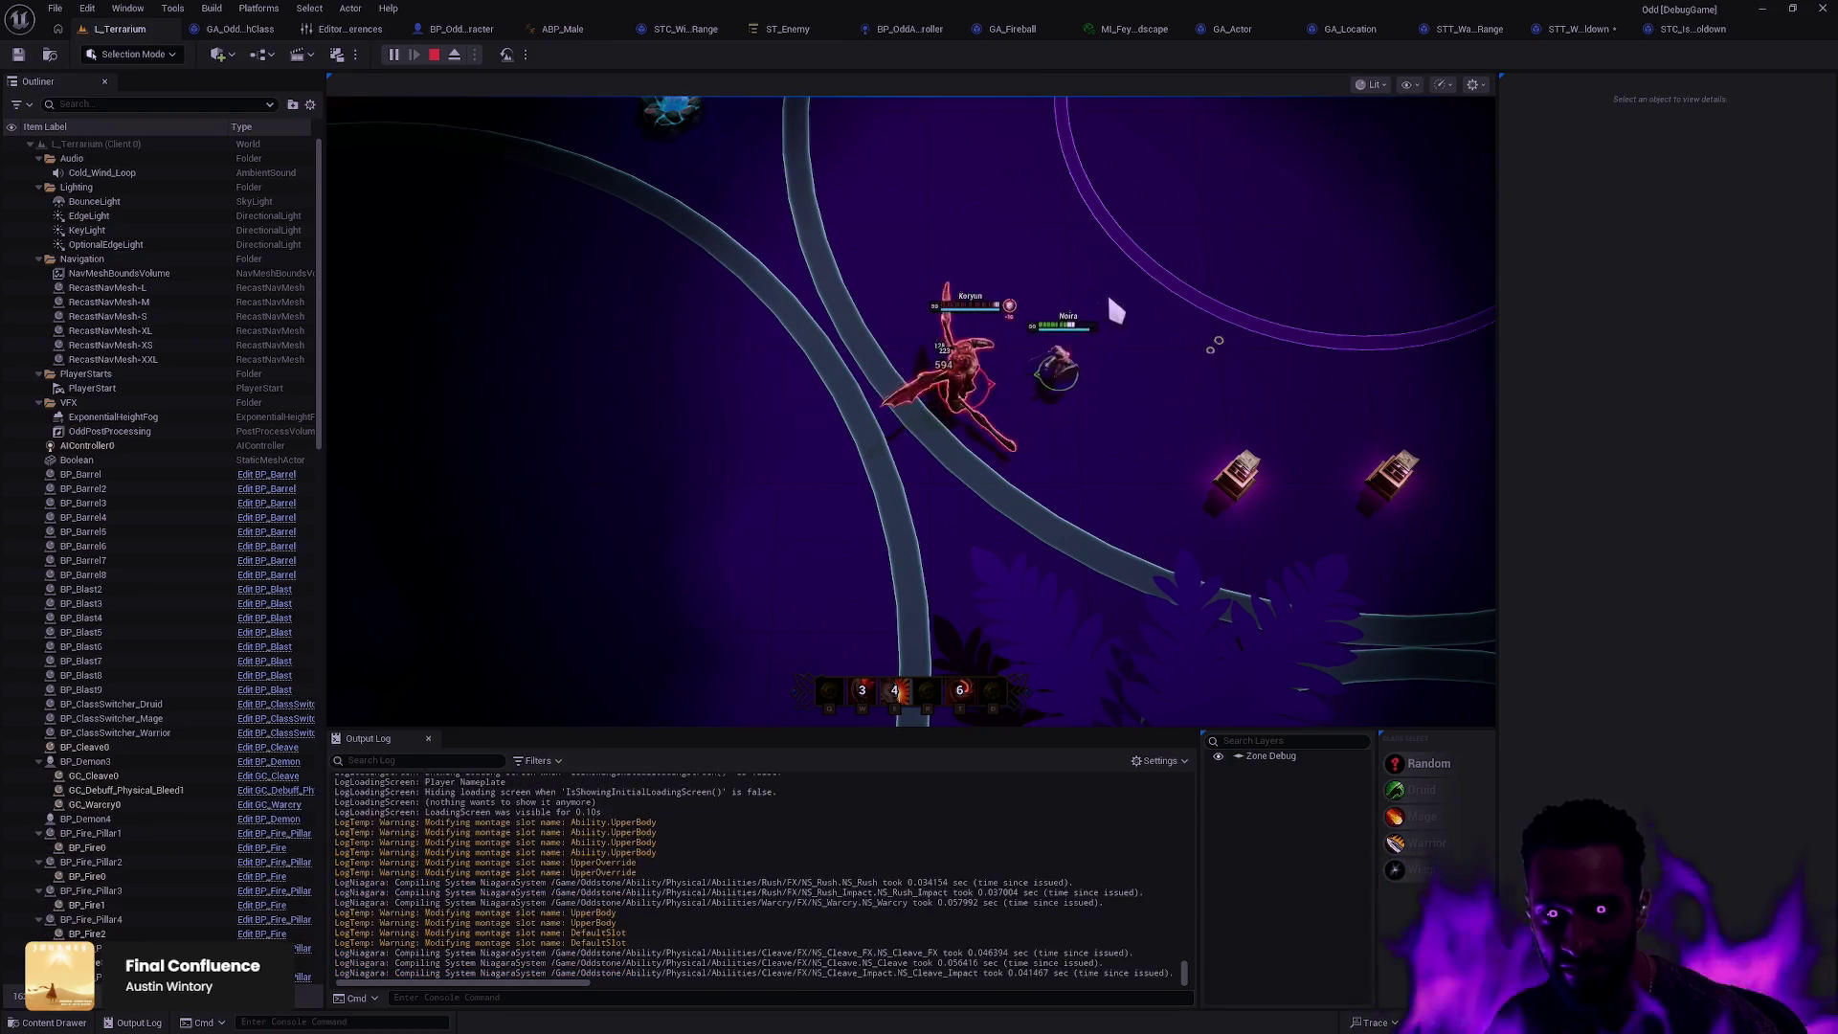
{"action": "left_click", "coordinate": [1110, 341]}
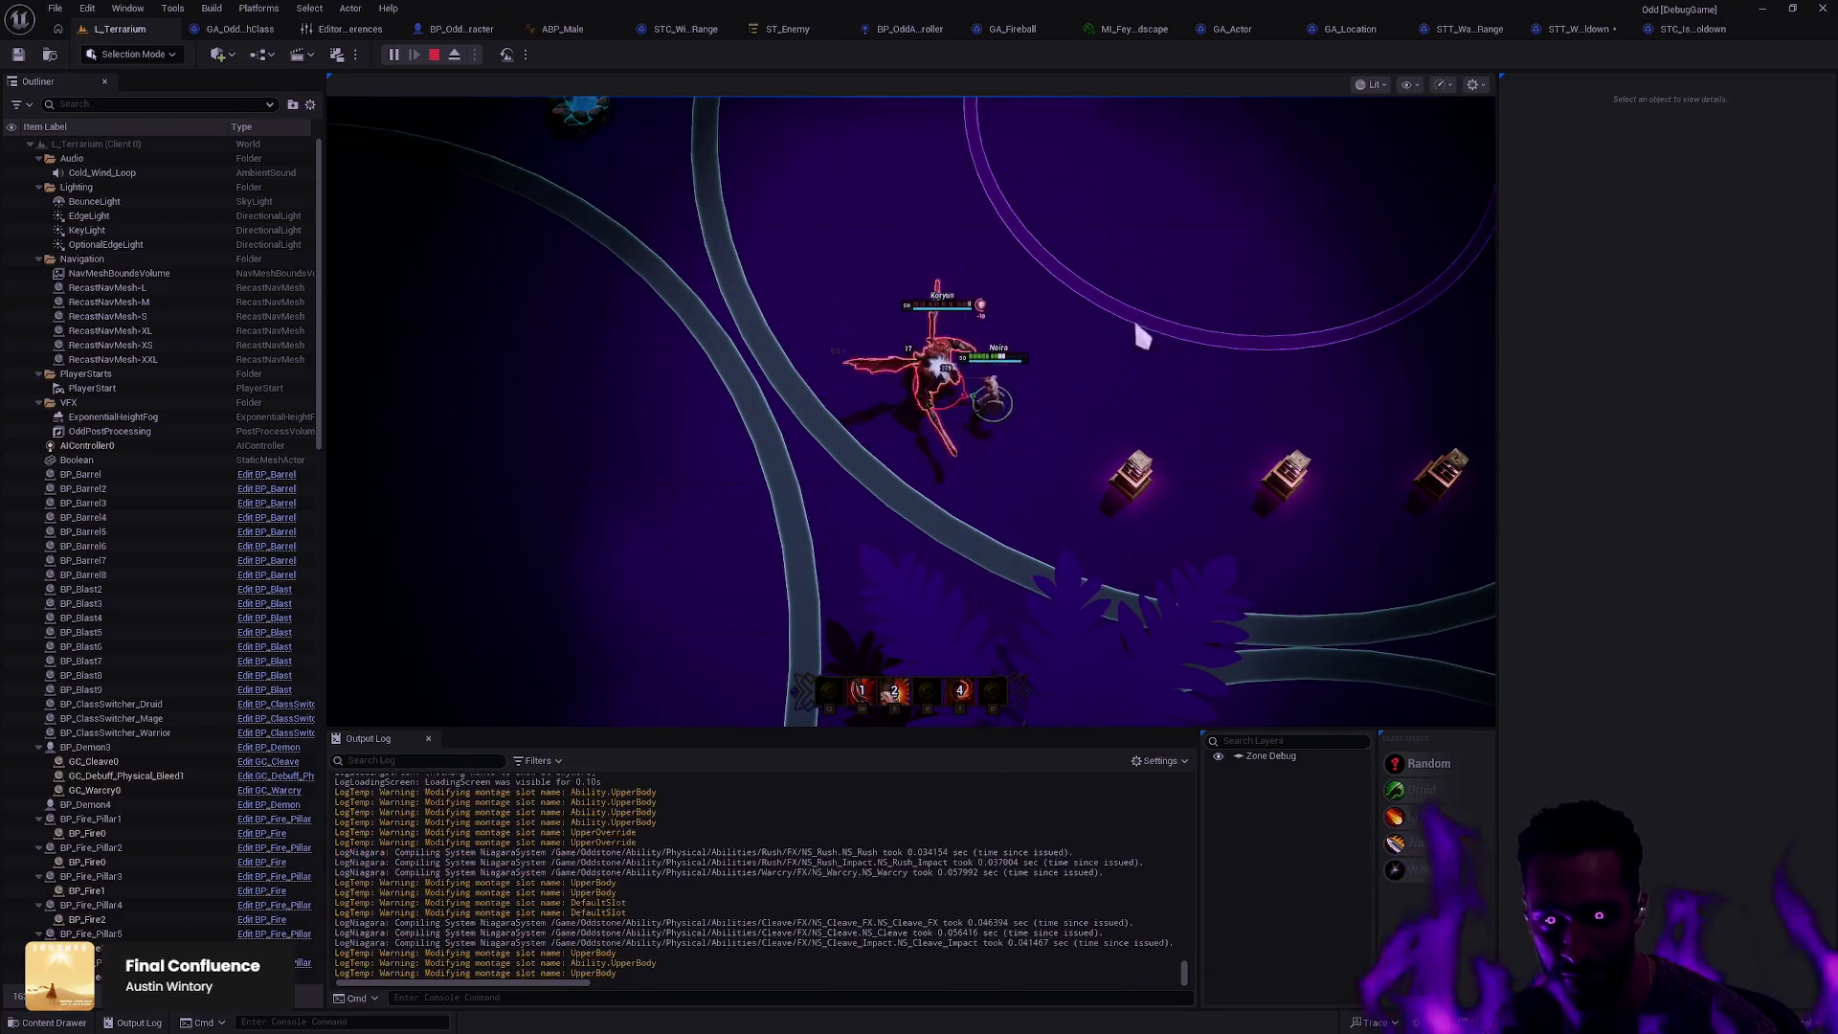
{"action": "key", "text": "w"}
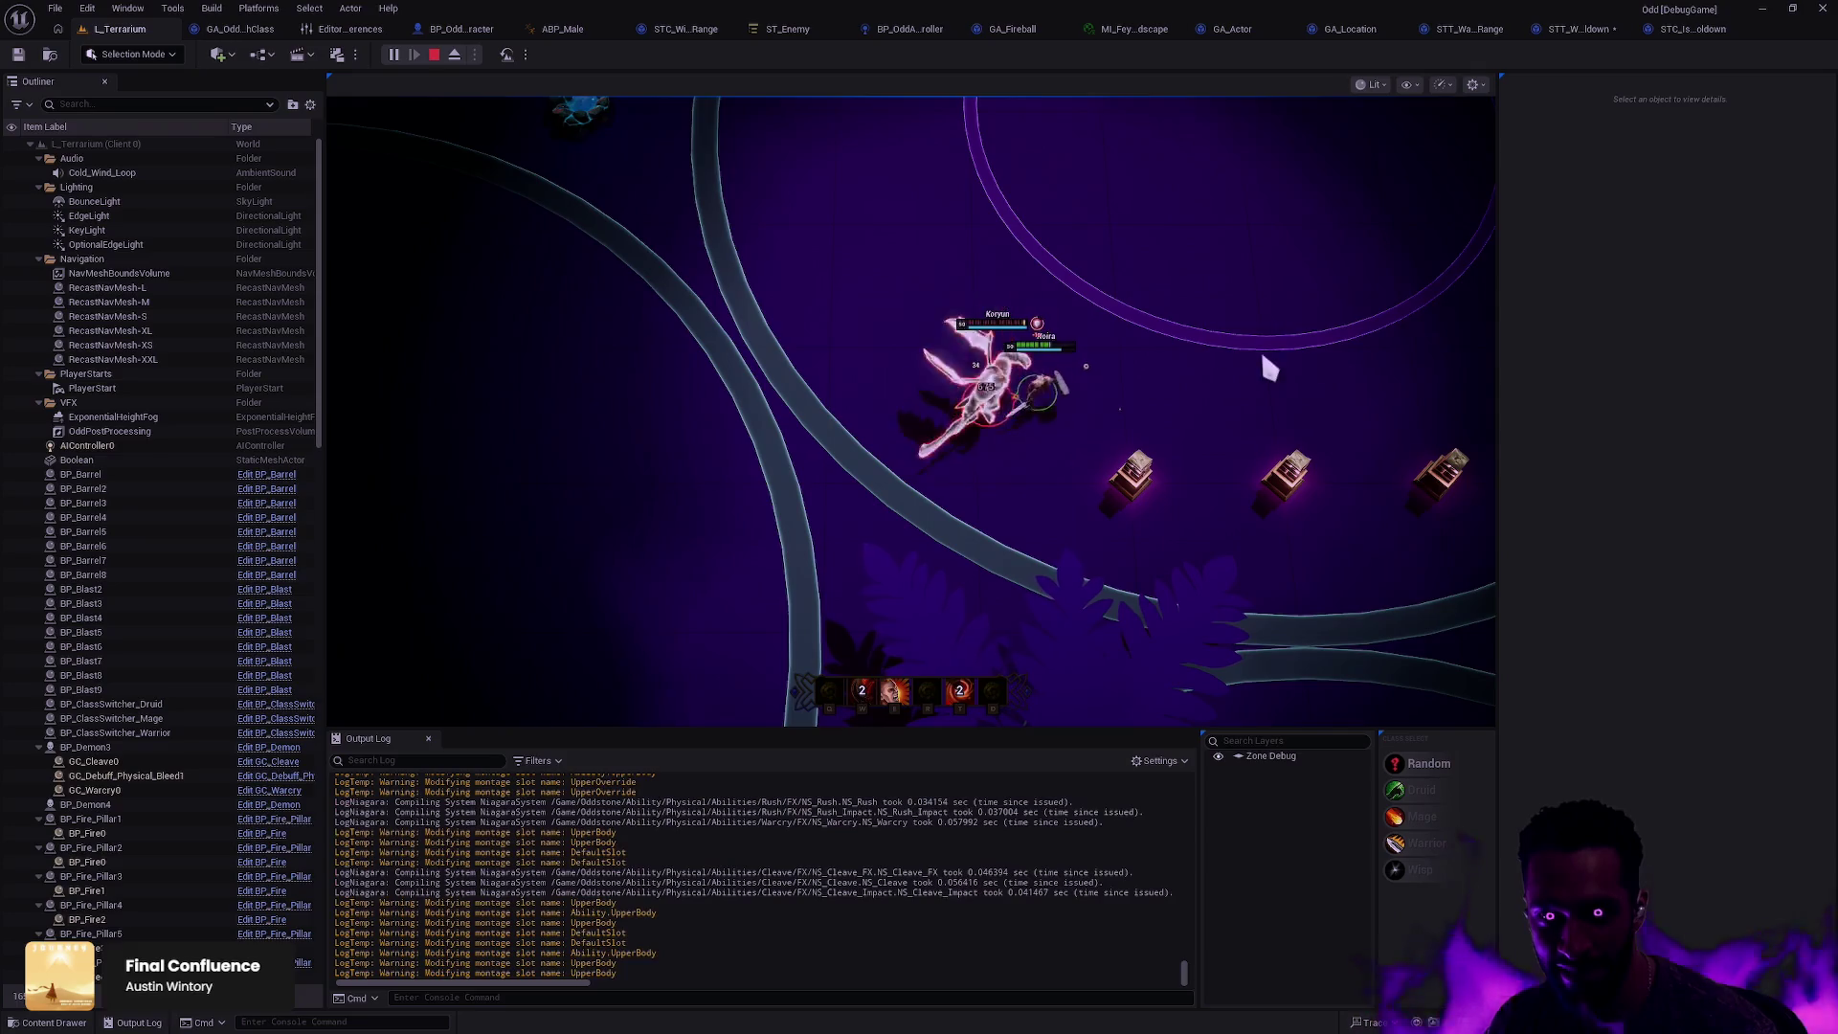
{"action": "key", "text": "e"}
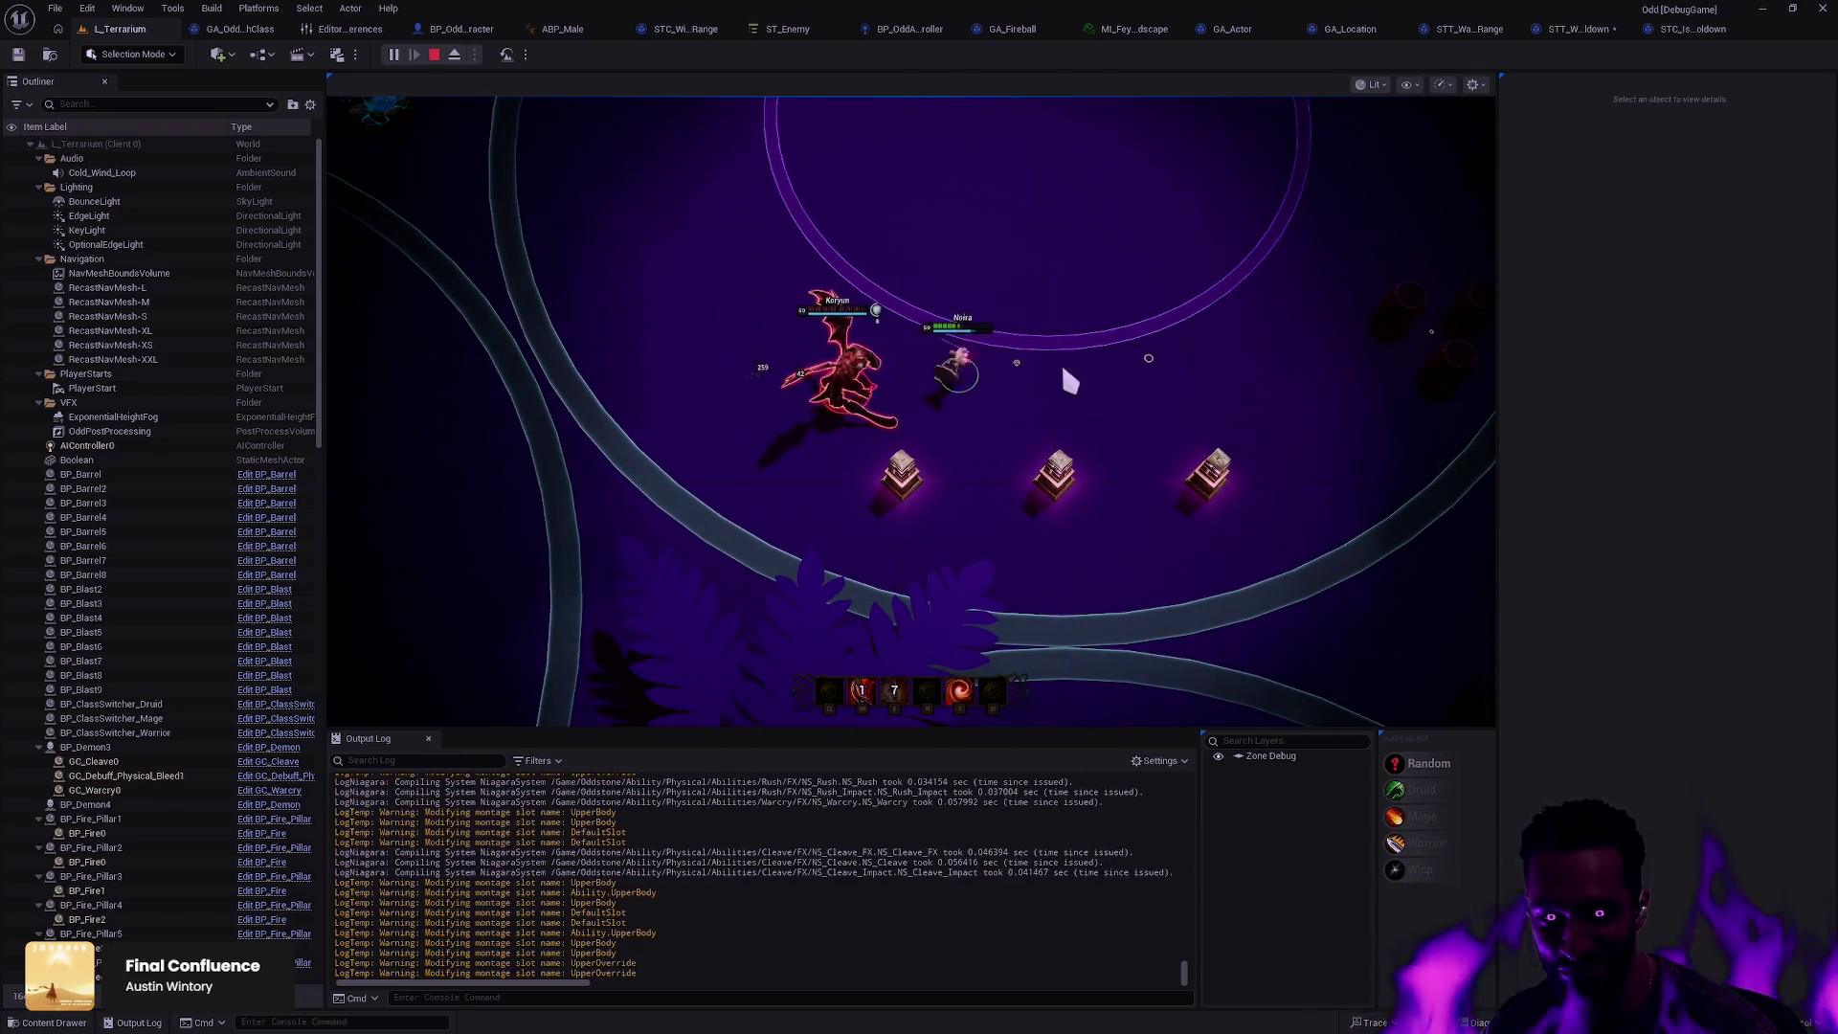
{"action": "key", "text": "d"}
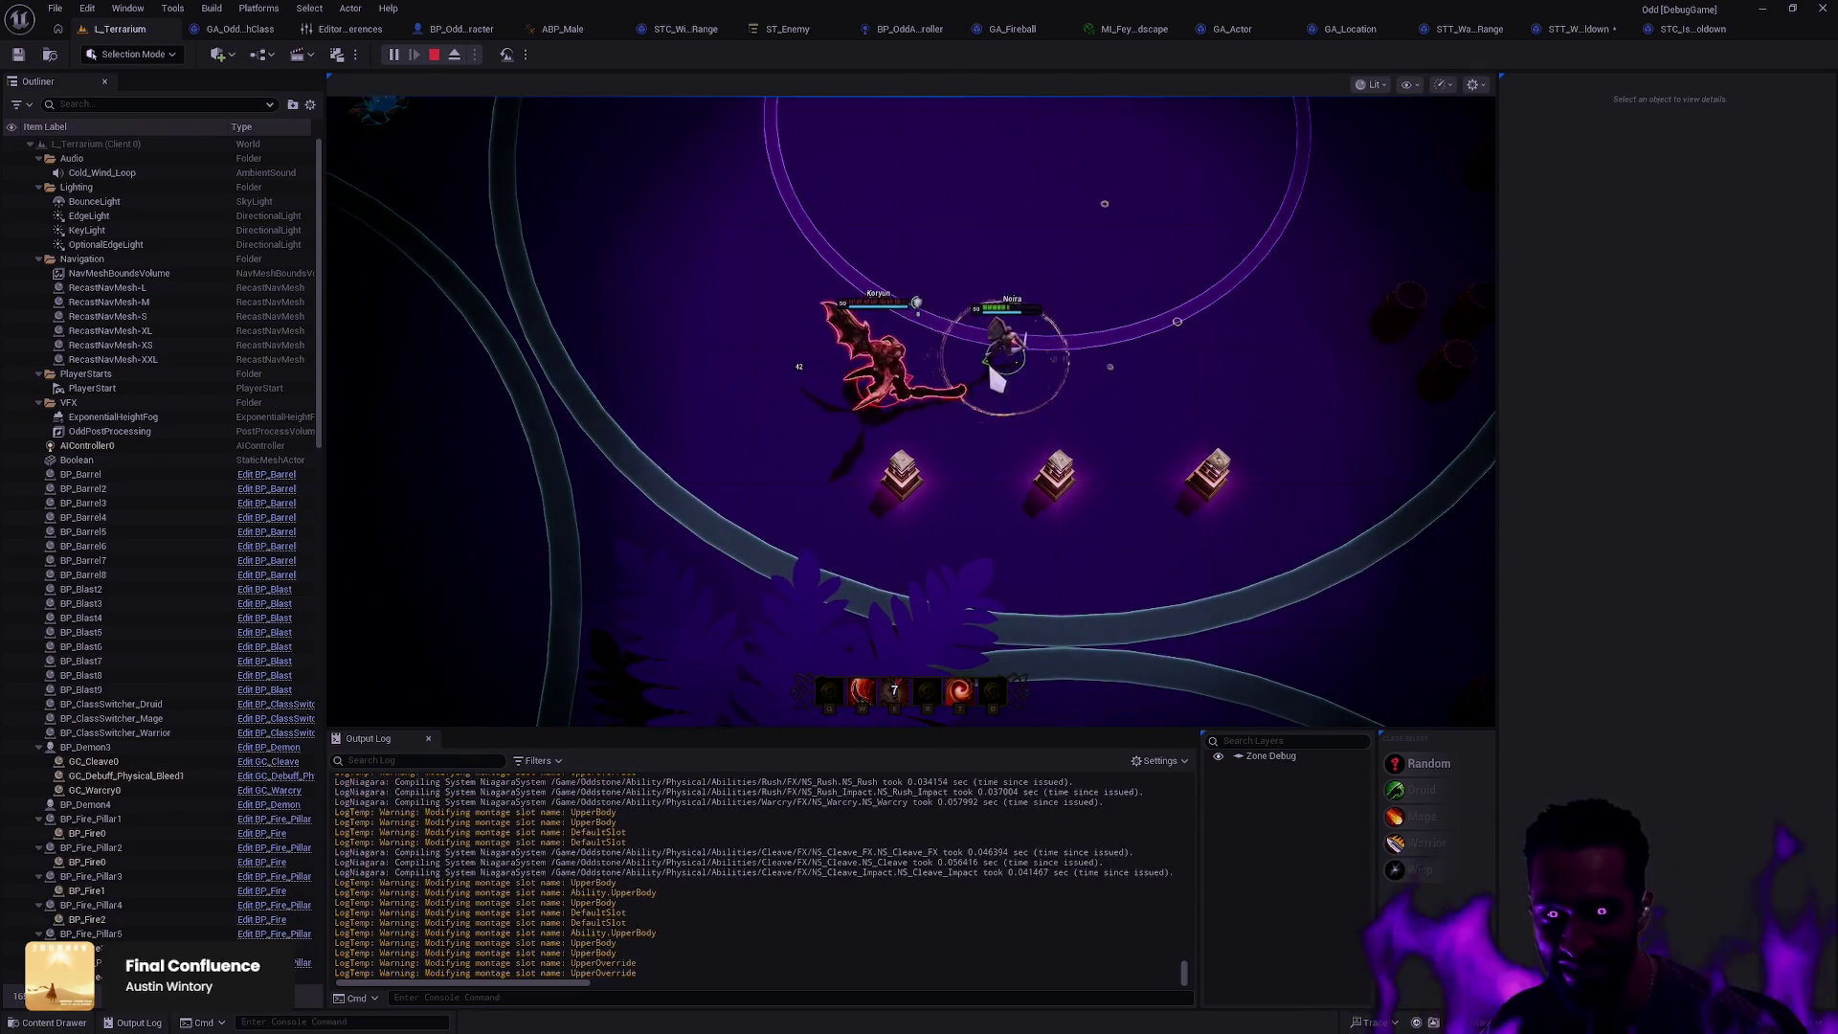
{"action": "key", "text": "w"}
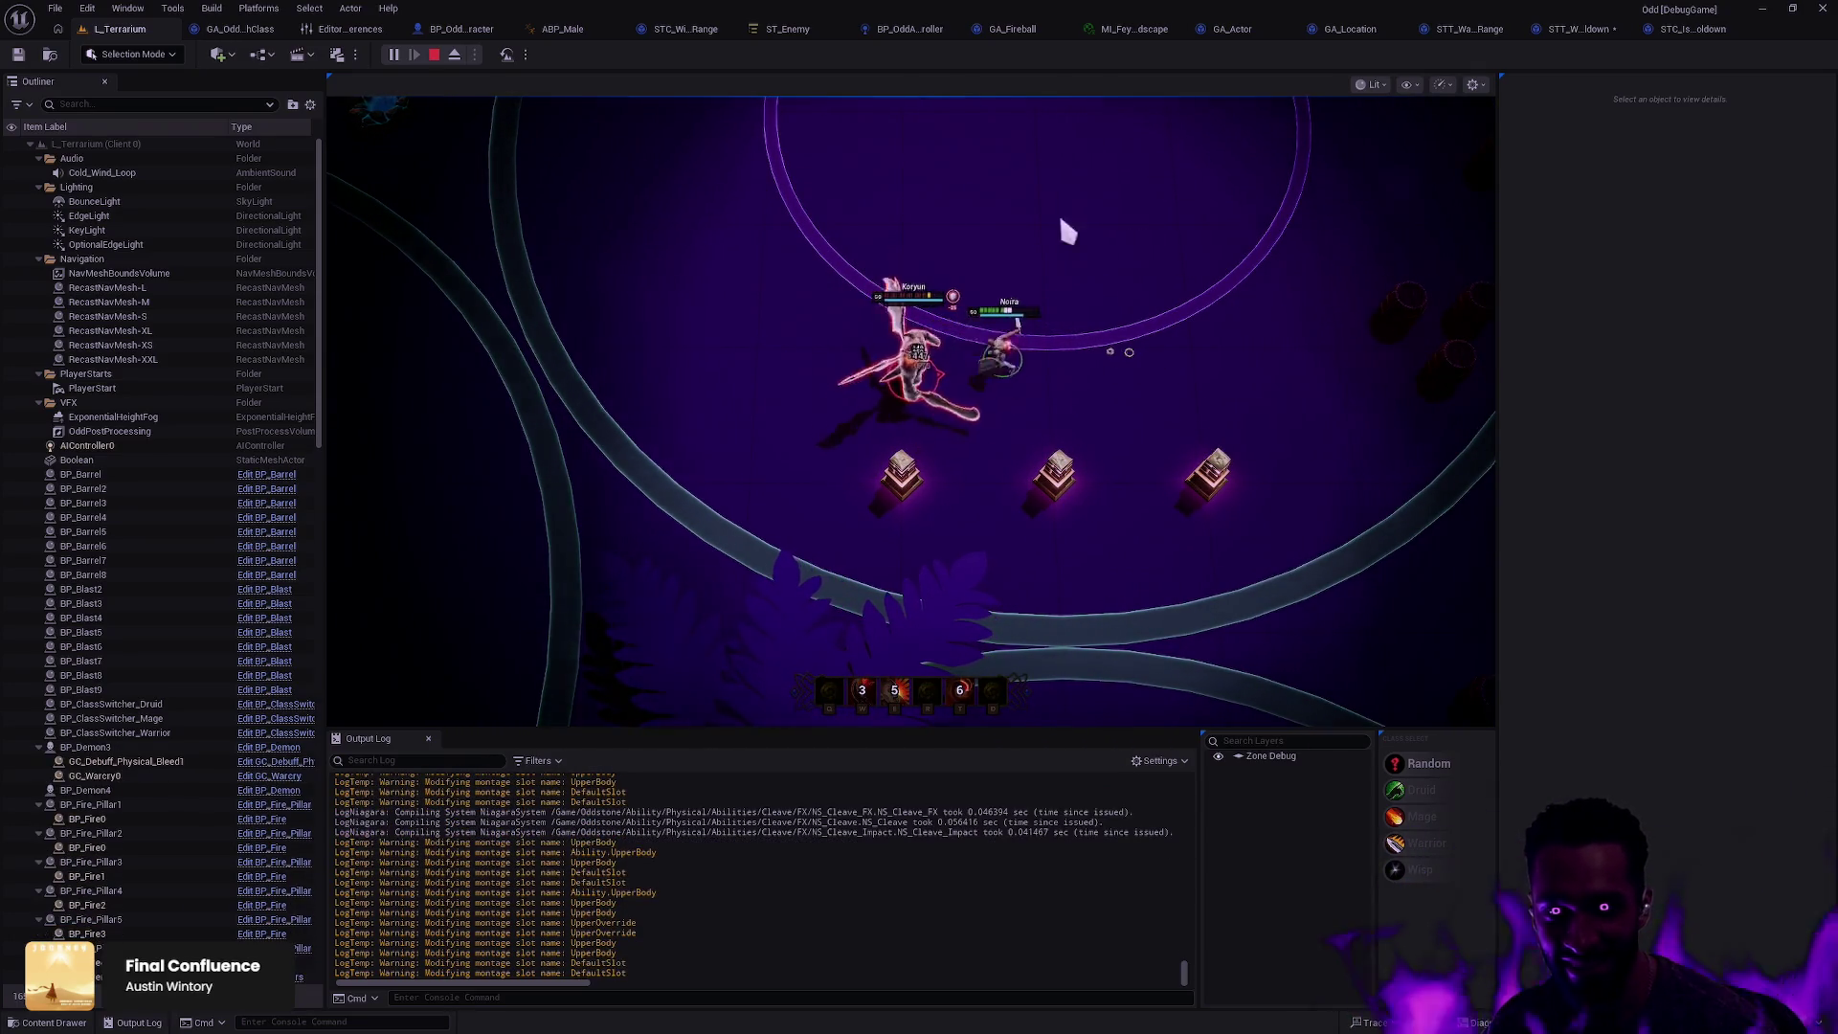
{"action": "left_click", "coordinate": [1058, 181]}
{"action": "left_click", "coordinate": [1088, 335]}
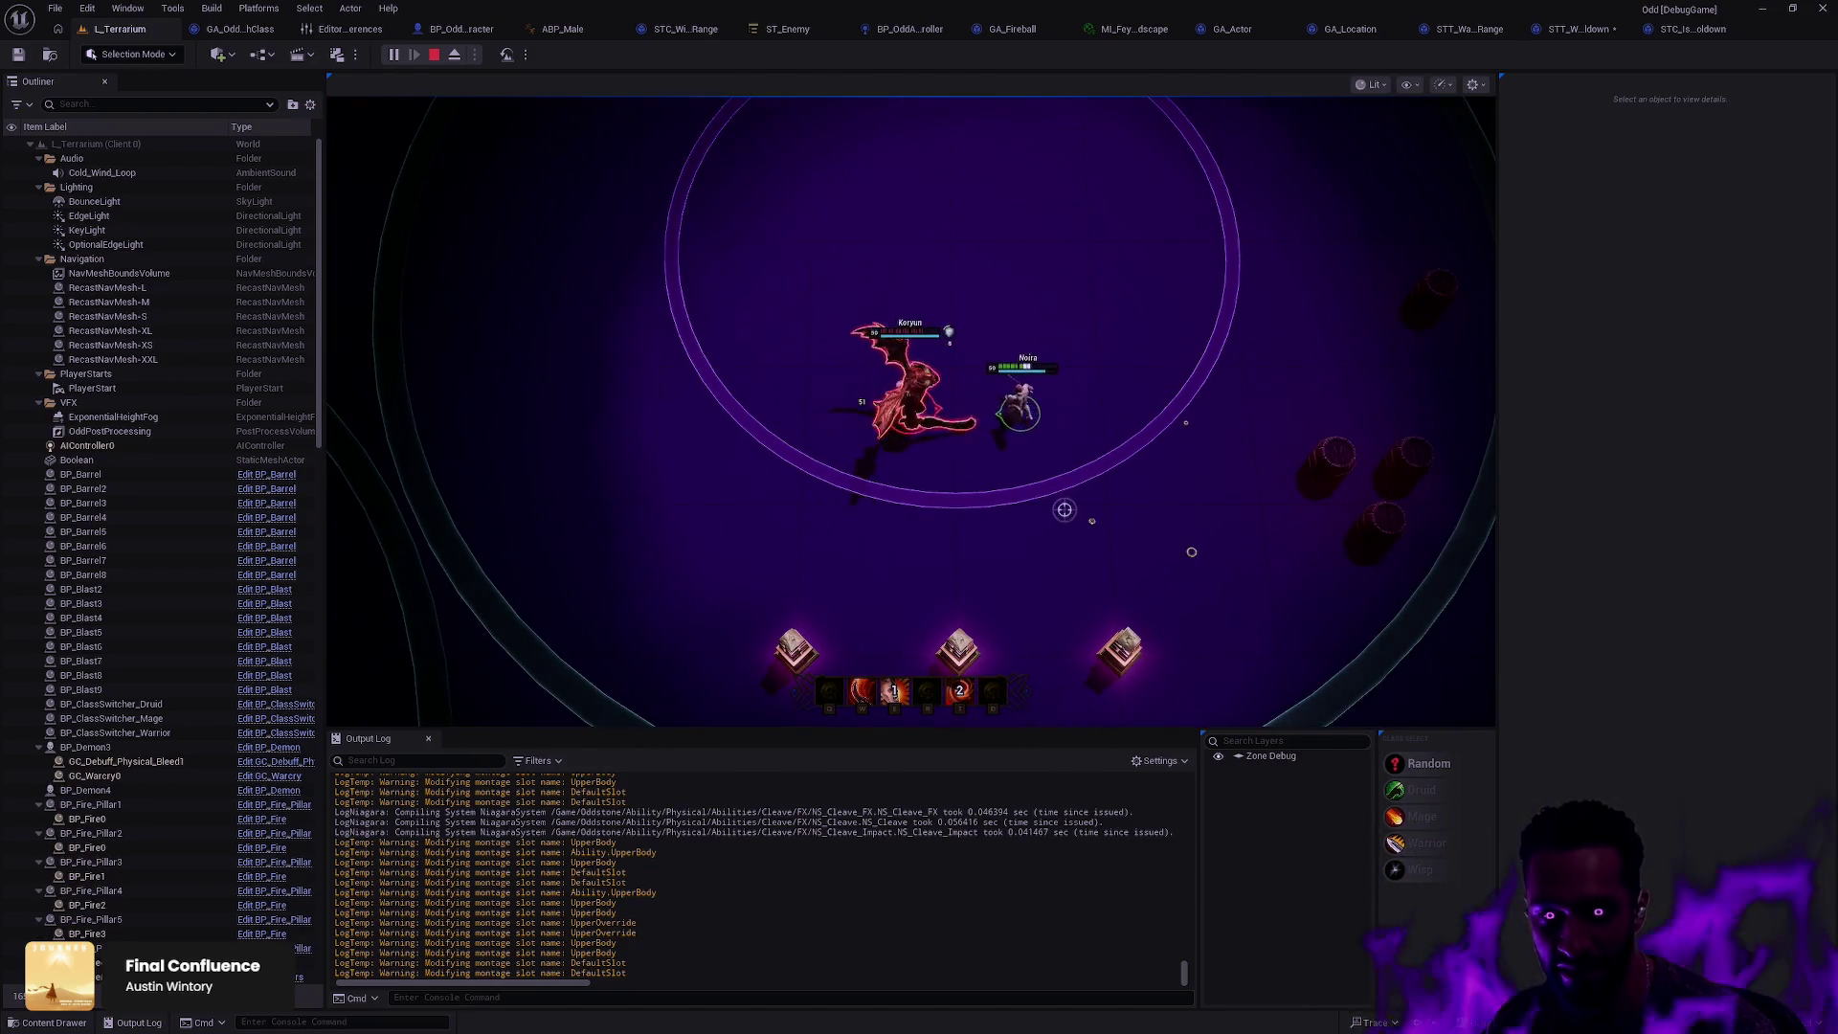
Step: Attack the demon with Q, W, R, E and the T warcry while moving around
{"action": "key", "text": "q"}
{"action": "left_click", "coordinate": [1220, 350]}
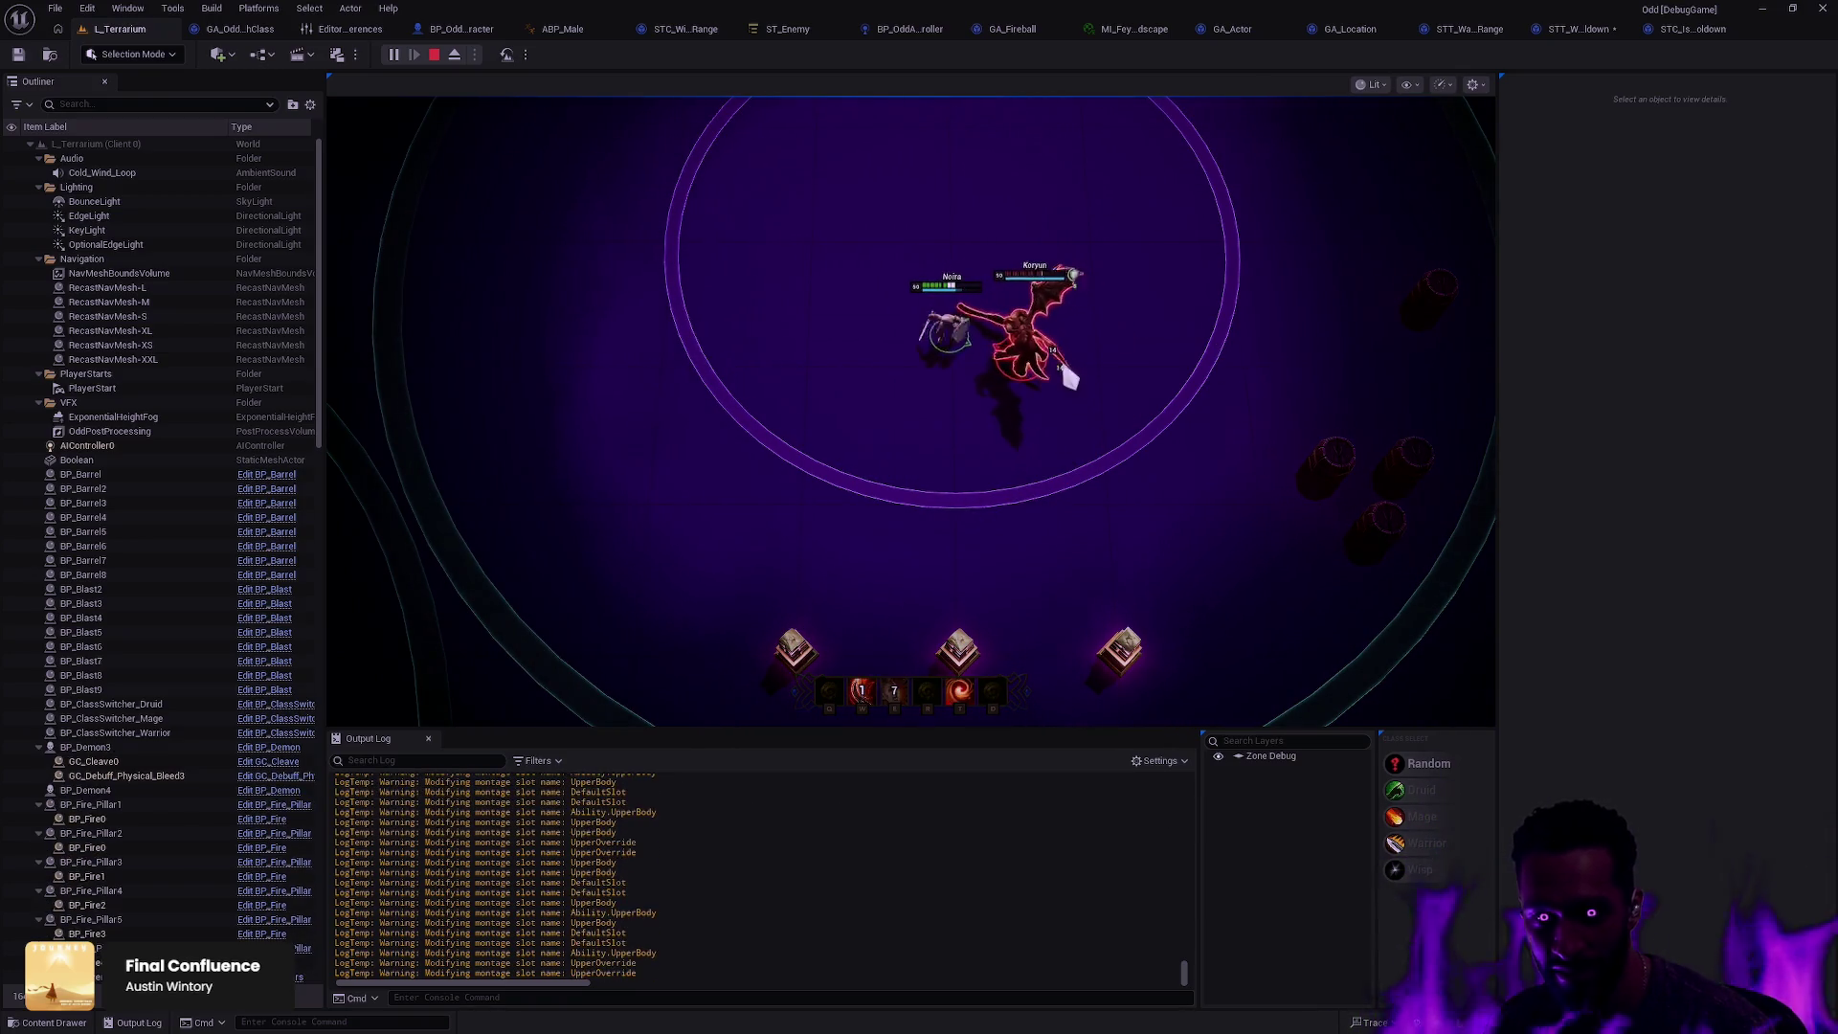
{"action": "key", "text": "w"}
{"action": "left_click", "coordinate": [634, 558]}
{"action": "key", "text": "r"}
{"action": "key", "text": "q"}
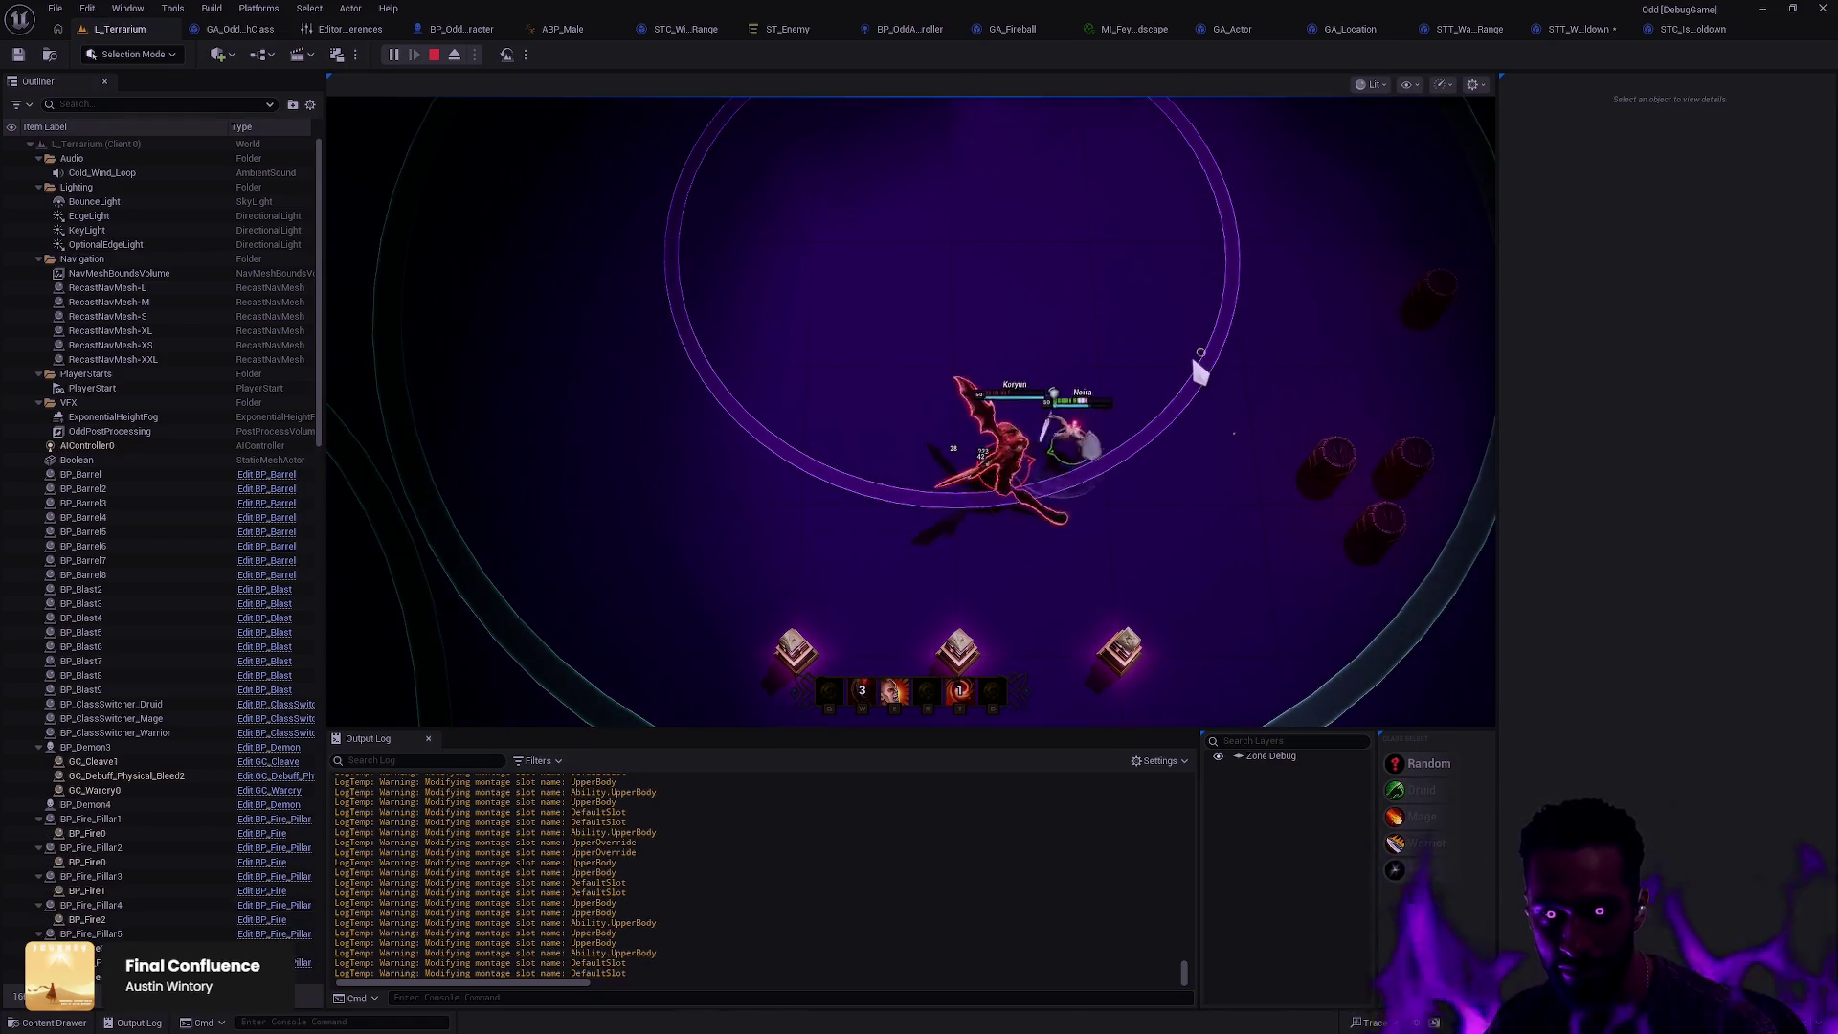
{"action": "key", "text": "e"}
{"action": "key", "text": "t"}
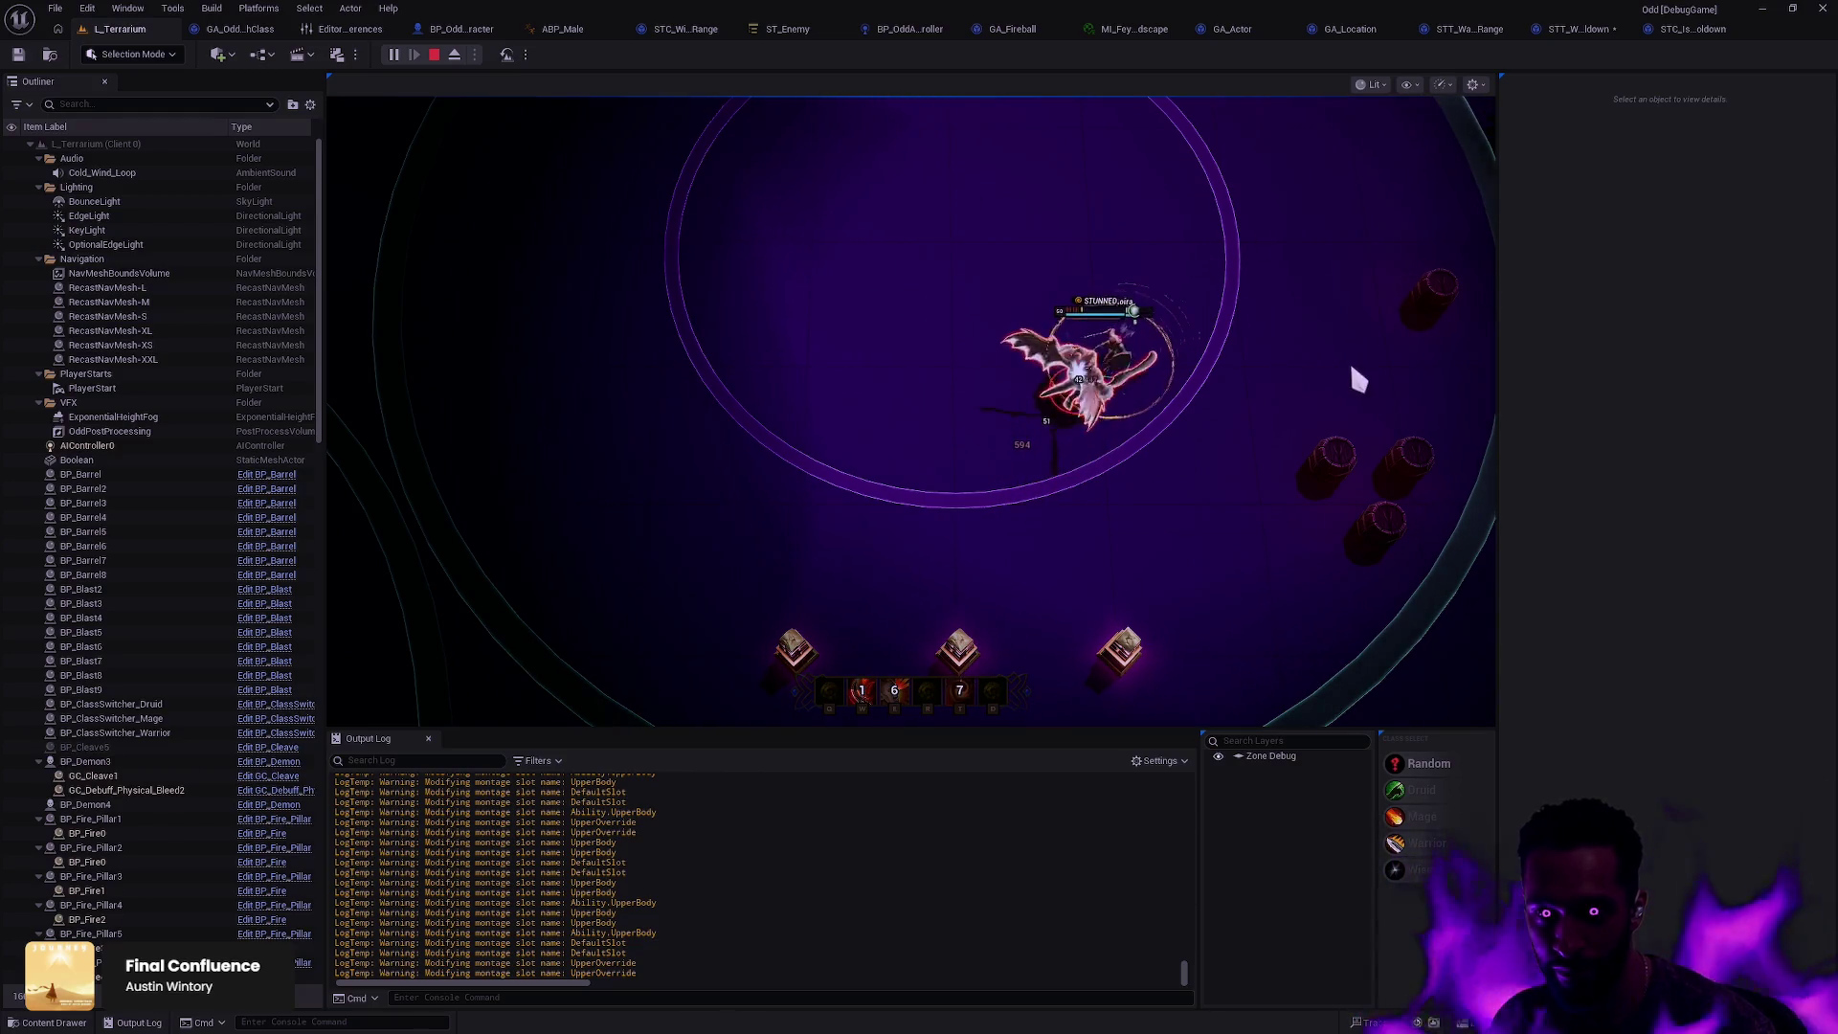
{"action": "key", "text": "w"}
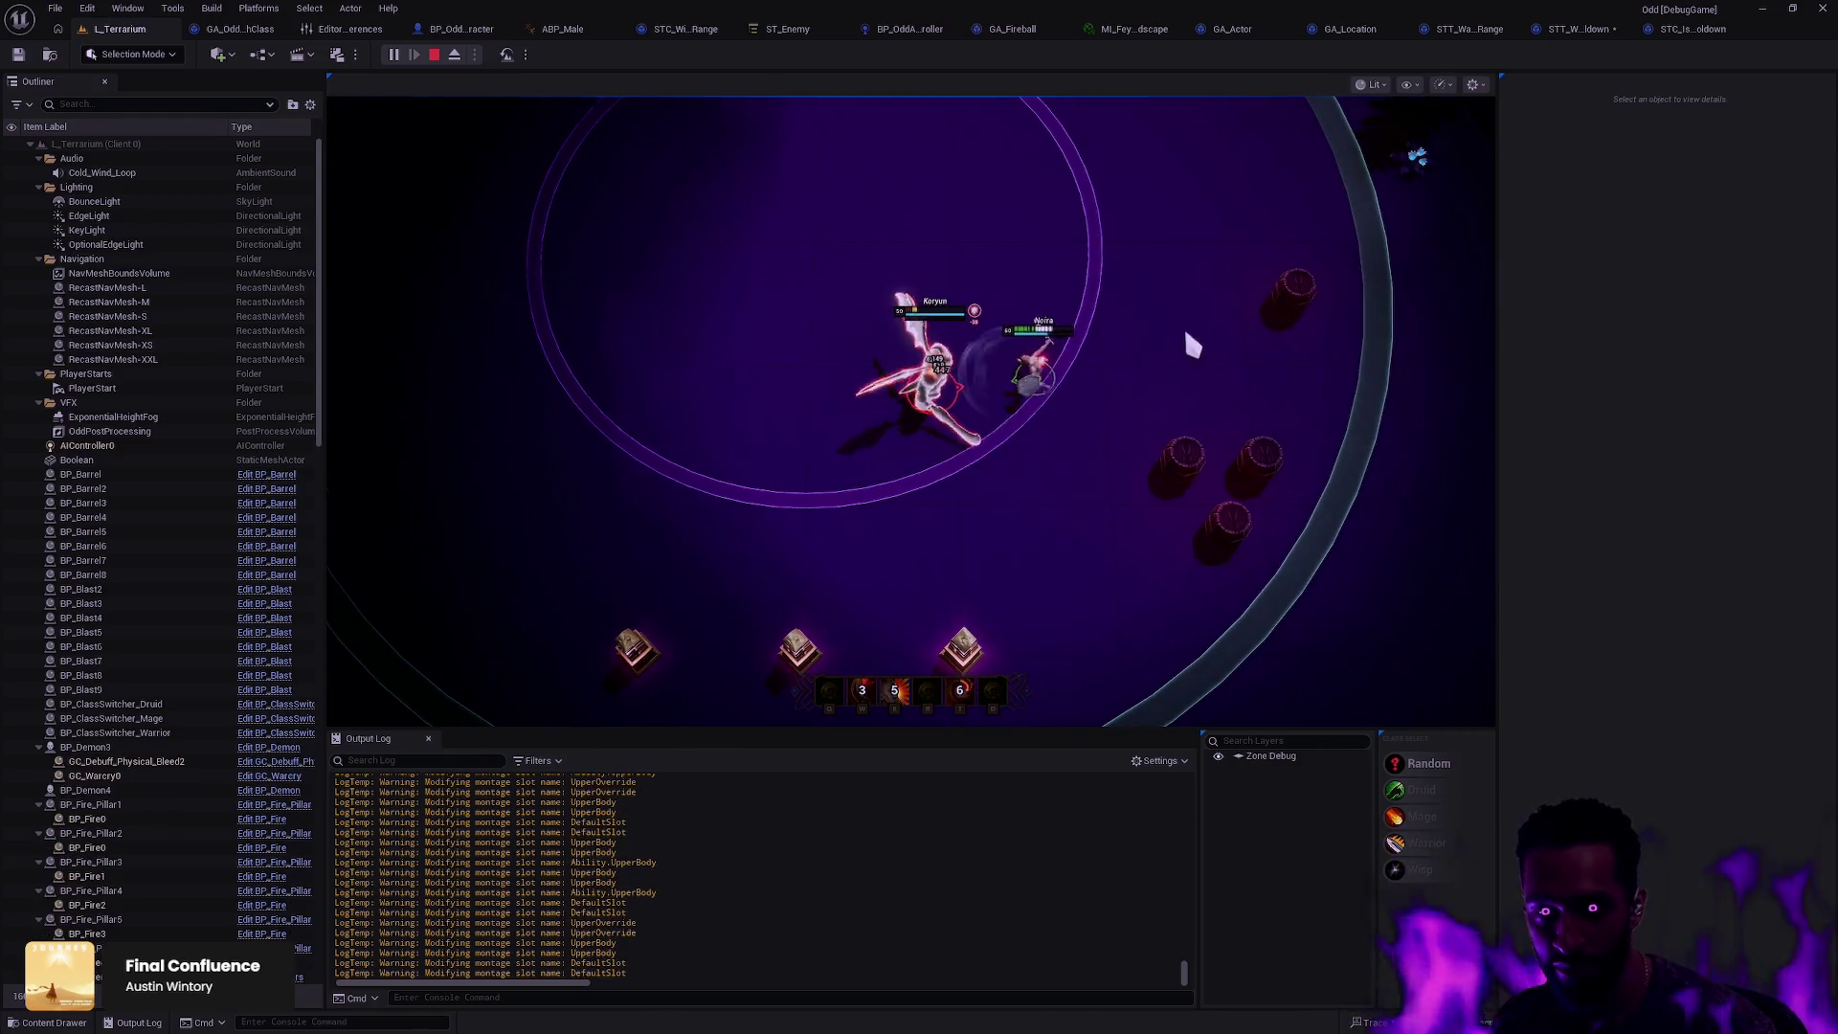
Step: Keep circling the demon using W and E abilities, then stop the playtest
{"action": "left_click", "coordinate": [1003, 236]}
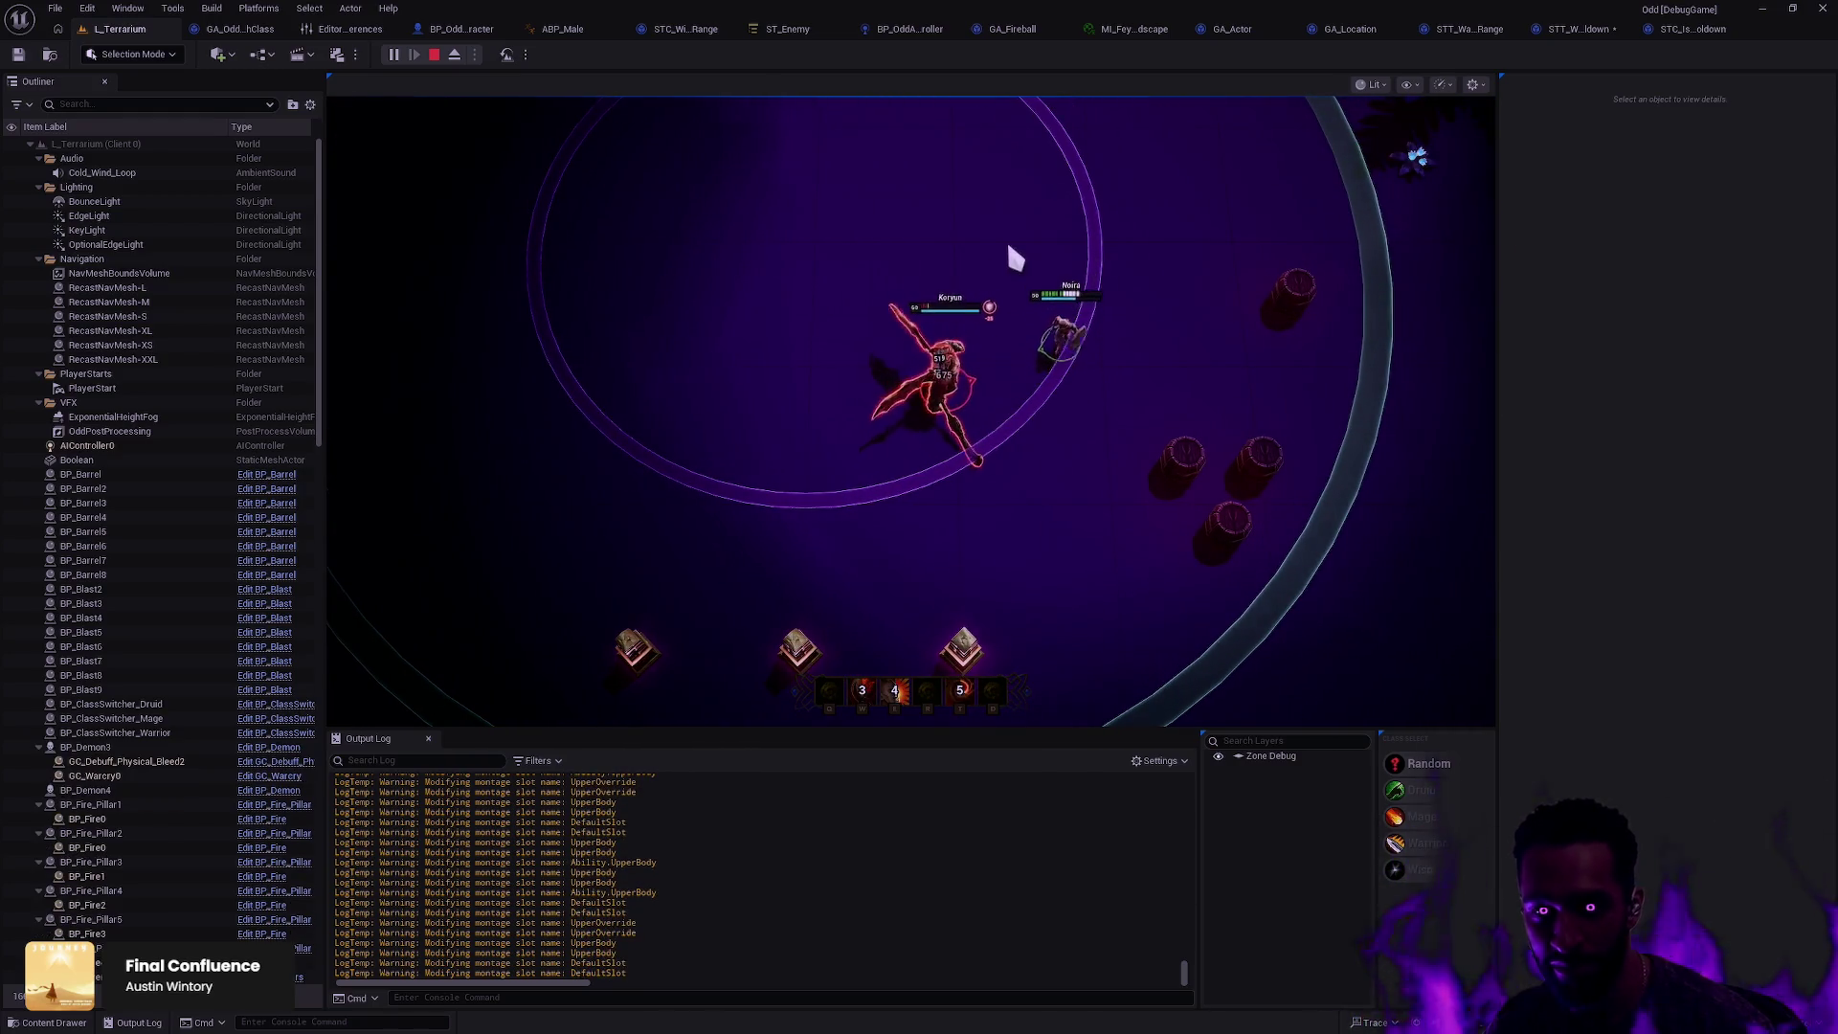
{"action": "mouse_move", "coordinate": [483, 220]}
{"action": "left_mouse_down"}
{"action": "mouse_move", "coordinate": [553, 381]}
{"action": "mouse_move", "coordinate": [608, 452]}
{"action": "mouse_move", "coordinate": [719, 526]}
{"action": "mouse_move", "coordinate": [990, 488]}
{"action": "left_mouse_up"}
{"action": "key", "text": "w"}
{"action": "left_click", "coordinate": [551, 493]}
{"action": "key", "text": "e"}
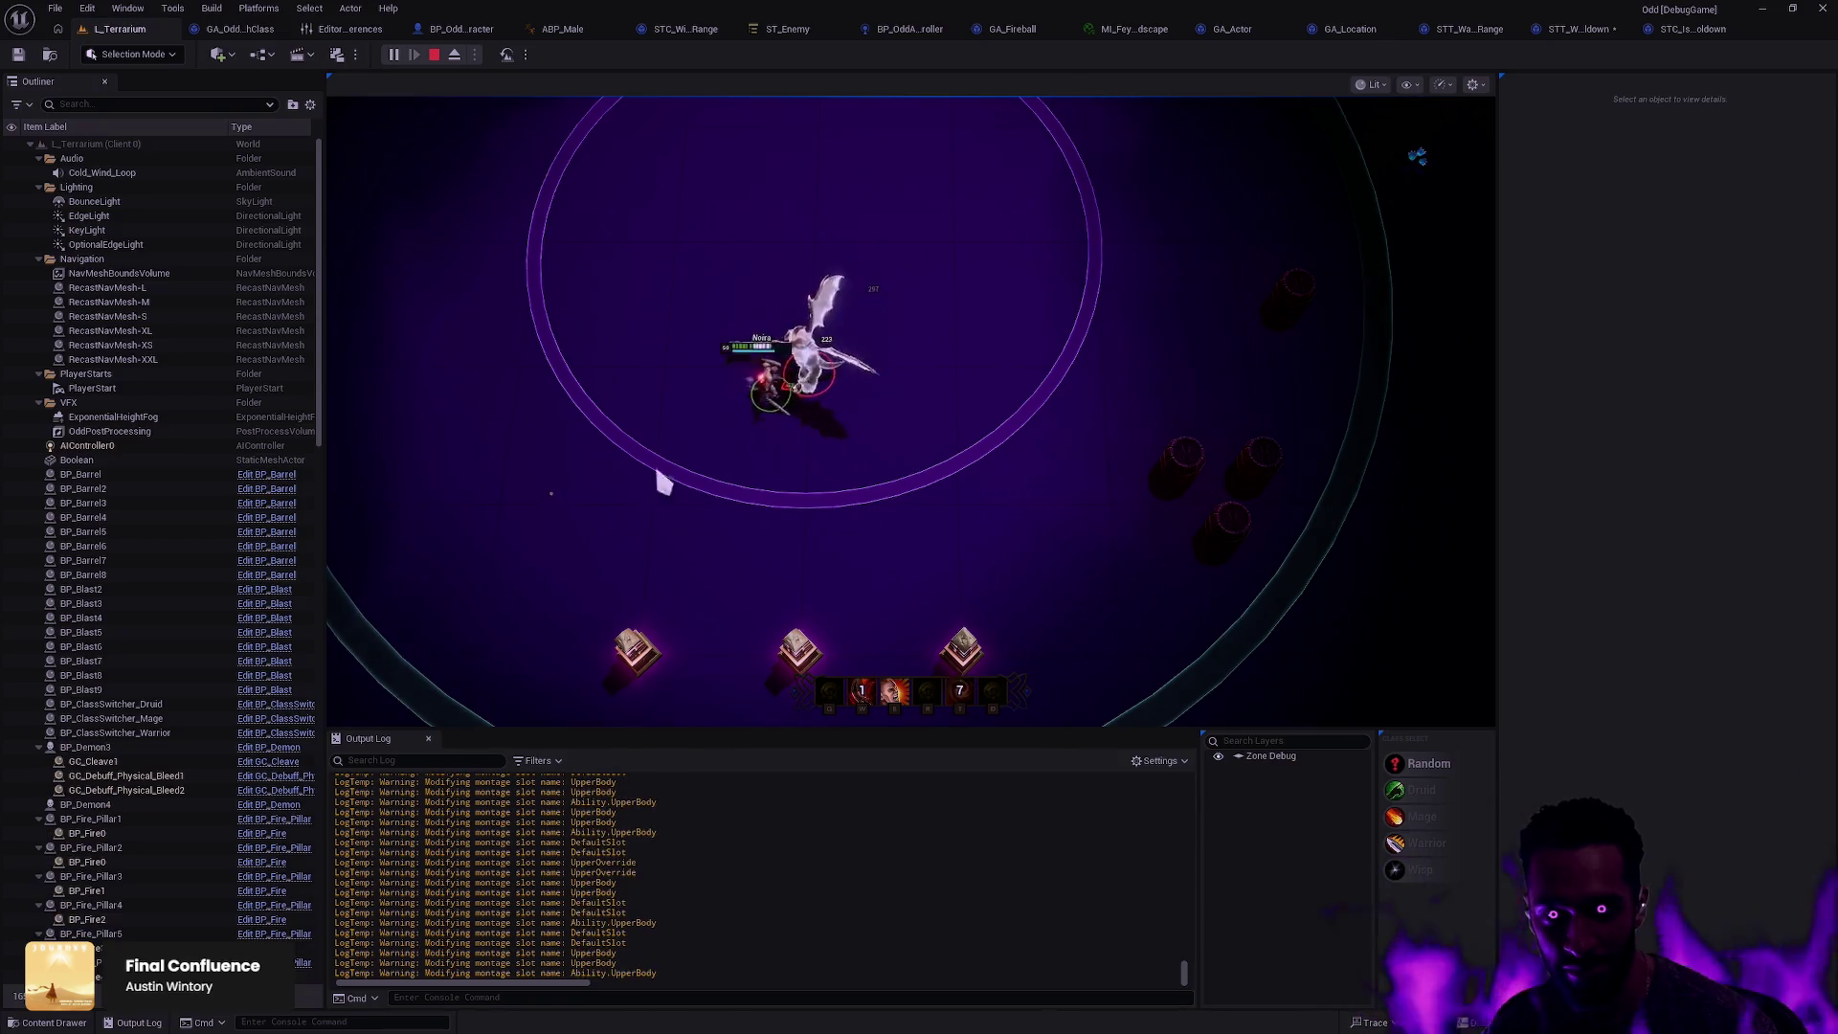
{"action": "left_click", "coordinate": [978, 416]}
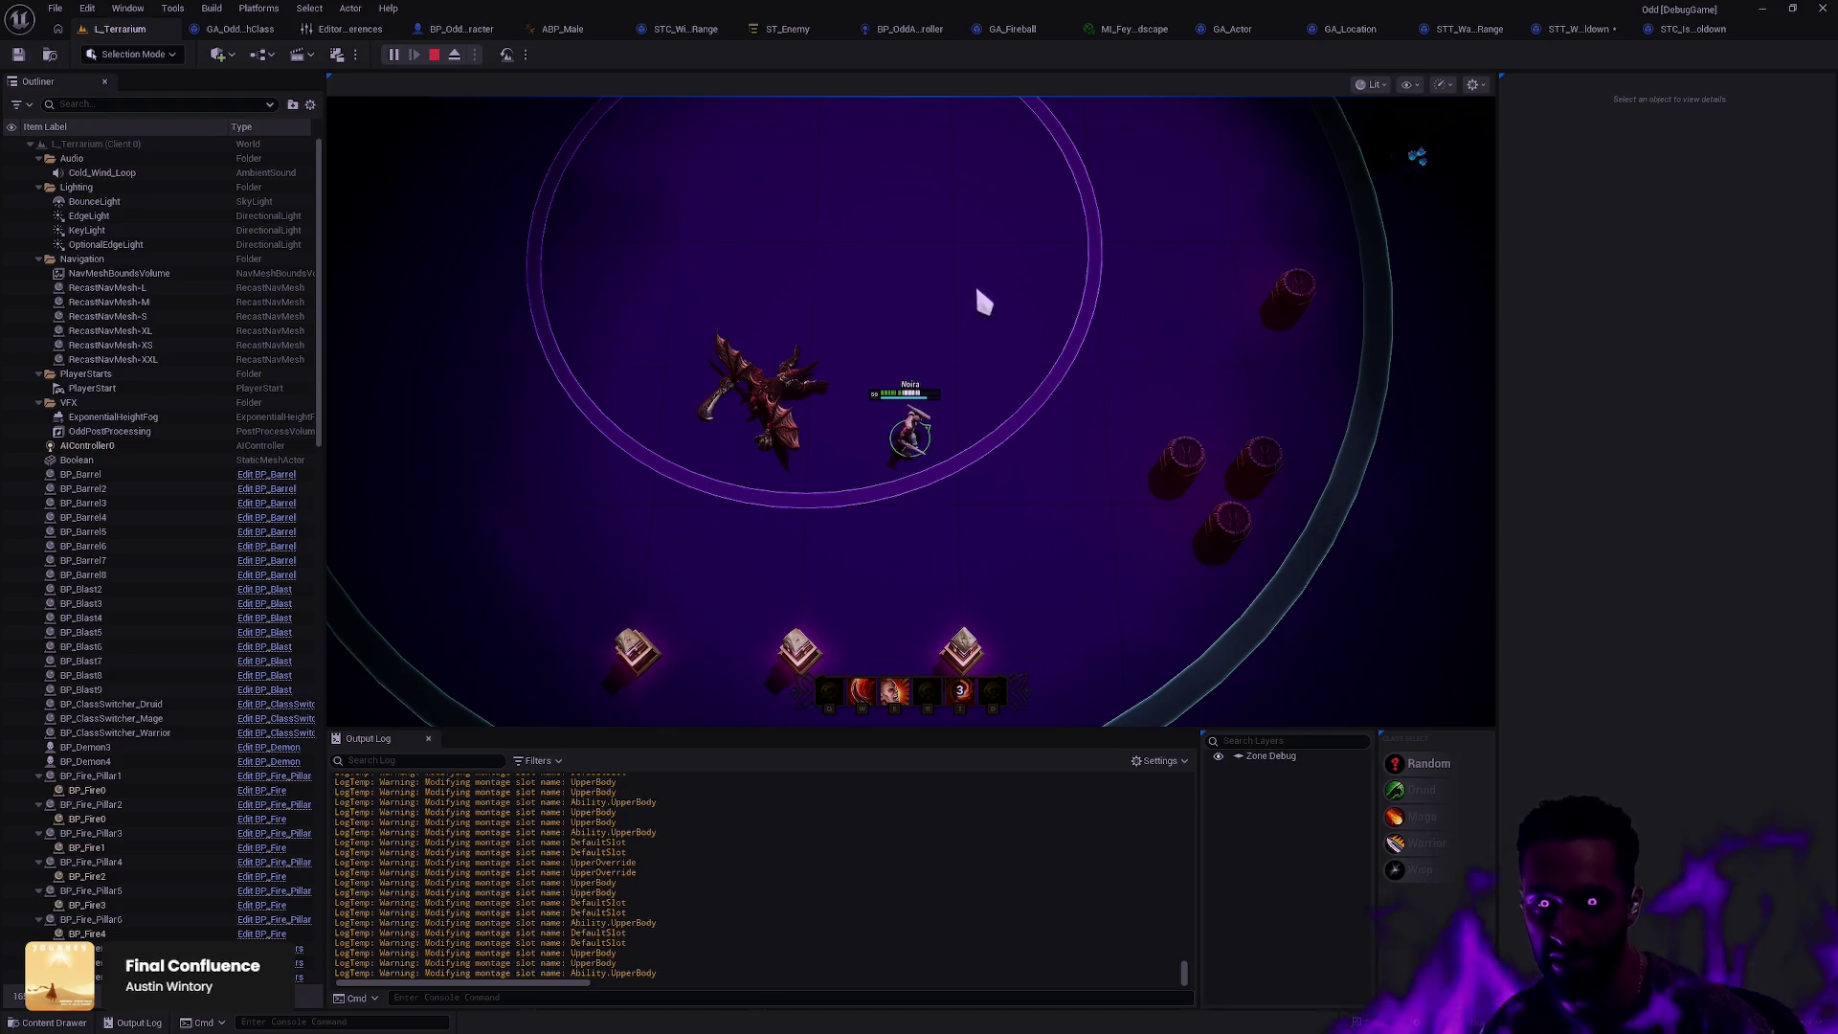
{"action": "key", "text": "Escape"}
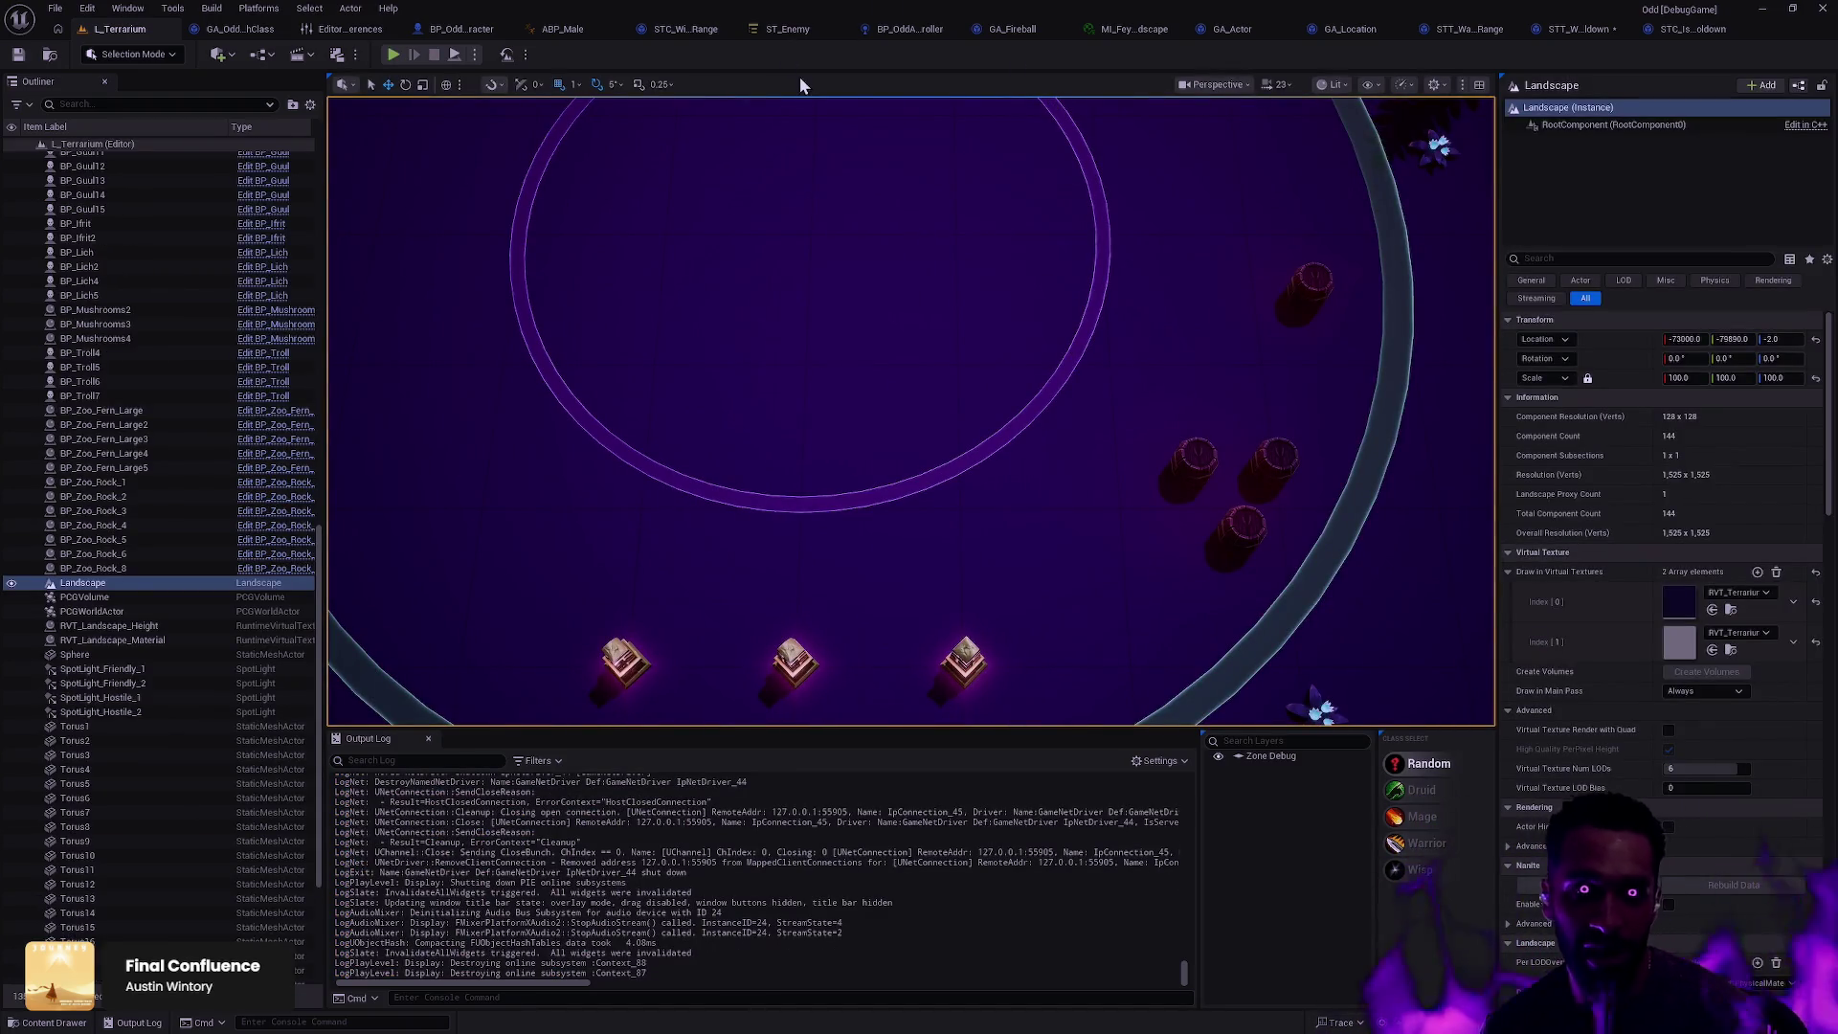
Step: Remove the Debug Sphere task from the CoolingDown, Chasing and Attacking states in ST_Enemy
{"action": "left_click", "coordinate": [788, 29]}
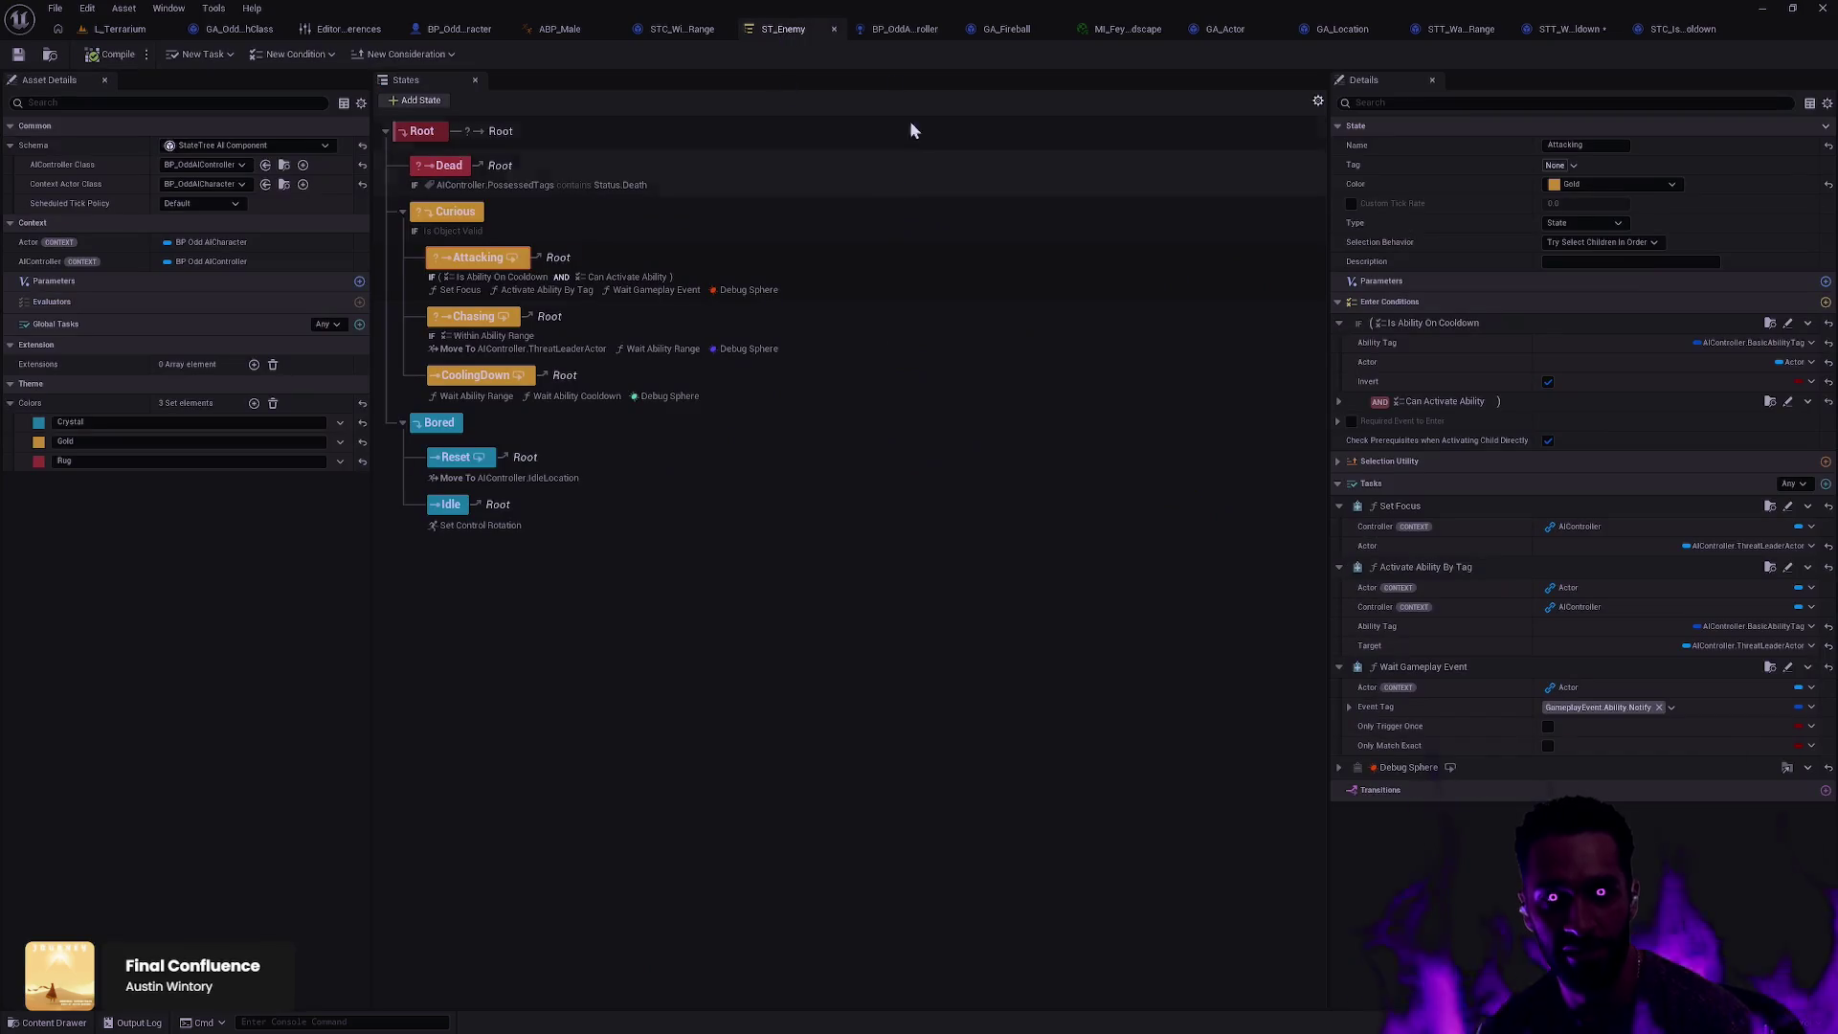
{"action": "left_click", "coordinate": [670, 396]}
{"action": "left_click", "coordinate": [1807, 611]}
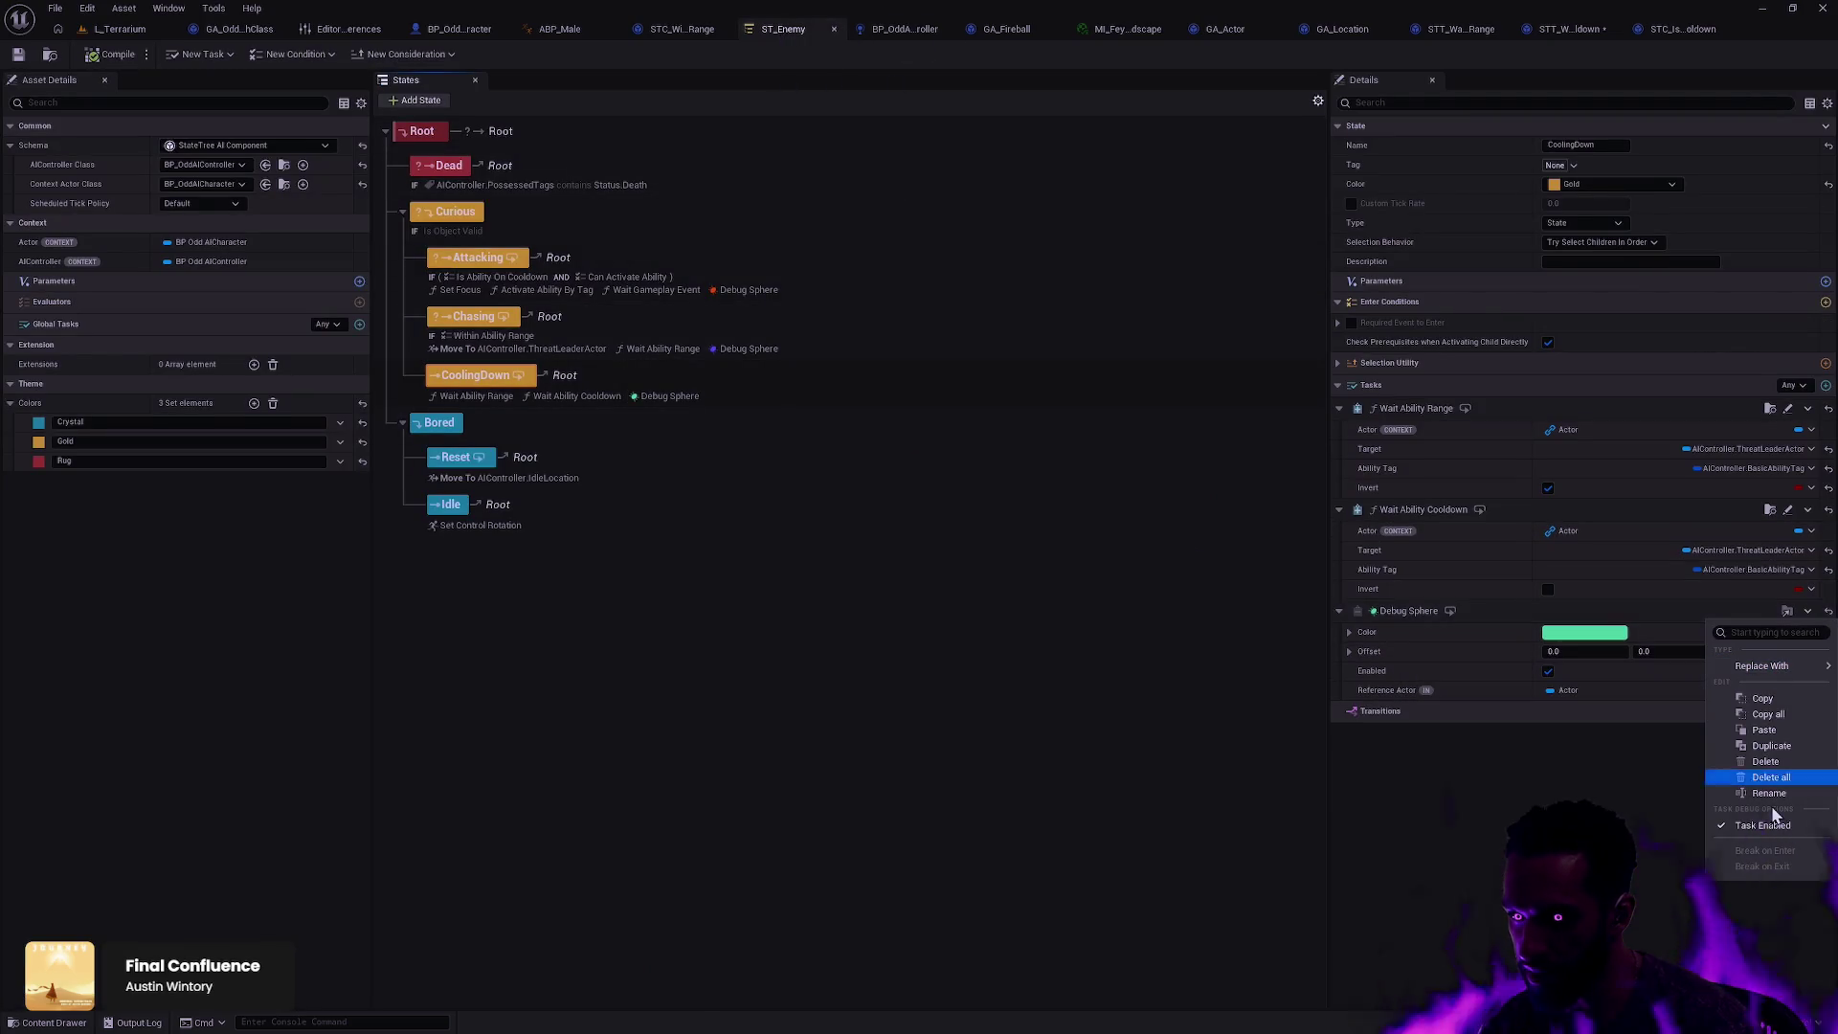
{"action": "left_click", "coordinate": [1767, 761]}
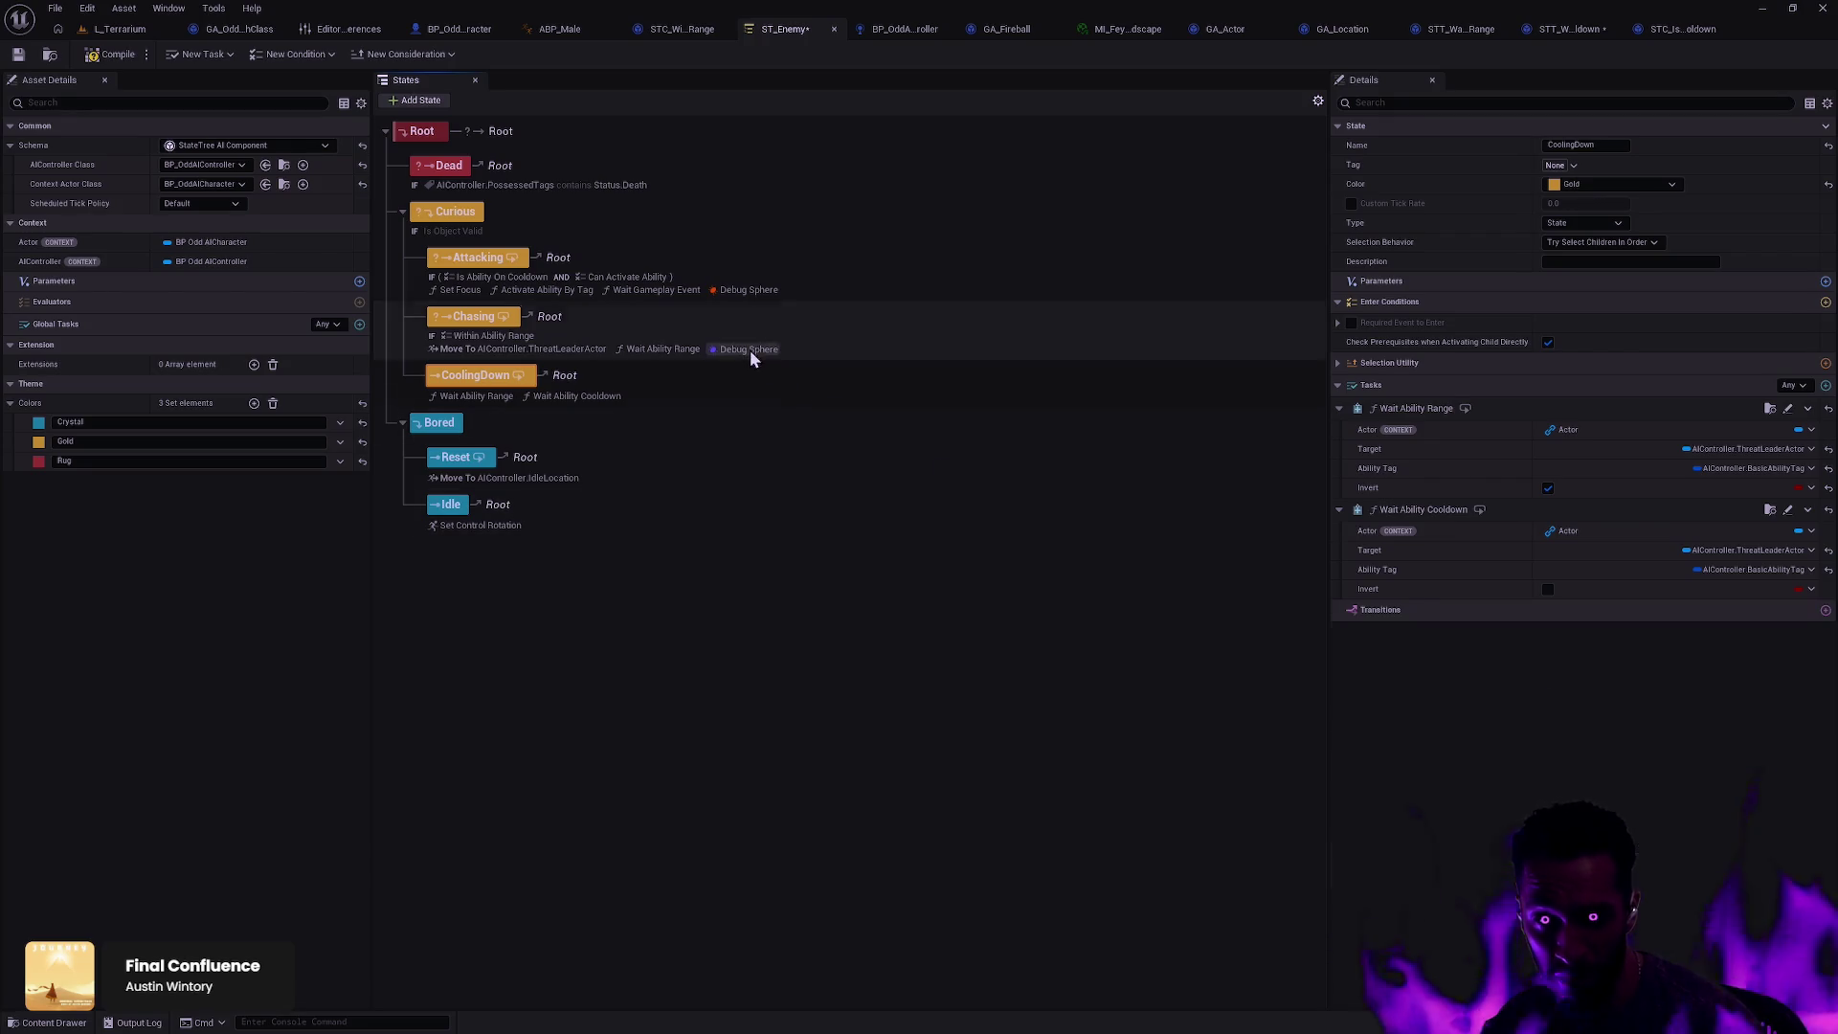
{"action": "left_click", "coordinate": [751, 354]}
{"action": "left_click", "coordinate": [1808, 806]}
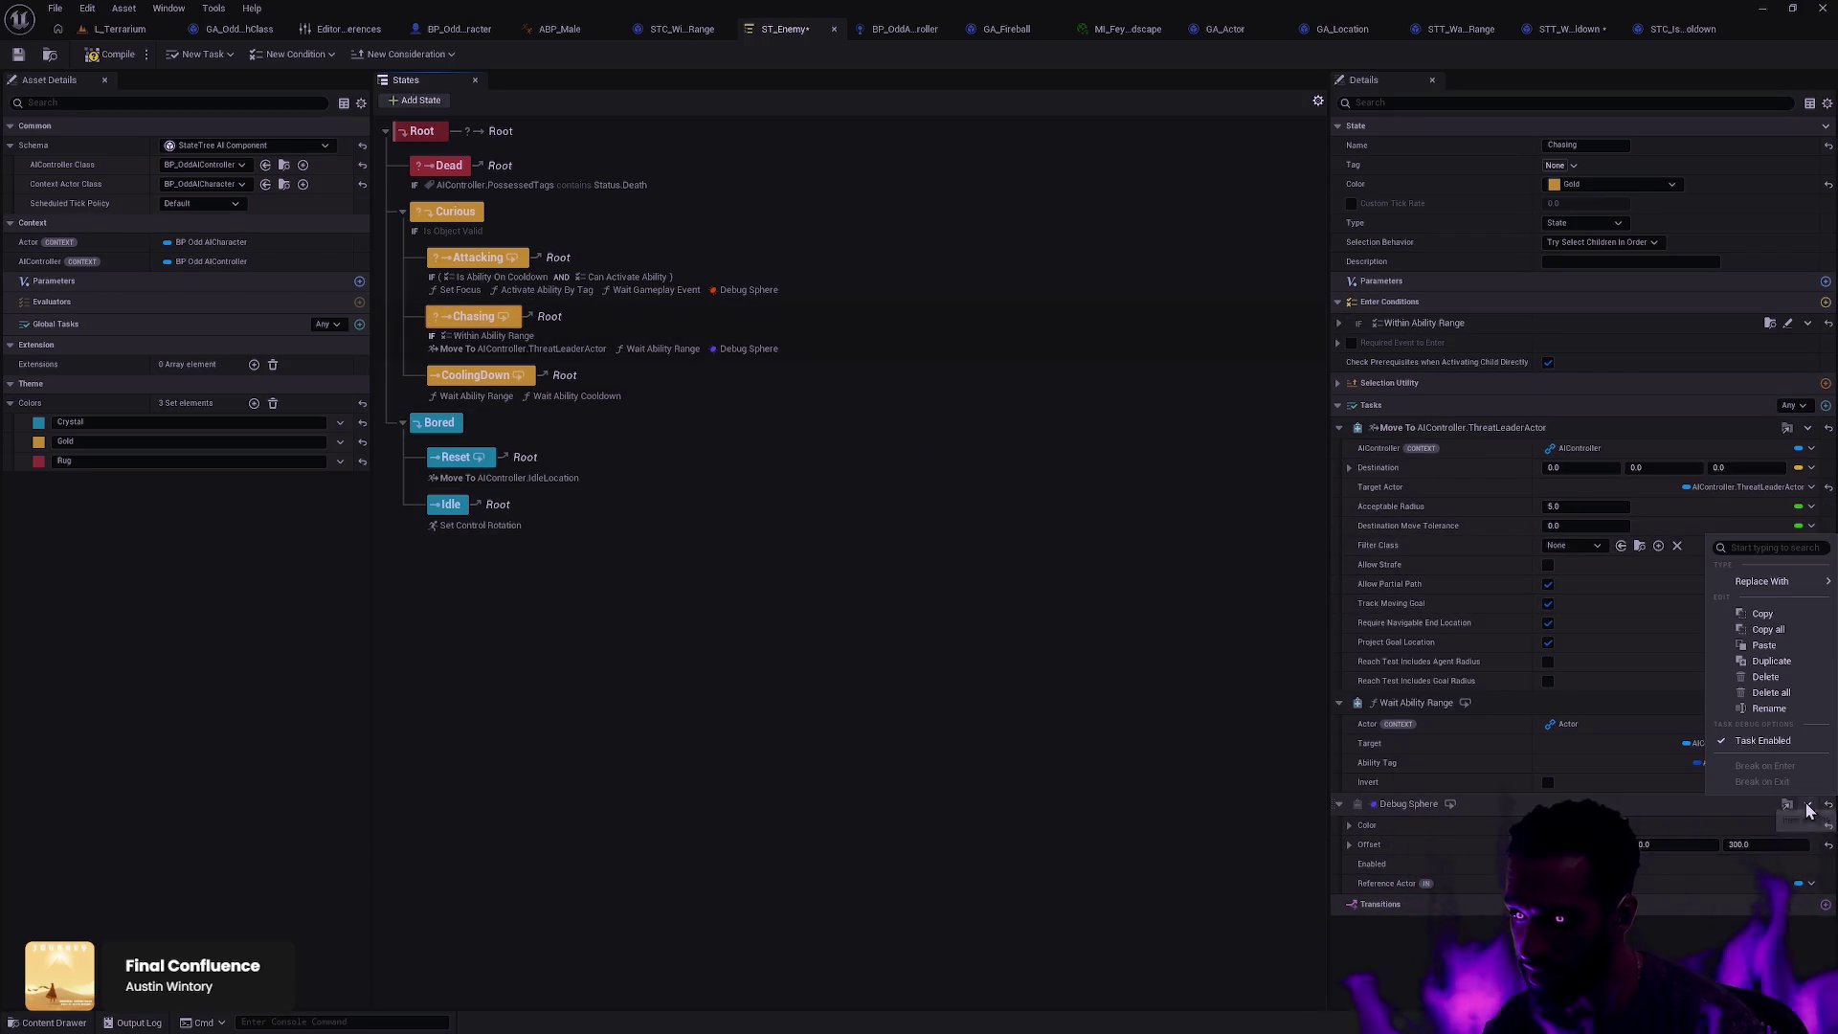
{"action": "left_click", "coordinate": [1765, 677]}
{"action": "left_click", "coordinate": [761, 298]}
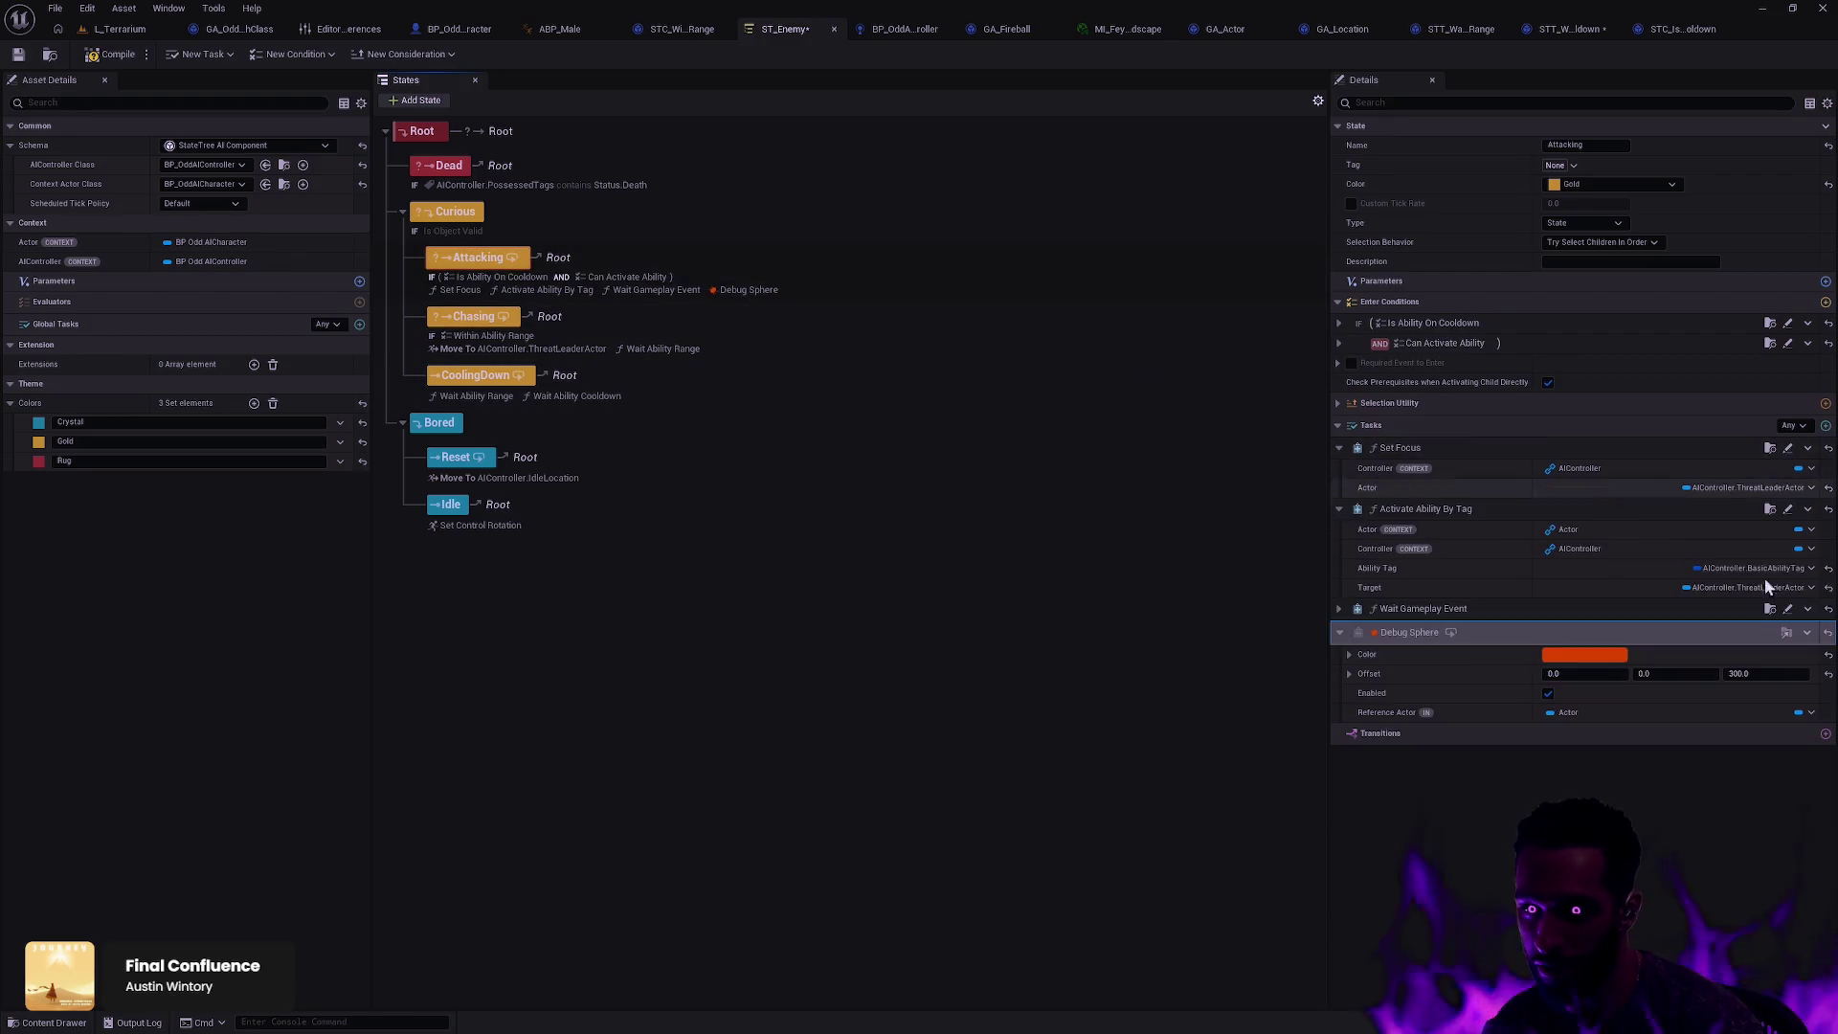
{"action": "left_click", "coordinate": [1807, 631]}
{"action": "left_click", "coordinate": [1766, 782]}
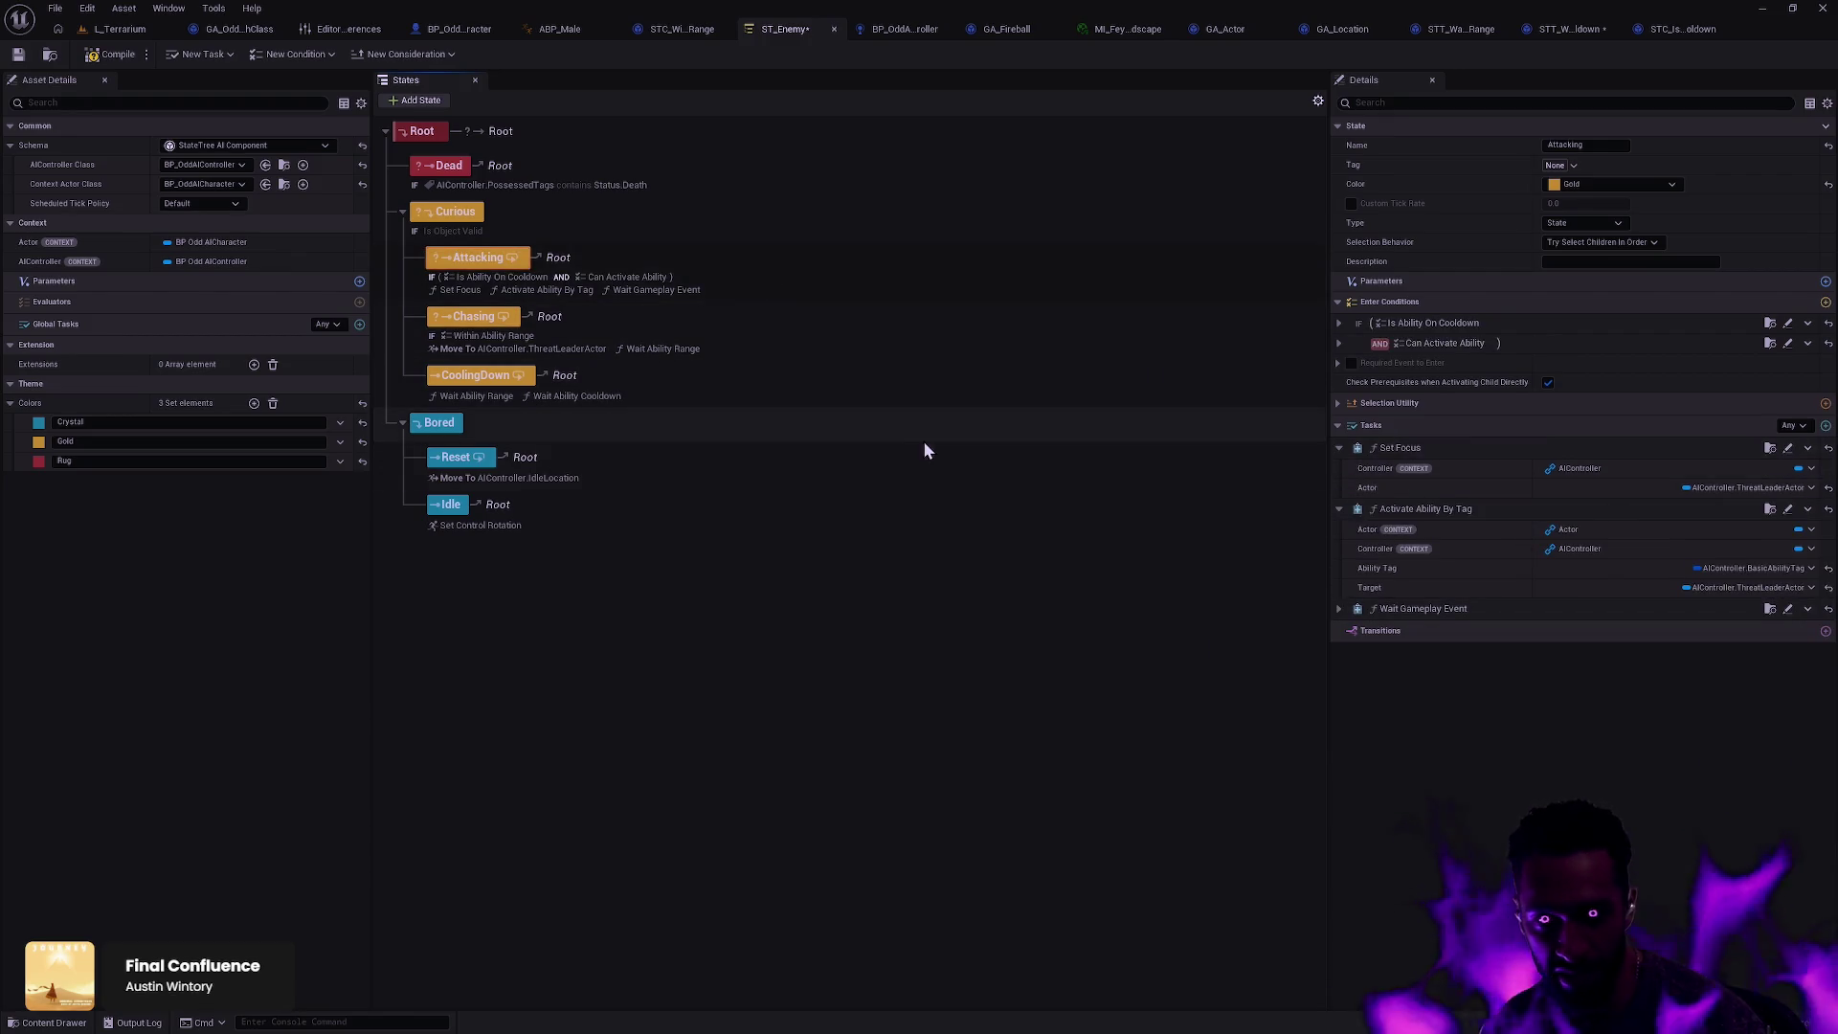
Step: Compile ST_Enemy and inspect the Curious state's settings
{"action": "left_click", "coordinate": [108, 60]}
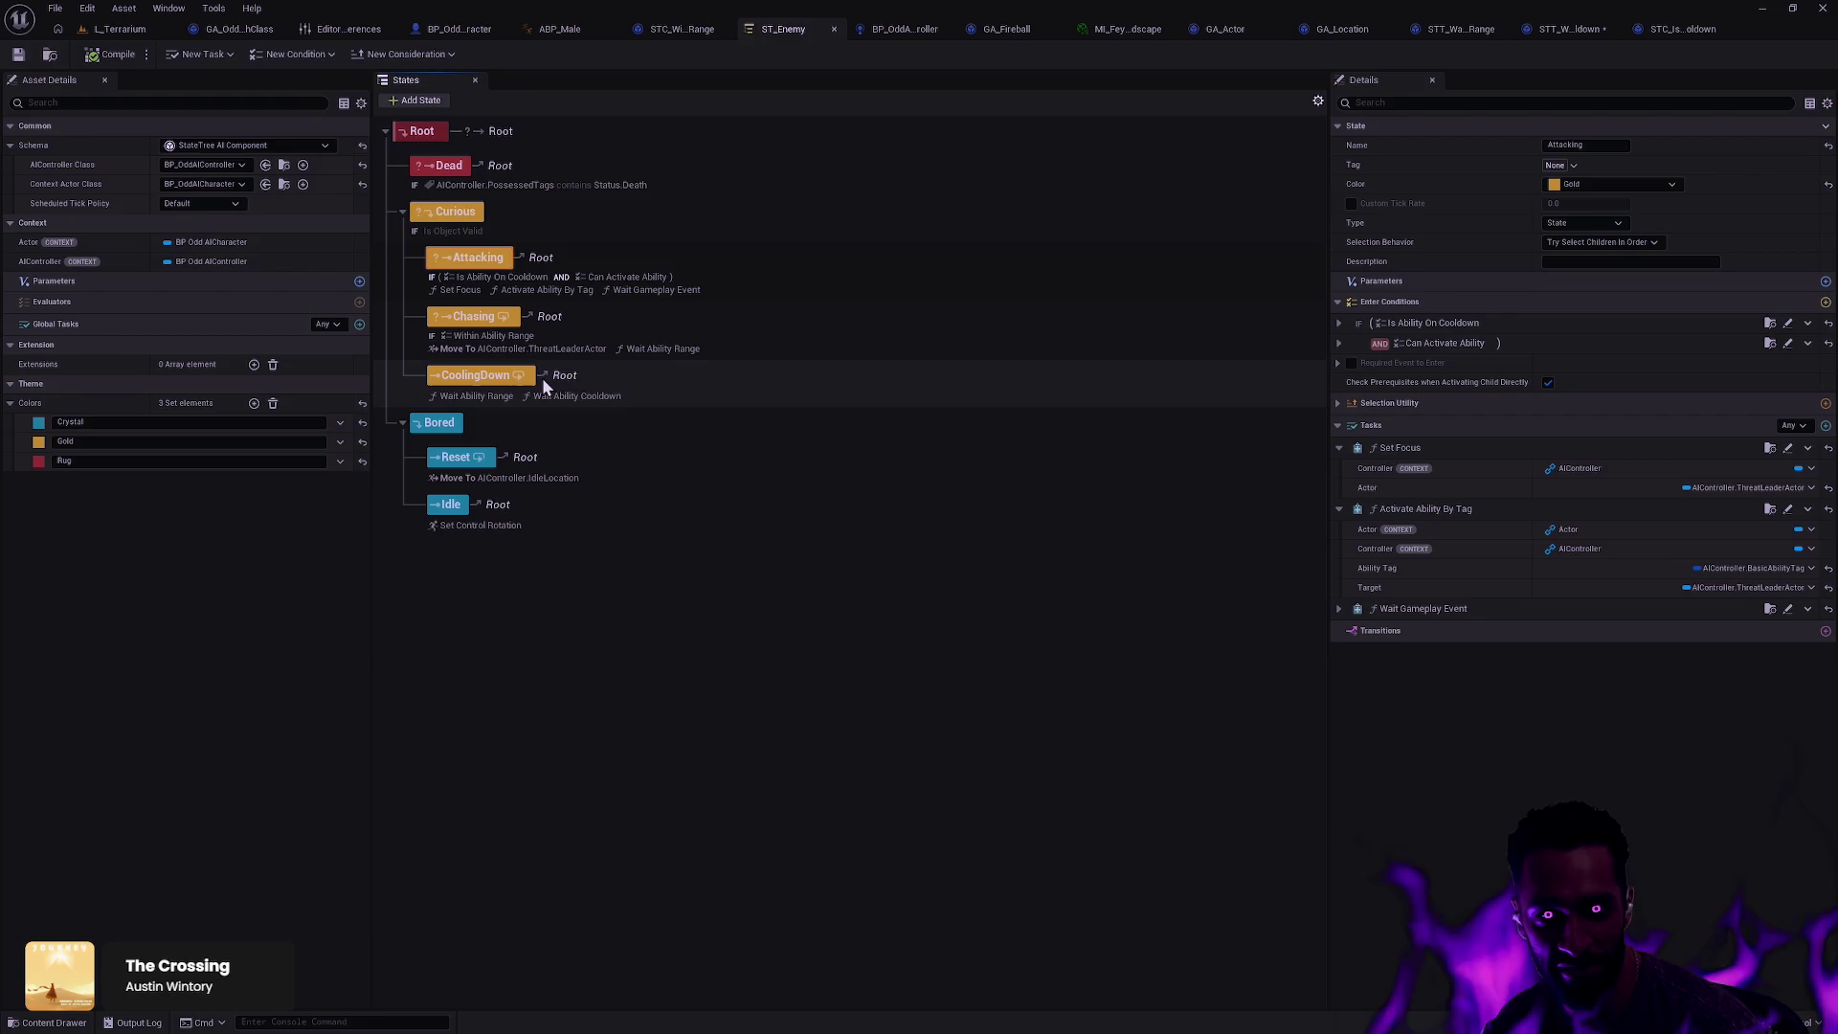
{"action": "left_click", "coordinate": [444, 212]}
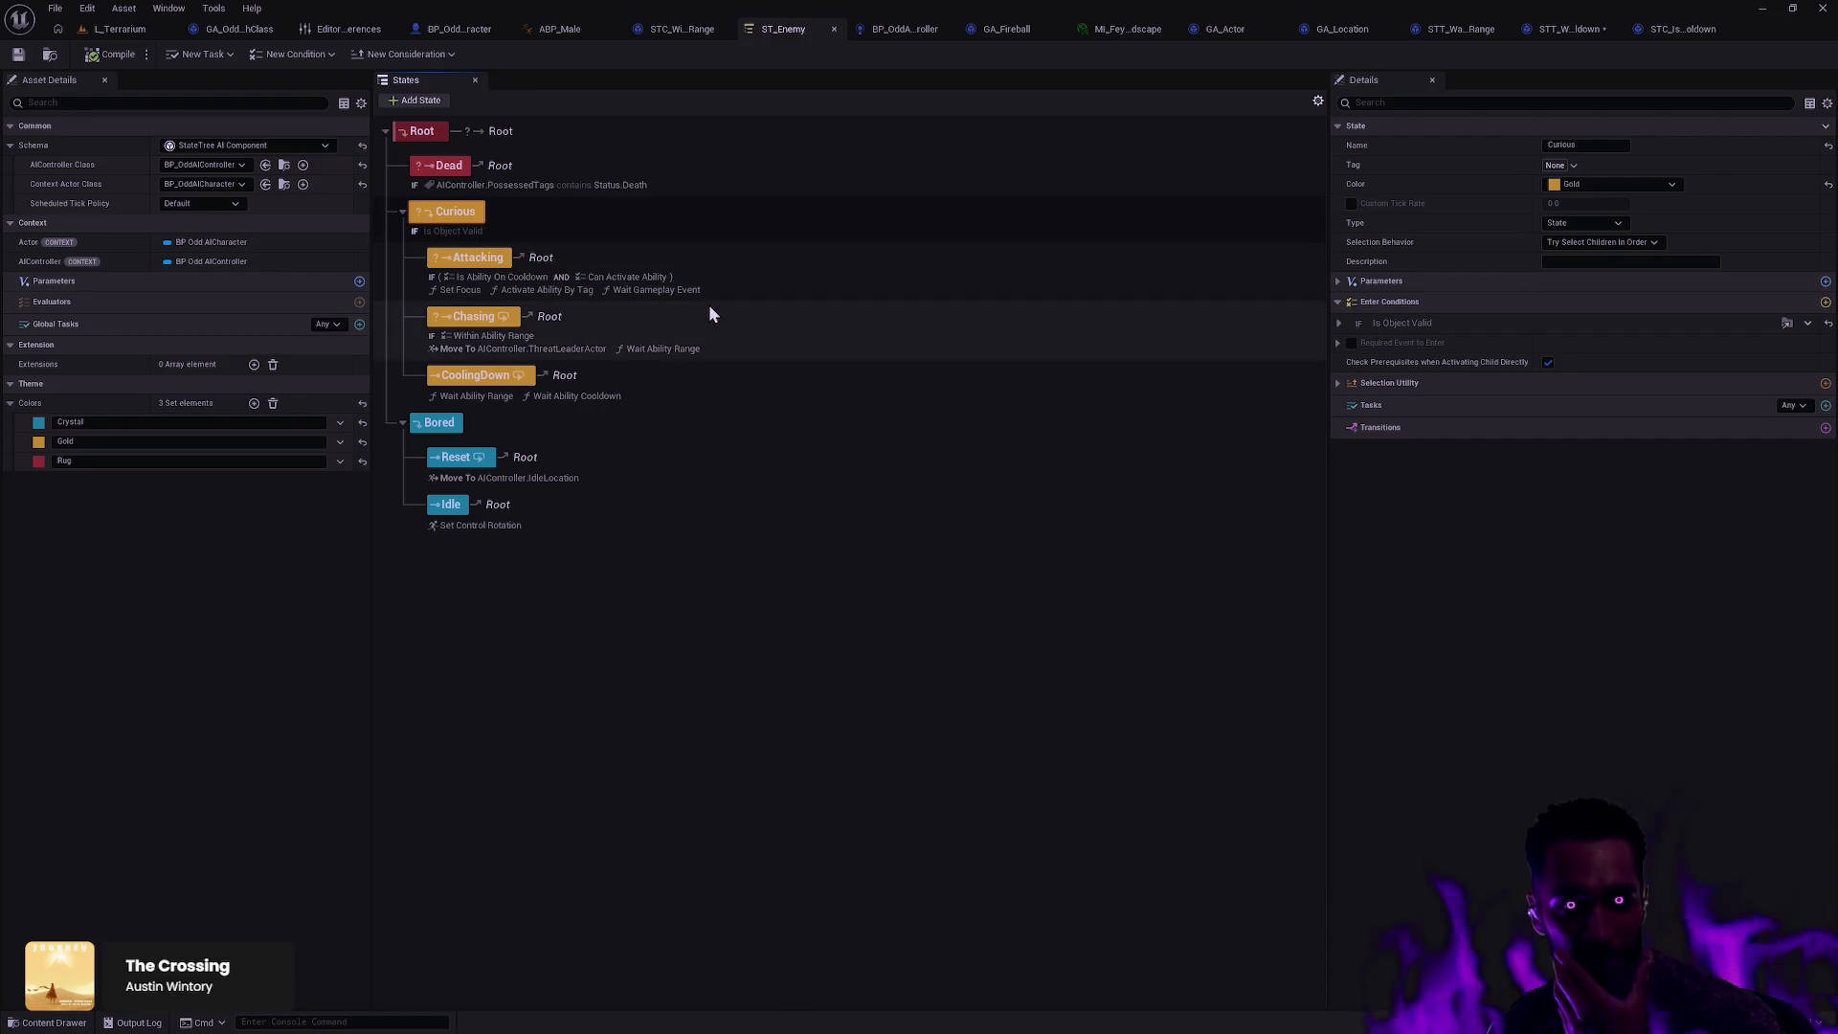
{"action": "left_click", "coordinate": [684, 410]}
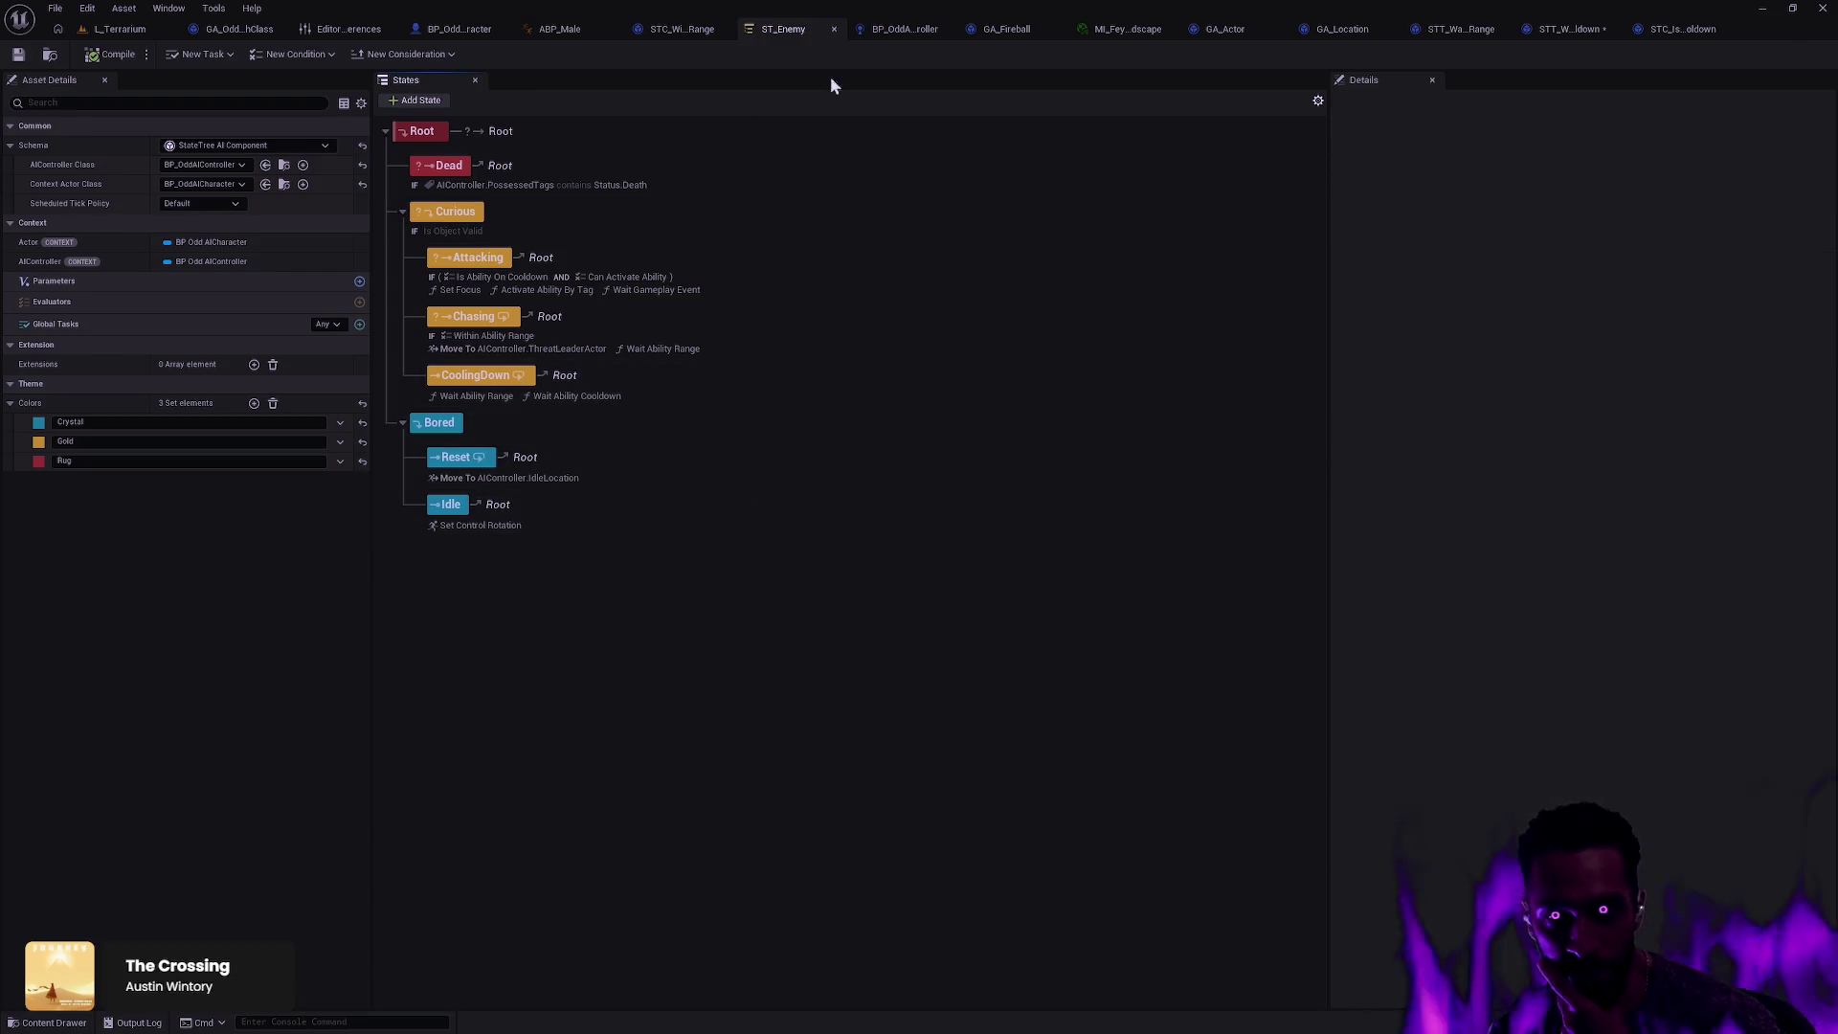
Step: Switch between Rider's cooldown code and Unreal, bringing up the GA_Location blueprint graph
{"action": "key", "text": "alt+Tab"}
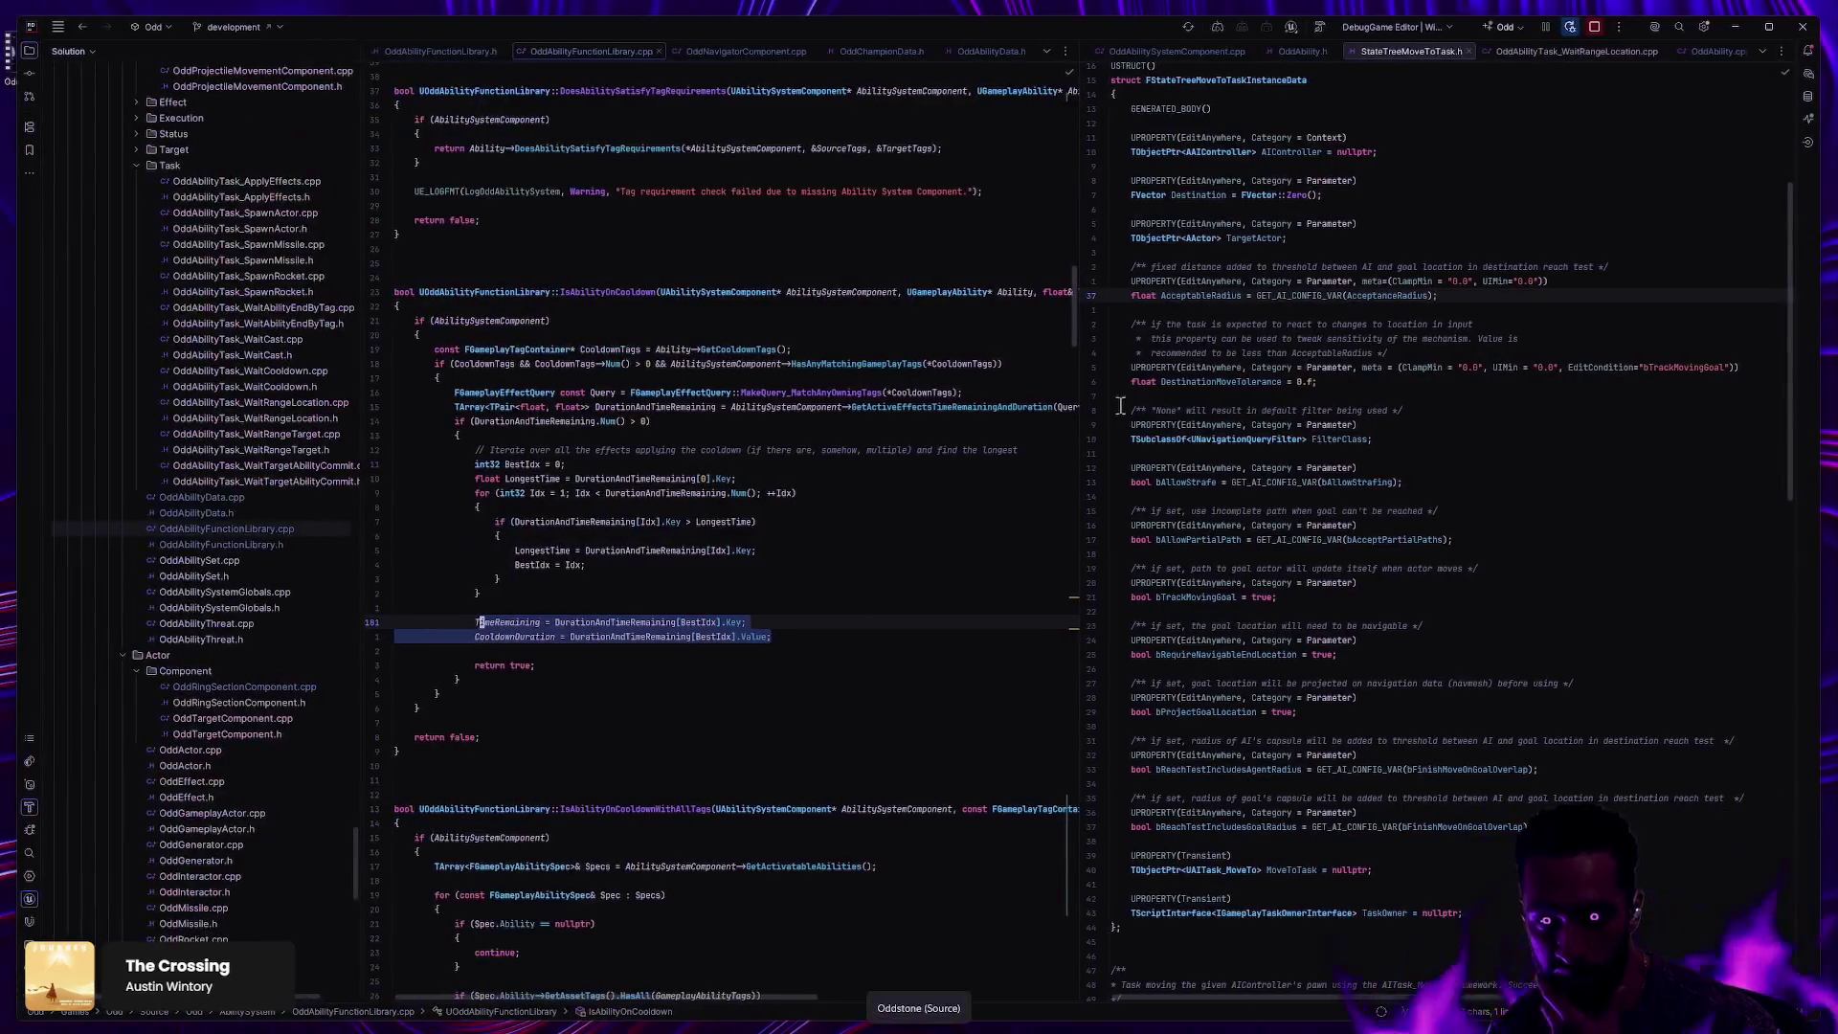
{"action": "left_click", "coordinate": [835, 608]}
{"action": "key", "text": "alt+Tab"}
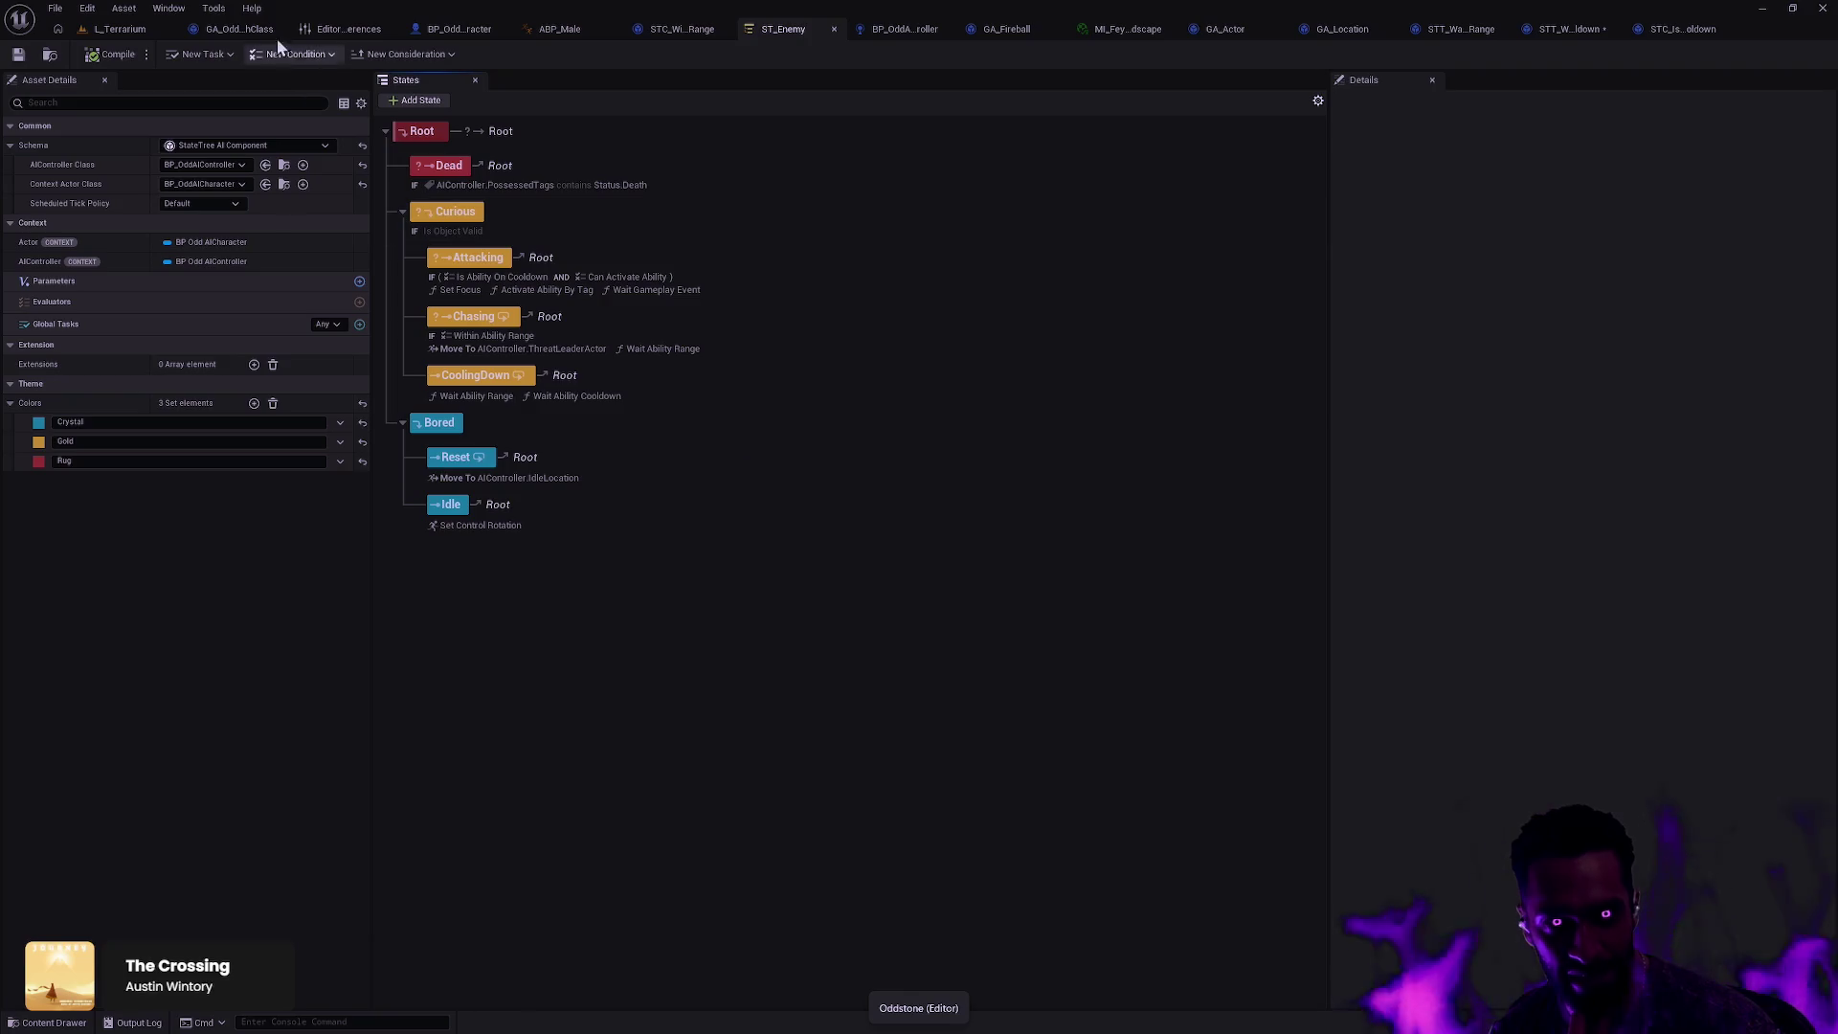
{"action": "key", "text": "alt+Tab"}
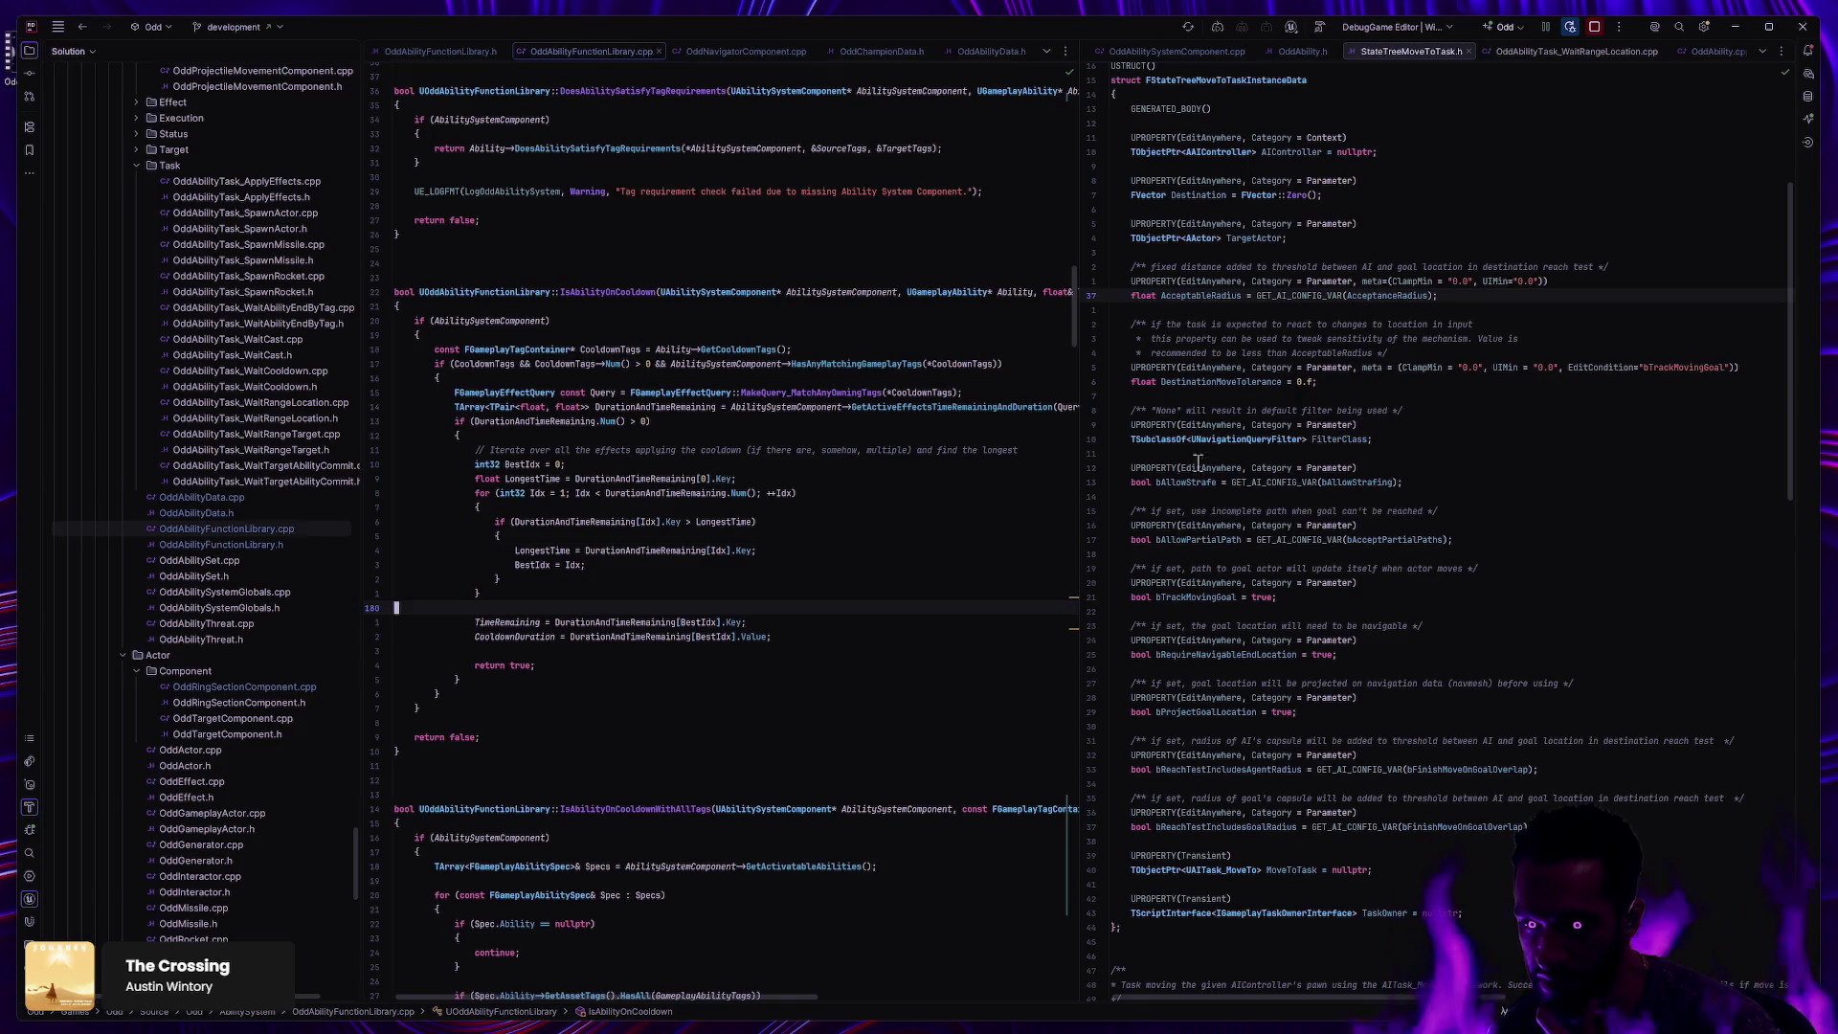
{"action": "key", "text": "alt+Tab"}
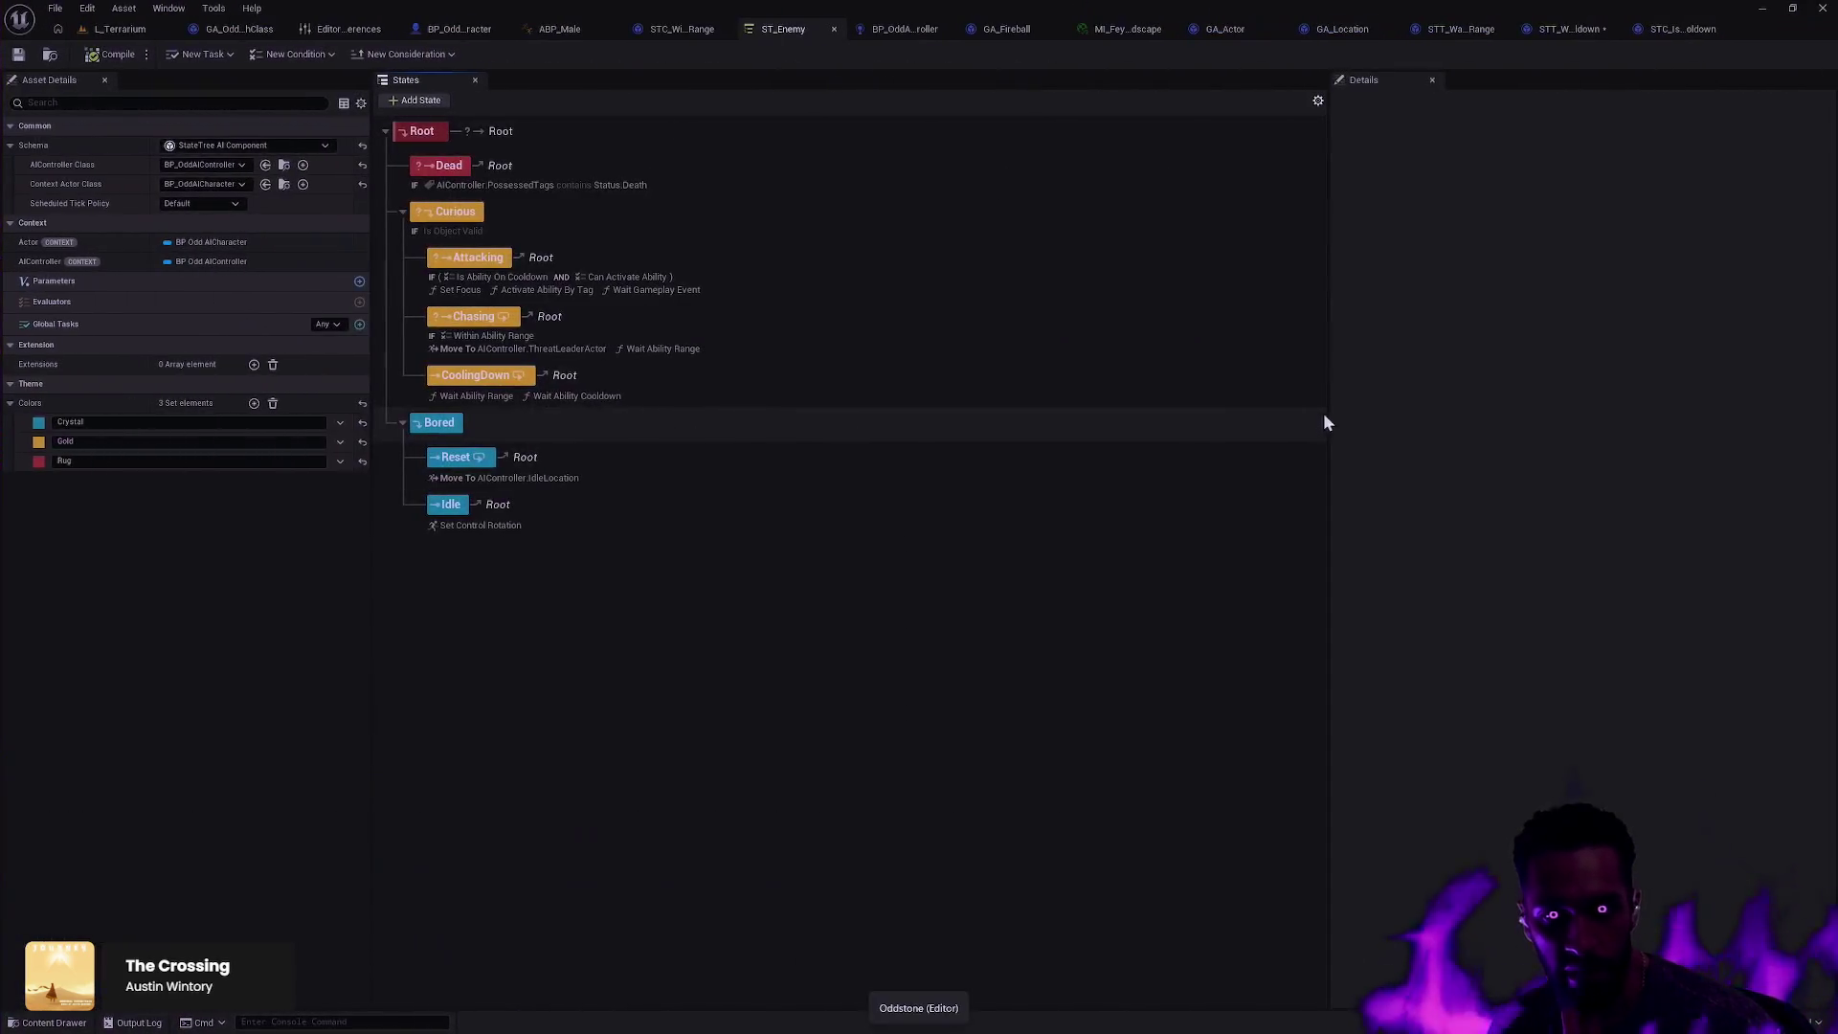
{"action": "left_click", "coordinate": [1342, 29]}
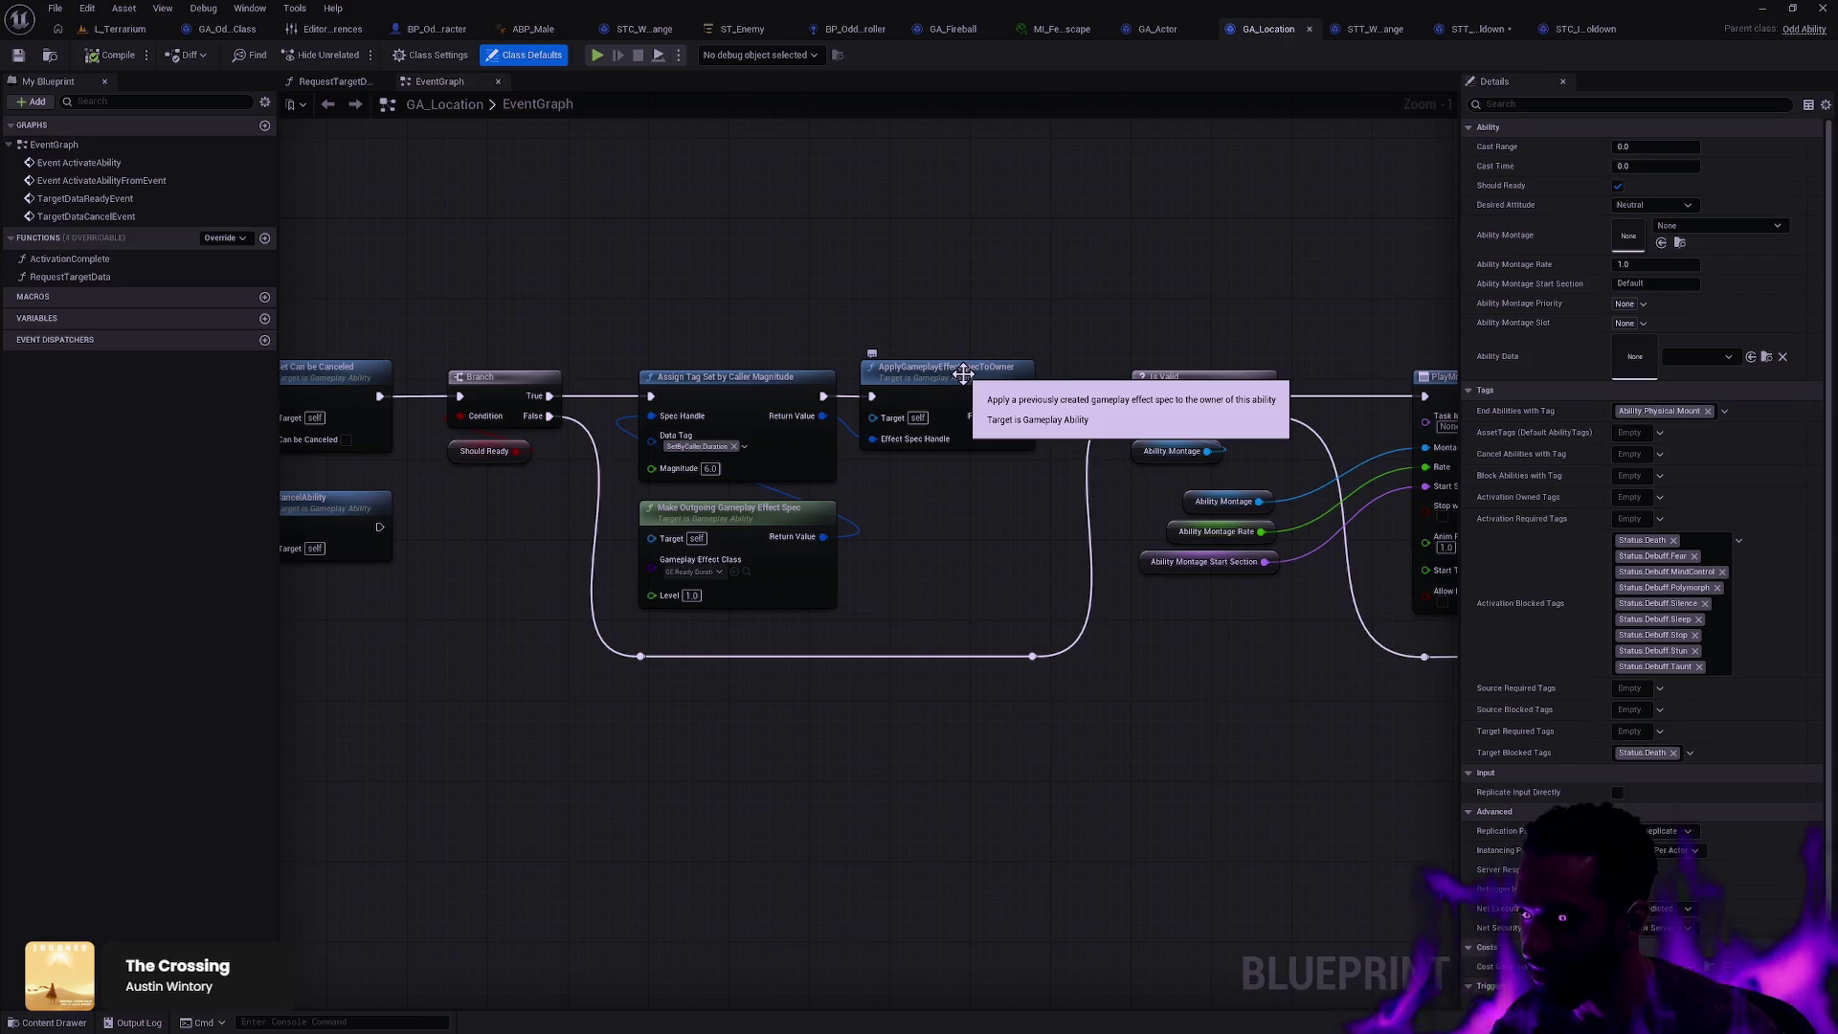
Step: In Rider, load OddAbilityData.cpp from the Solution tree and scroll to its includes and GetCost
{"action": "key", "text": "alt+Tab"}
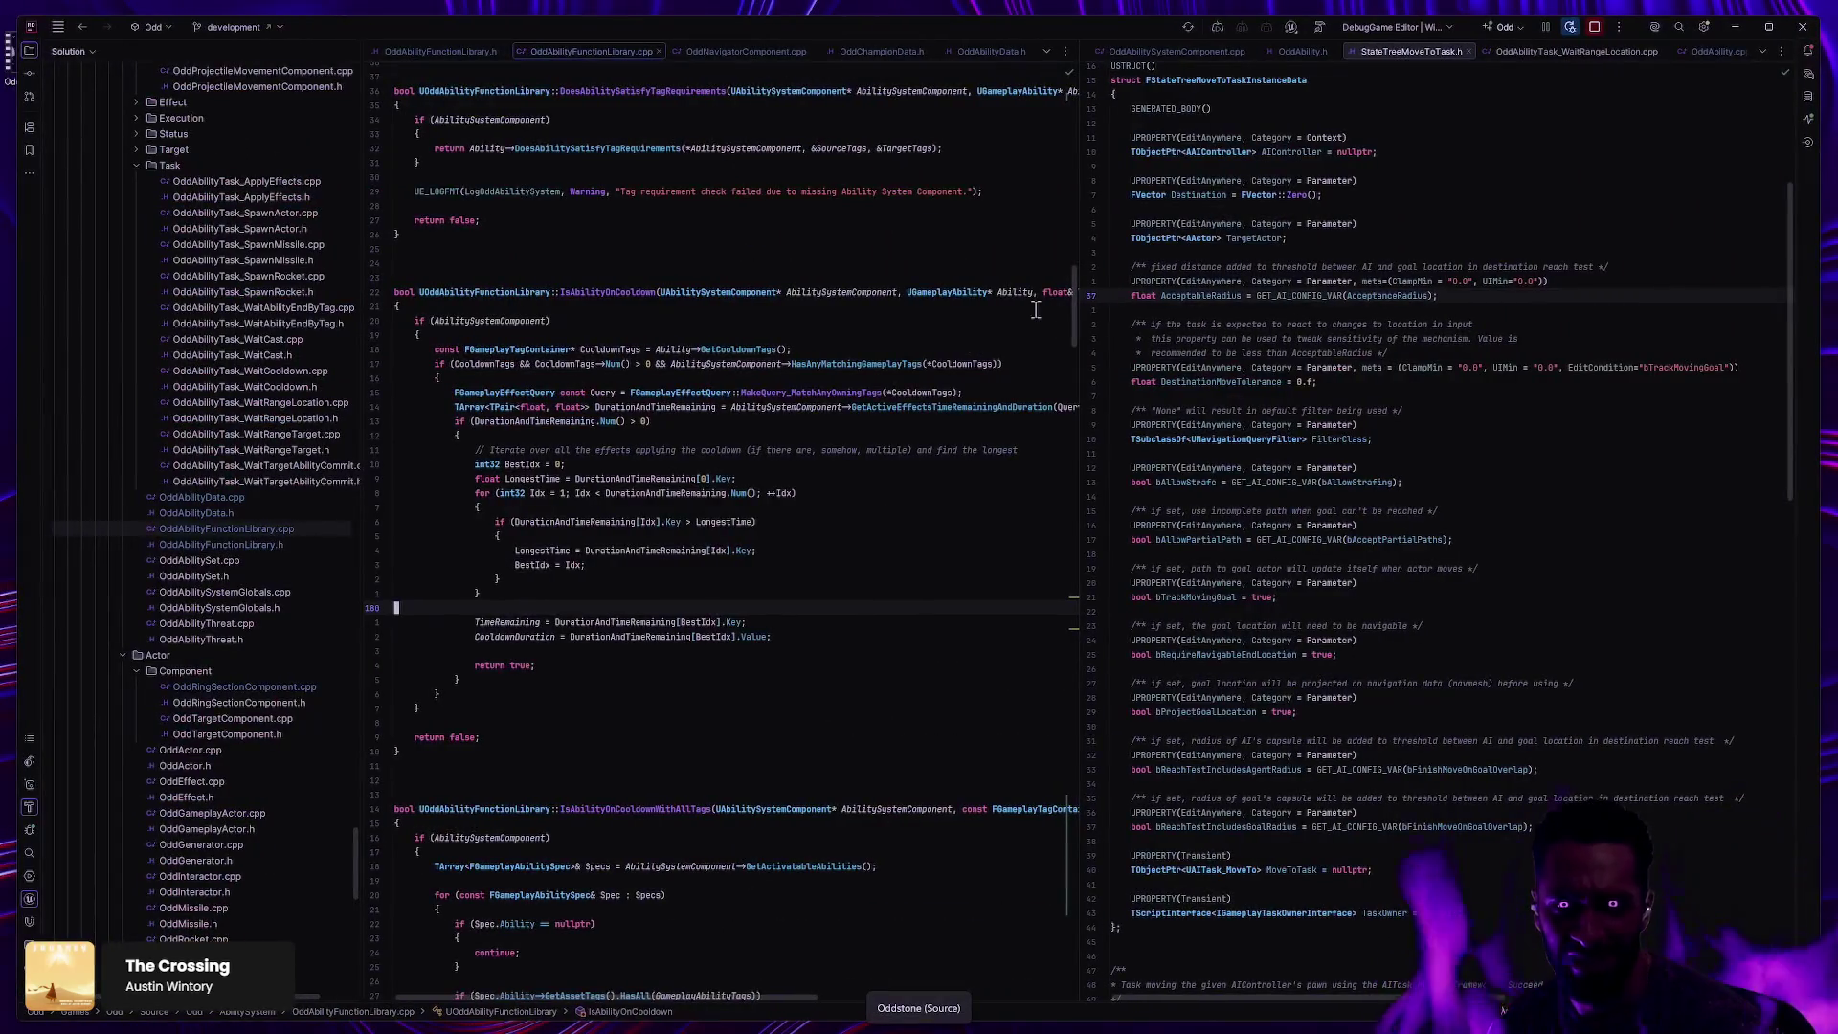
{"action": "scroll", "coordinate": [1244, 498], "scroll_direction": "up", "scroll_amount": 5}
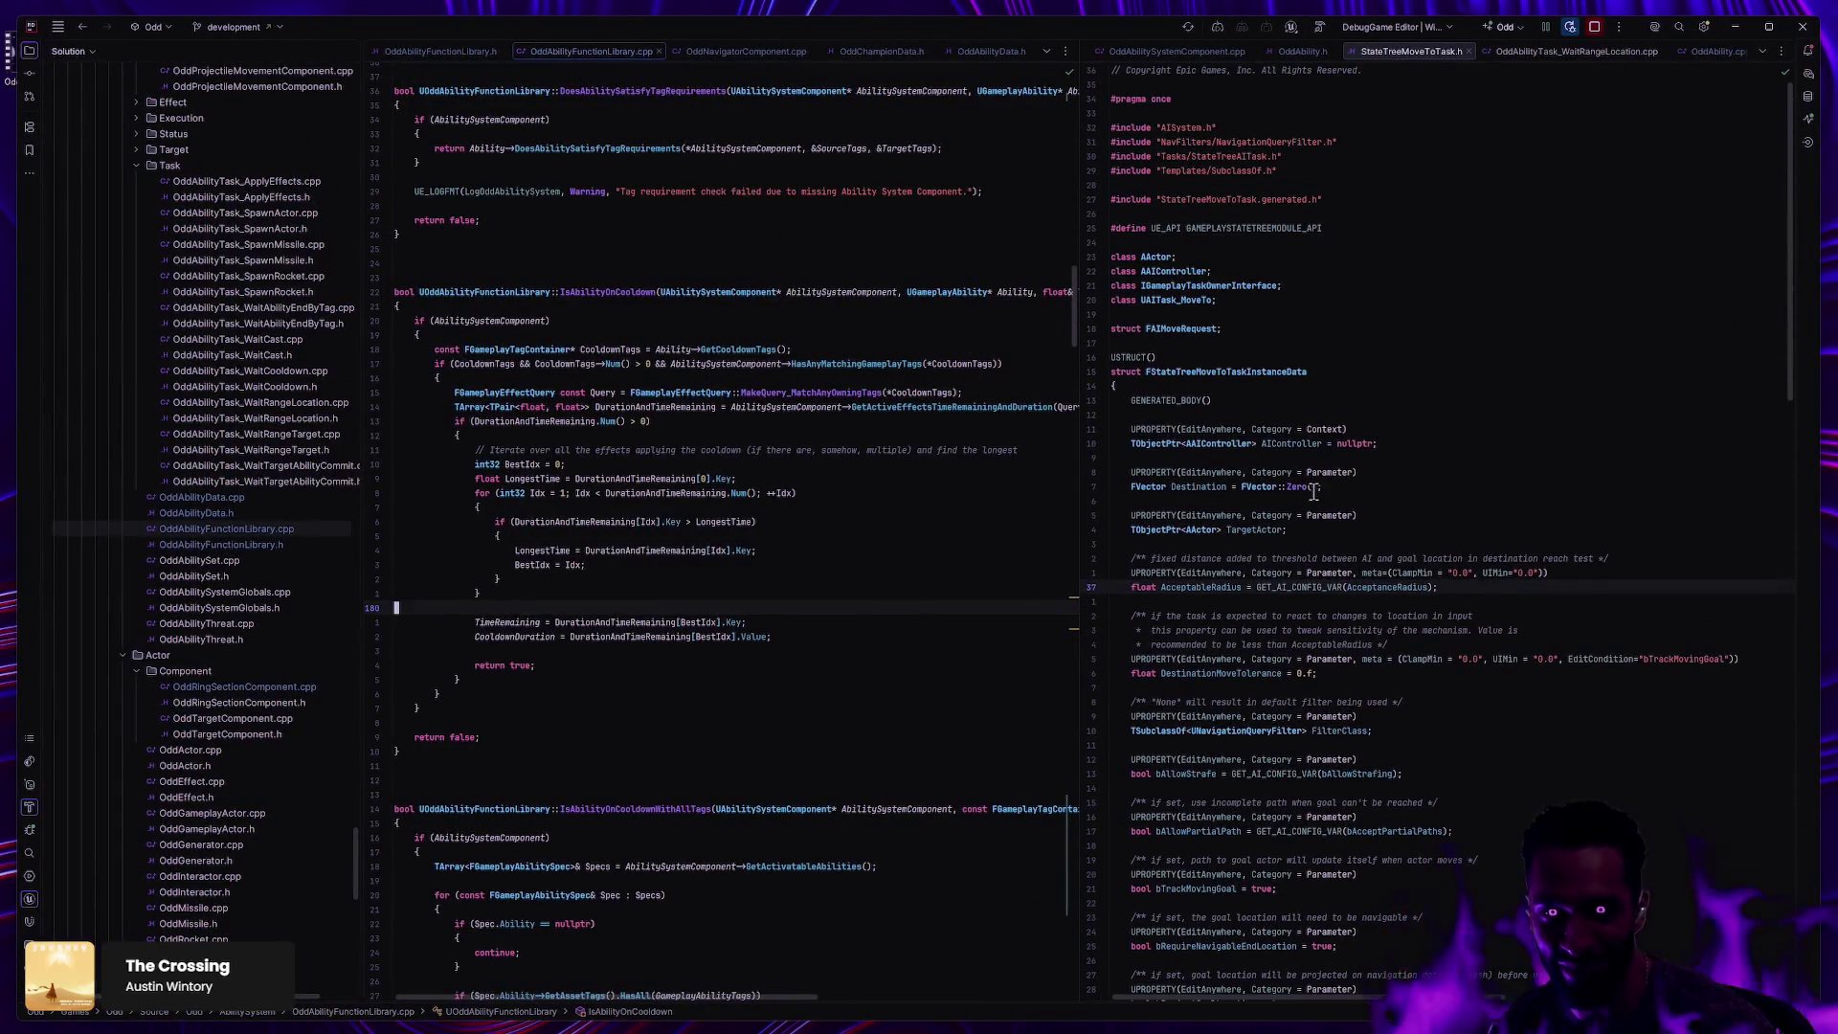
{"action": "scroll", "coordinate": [929, 508], "scroll_direction": "up", "scroll_amount": 10}
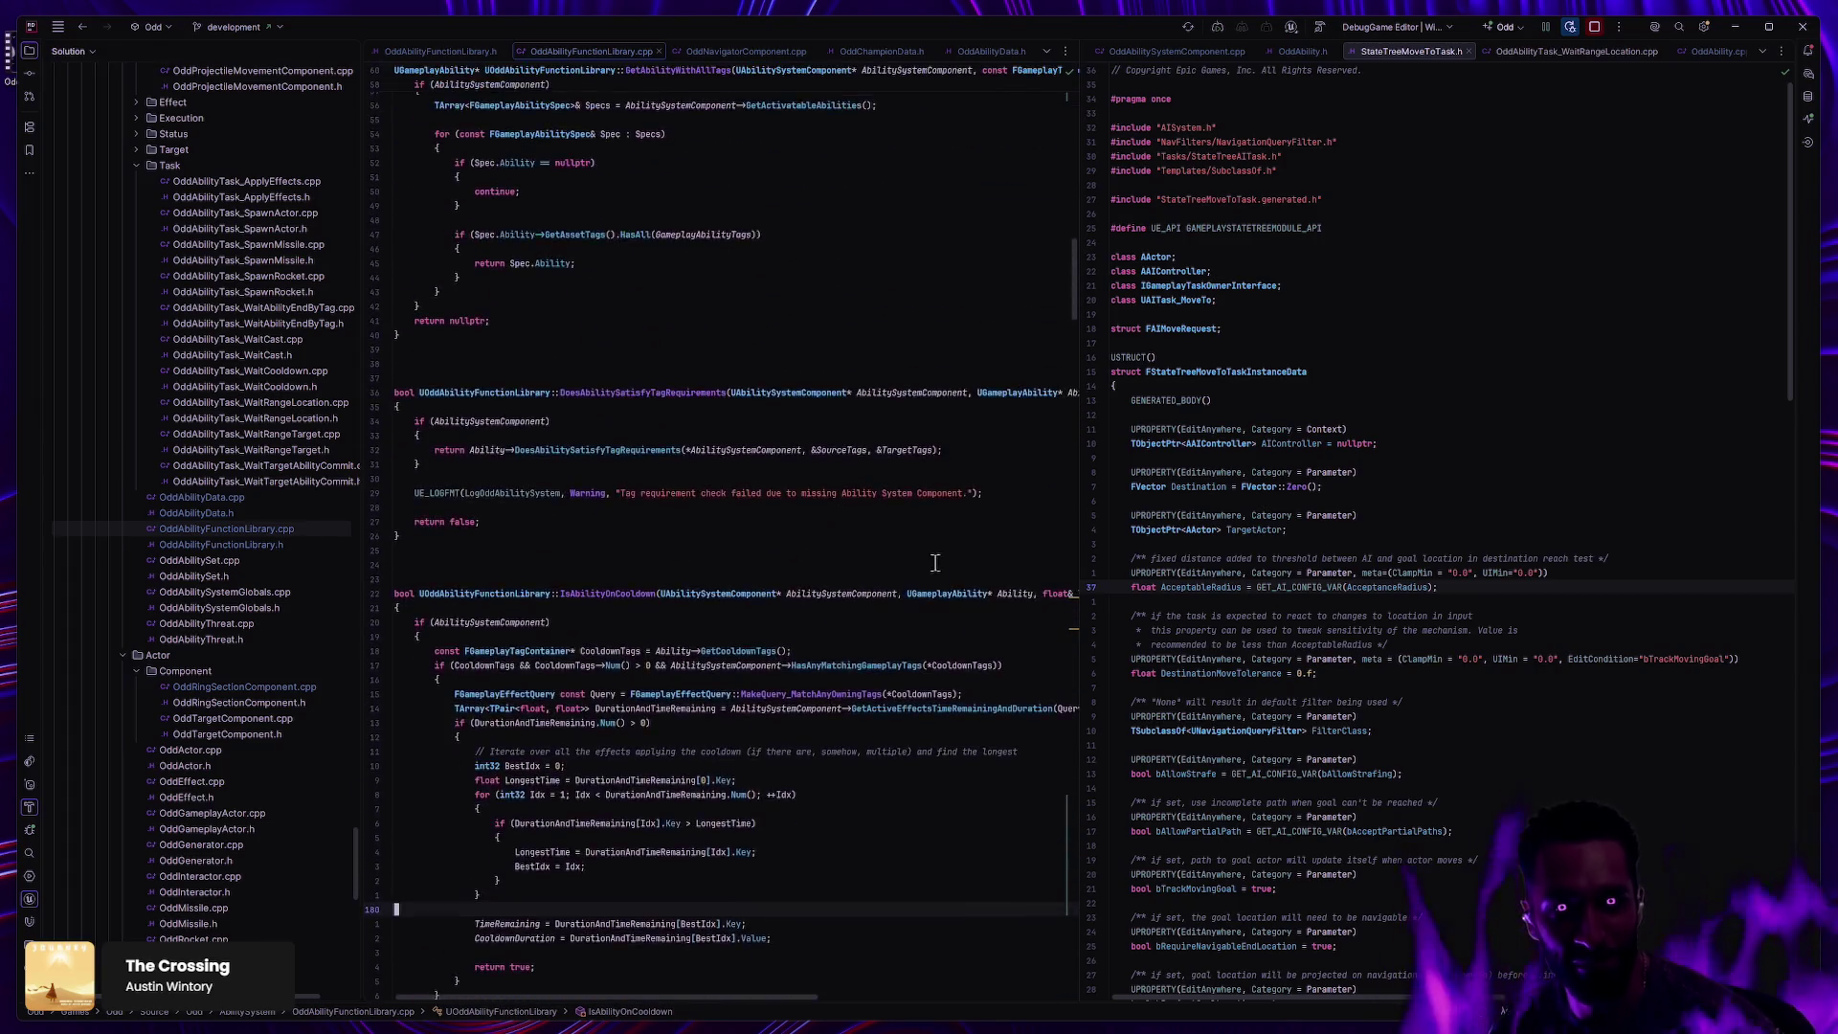
{"action": "scroll", "coordinate": [898, 513], "scroll_direction": "up", "scroll_amount": 15}
{"action": "double_click", "coordinate": [315, 496]}
{"action": "scroll", "coordinate": [775, 488], "scroll_direction": "up", "scroll_amount": 1}
{"action": "scroll", "coordinate": [530, 425], "scroll_direction": "up", "scroll_amount": 2}
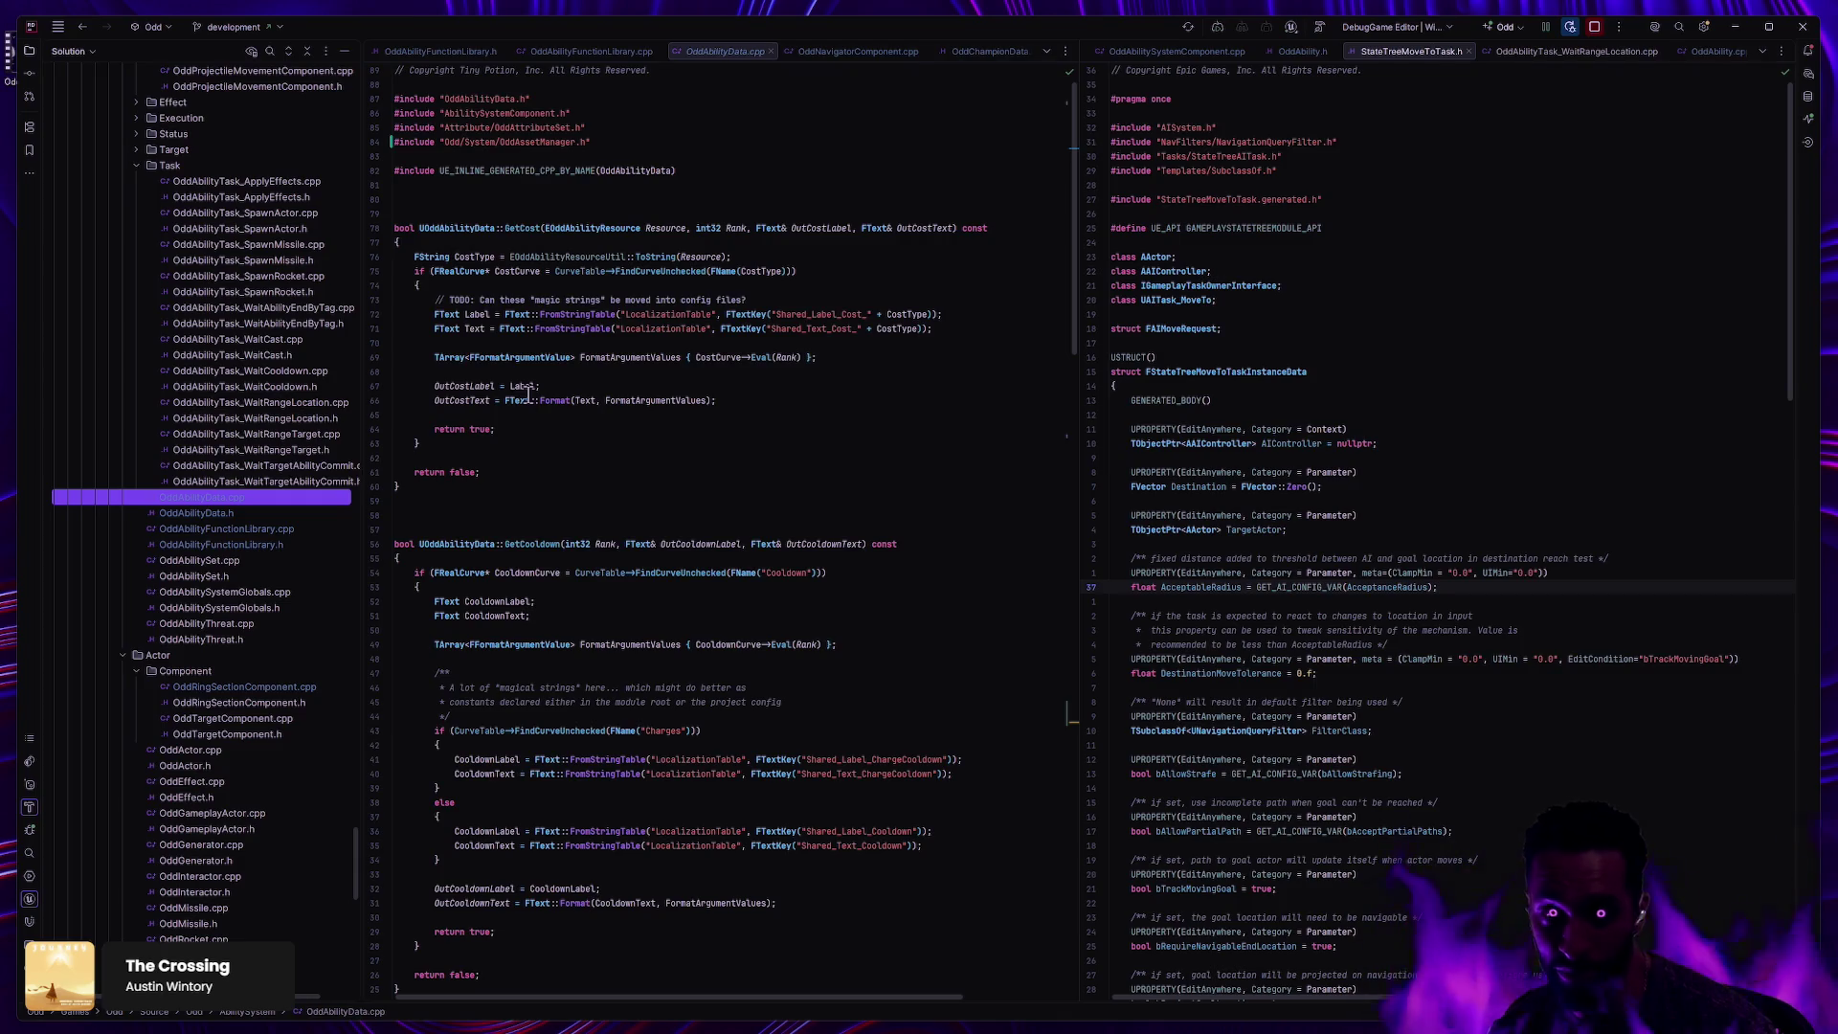
Step: Open OddAbilityData.h and OddAbility.h side by side and select 'Ability' in the UCLASS category string
{"action": "left_click", "coordinate": [230, 515]}
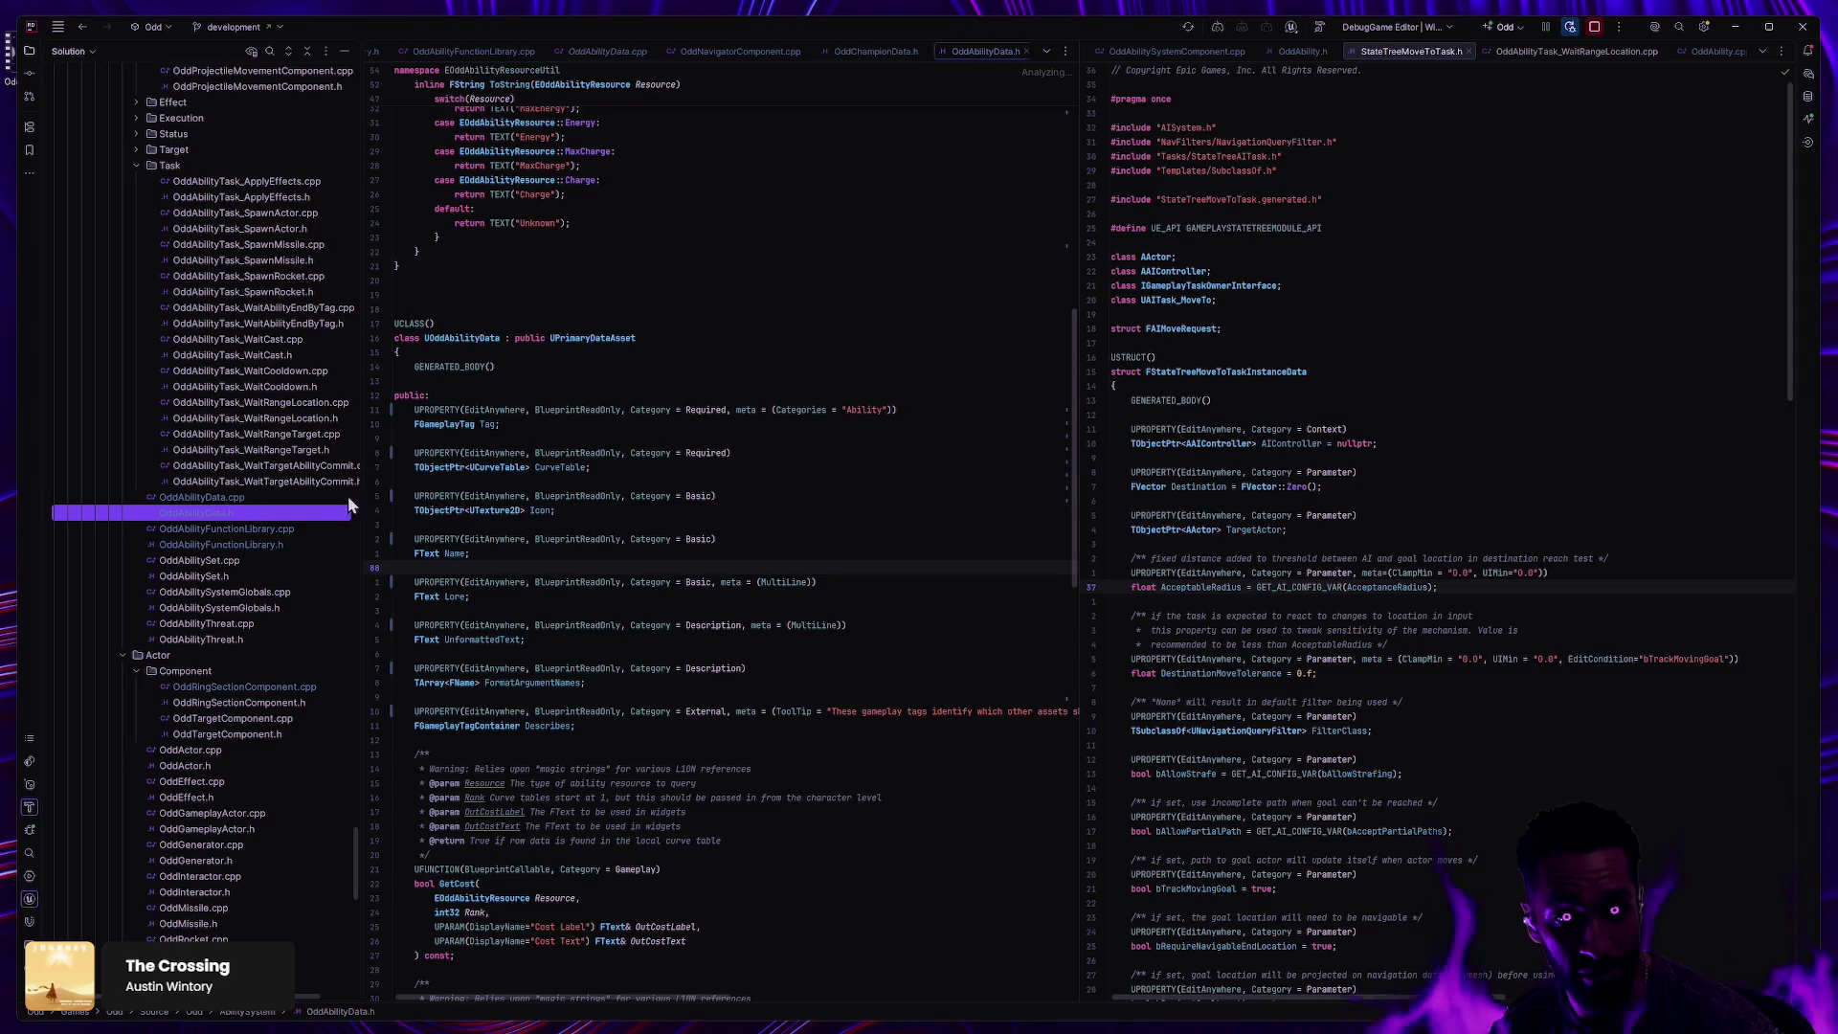
{"action": "left_click", "coordinate": [1301, 51]}
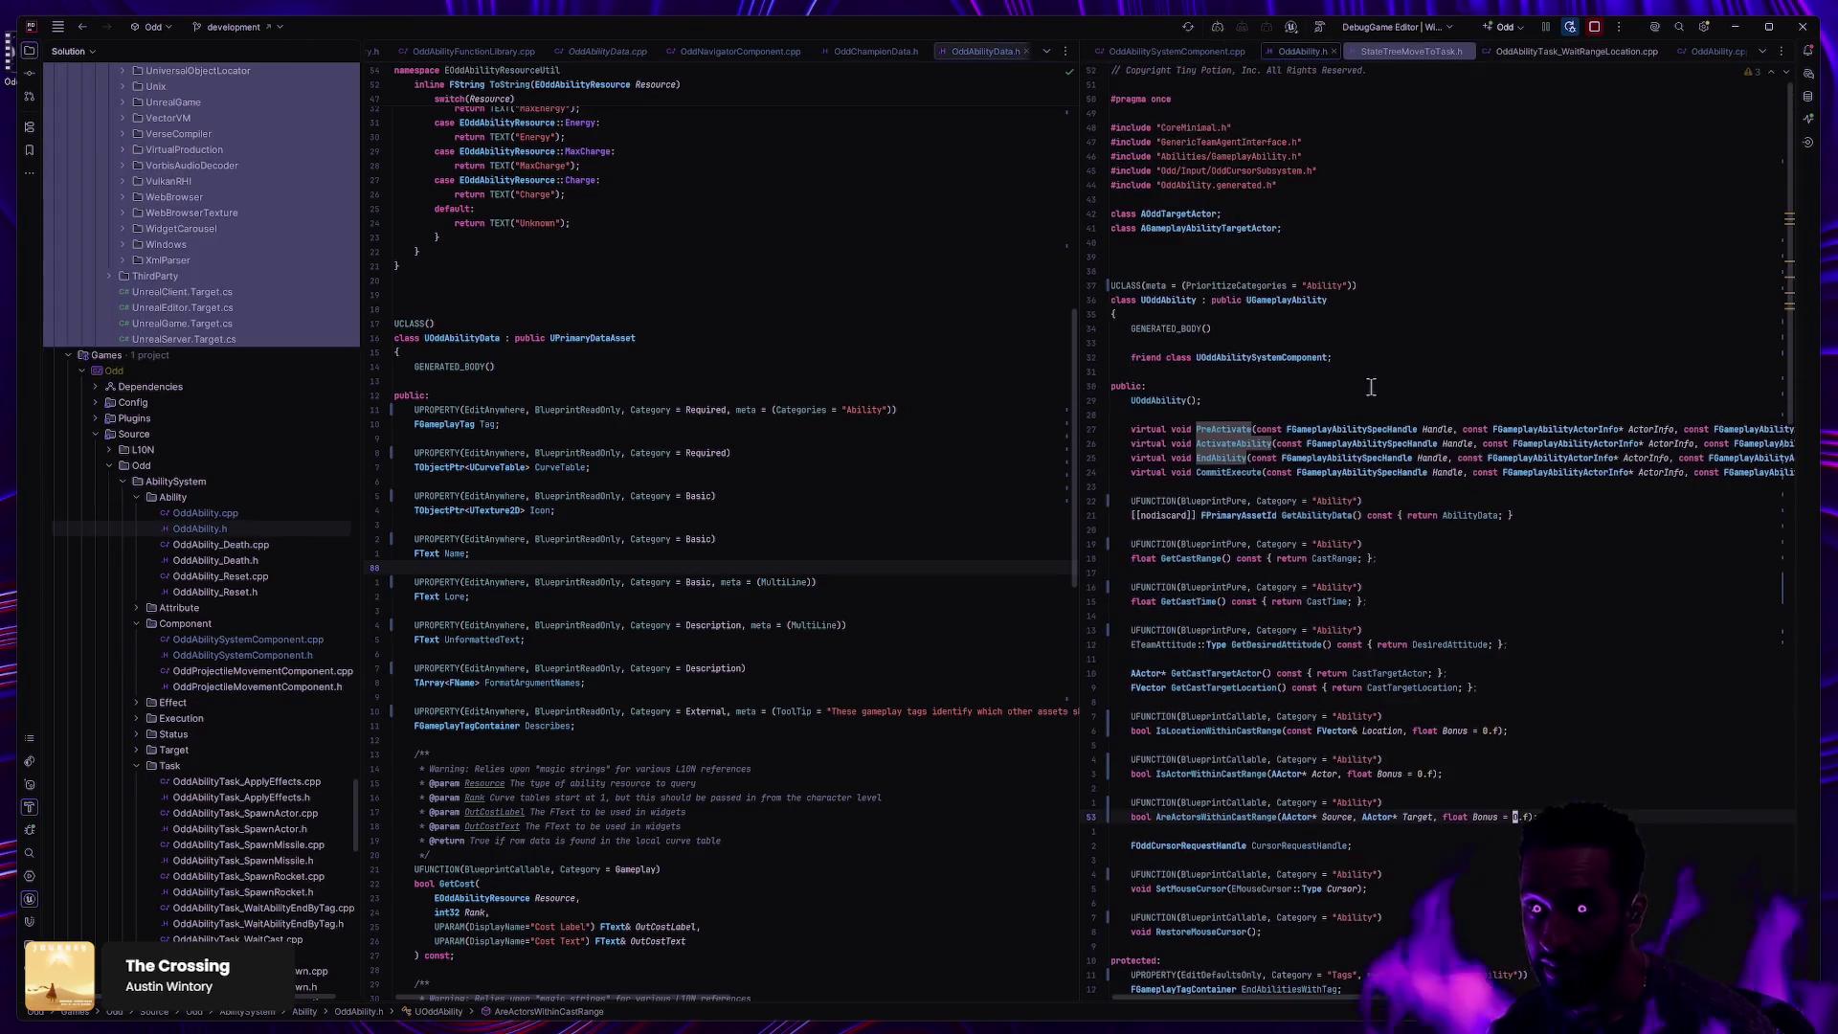
{"action": "left_click", "coordinate": [1347, 398]}
{"action": "scroll", "coordinate": [1347, 396], "scroll_direction": "up", "scroll_amount": 10}
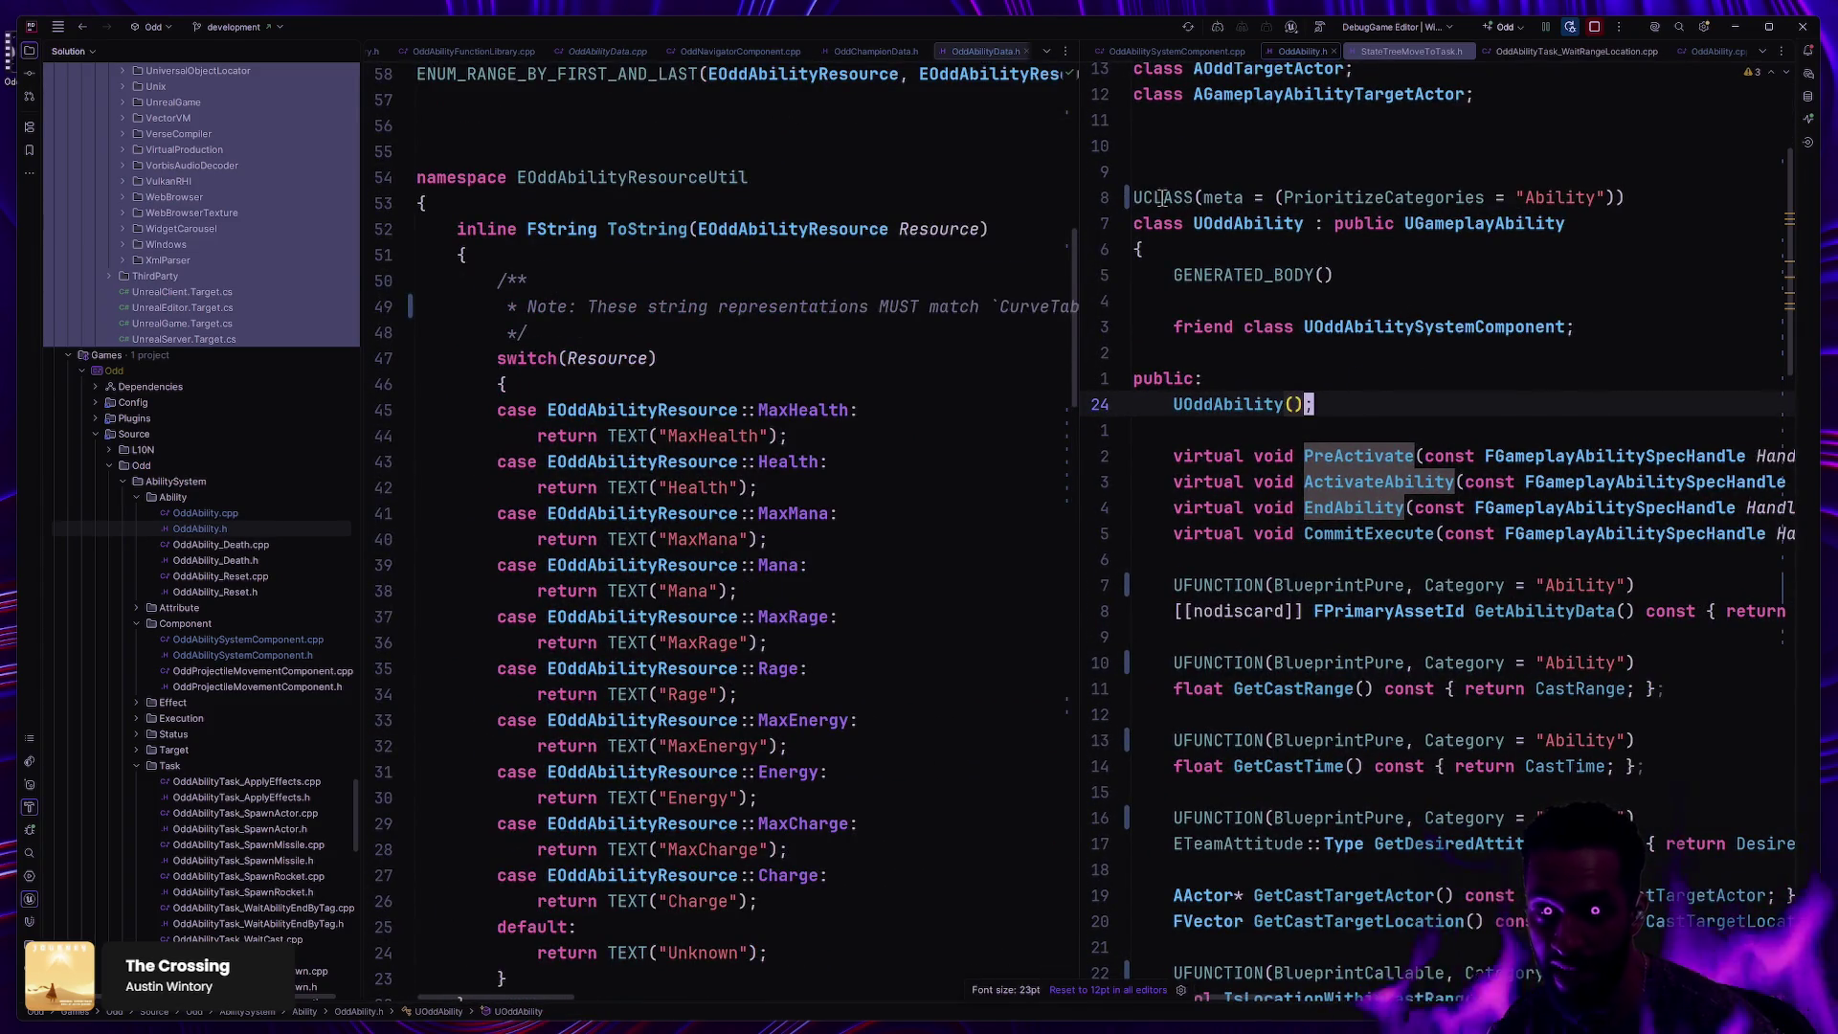
{"action": "mouse_move", "coordinate": [1201, 197]}
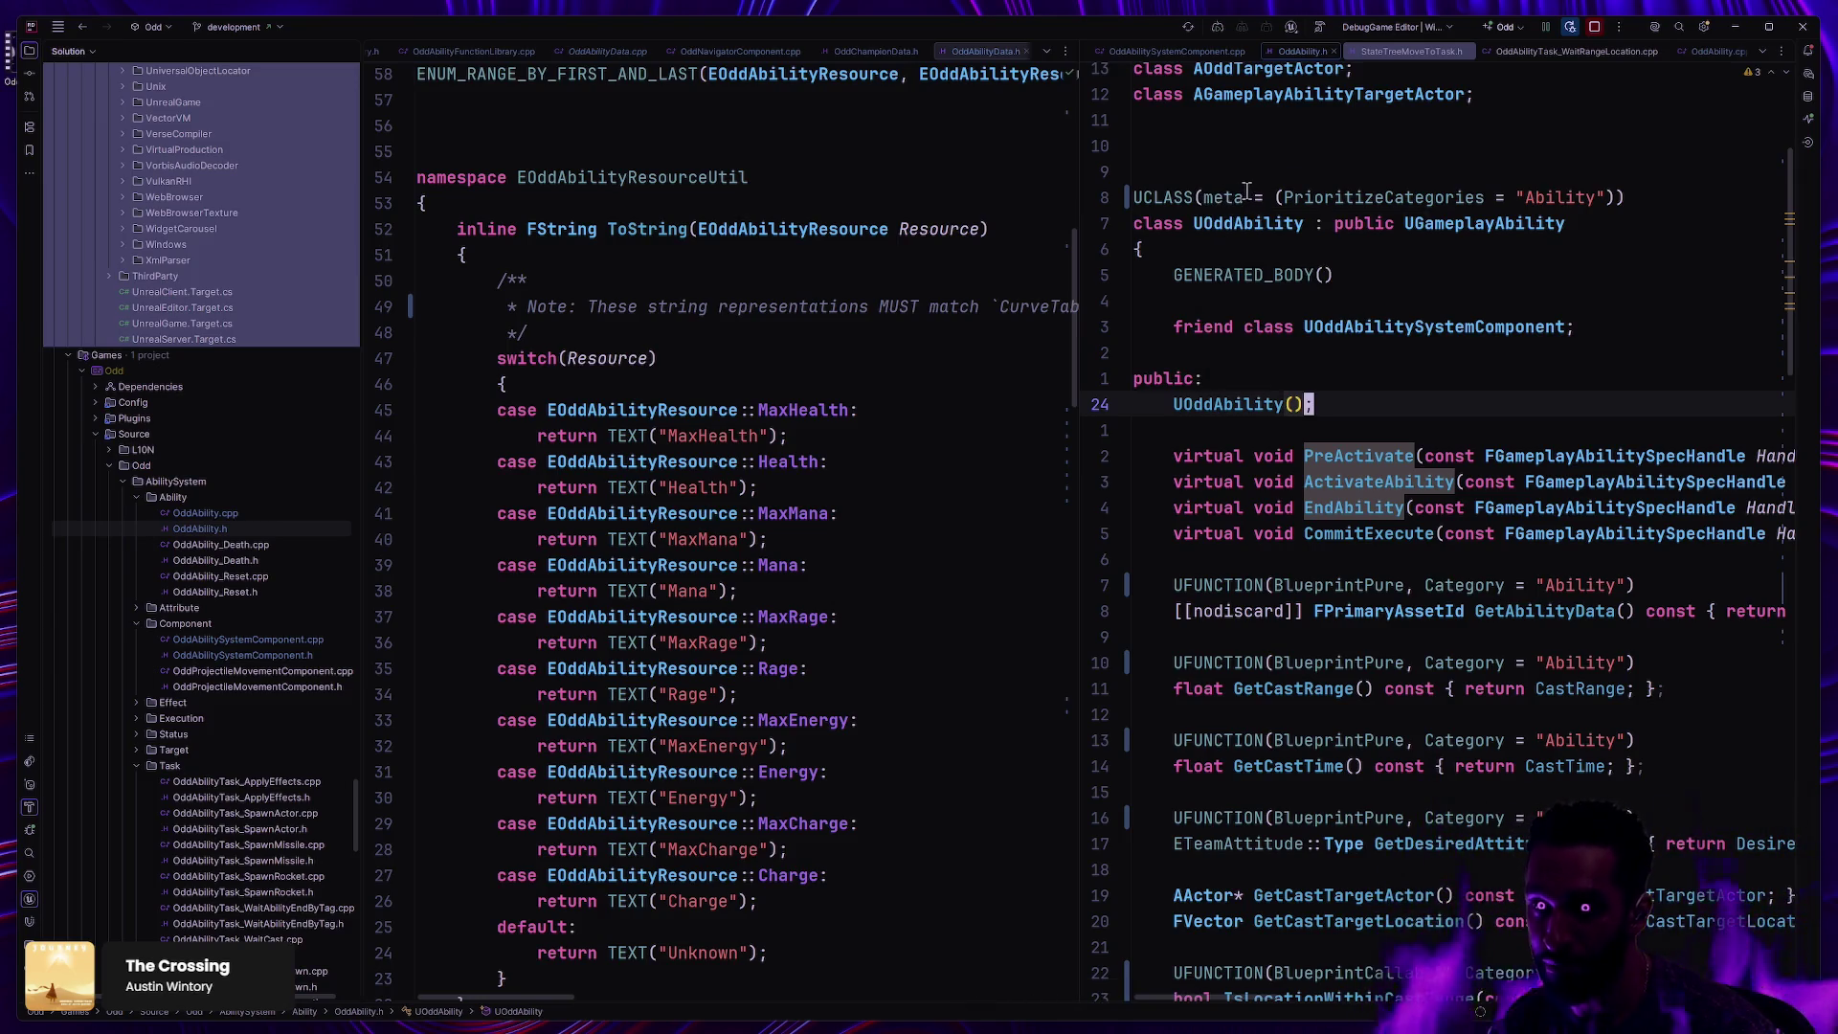
{"action": "left_click", "coordinate": [1518, 197]}
{"action": "left_click_drag", "start_coordinate": [1518, 197], "coordinate": [1600, 198]}
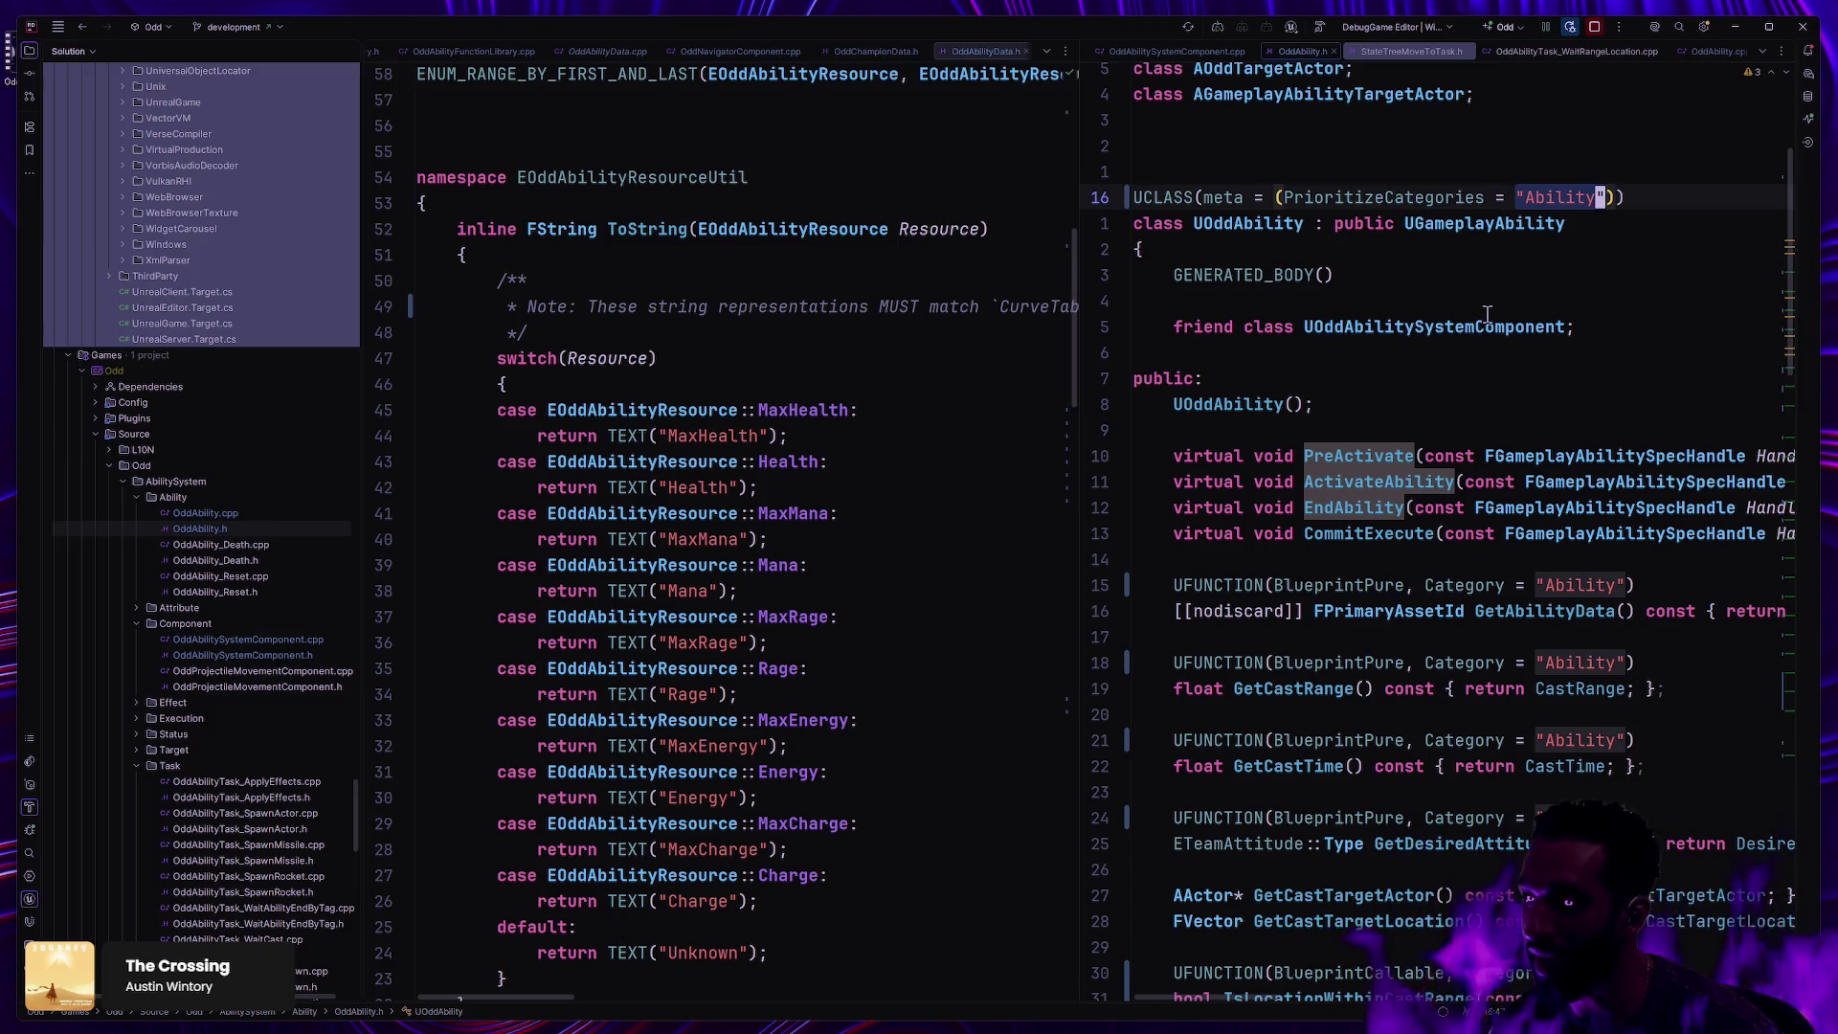
Step: Set the OddAbility.h font back to 12pt, then return to the GA_Location blueprint's Details search
{"action": "mouse_move", "coordinate": [1531, 322]}
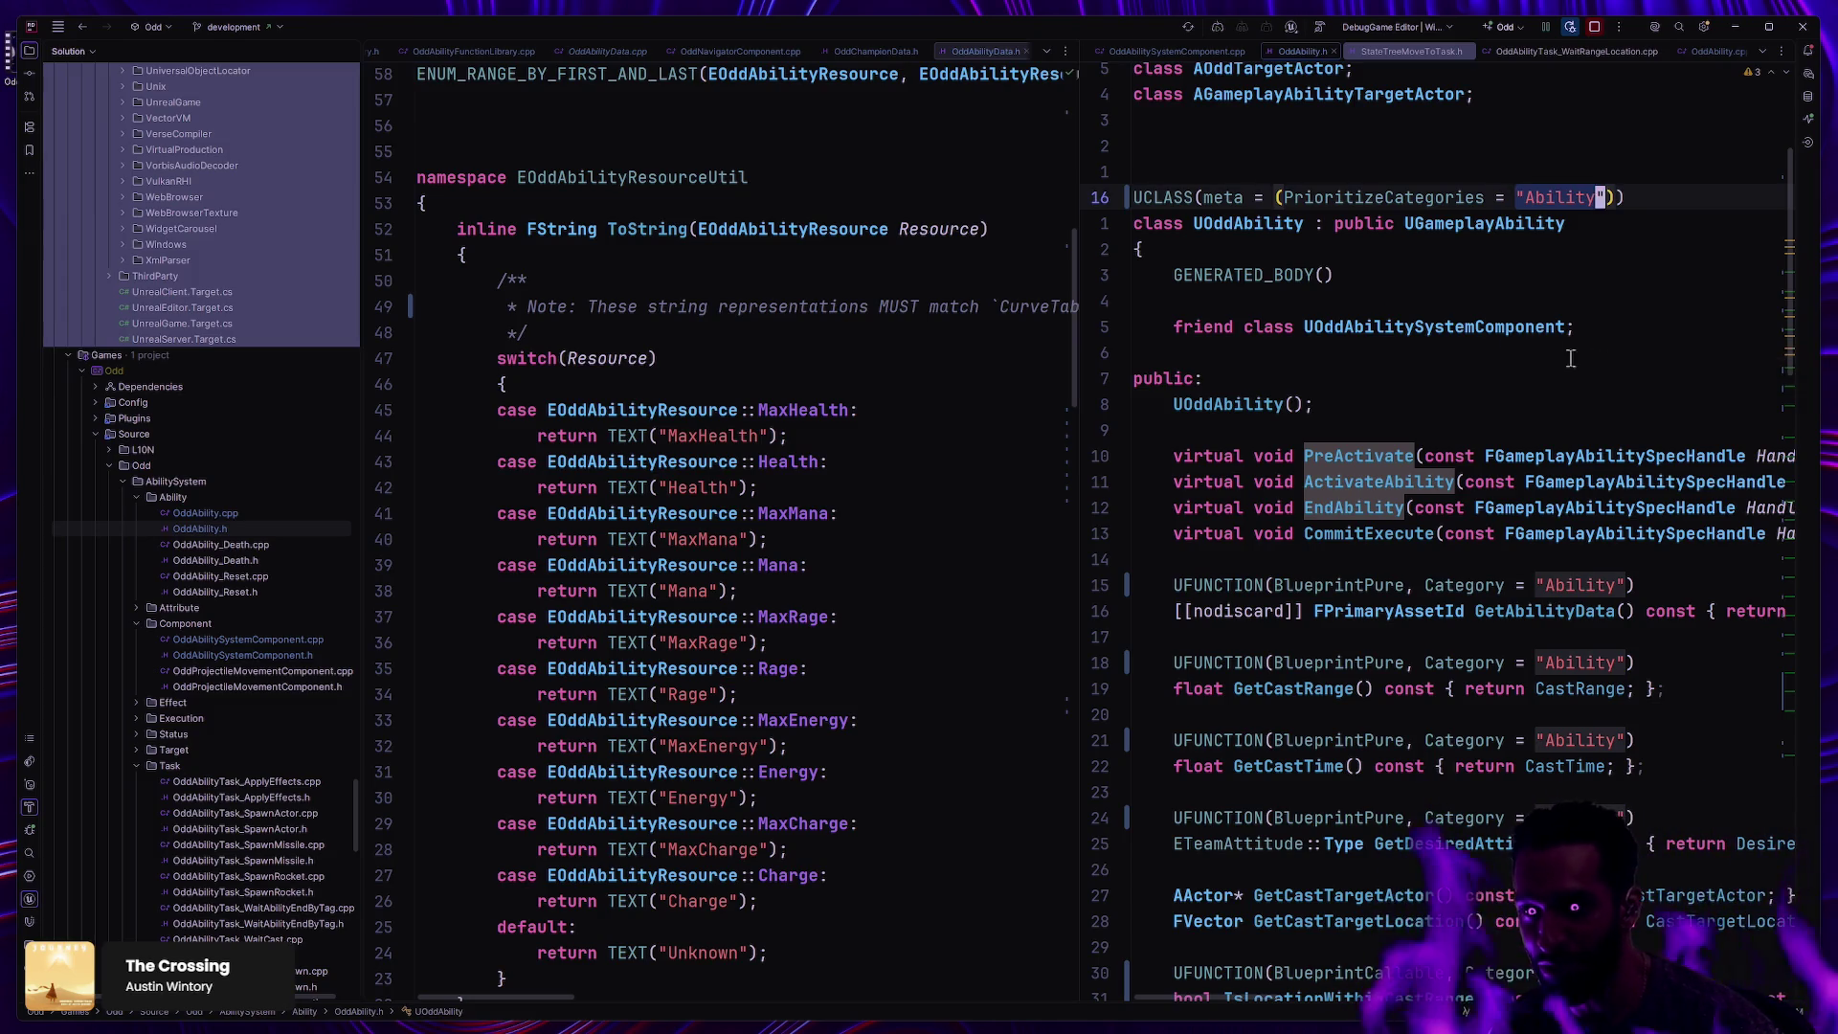
{"action": "scroll", "coordinate": [1588, 362], "scroll_direction": "down", "scroll_amount": 2, "text": "ctrl"}
{"action": "scroll", "coordinate": [1479, 367], "scroll_direction": "down", "scroll_amount": 5, "text": "ctrl"}
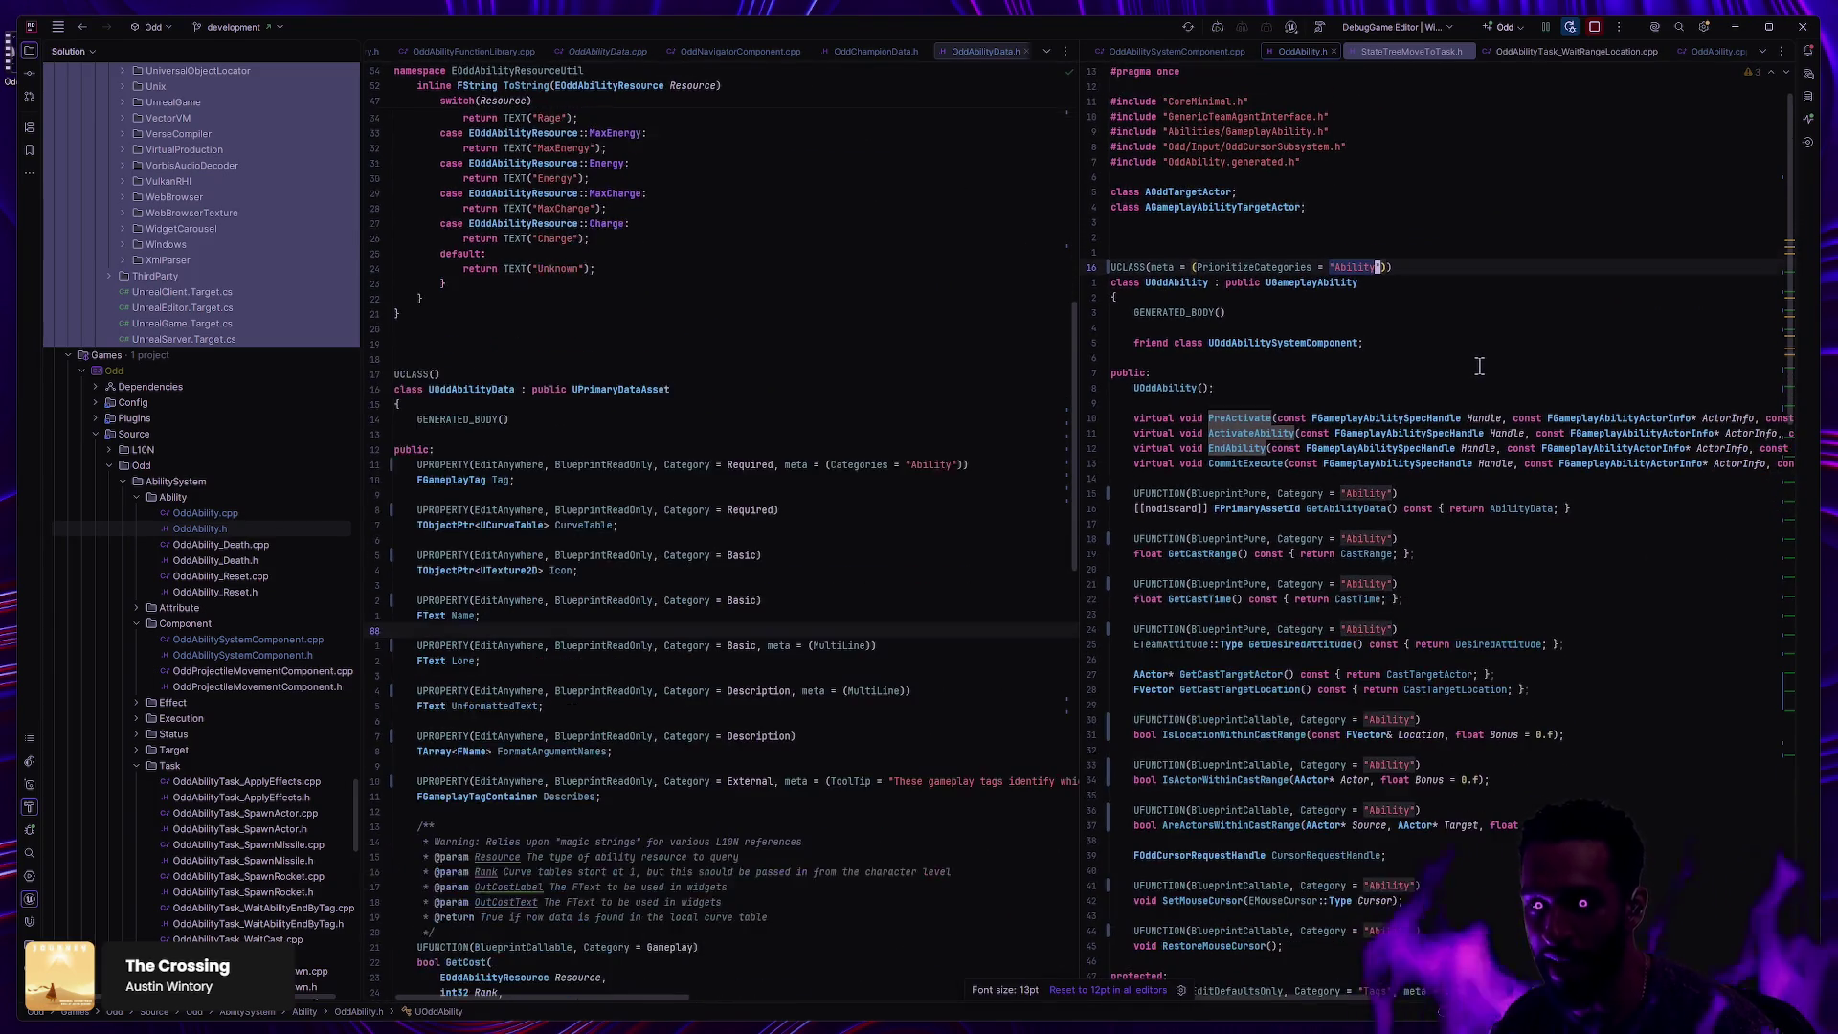
{"action": "scroll", "coordinate": [1479, 367], "scroll_direction": "down", "scroll_amount": 1, "text": "ctrl"}
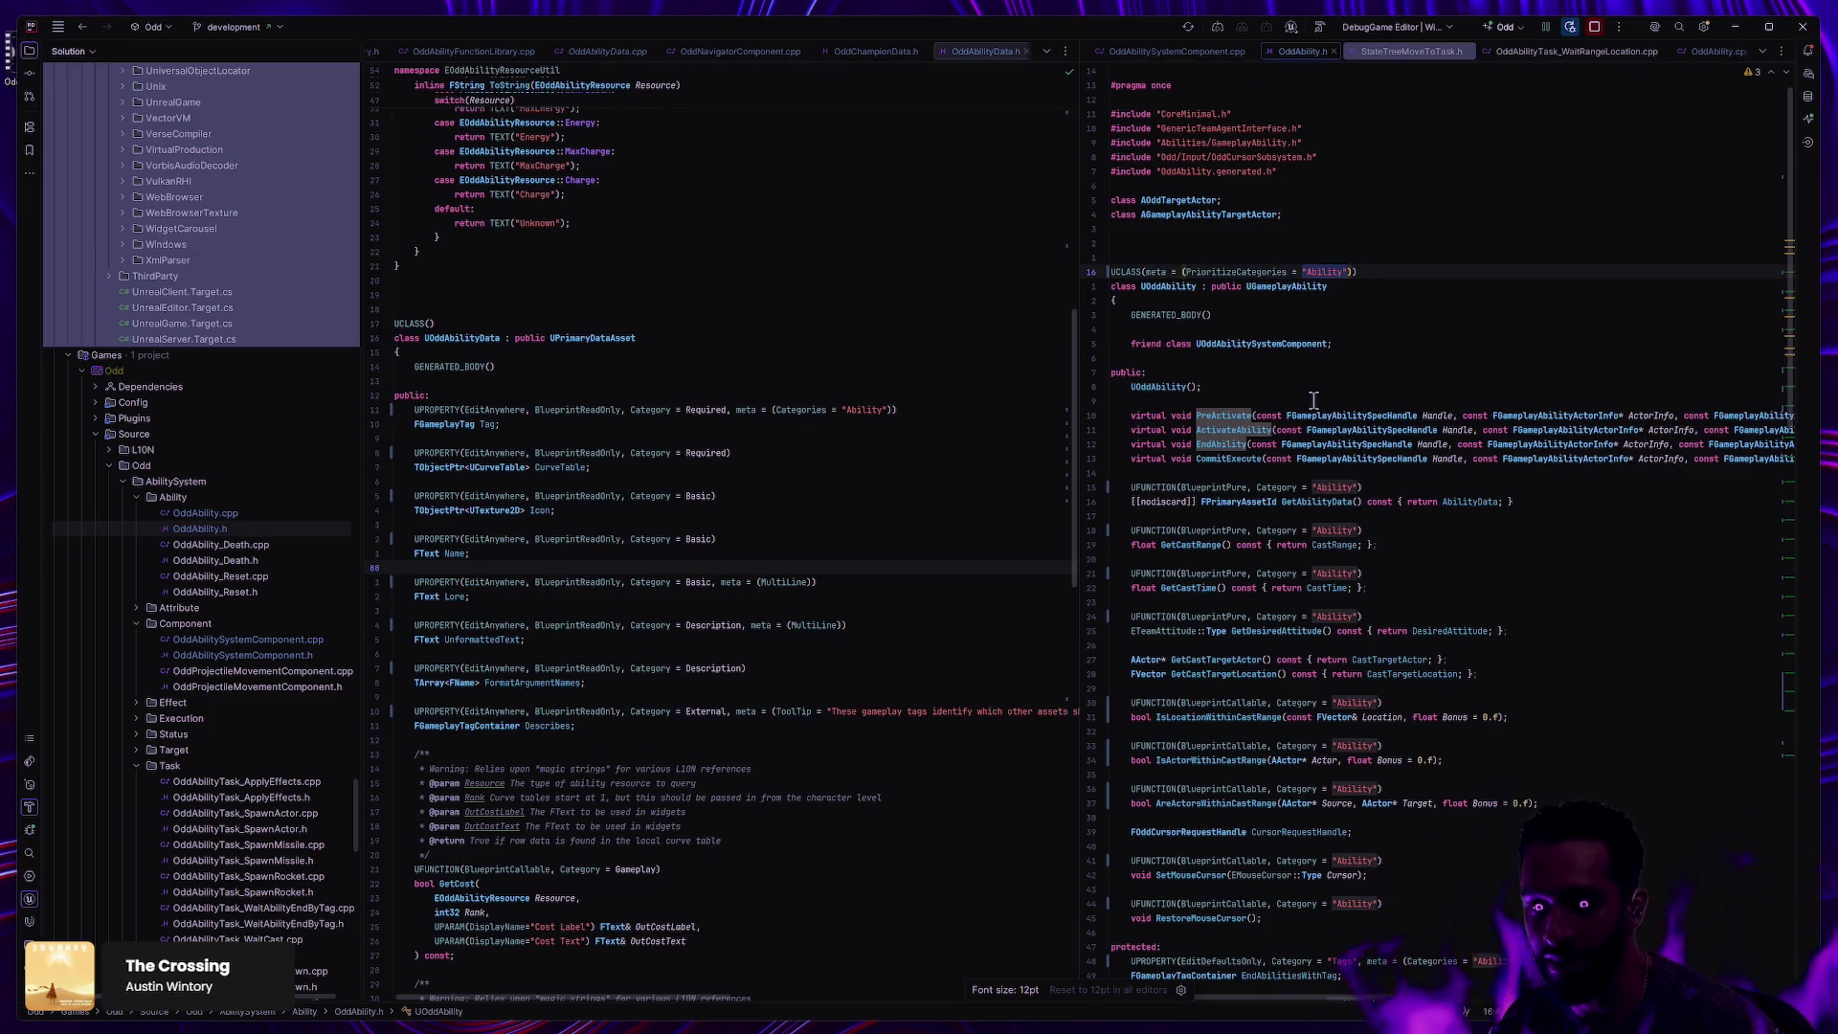
{"action": "key", "text": "alt+Tab"}
{"action": "left_click", "coordinate": [1542, 103]}
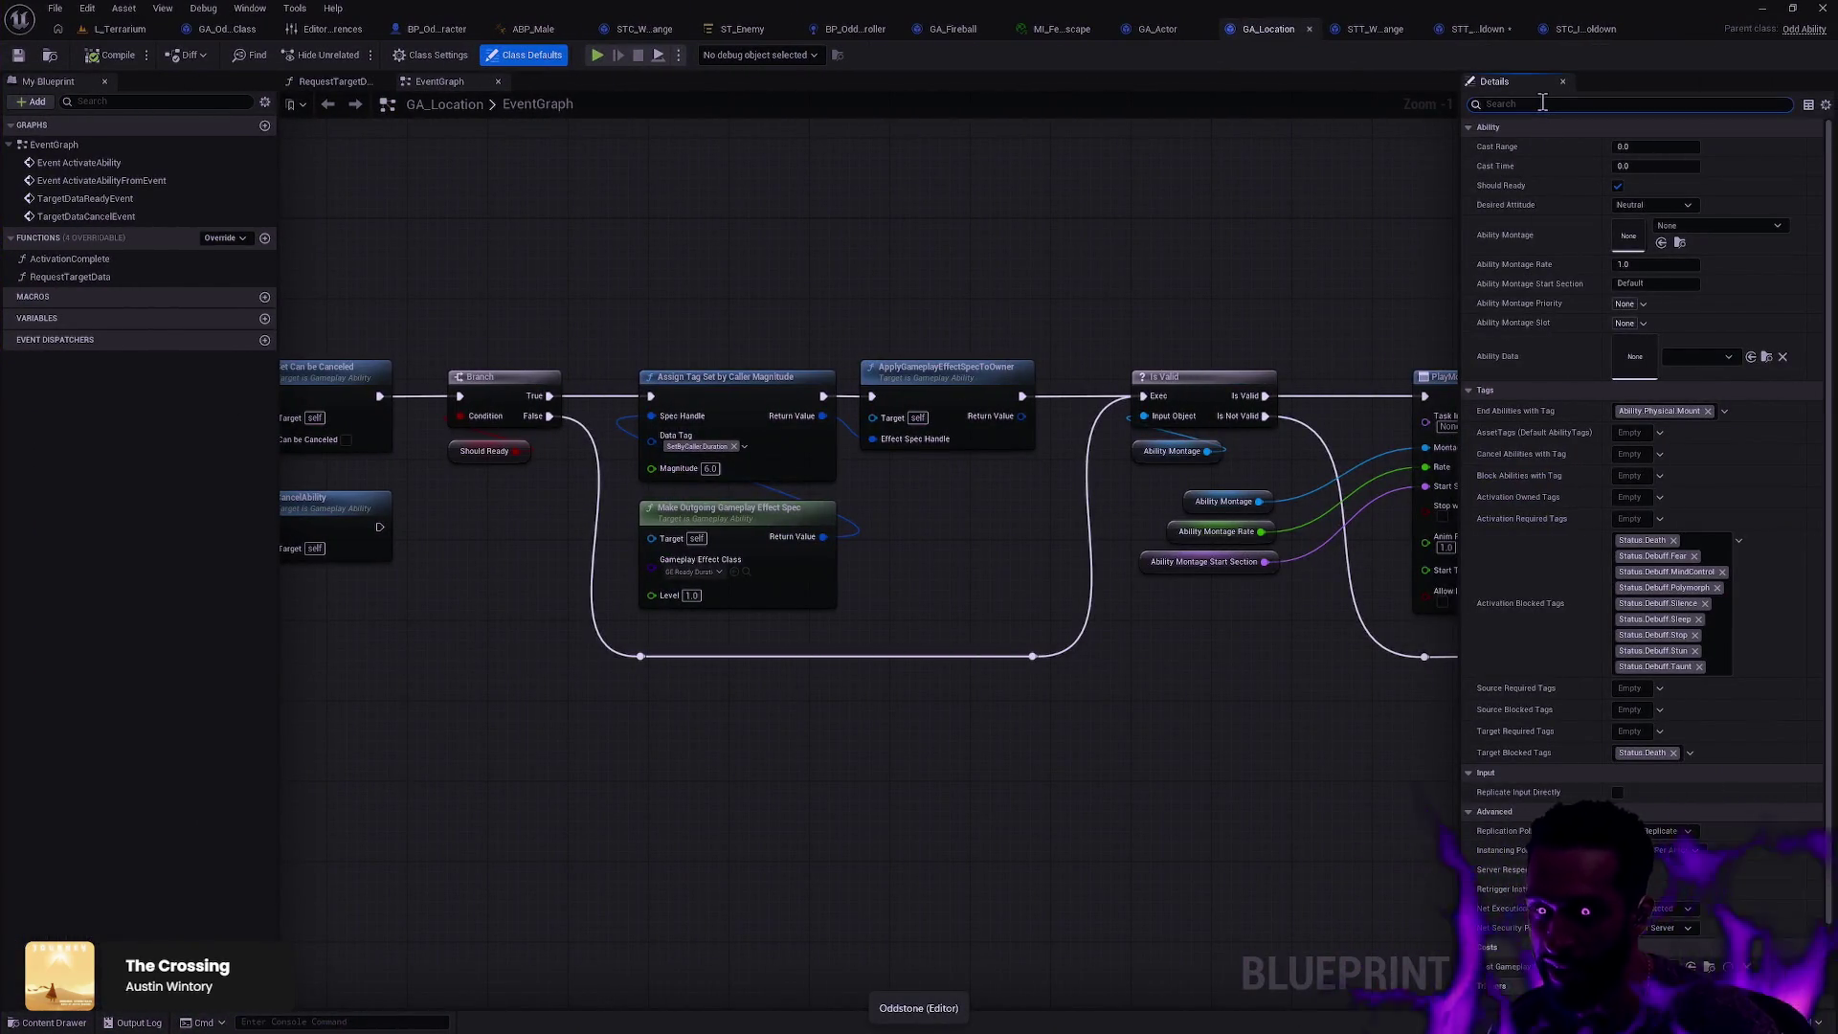
Step: Filter GA_Location's Details by 'th', clear the filter, and return to OddAbility.h in Rider
{"action": "type", "text": "th"}
{"action": "key", "text": "BackSpace"}
{"action": "key", "text": "BackSpace"}
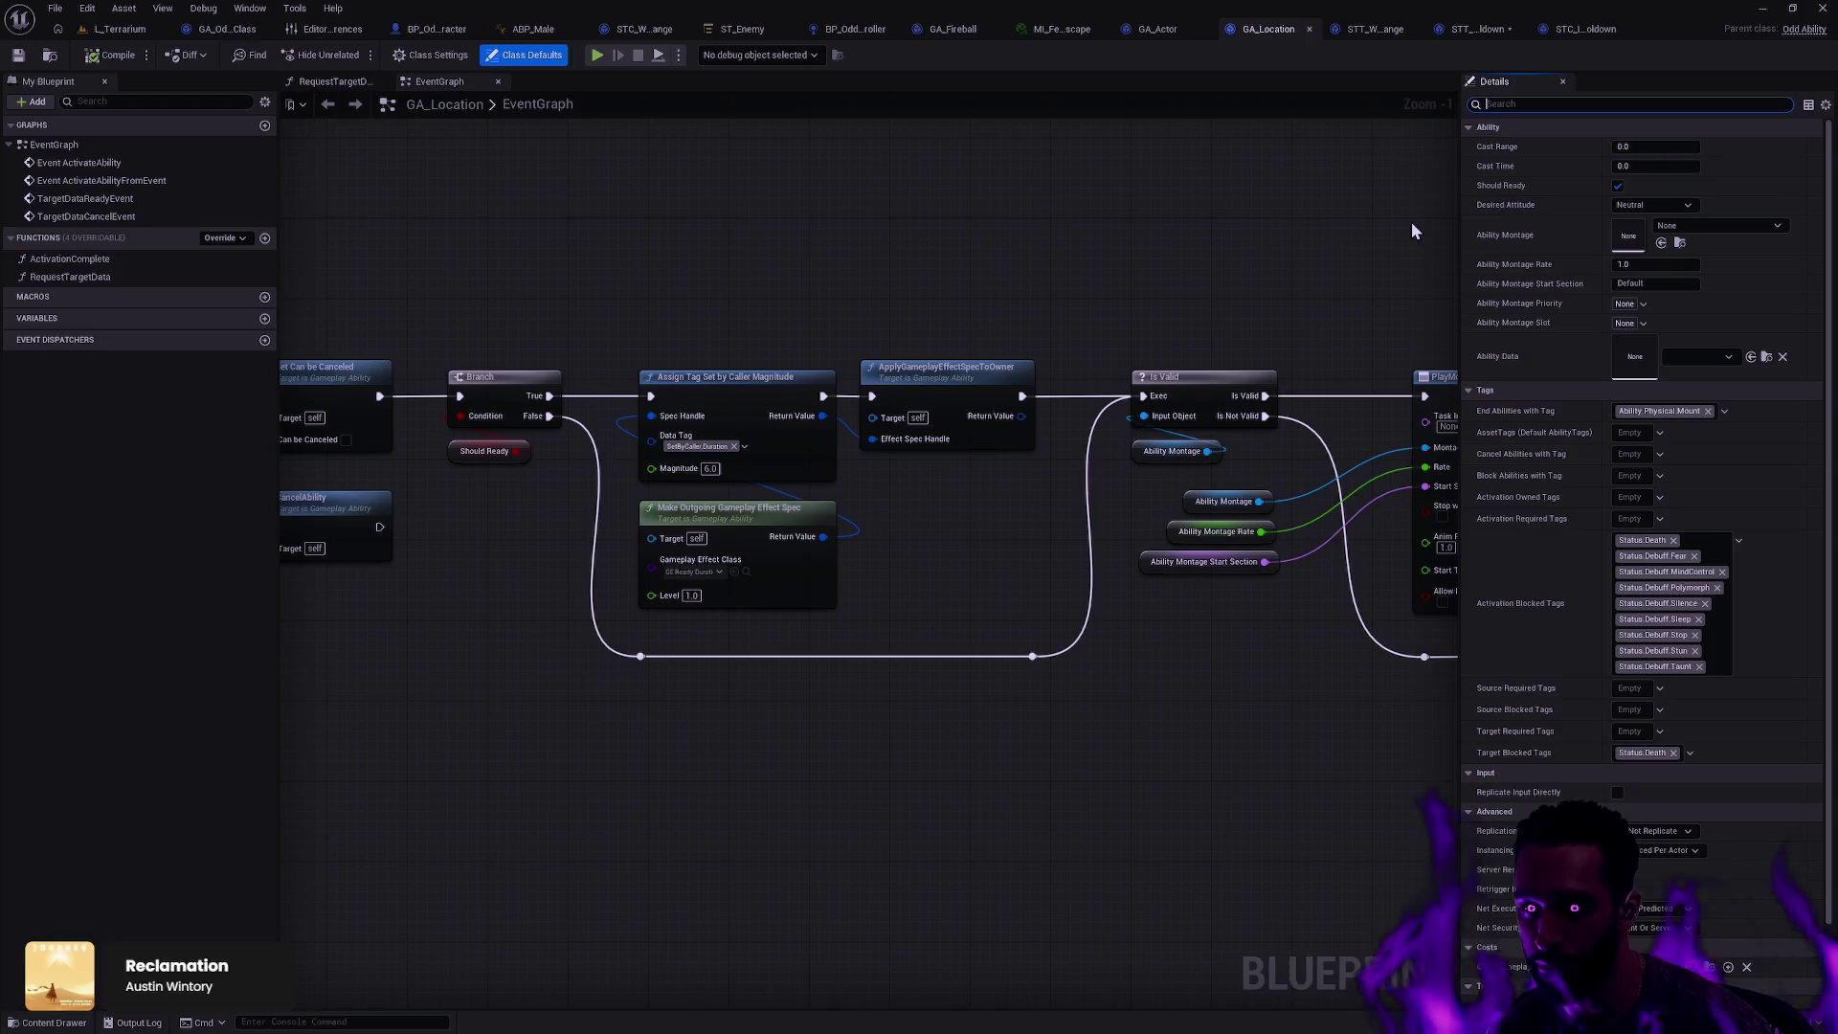
{"action": "key", "text": "alt+Tab"}
{"action": "left_click", "coordinate": [1315, 328]}
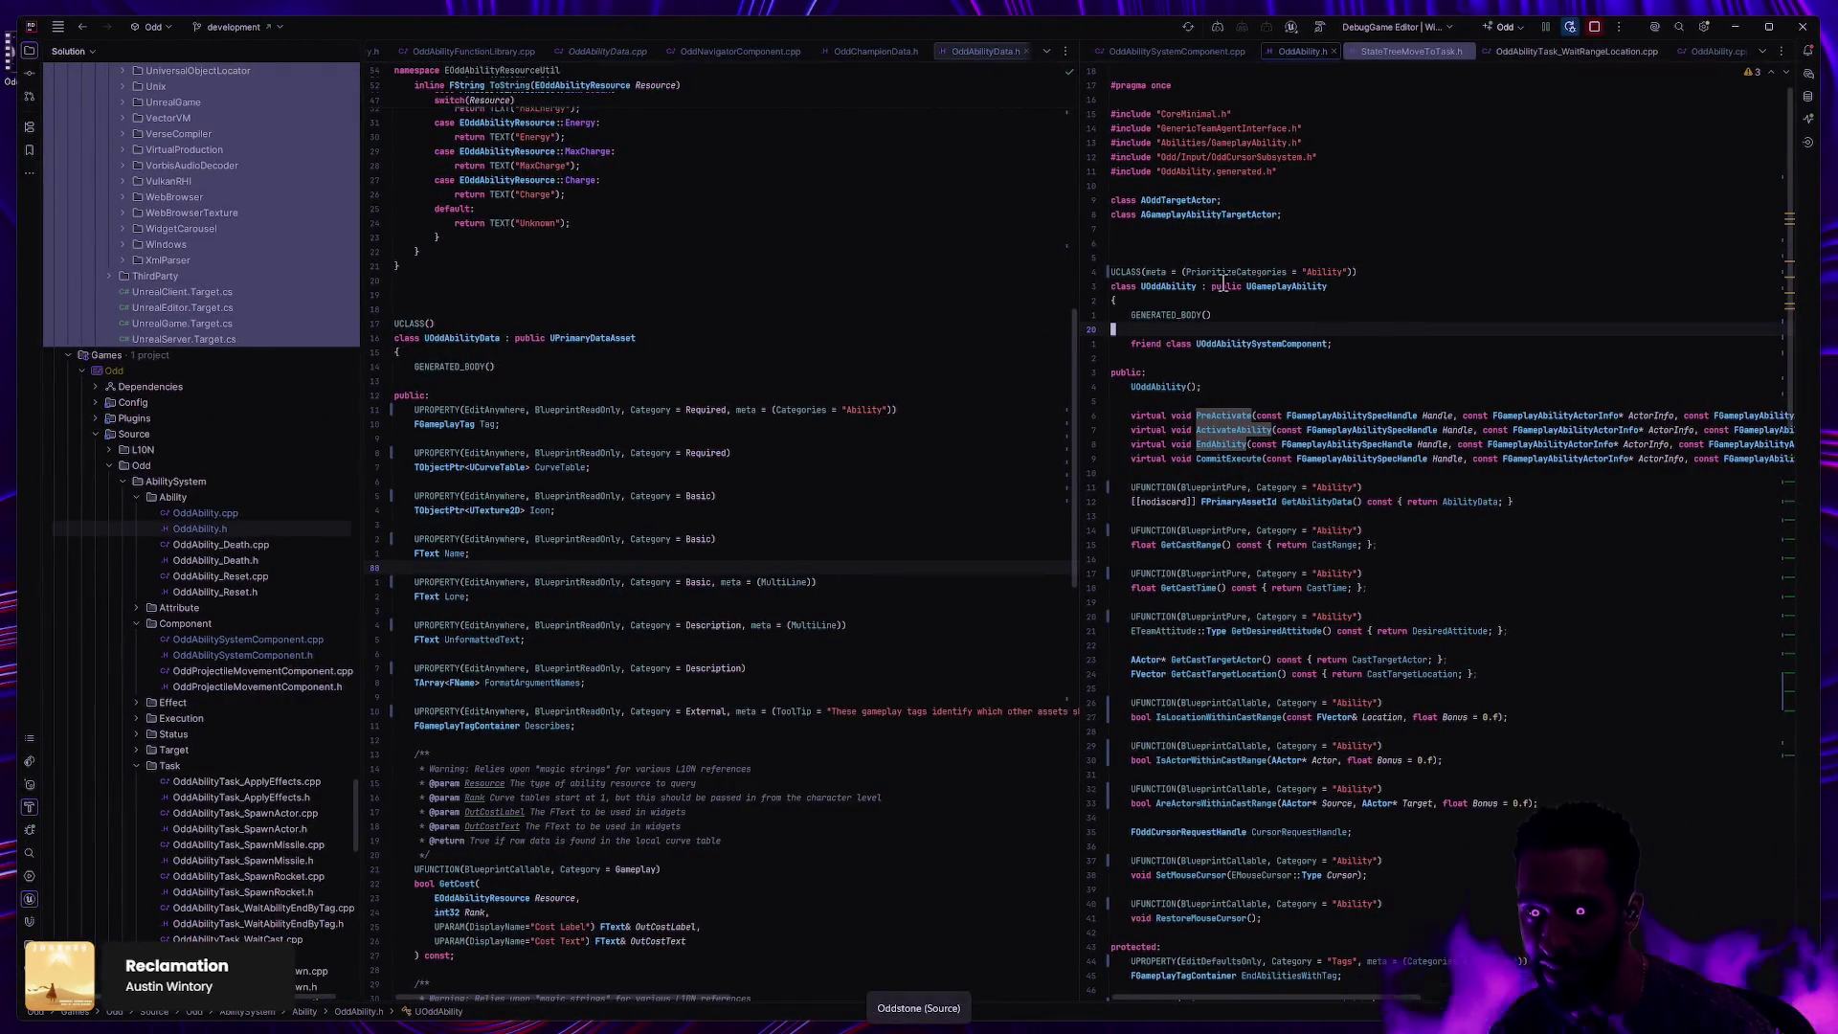
{"action": "double_click", "coordinate": [1197, 272]}
{"action": "left_click", "coordinate": [1341, 272]}
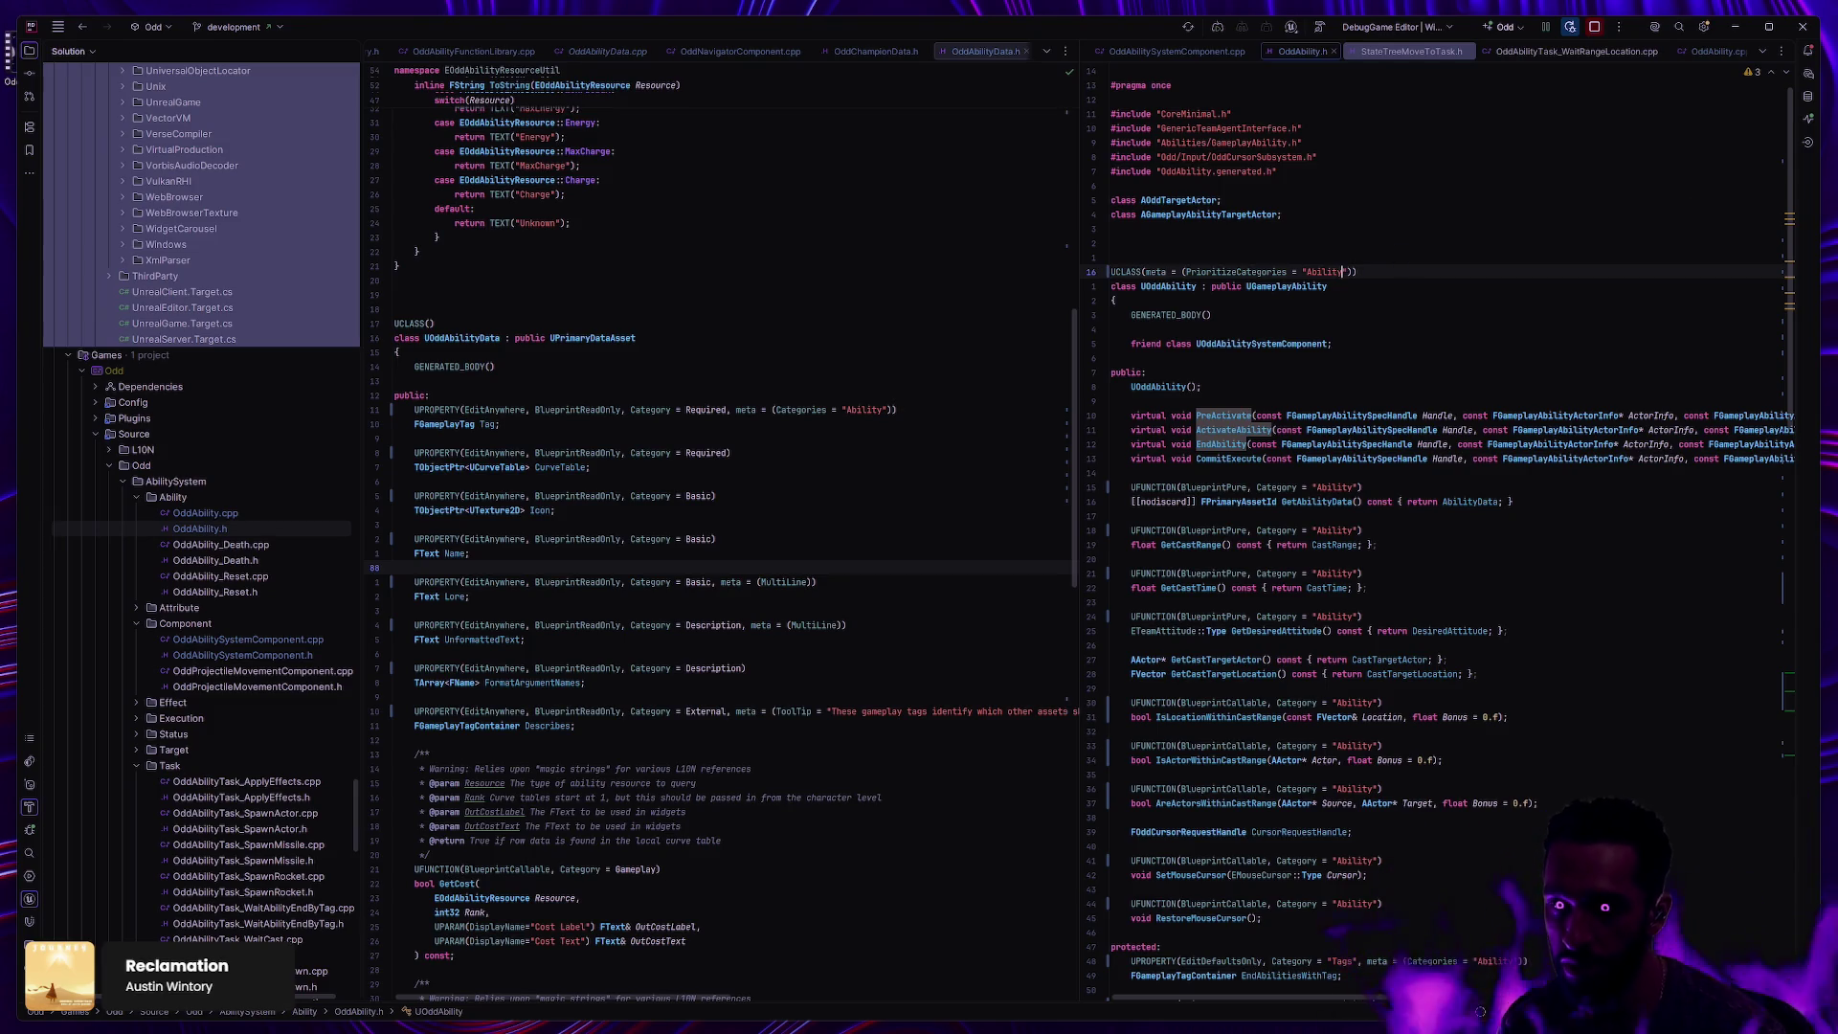
{"action": "type", "text": "Animation"}
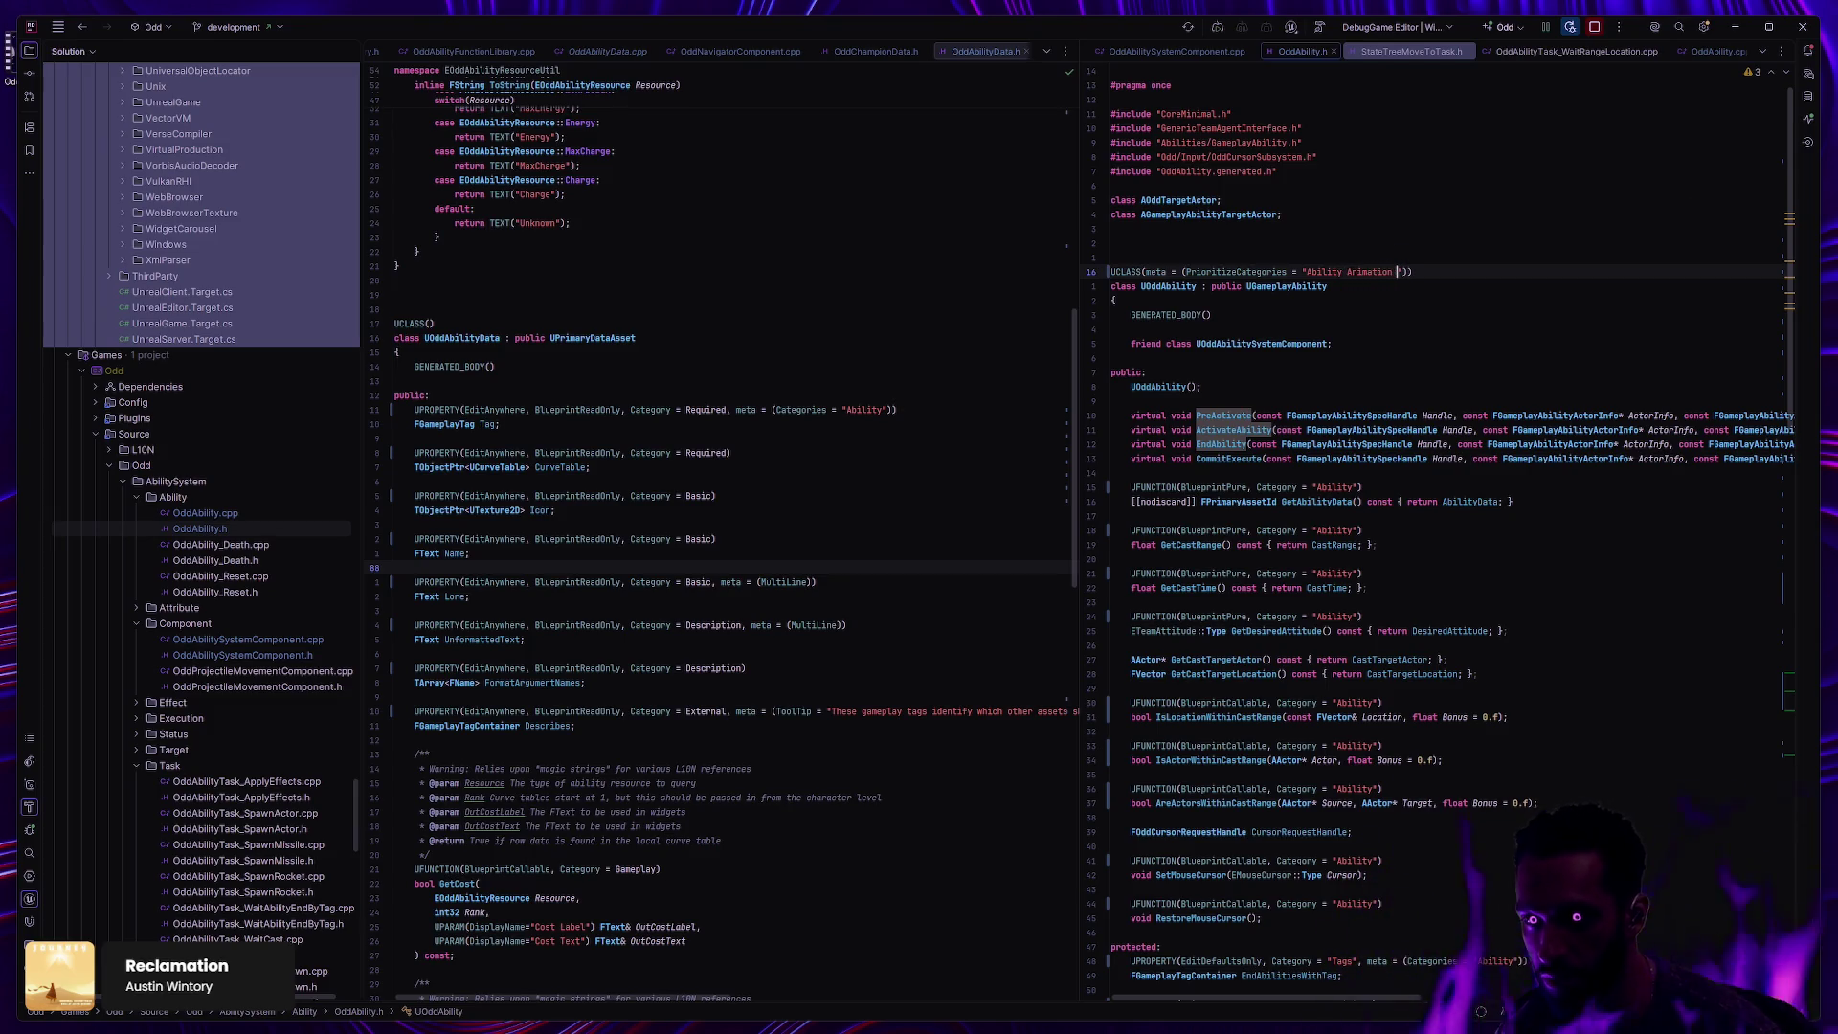
{"action": "key", "text": "ctrl+BackSpace"}
{"action": "key", "text": "ctrl+BackSpace"}
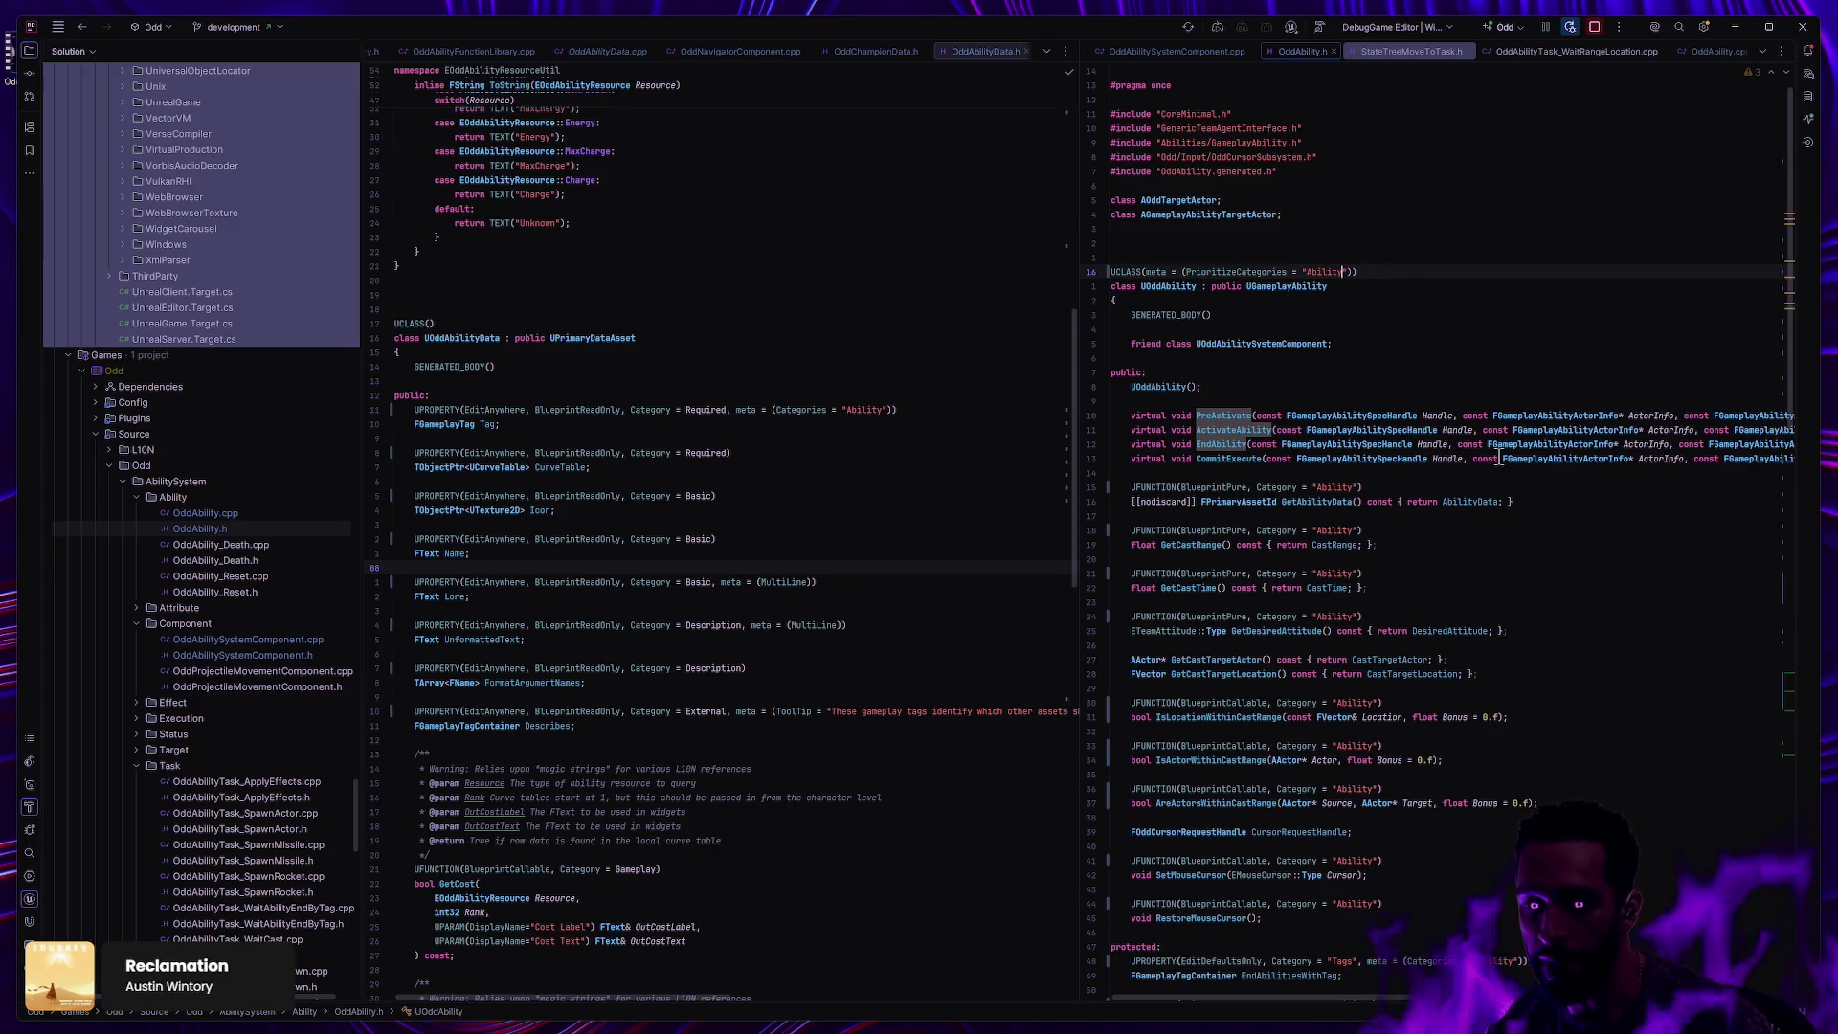
{"action": "key", "text": "alt+Tab"}
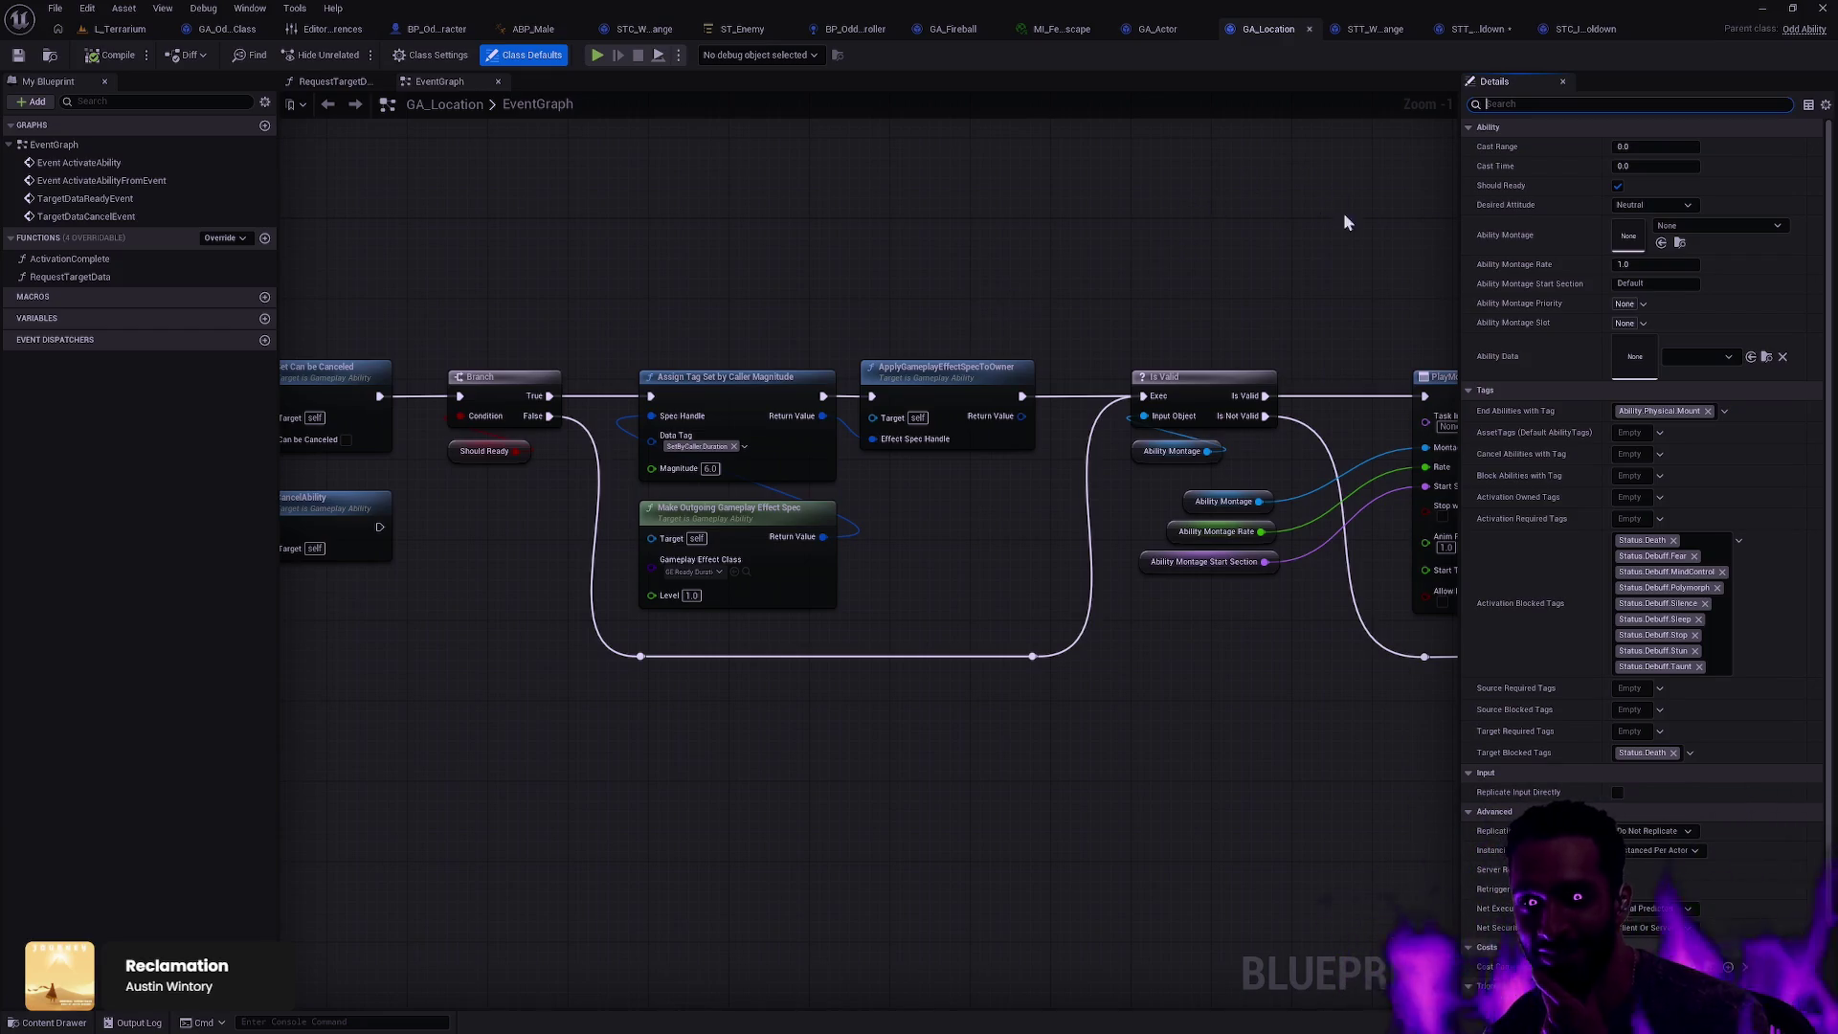
{"action": "key", "text": "alt+Tab"}
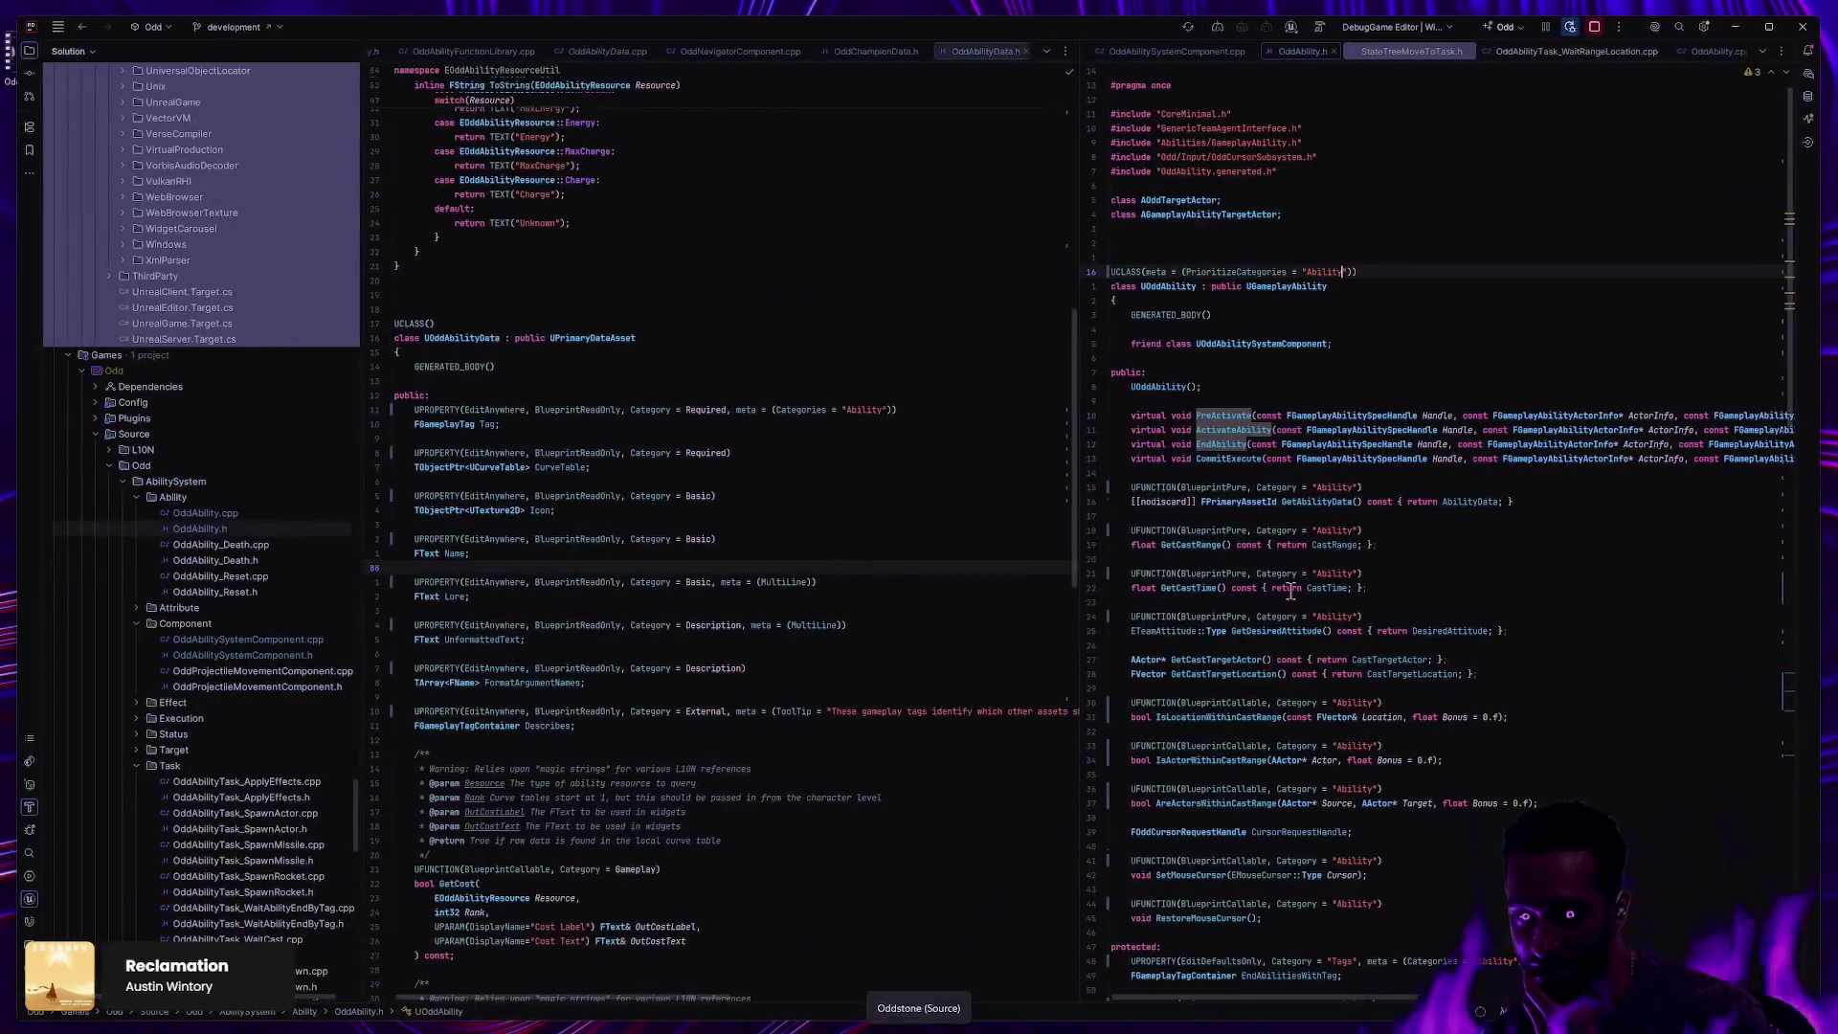
{"action": "left_click", "coordinate": [1332, 372]}
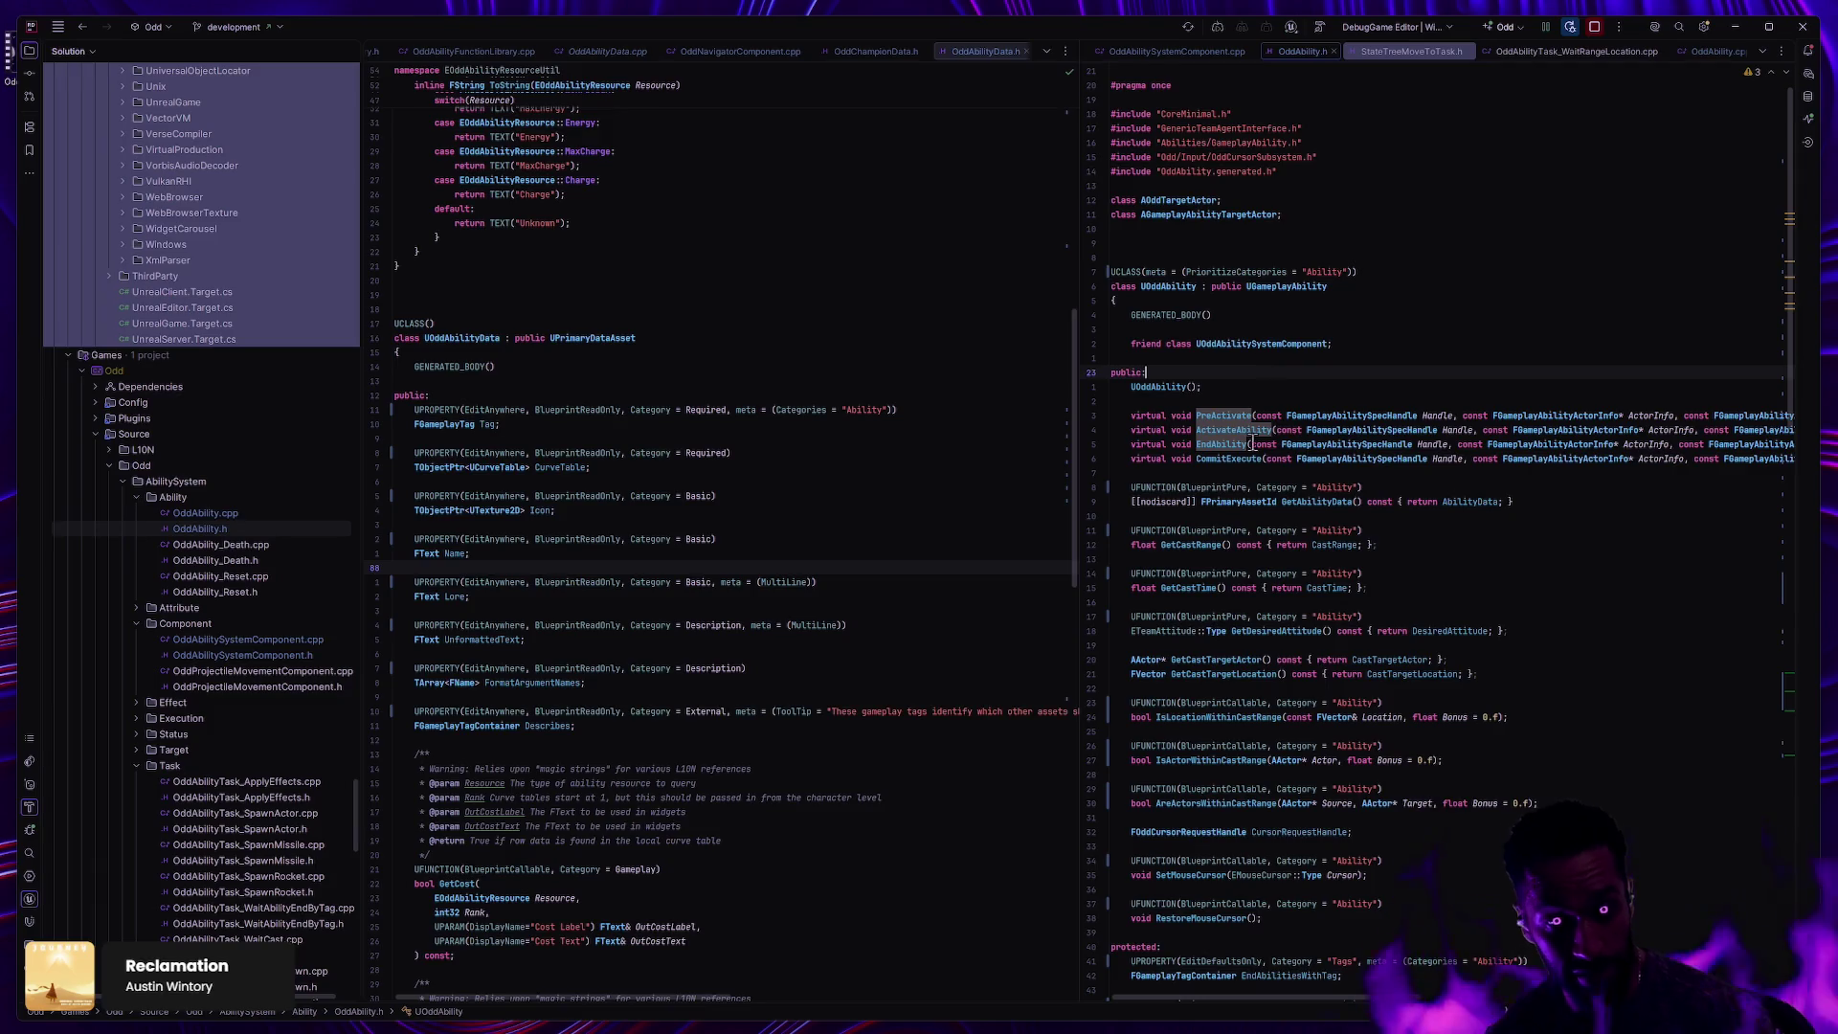
{"action": "key", "text": "alt+Tab"}
Step: Run the stray 'dd' command, then hide and restore the Git Bash terminal from the taskbar
{"action": "type", "text": "od"}
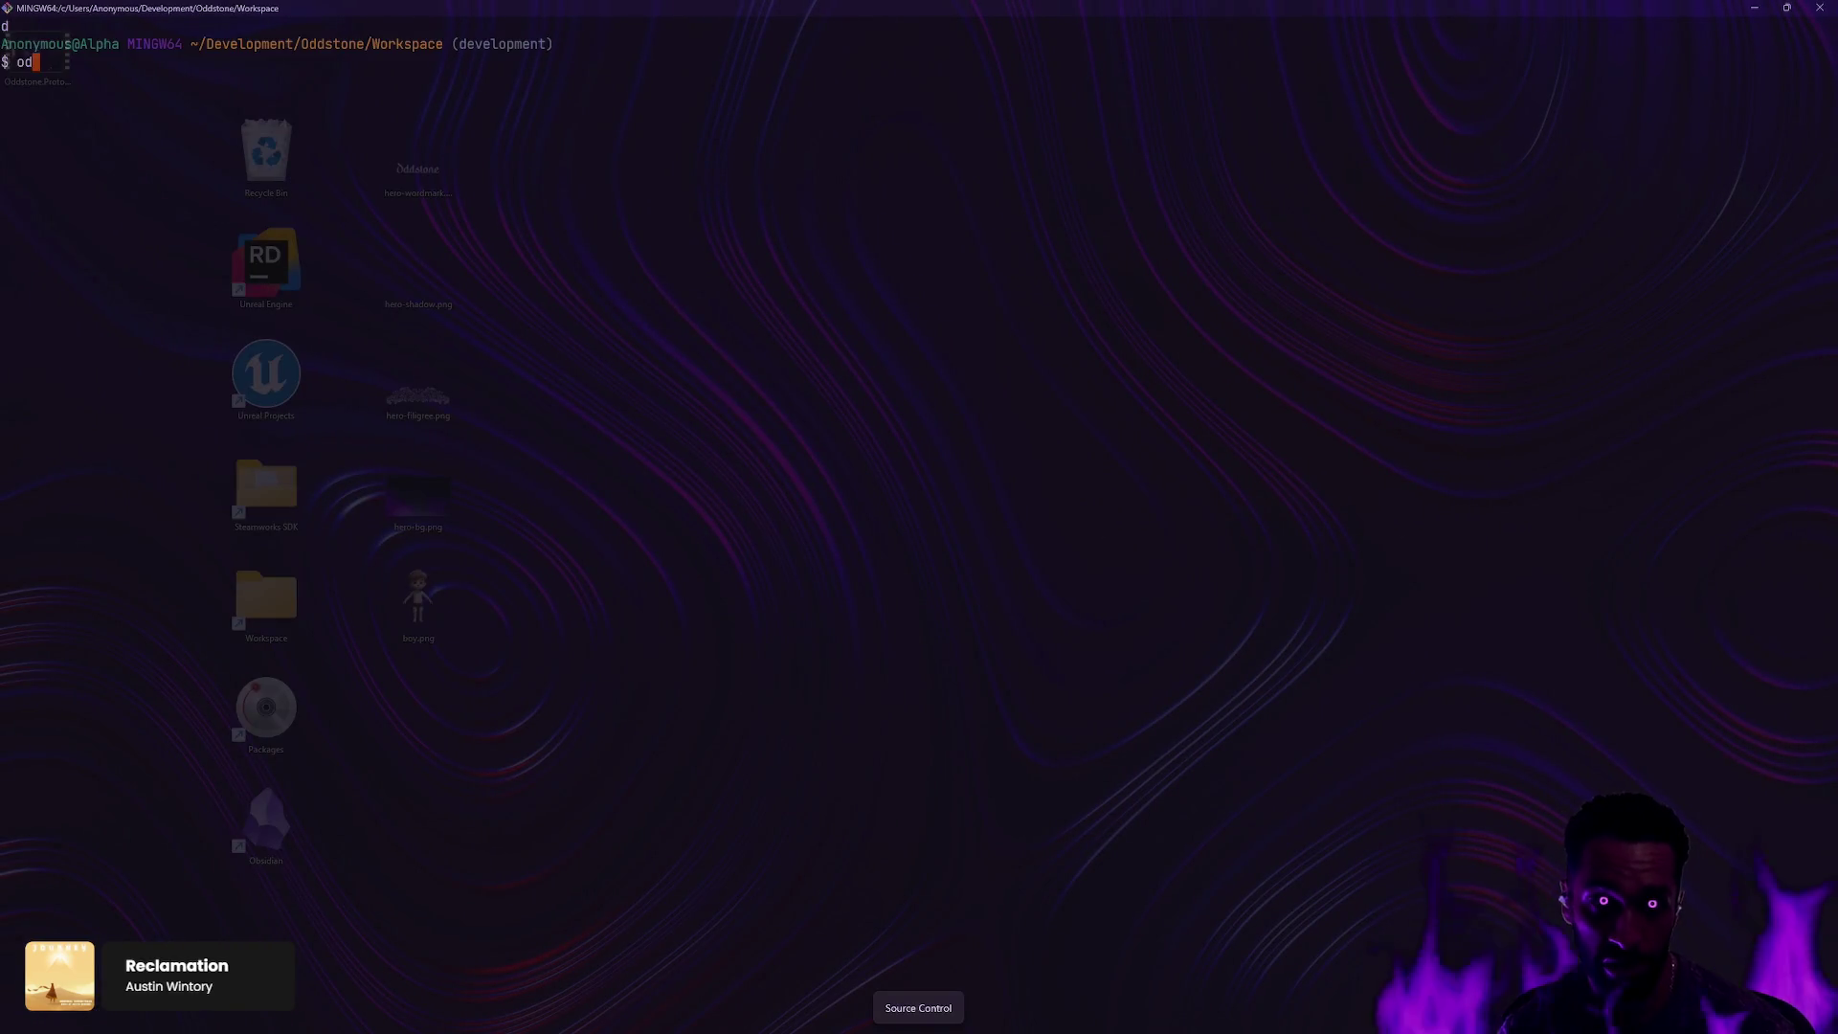
{"action": "type", "text": "d"}
{"action": "key", "text": "Return"}
{"action": "left_click", "coordinate": [1755, 8]}
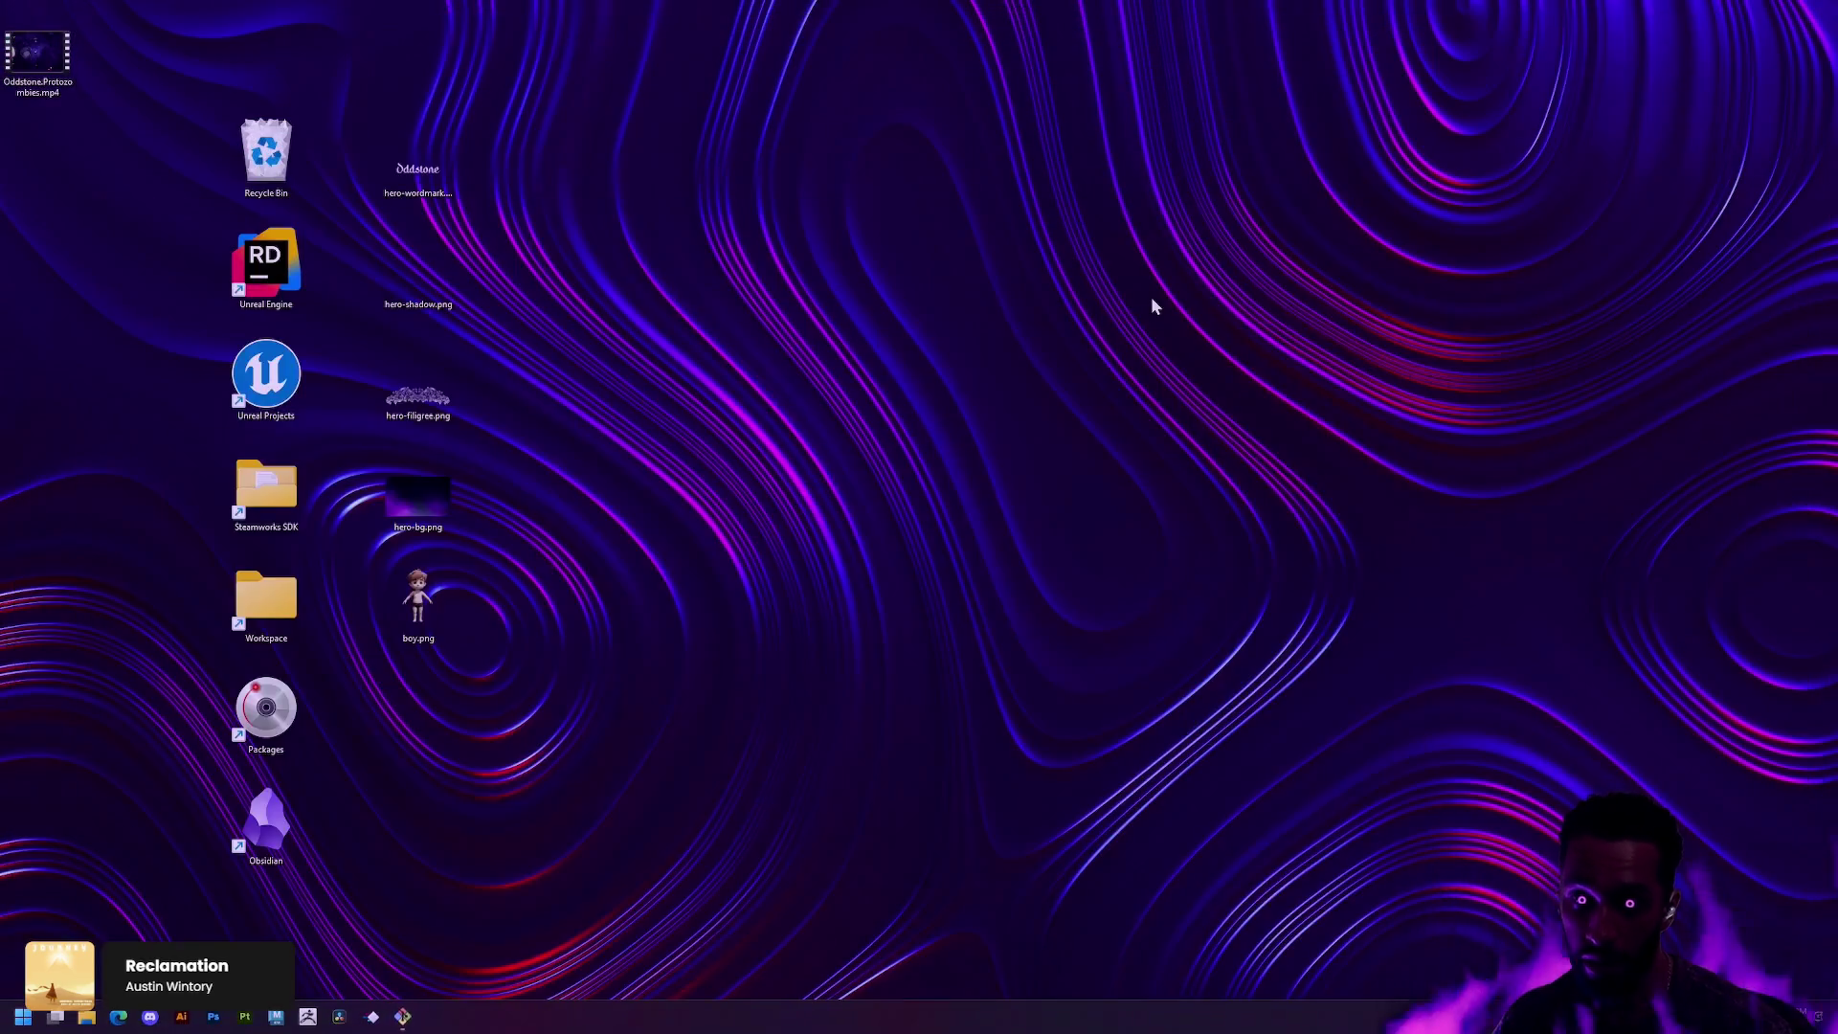
{"action": "right_click", "coordinate": [1153, 303]}
{"action": "mouse_move", "coordinate": [1284, 312]}
{"action": "left_click", "coordinate": [1372, 406]}
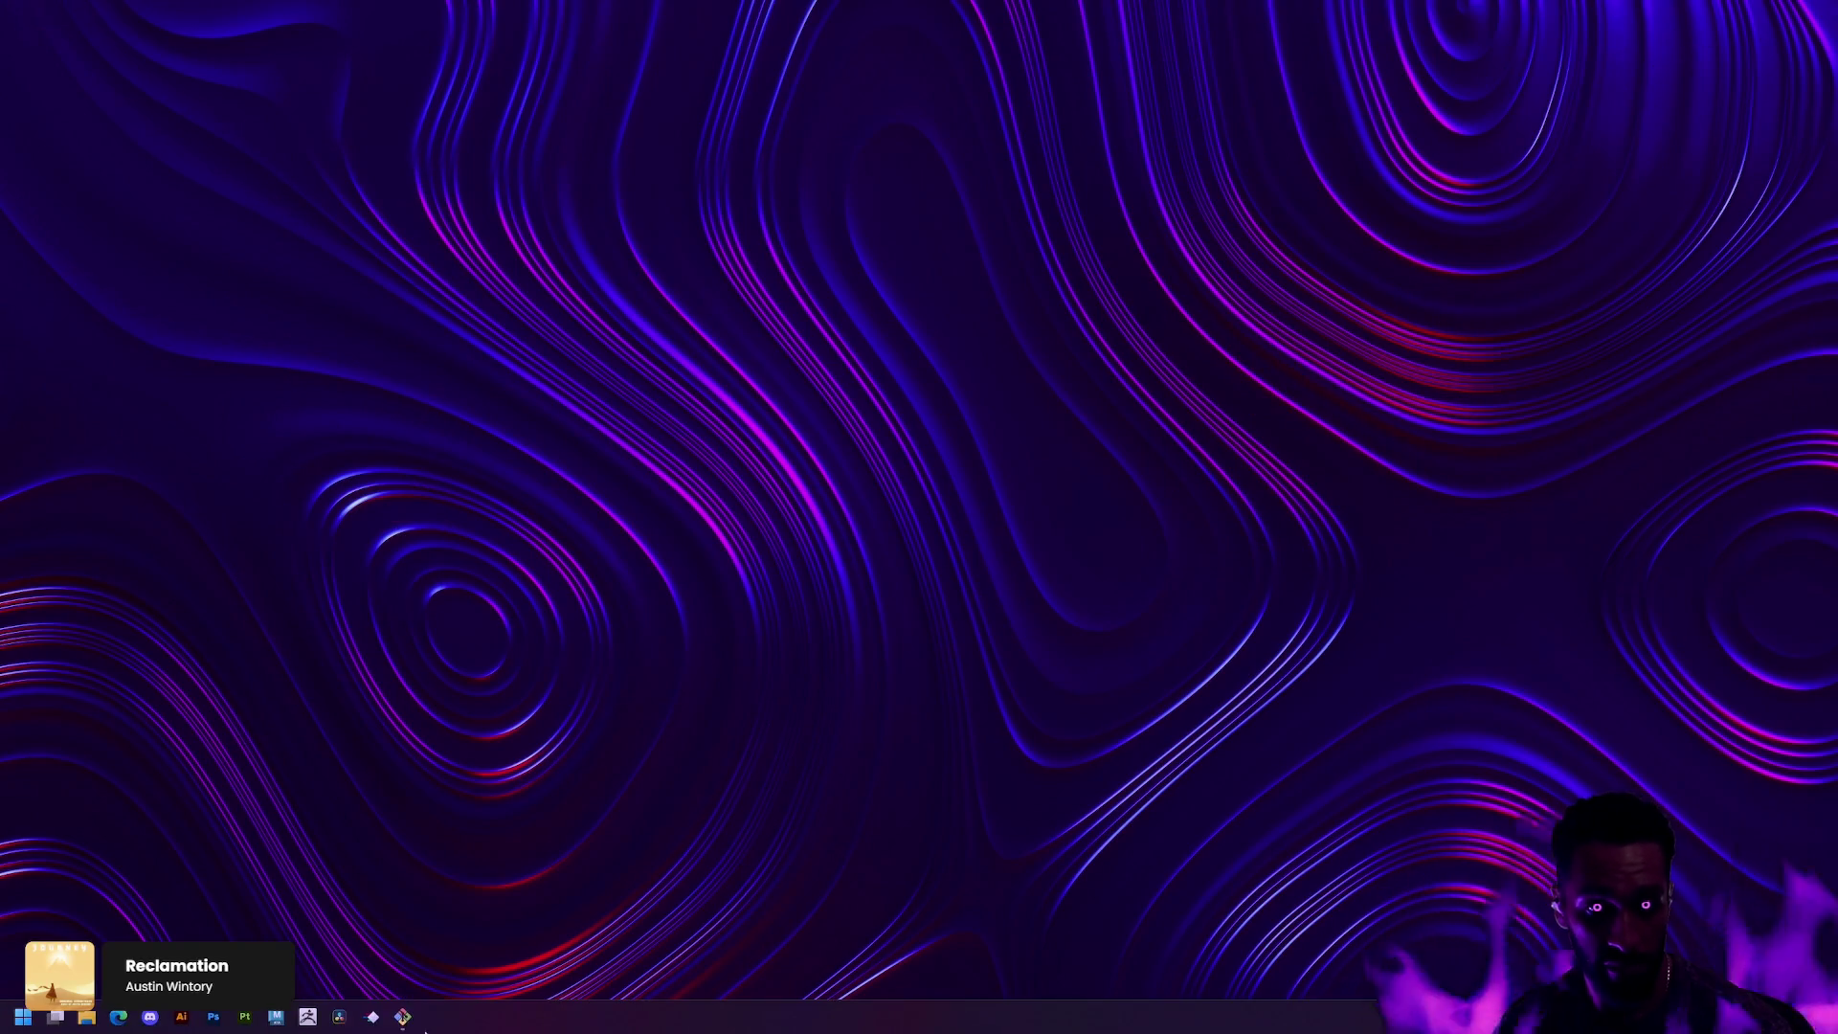
{"action": "left_click", "coordinate": [403, 1023]}
Step: Clear the terminal, review the git status output, and start typing 'ga Source/Odd/'
{"action": "type", "text": "clear"}
{"action": "key", "text": "Return"}
{"action": "type", "text": "git status"}
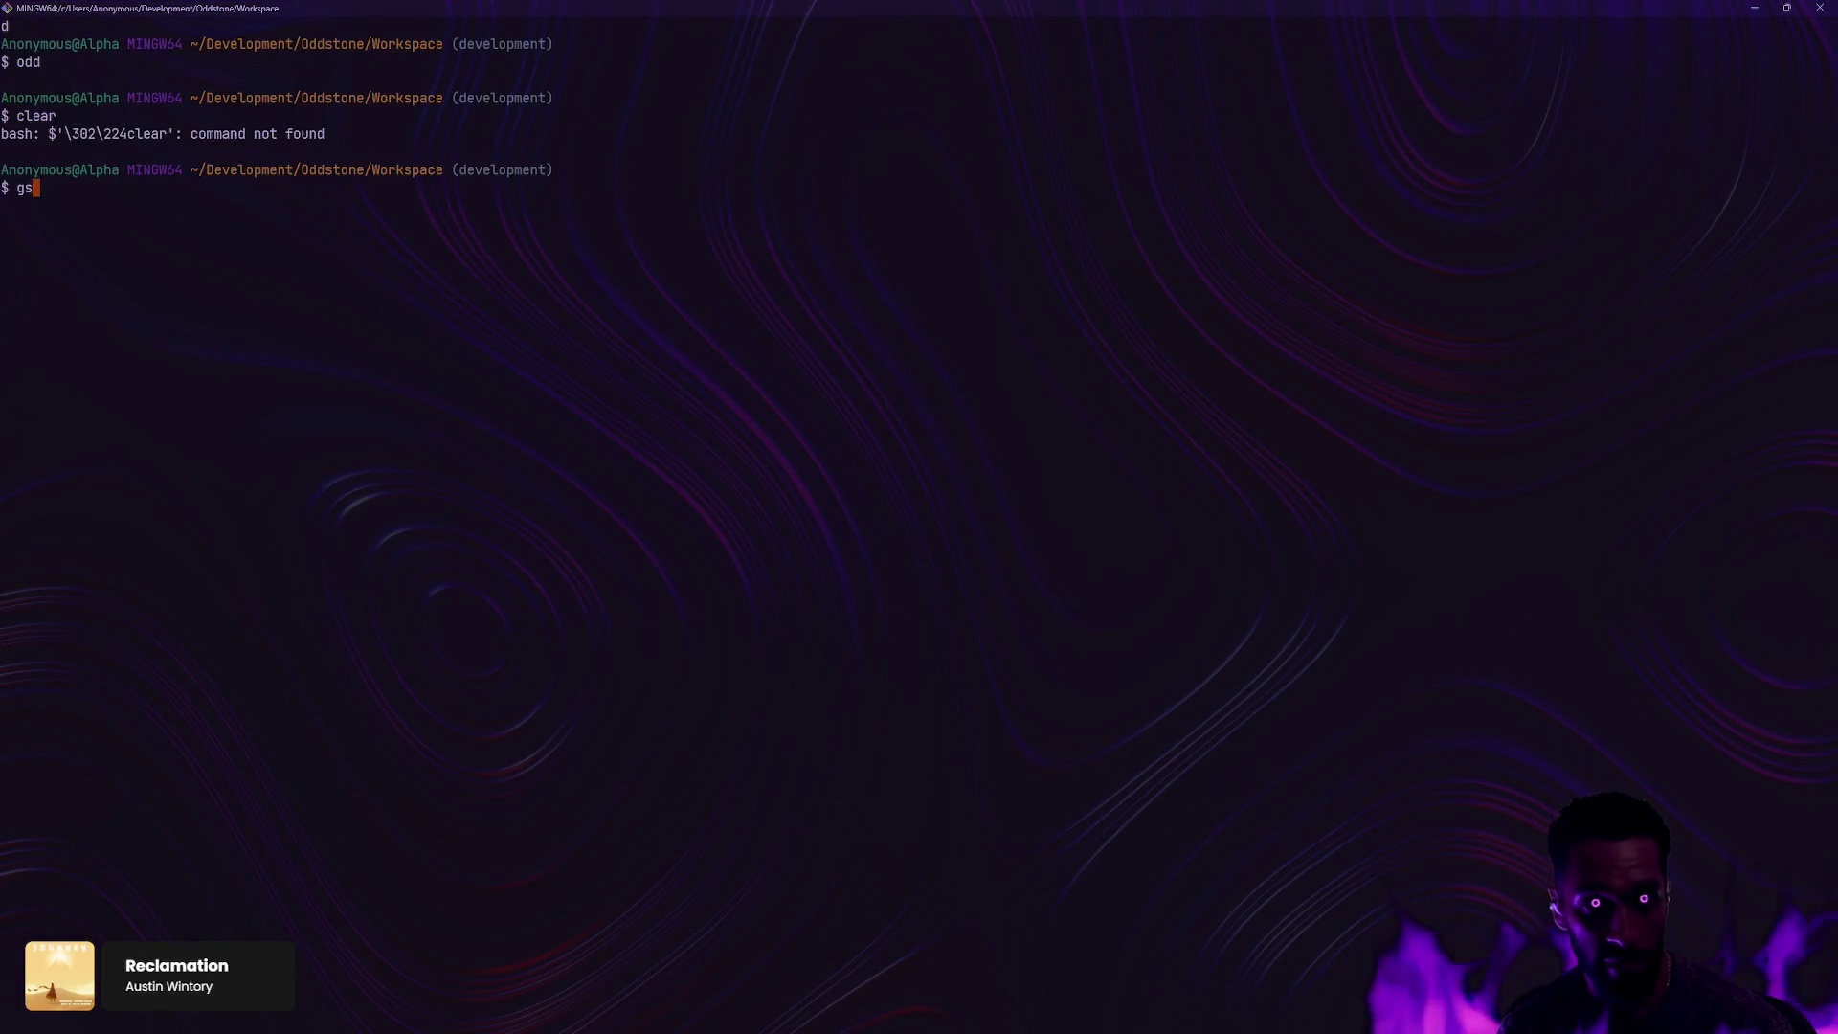
{"action": "key", "text": "Return"}
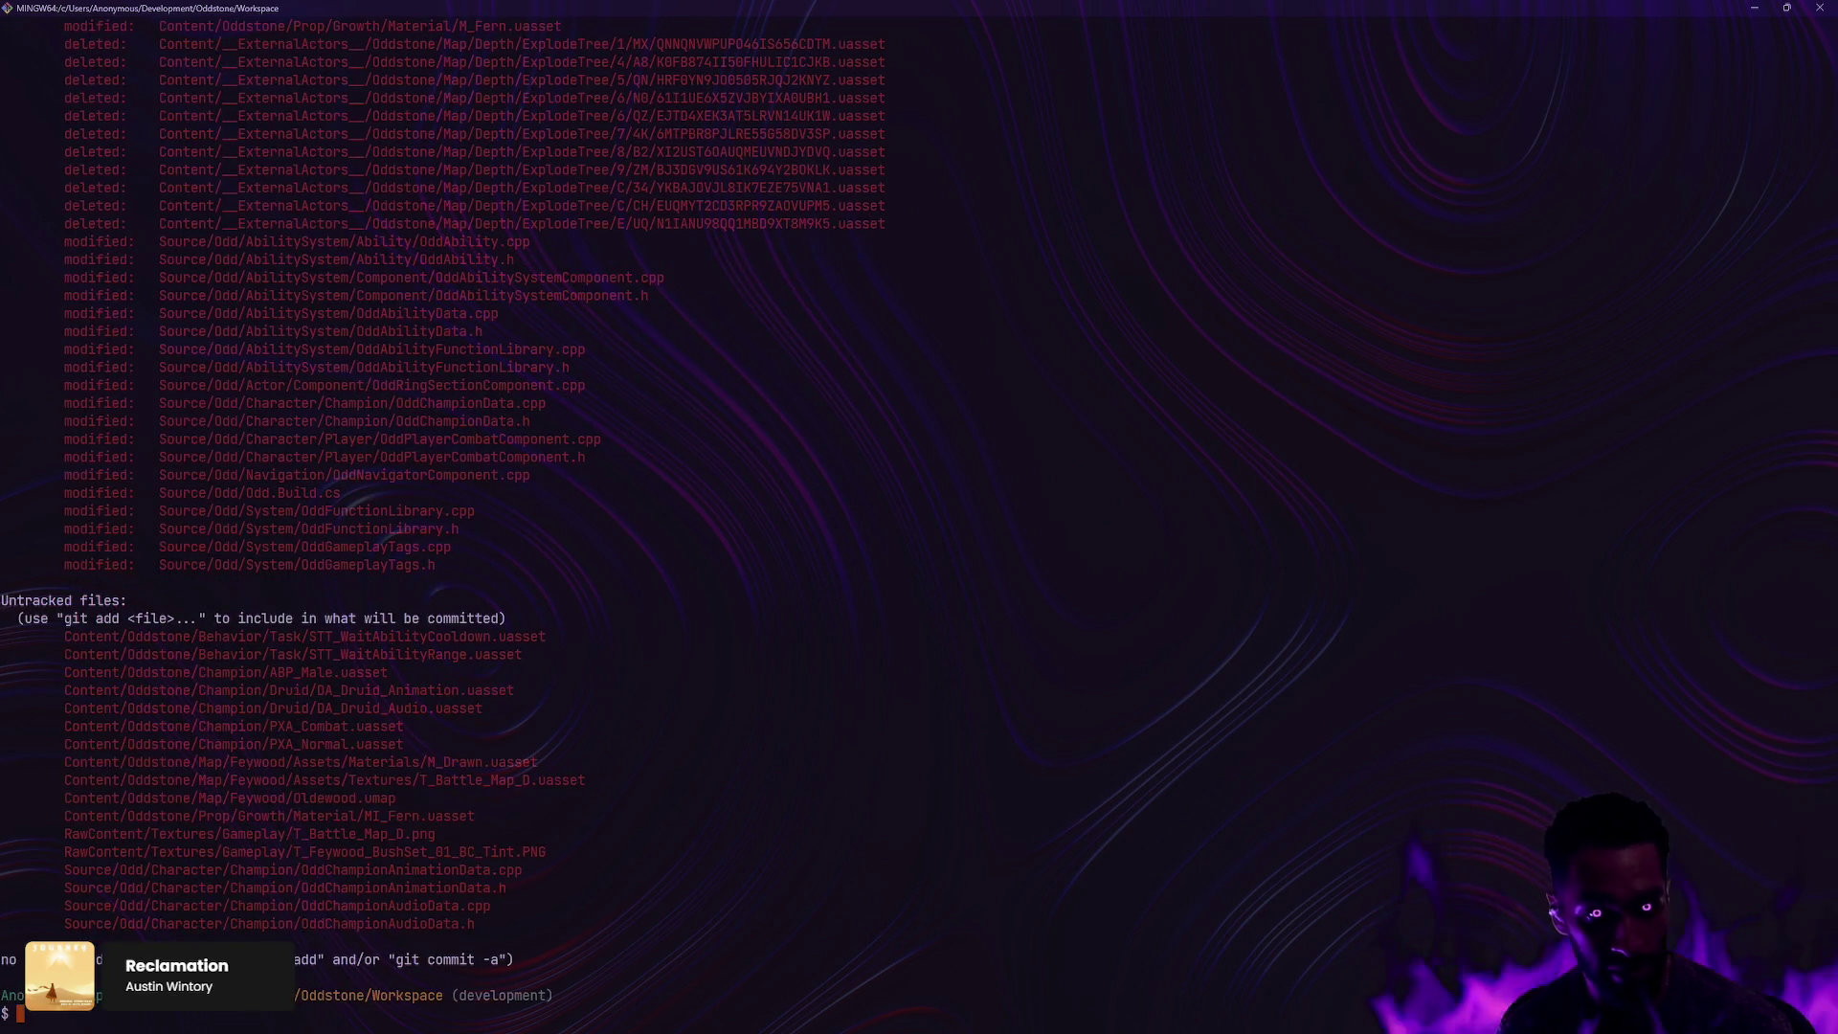
{"action": "scroll", "coordinate": [731, 640], "scroll_direction": "up", "scroll_amount": 20}
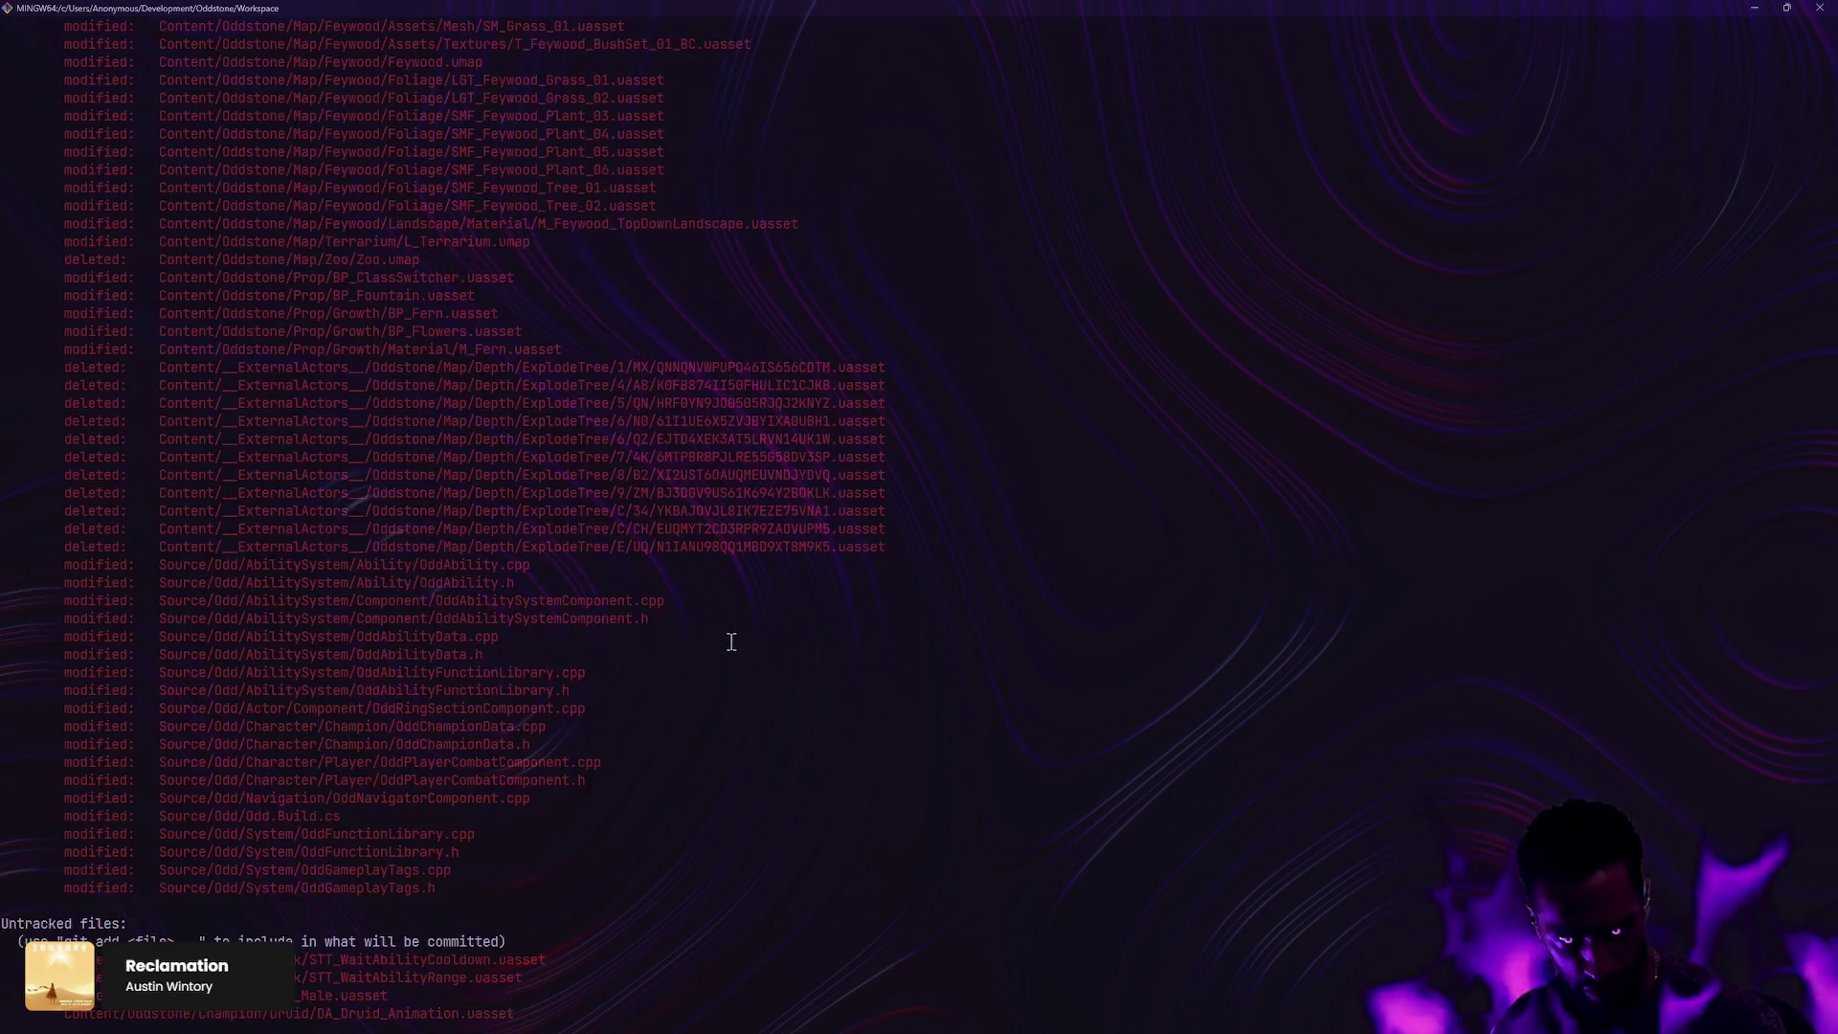
{"action": "scroll", "coordinate": [731, 640], "scroll_direction": "up", "scroll_amount": 3}
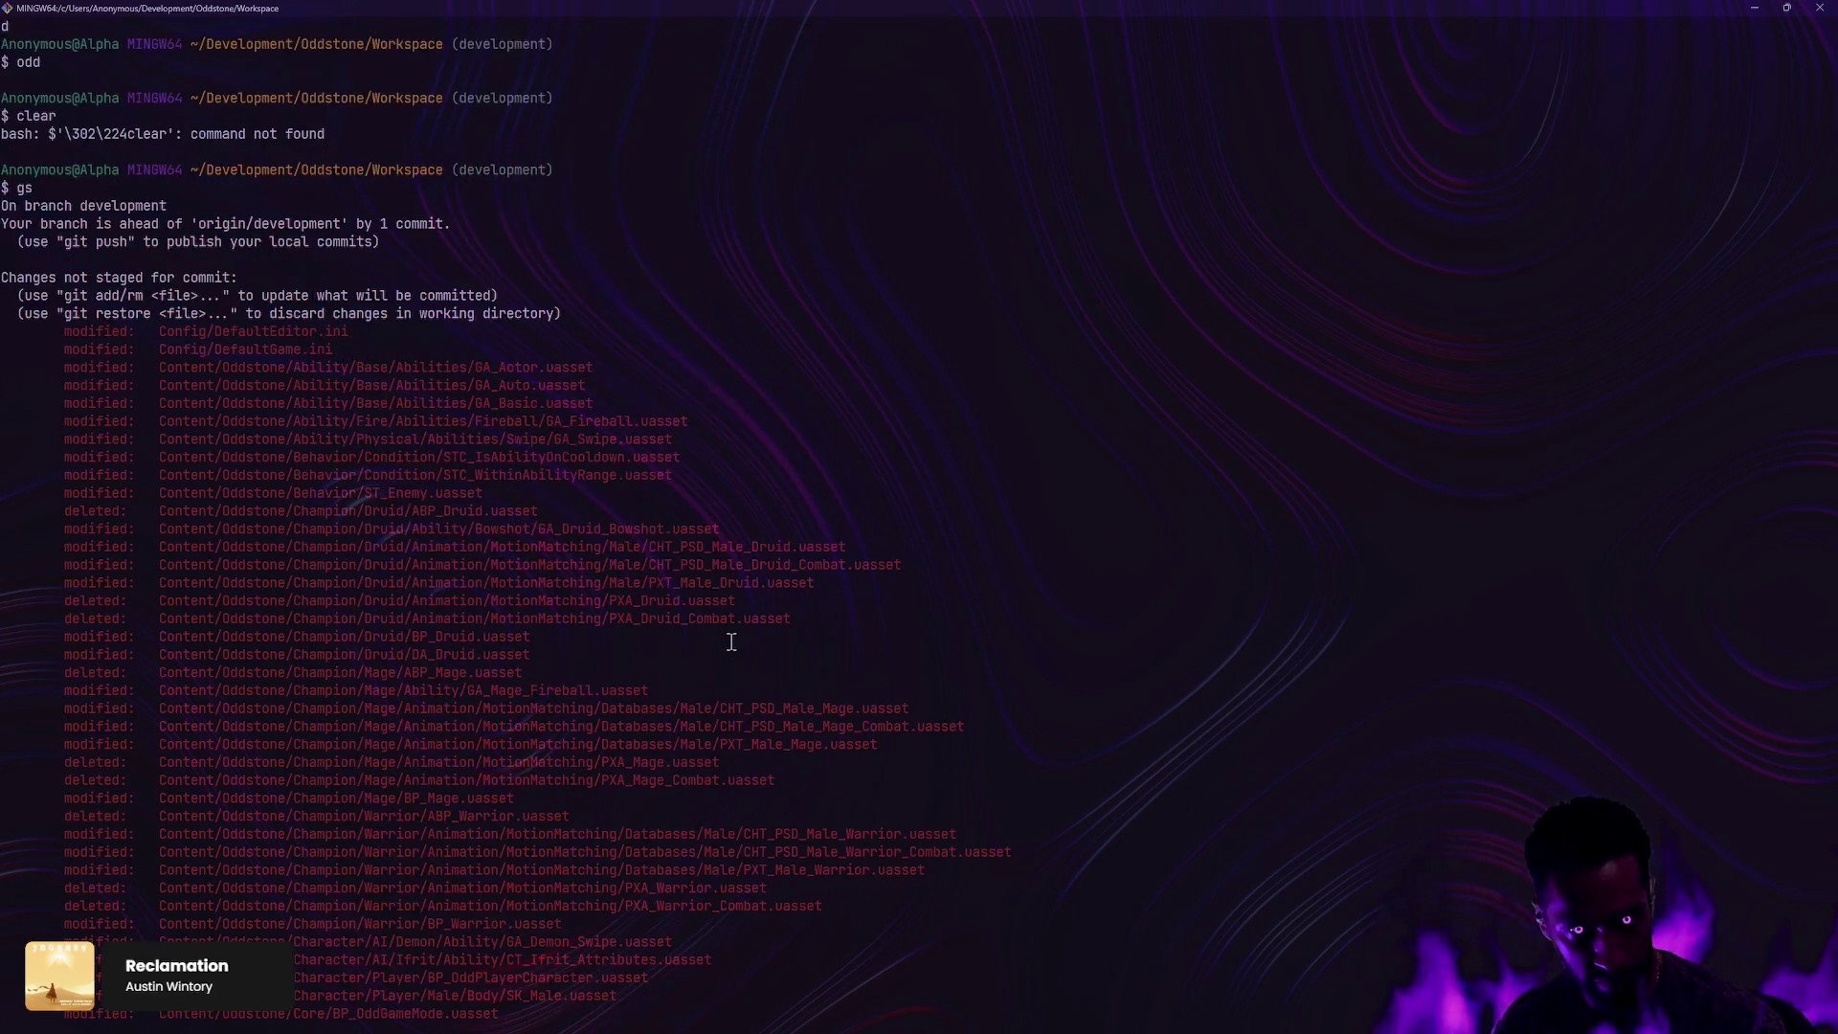
{"action": "scroll", "coordinate": [822, 651], "scroll_direction": "down", "scroll_amount": 20}
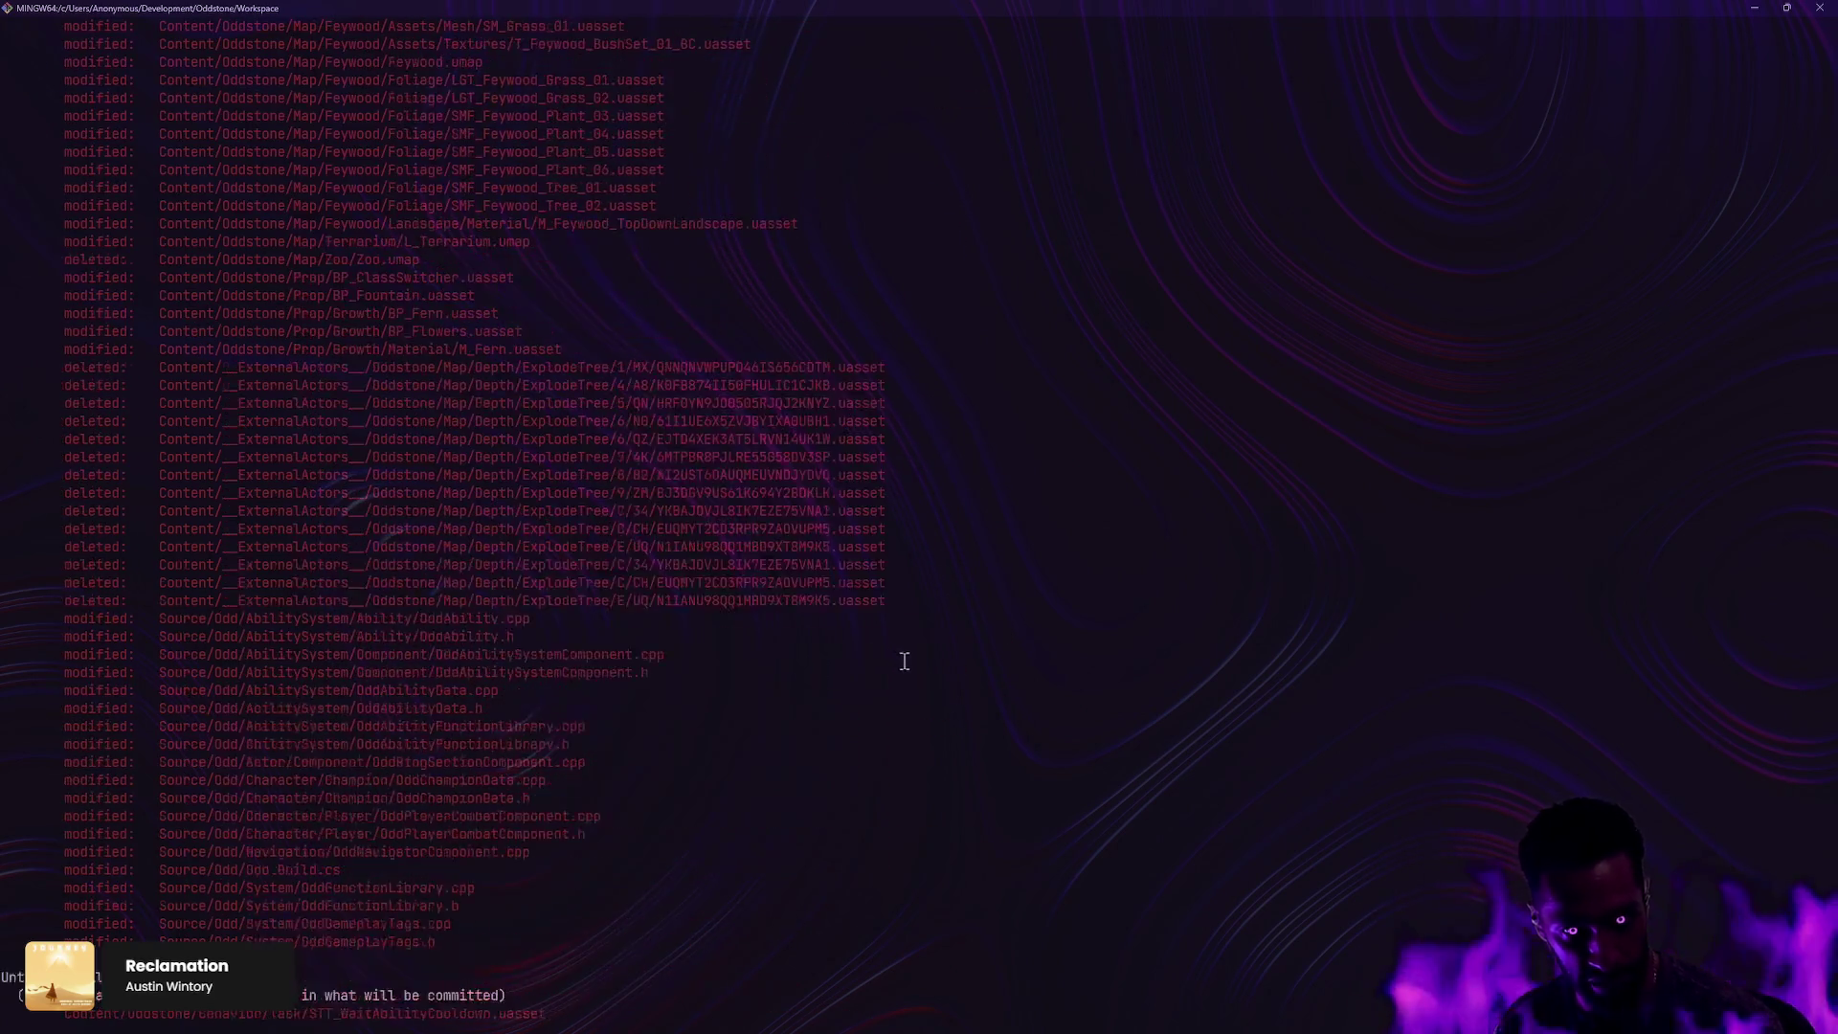
{"action": "type", "text": "ga Sloy"}
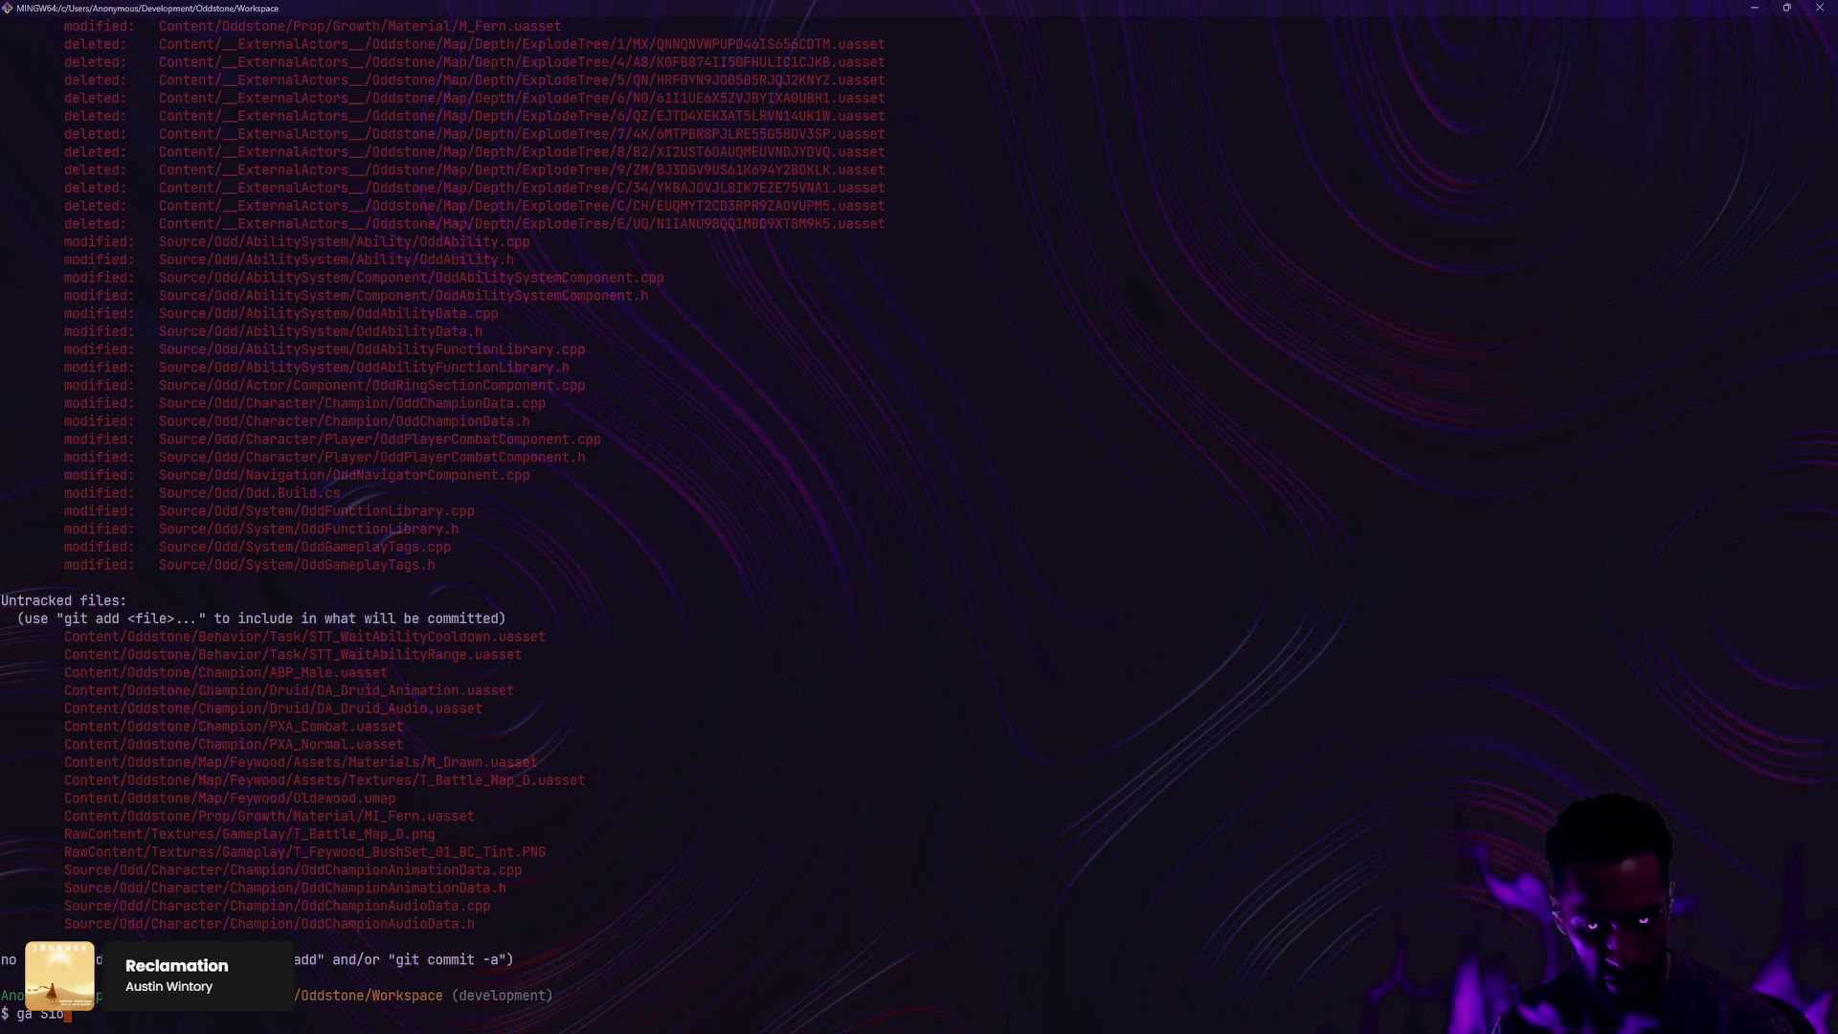
{"action": "key", "text": "BackSpace"}
{"action": "type", "text": "ource/Odd/"}
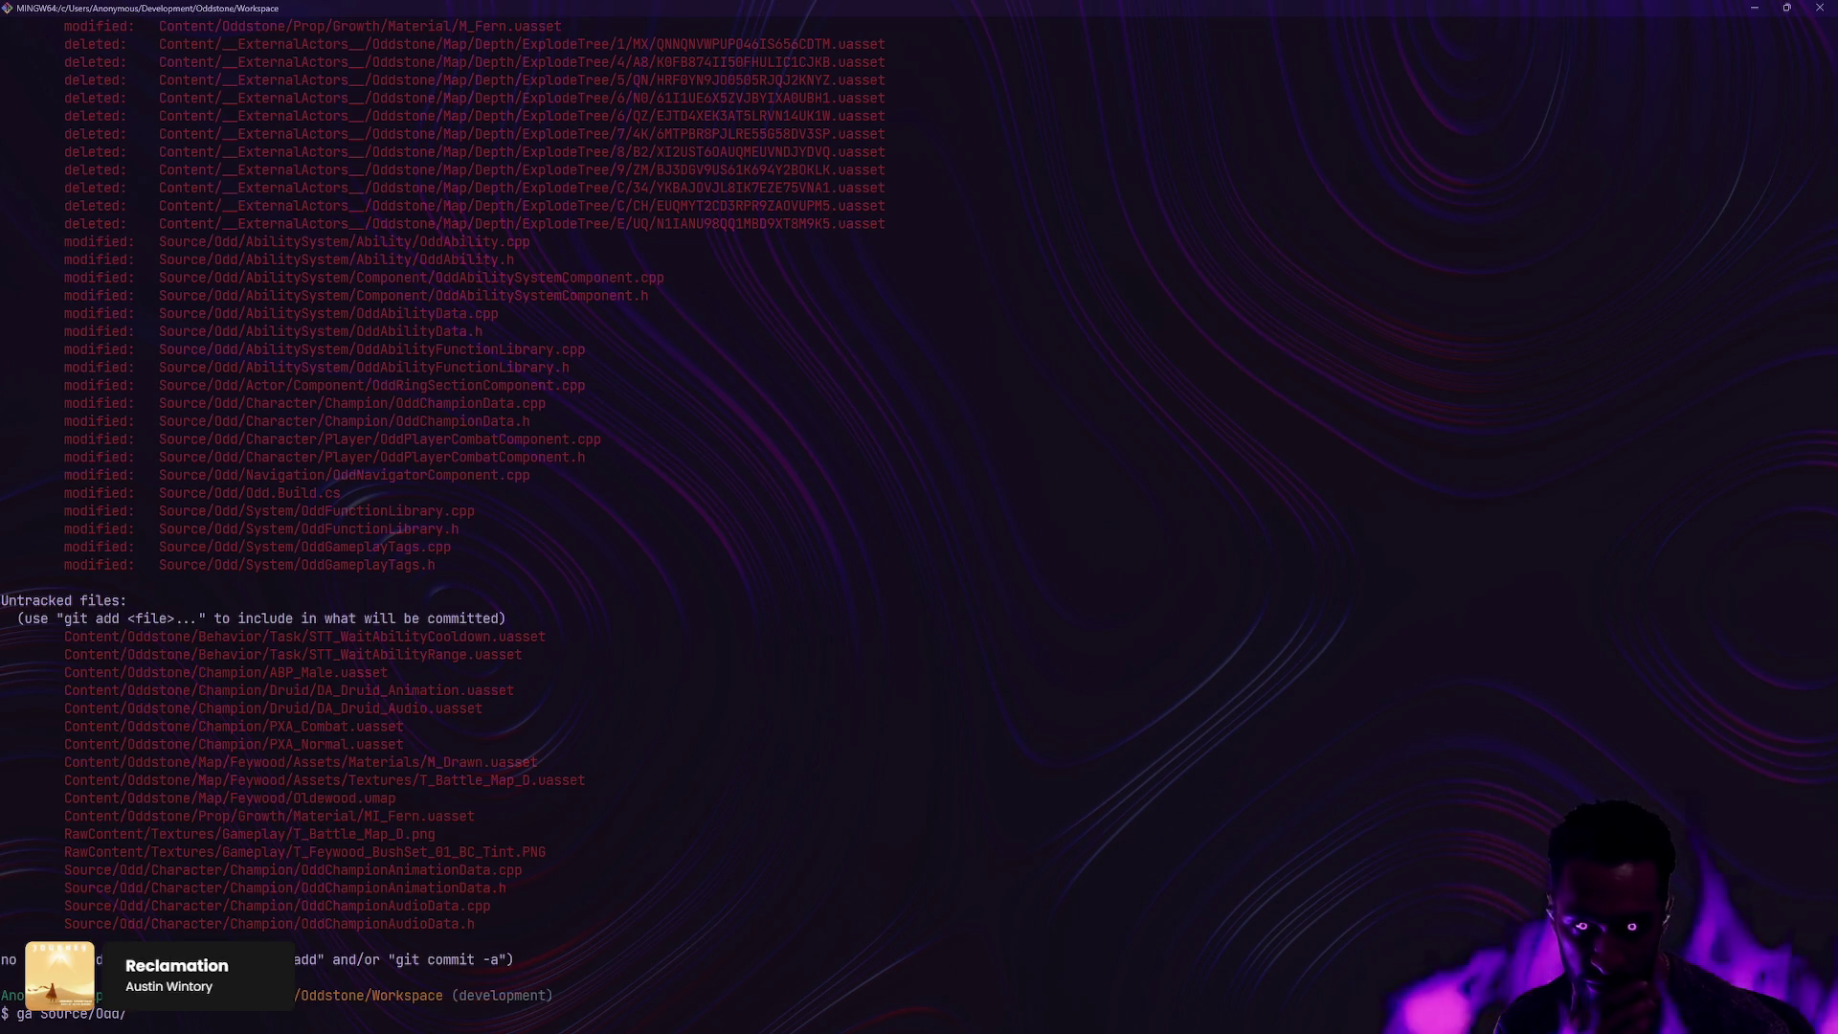
Step: Stage the Content/Oddstone/Behavior/ folder with ga
{"action": "key", "text": "BackSpace"}
{"action": "key", "text": "BackSpace"}
{"action": "key", "text": "BackSpace"}
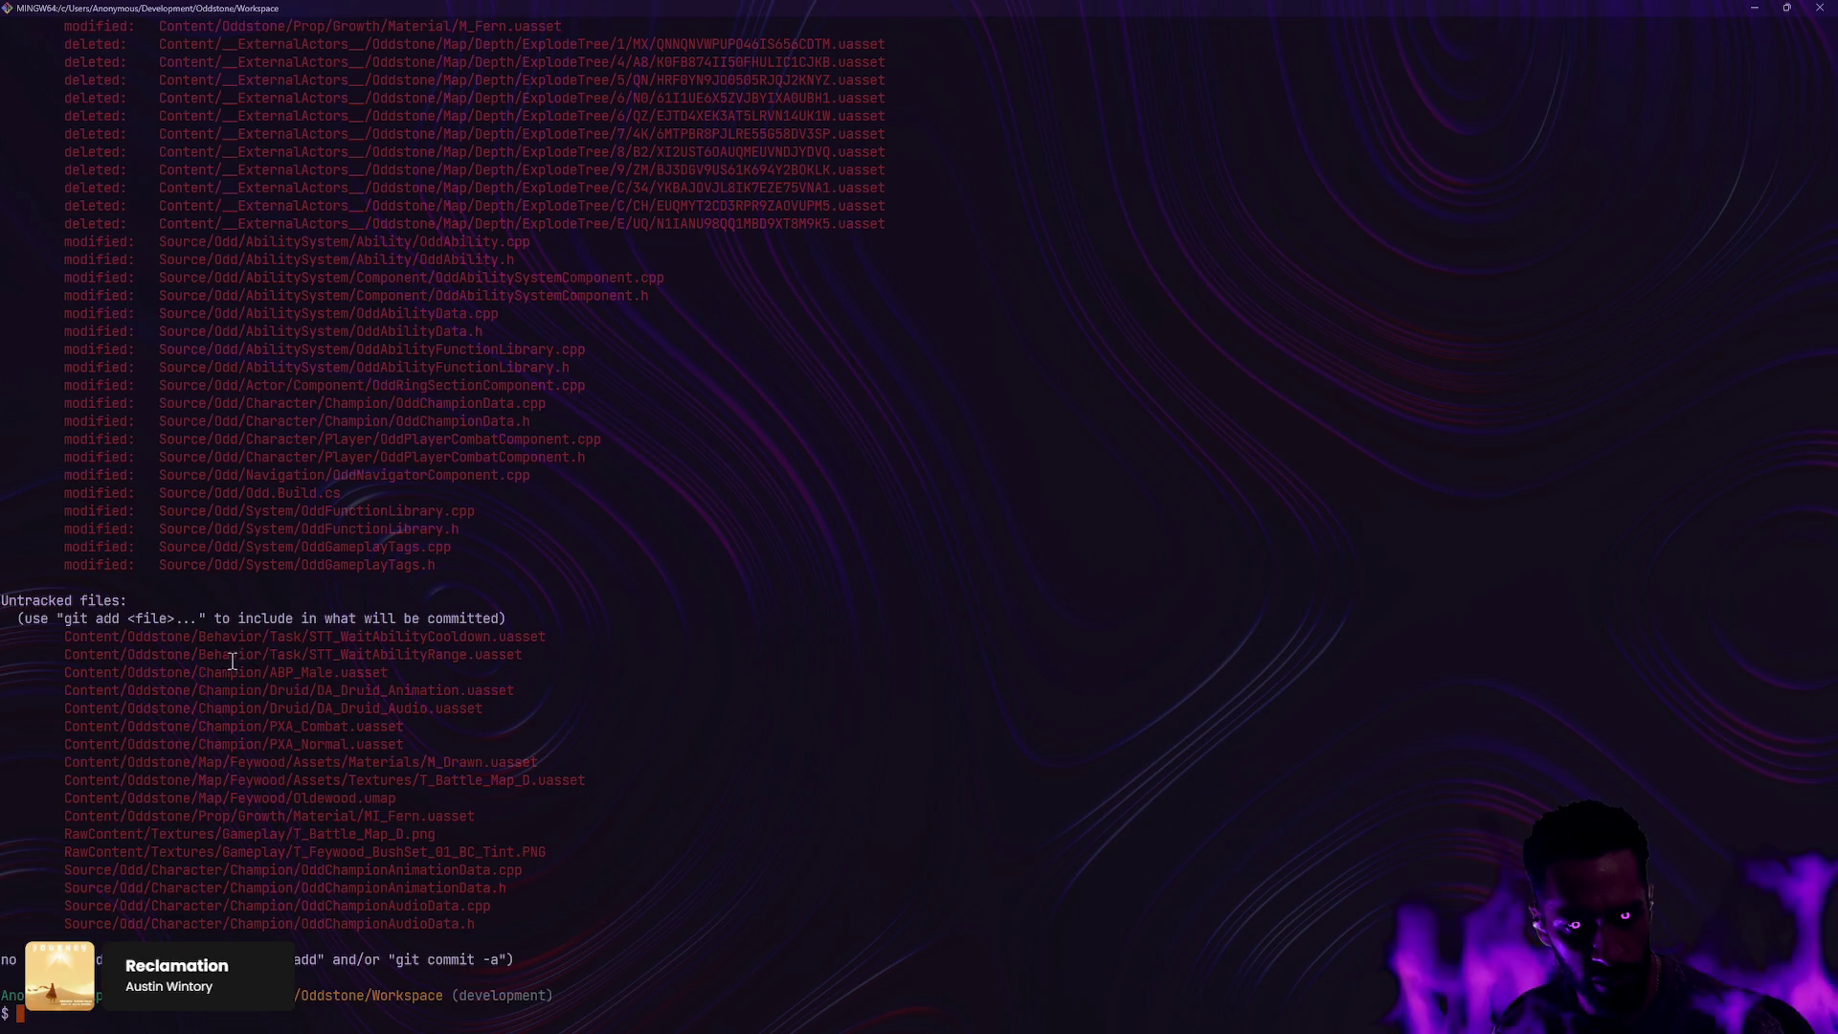
{"action": "type", "text": "ga Content/Oddstone/Beha"}
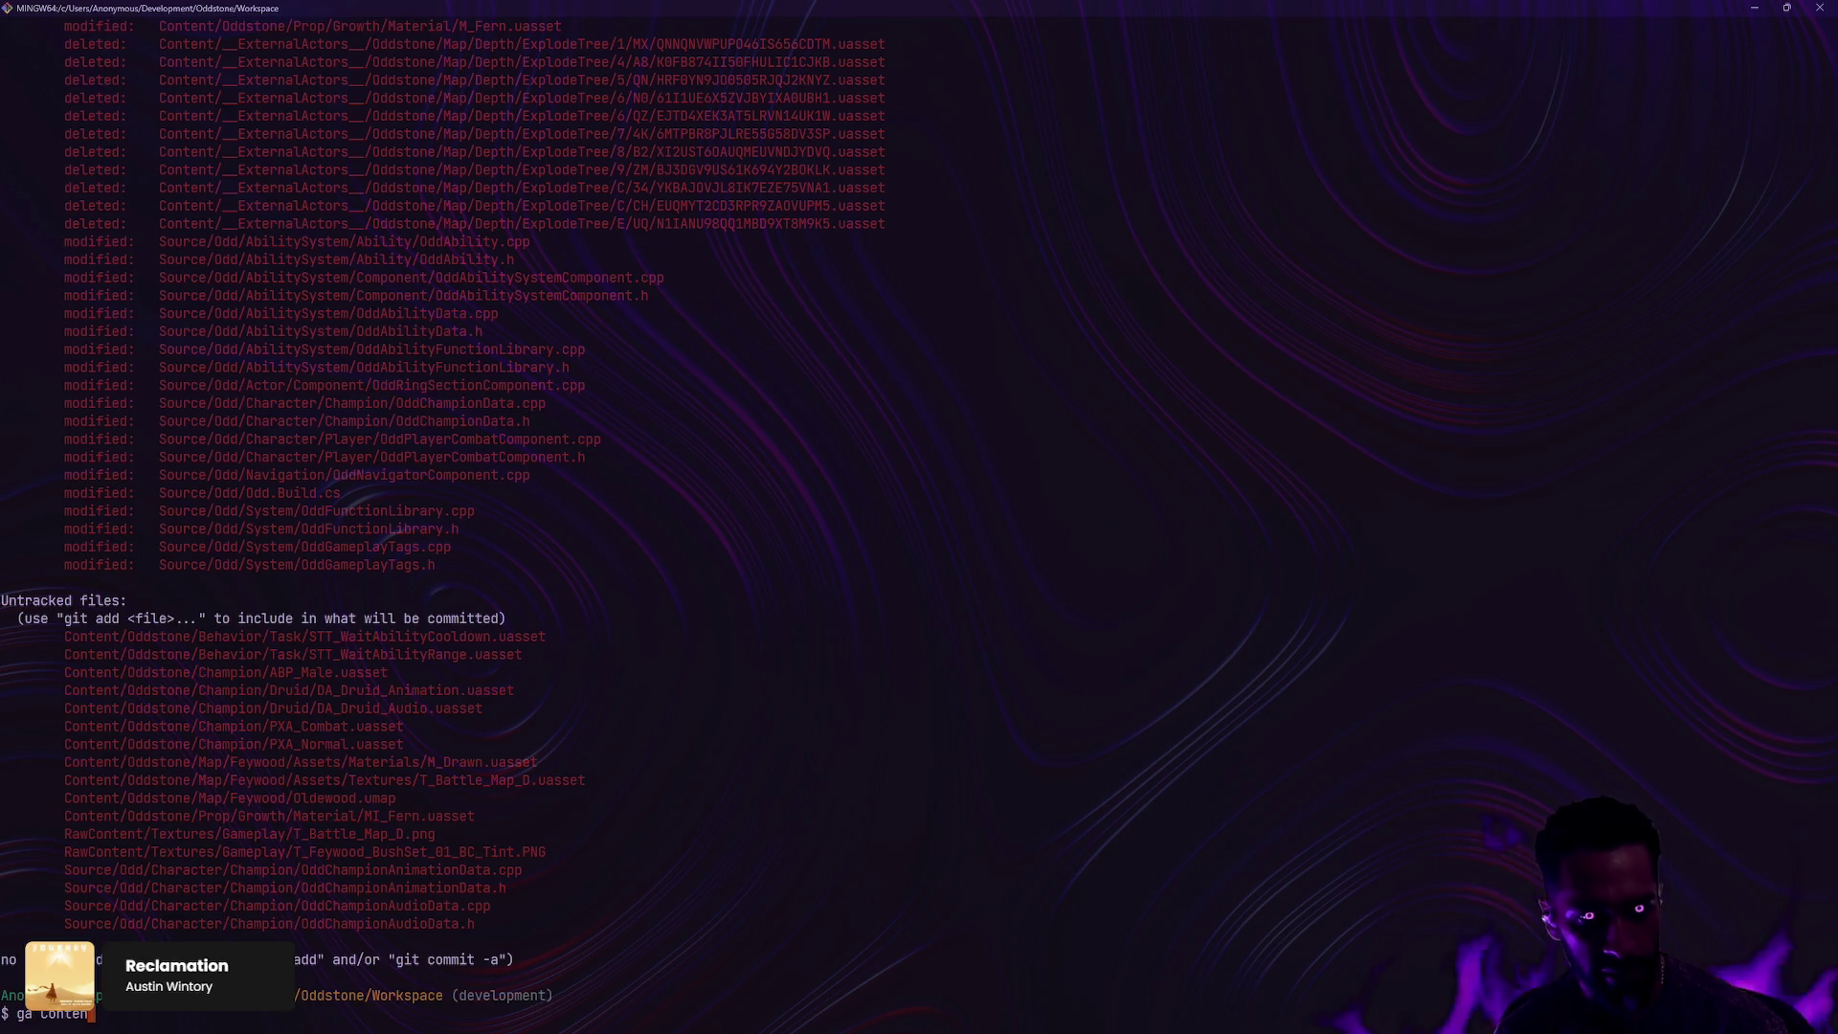
{"action": "key", "text": "Tab"}
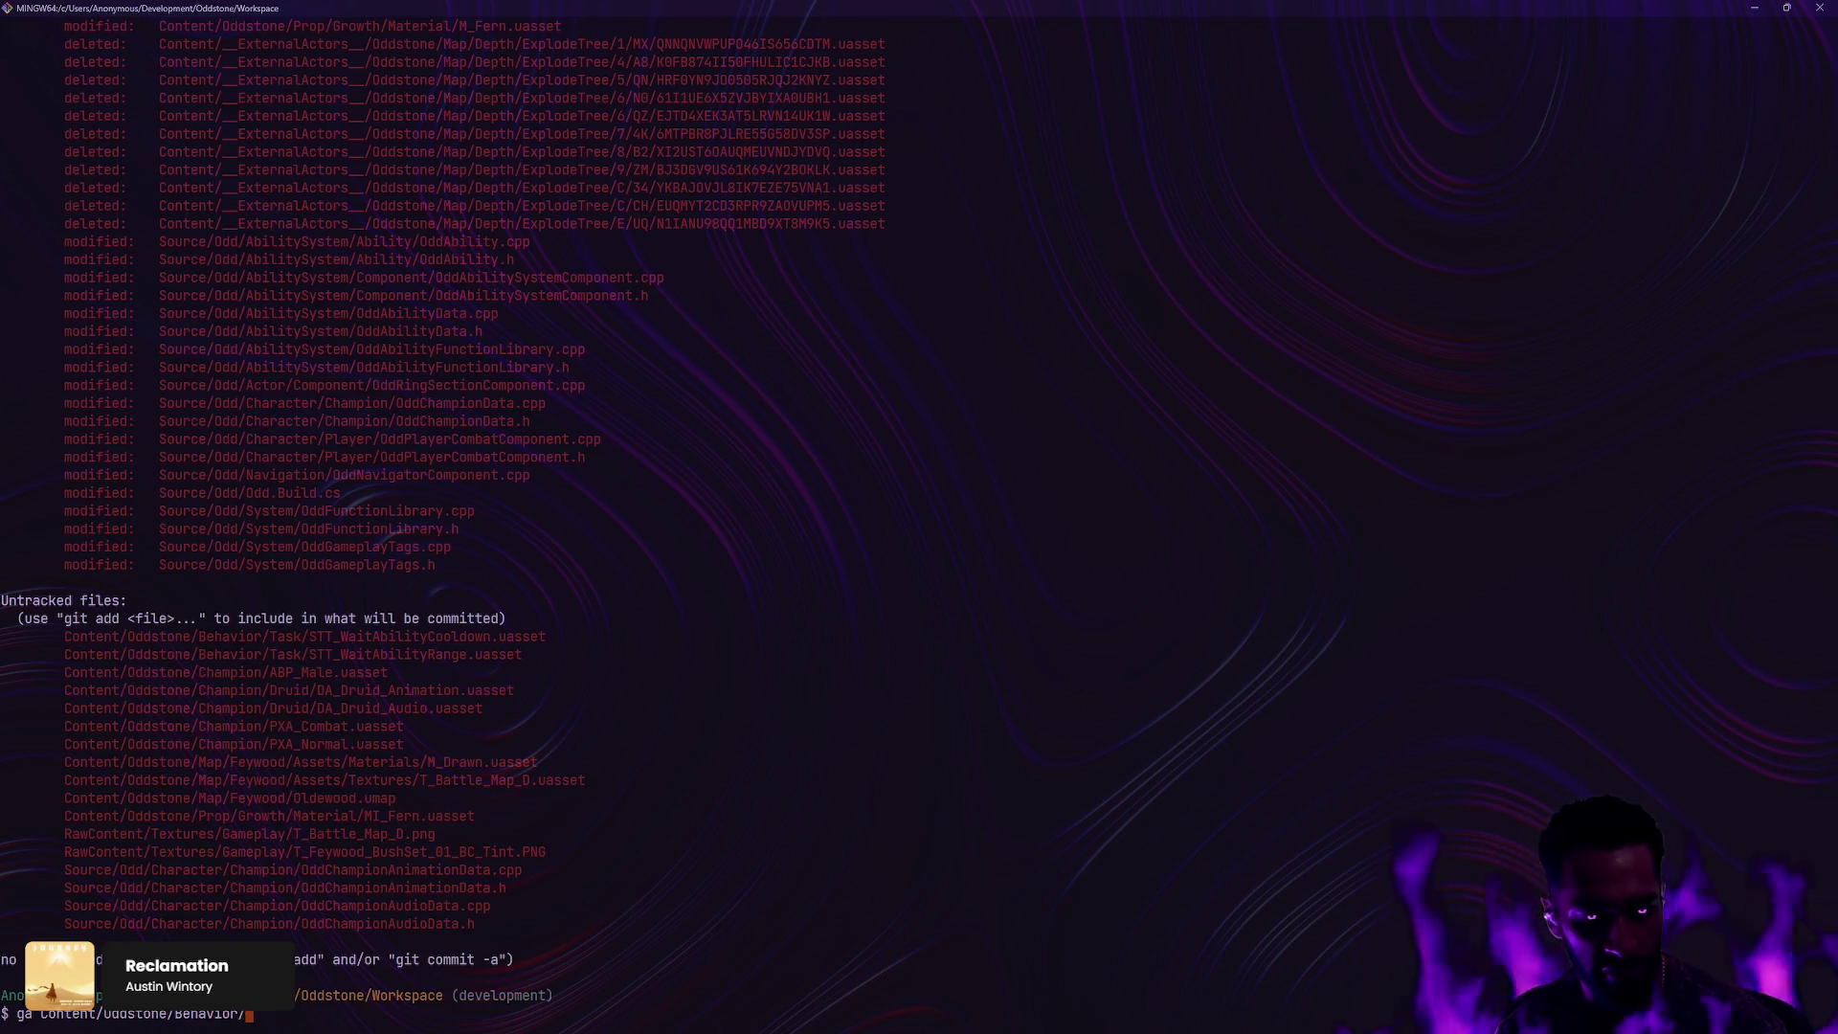
{"action": "key", "text": "Return"}
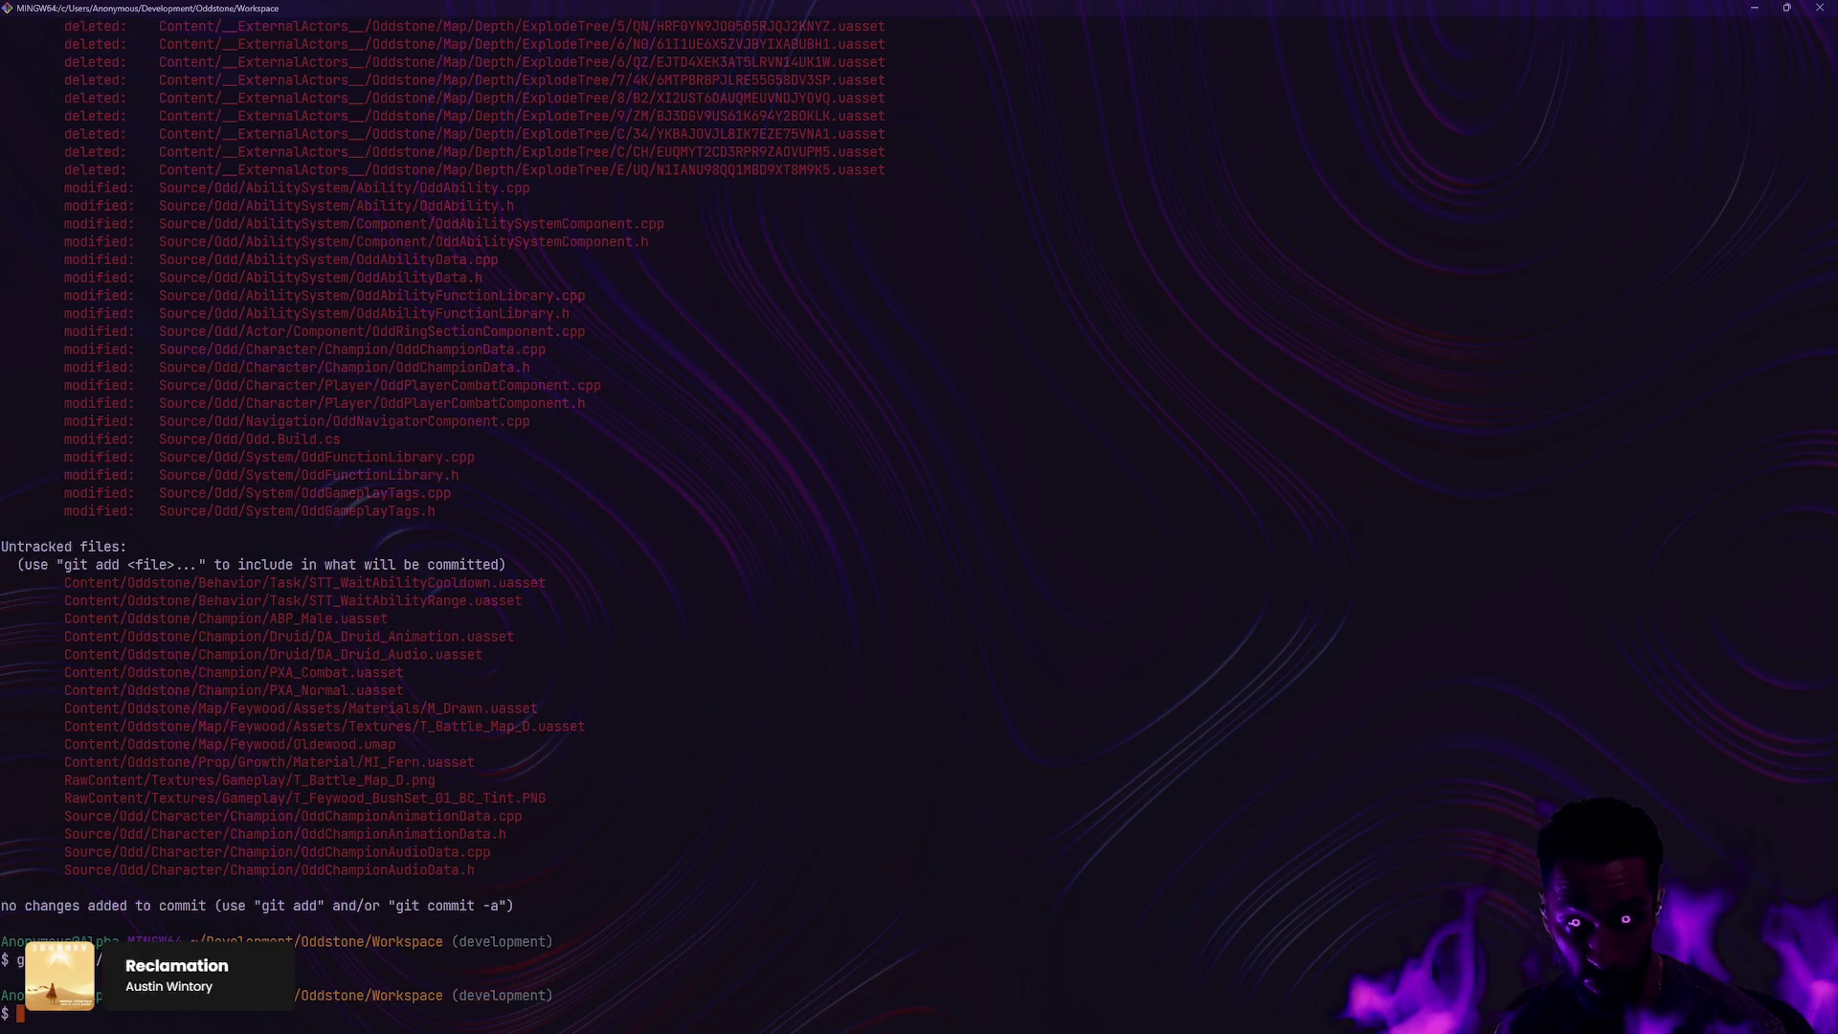
Step: Stage the Source/Odd/System/OddFunctionLibrary files, restage Behavior, and check status with gs
{"action": "type", "text": "ga Source/Odd/Sys"}
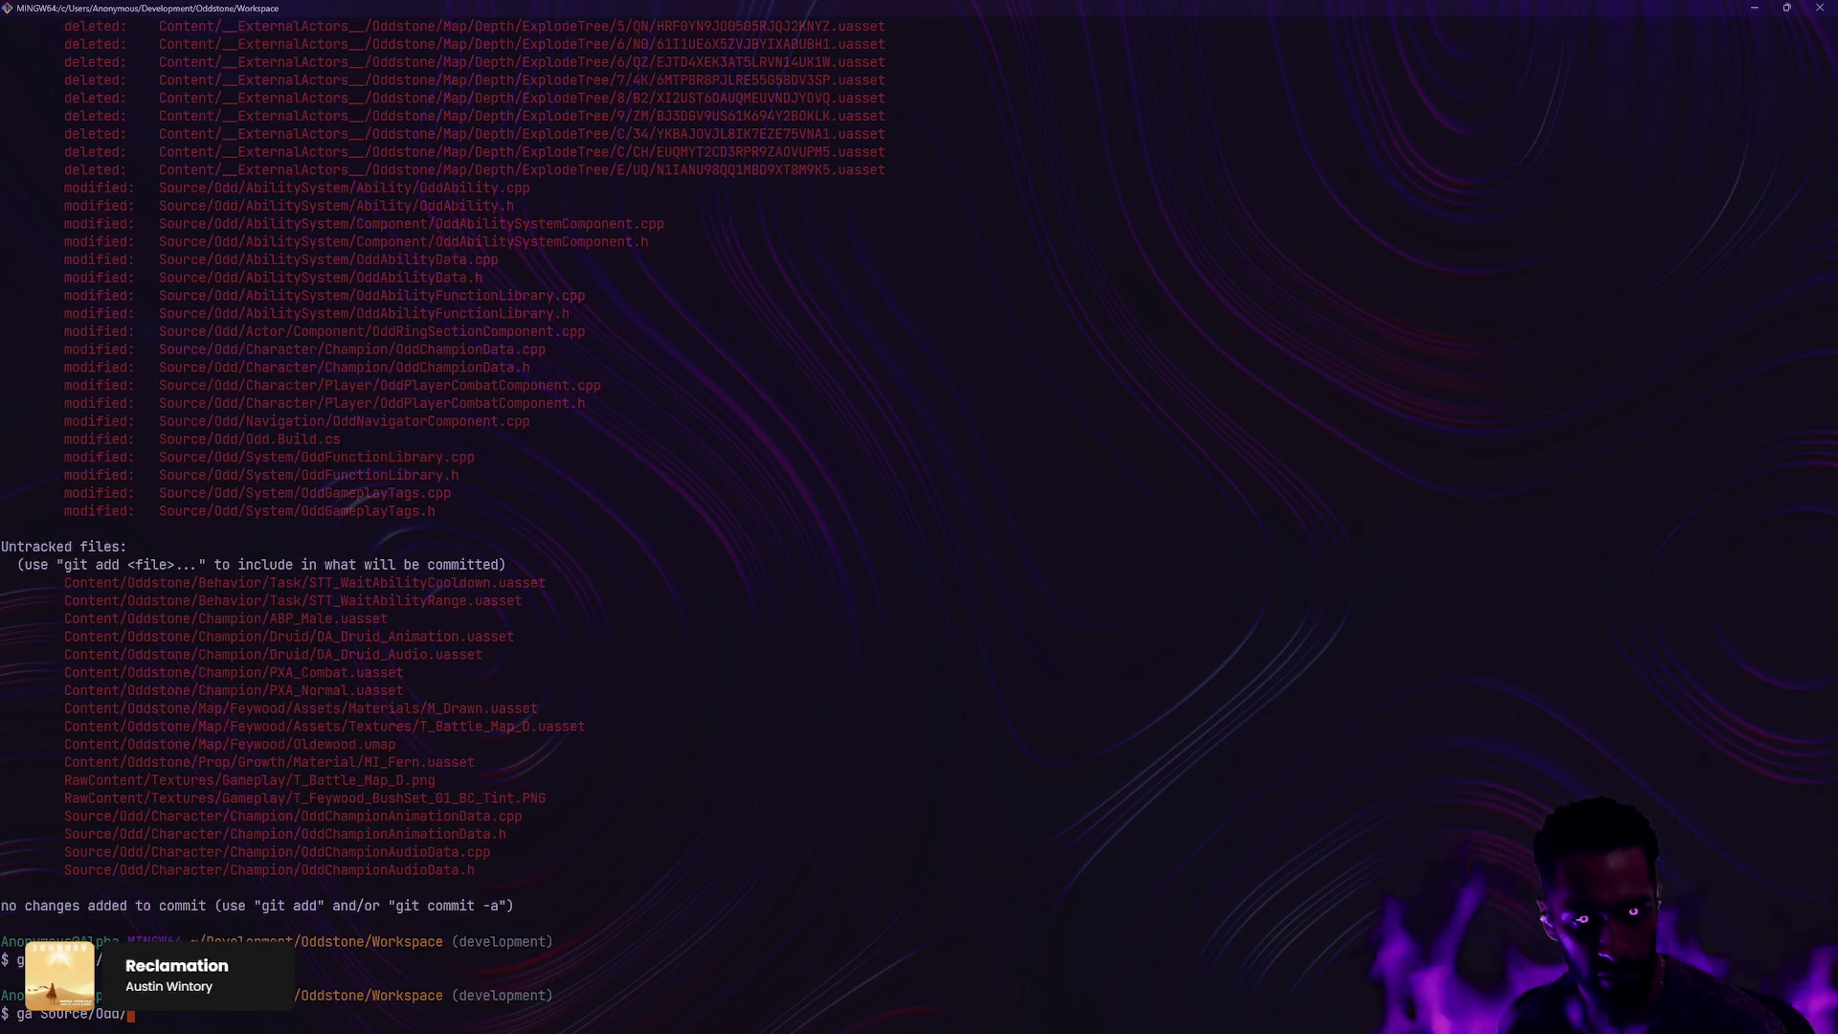
{"action": "key", "text": "Tab"}
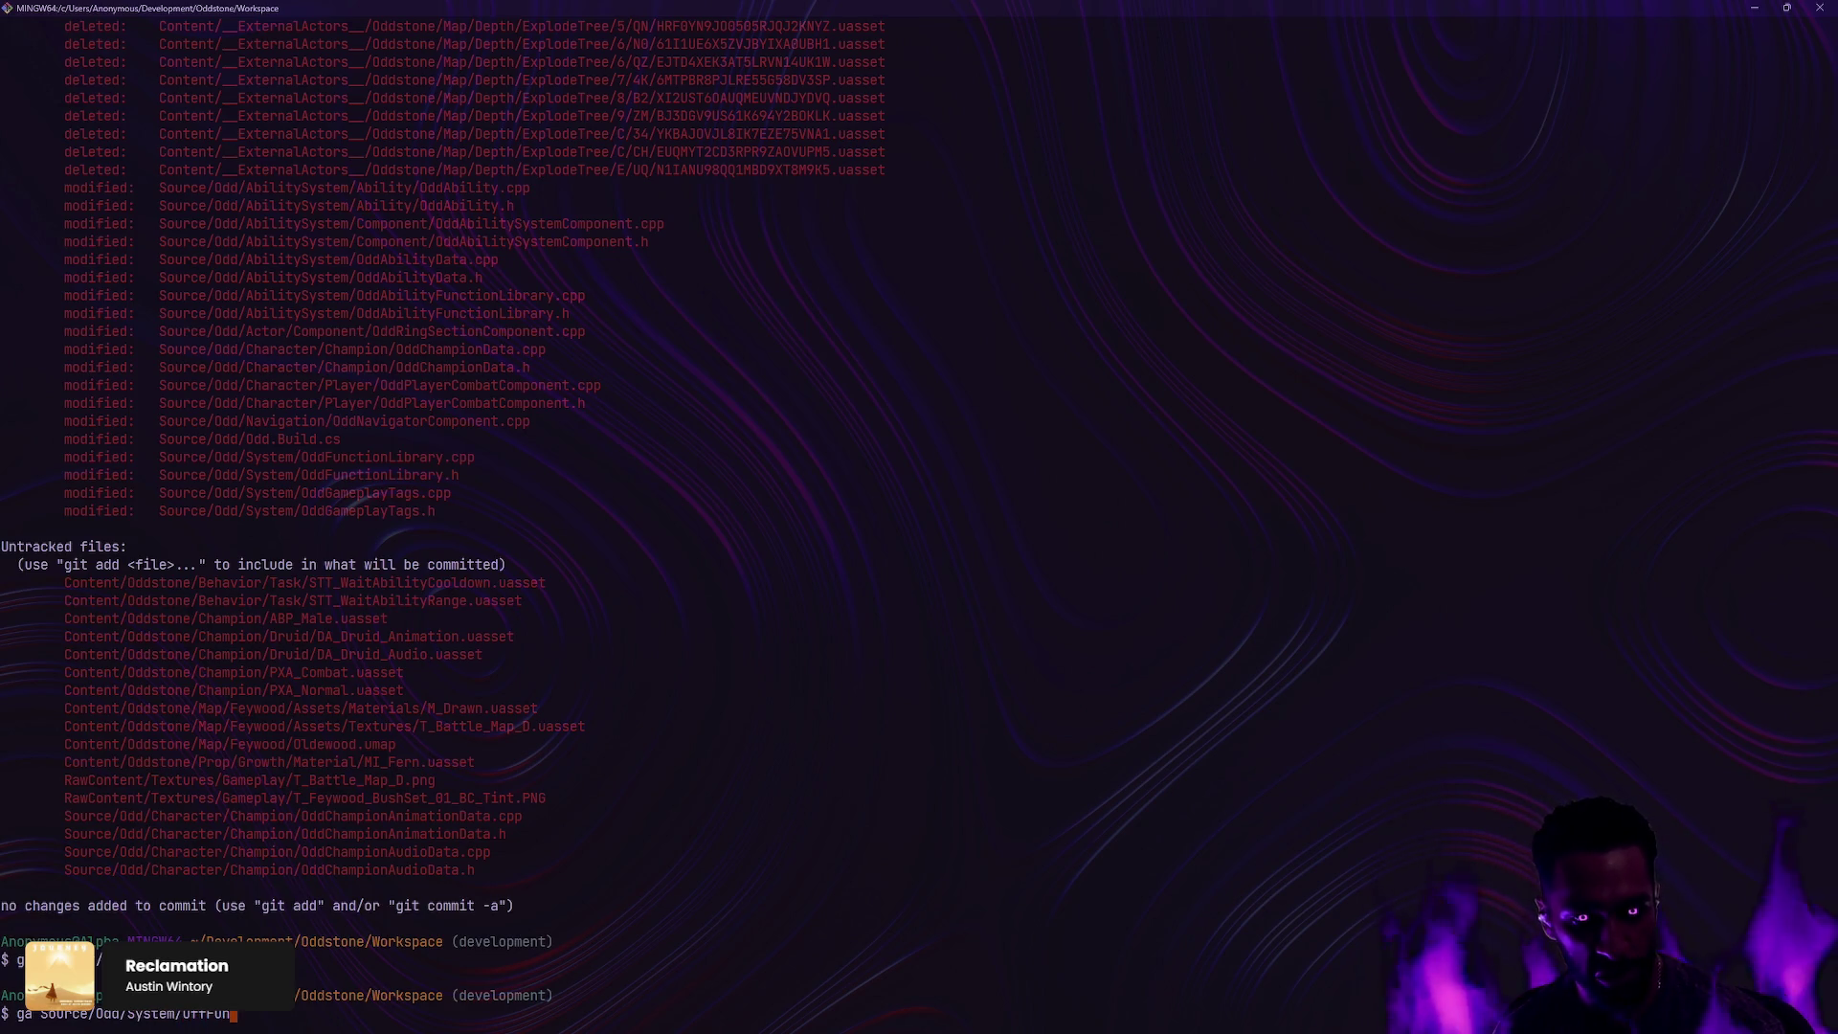
{"action": "key", "text": "BackSpace"}
{"action": "key", "text": "BackSpace"}
{"action": "key", "text": "BackSpace"}
{"action": "type", "text": "Fun"}
{"action": "key", "text": "Tab"}
{"action": "key", "text": "Return"}
{"action": "type", "text": "ga Content/Oddstone/Behavior/"}
{"action": "key", "text": "Return"}
{"action": "type", "text": "gs"}
{"action": "key", "text": "Return"}
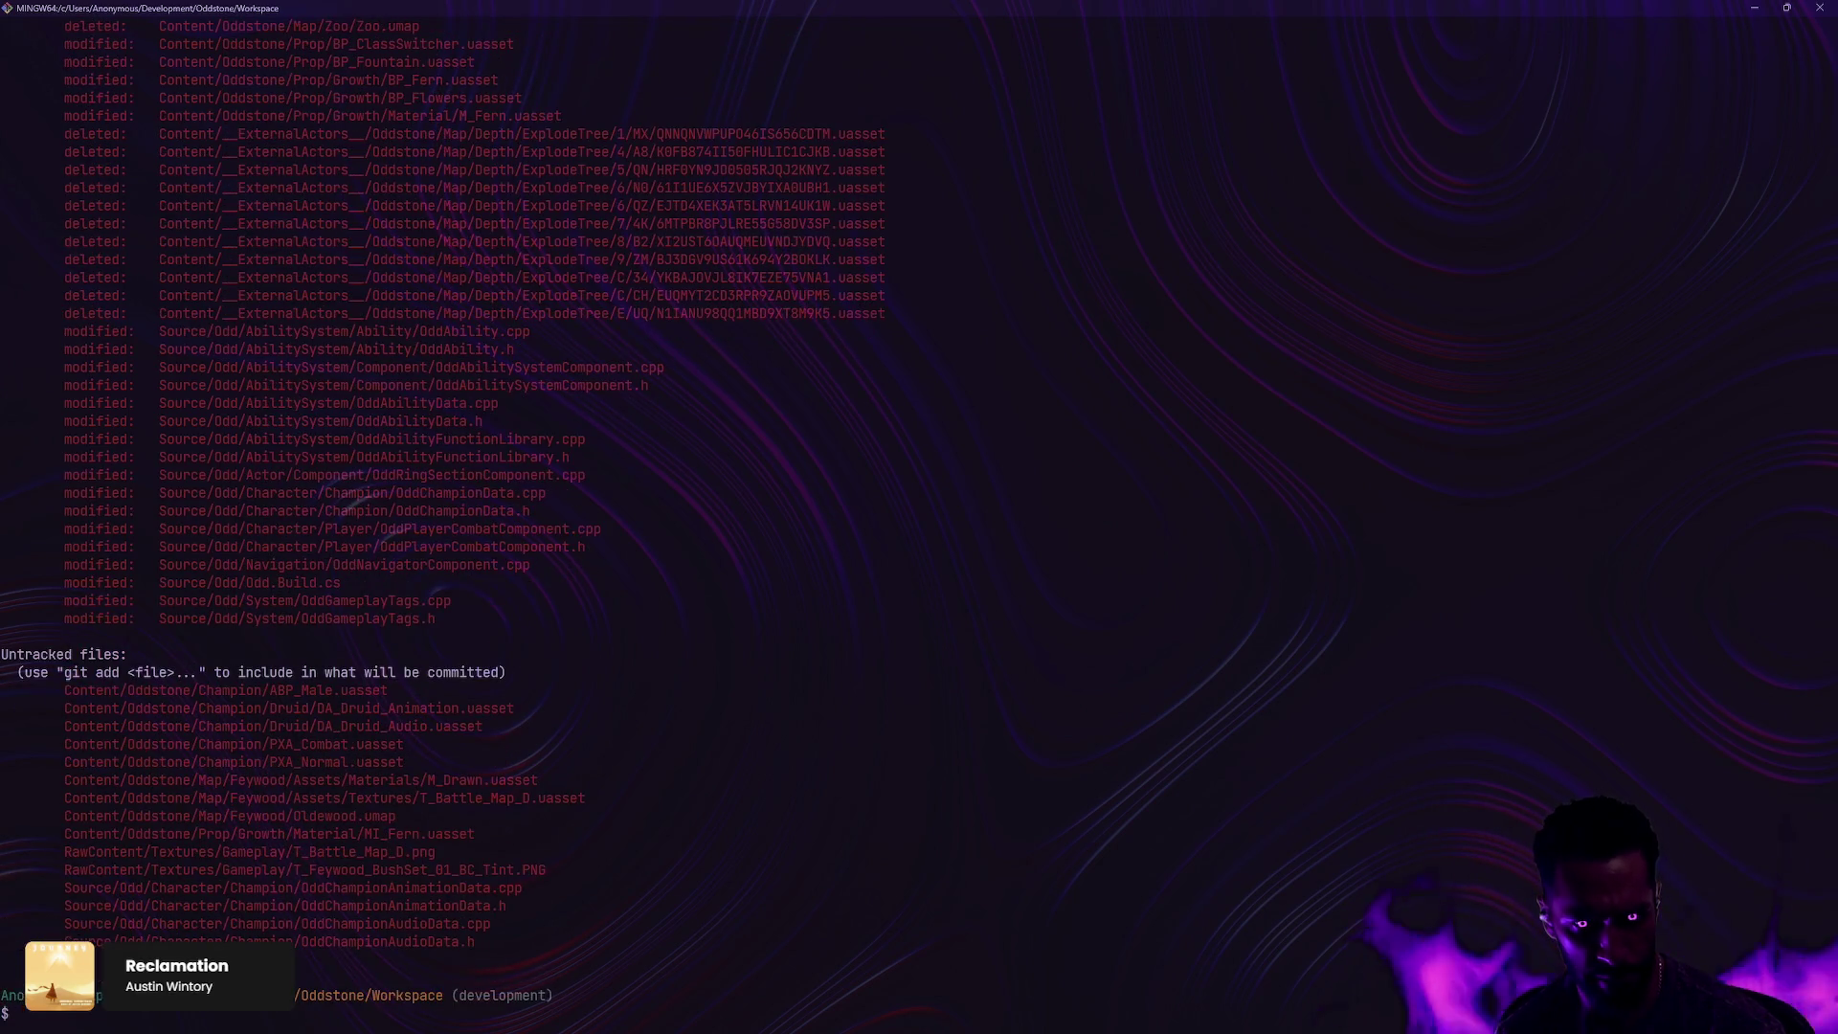
Step: Stage the Source/Odd/Navigation/ and Source/Odd/Actor/ folders and refresh status with gs
{"action": "type", "text": "ga Source/"}
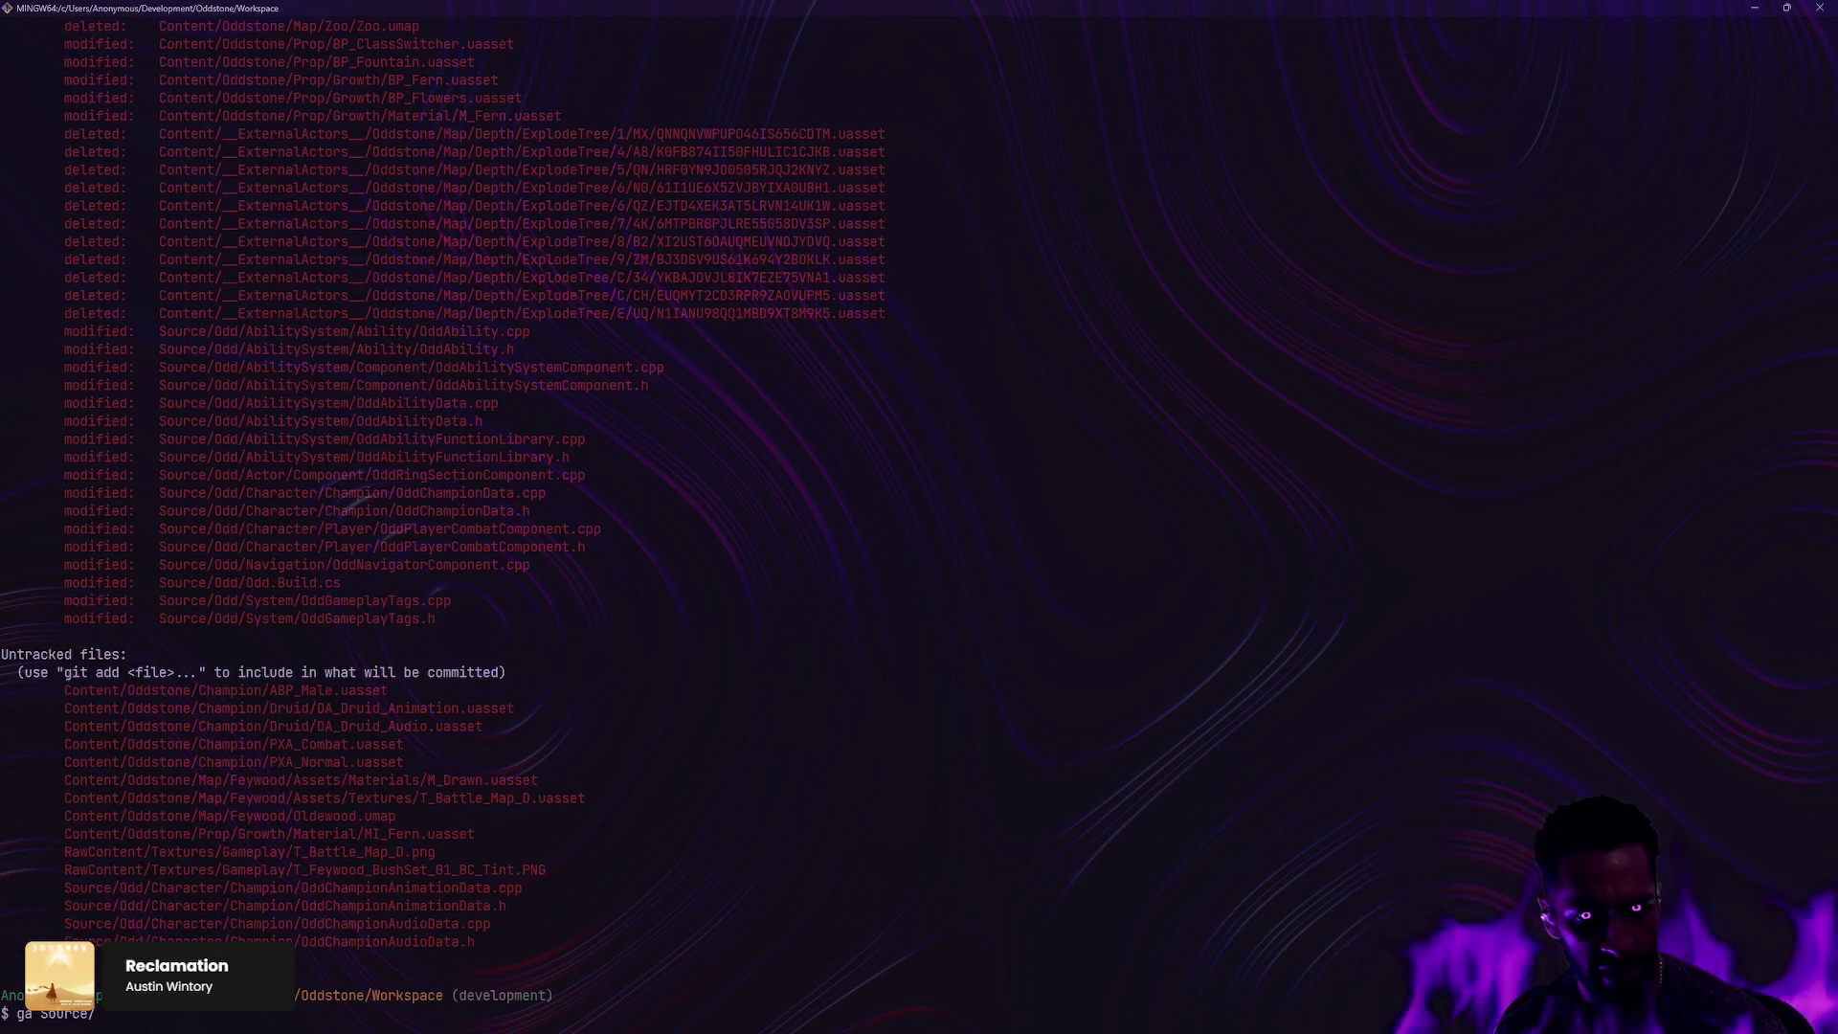
{"action": "type", "text": "Odd/"}
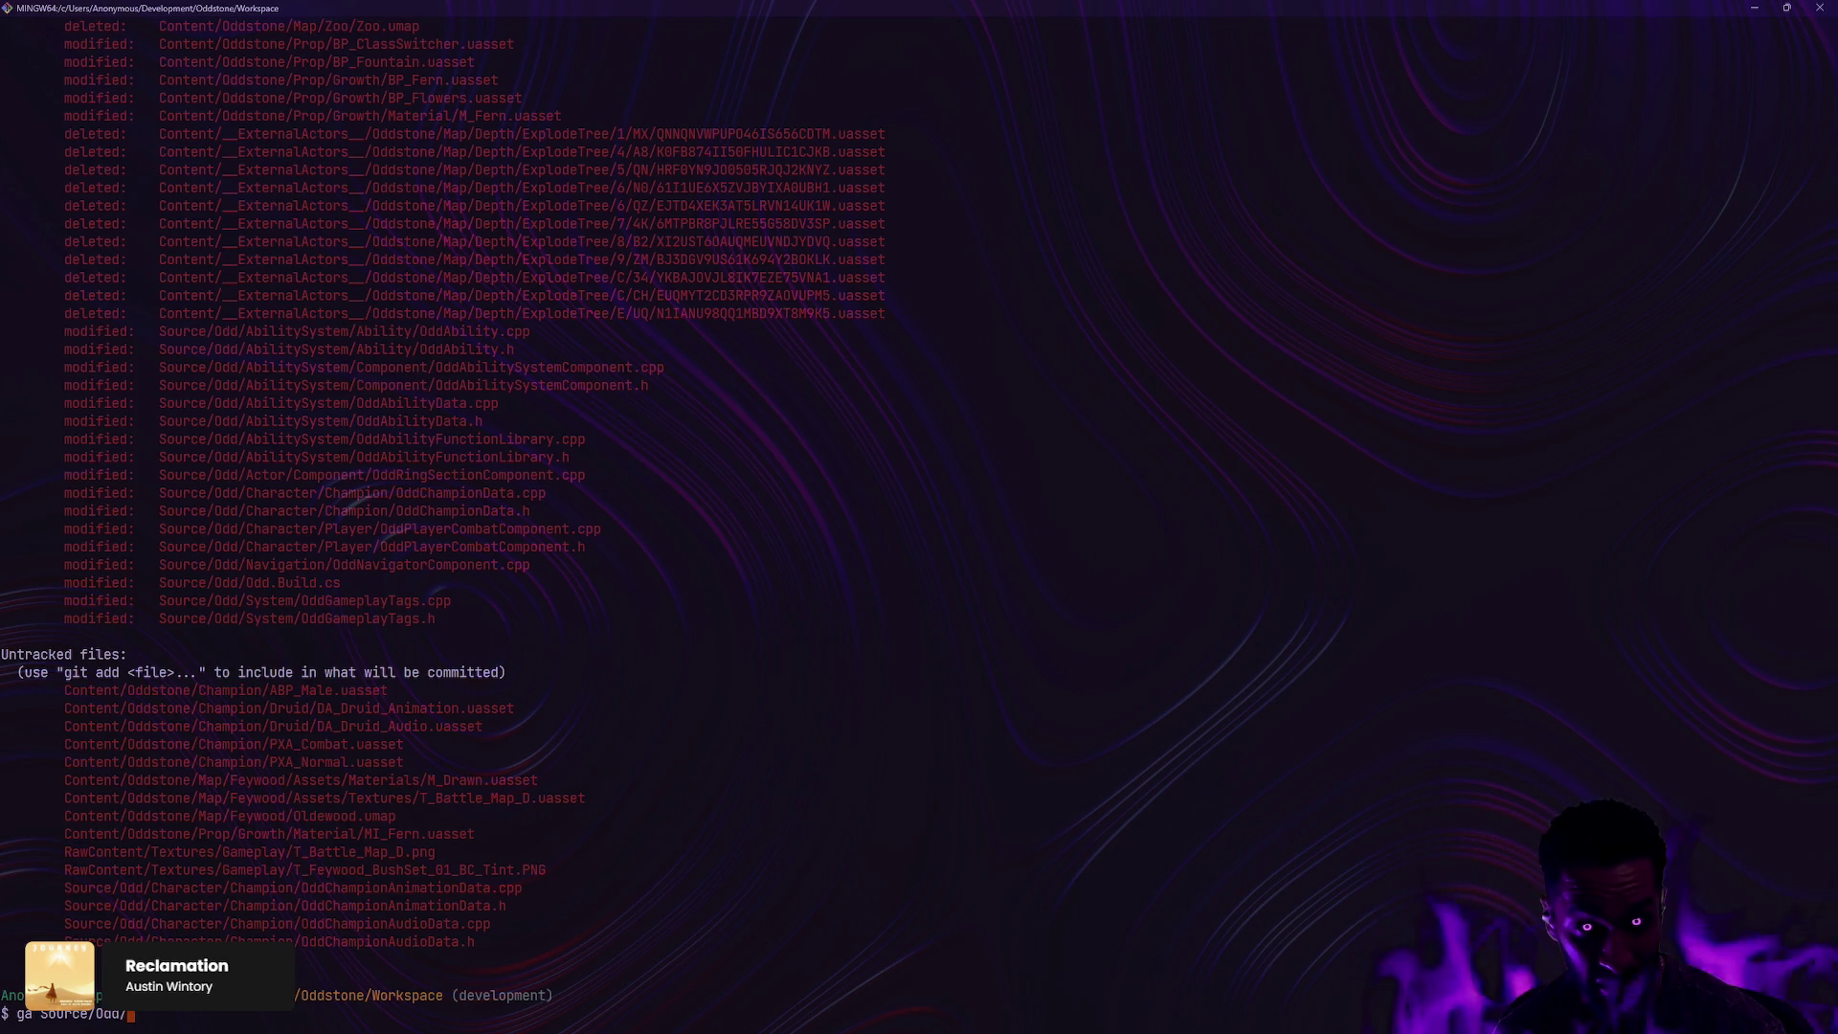
{"action": "type", "text": "Navigation/"}
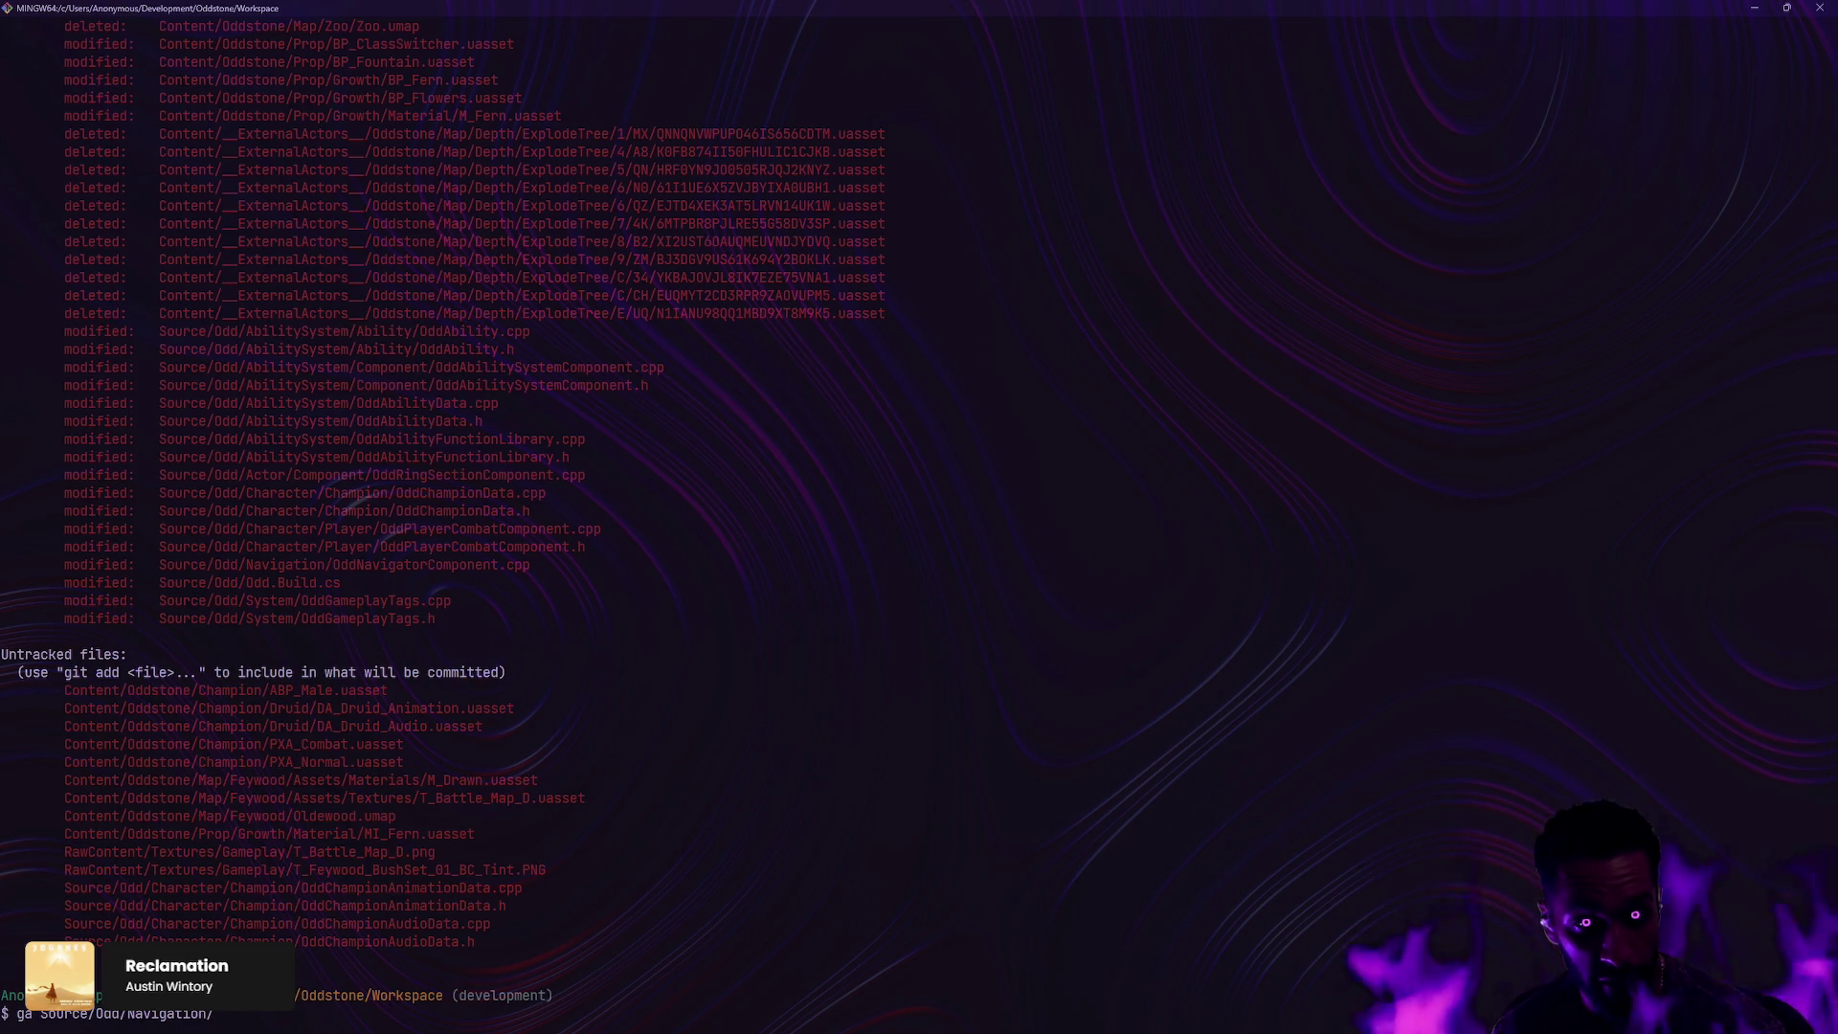
{"action": "key", "text": "Return"}
{"action": "type", "text": "ga Source/Od"}
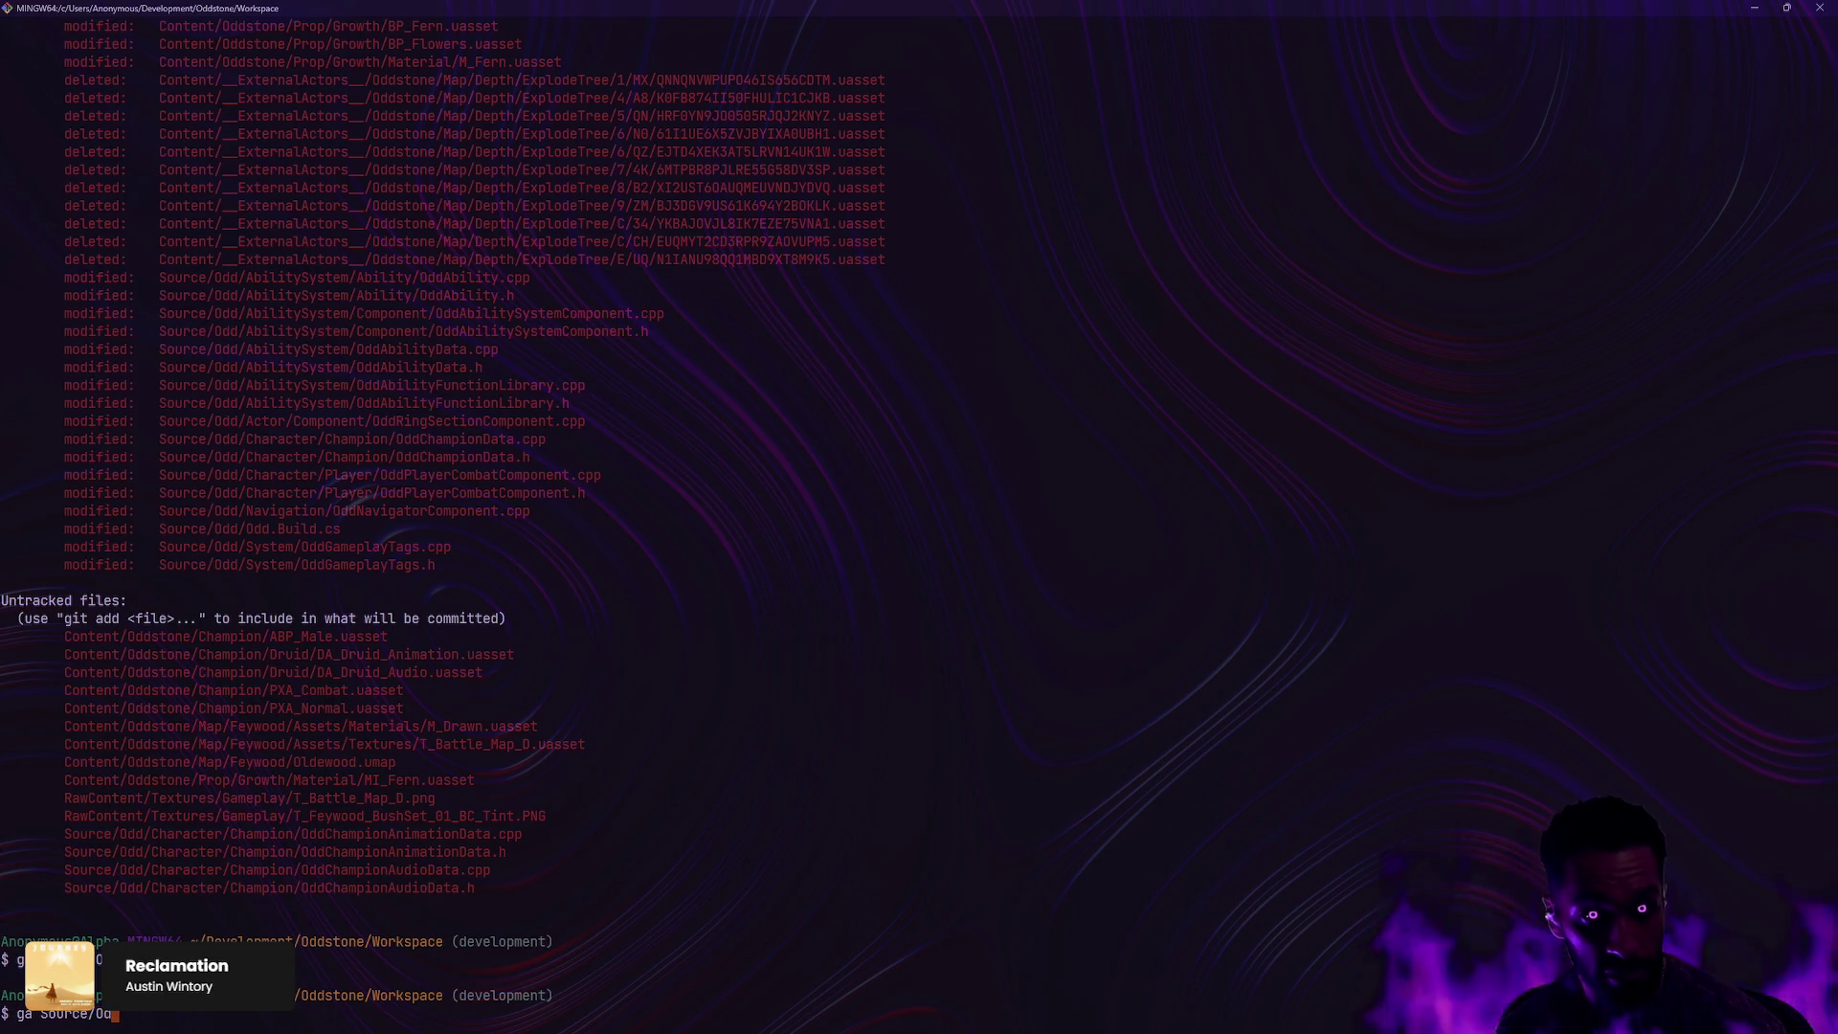
{"action": "type", "text": "/Co"}
{"action": "key", "text": "Tab"}
{"action": "key", "text": "Return"}
{"action": "type", "text": "gs"}
{"action": "key", "text": "Return"}
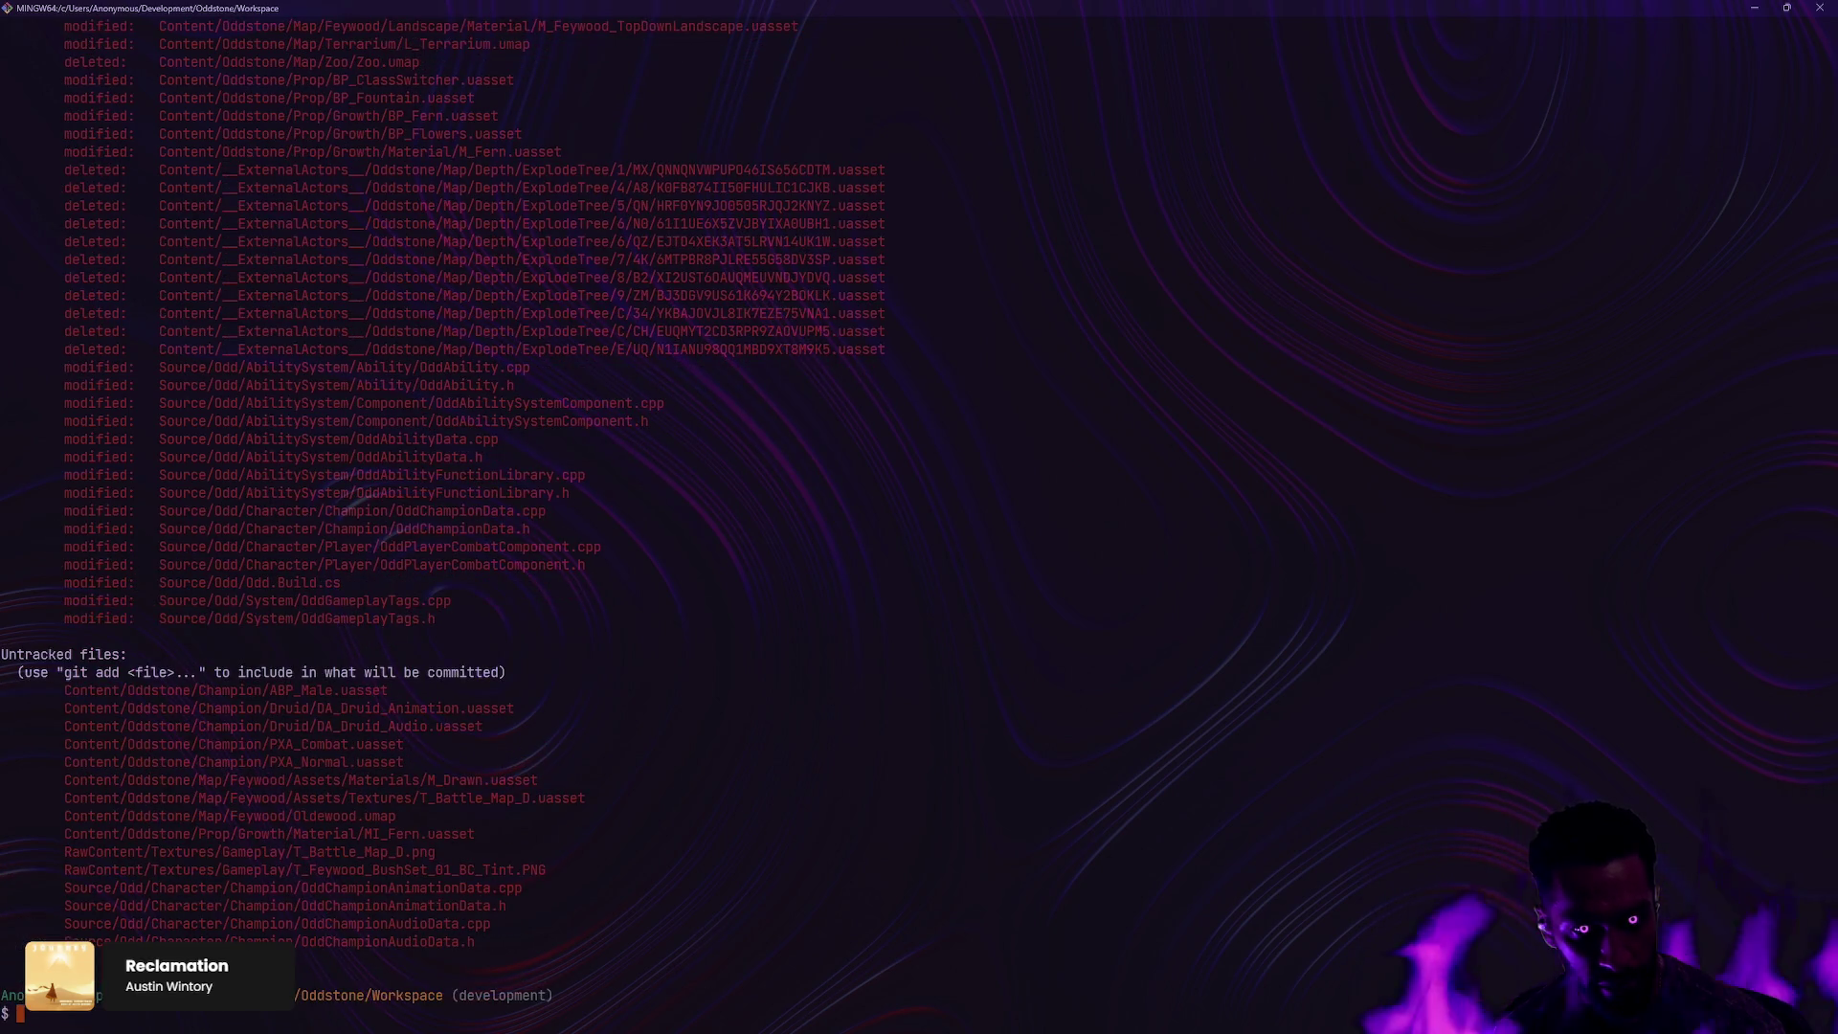
Step: Prepare a gd diff command for Source/Odd/Character/Player/
{"action": "type", "text": "gd s"}
{"action": "key", "text": "Tab"}
{"action": "type", "text": "Odd/Character/Player/"}
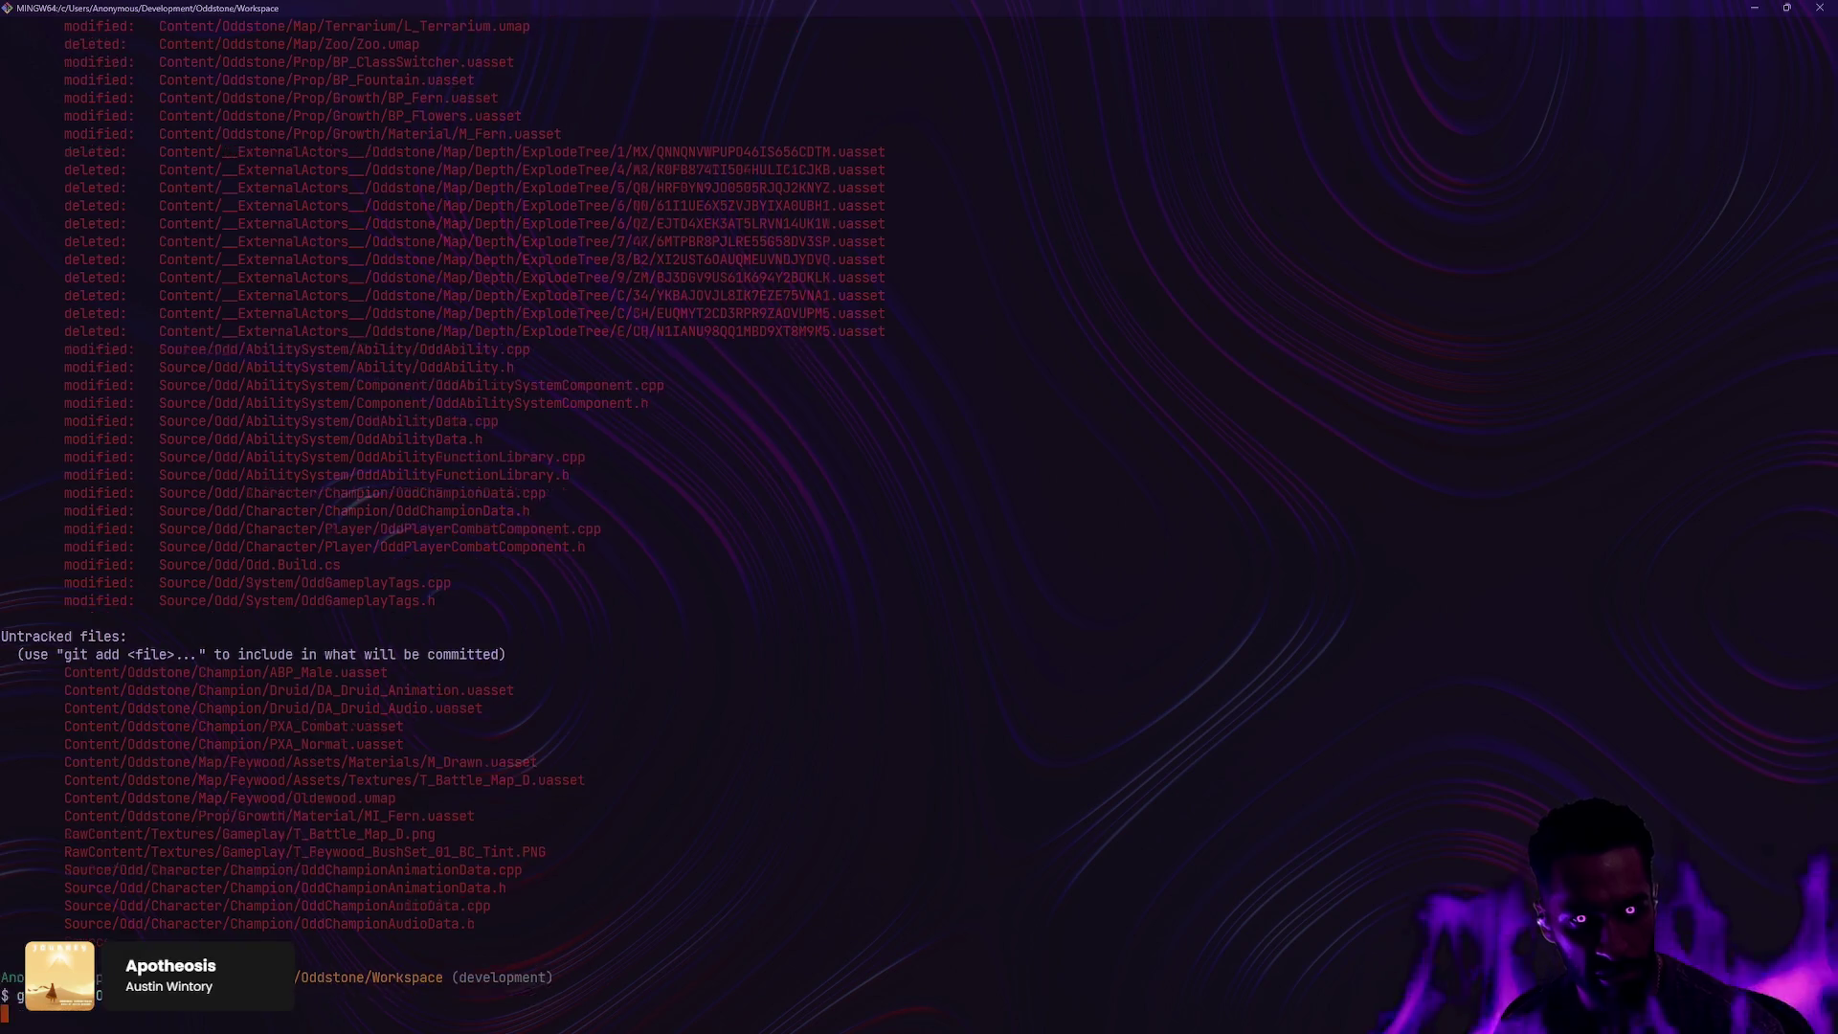
Step: Review the Player character source diff, then rerun git status
{"action": "key", "text": "Return"}
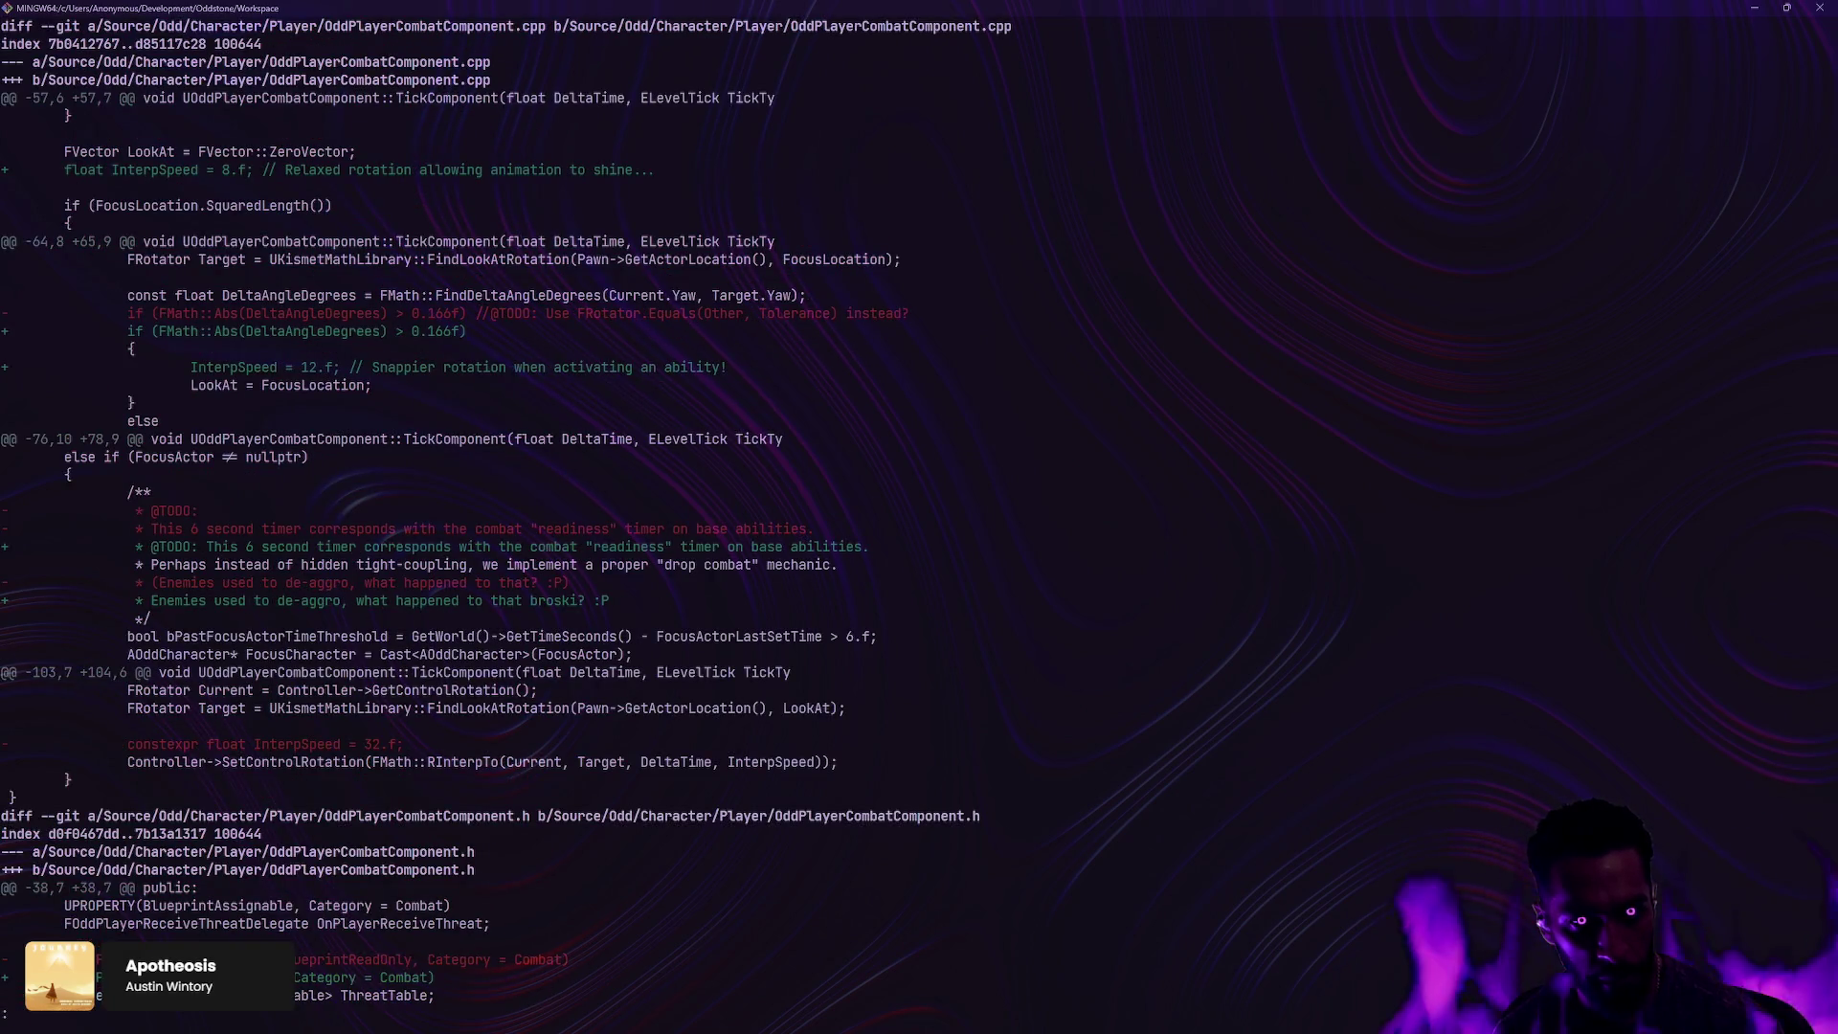
{"action": "key", "text": "Down"}
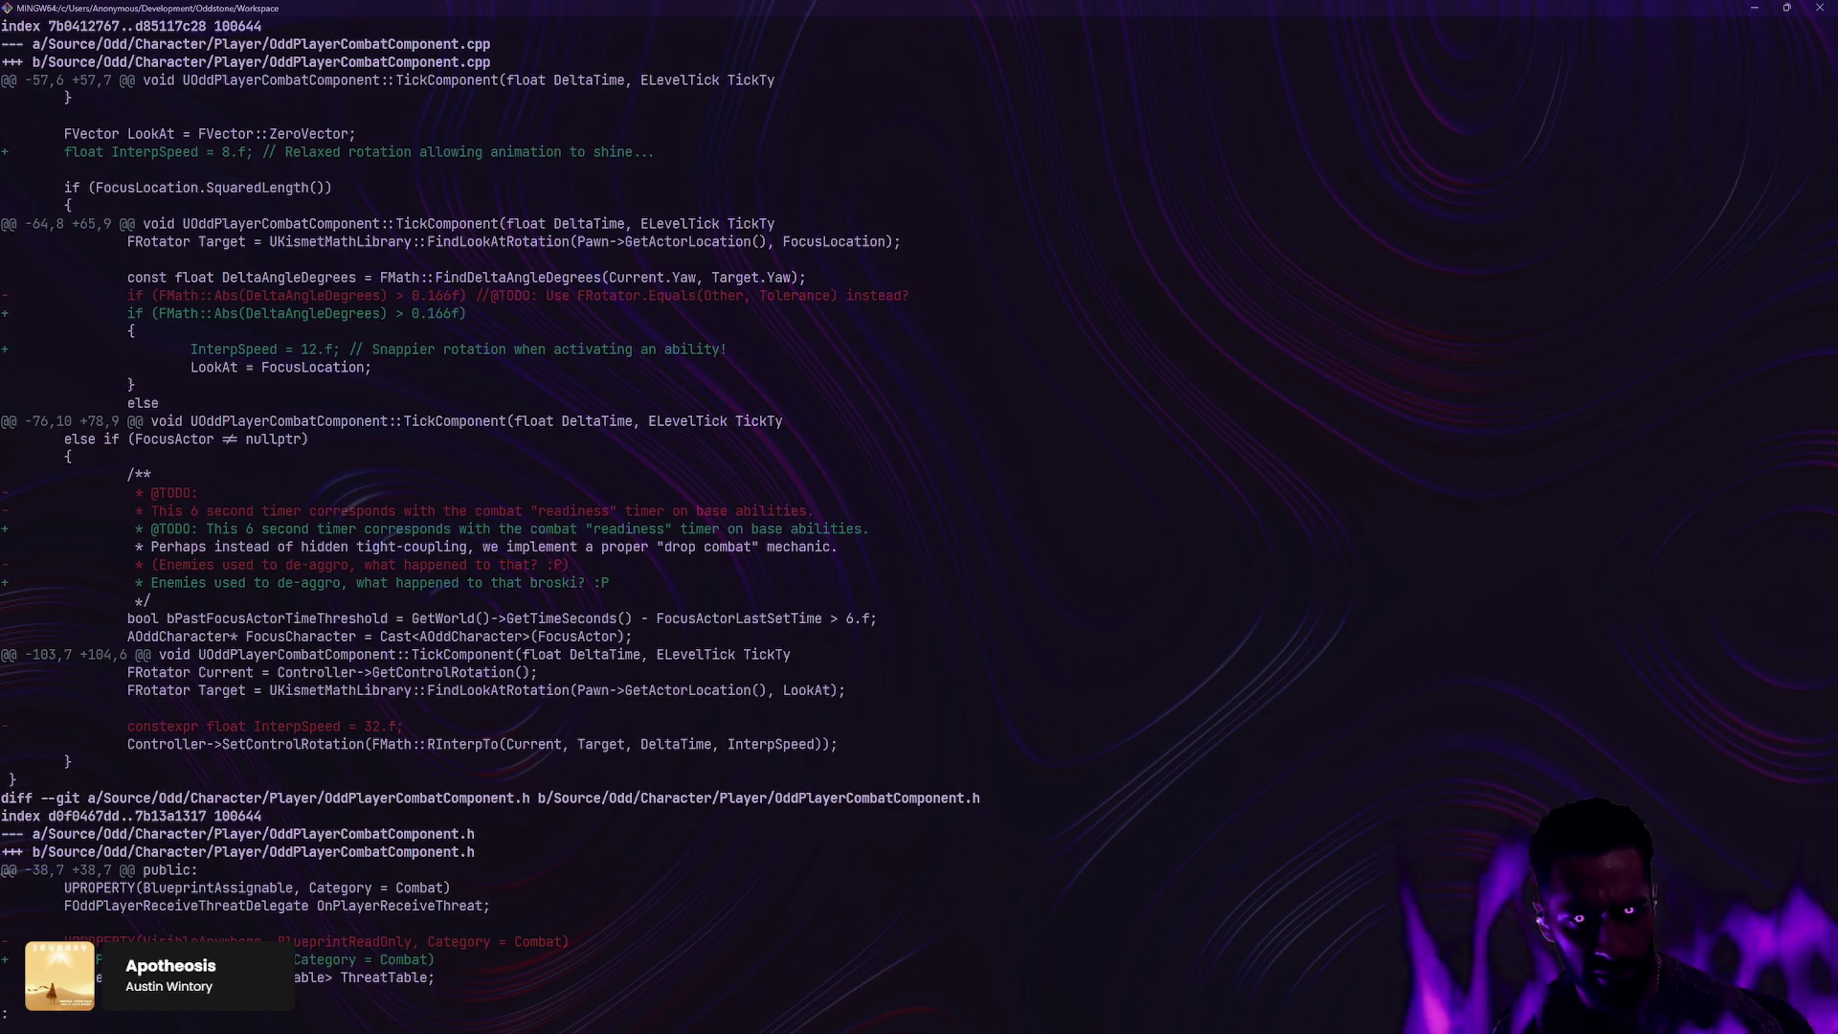
{"action": "key", "text": "Down"}
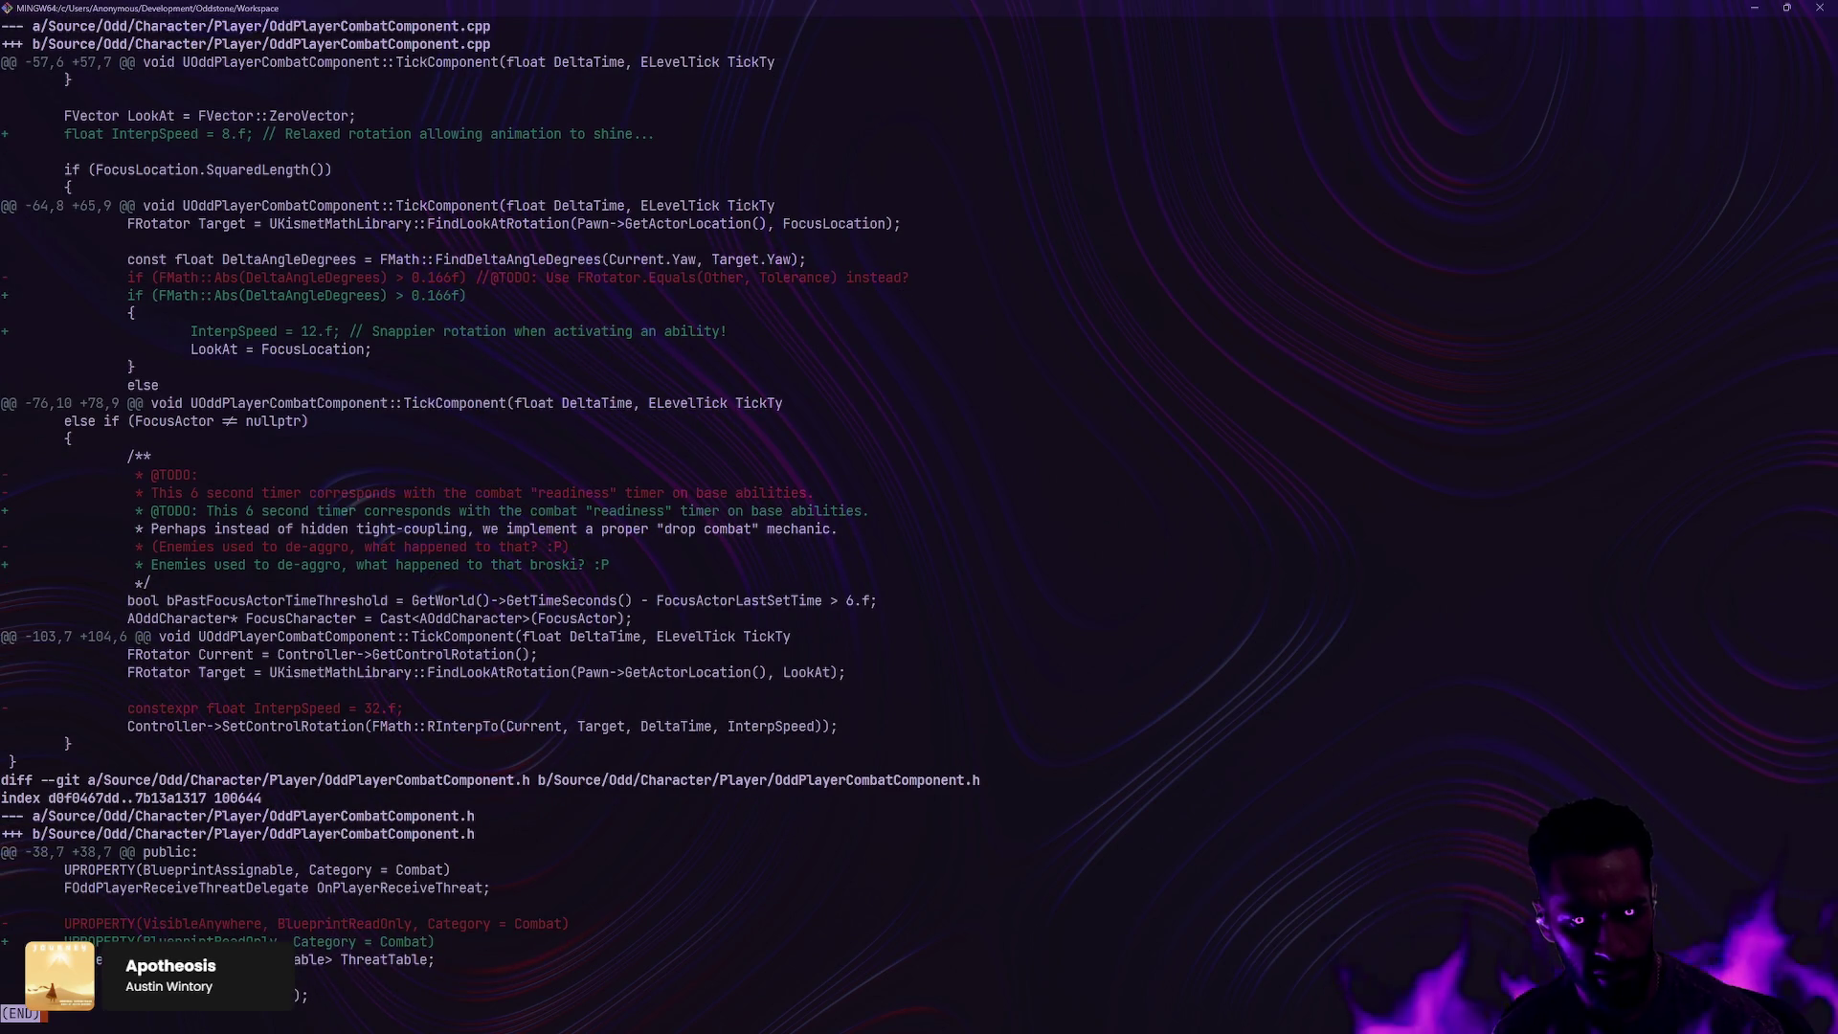
{"action": "key", "text": "Up"}
{"action": "key", "text": "Up"}
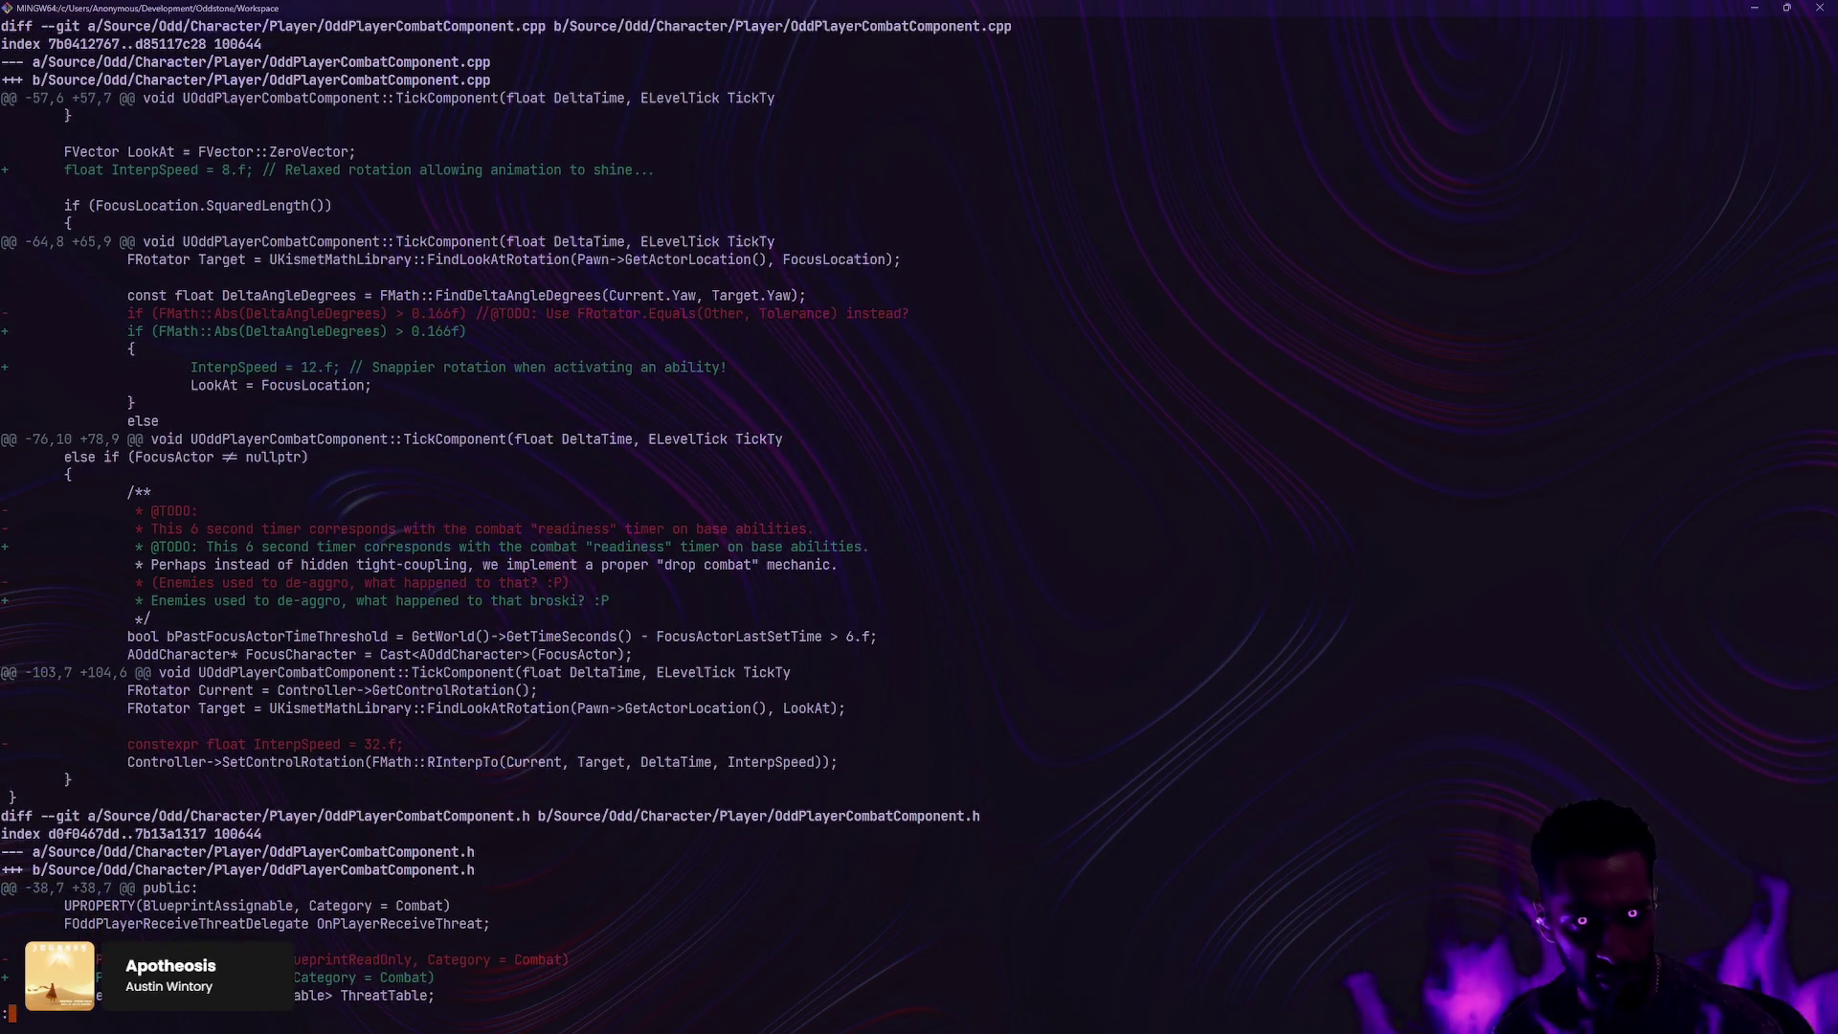
{"action": "key", "text": "Down"}
{"action": "key", "text": "Down"}
{"action": "type", "text": "qgit status"}
{"action": "key", "text": "Return"}
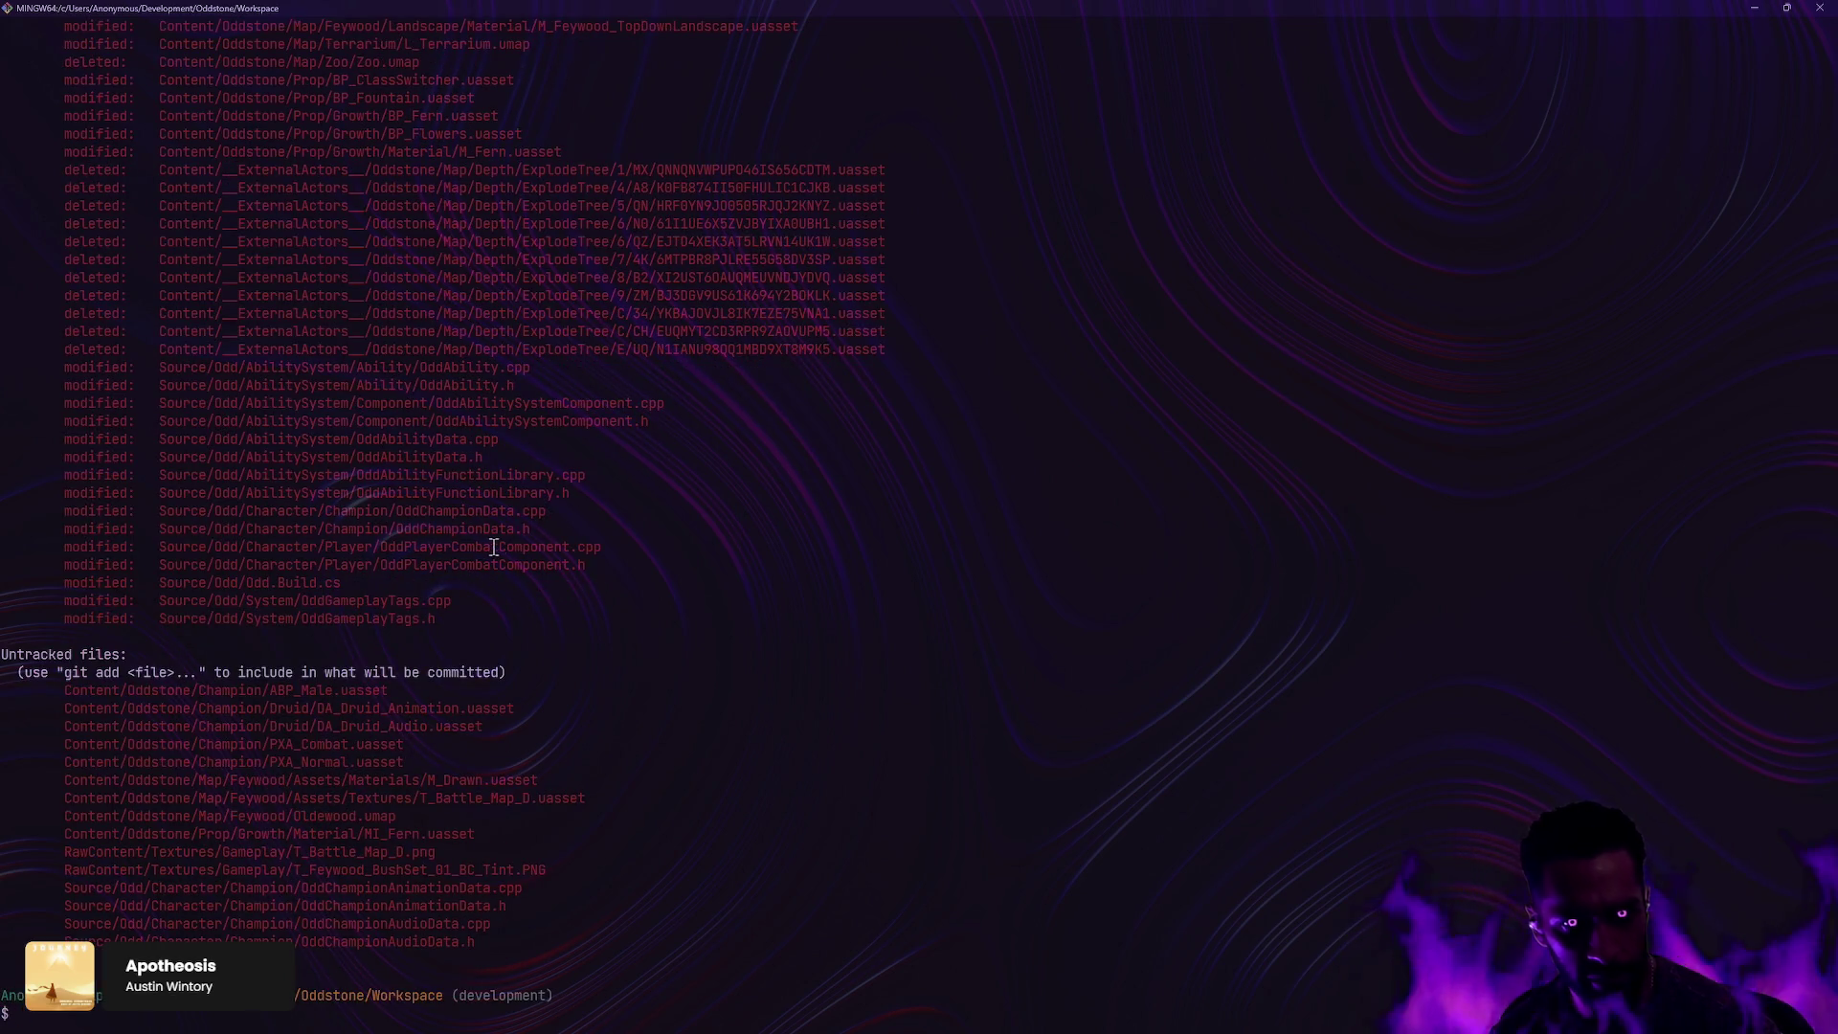
Step: Stage the Source/Odd/AbilitySystem/OddAbilityFunctionLibrary files with ga
{"action": "type", "text": "ga Sou"}
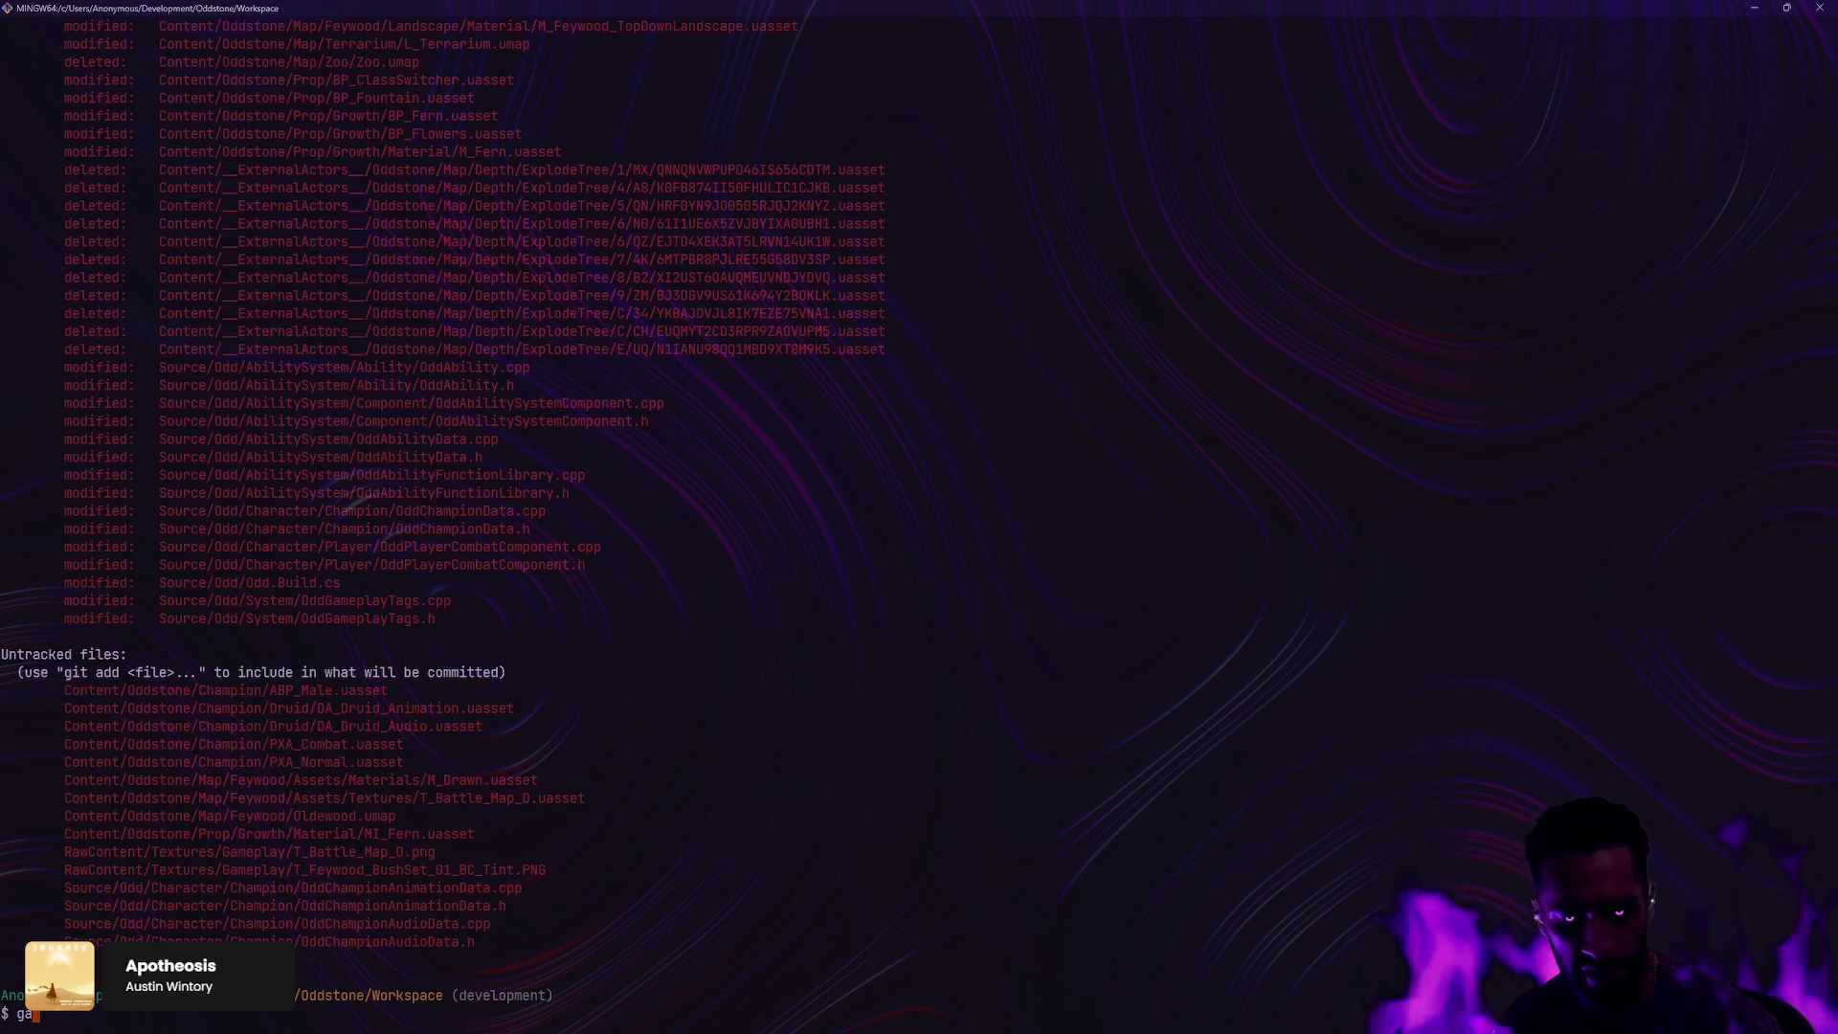
{"action": "key", "text": "Tab"}
{"action": "type", "text": "Odd/"}
{"action": "key", "text": "Tab"}
{"action": "type", "text": "OddA"}
{"action": "key", "text": "Tab"}
{"action": "type", "text": "Fu"}
{"action": "key", "text": "Tab"}
{"action": "type", "text": "**"}
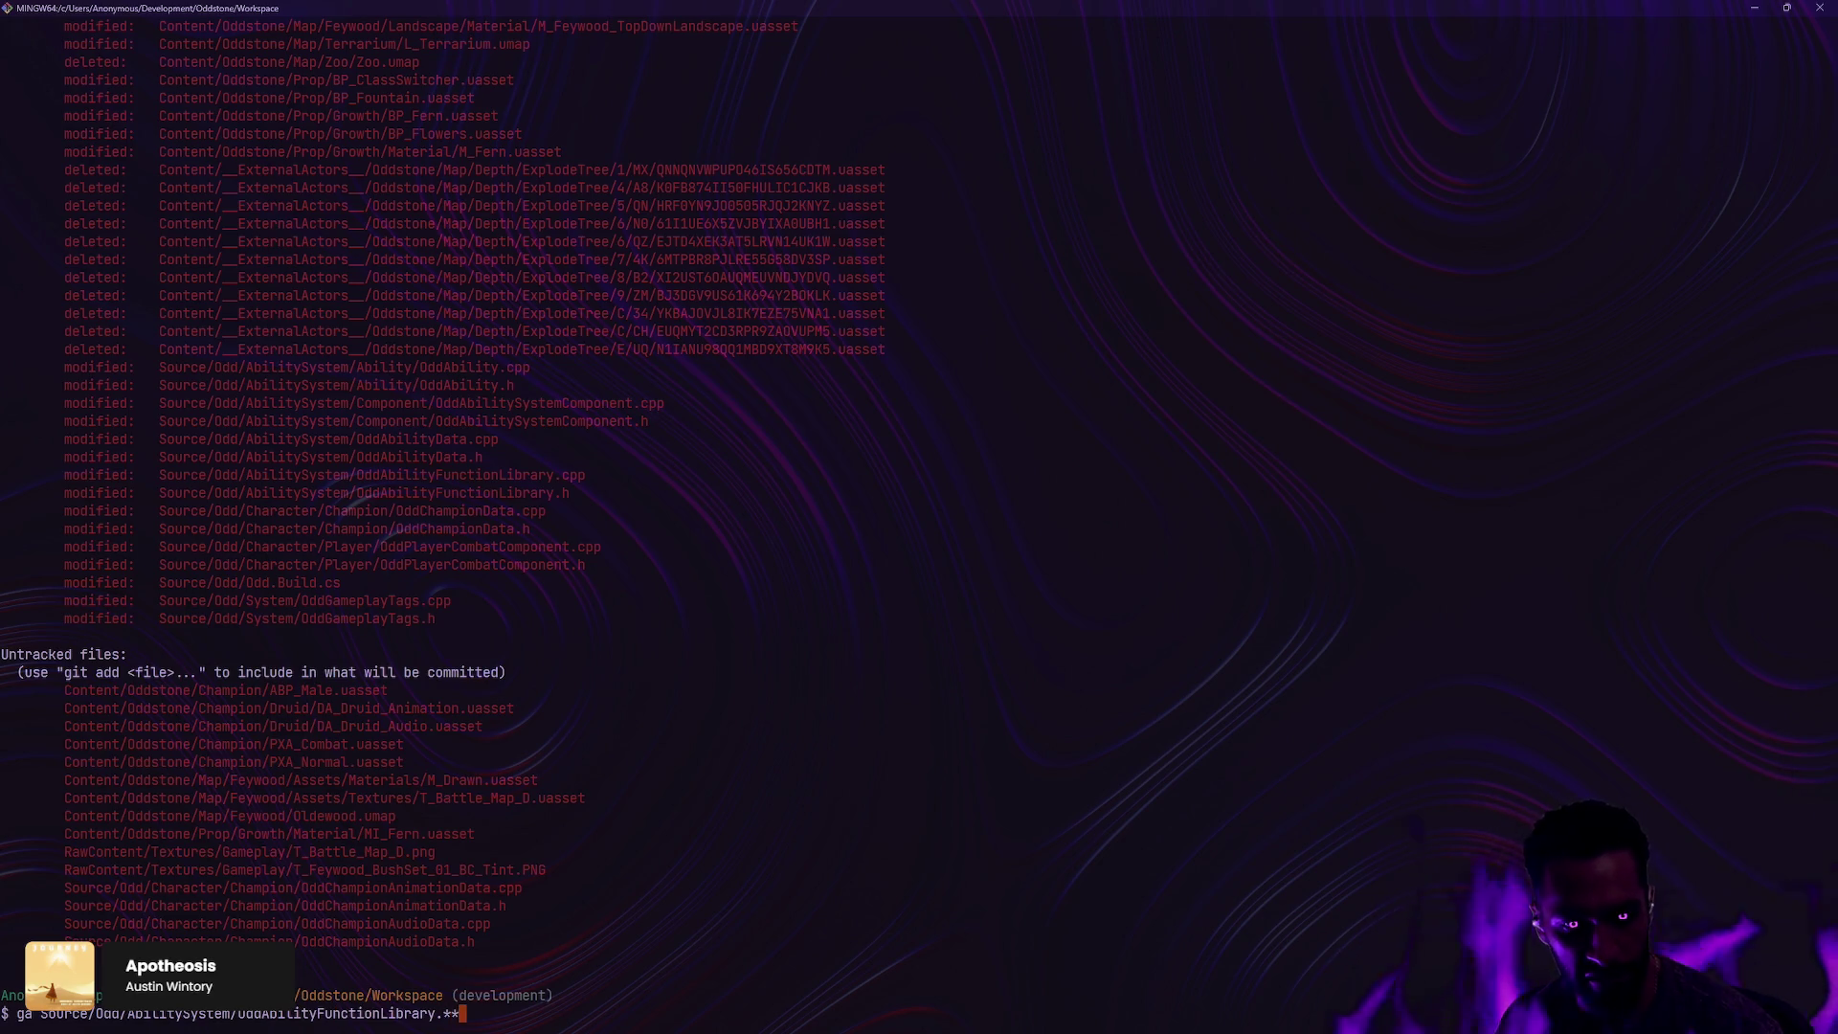
{"action": "key", "text": "Return"}
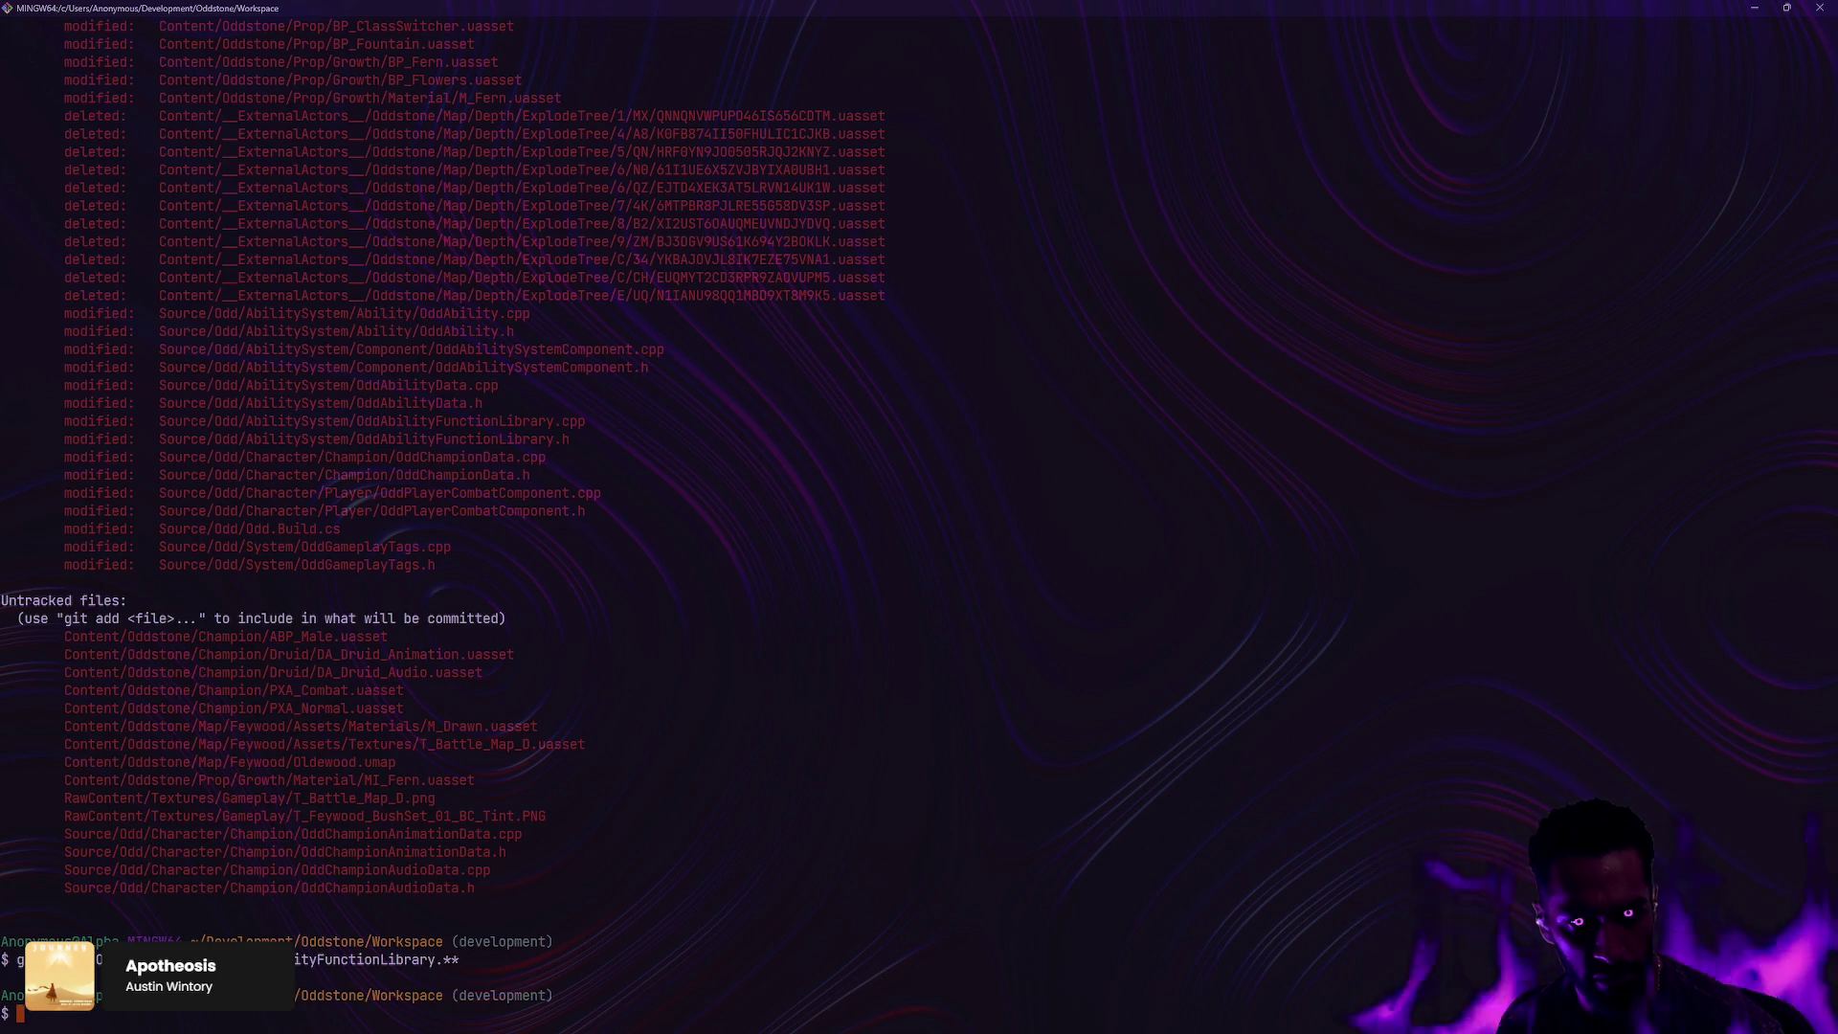
Step: Show the diff for Source/Odd/AbilitySystem/Component/ by turning the ga command into gd
{"action": "type", "text": "ga Source/Od"}
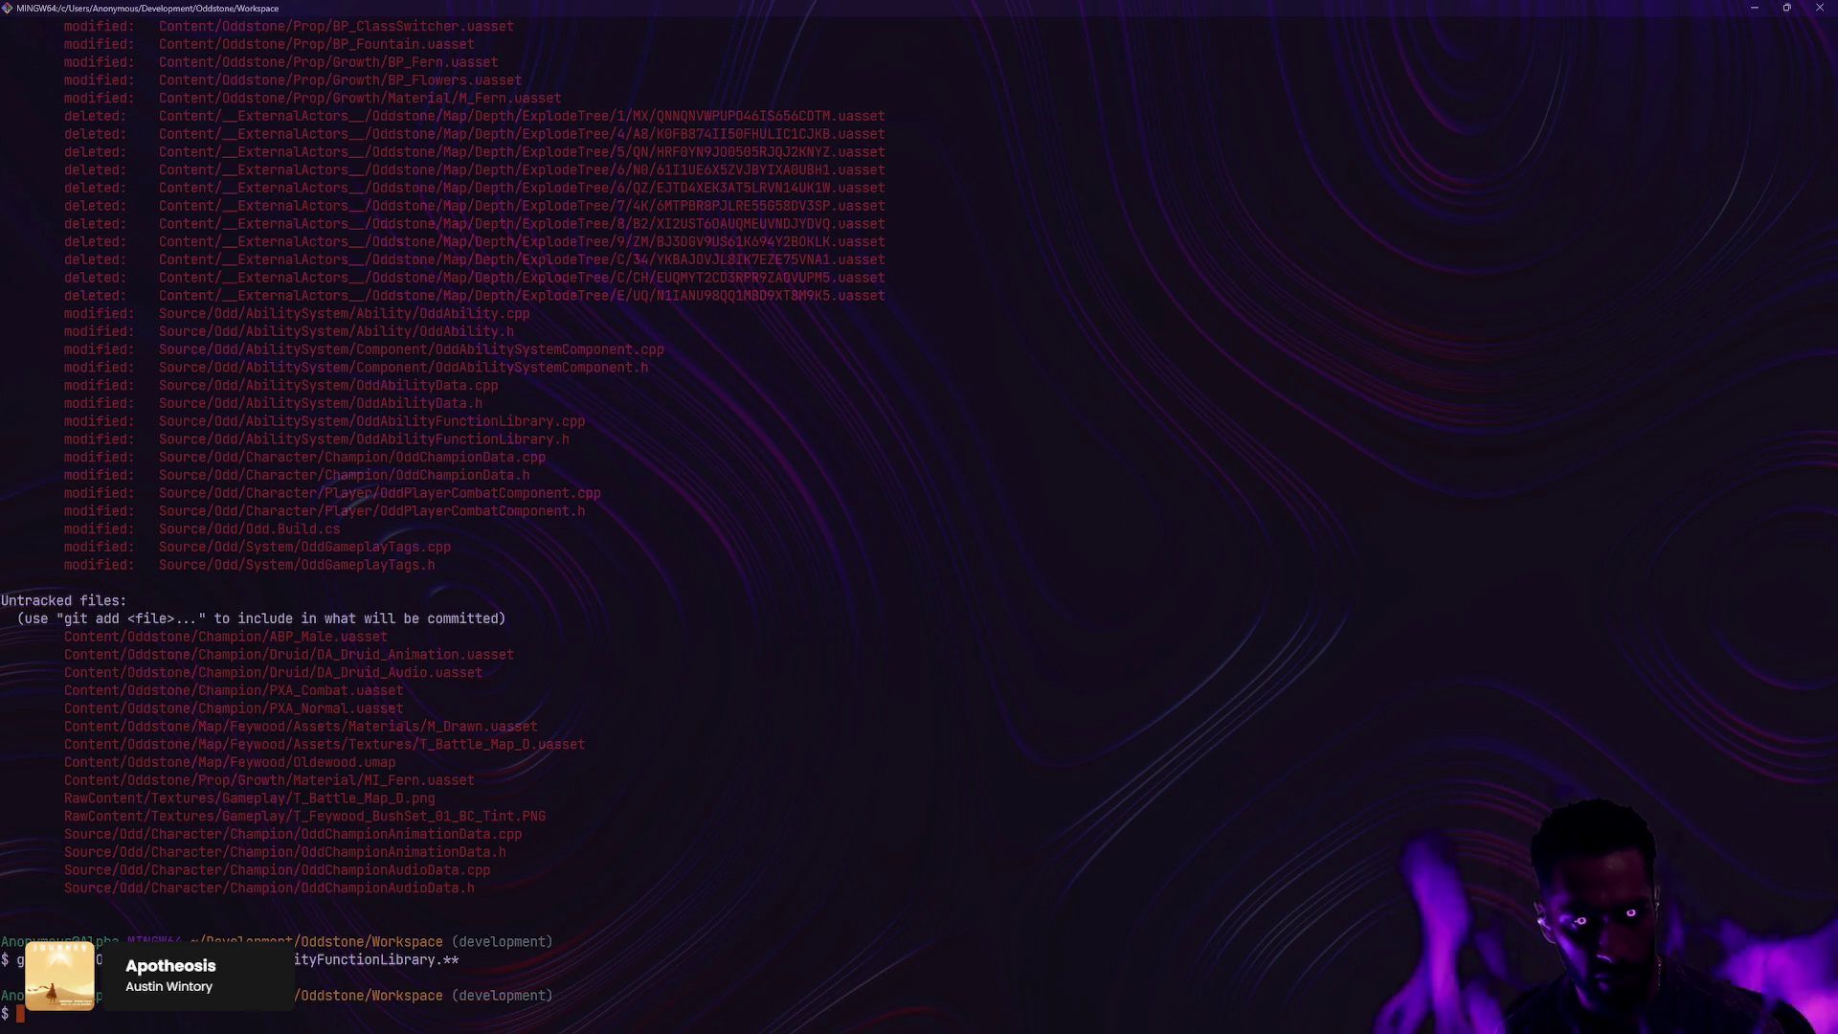
{"action": "type", "text": "d/AbilitySystem/Component/"}
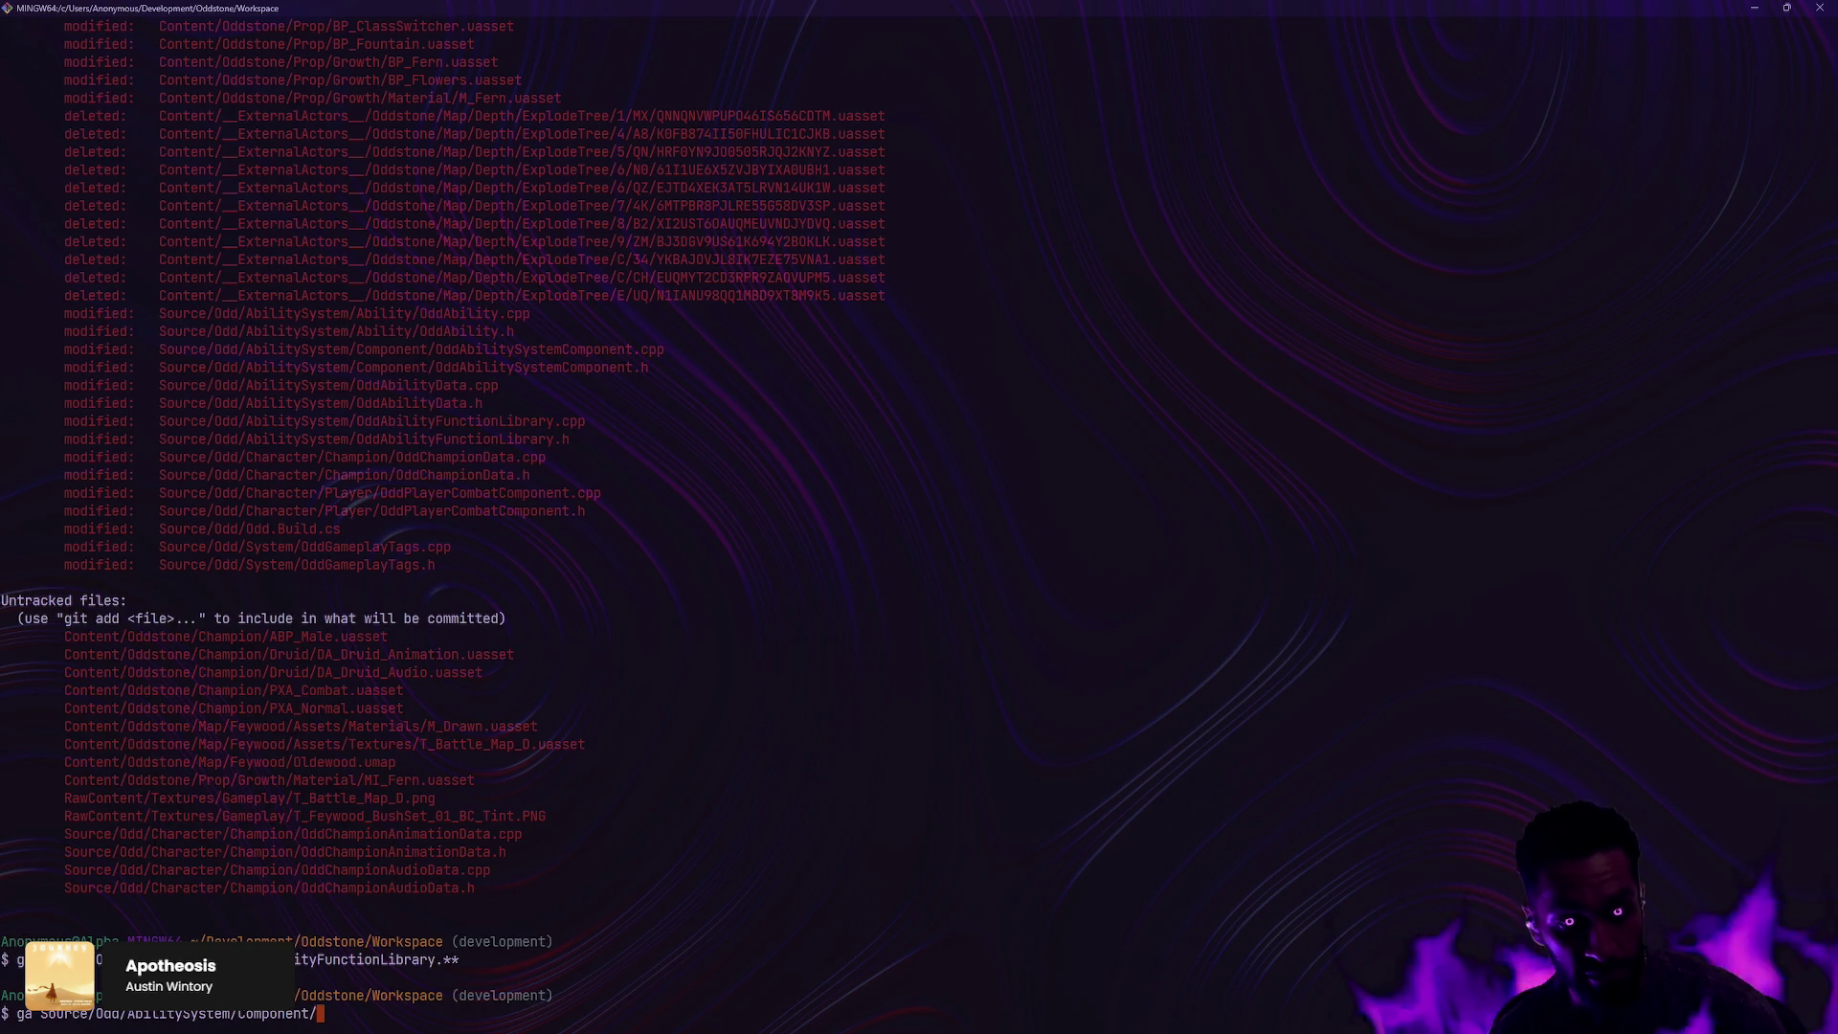
{"action": "key", "text": "Home"}
{"action": "key", "text": "Right"}
{"action": "key", "text": "Right"}
{"action": "key", "text": "BackSpace"}
{"action": "type", "text": "d"}
{"action": "key", "text": "Return"}
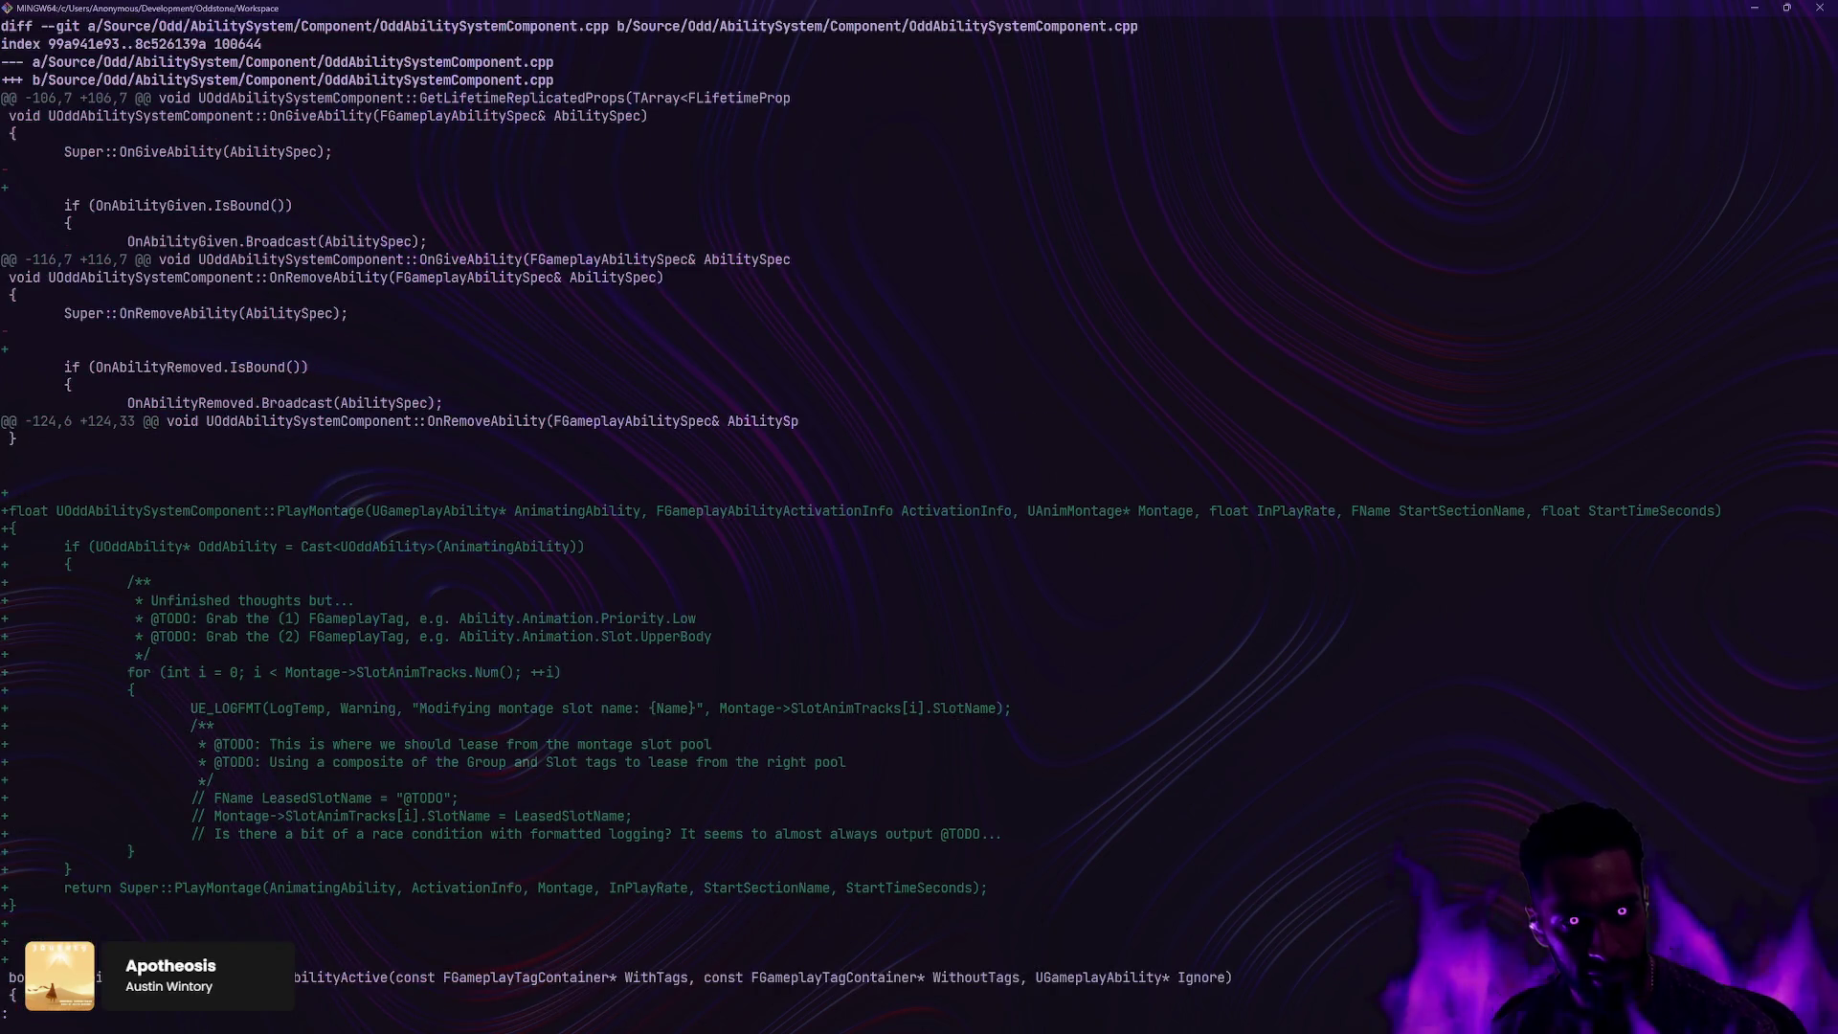
Step: Scroll the OddAbilitySystemComponent diff down to its end and back up to the header changes
{"action": "scroll", "coordinate": [861, 508], "scroll_direction": "down", "scroll_amount": 7}
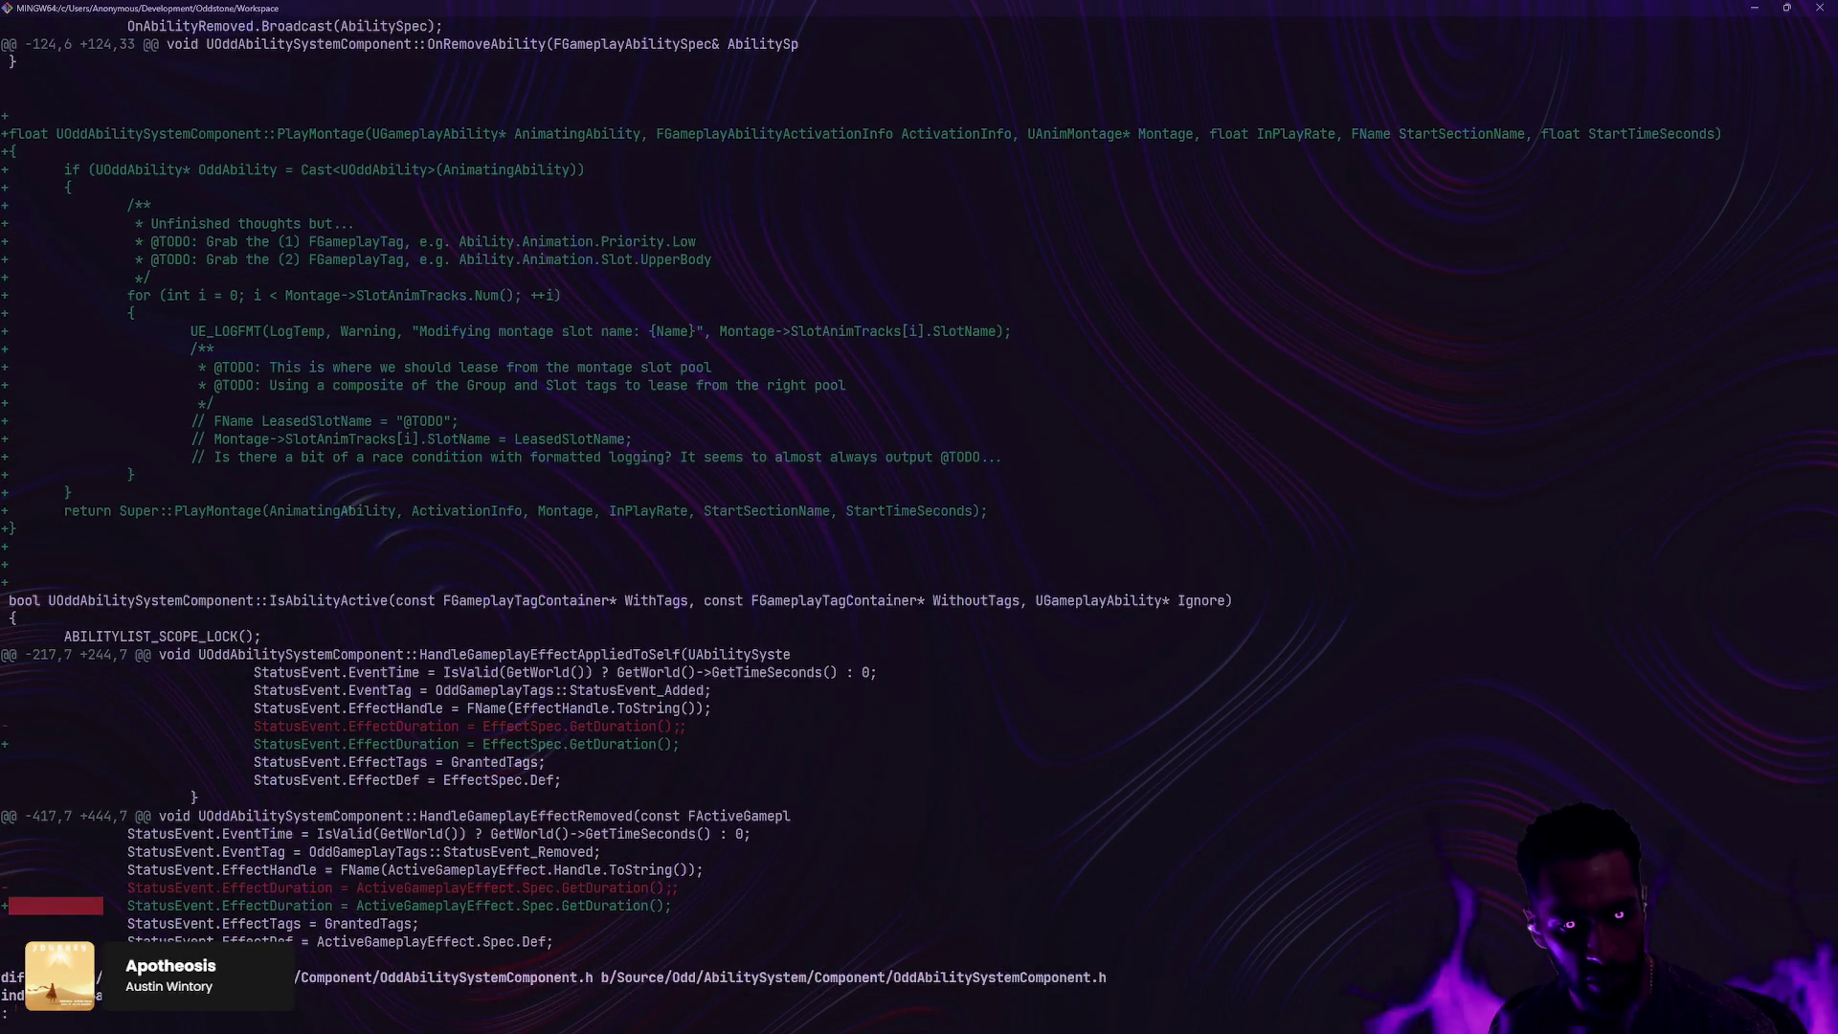
{"action": "scroll", "coordinate": [862, 507], "scroll_direction": "down", "scroll_amount": 8}
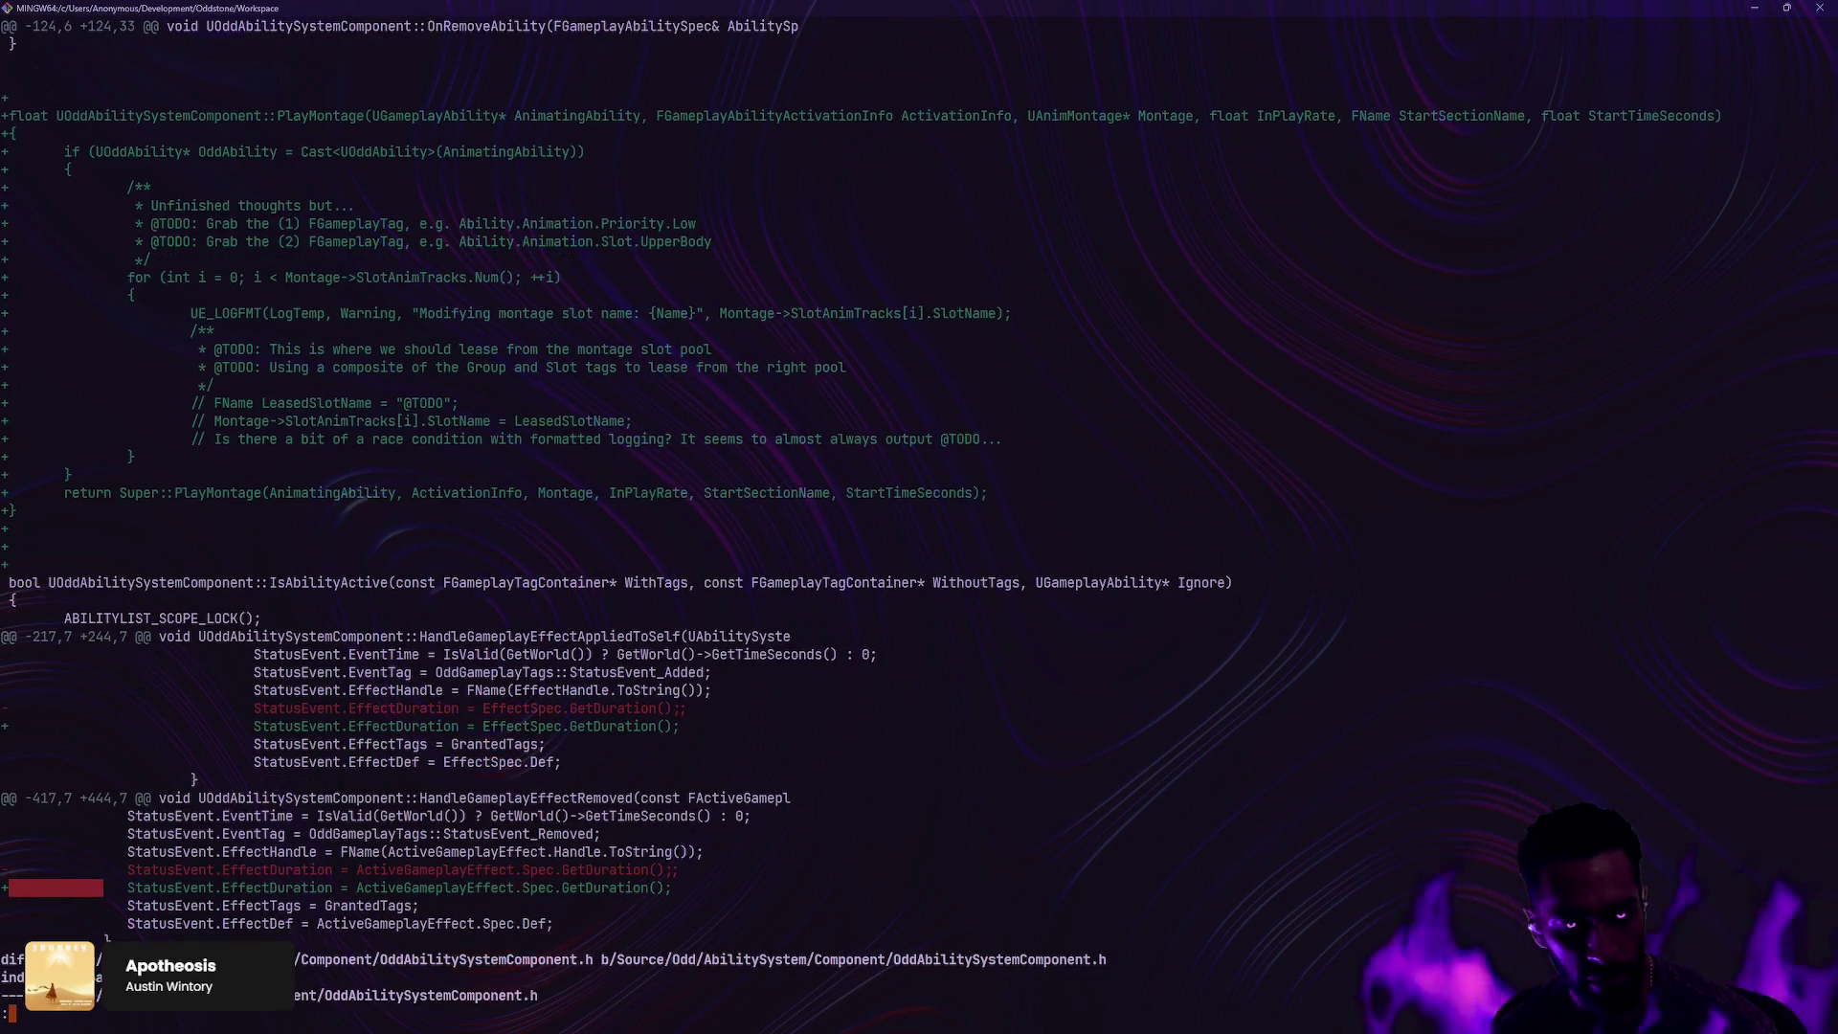
{"action": "scroll", "coordinate": [861, 508], "scroll_direction": "down", "scroll_amount": 3}
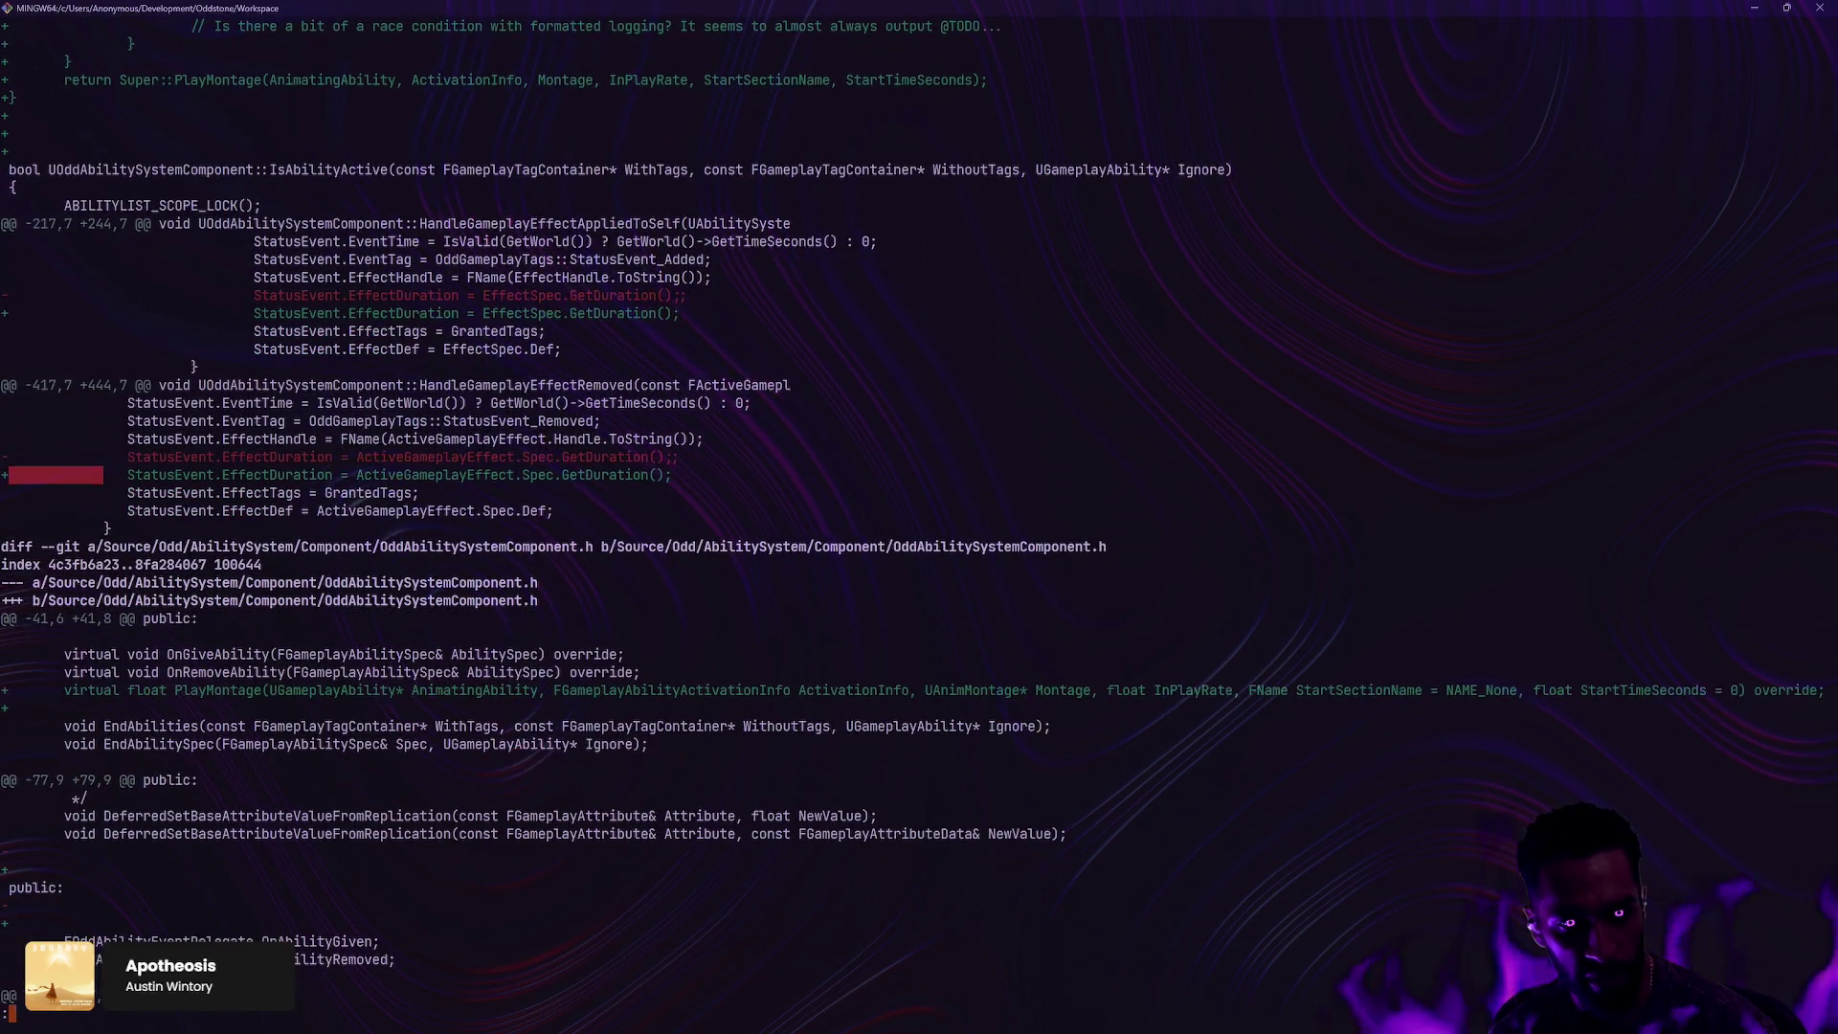
{"action": "scroll", "coordinate": [919, 517], "scroll_direction": "up", "scroll_amount": 14}
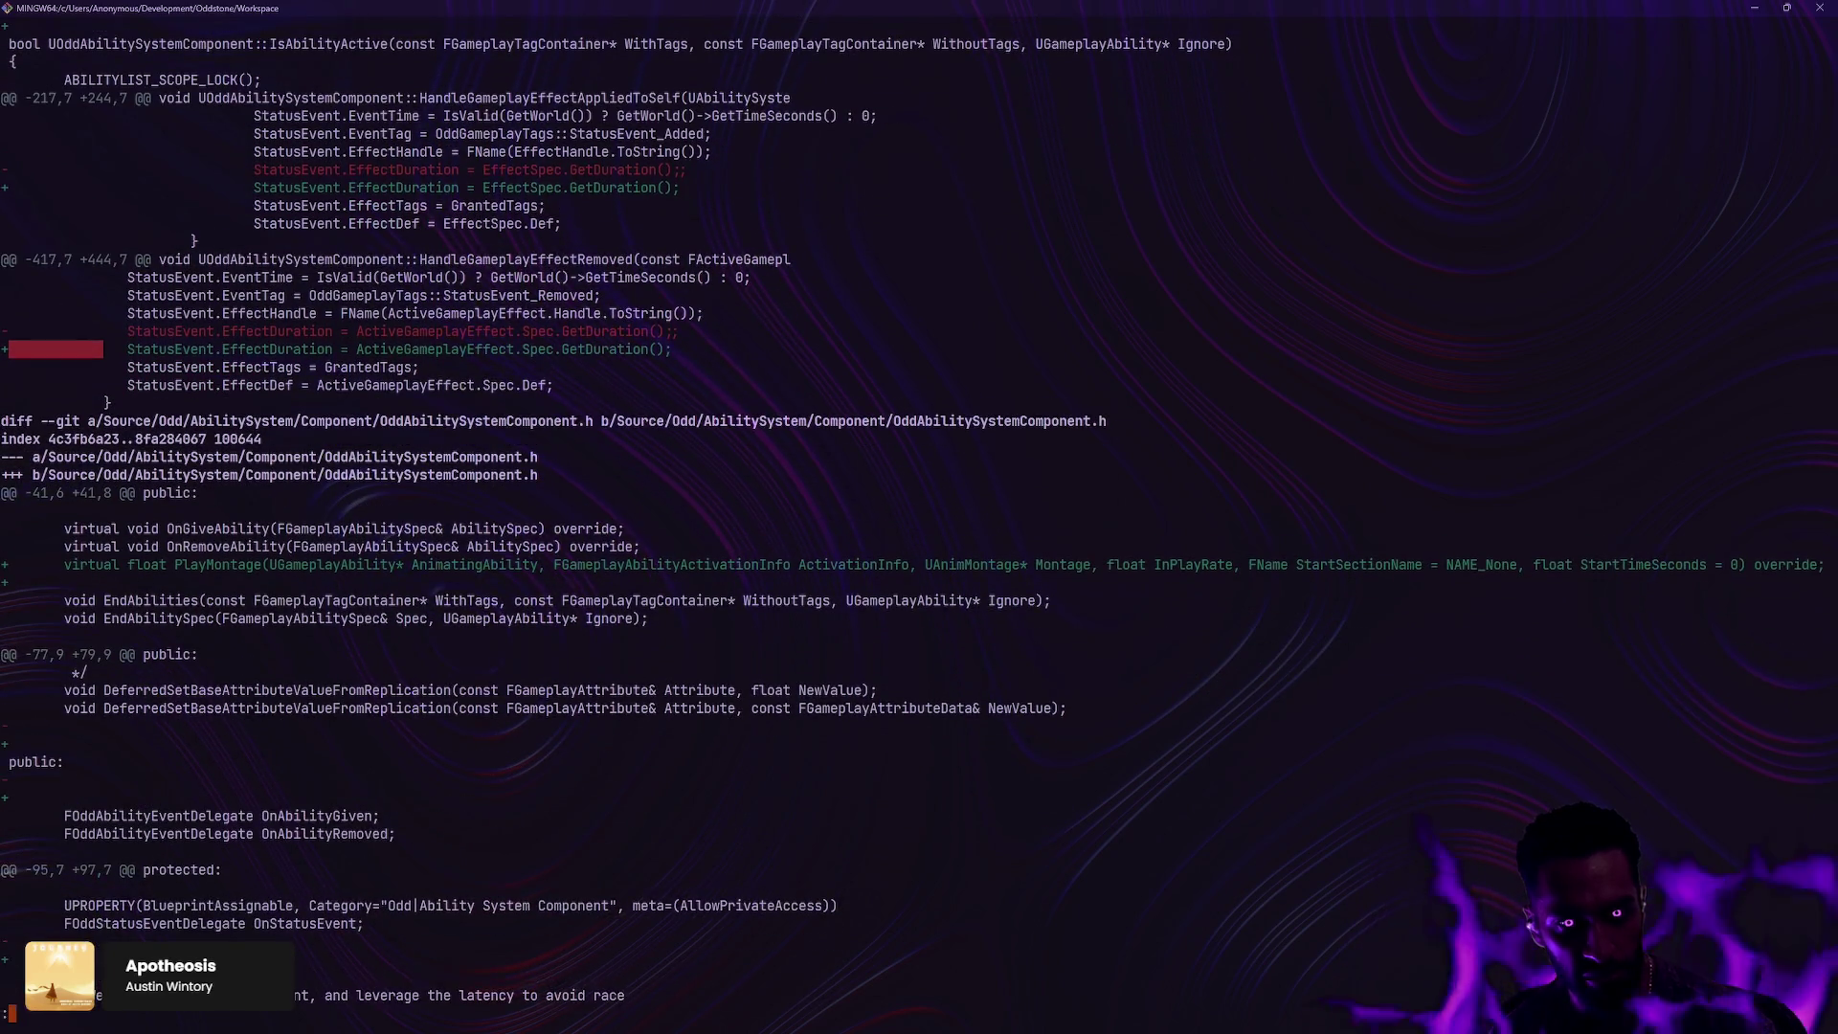
{"action": "scroll", "coordinate": [919, 516], "scroll_direction": "up", "scroll_amount": 4}
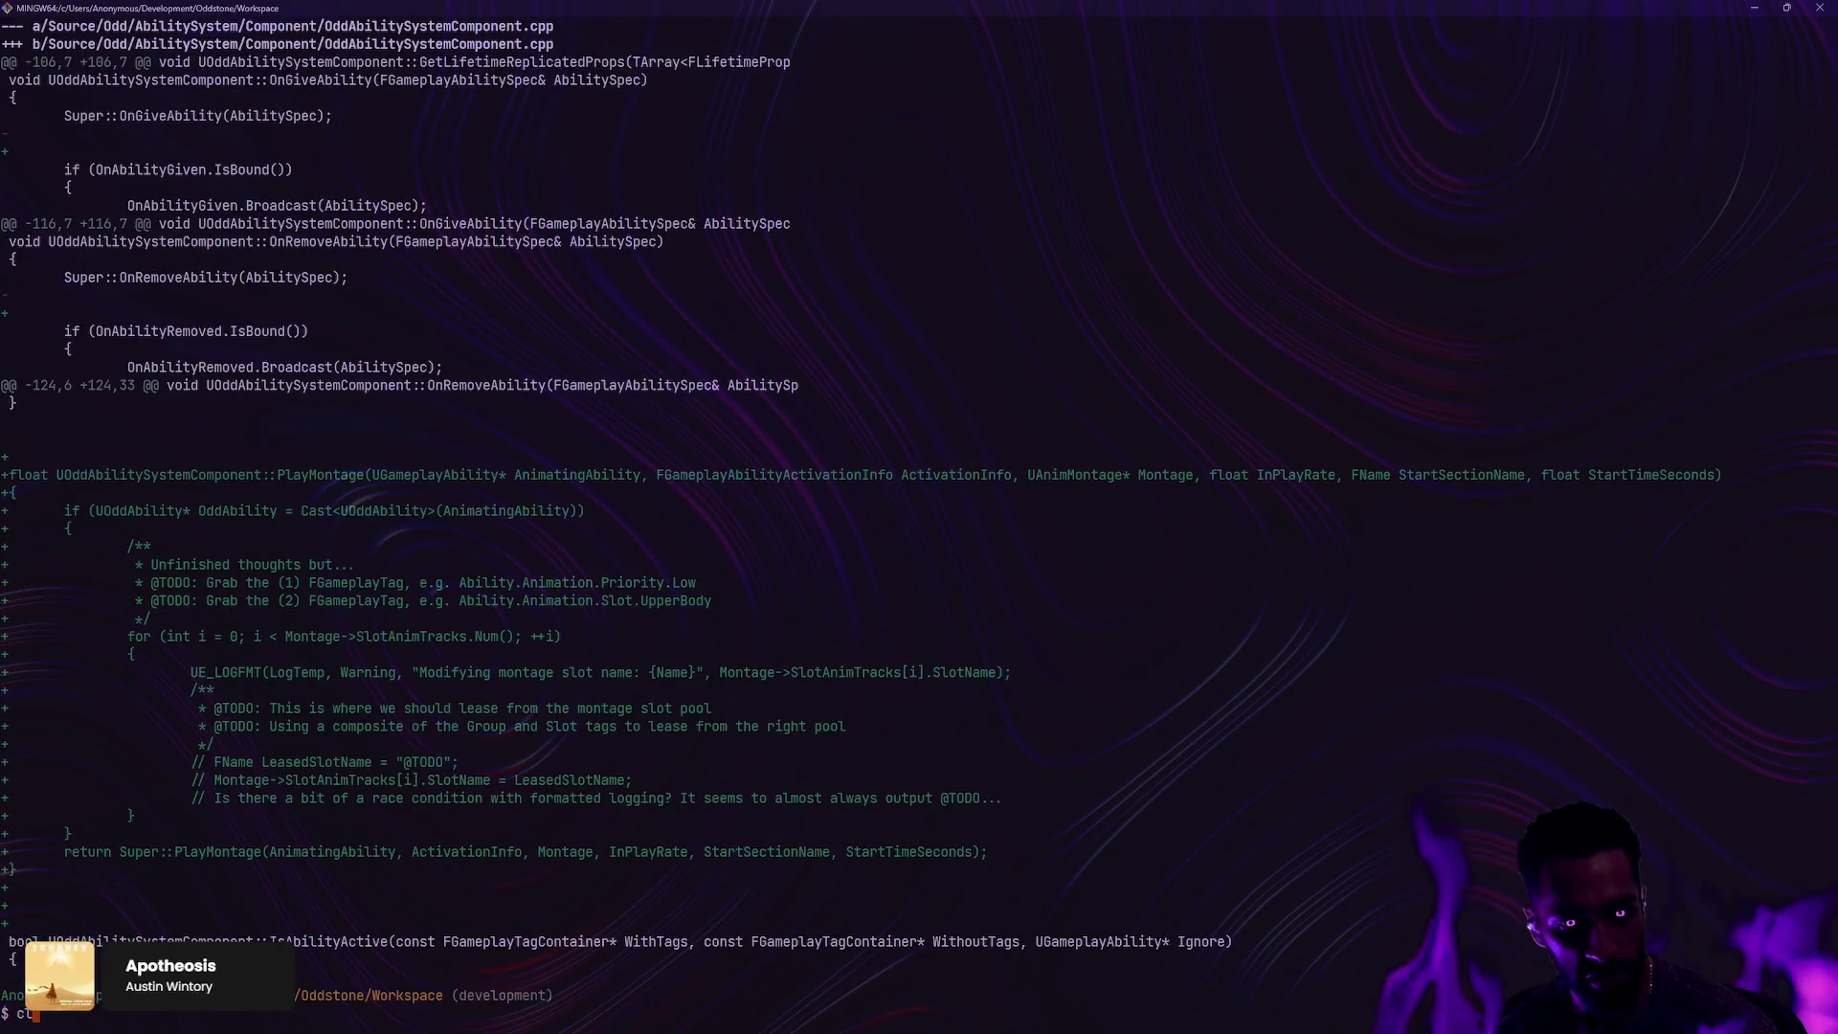
Step: Run git status and review the diff of Source/Odd/AbilitySystem/Ability/** before closing it
{"action": "type", "text": "qgit status"}
{"action": "key", "text": "Return"}
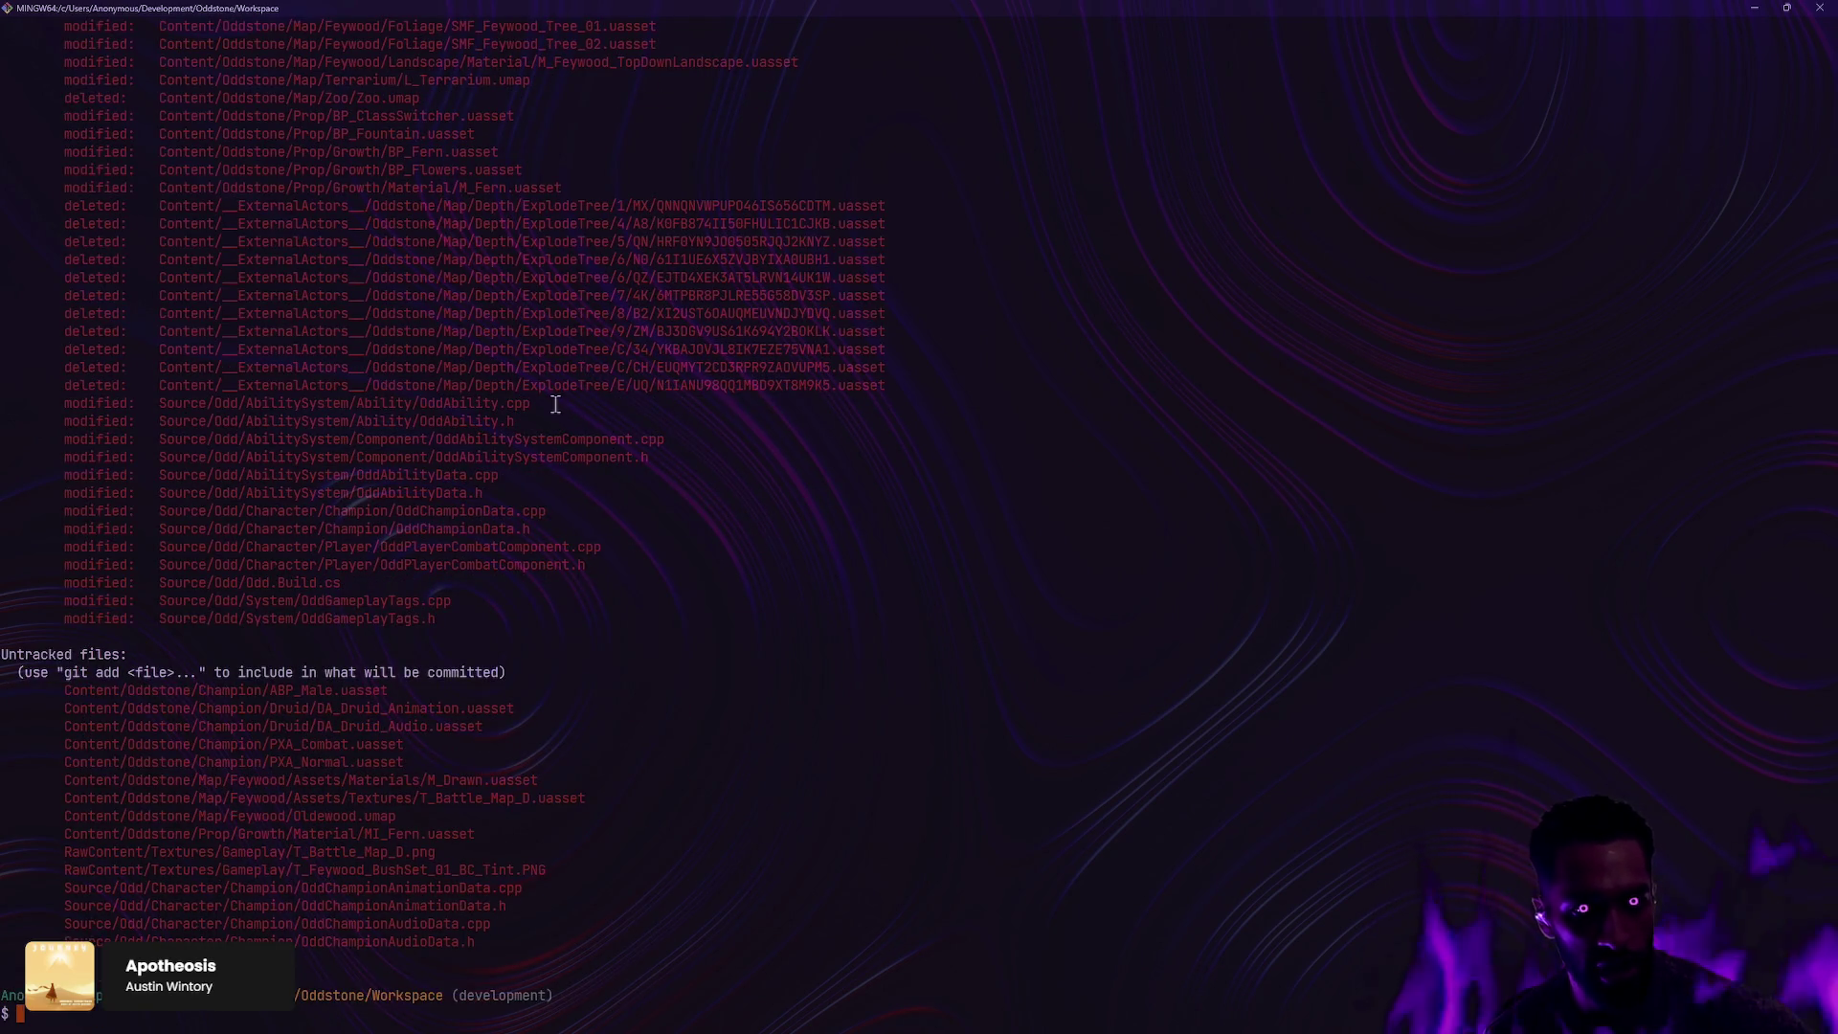
{"action": "type", "text": "ga S"}
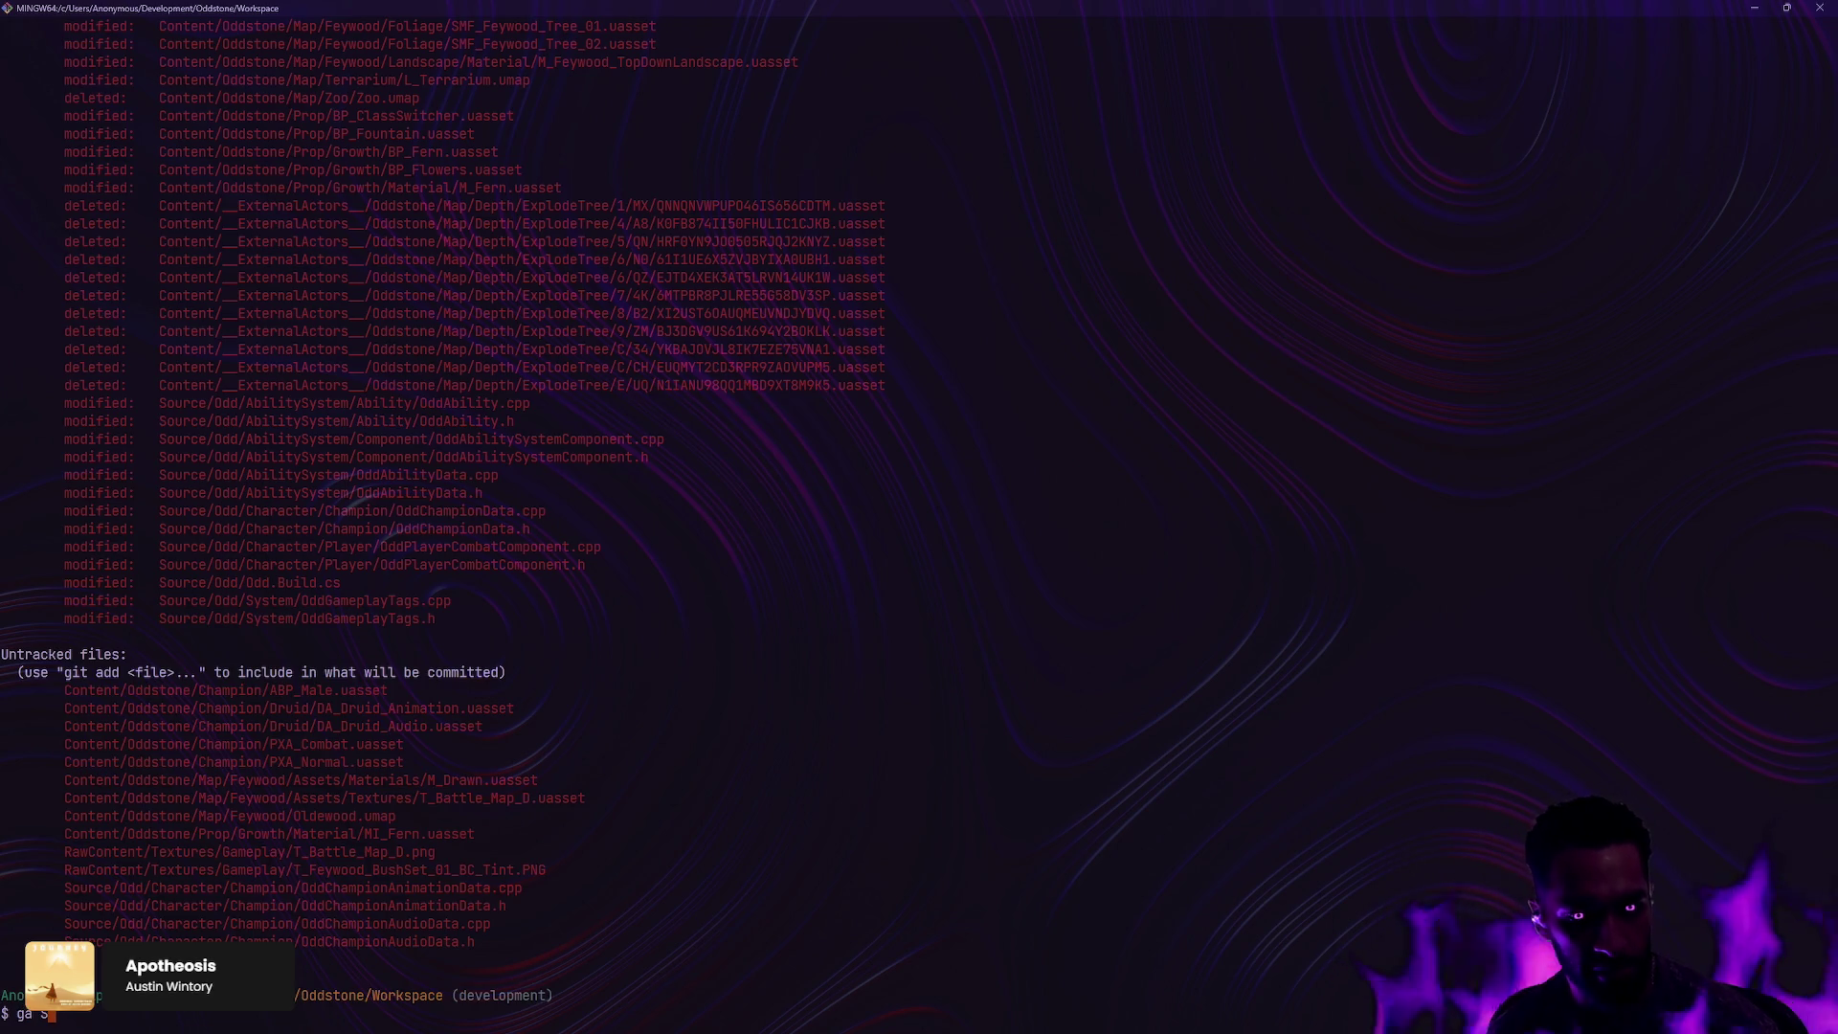
{"action": "type", "text": "ource/Odd/Ab"}
{"action": "key", "text": "Tab"}
{"action": "type", "text": "Ab"}
{"action": "key", "text": "Tab"}
{"action": "type", "text": "**"}
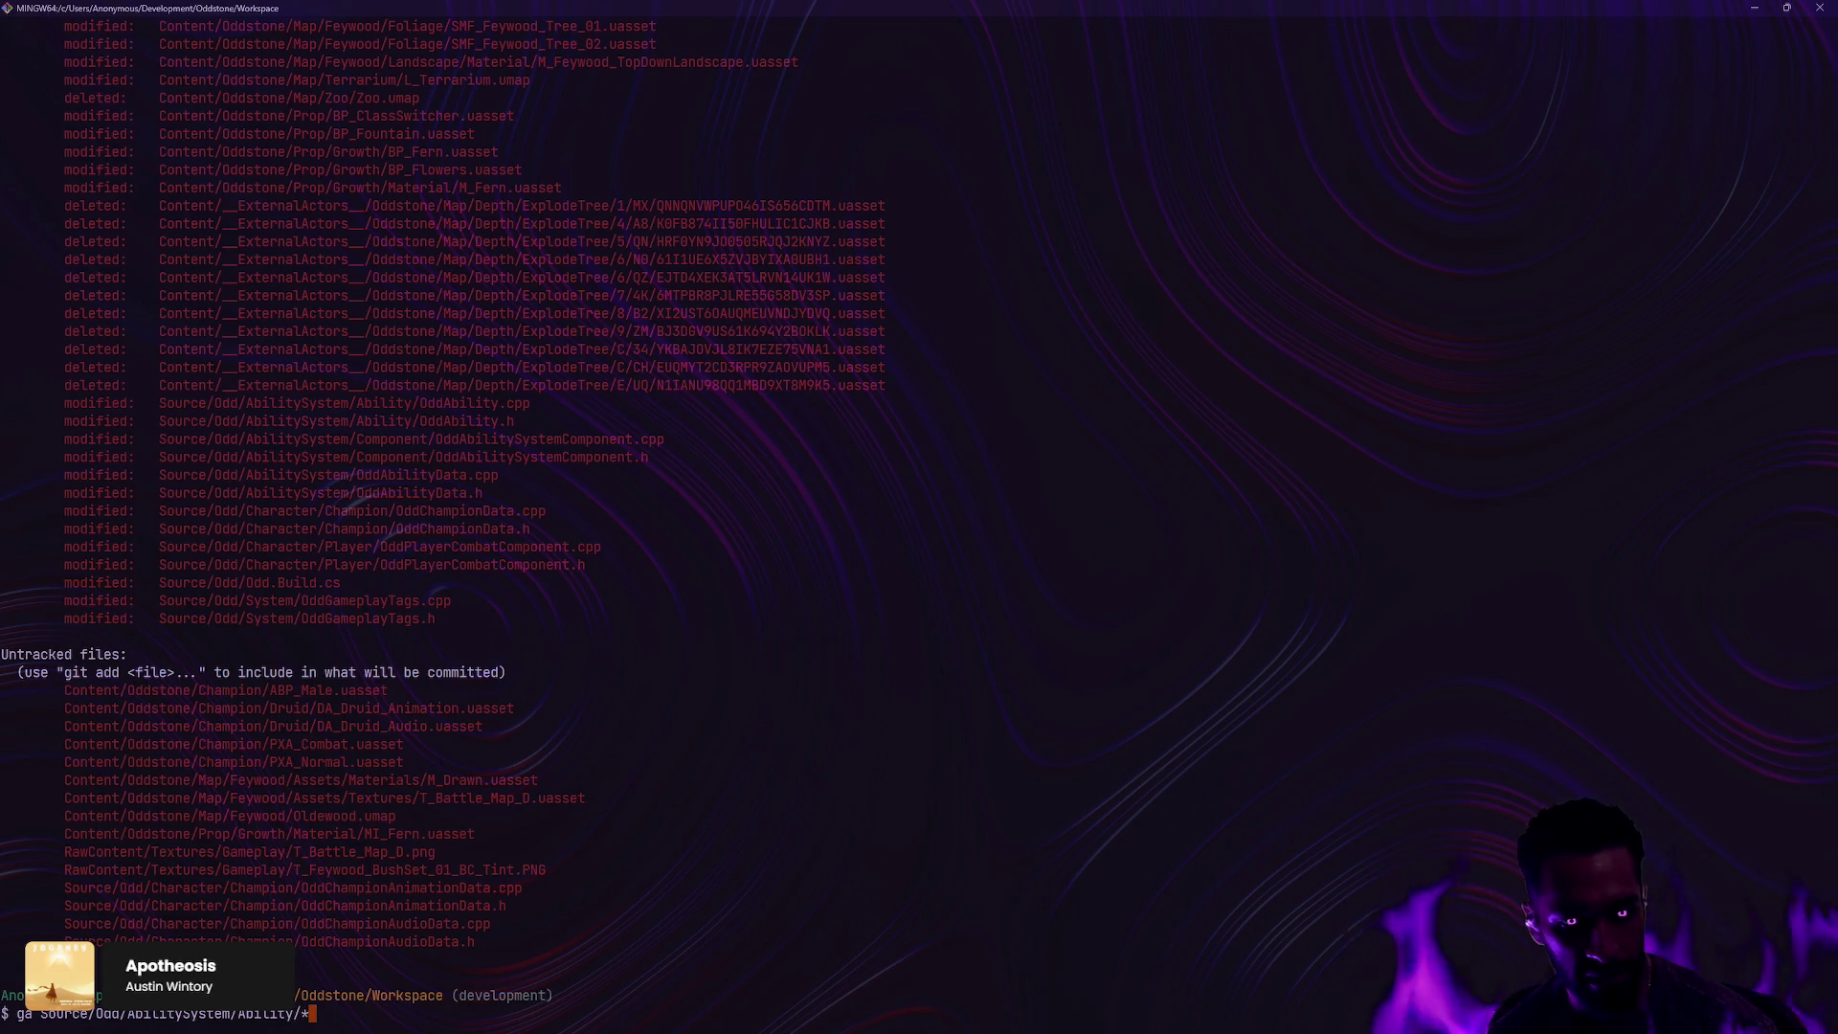
{"action": "key", "text": "Return"}
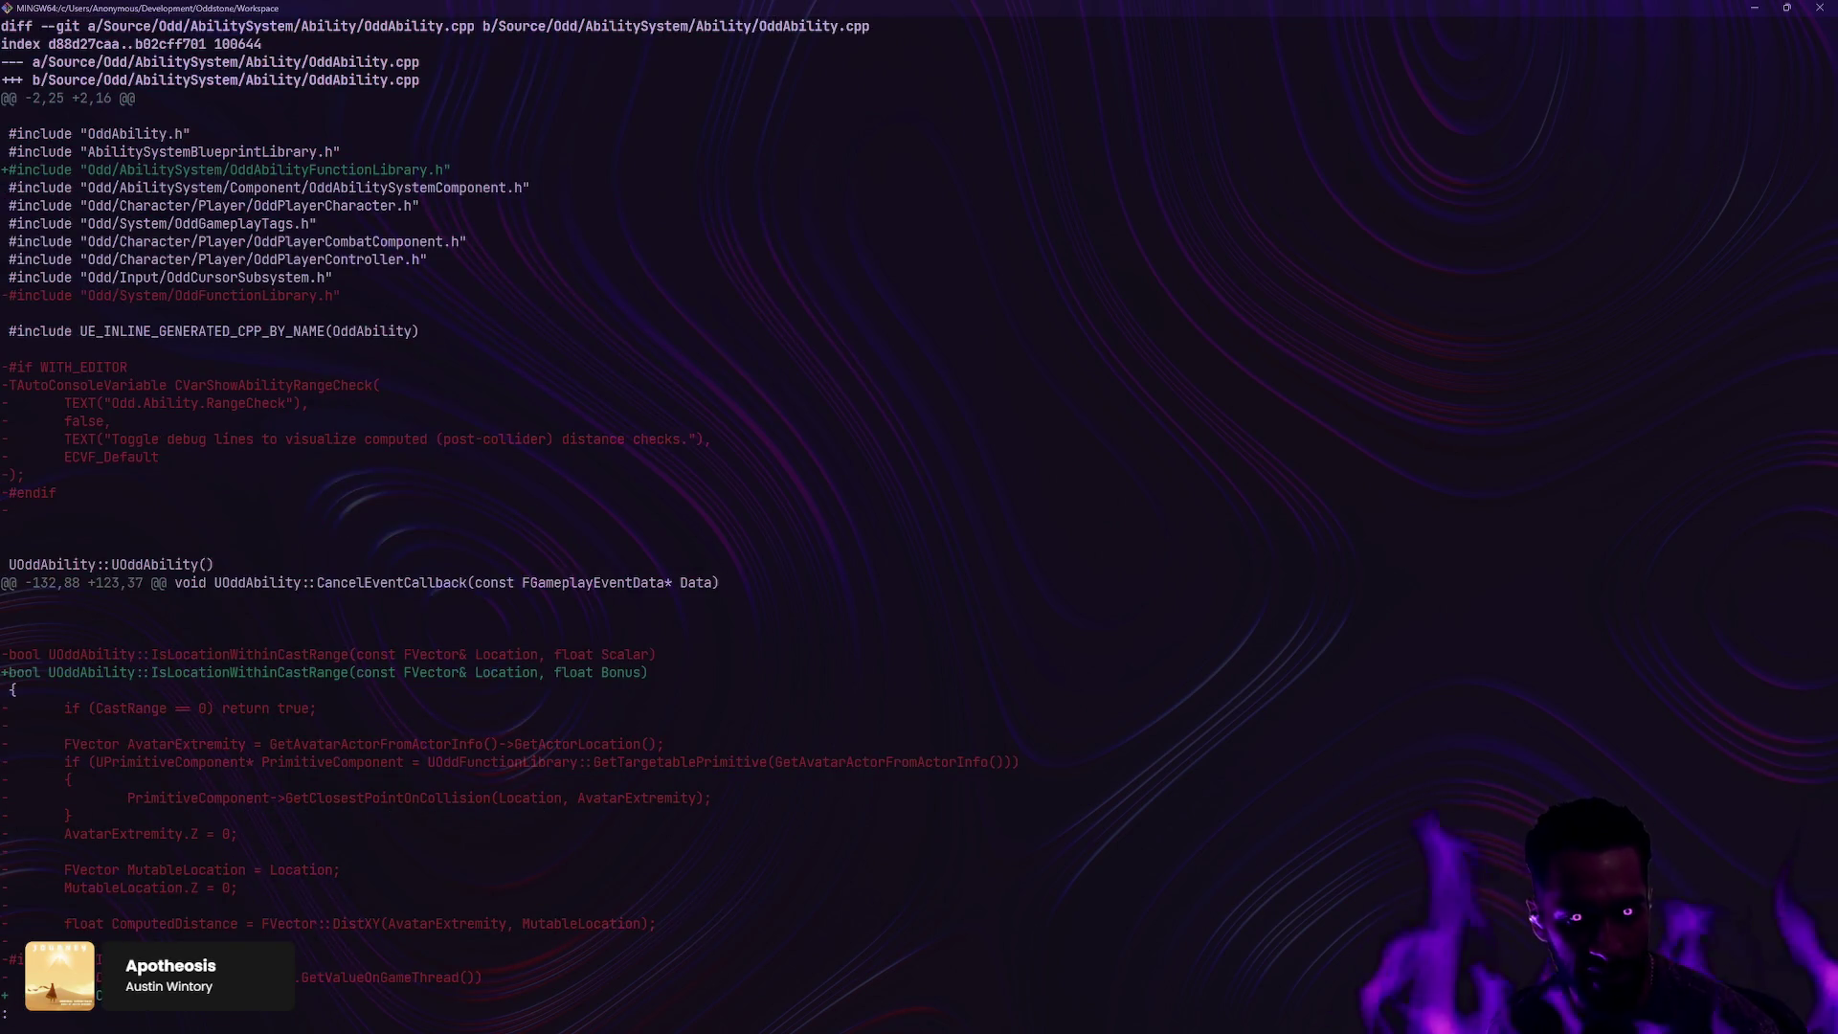
{"action": "key", "text": "q"}
{"action": "key", "text": "Return"}
Step: Stage the AbilitySystem/Ability files by changing the recalled gd command to ga, then check status
{"action": "key", "text": "Up"}
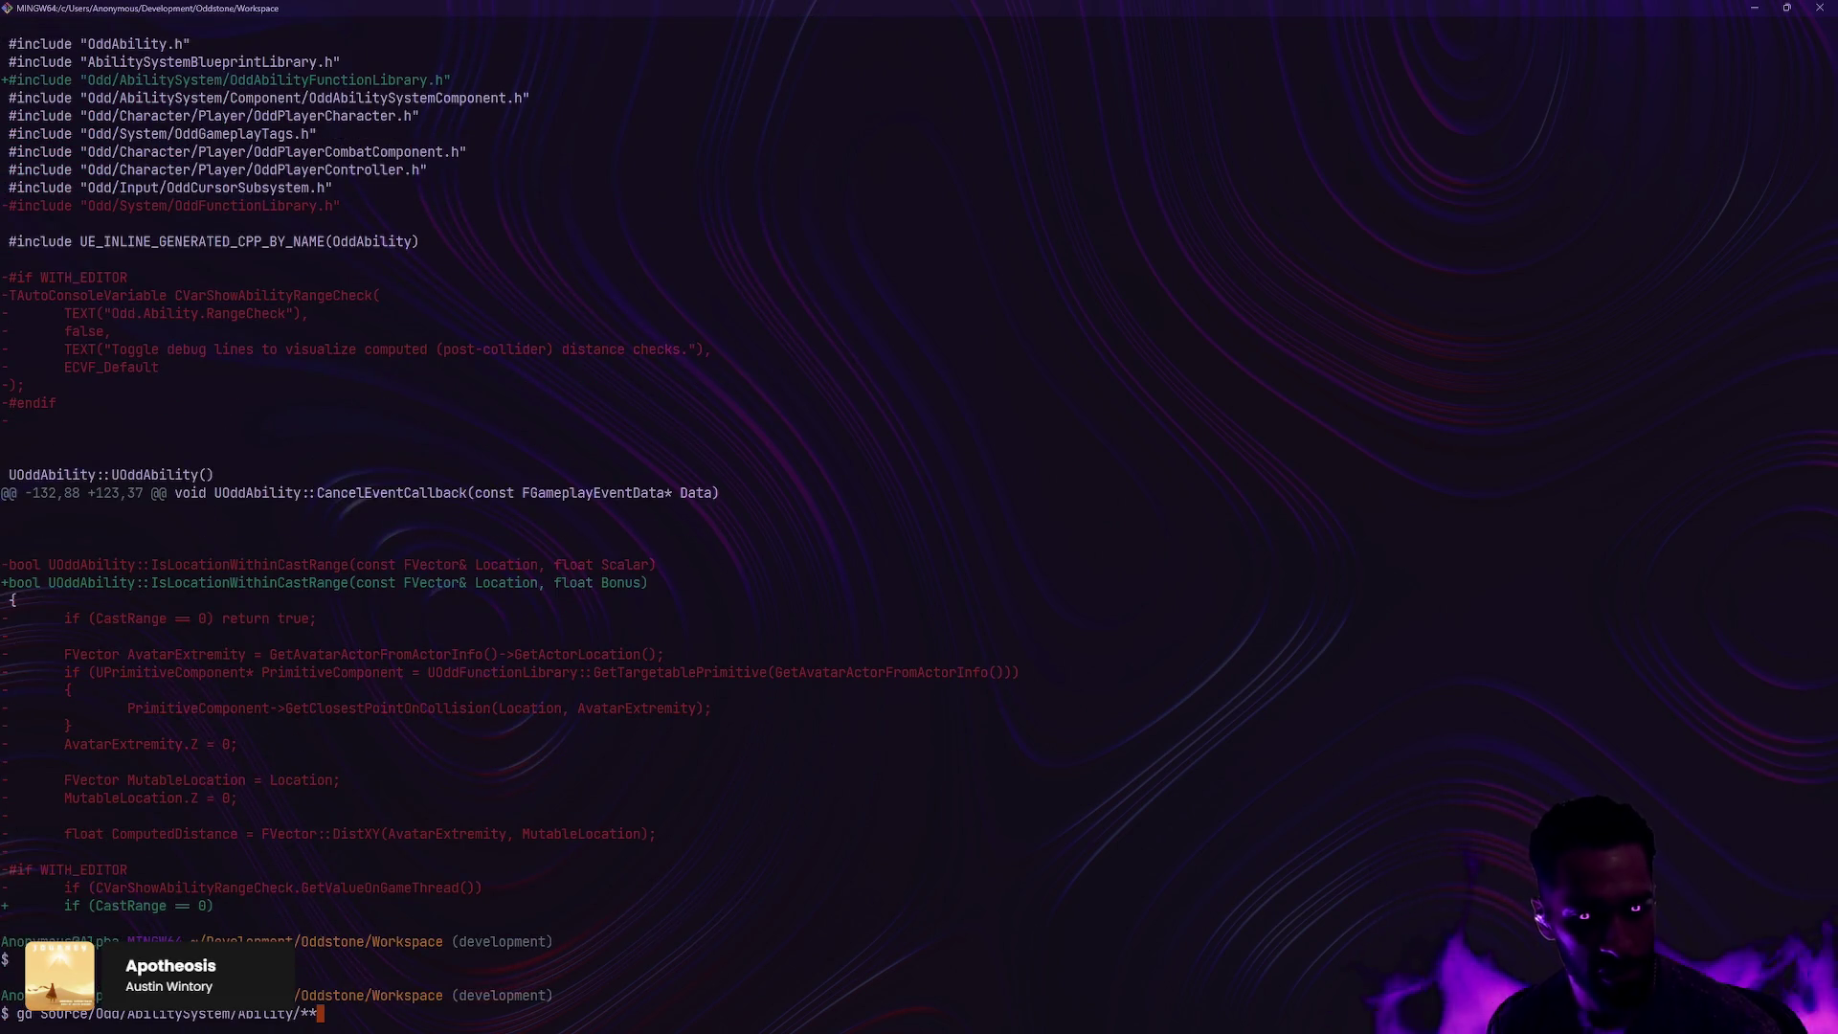
{"action": "key", "text": "Home"}
{"action": "key", "text": "Right"}
{"action": "key", "text": "Delete"}
{"action": "type", "text": "a"}
{"action": "key", "text": "Return"}
{"action": "type", "text": "g"}
{"action": "key", "text": "Return"}
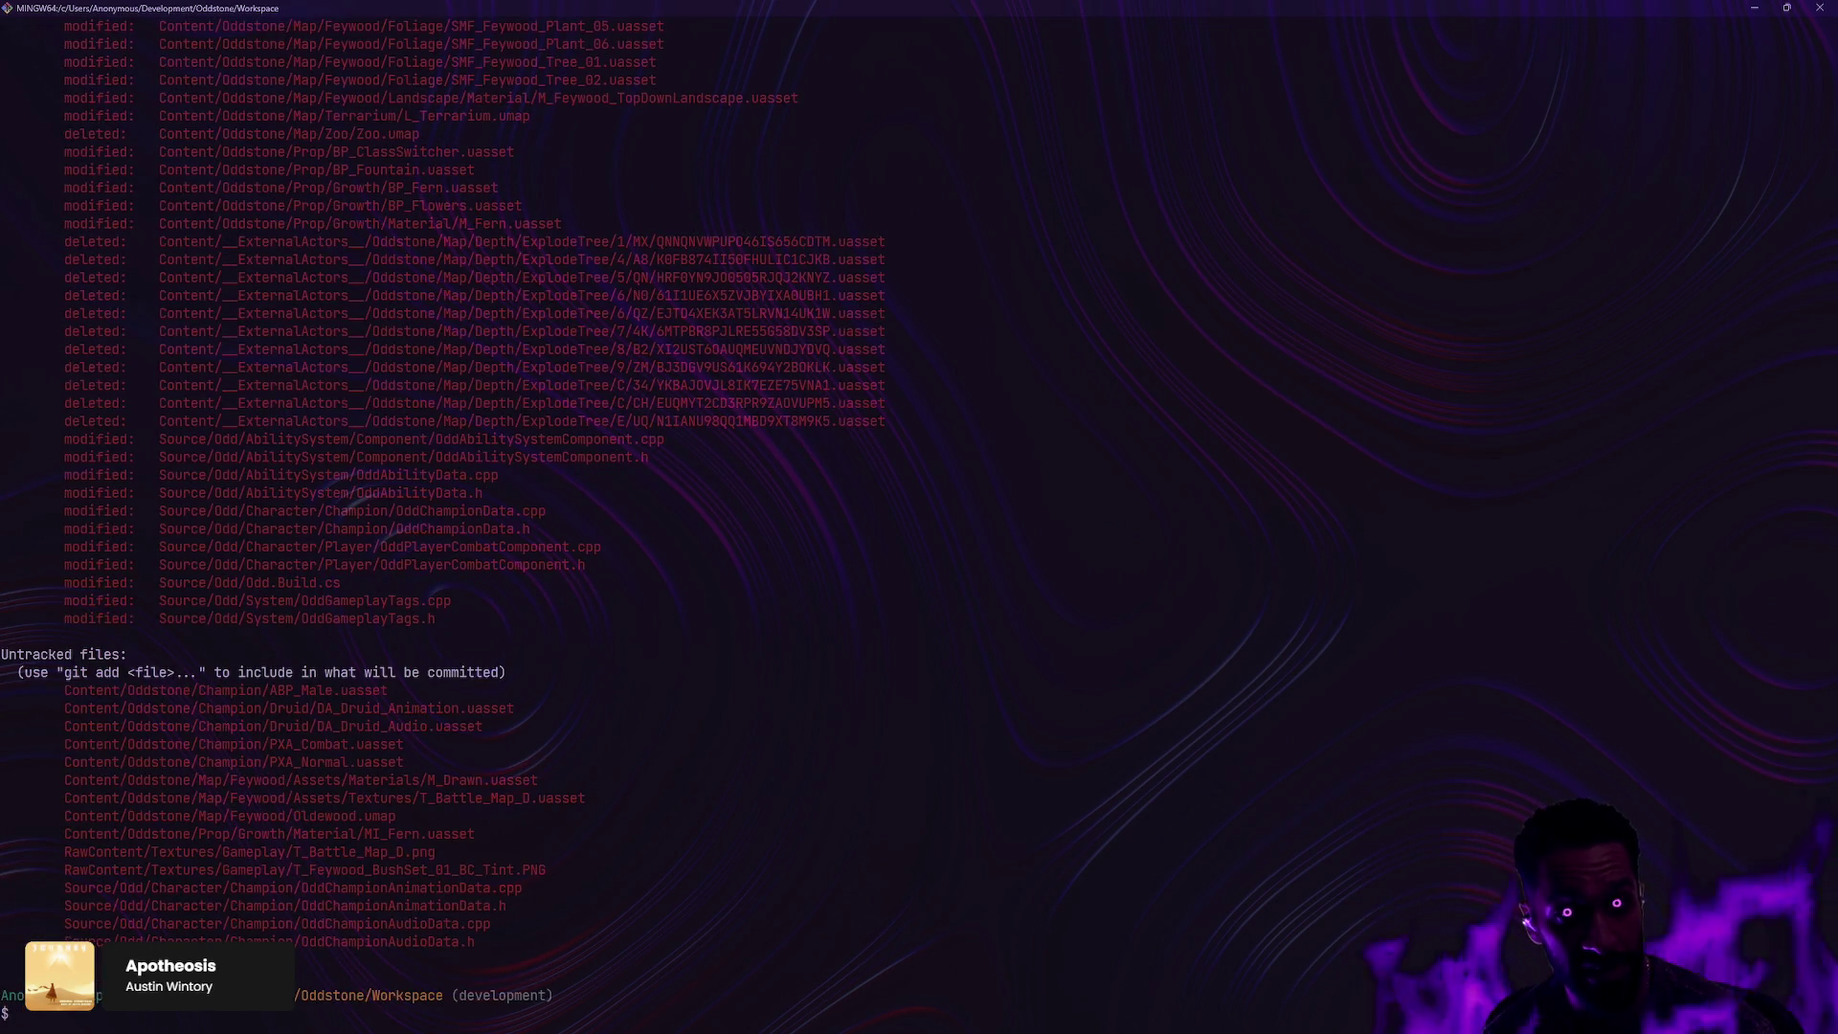
Step: Scroll up through the status output and highlight the staged file rows
{"action": "scroll", "coordinate": [574, 363], "scroll_direction": "up", "scroll_amount": 11}
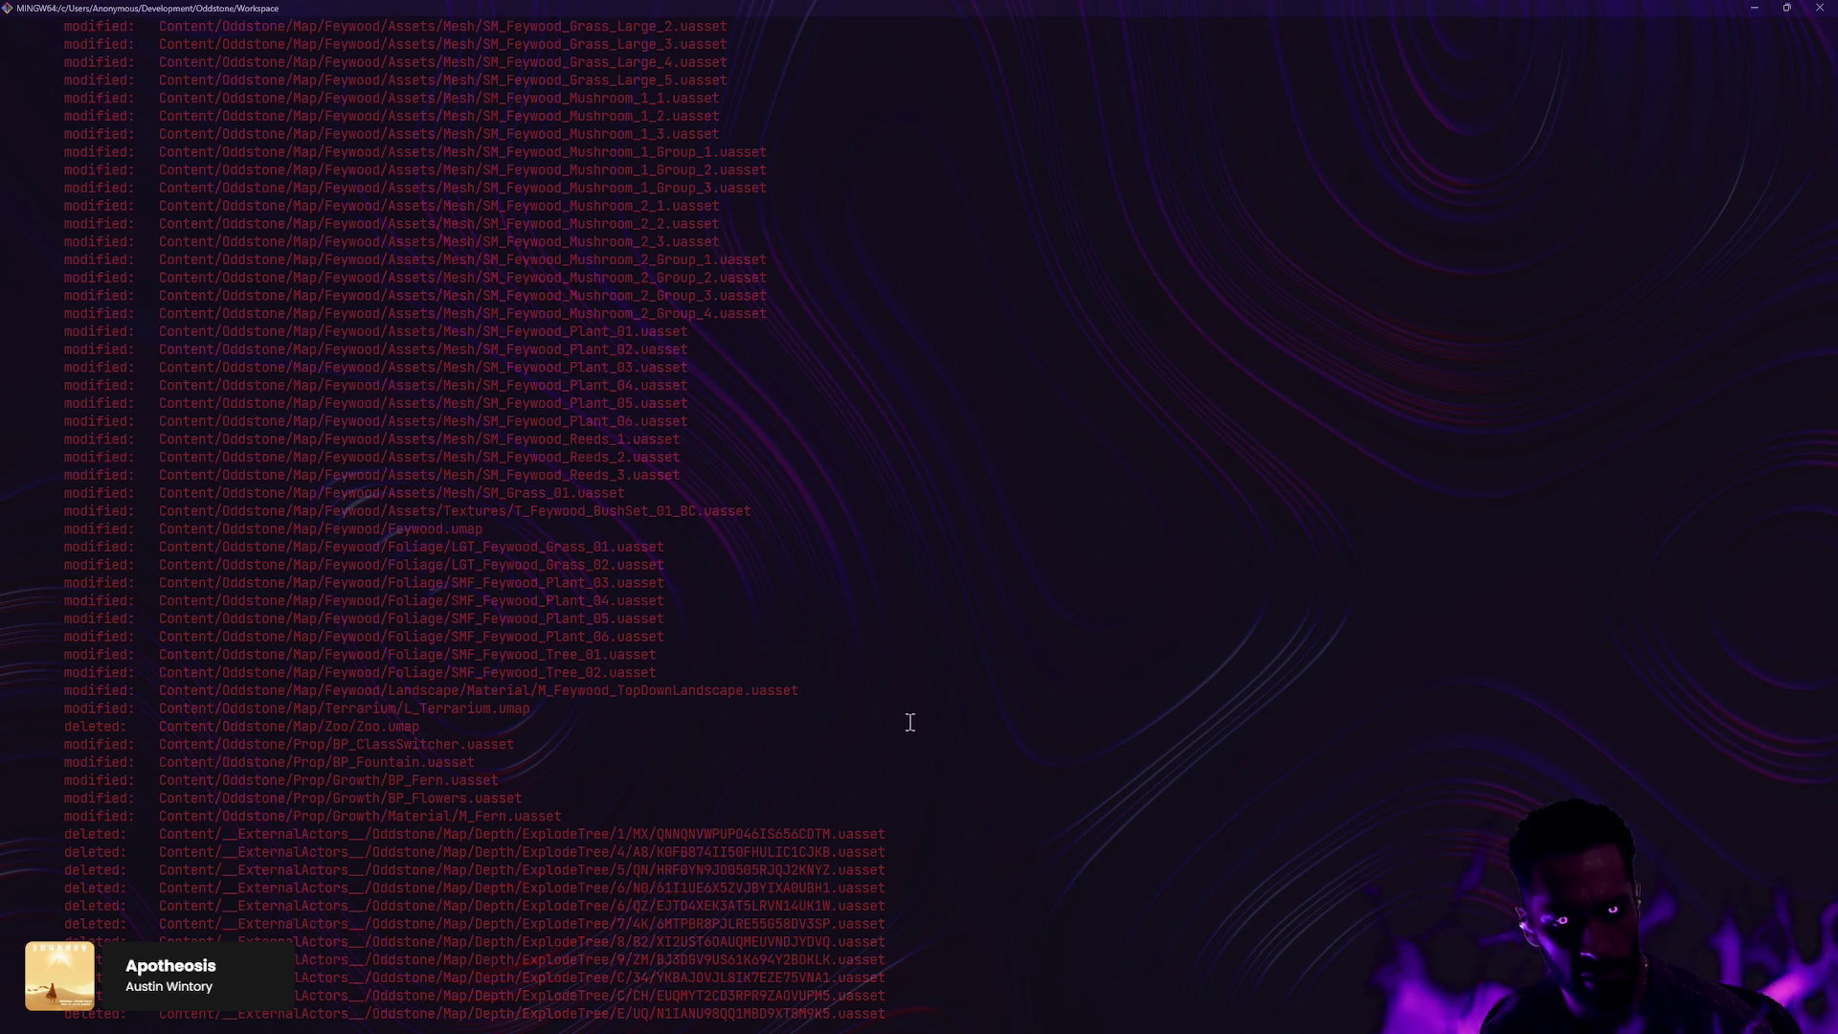
{"action": "scroll", "coordinate": [913, 718], "scroll_direction": "up", "scroll_amount": 17}
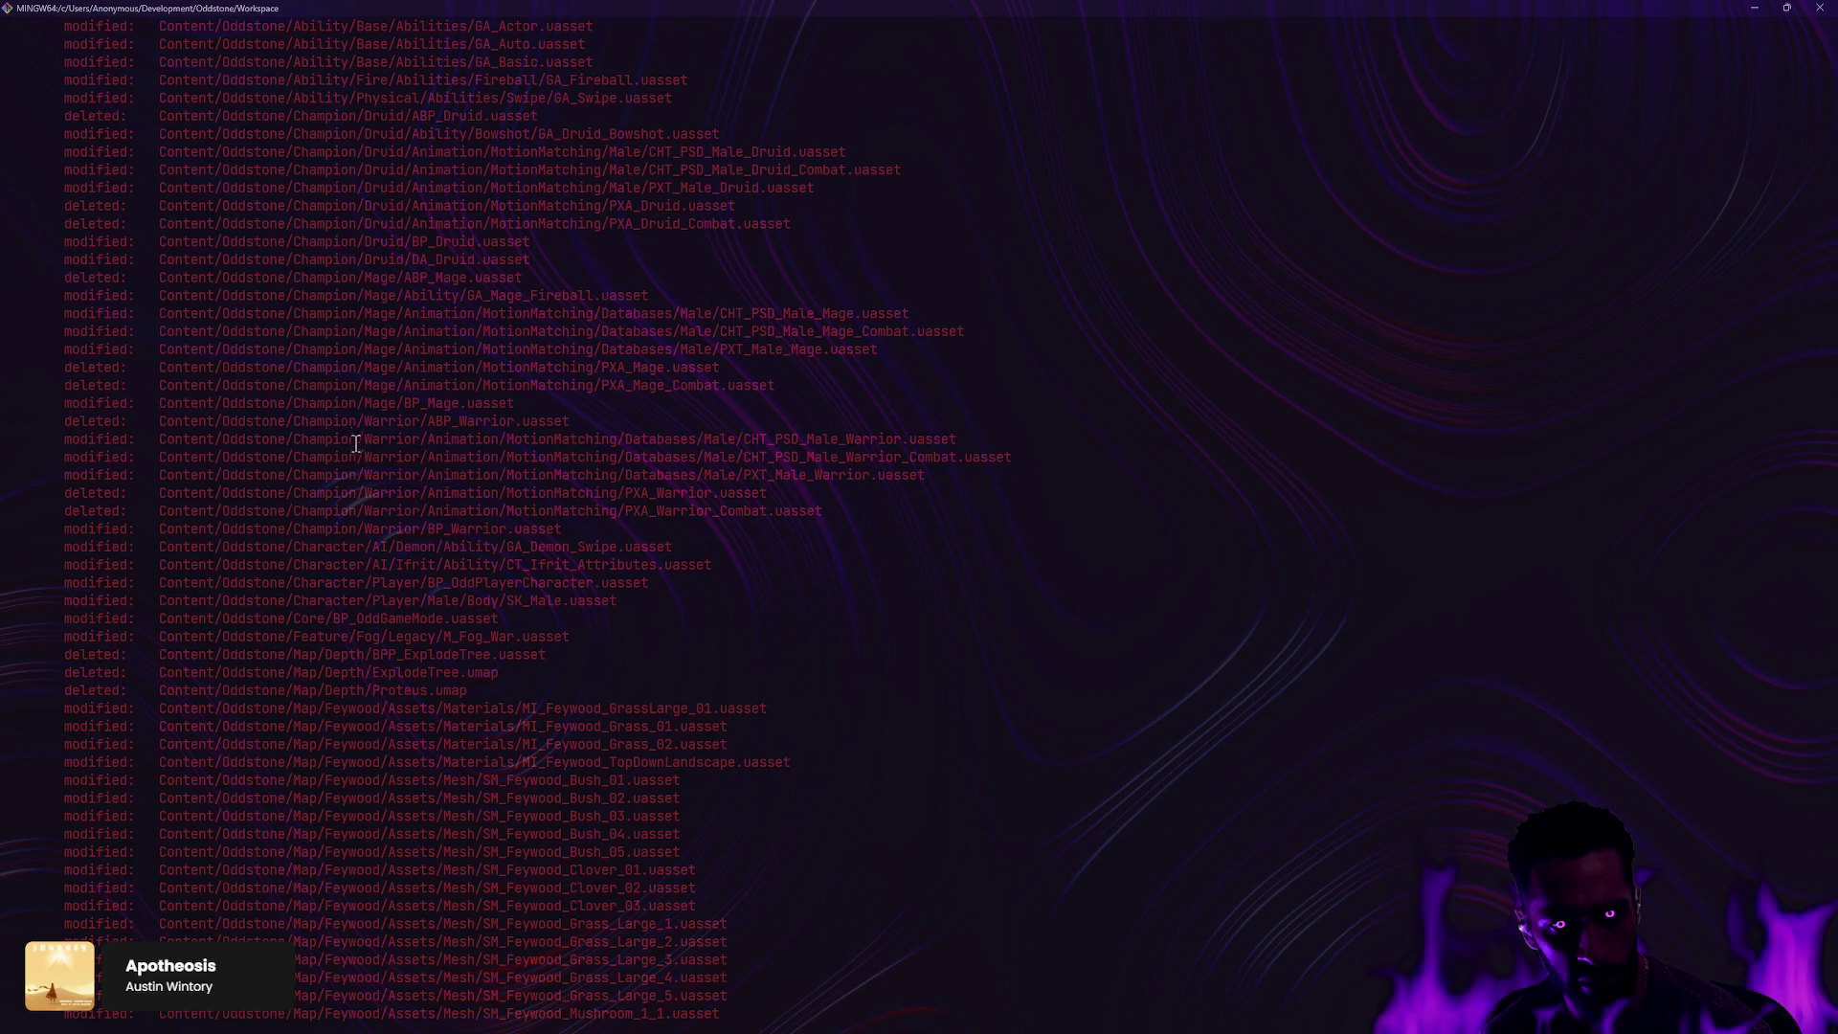
{"action": "scroll", "coordinate": [337, 533], "scroll_direction": "up", "scroll_amount": 7}
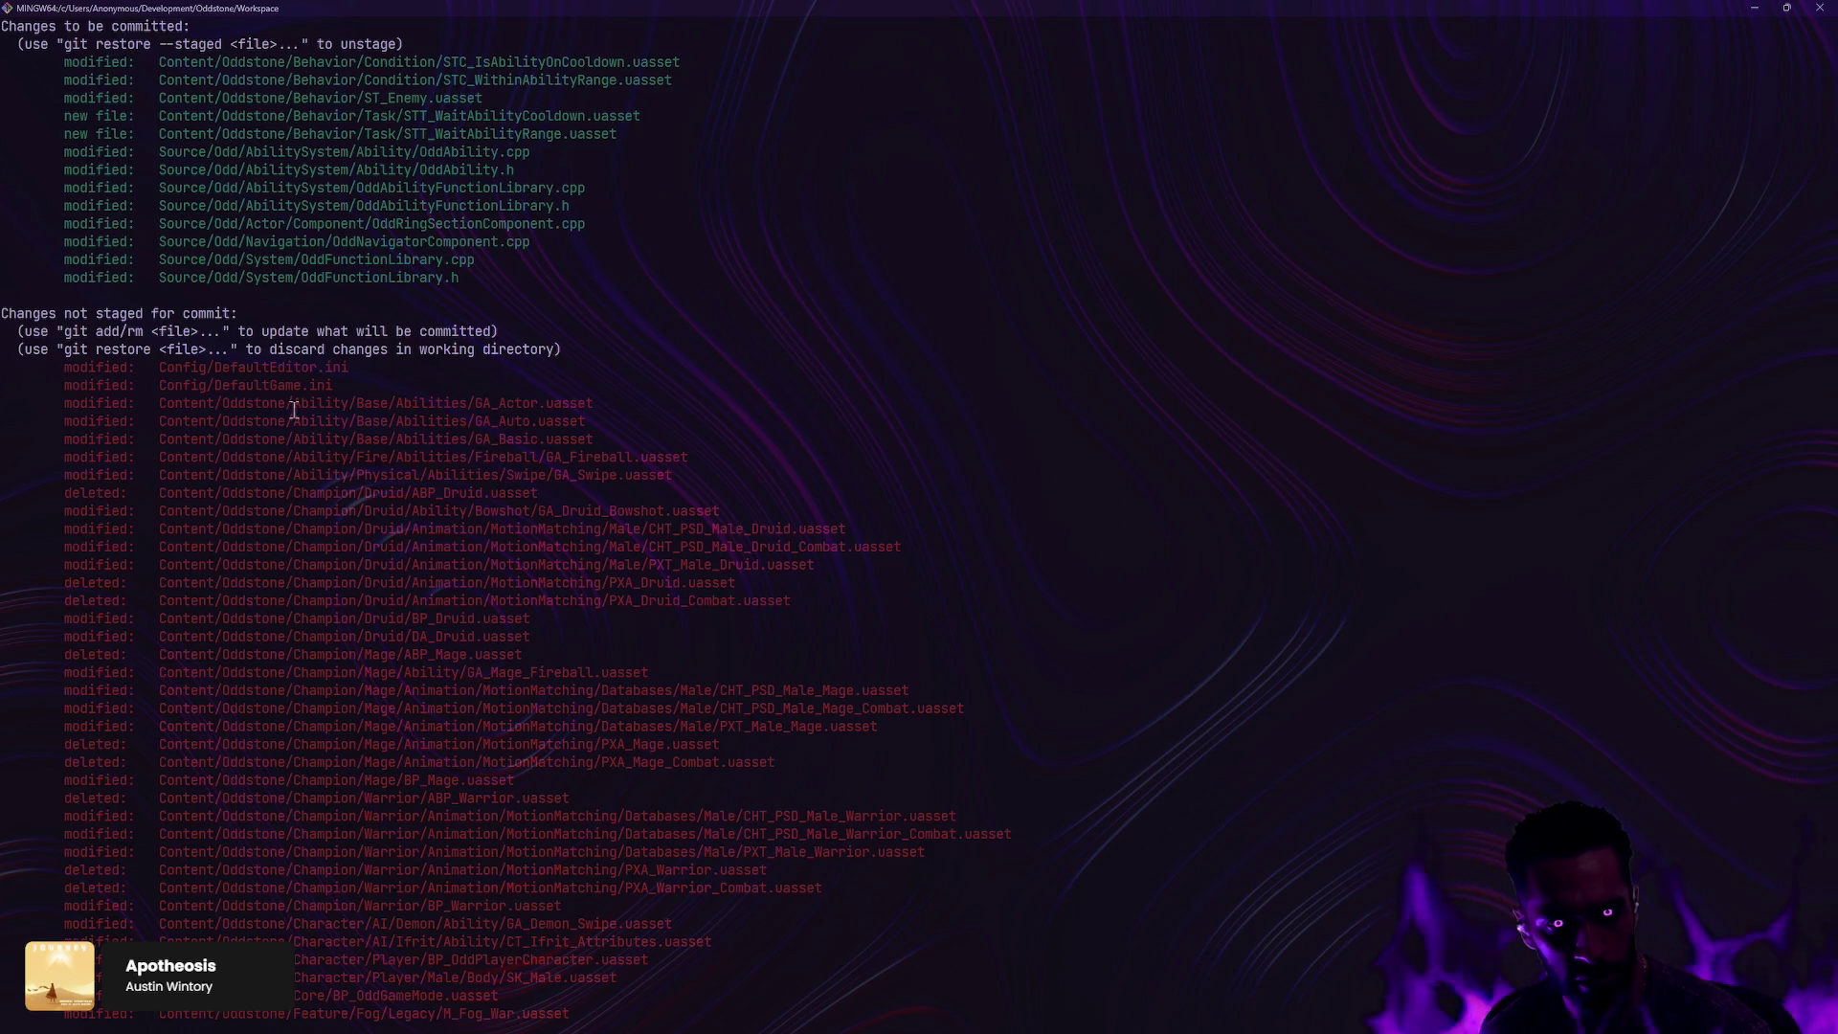
{"action": "scroll", "coordinate": [588, 534], "scroll_direction": "up", "scroll_amount": 4}
{"action": "mouse_move", "coordinate": [469, 517]}
{"action": "left_mouse_down"}
{"action": "mouse_move", "coordinate": [287, 393]}
{"action": "mouse_move", "coordinate": [265, 287]}
{"action": "mouse_move", "coordinate": [443, 458]}
{"action": "mouse_move", "coordinate": [460, 390]}
{"action": "left_mouse_up"}
{"action": "left_click", "coordinate": [265, 325]}
{"action": "scroll", "coordinate": [610, 701], "scroll_direction": "down", "scroll_amount": 15}
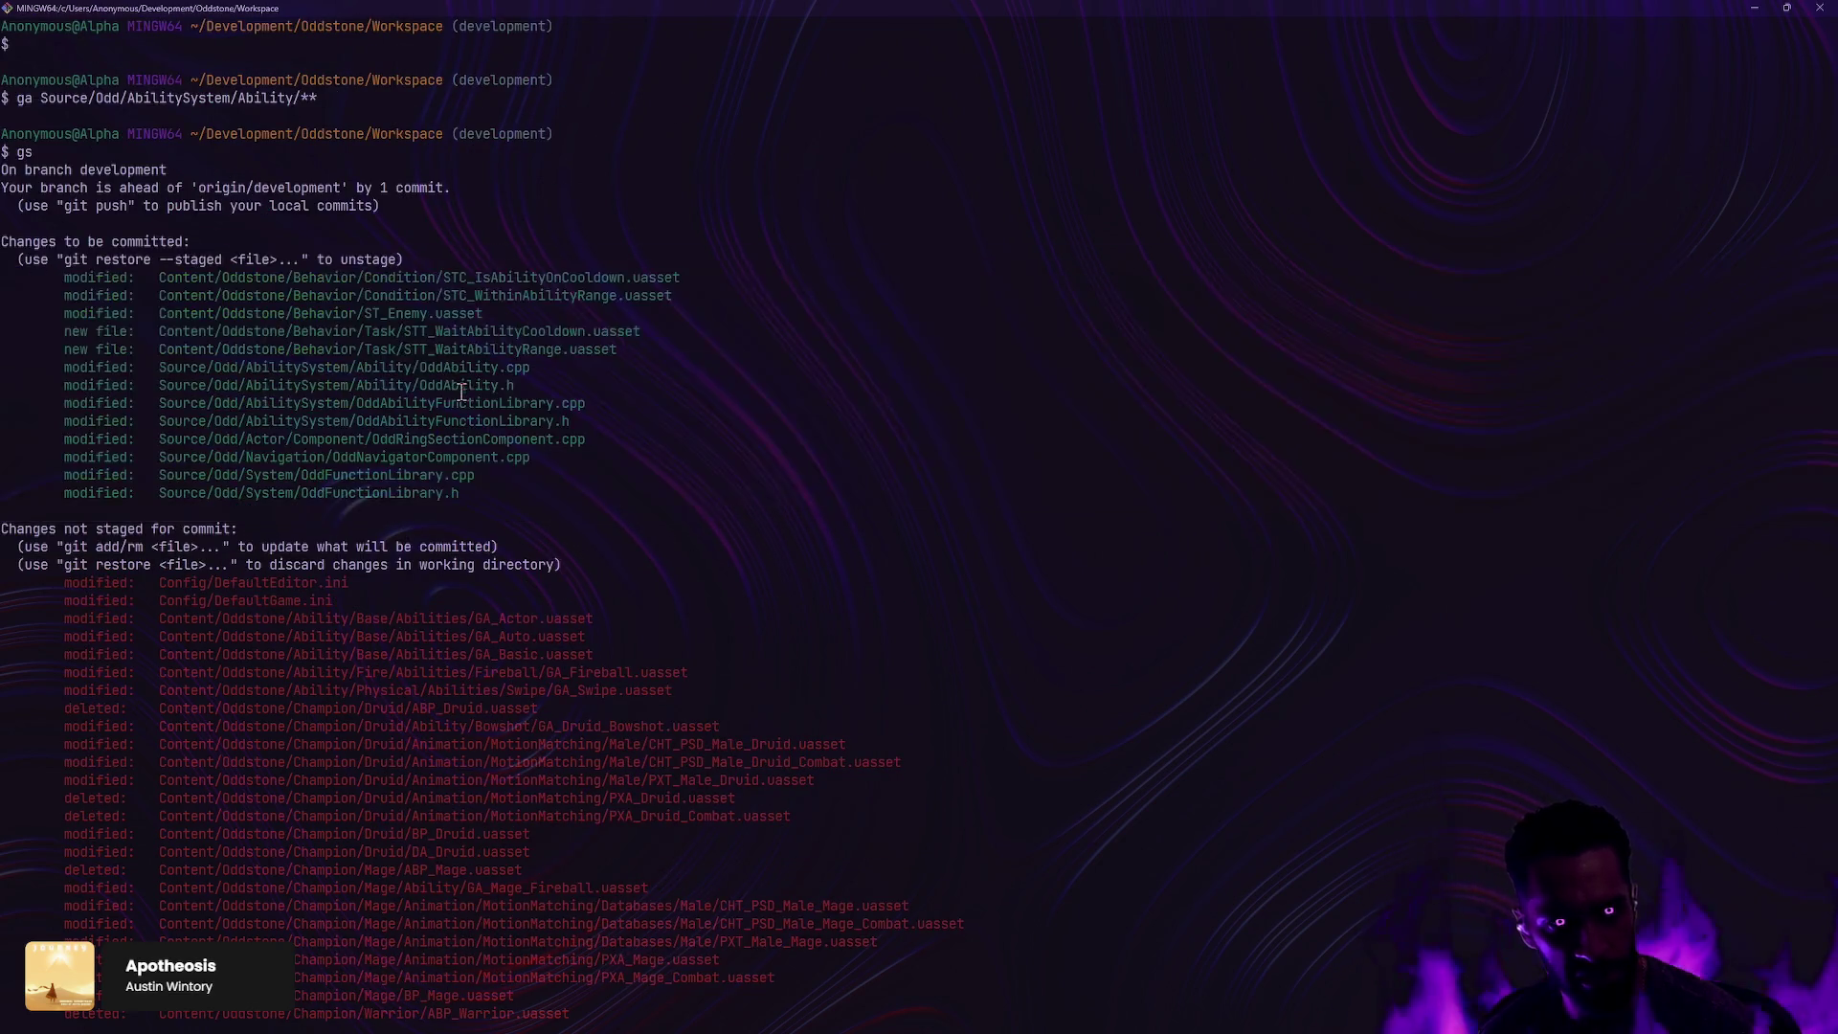
Step: Draft the commit message 'Refactor ability cooldown and distance checks' with gc -m
{"action": "type", "text": "gc -m \""}
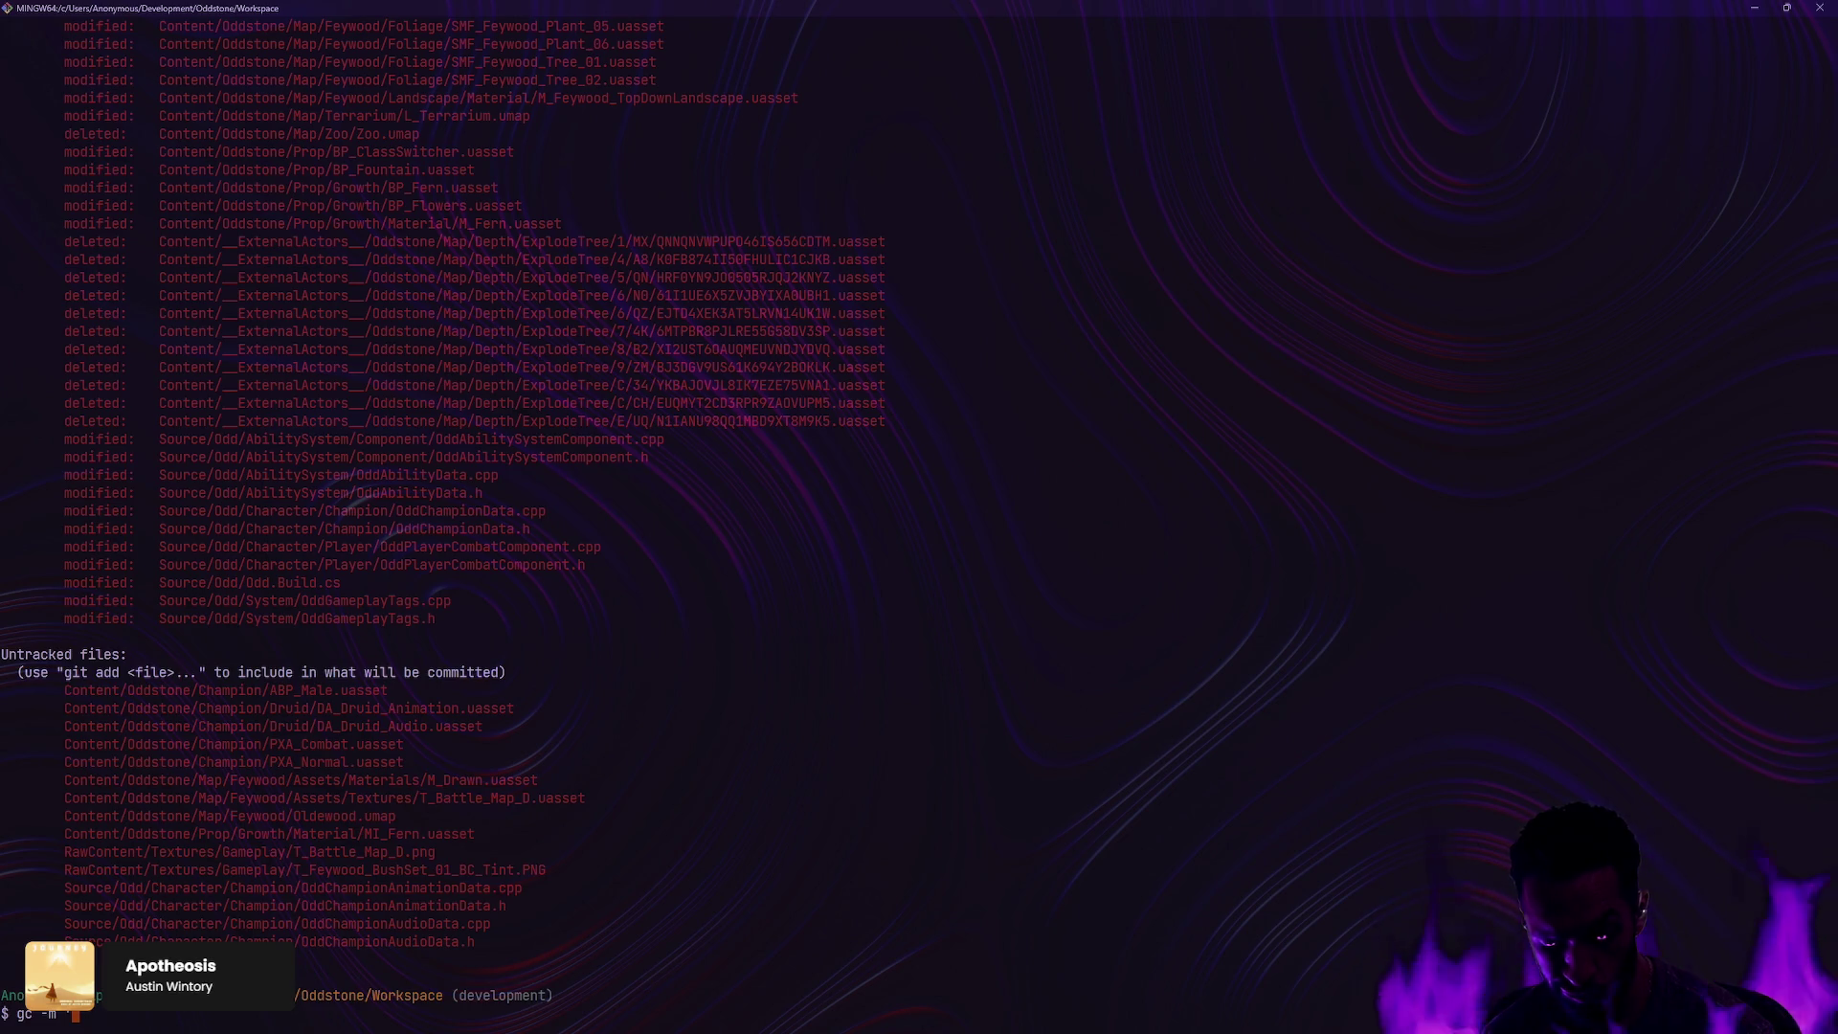
{"action": "type", "text": "Refac"}
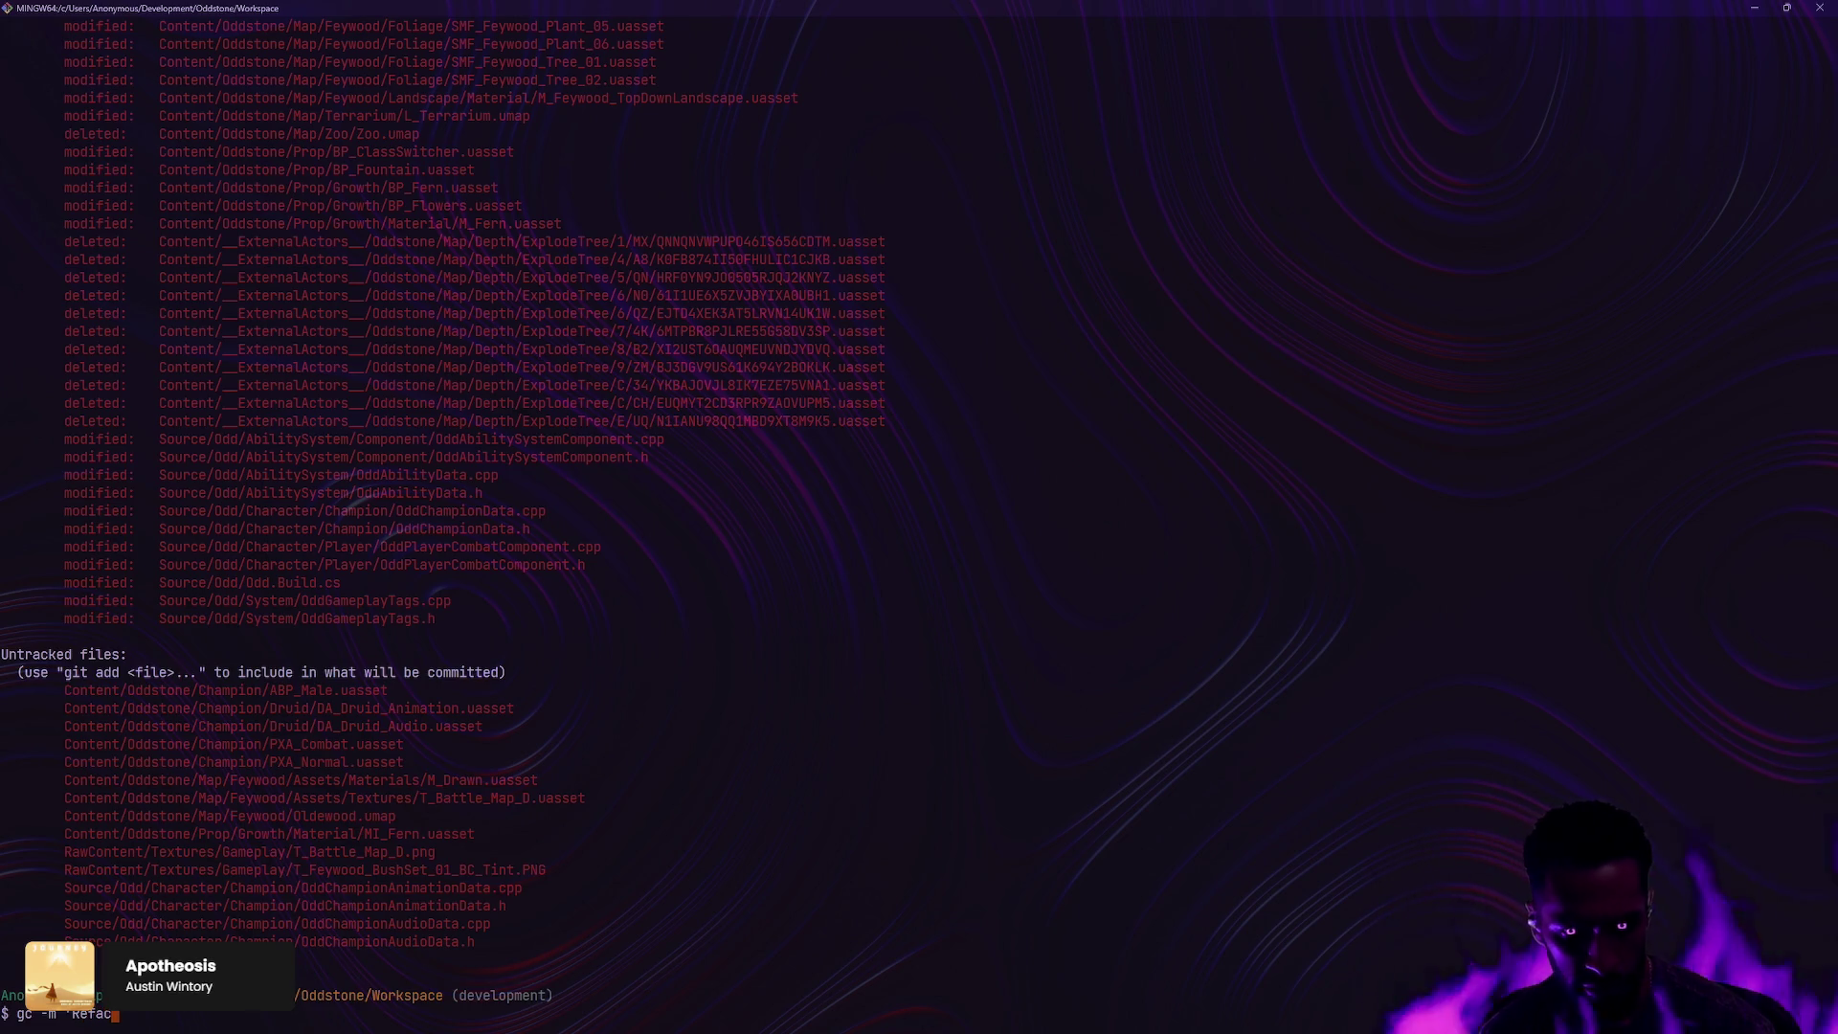
{"action": "type", "text": "tor ability "}
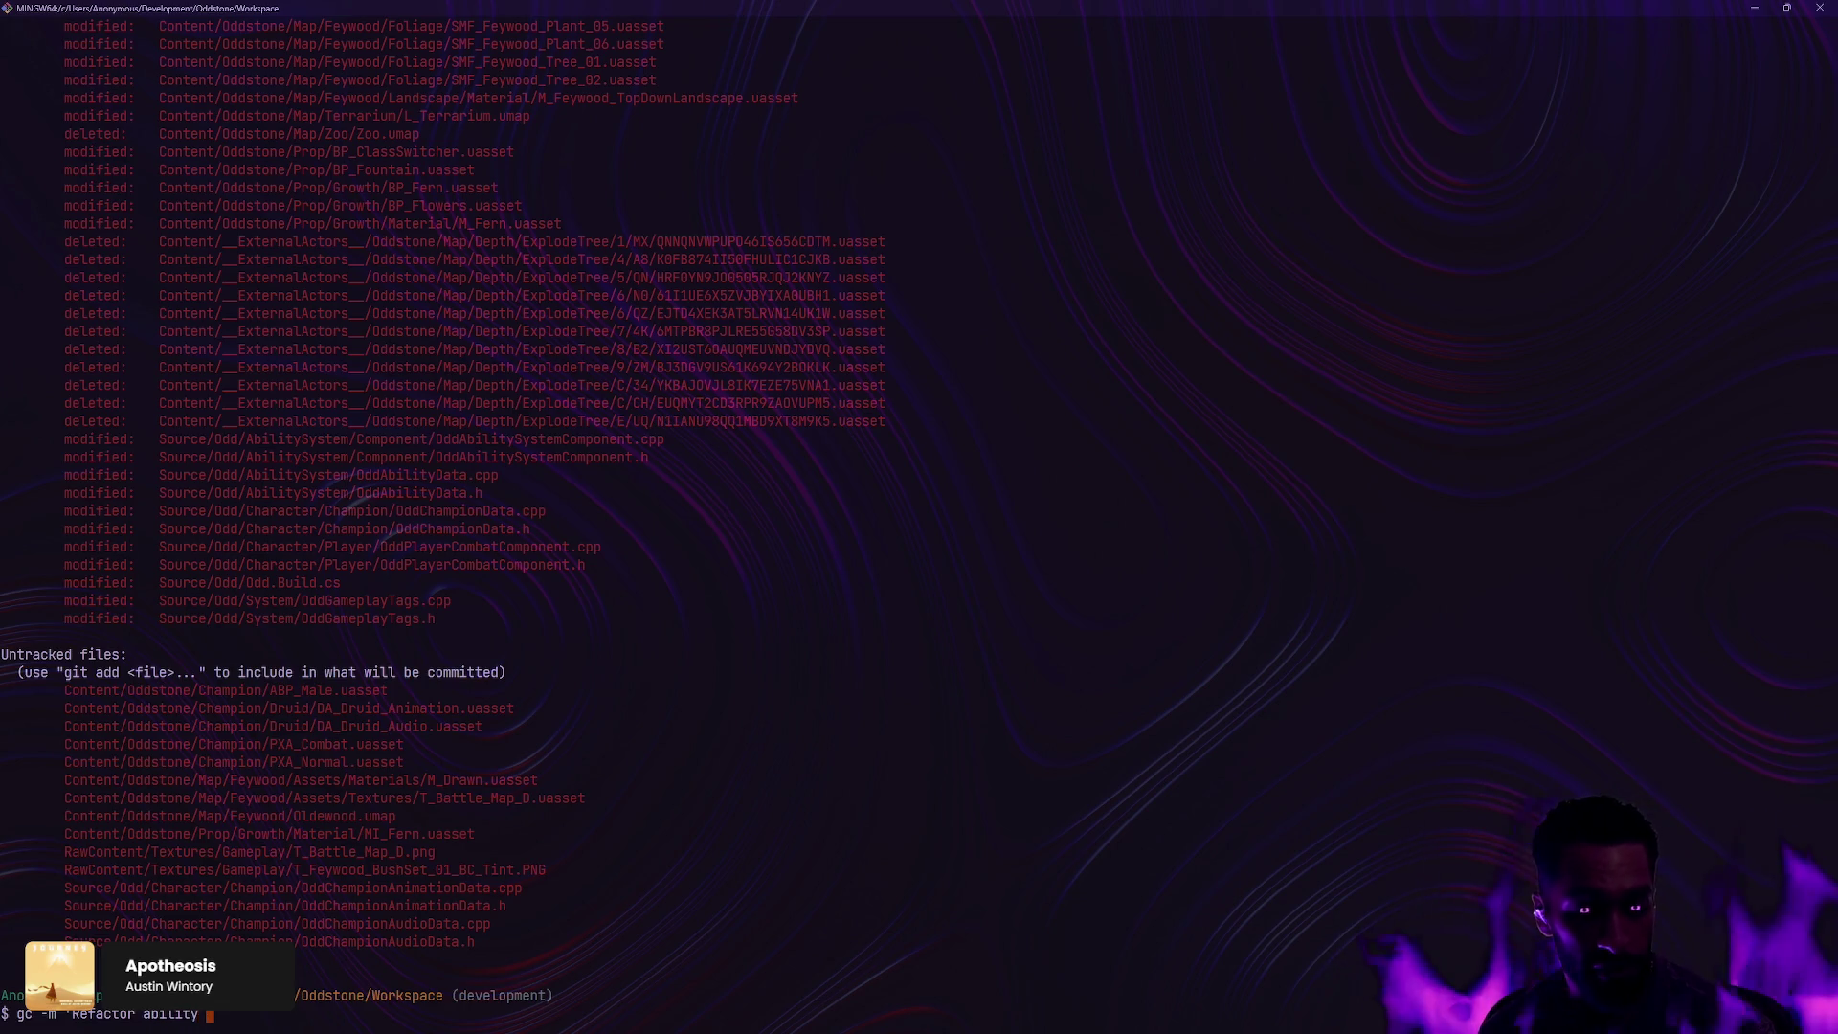
{"action": "type", "text": "cooldow"}
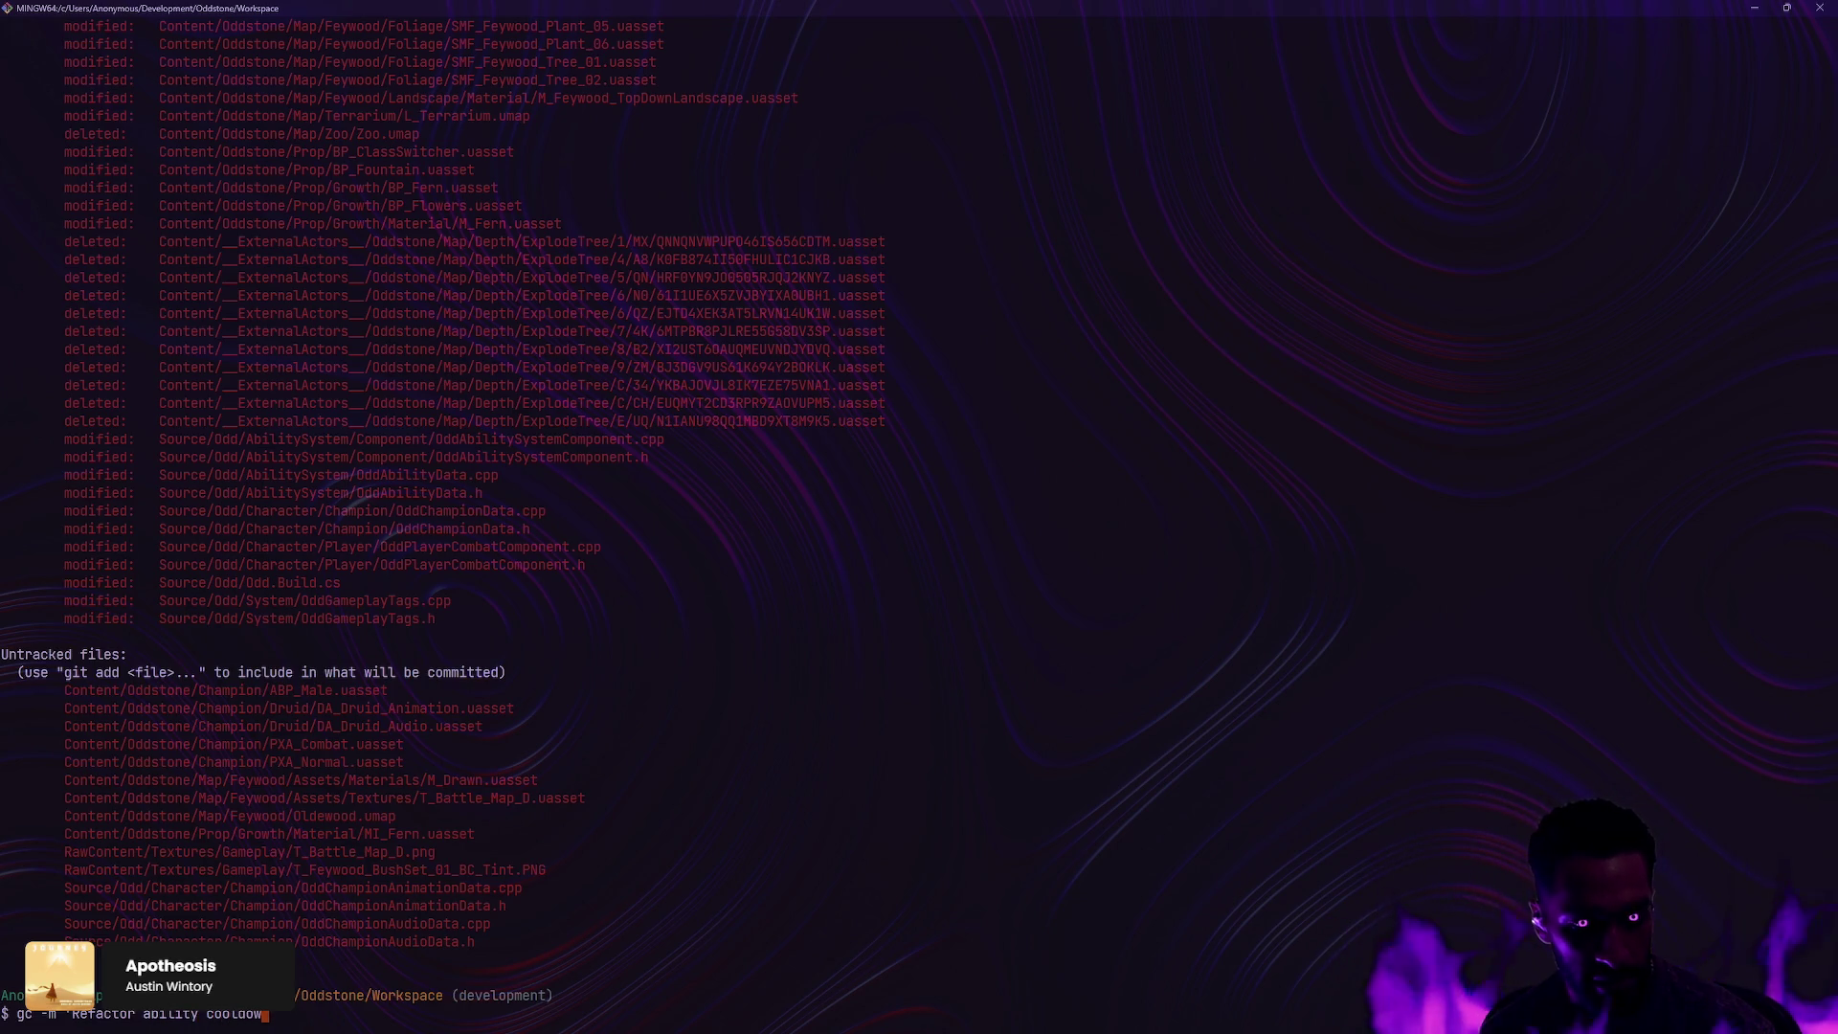
{"action": "type", "text": "n and distance checks'"}
{"action": "key", "text": "ctrl+Left"}
{"action": "key", "text": "ctrl+Left"}
{"action": "key", "text": "ctrl+Left"}
{"action": "type", "text": "AI"}
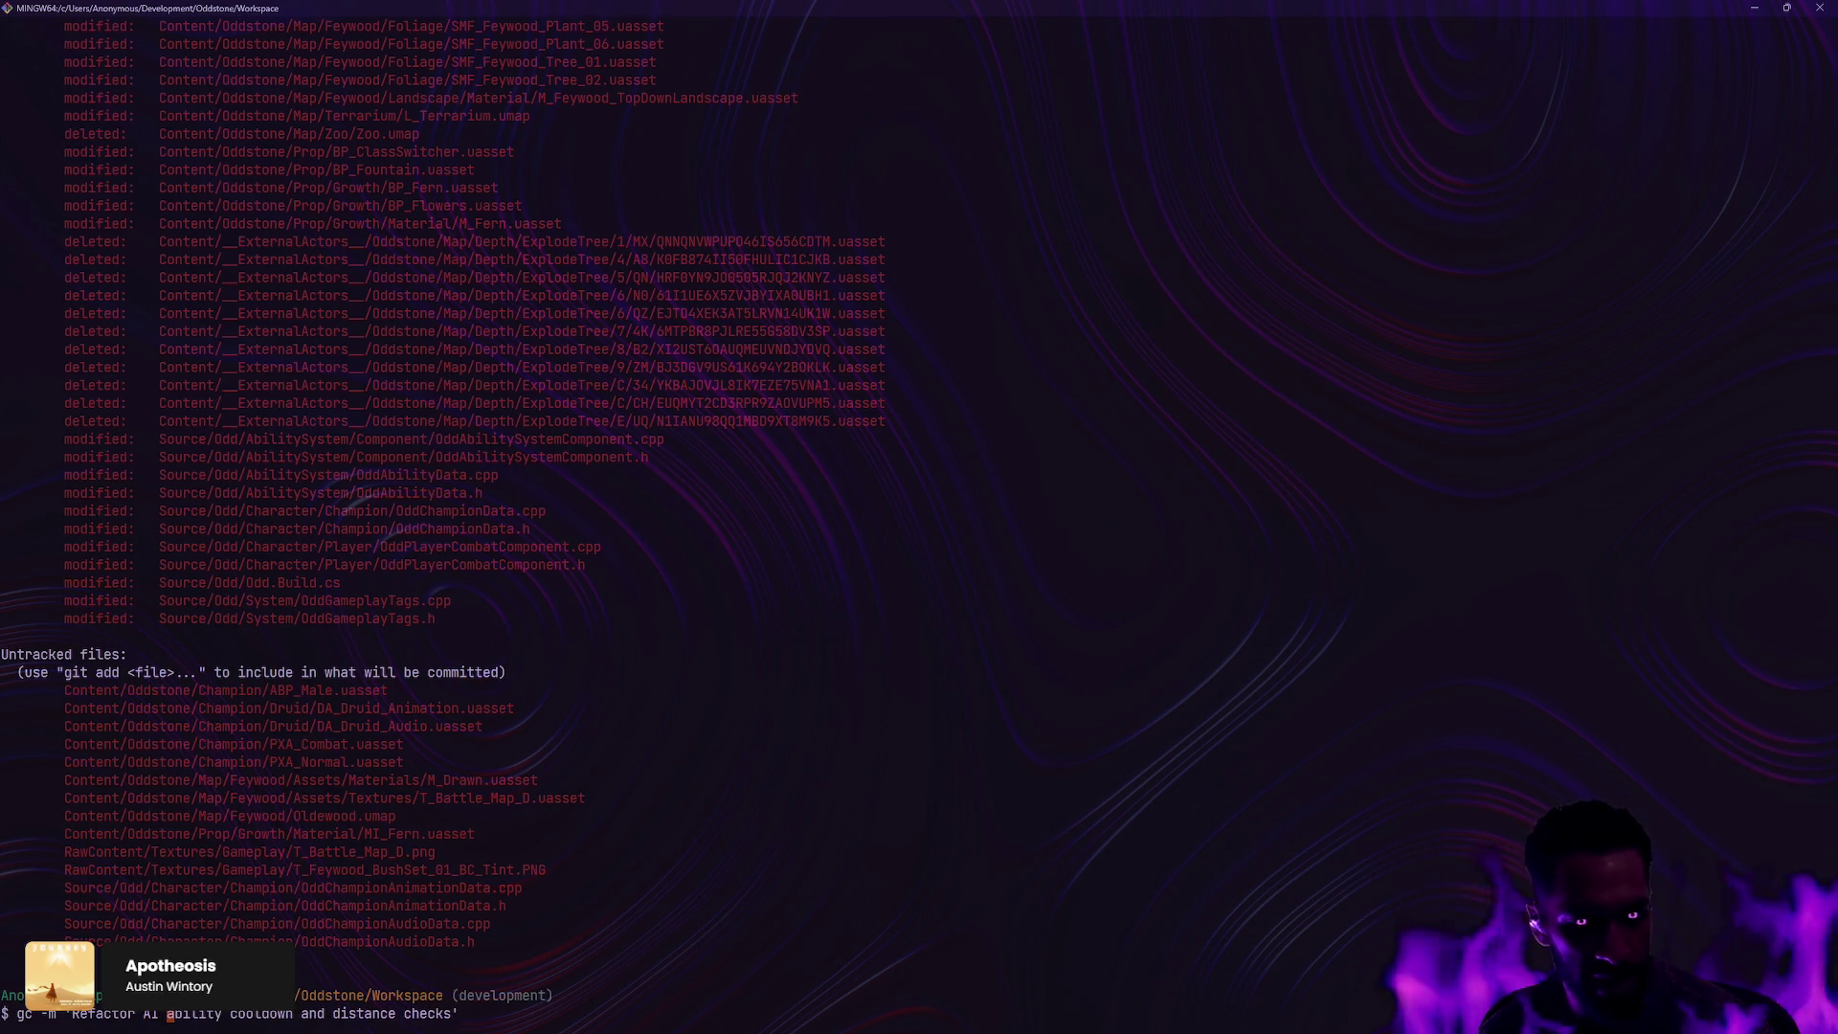
{"action": "key", "text": "BackSpace"}
{"action": "key", "text": "BackSpace"}
{"action": "key", "text": "BackSpace"}
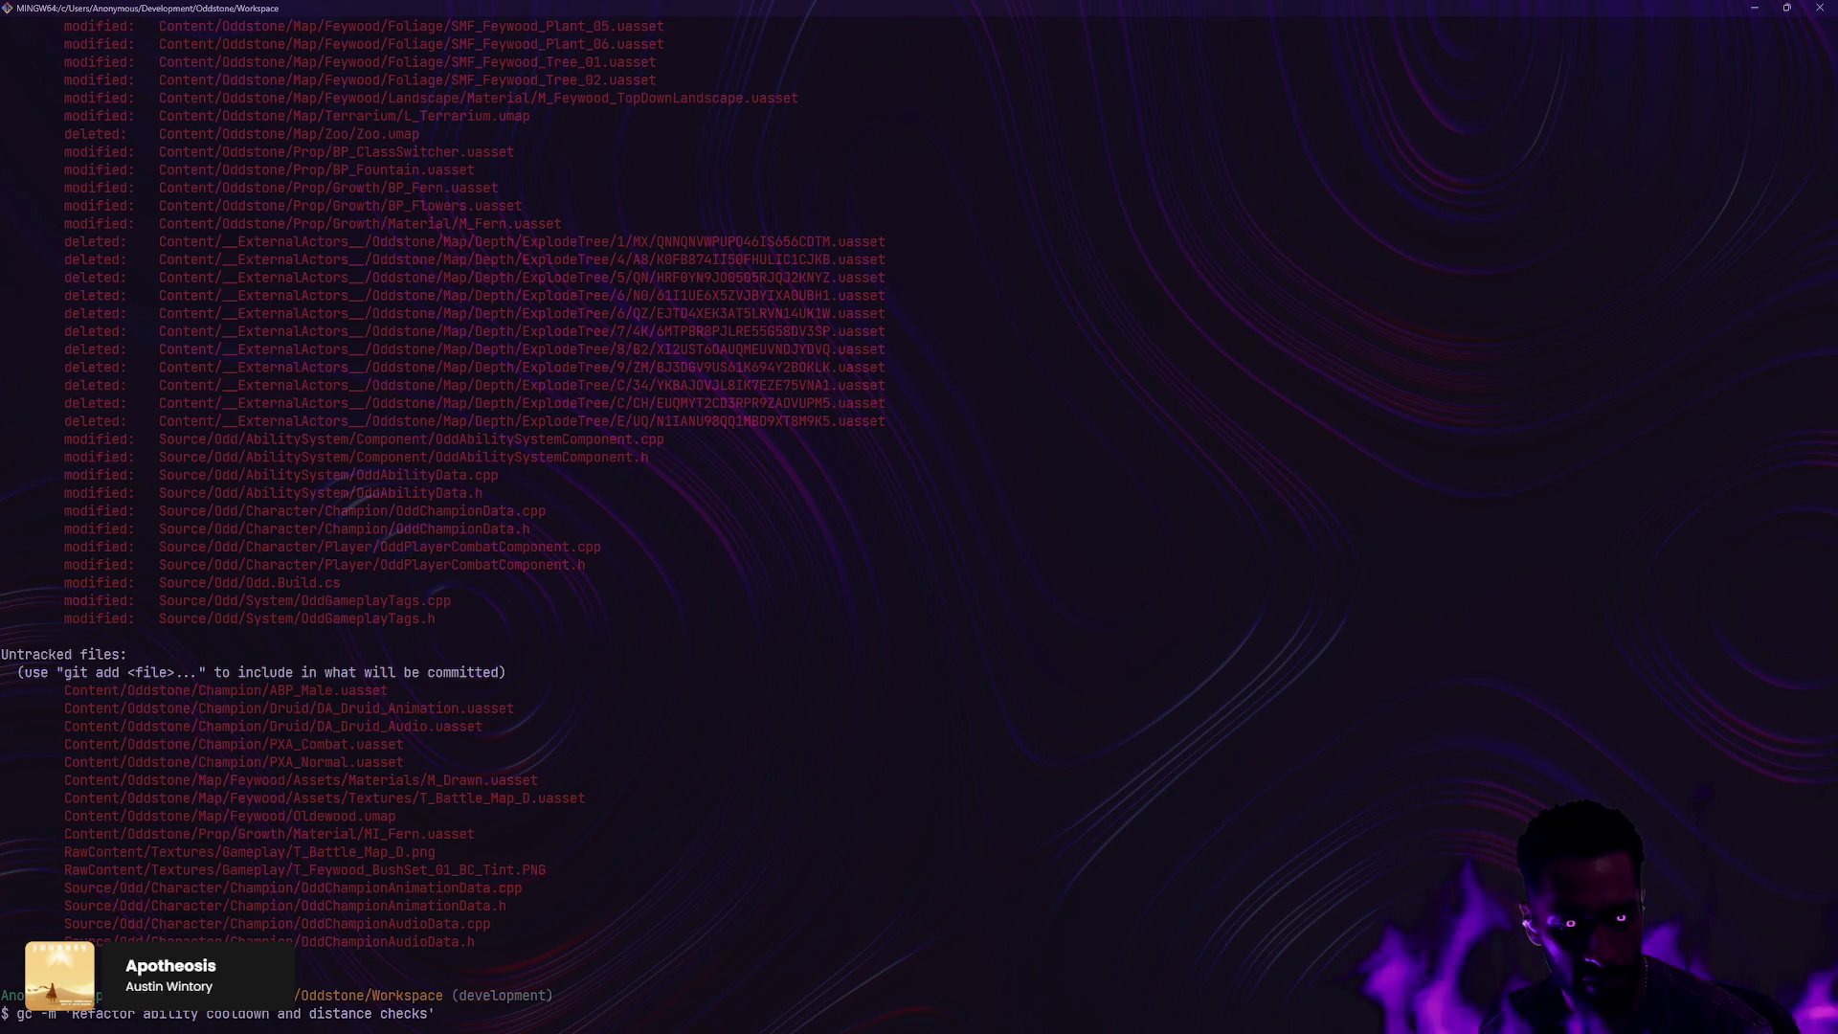
{"action": "key", "text": "Right"}
{"action": "key", "text": "Right"}
{"action": "key", "text": "Right"}
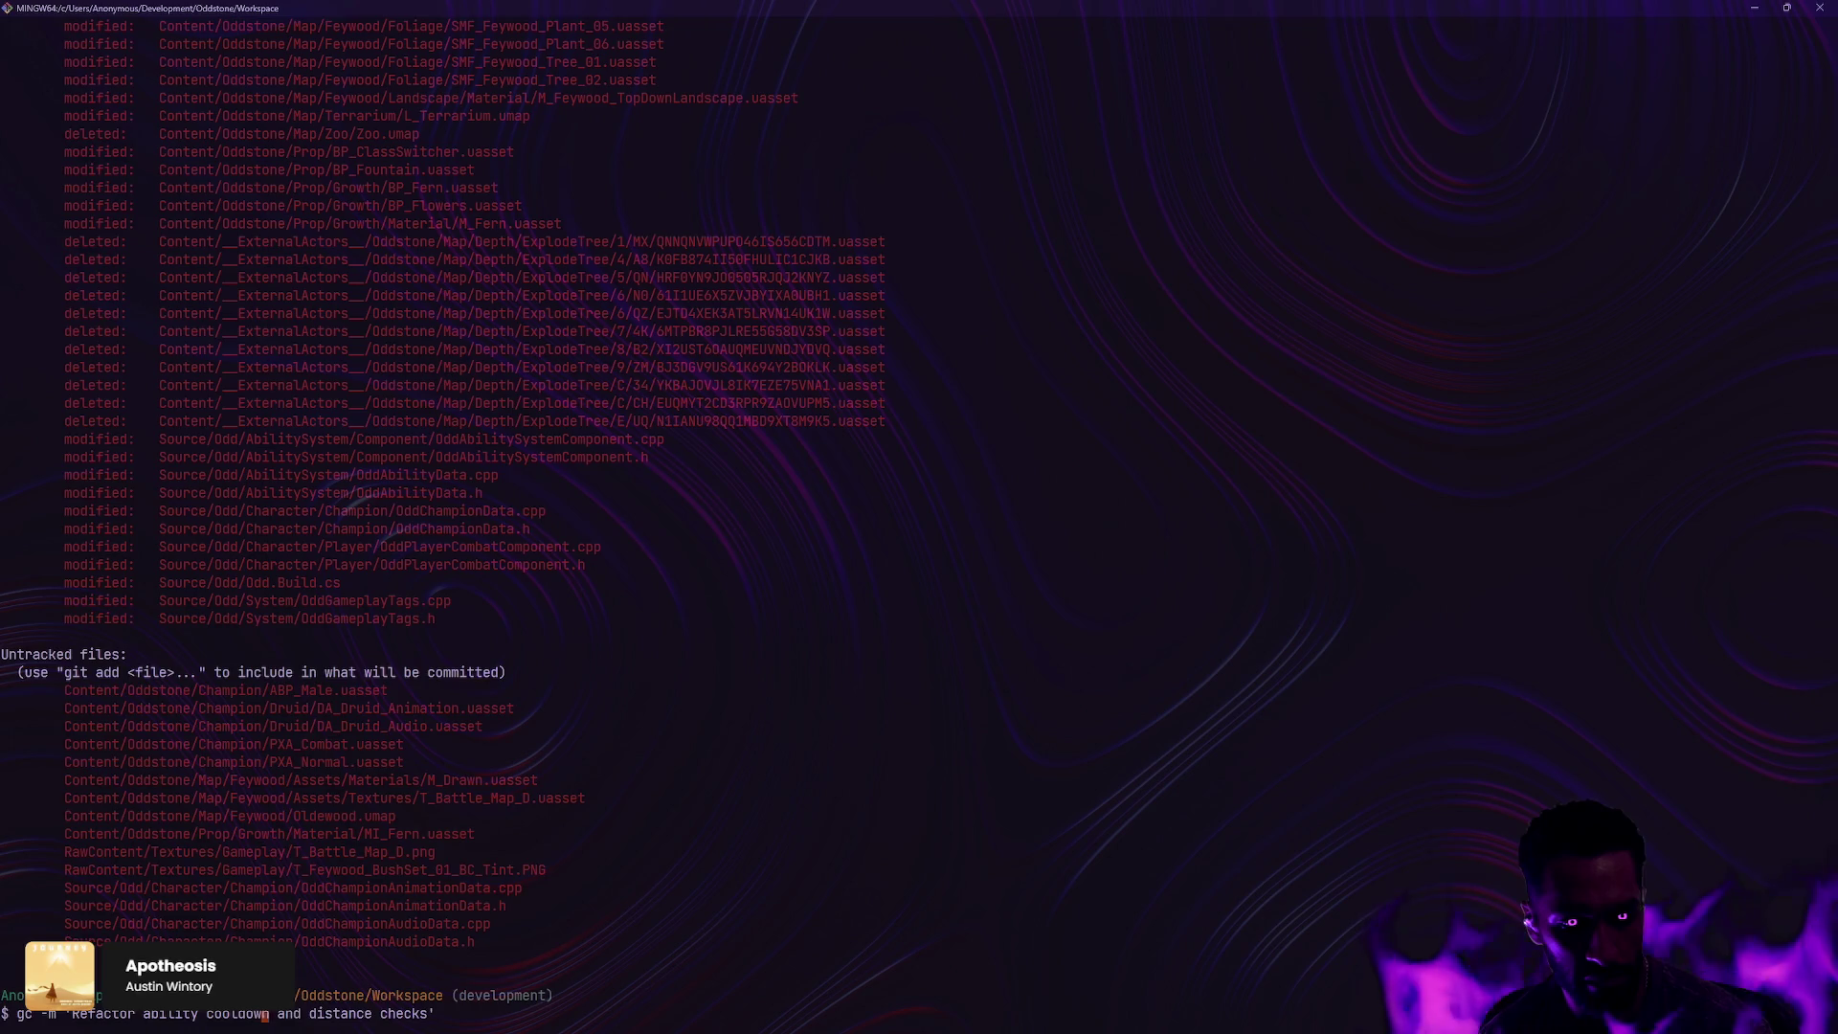
{"action": "key", "text": "Left"}
{"action": "key", "text": "Left"}
{"action": "key", "text": "Left"}
{"action": "key", "text": "Left"}
{"action": "key", "text": "Left"}
{"action": "key", "text": "Left"}
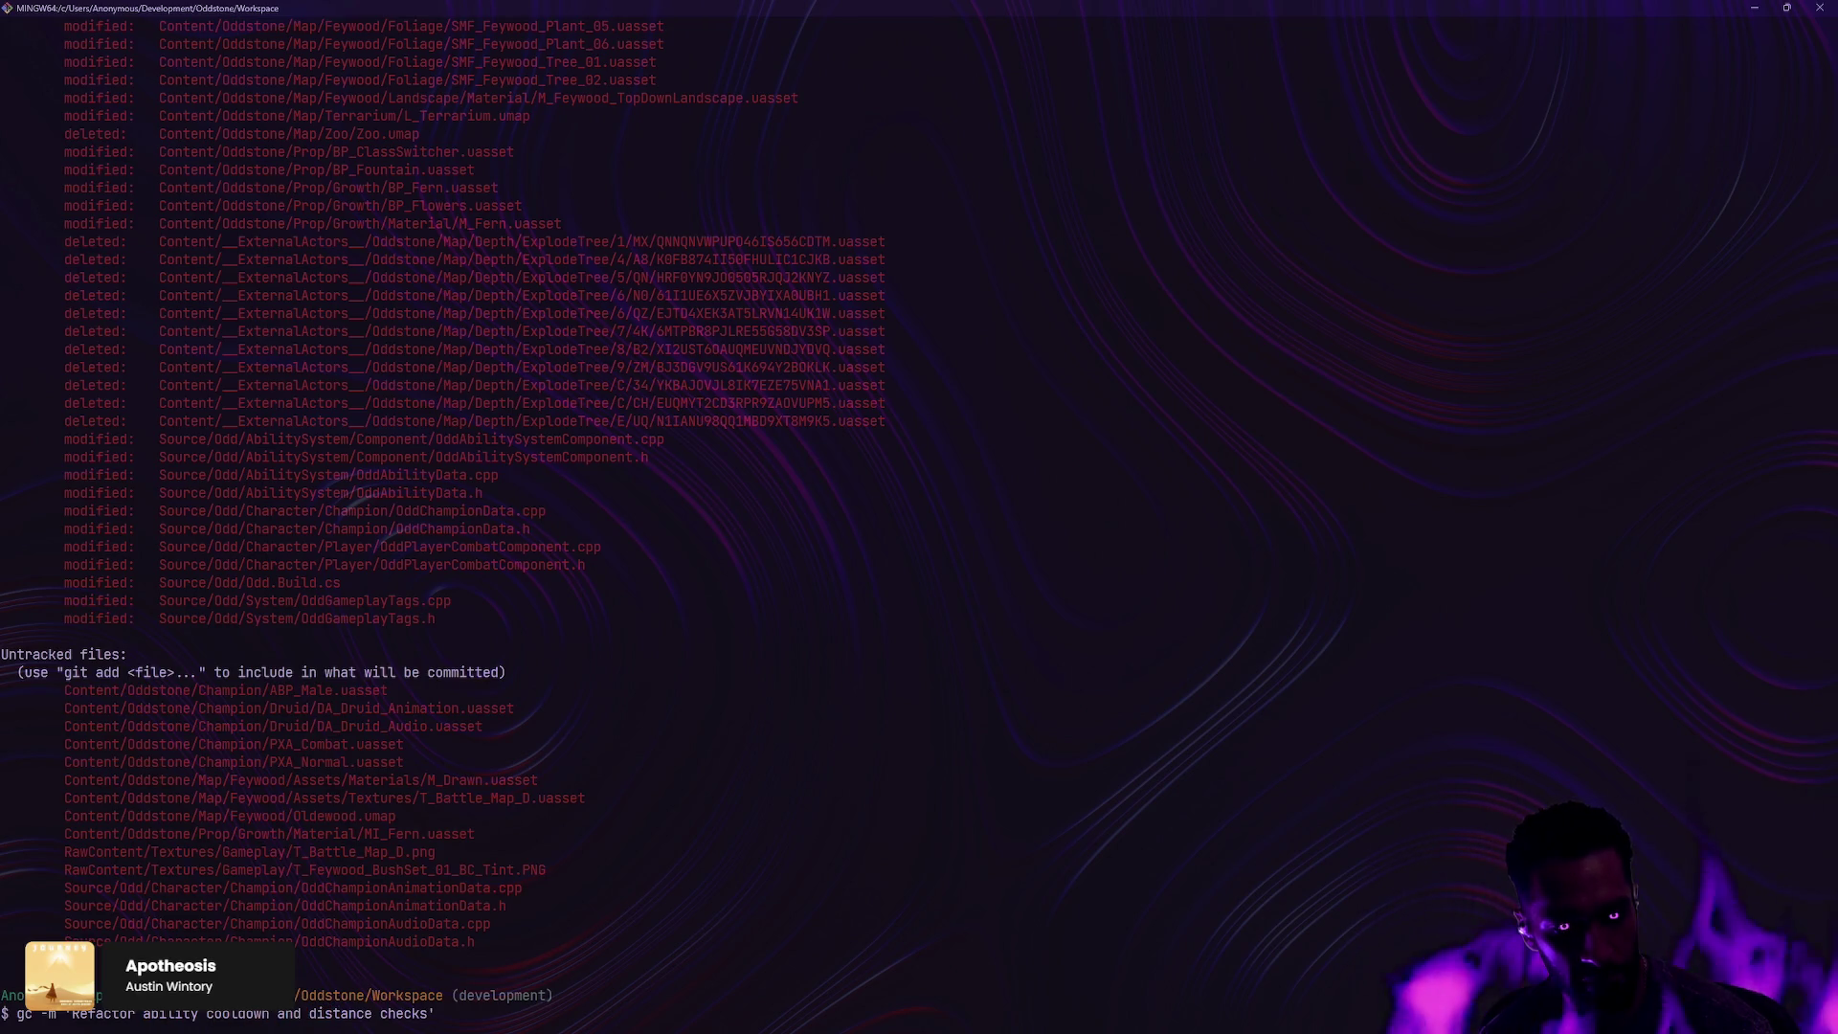
Step: Revise the message to 'Refactor state tree ability cooldown and distance logic', commit, and push with gp
{"action": "type", "text": "S"}
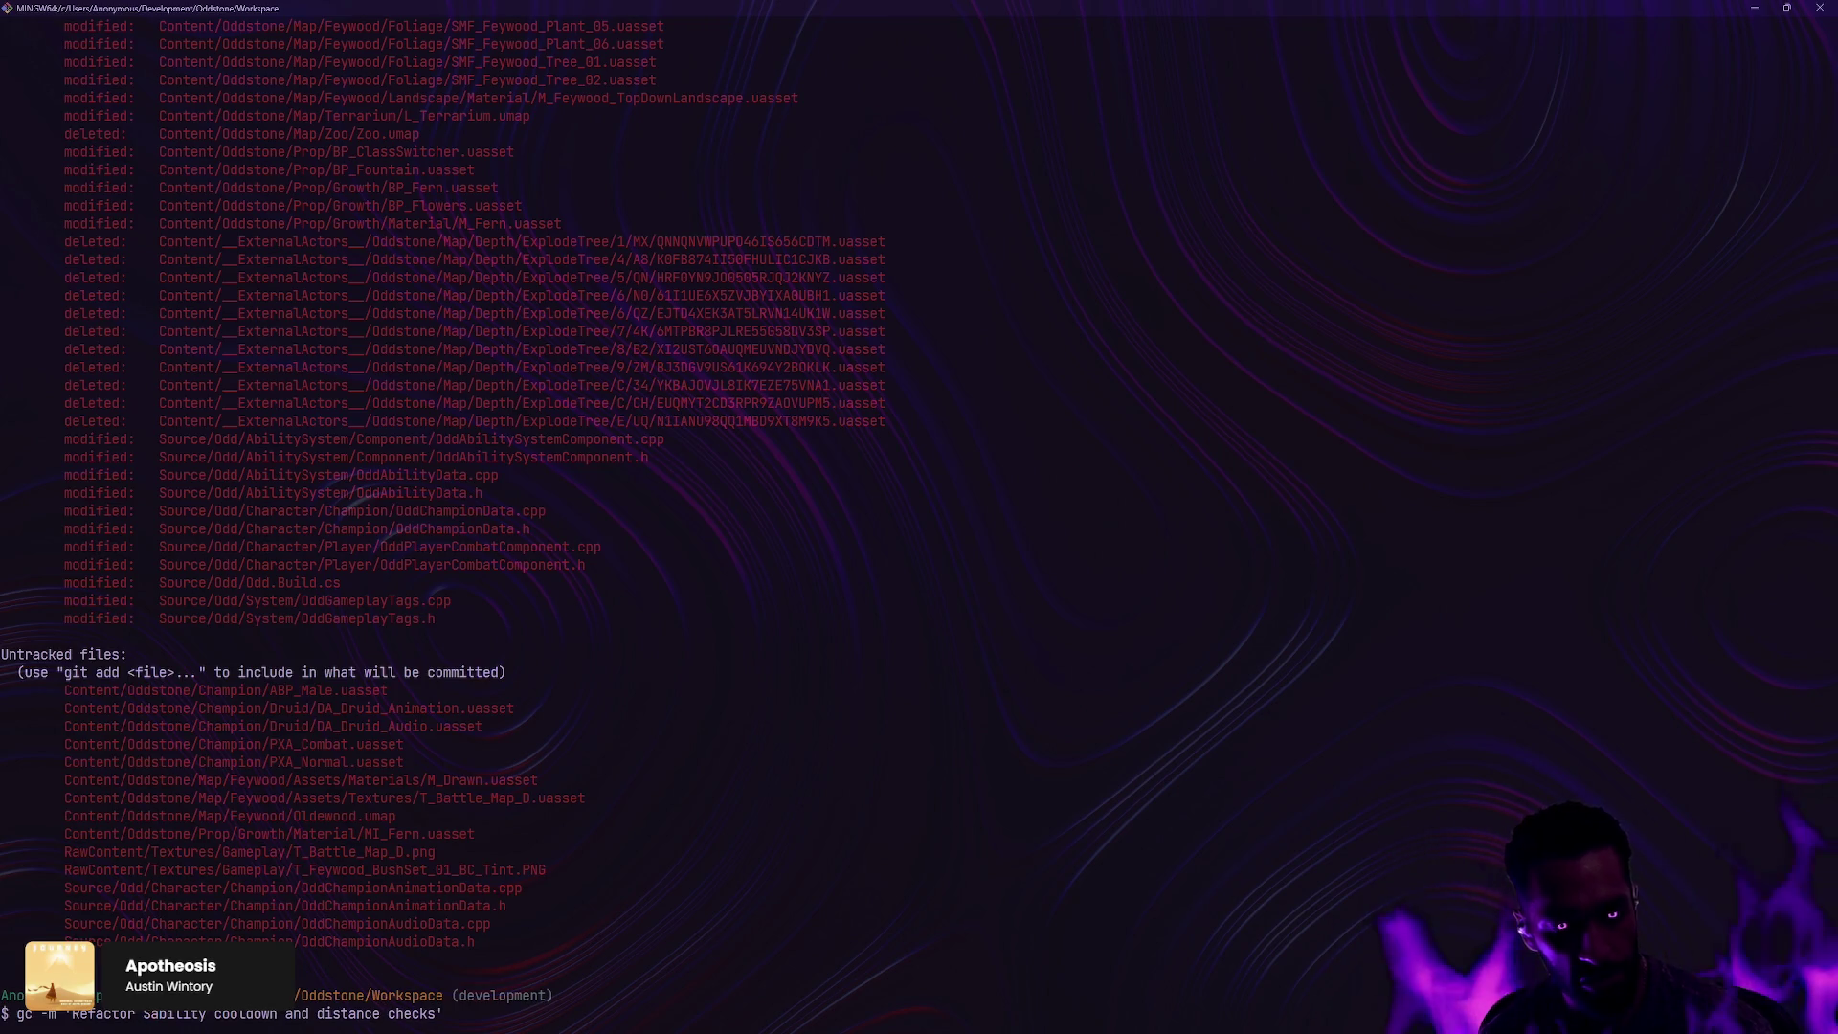
{"action": "type", "text": "tate tree"}
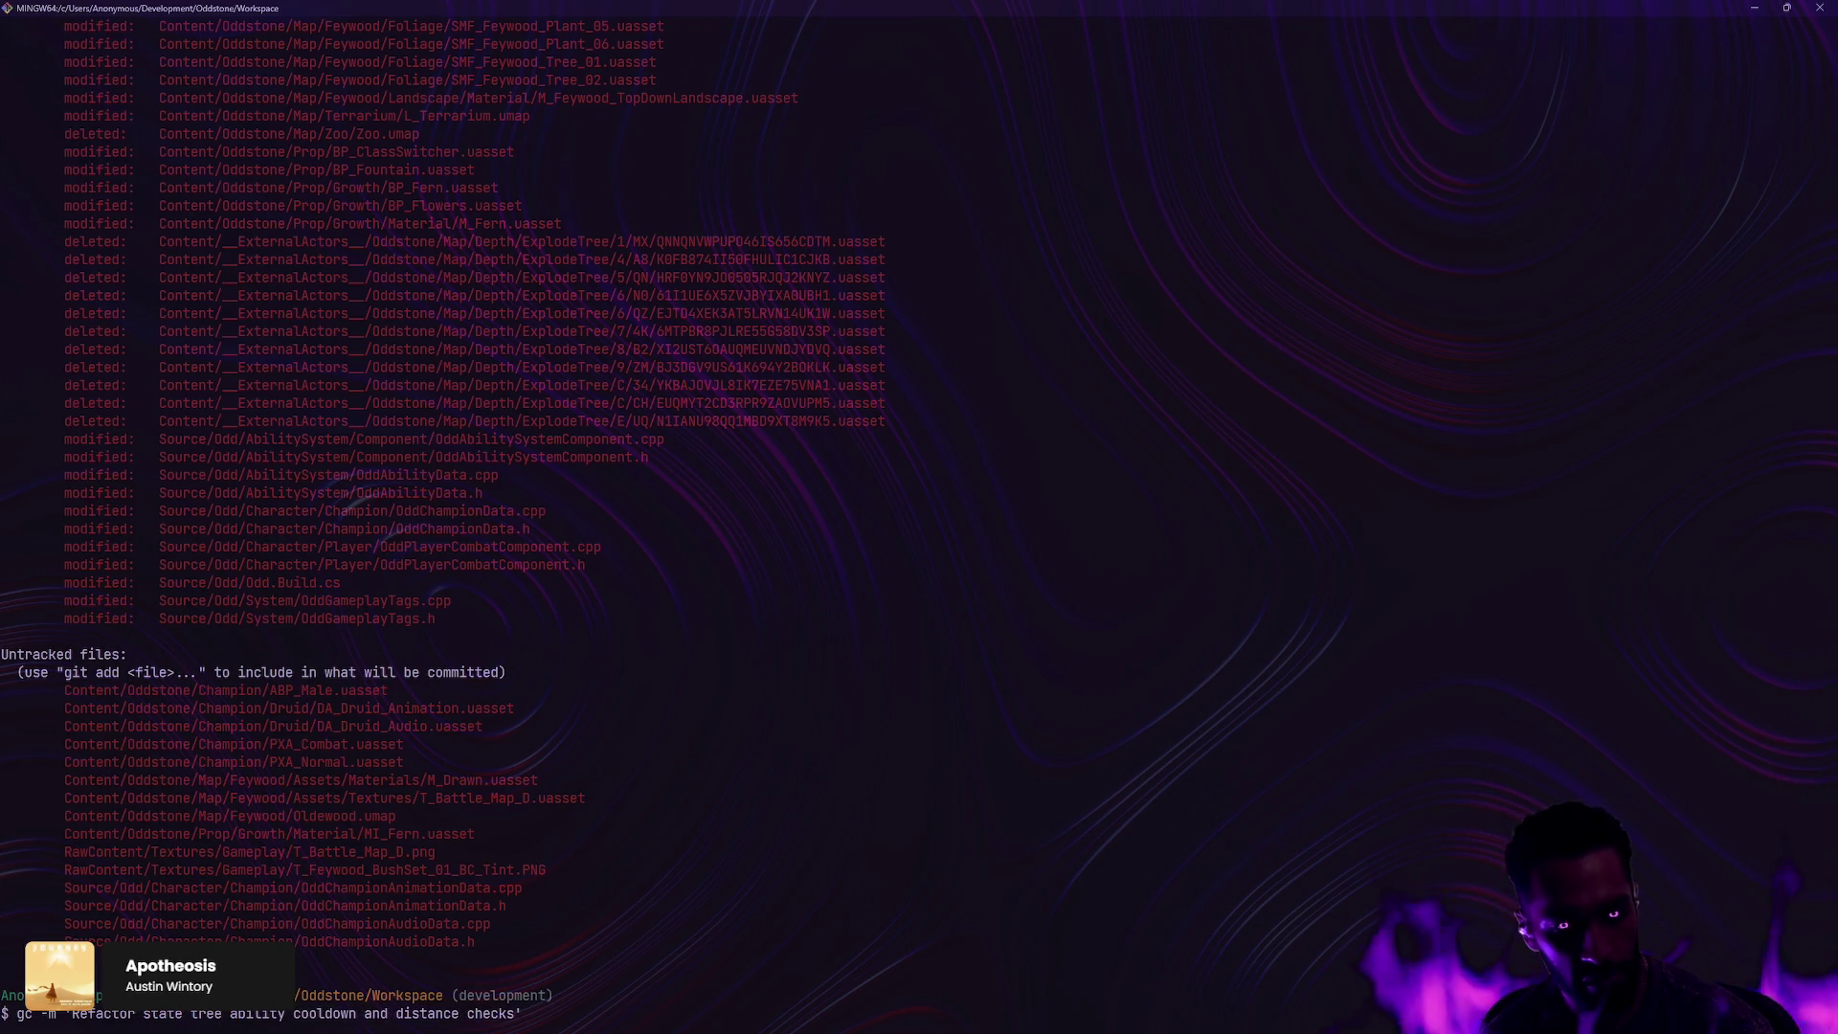
{"action": "key", "text": "ctrl+Right"}
{"action": "key", "text": "ctrl+Right"}
{"action": "key", "text": "ctrl+Right"}
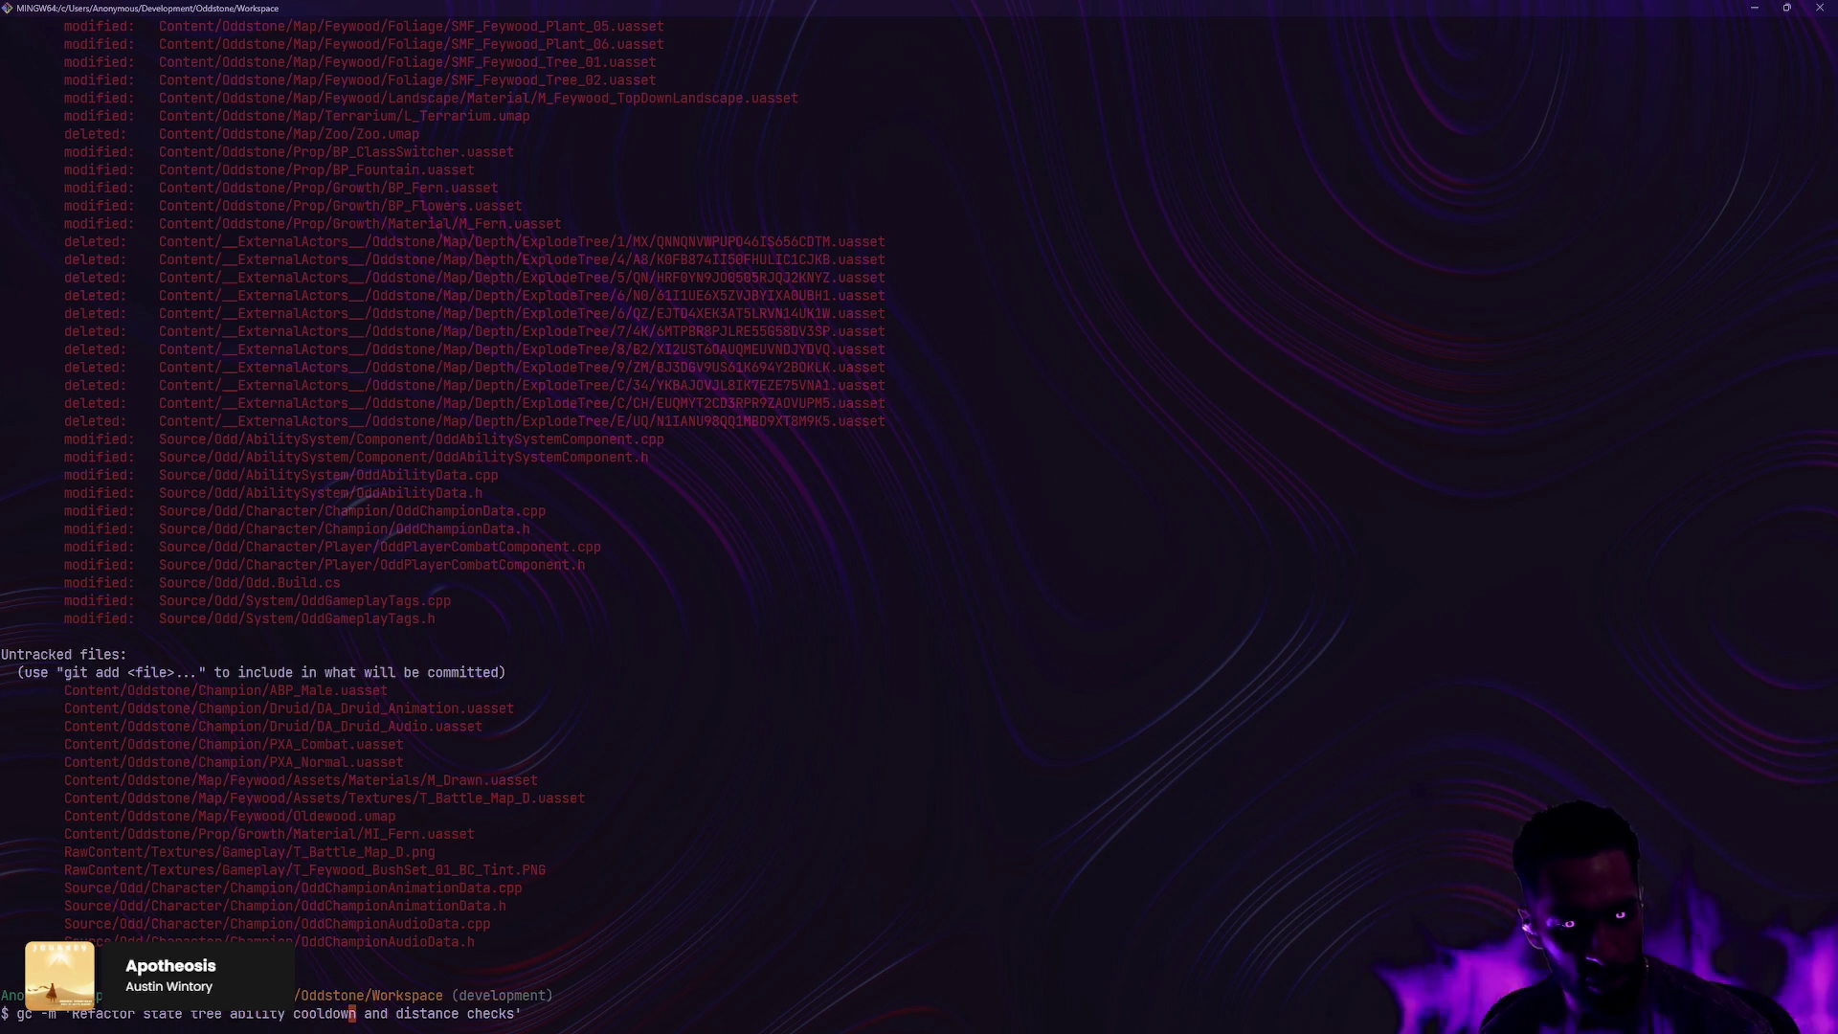
{"action": "key", "text": "Right"}
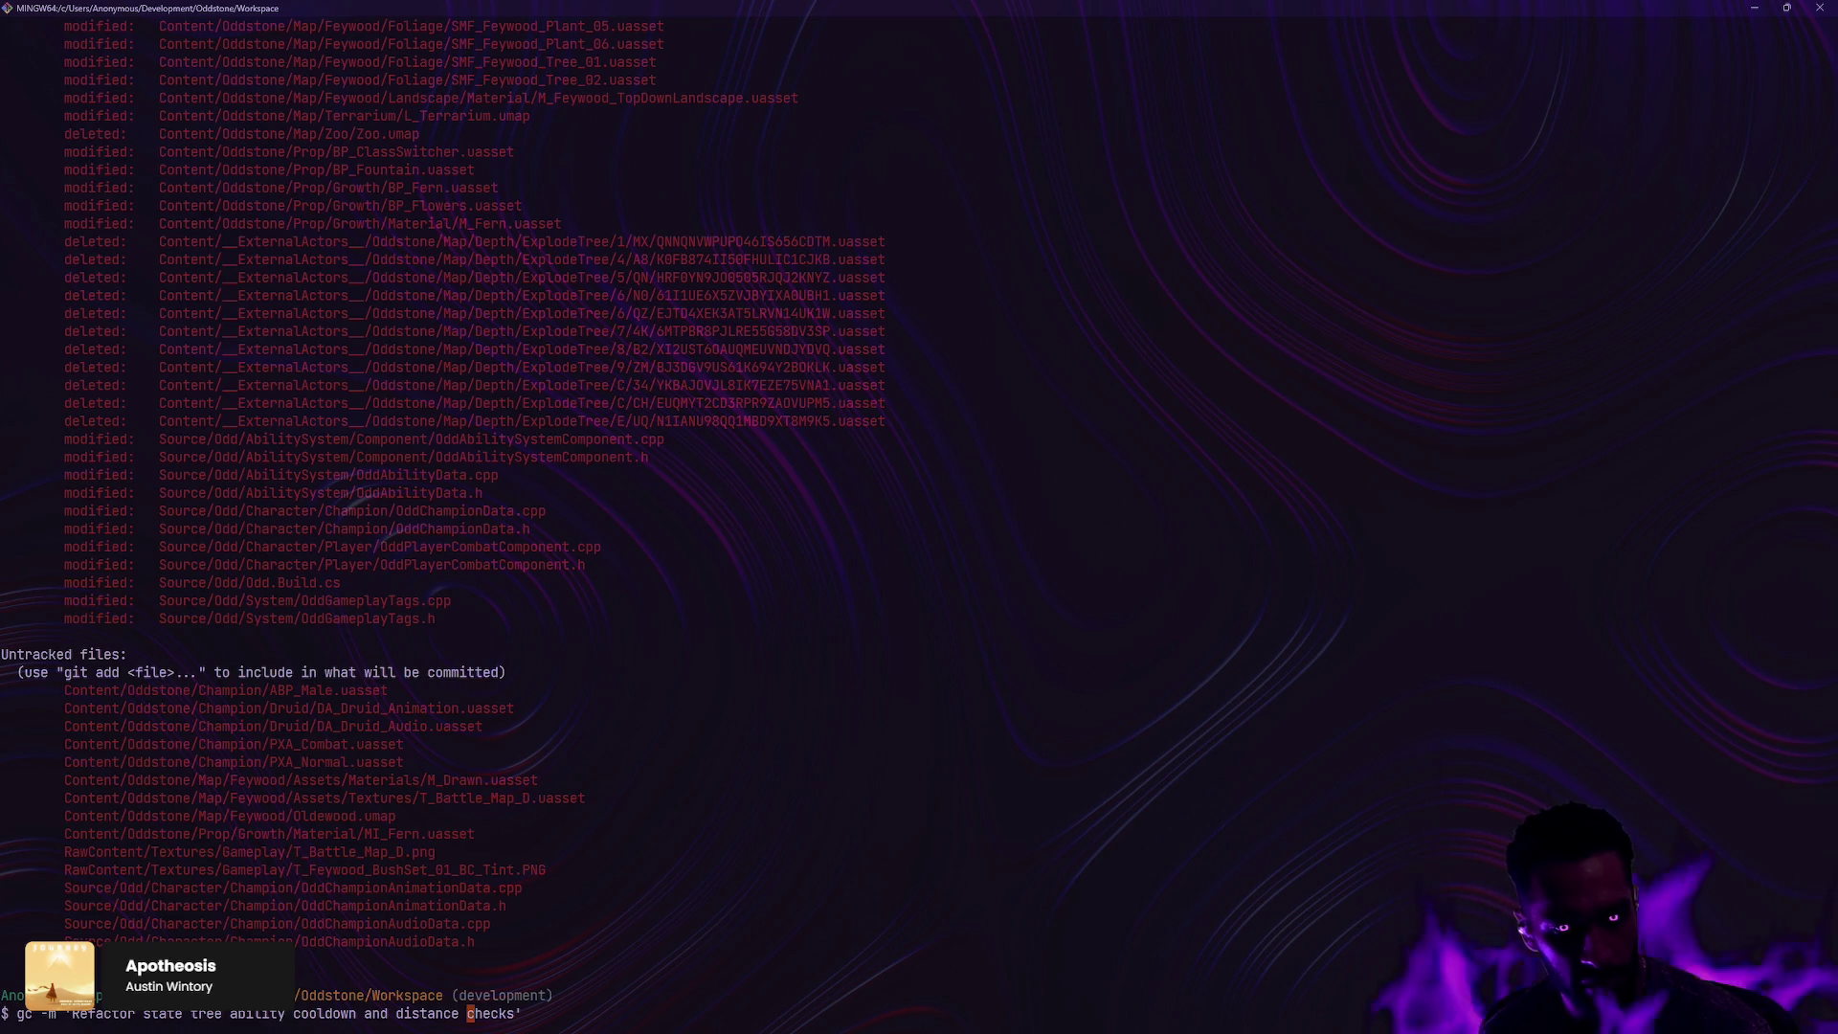
{"action": "key", "text": "Left"}
{"action": "key", "text": "Right"}
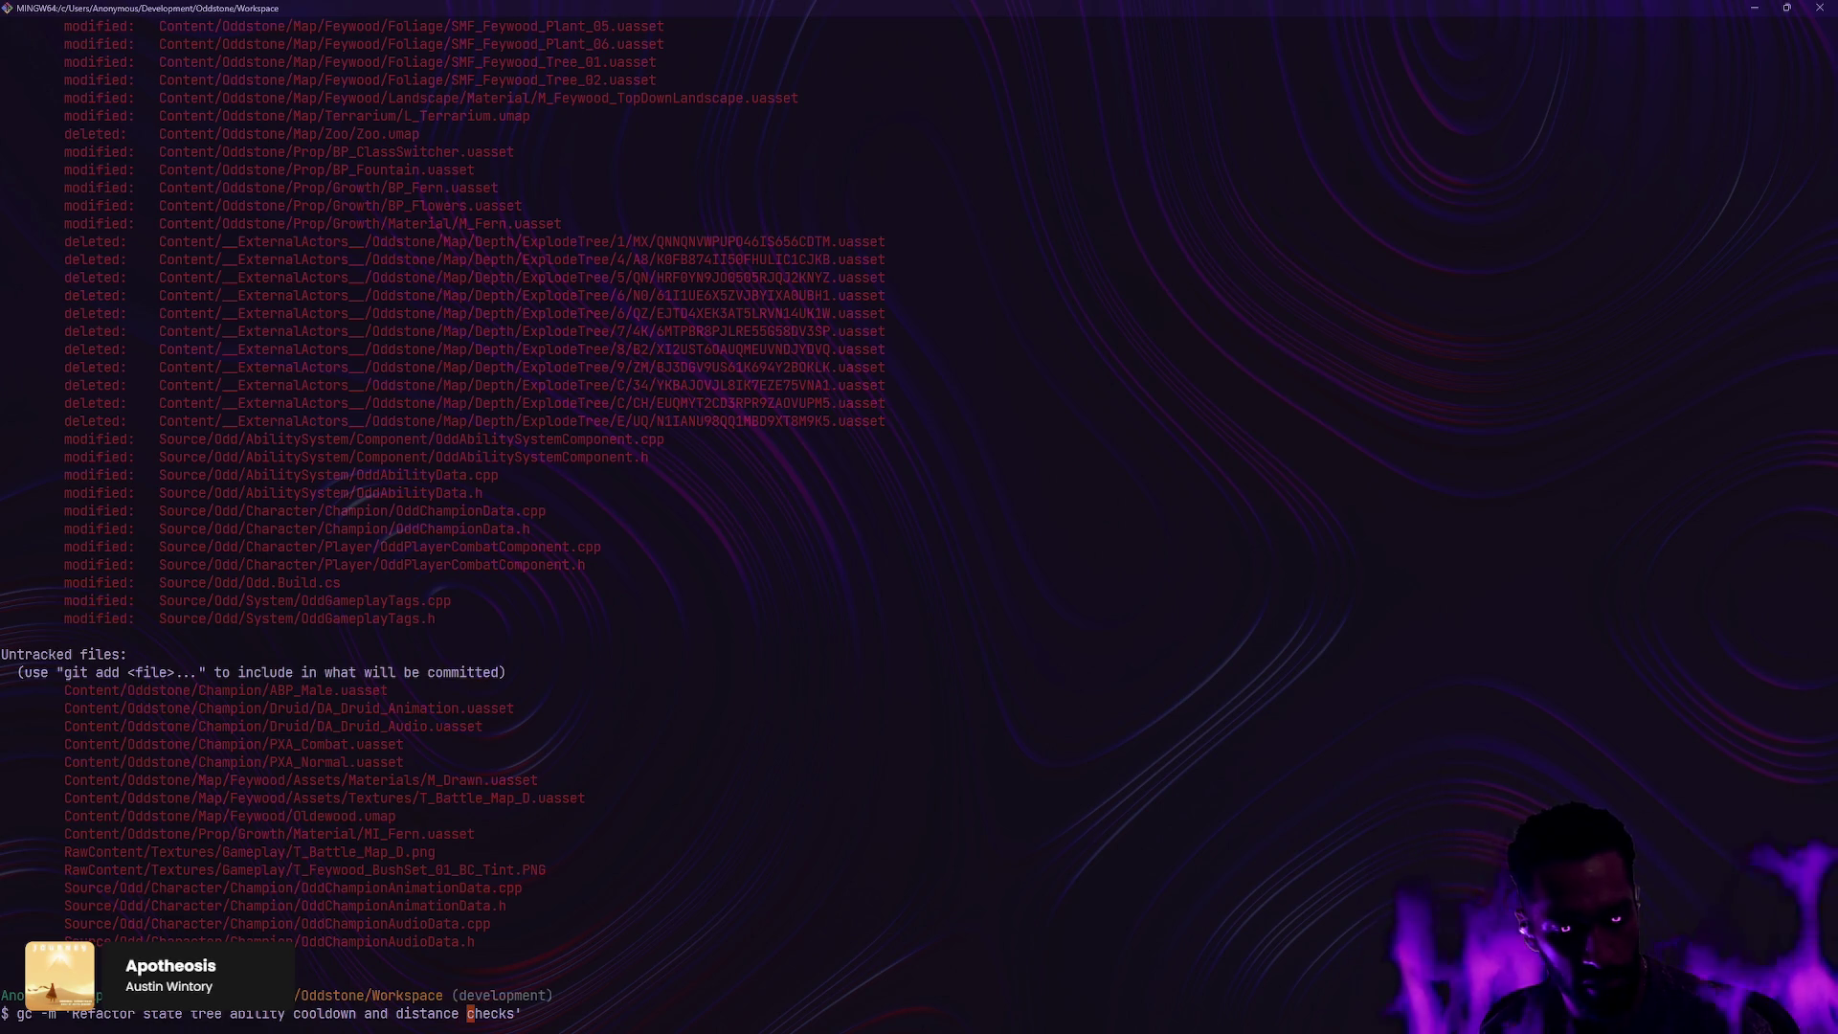
{"action": "key", "text": "Delete"}
{"action": "key", "text": "Delete"}
{"action": "key", "text": "Delete"}
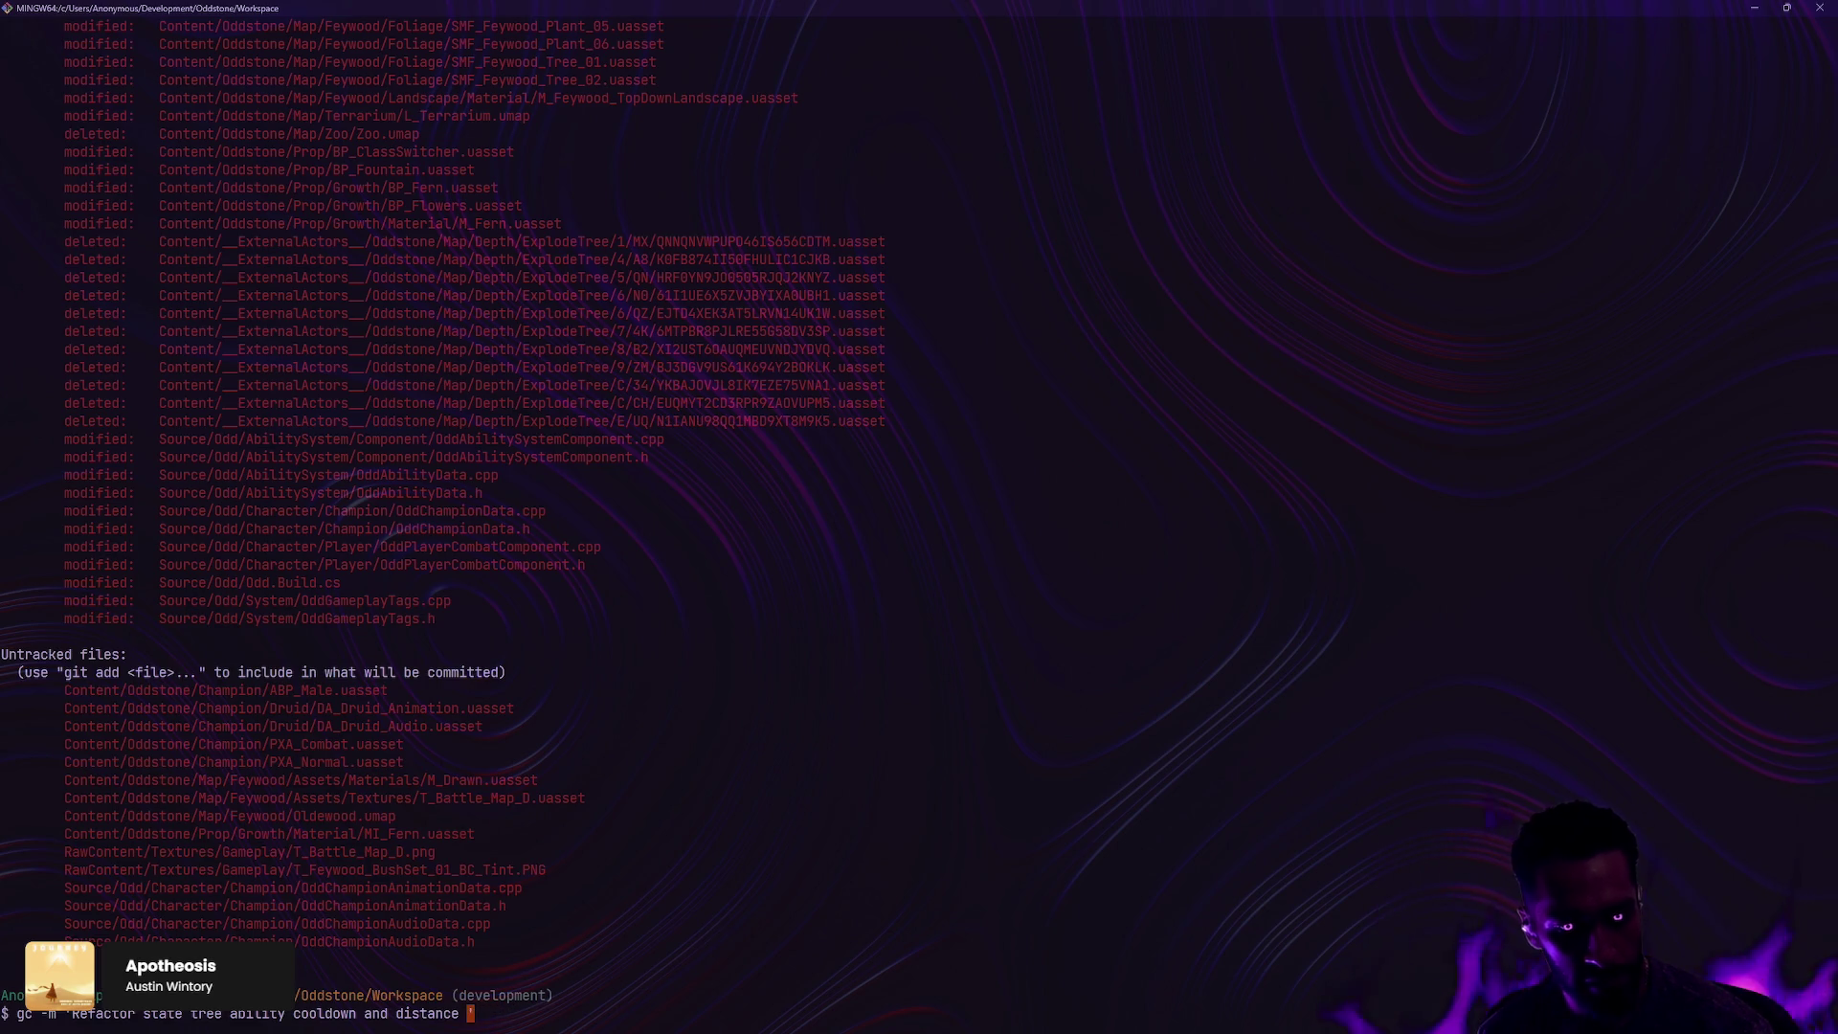
{"action": "type", "text": "logic"}
{"action": "key", "text": "Return"}
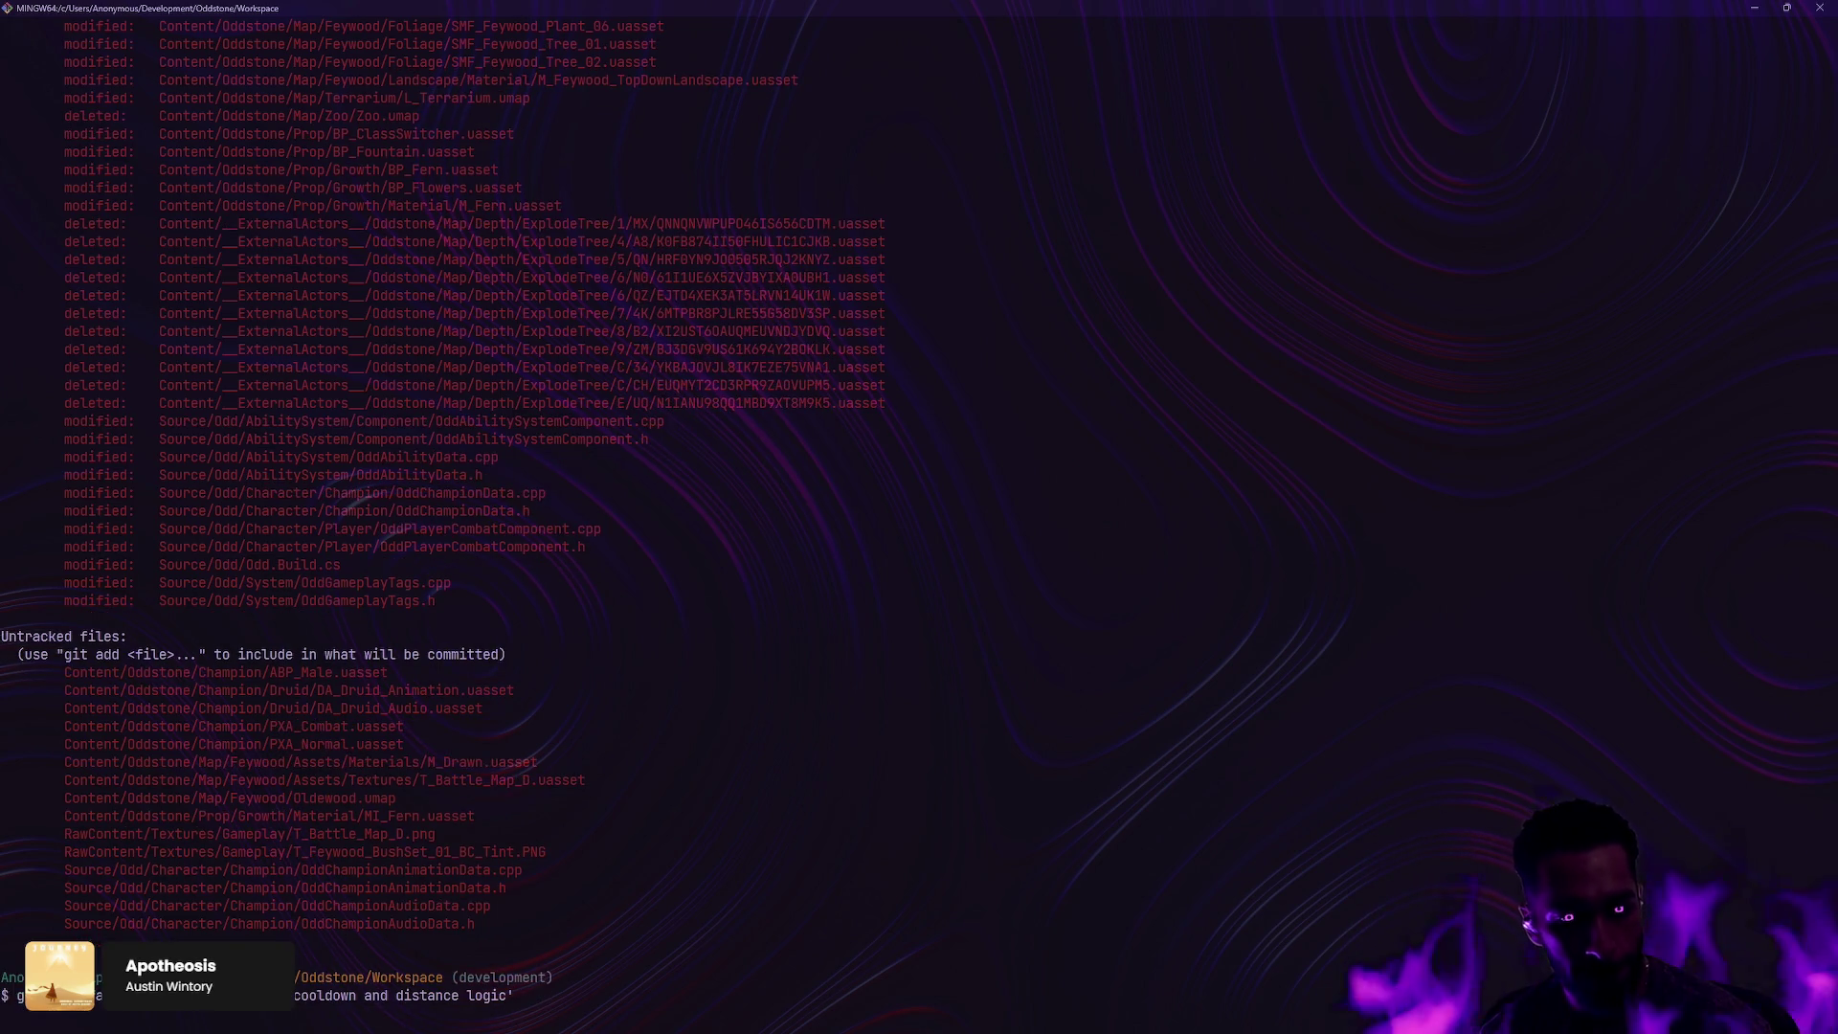
{"action": "type", "text": "gp"}
{"action": "key", "text": "Return"}
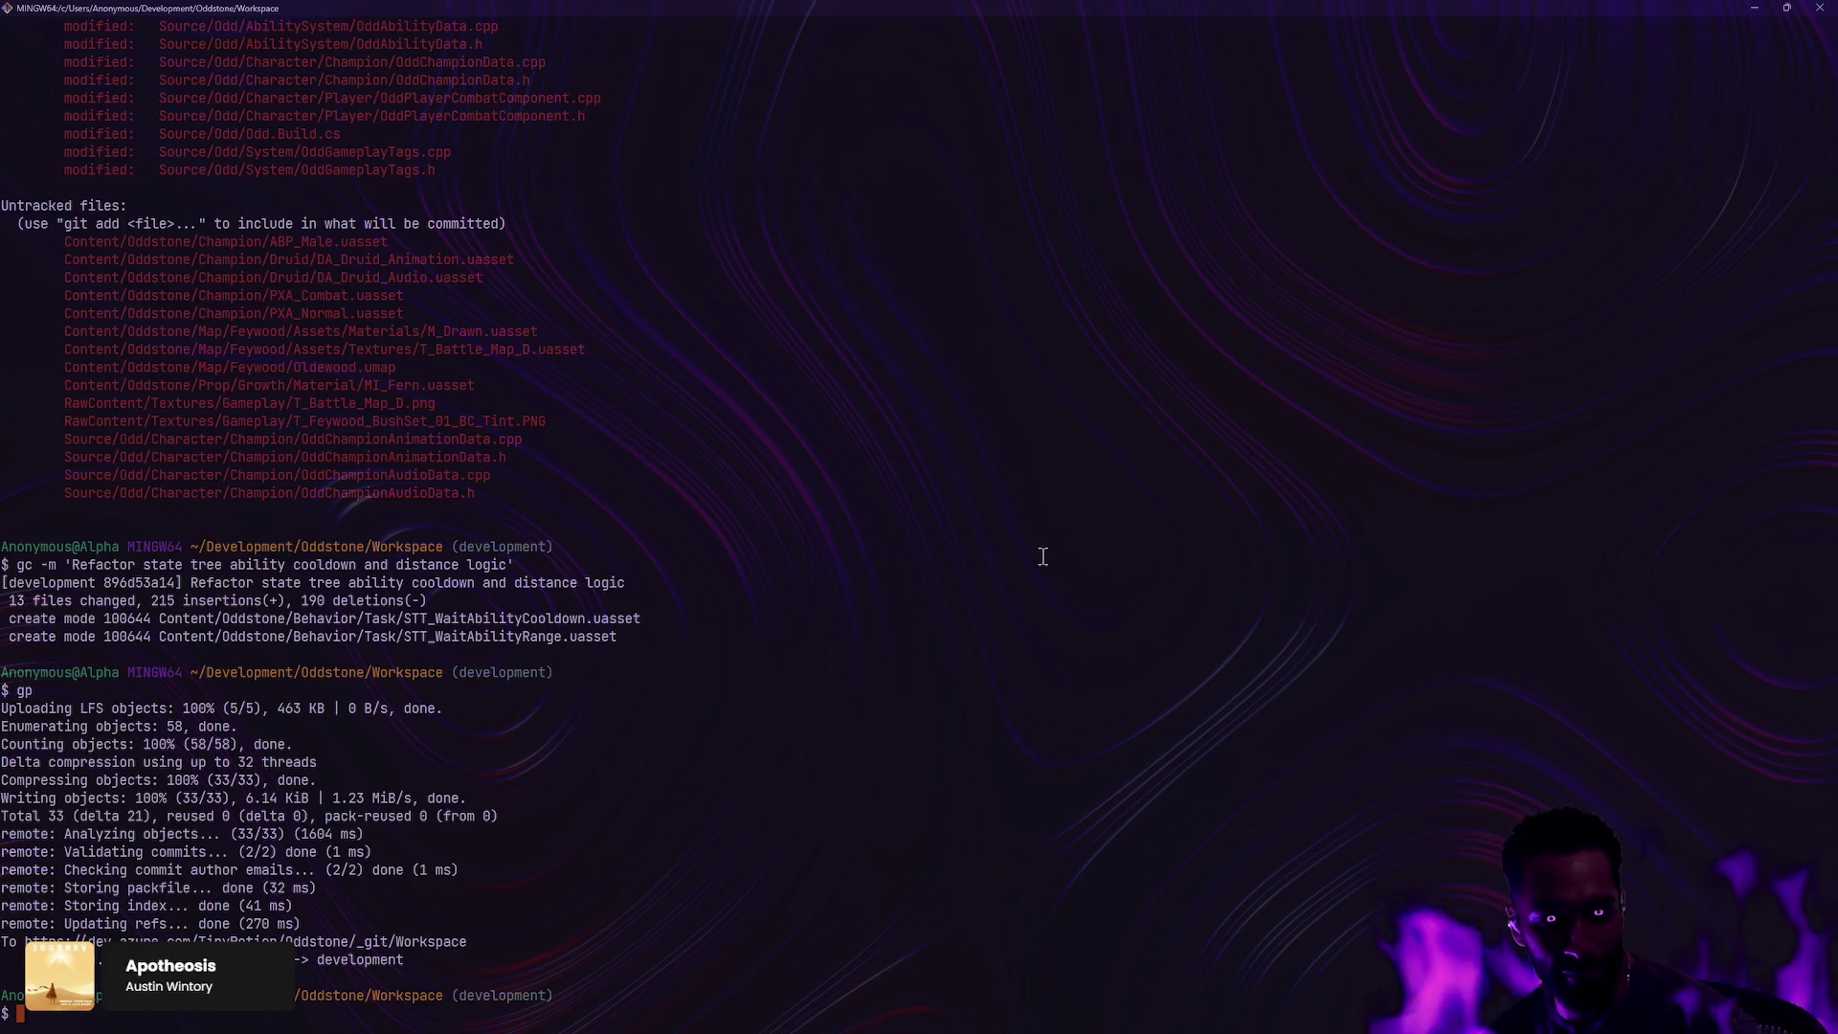
Step: Run gs to check the repository status after the push
{"action": "type", "text": "gs"}
{"action": "key", "text": "Return"}
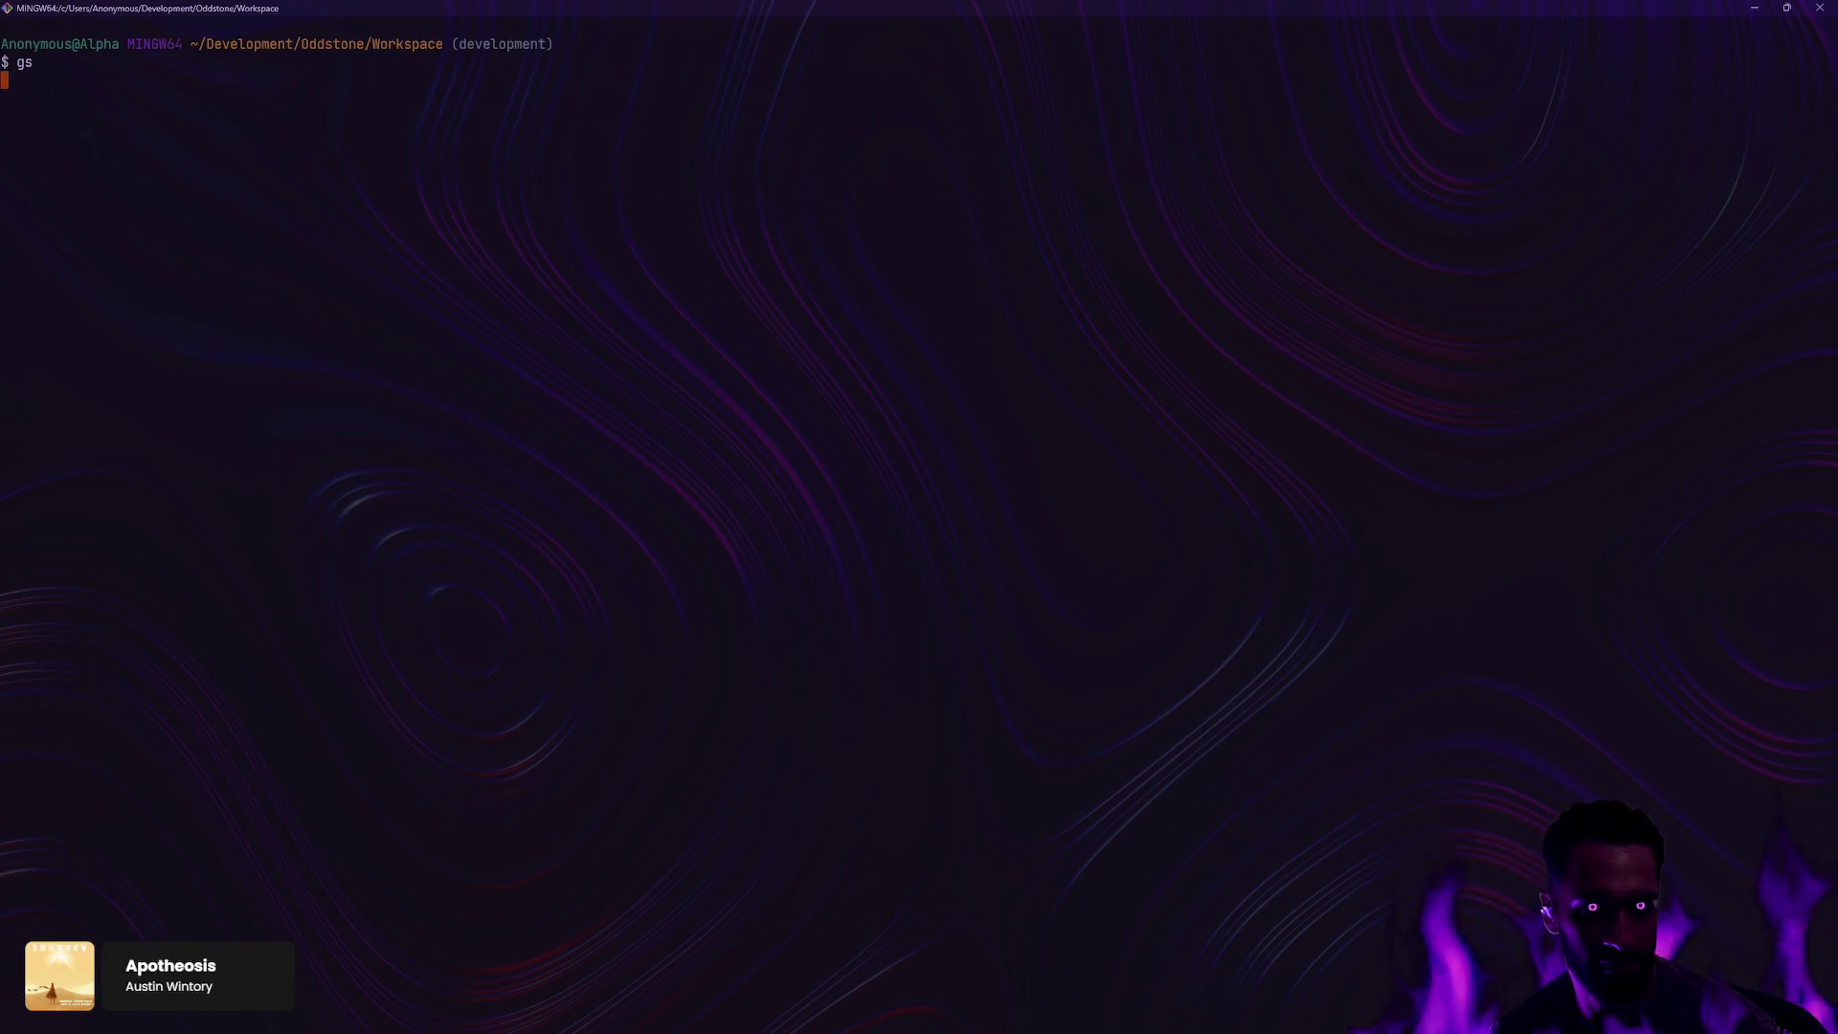
Step: Inspect the PreActivate declaration in OddAbility.h in Rider, then return to Unreal Editor
{"action": "key", "text": "alt+Tab"}
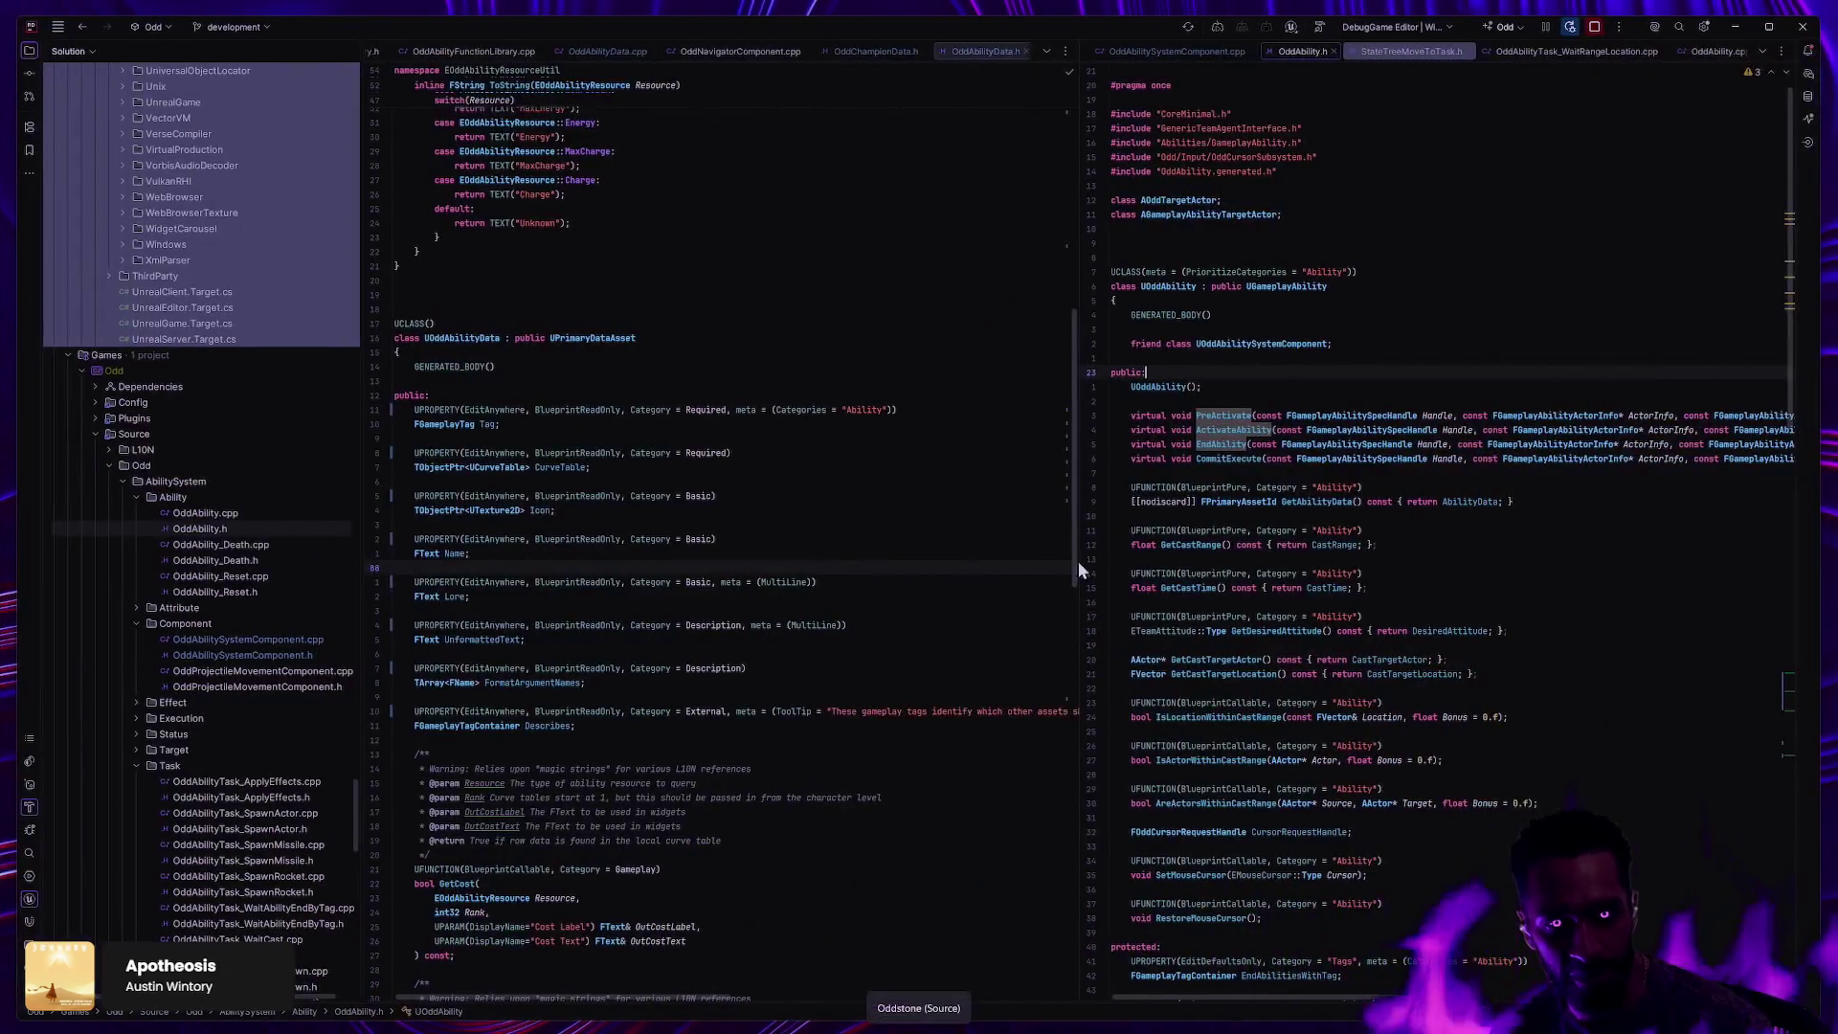
{"action": "left_click", "coordinate": [1244, 600]}
{"action": "left_click", "coordinate": [1407, 535]}
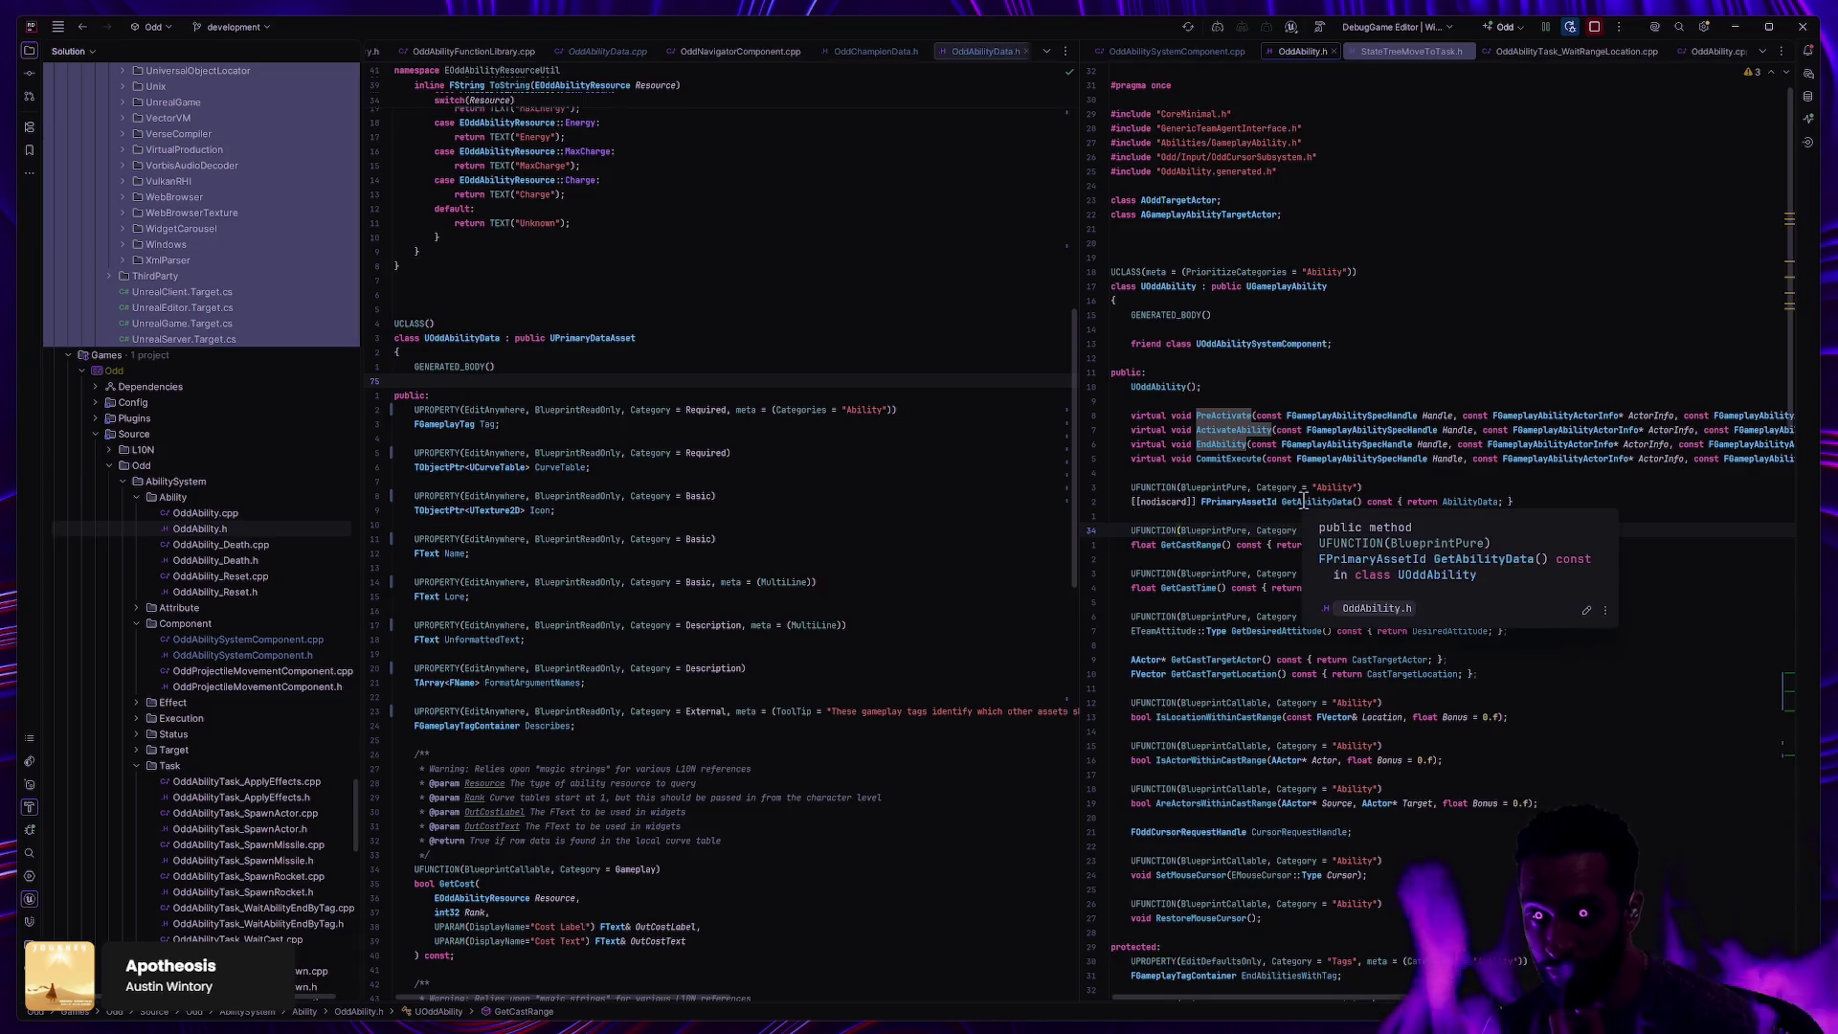
{"action": "left_click", "coordinate": [1449, 415]}
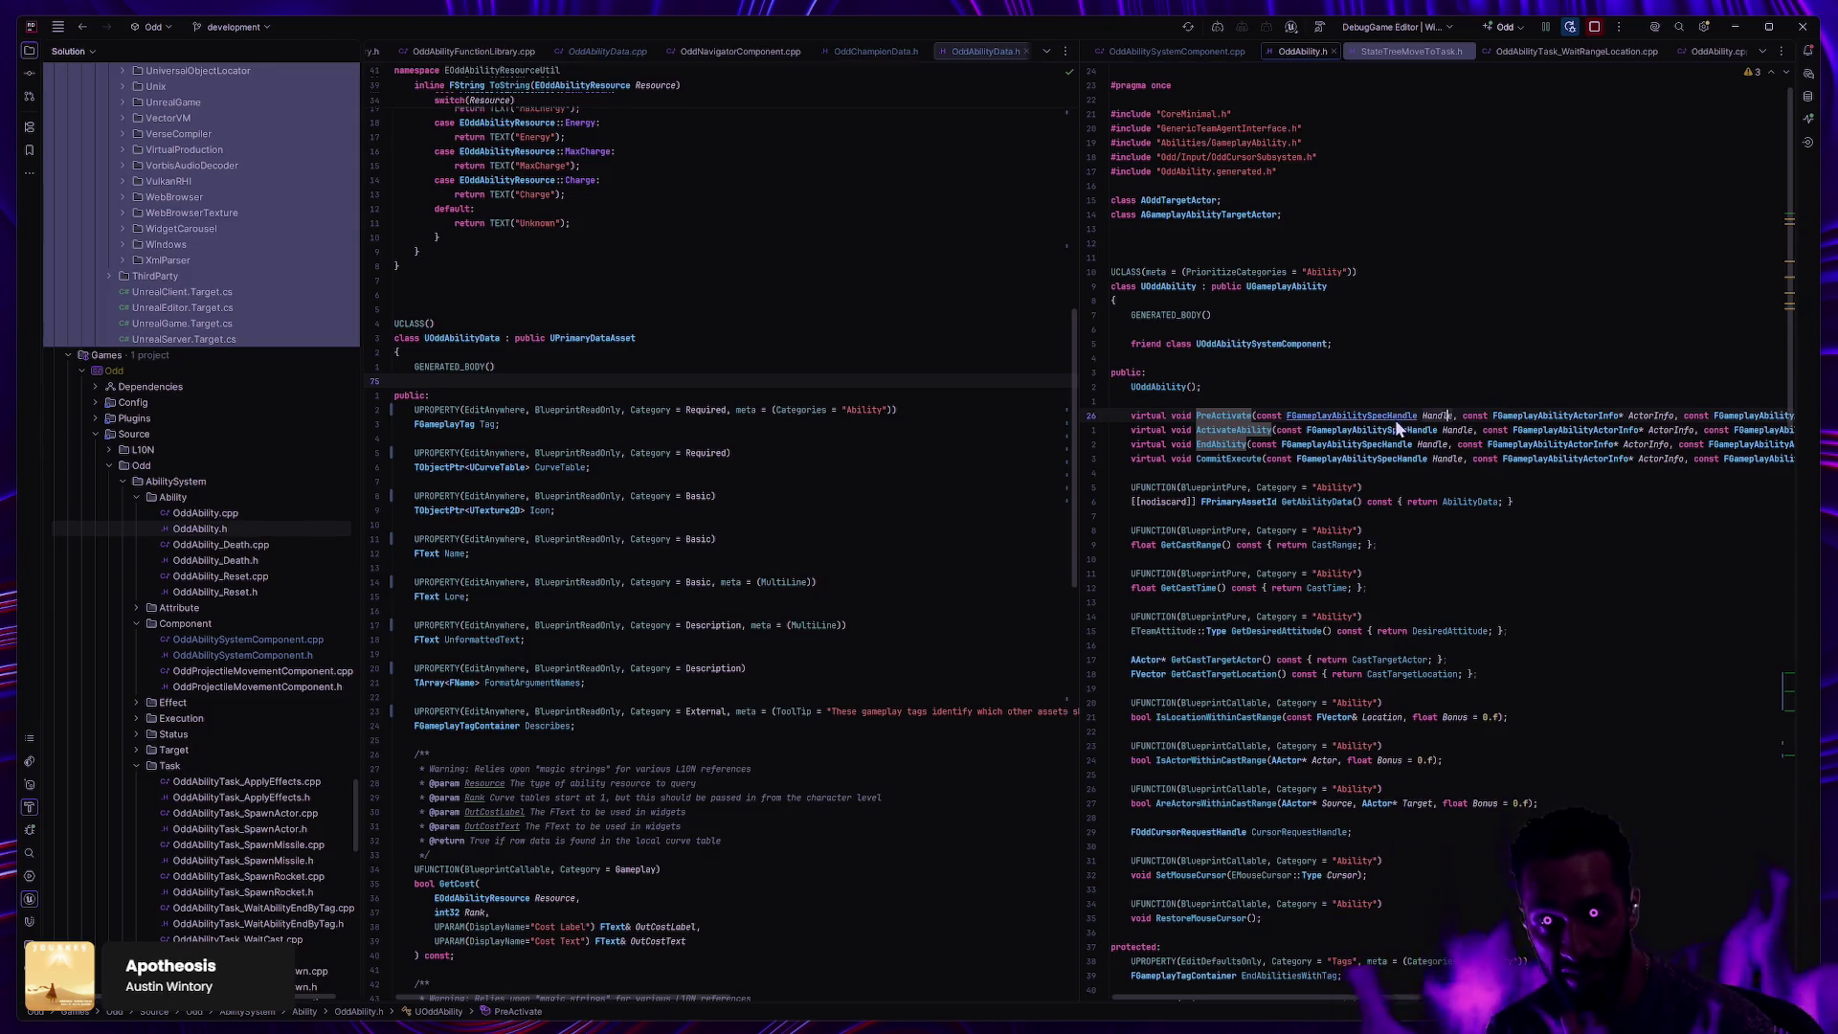
{"action": "key", "text": "alt+Tab"}
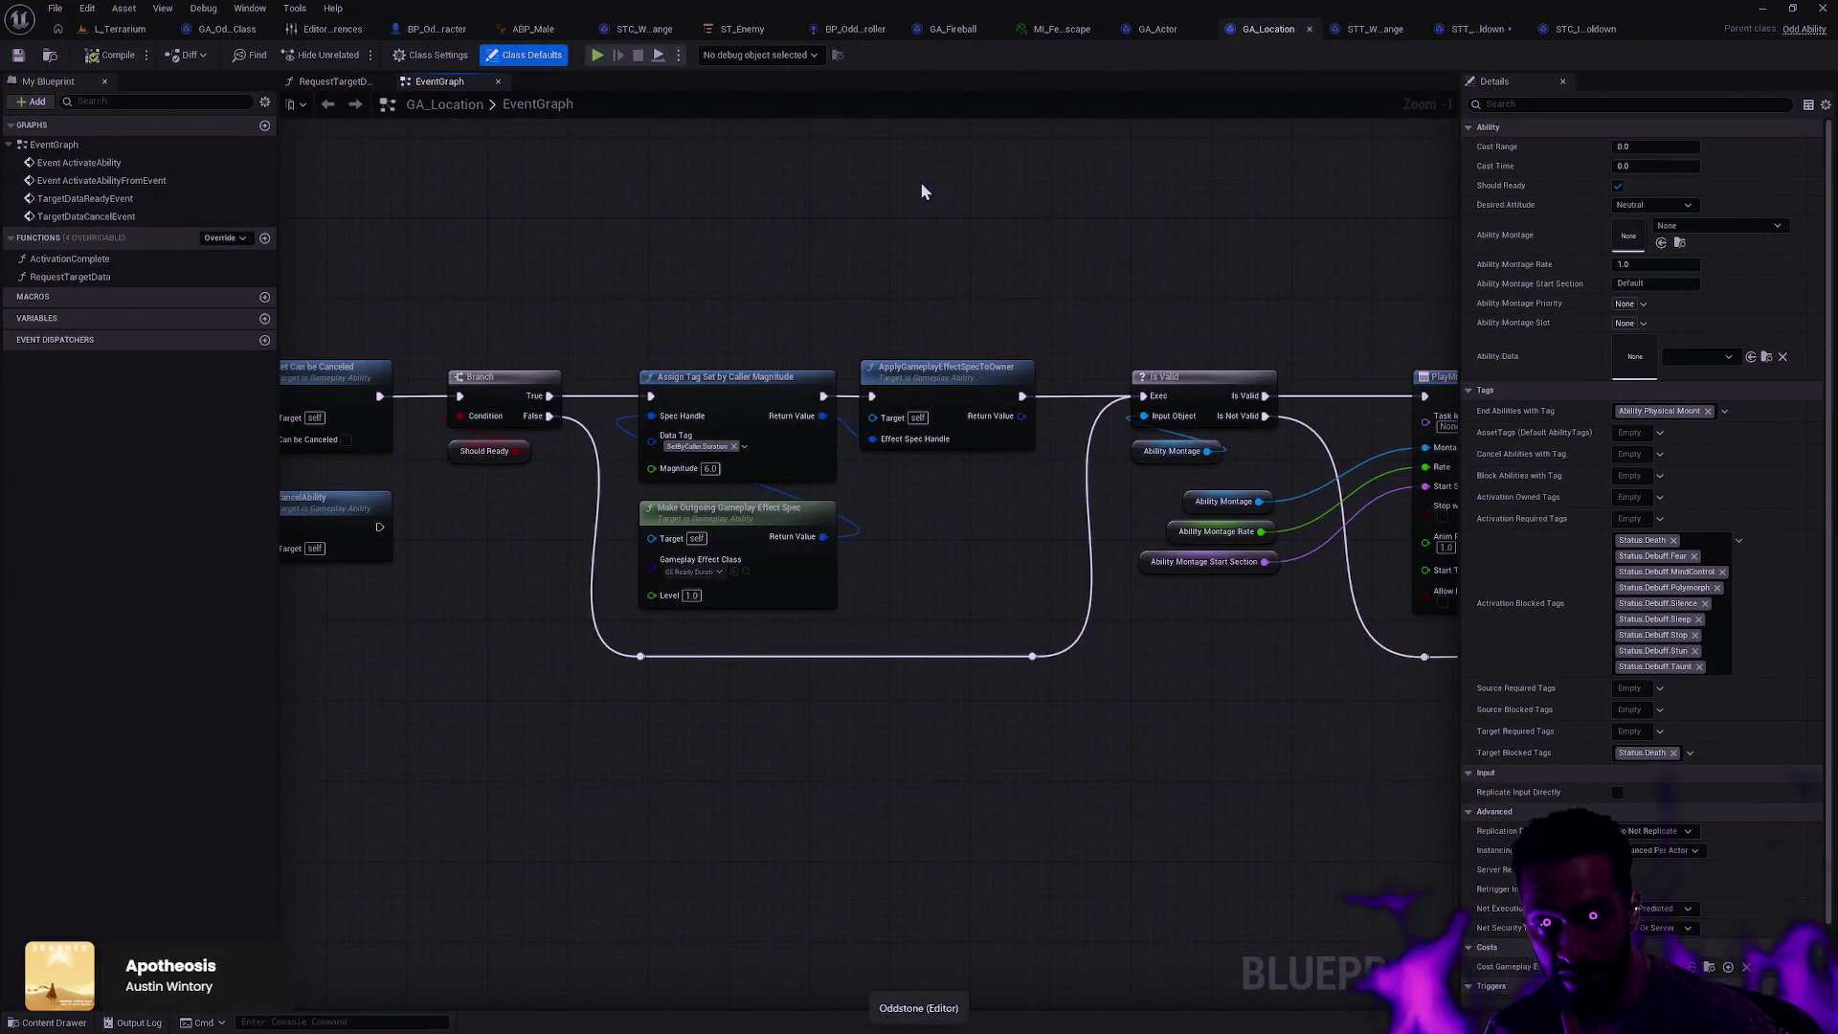
Step: Save the STT_WaitAbilityCooldown task blueprint and return to the Git Bash terminal
{"action": "left_click", "coordinate": [1474, 28]}
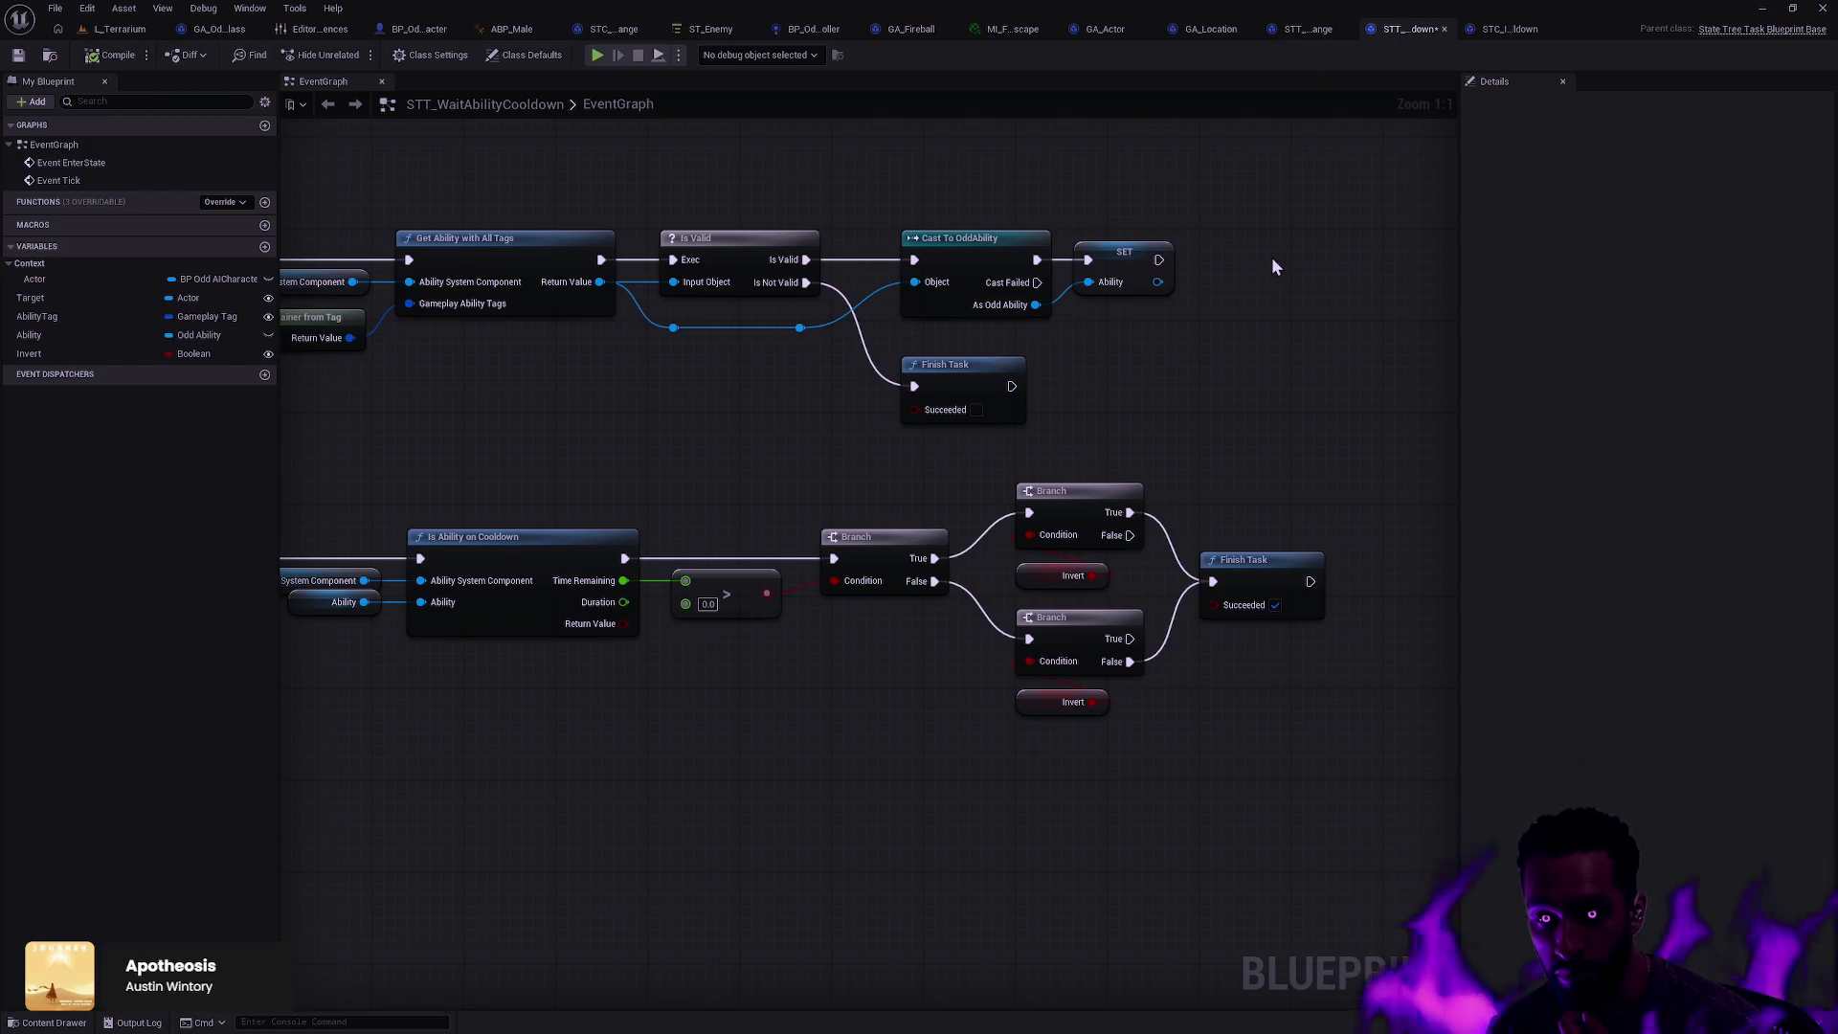
{"action": "left_click", "coordinate": [17, 57]}
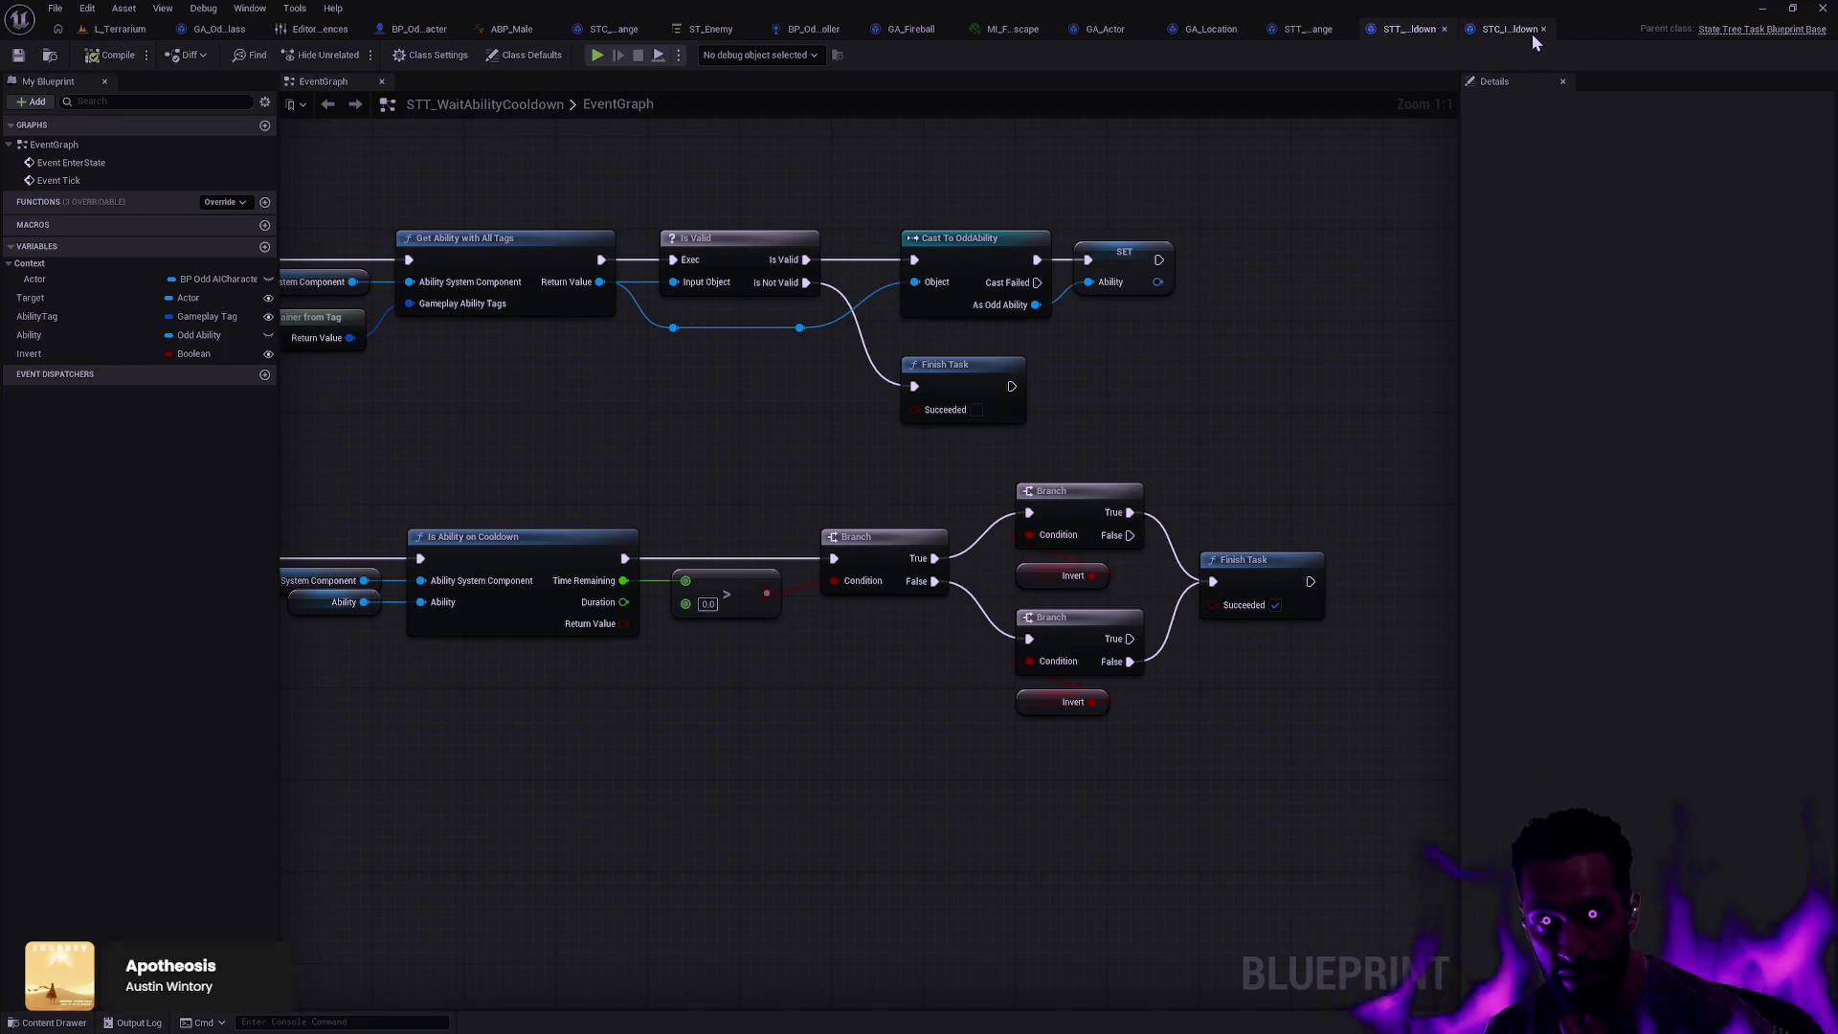
{"action": "key", "text": "alt+Tab"}
{"action": "key", "text": "alt+Tab"}
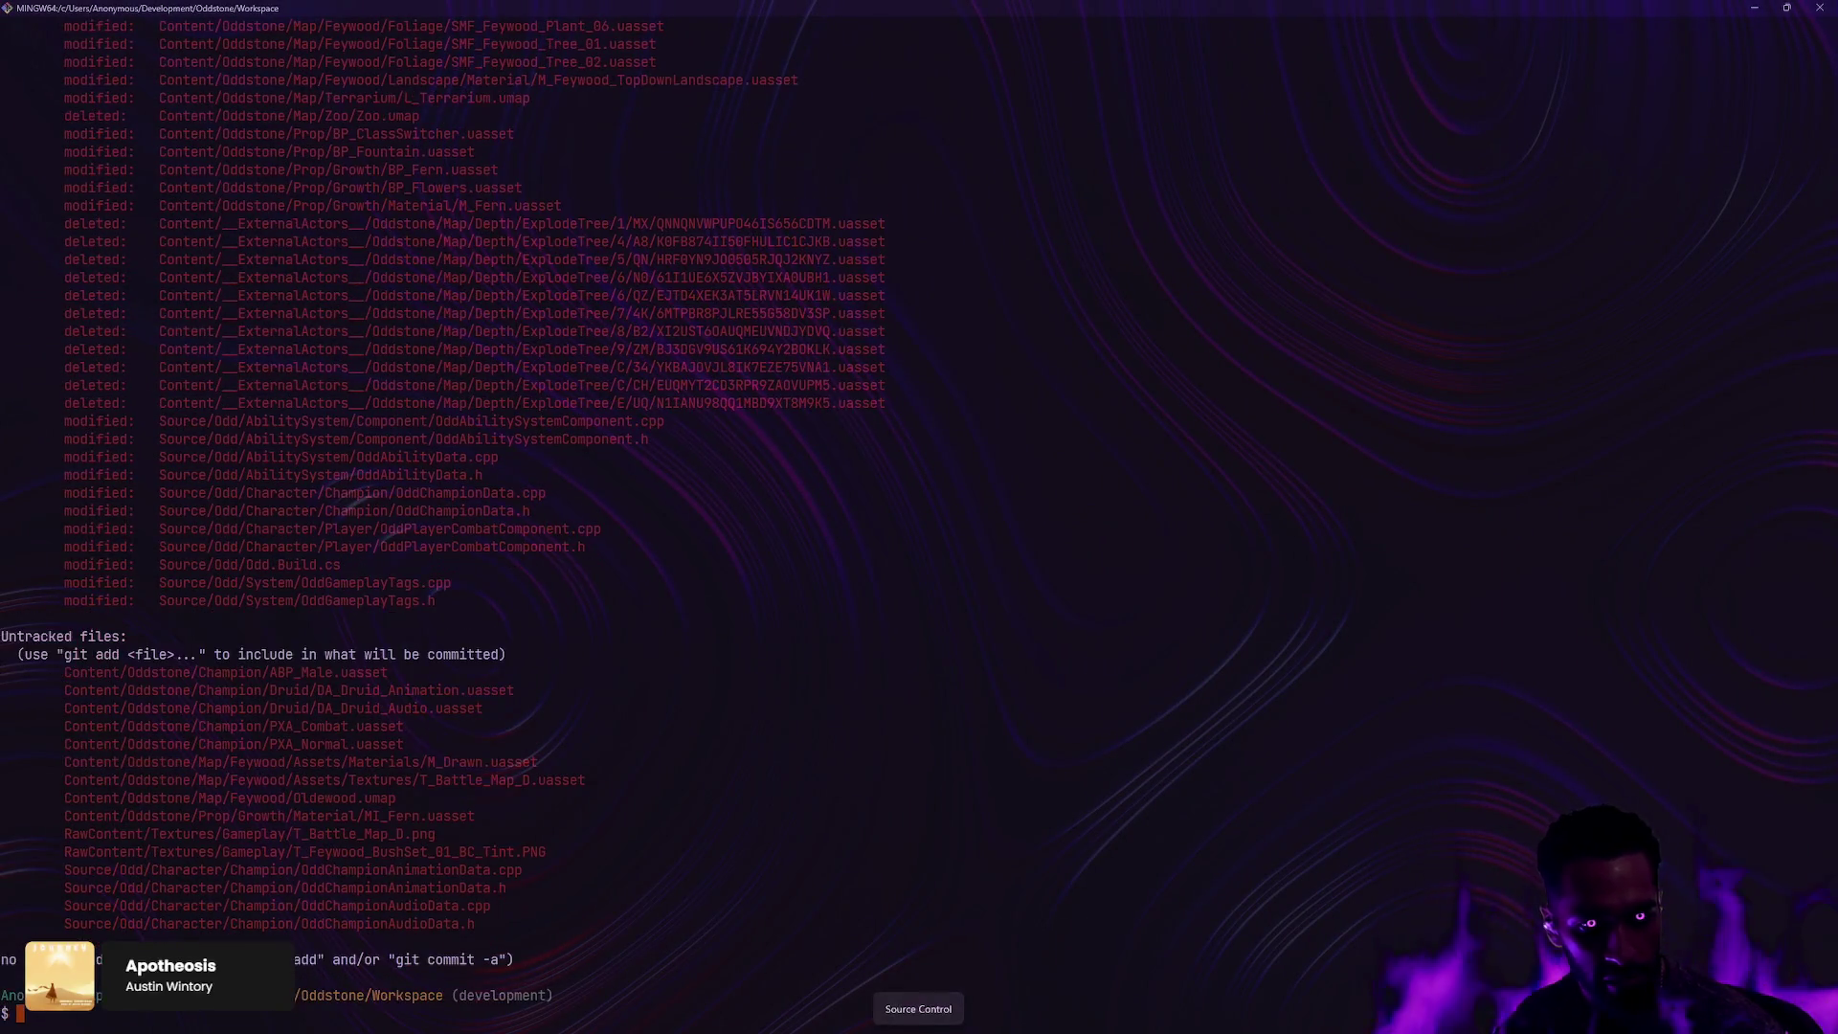
Step: Stage the Behavior folder changes with ga, check the diff and status, then amend the last commit
{"action": "type", "text": "ga Content/Oddsto"}
{"action": "type", "text": "ne/Champion/"}
{"action": "key", "text": "Return"}
{"action": "type", "text": "gdc"}
{"action": "key", "text": "Return"}
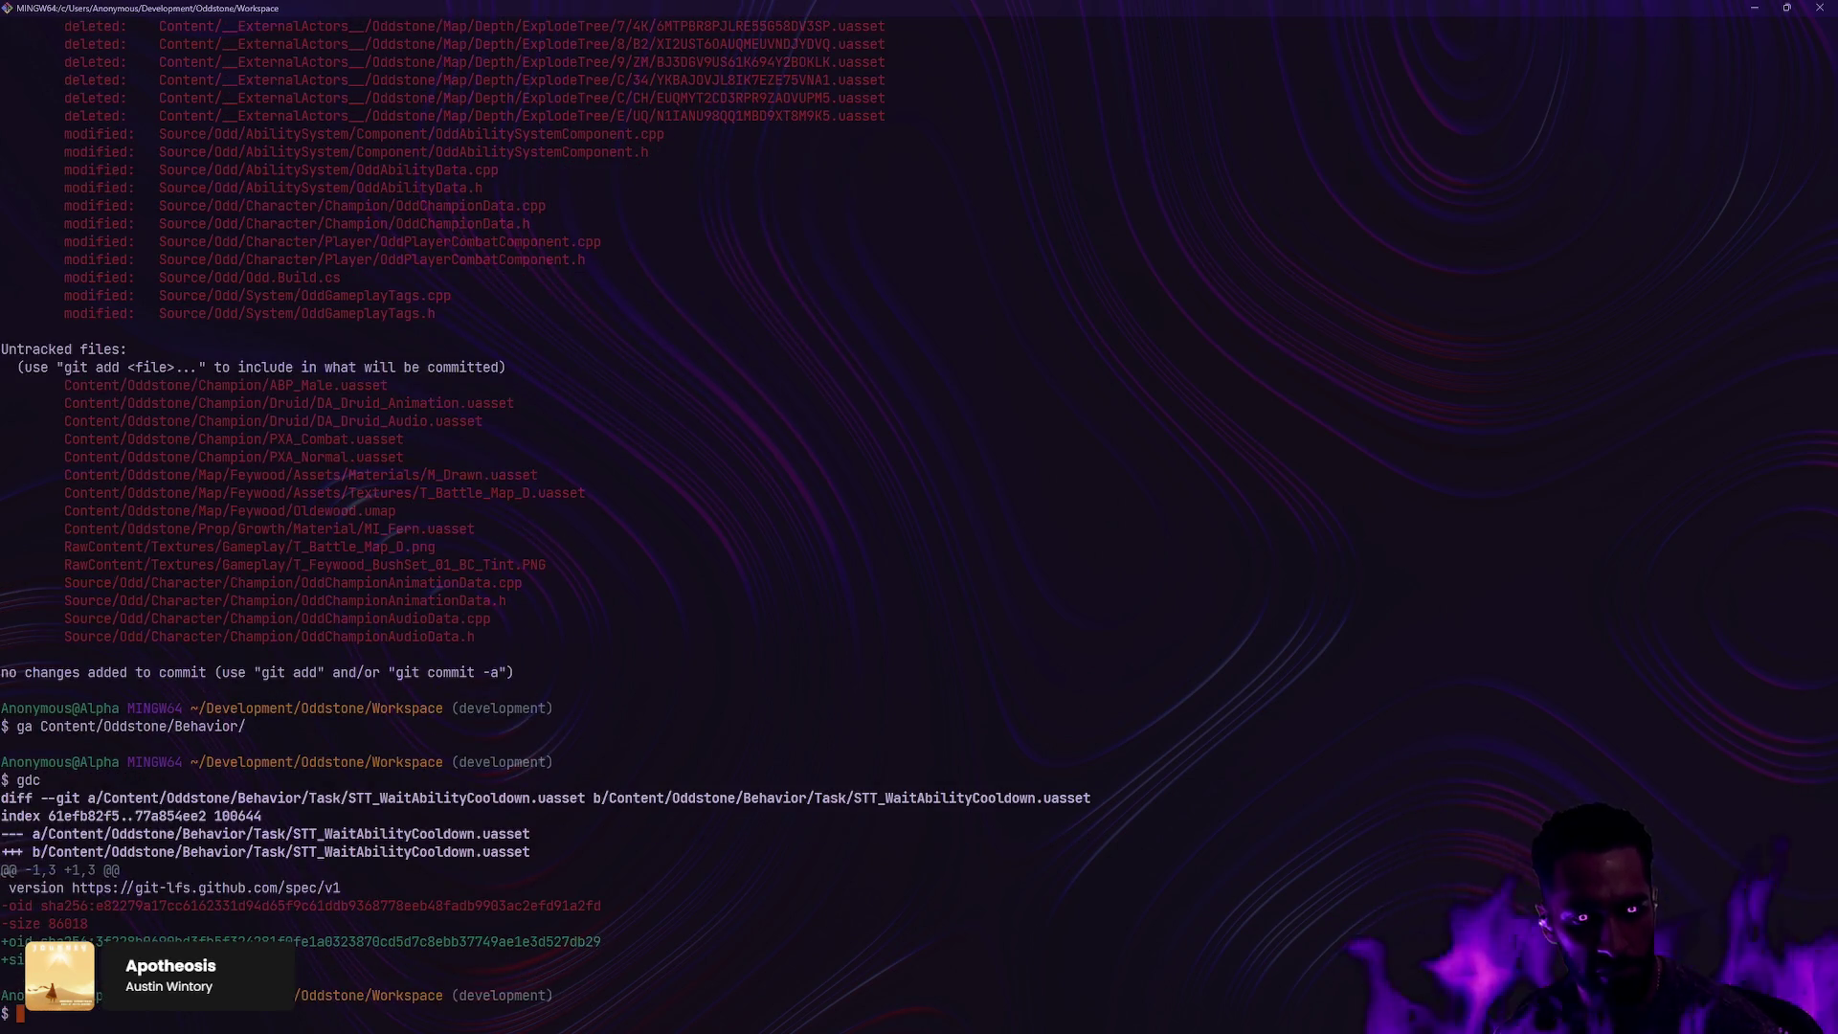
{"action": "type", "text": "gs"}
{"action": "key", "text": "Return"}
{"action": "scroll", "coordinate": [1095, 323], "scroll_direction": "up", "scroll_amount": 20}
{"action": "type", "text": "git commit"}
{"action": "key", "text": "Return"}
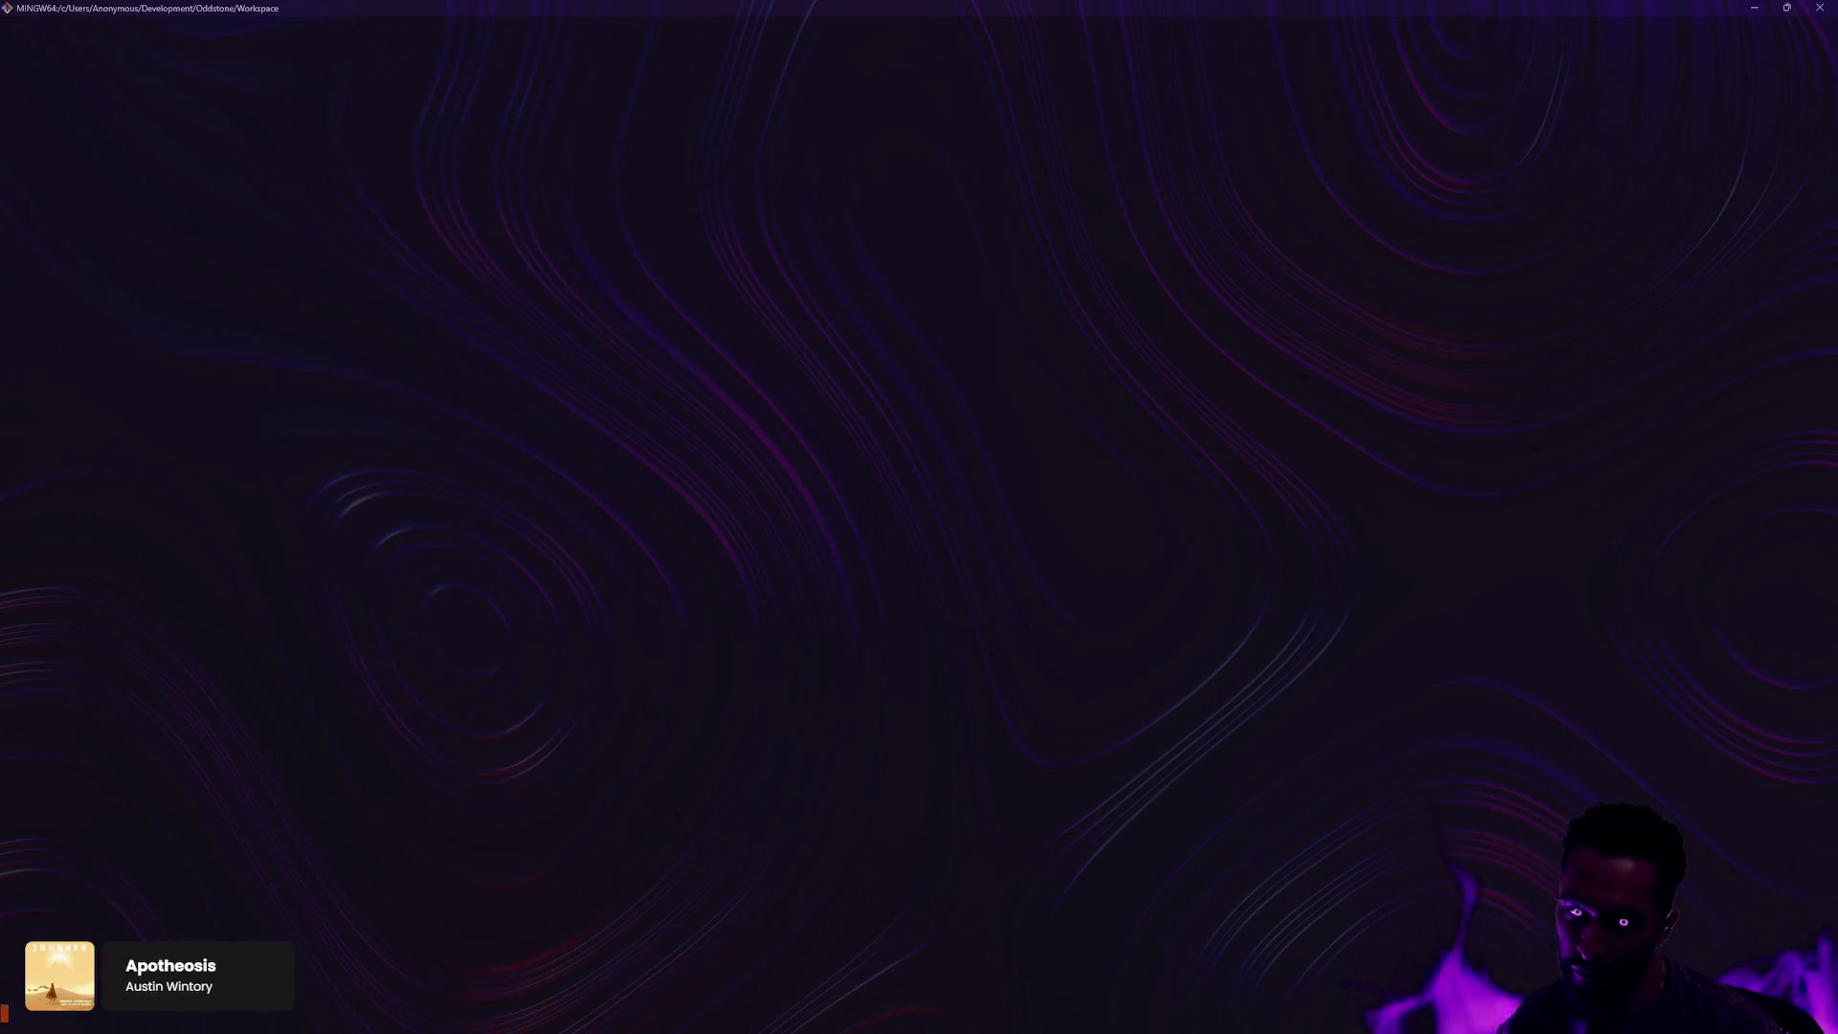
Step: Retitle the last commit to 'Refactor state tree cooldown and distance logic' in Vim, then switch to Rider
{"action": "type", "text": "glo"}
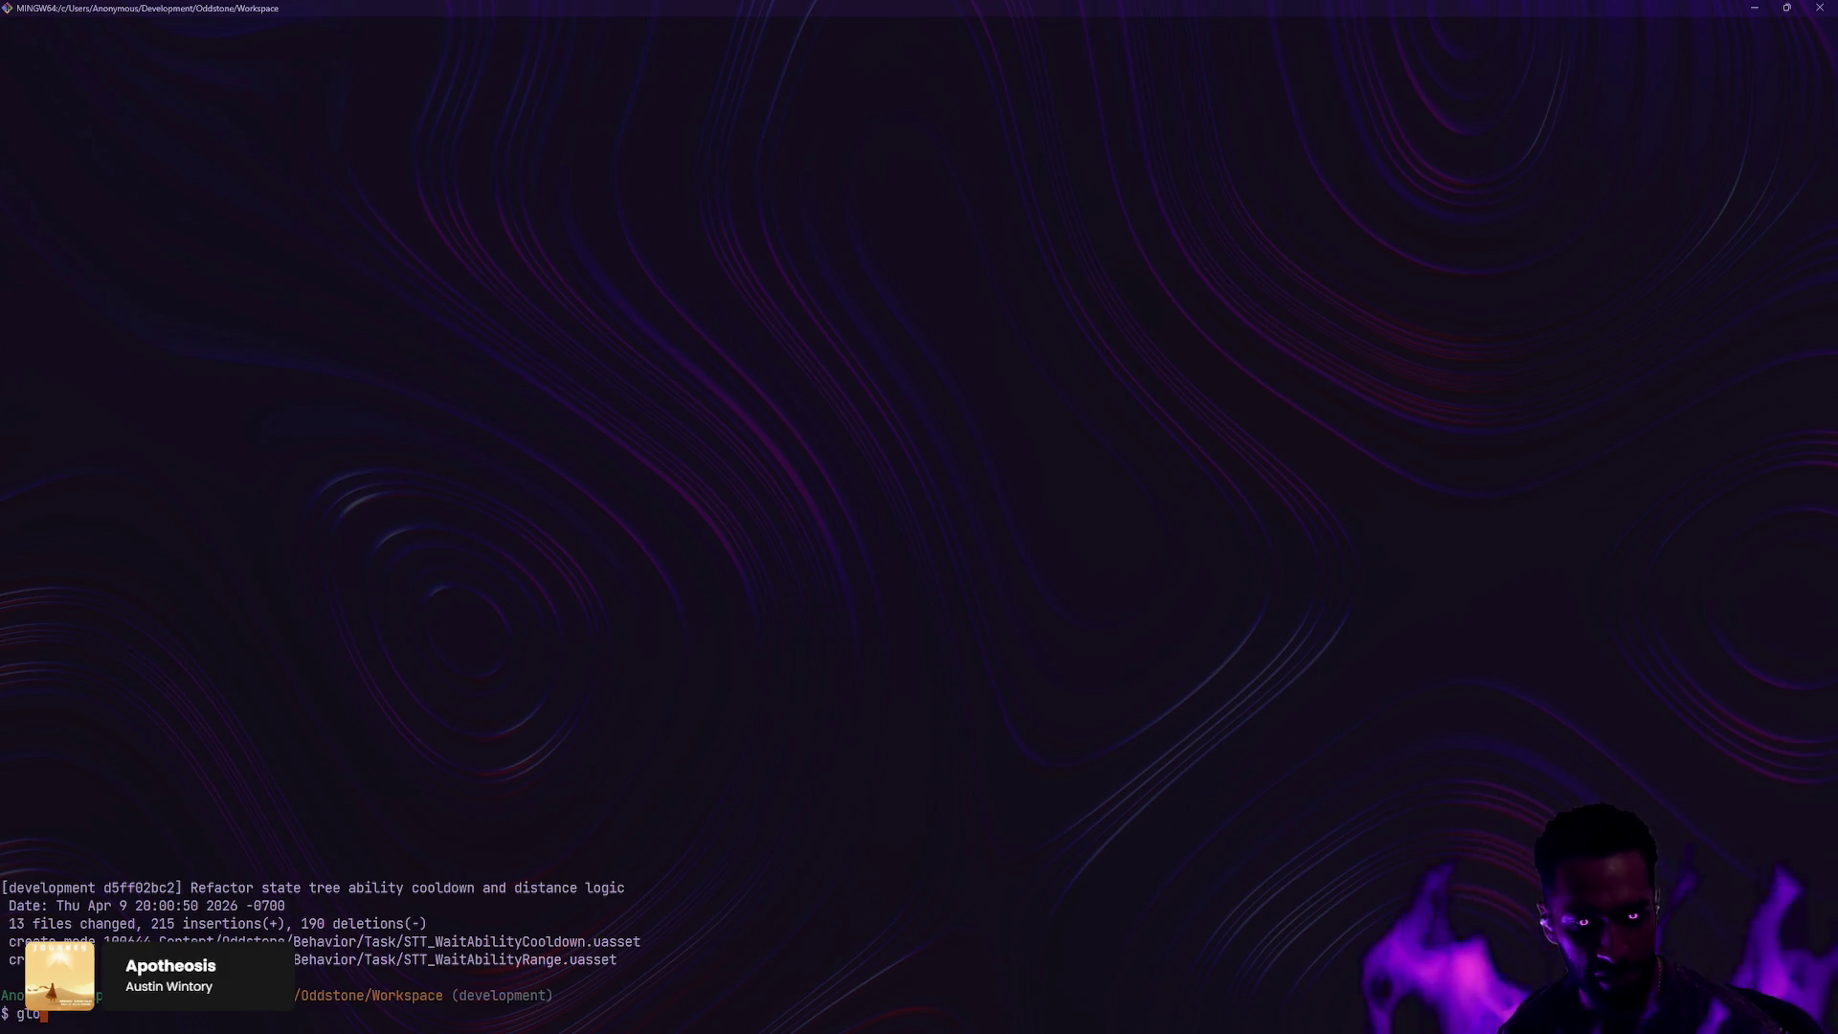
{"action": "key", "text": "Return"}
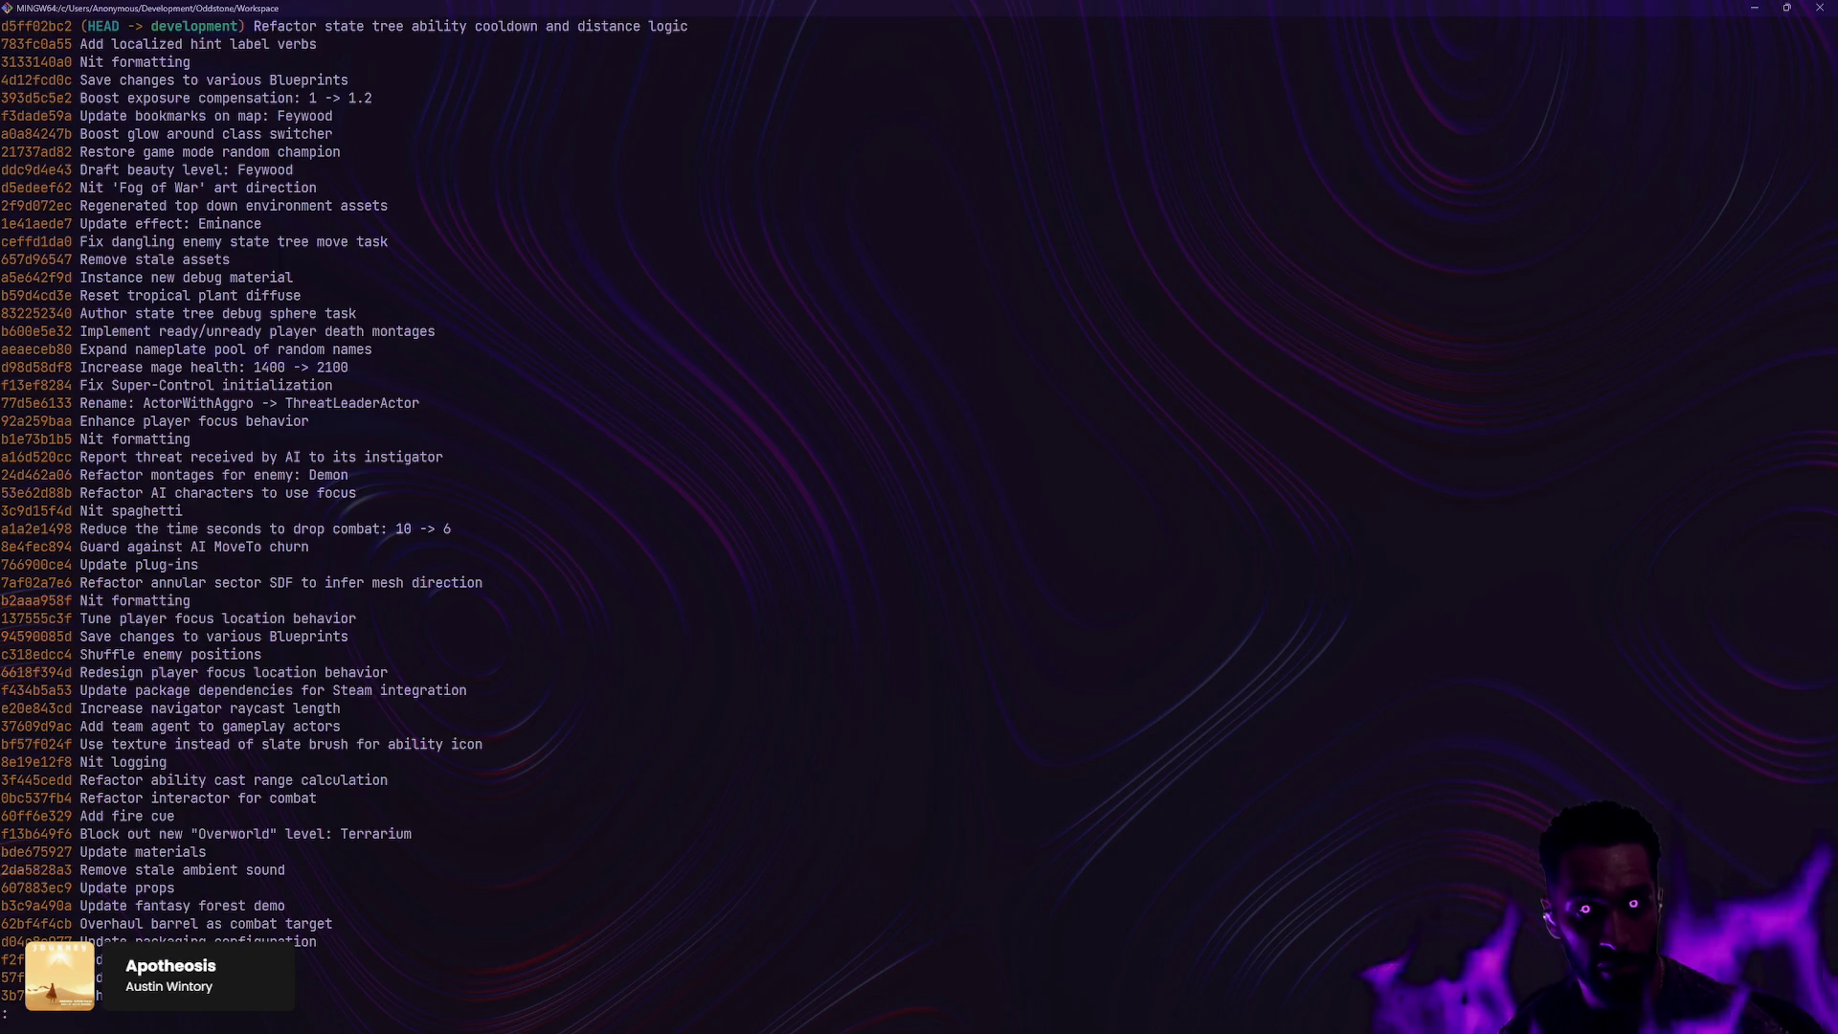
{"action": "type", "text": "qgit commit"}
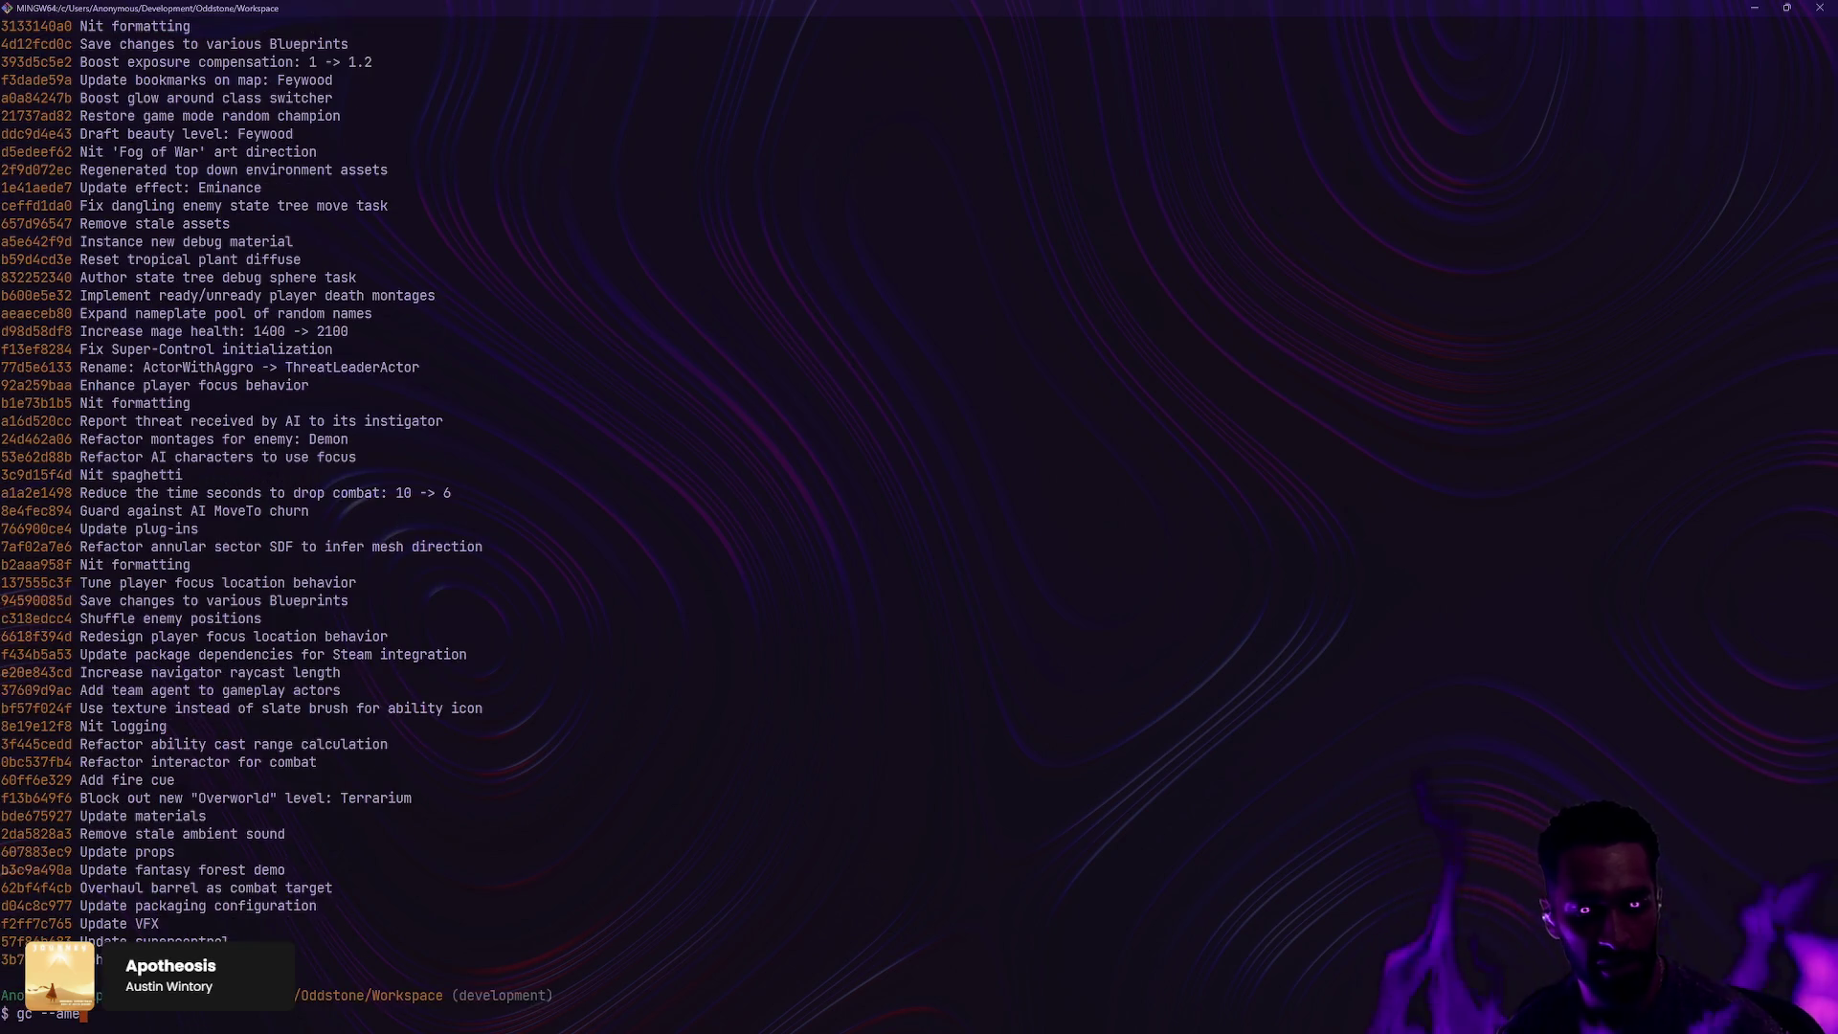
{"action": "key", "text": "Return"}
{"action": "key", "text": "w"}
{"action": "key", "text": "w"}
{"action": "key", "text": "w"}
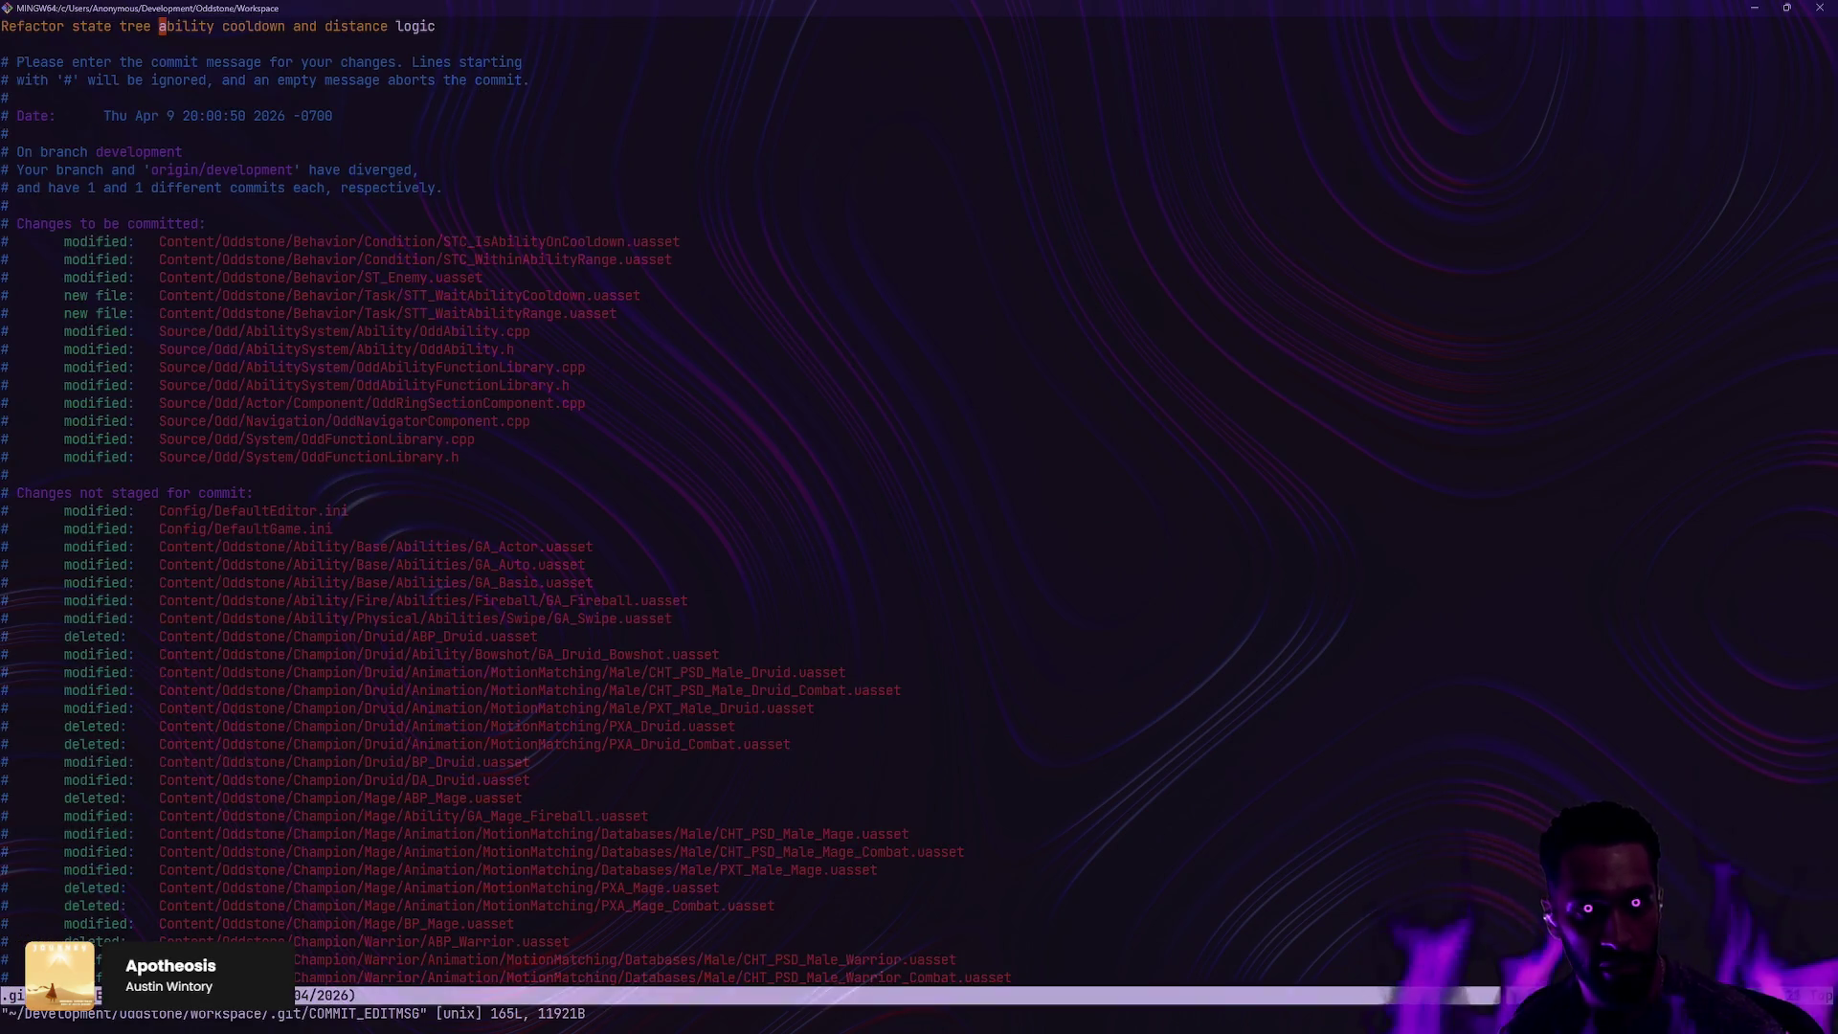
{"action": "type", "text": ":wq"}
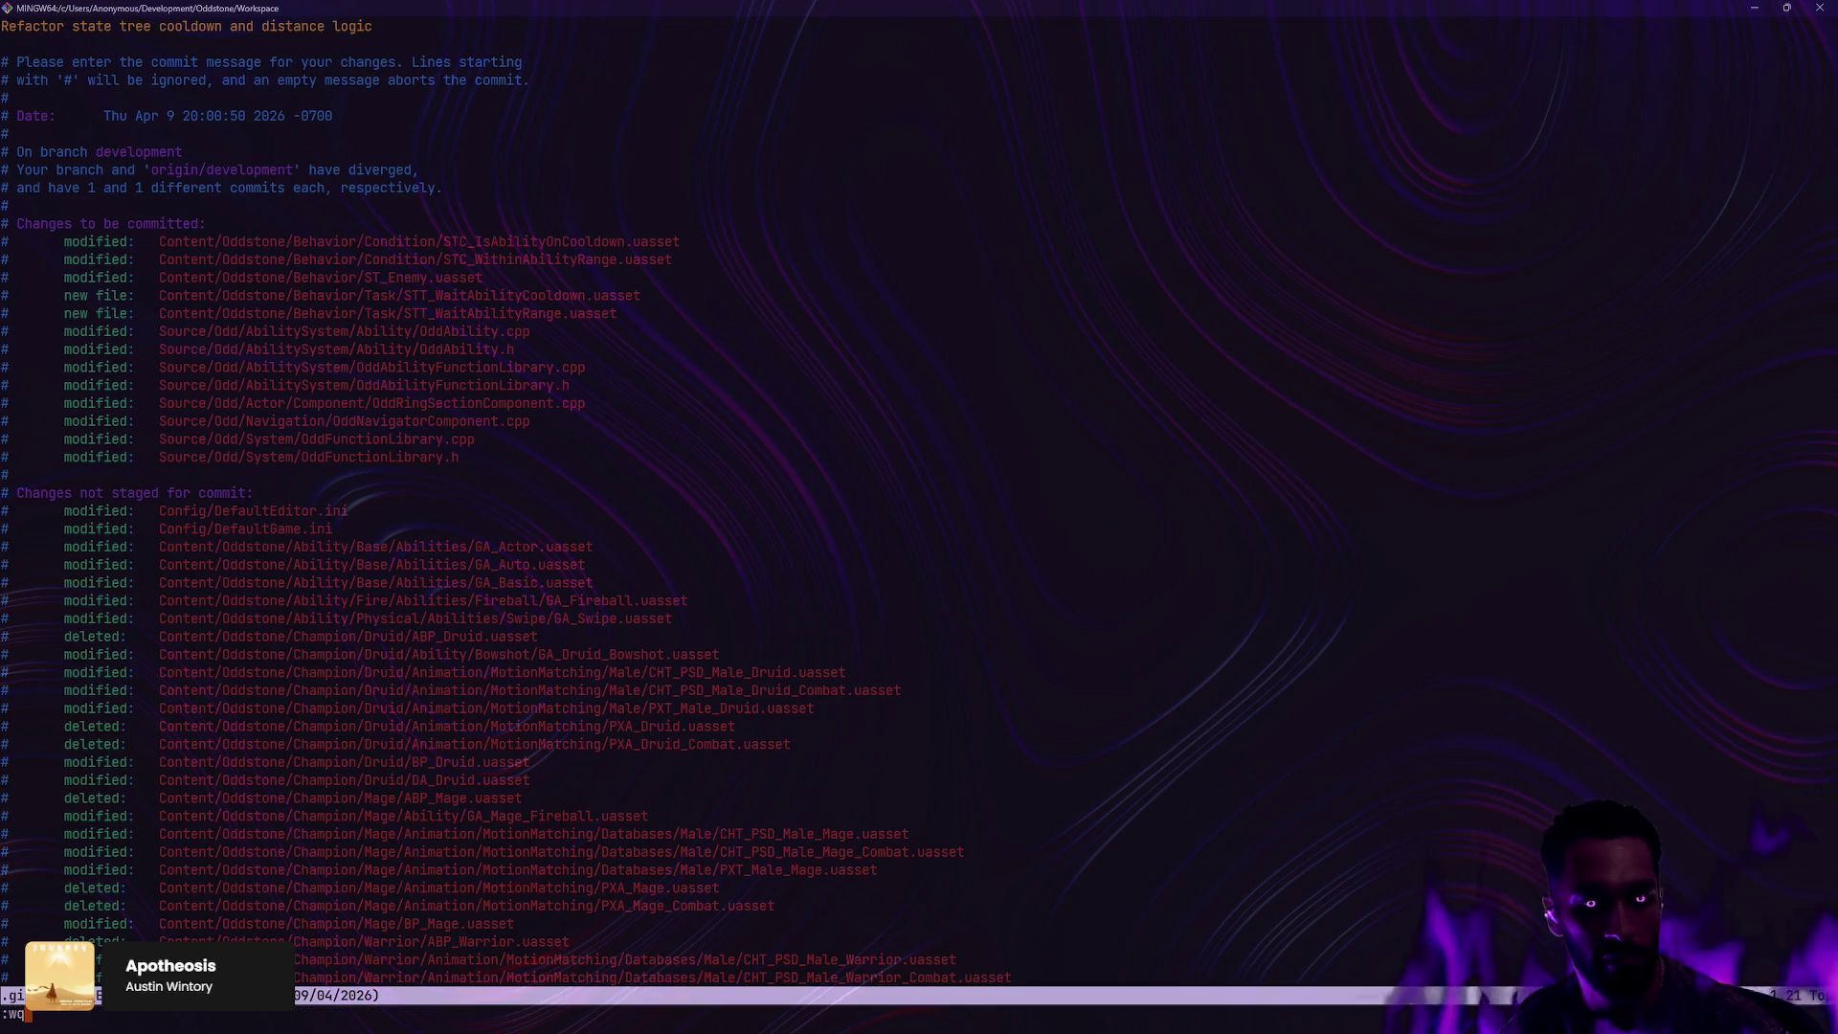
{"action": "key", "text": "Return"}
{"action": "type", "text": "g"}
{"action": "key", "text": "ctrl+super+Right"}
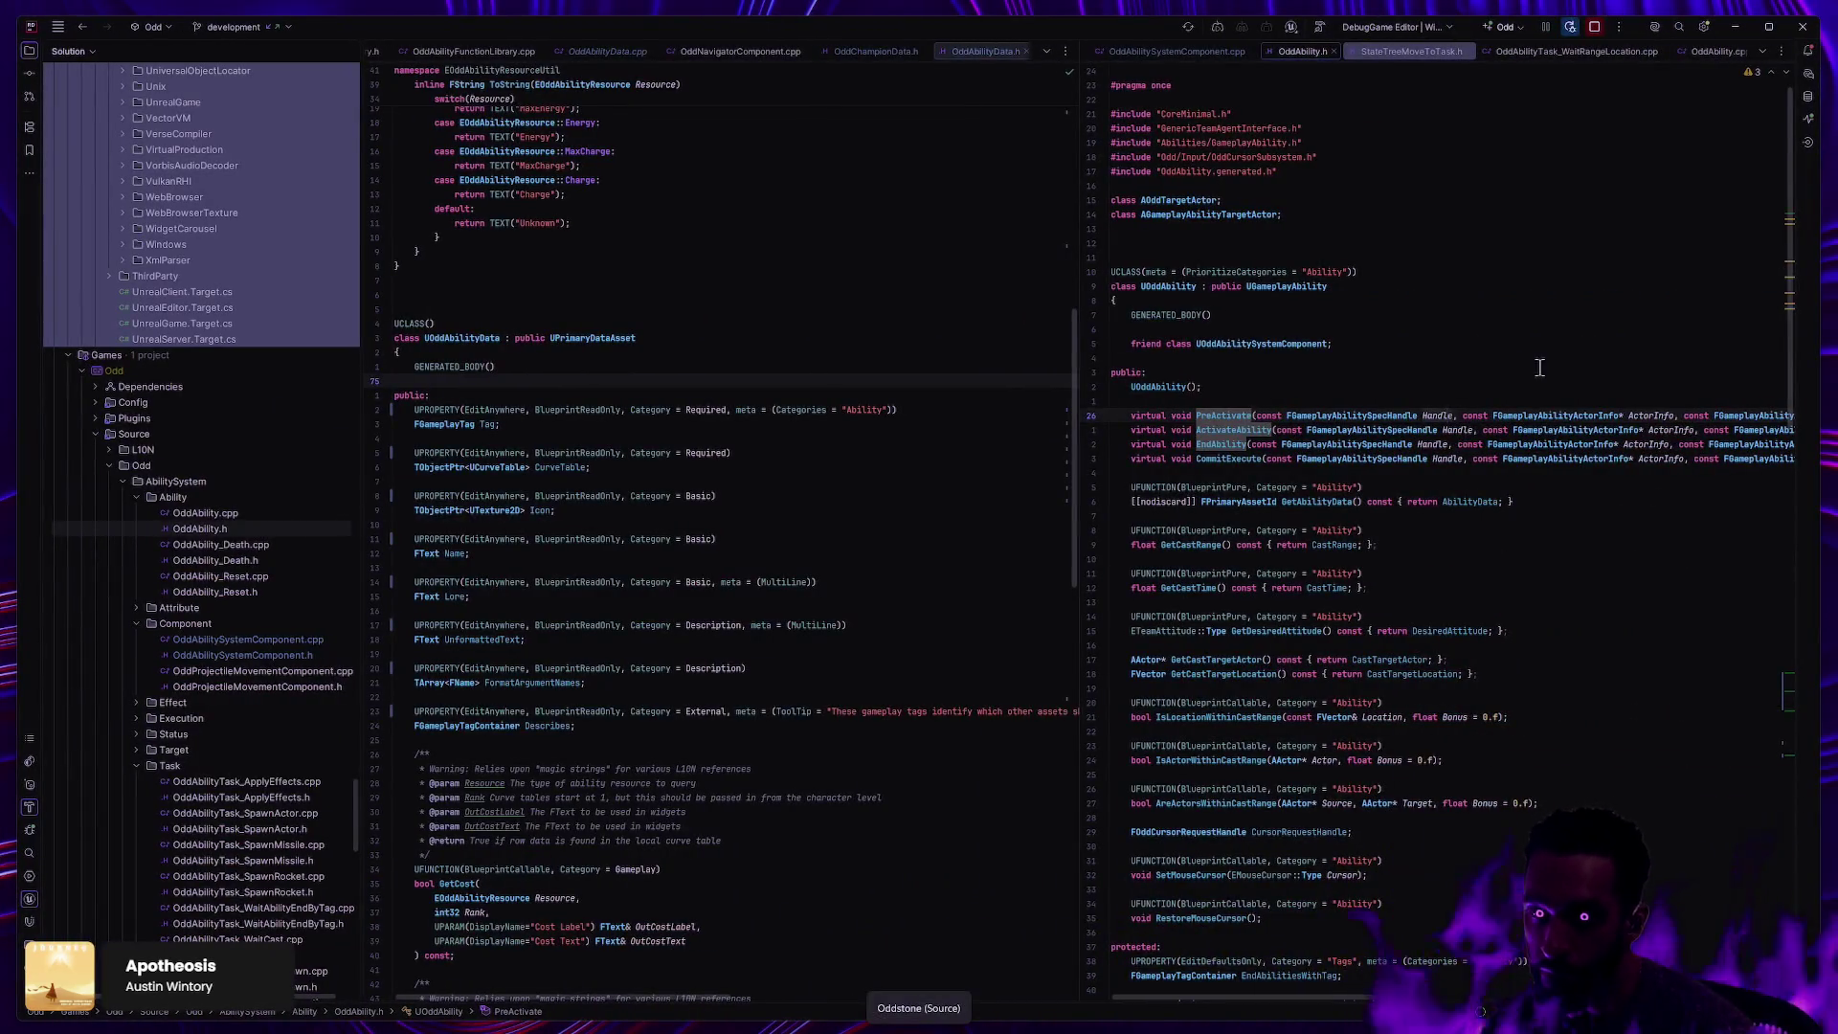
Step: Switch from Rider back to the Unreal Editor's STT_WaitAbilityCooldown graph
{"action": "key", "text": "ctrl+super+Right"}
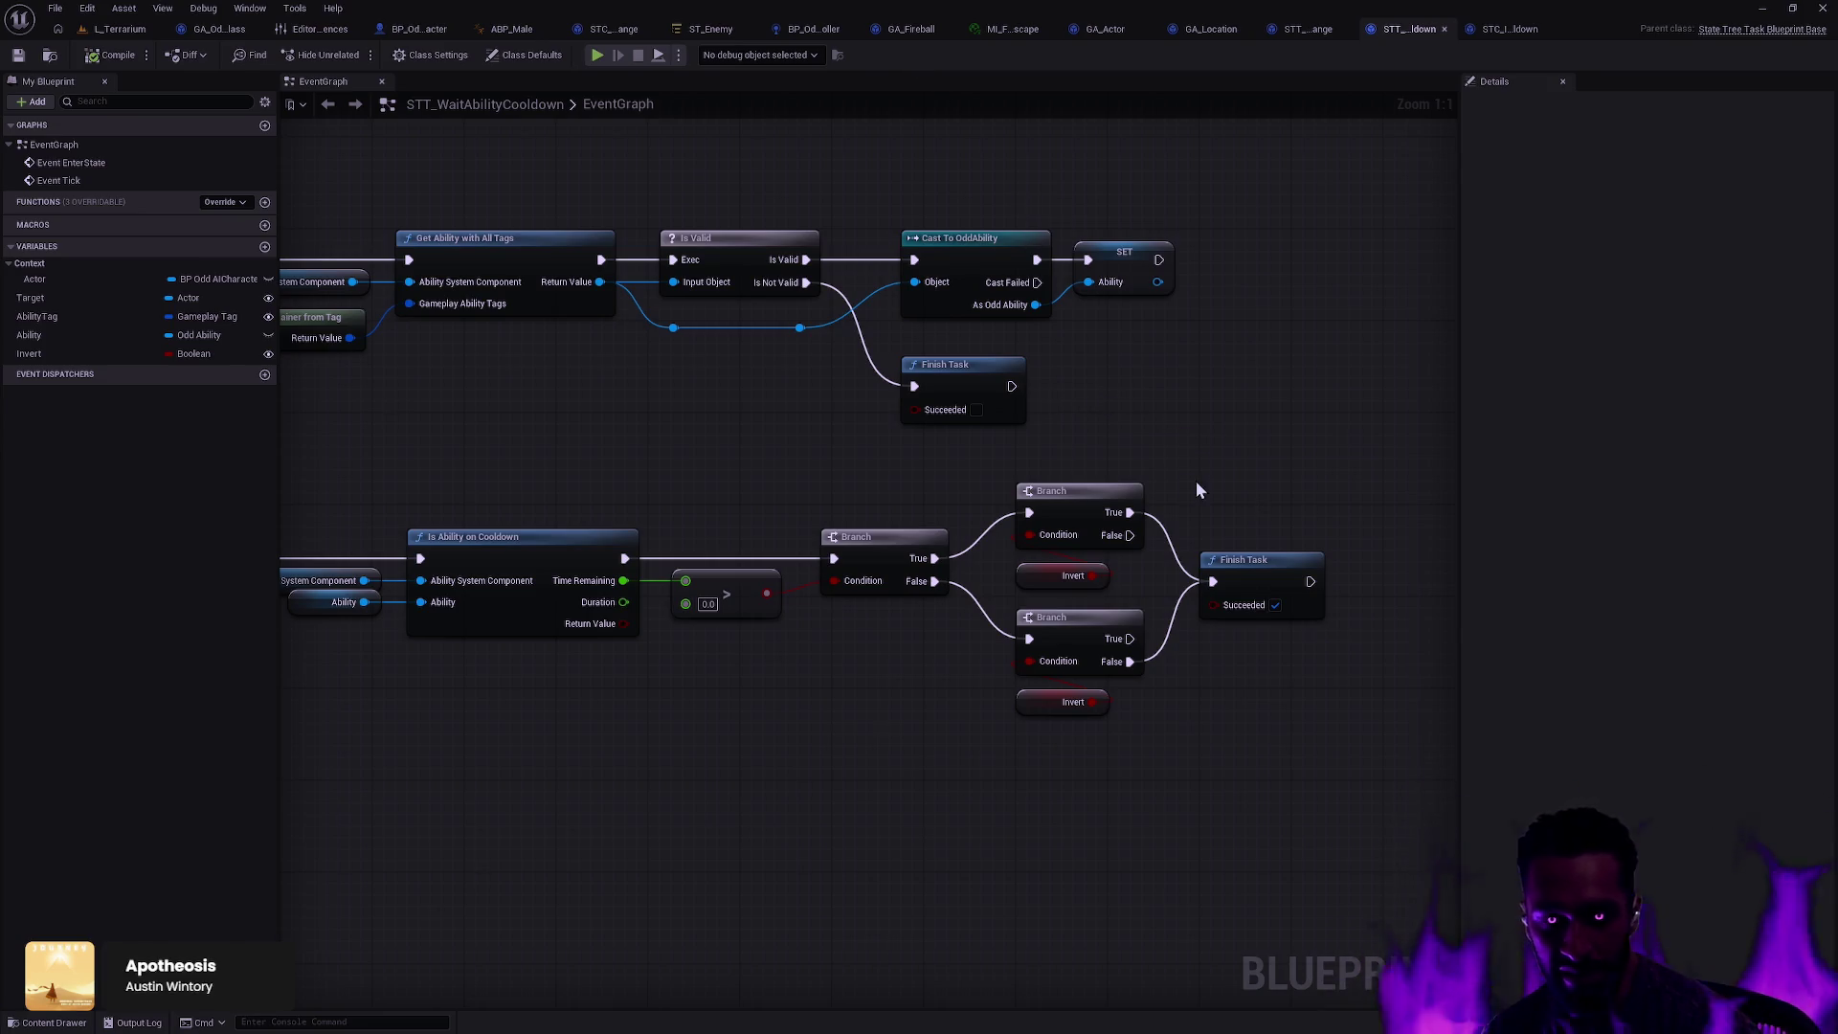
Step: Pan through the EventGraph's Event Tick, Get Ability, Is Valid and Cast To OddAbility nodes
{"action": "mouse_move", "coordinate": [812, 442]}
{"action": "left_mouse_down"}
{"action": "mouse_move", "coordinate": [816, 460]}
{"action": "mouse_move", "coordinate": [1050, 485]}
{"action": "mouse_move", "coordinate": [1023, 537]}
{"action": "left_mouse_up"}
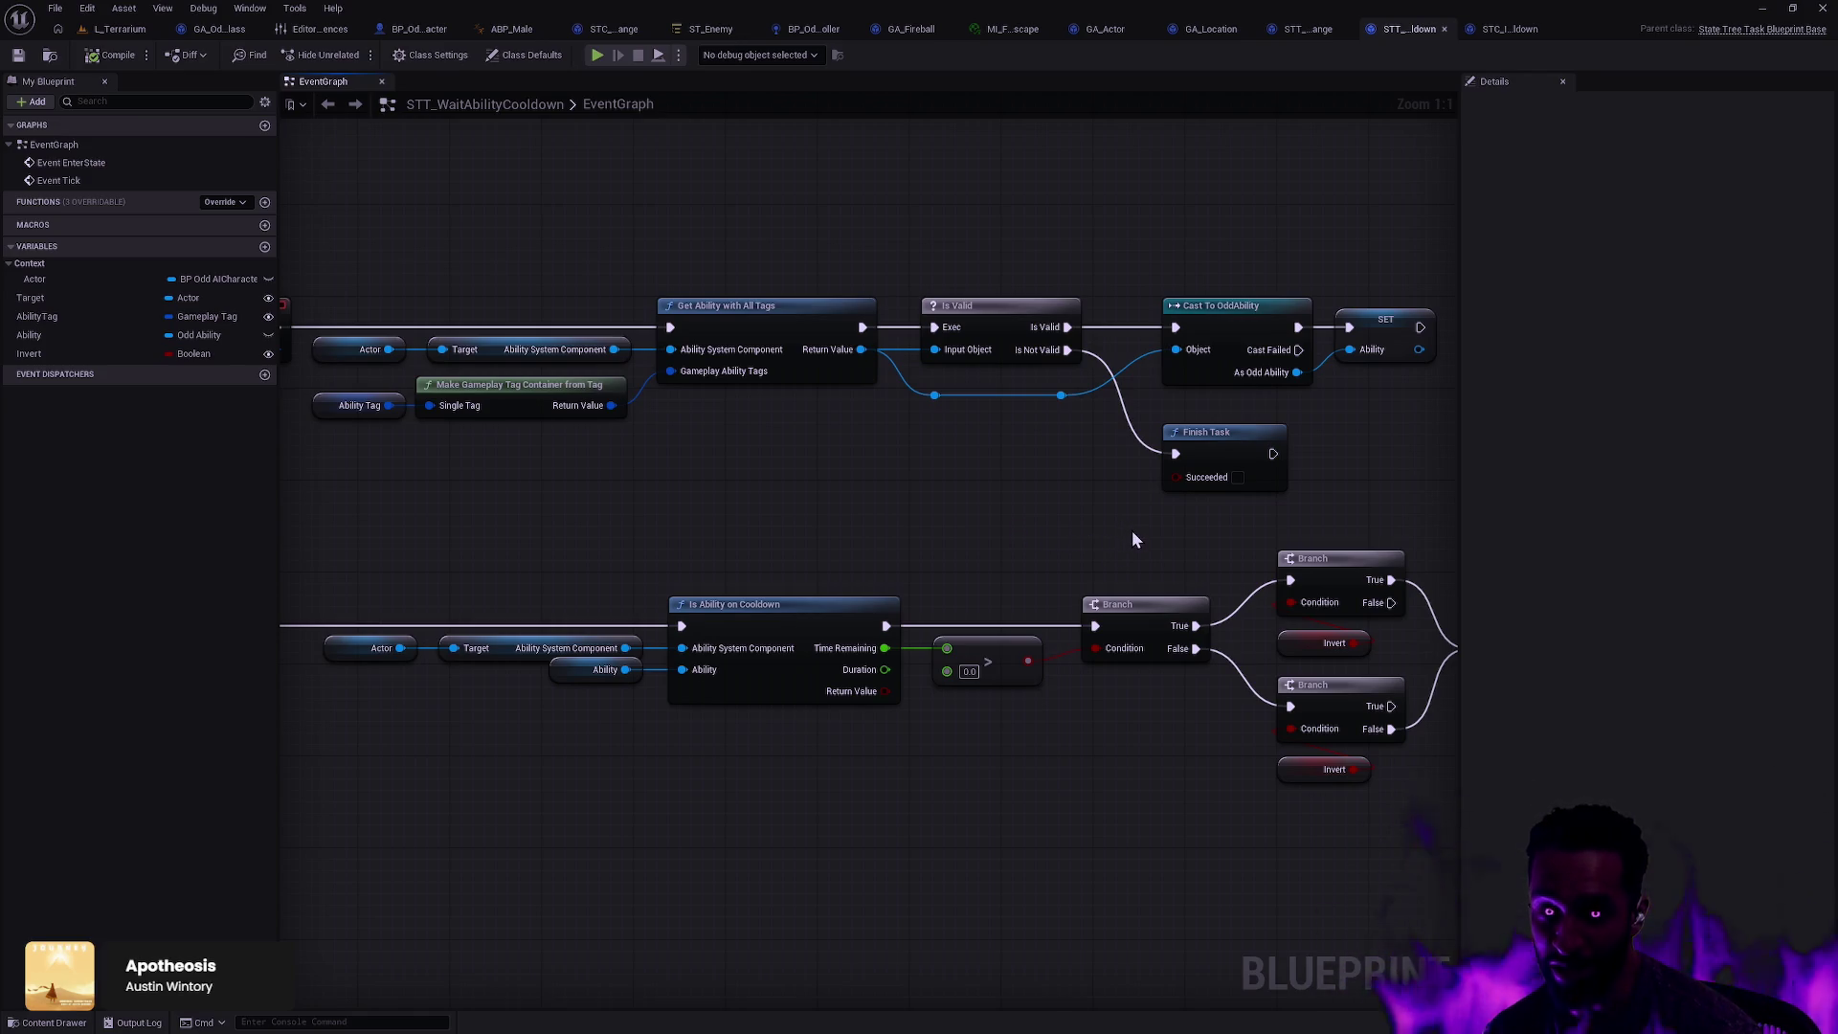
{"action": "mouse_move", "coordinate": [800, 476]}
{"action": "left_mouse_down"}
{"action": "mouse_move", "coordinate": [1300, 472]}
{"action": "mouse_move", "coordinate": [1100, 525]}
{"action": "left_mouse_up"}
{"action": "left_click", "coordinate": [577, 685]}
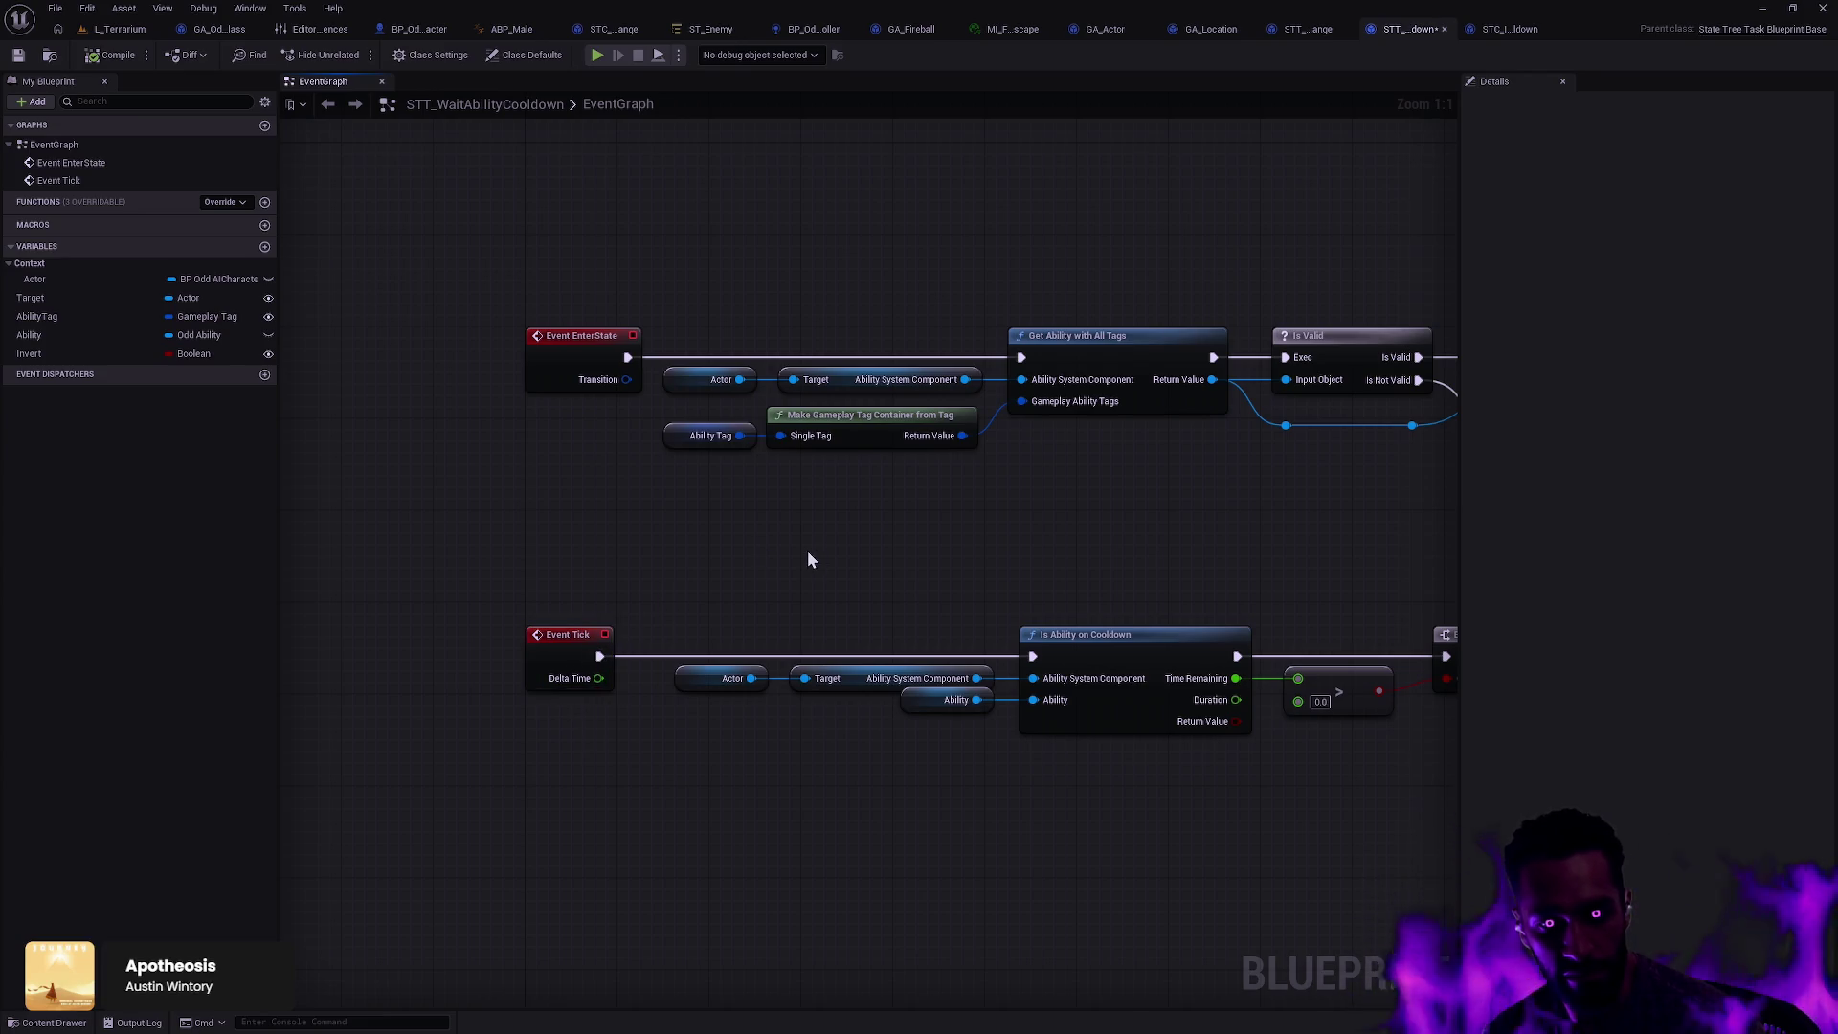
{"action": "left_click_drag", "start_coordinate": [910, 570], "coordinate": [495, 374]}
{"action": "mouse_move", "coordinate": [696, 370]}
{"action": "left_mouse_down"}
{"action": "mouse_move", "coordinate": [1181, 513]}
{"action": "mouse_move", "coordinate": [668, 422]}
{"action": "mouse_move", "coordinate": [545, 361]}
{"action": "left_mouse_up"}
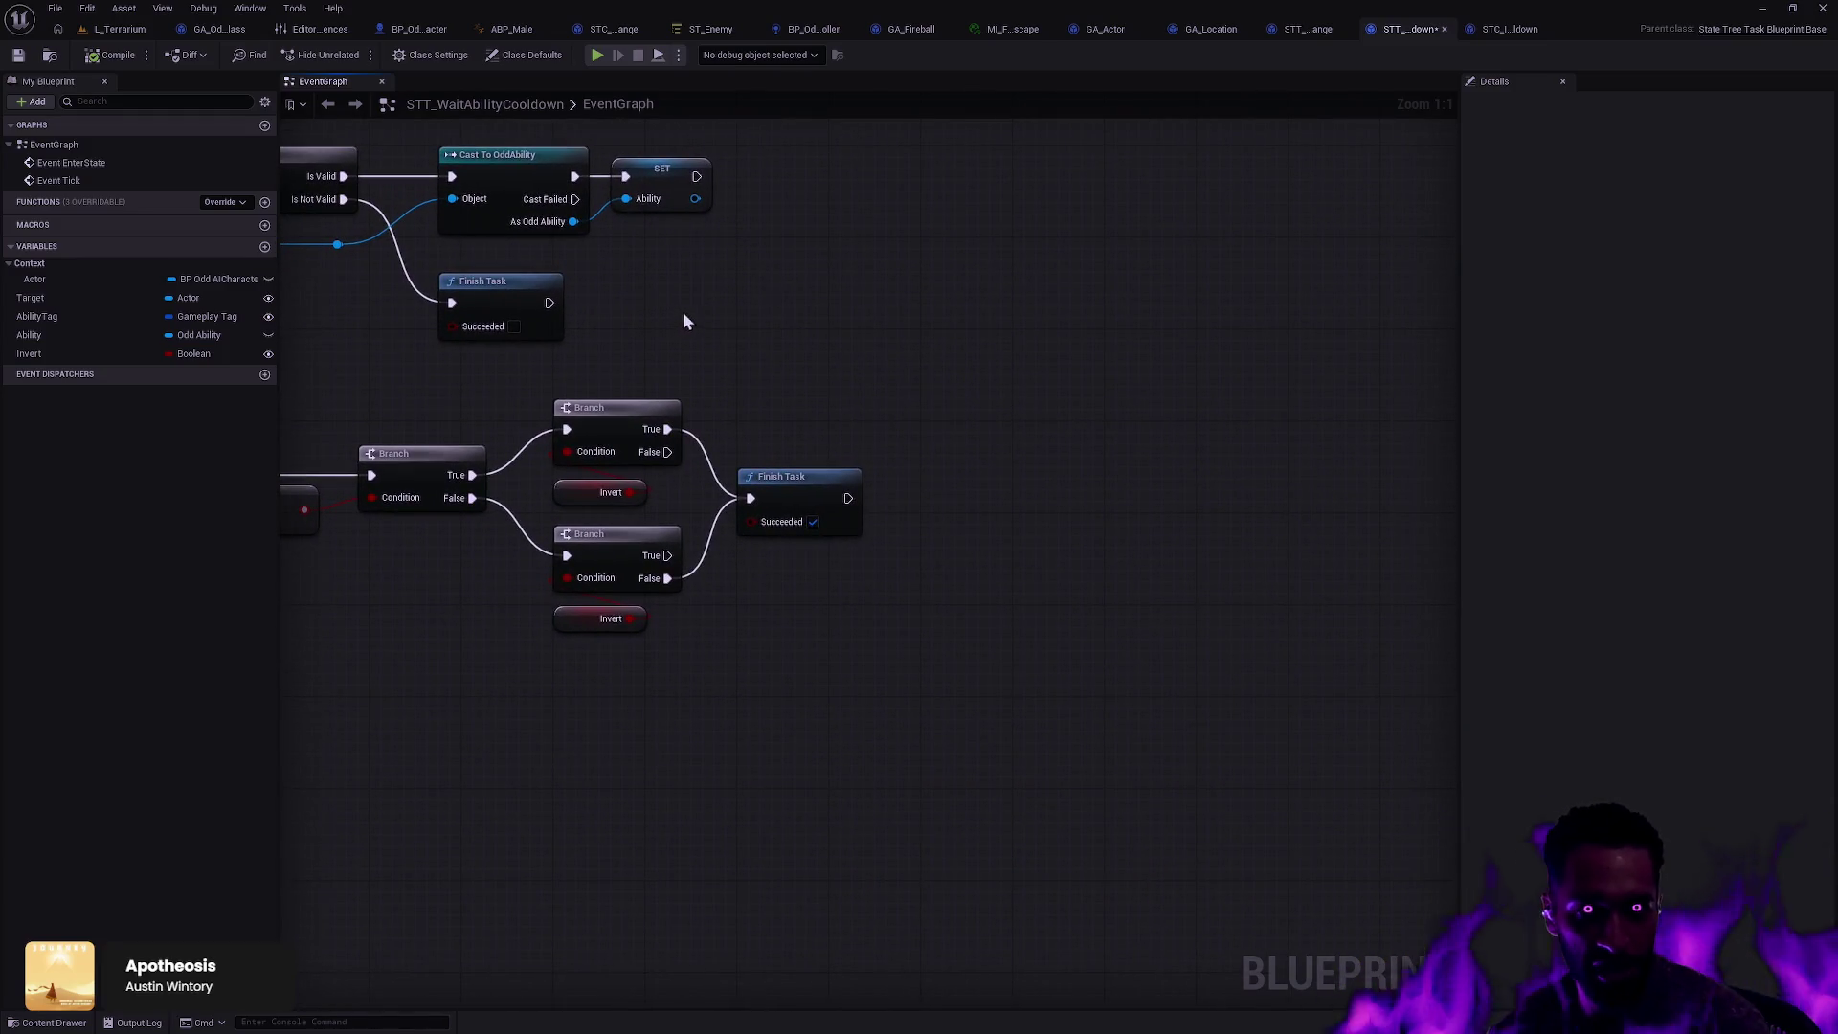
{"action": "mouse_move", "coordinate": [866, 307]}
{"action": "left_mouse_down"}
{"action": "mouse_move", "coordinate": [1019, 485]}
{"action": "mouse_move", "coordinate": [1139, 509]}
{"action": "mouse_move", "coordinate": [763, 485]}
{"action": "left_mouse_up"}
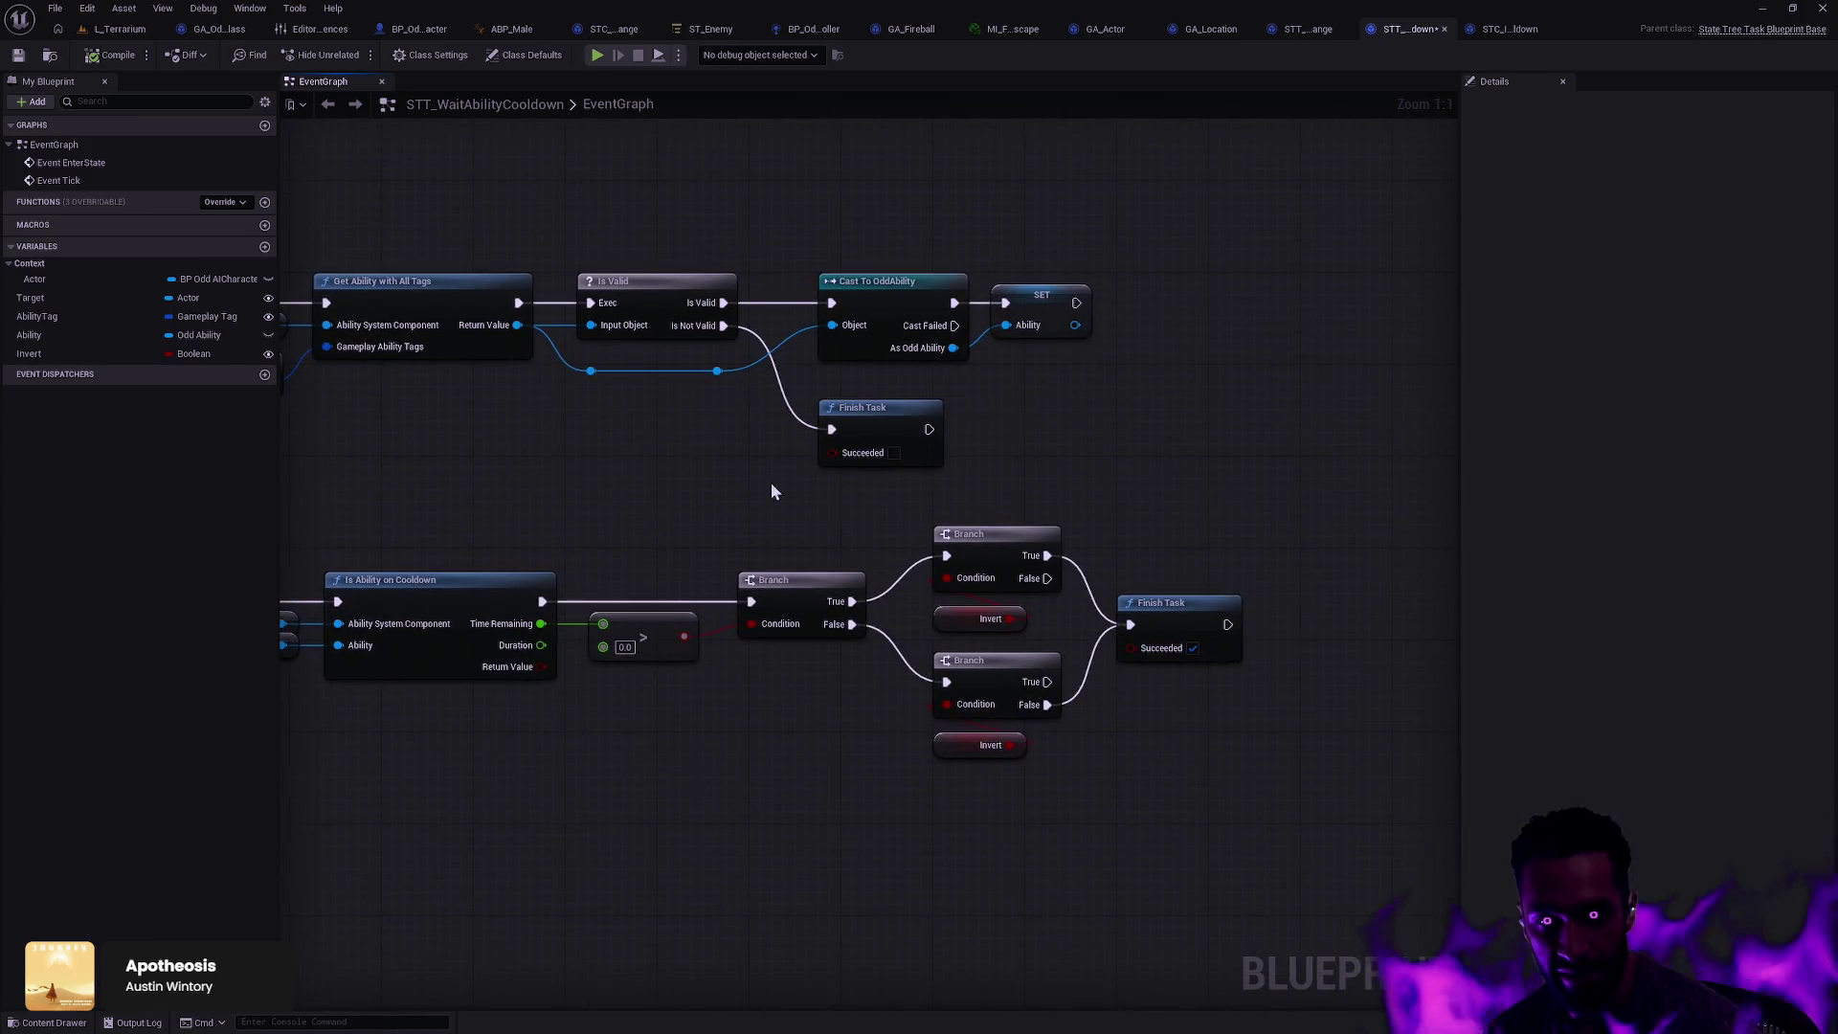
Step: Nudge the upper Finish Task node slightly upward beside the Branch and Invert nodes
{"action": "left_click_drag", "start_coordinate": [957, 795], "coordinate": [1244, 501]}
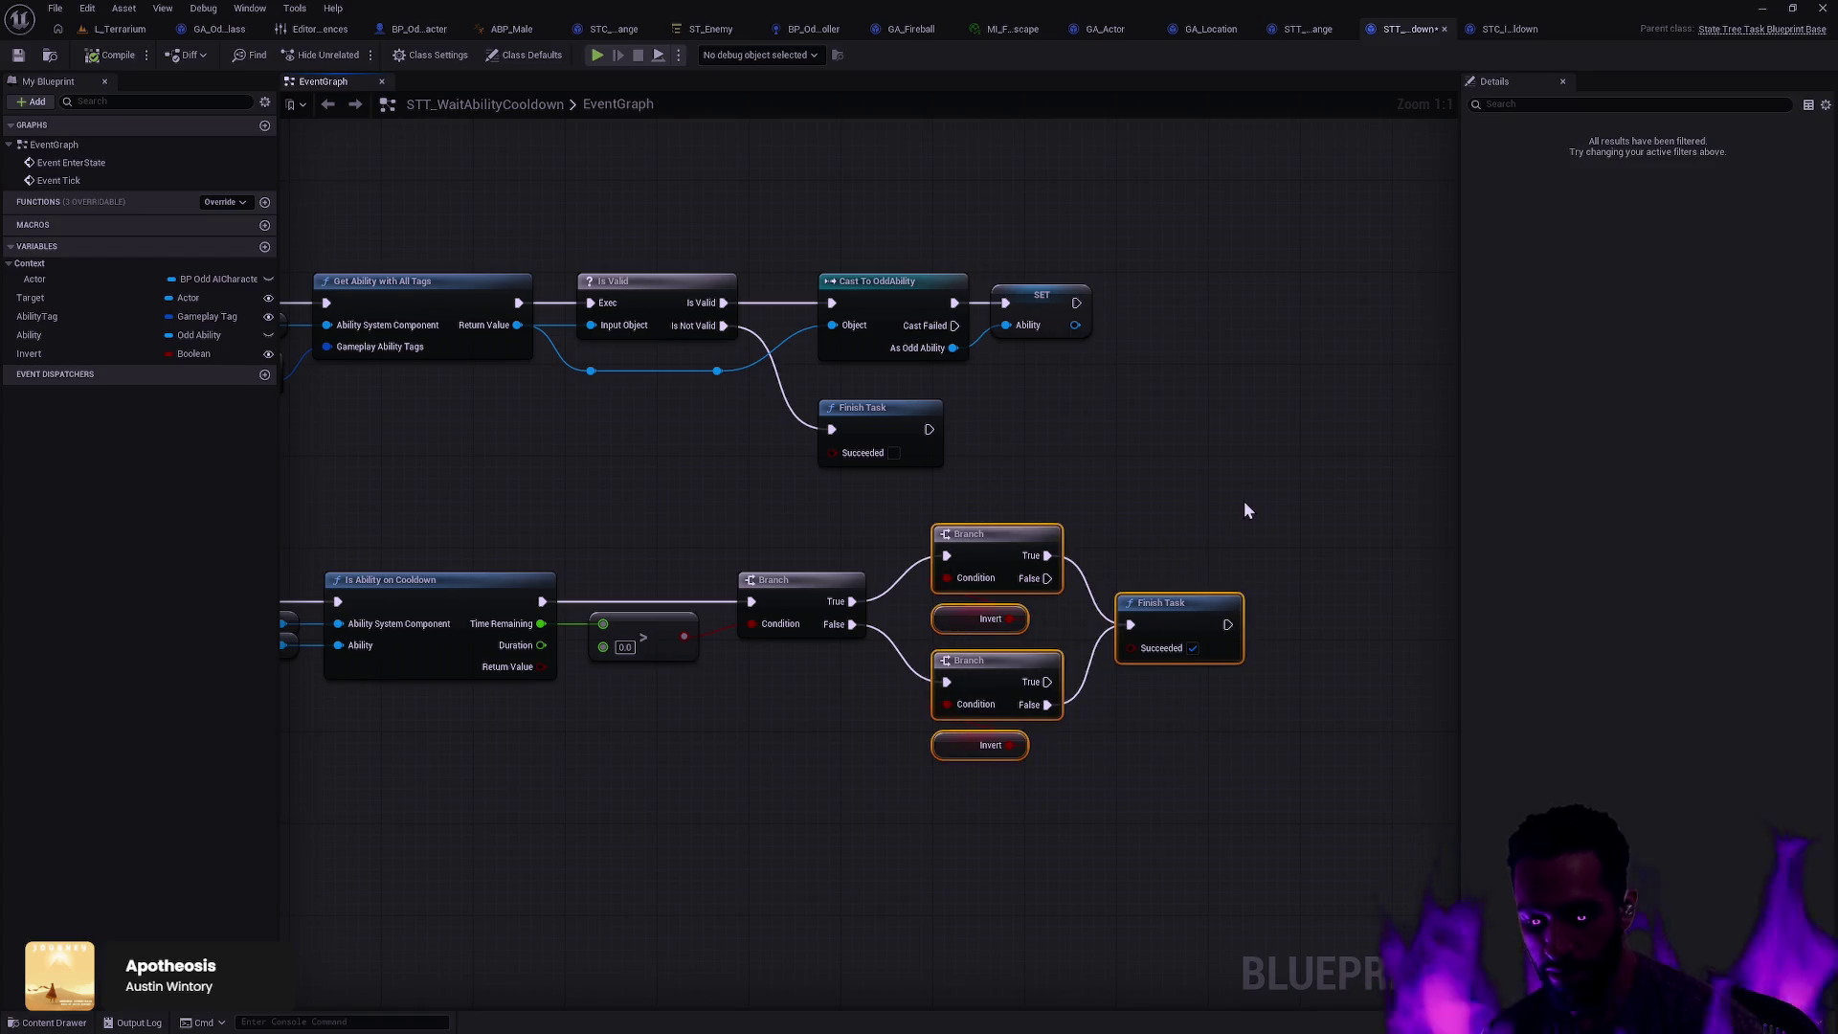
{"action": "left_click", "coordinate": [567, 467]}
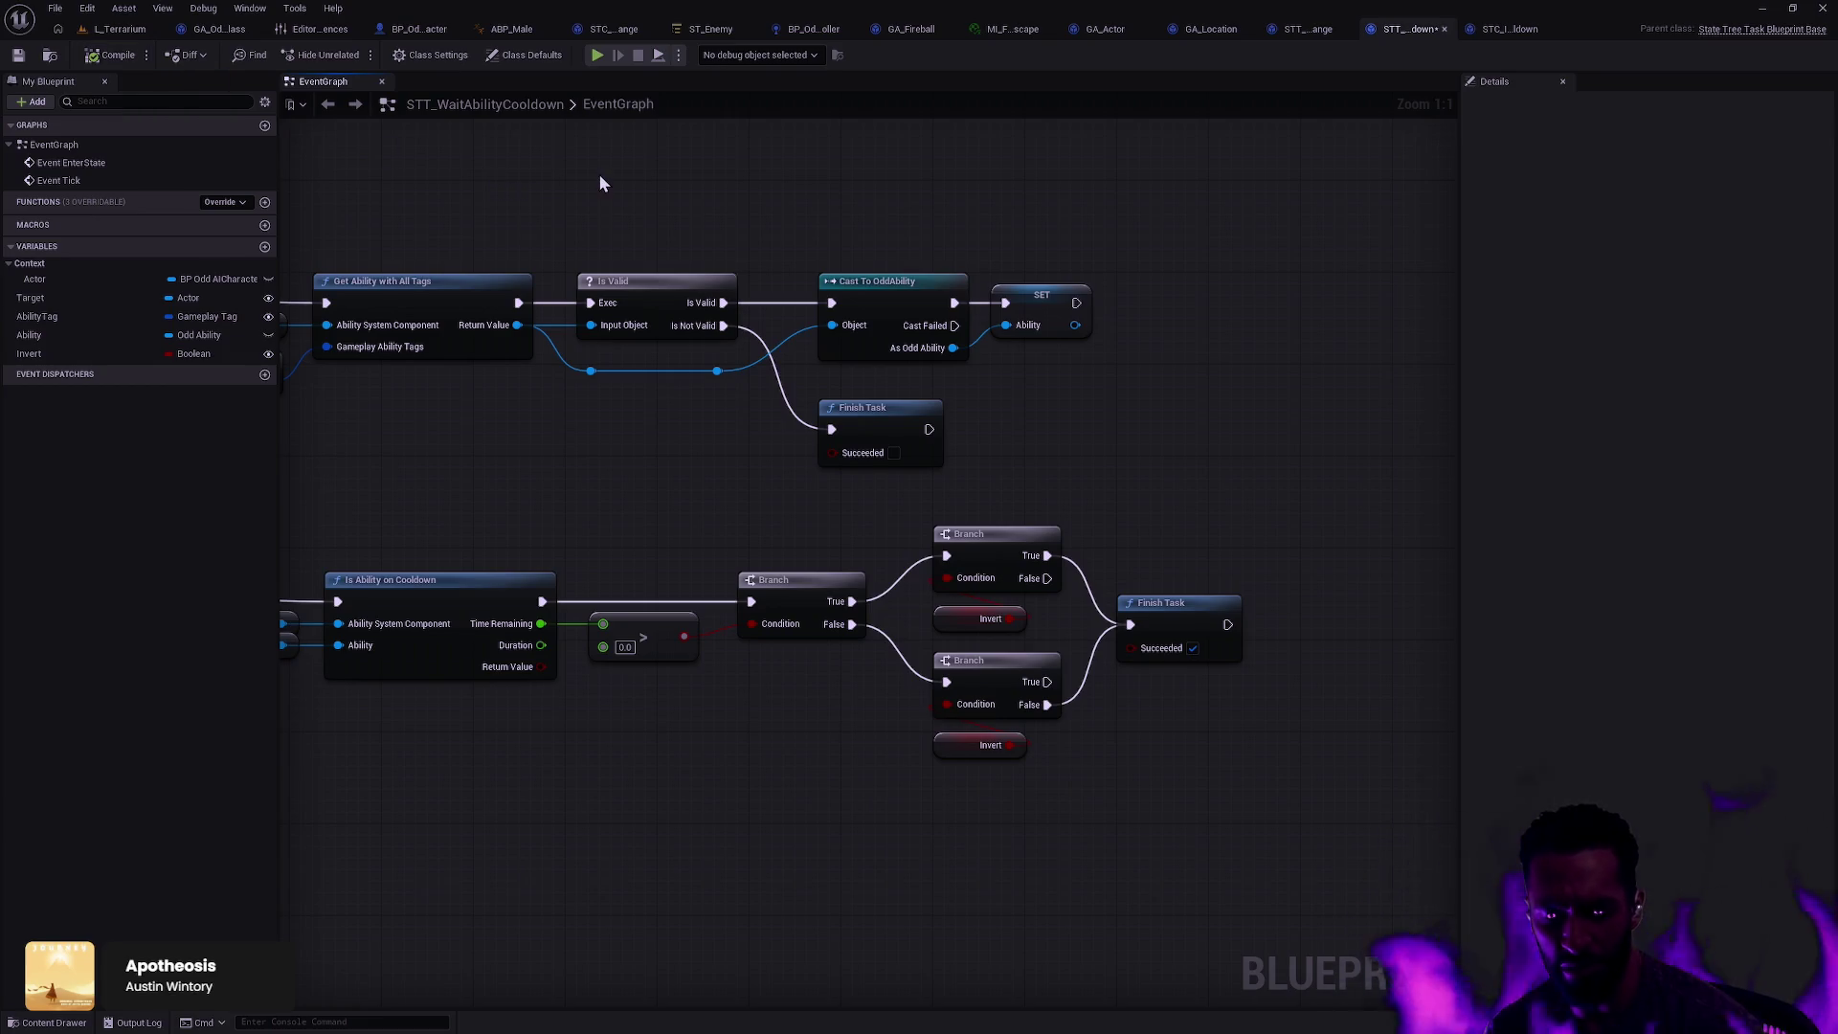
{"action": "mouse_move", "coordinate": [876, 503]}
{"action": "left_mouse_down"}
{"action": "mouse_move", "coordinate": [961, 431]}
{"action": "mouse_move", "coordinate": [1014, 433]}
{"action": "mouse_move", "coordinate": [943, 409]}
{"action": "left_mouse_up"}
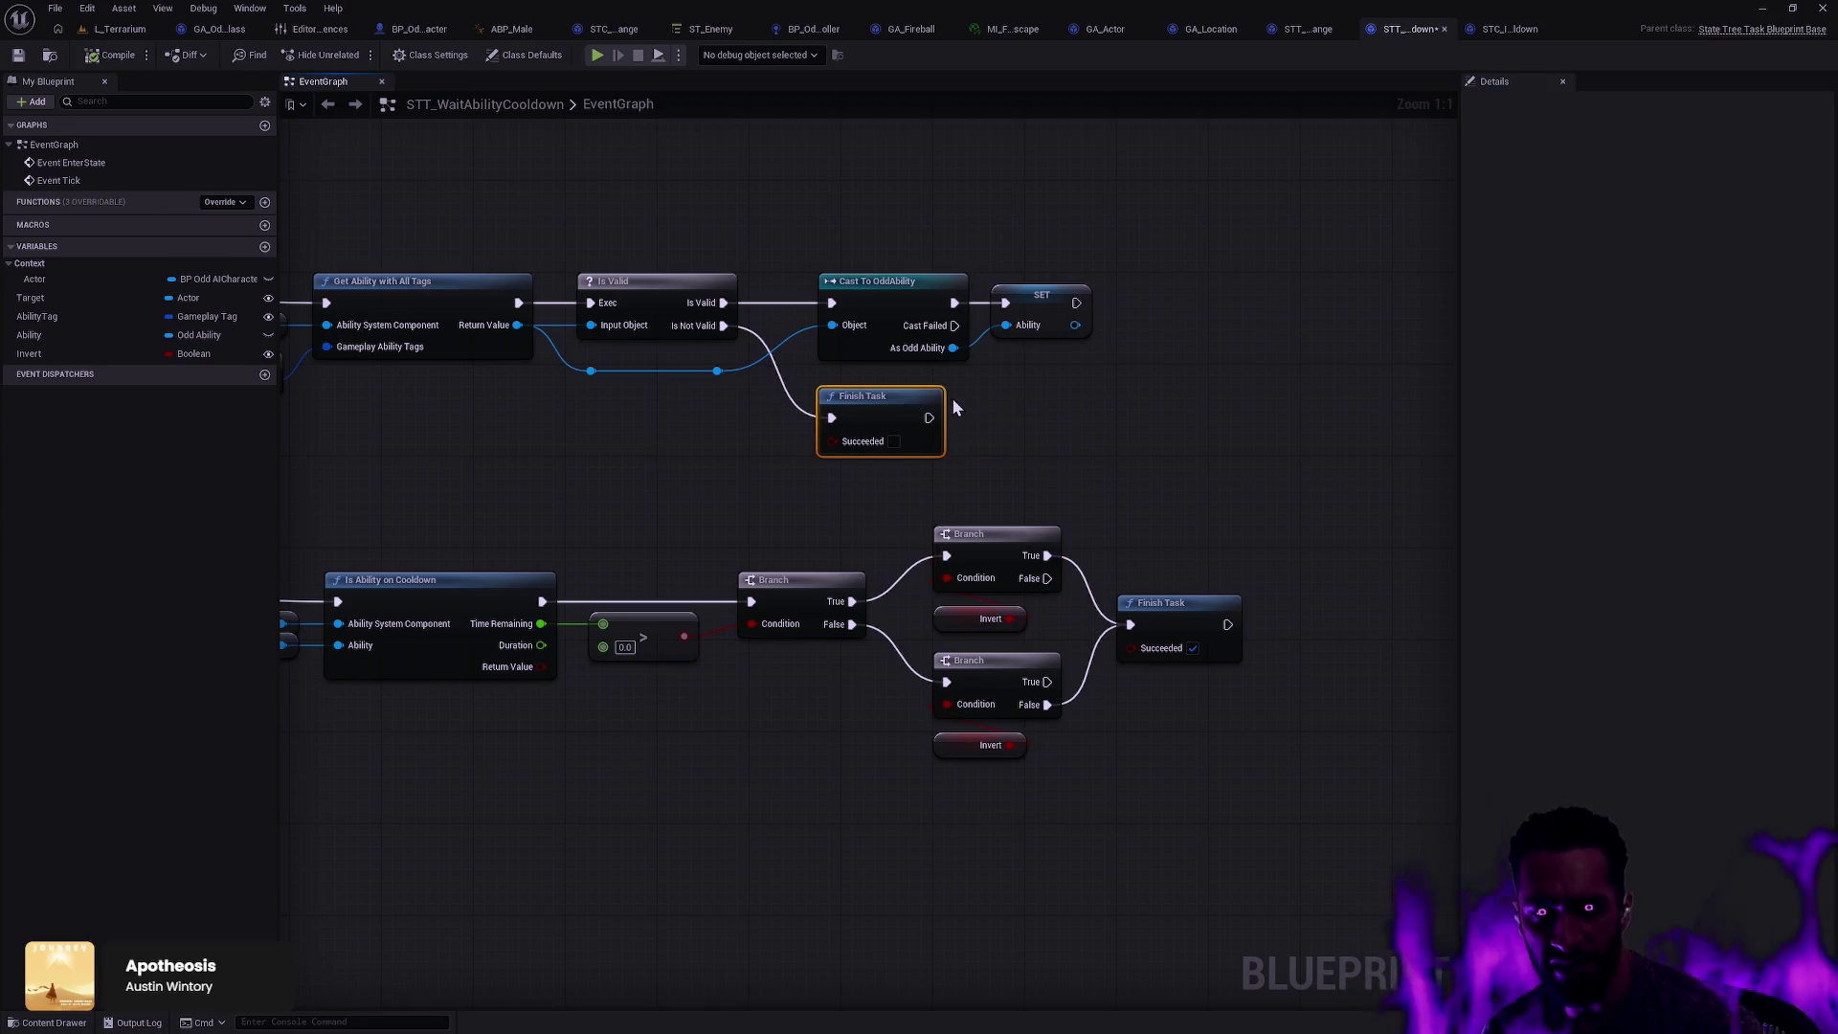
{"action": "left_click", "coordinate": [1025, 417]}
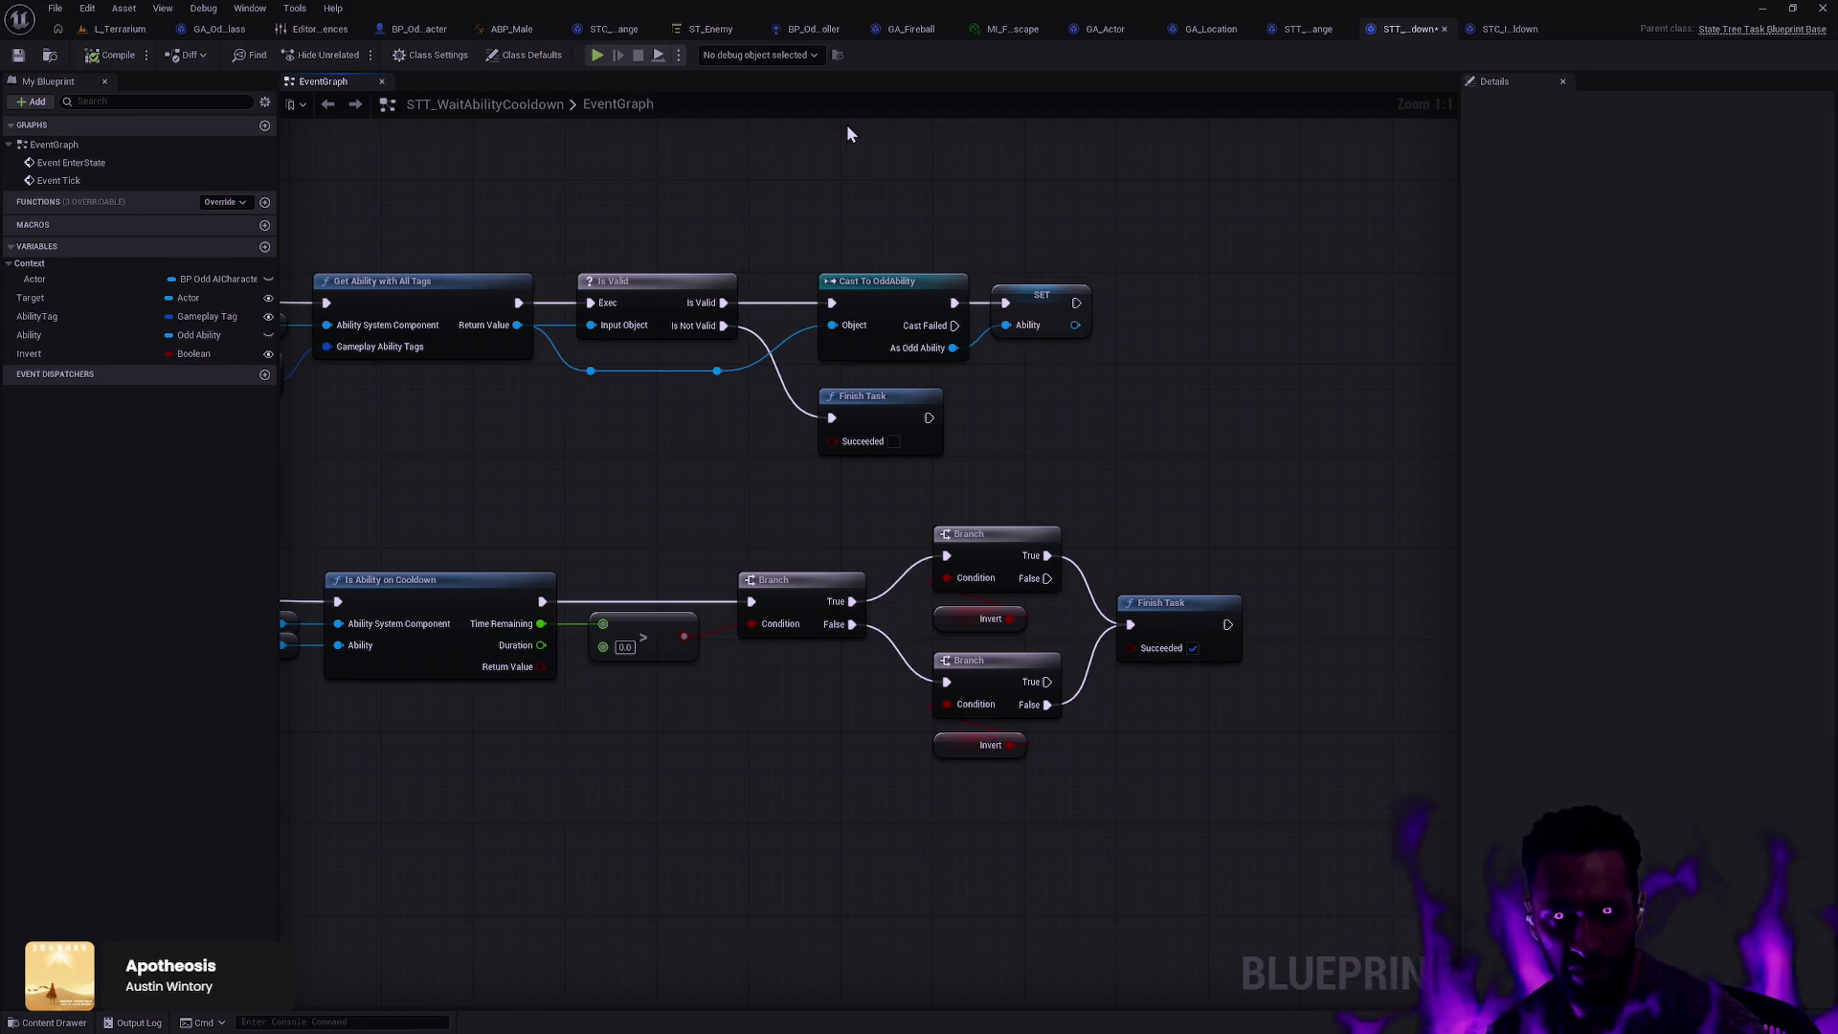
{"action": "left_click", "coordinate": [849, 398]}
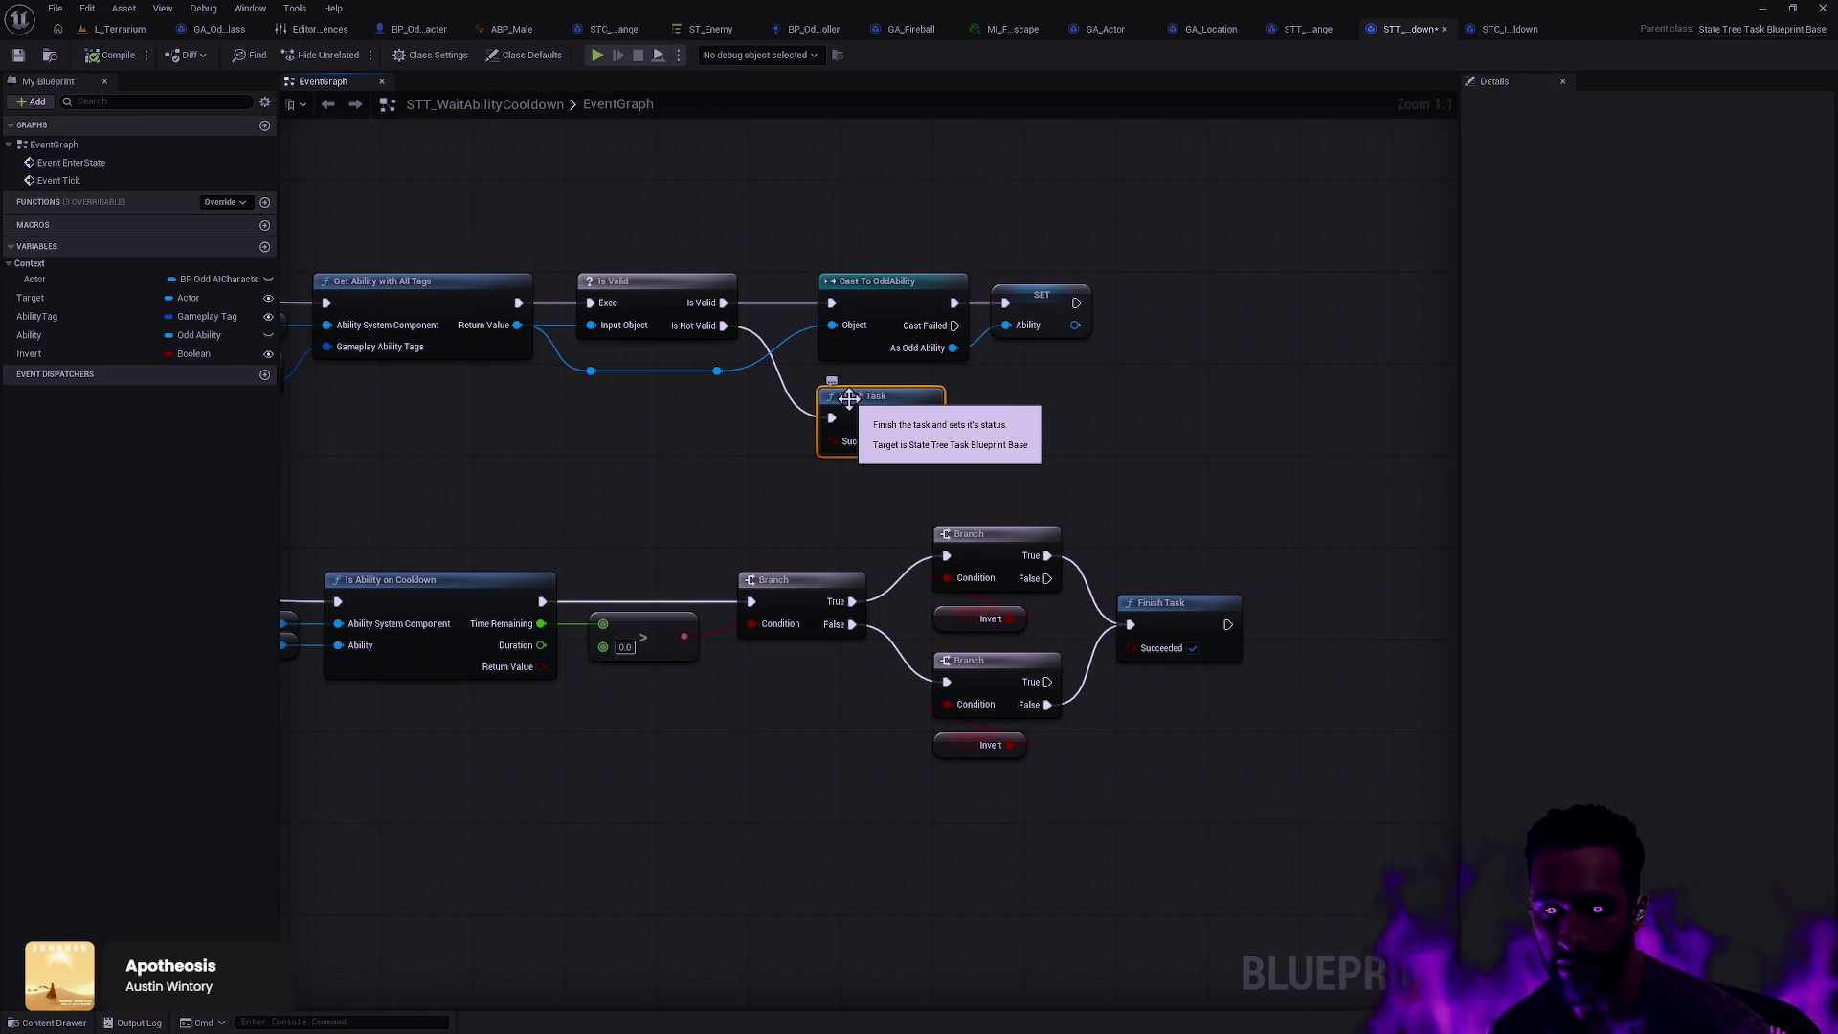
{"action": "left_click", "coordinate": [987, 385]}
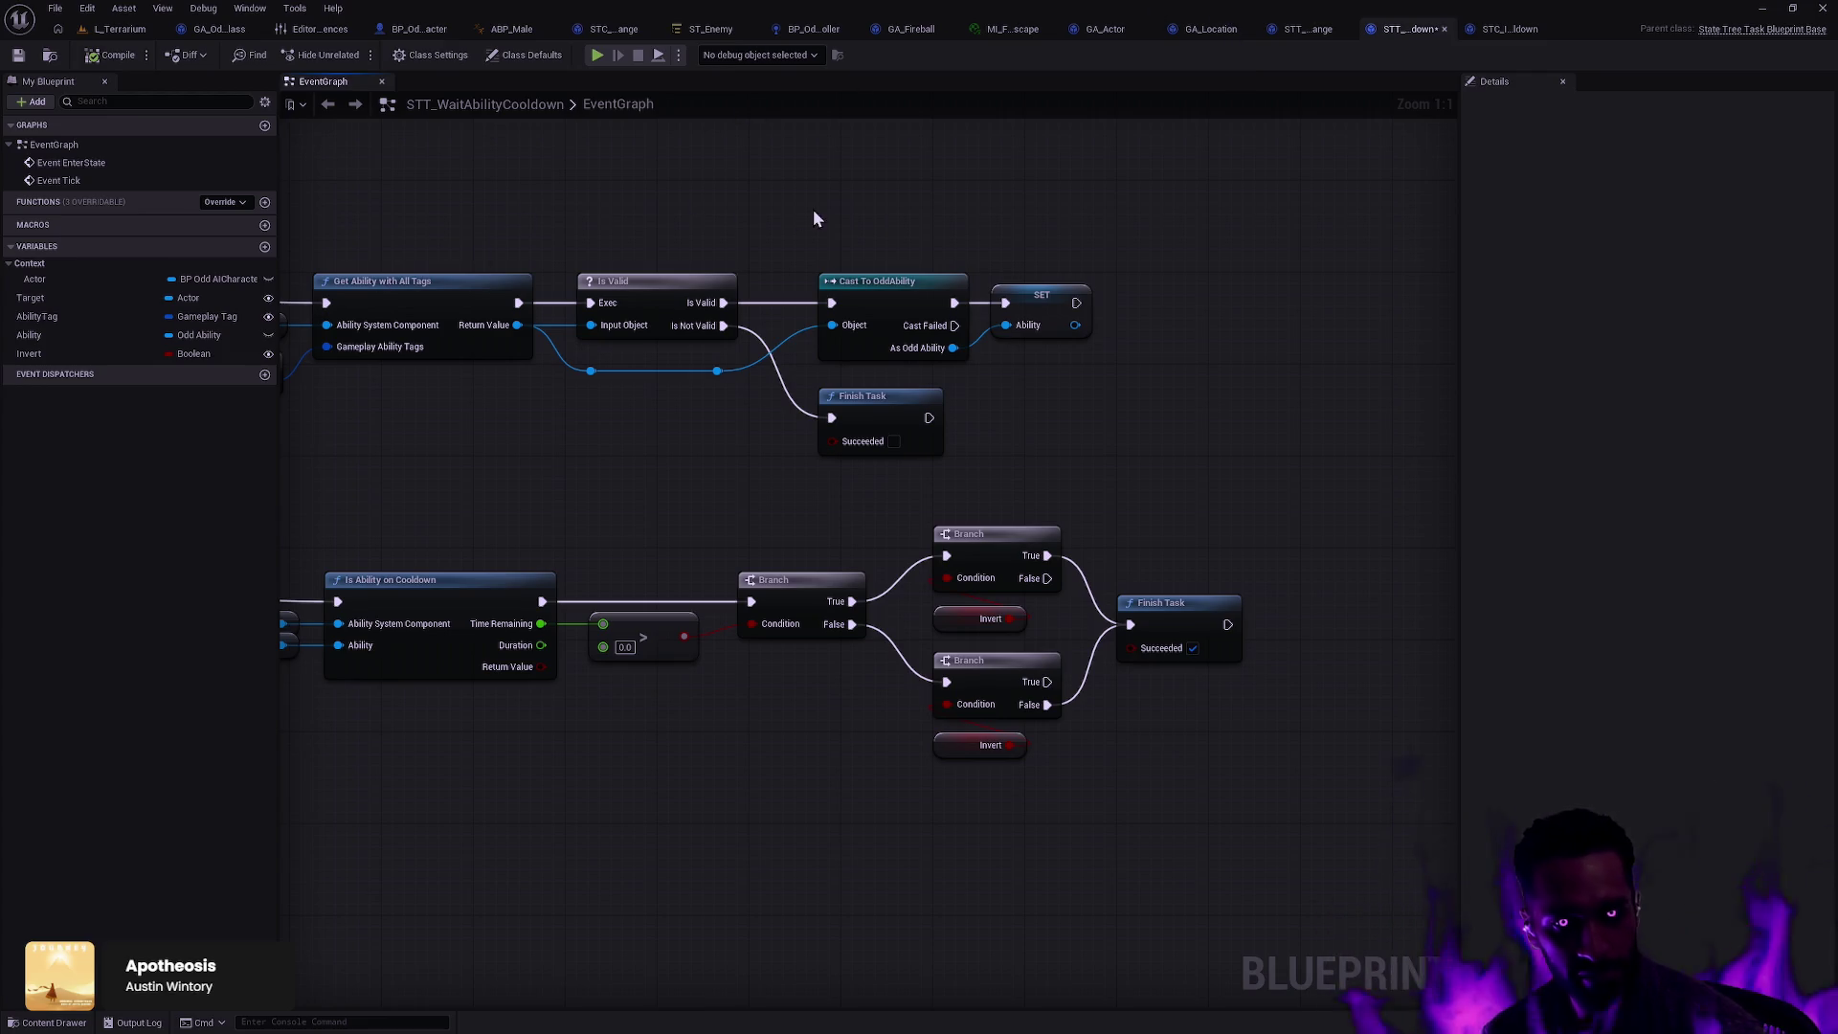
Step: Marquee-select the upper row of nodes from Get Ability through Finish Task
{"action": "mouse_move", "coordinate": [1189, 455]}
{"action": "left_mouse_down"}
{"action": "mouse_move", "coordinate": [743, 245]}
{"action": "mouse_move", "coordinate": [521, 197]}
{"action": "left_mouse_up"}
{"action": "right_click", "coordinate": [832, 178]}
{"action": "left_click", "coordinate": [747, 261], "text": "ctrl"}
{"action": "mouse_move", "coordinate": [1380, 452]}
{"action": "left_mouse_down"}
{"action": "mouse_move", "coordinate": [1013, 261]}
{"action": "mouse_move", "coordinate": [933, 152]}
{"action": "mouse_move", "coordinate": [893, 171]}
{"action": "mouse_move", "coordinate": [1101, 207]}
{"action": "left_mouse_up"}
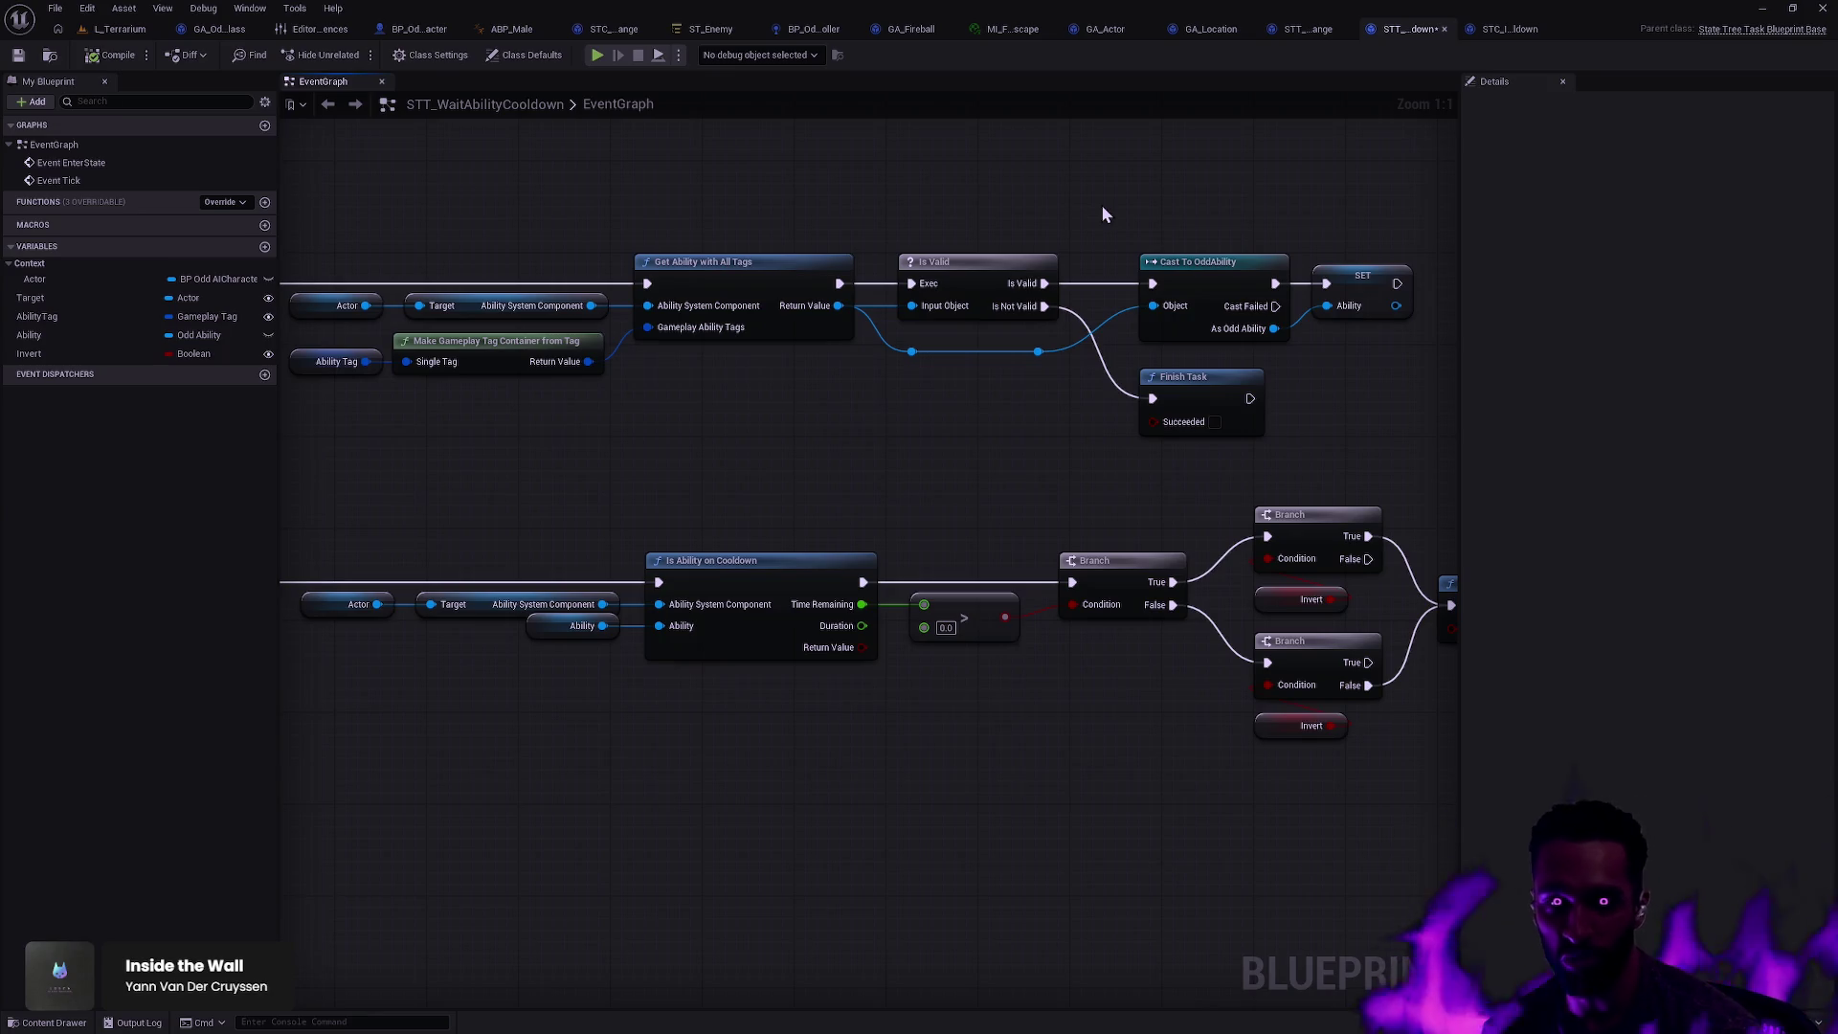
{"action": "mouse_move", "coordinate": [1390, 435]}
{"action": "left_mouse_down"}
{"action": "mouse_move", "coordinate": [766, 162]}
{"action": "mouse_move", "coordinate": [843, 198]}
{"action": "left_mouse_up"}
{"action": "left_click_drag", "start_coordinate": [1382, 450], "coordinate": [761, 181]}
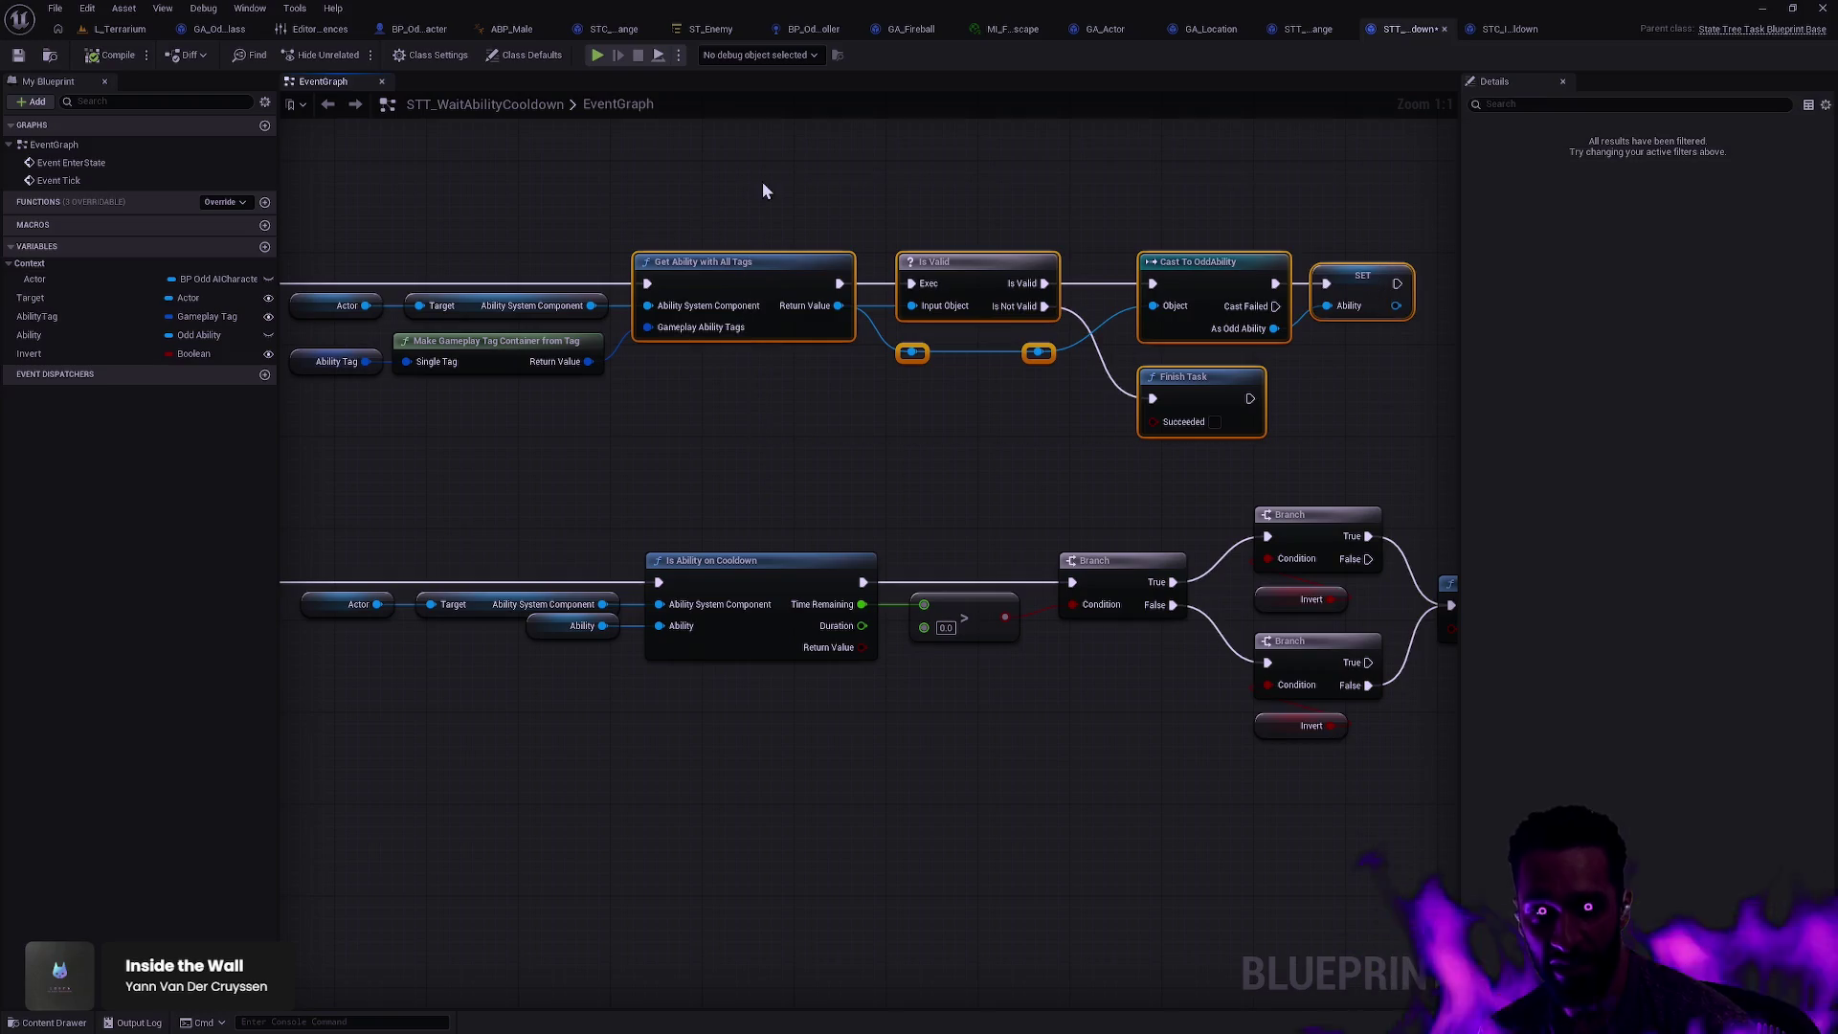
{"action": "left_click", "coordinate": [762, 181]}
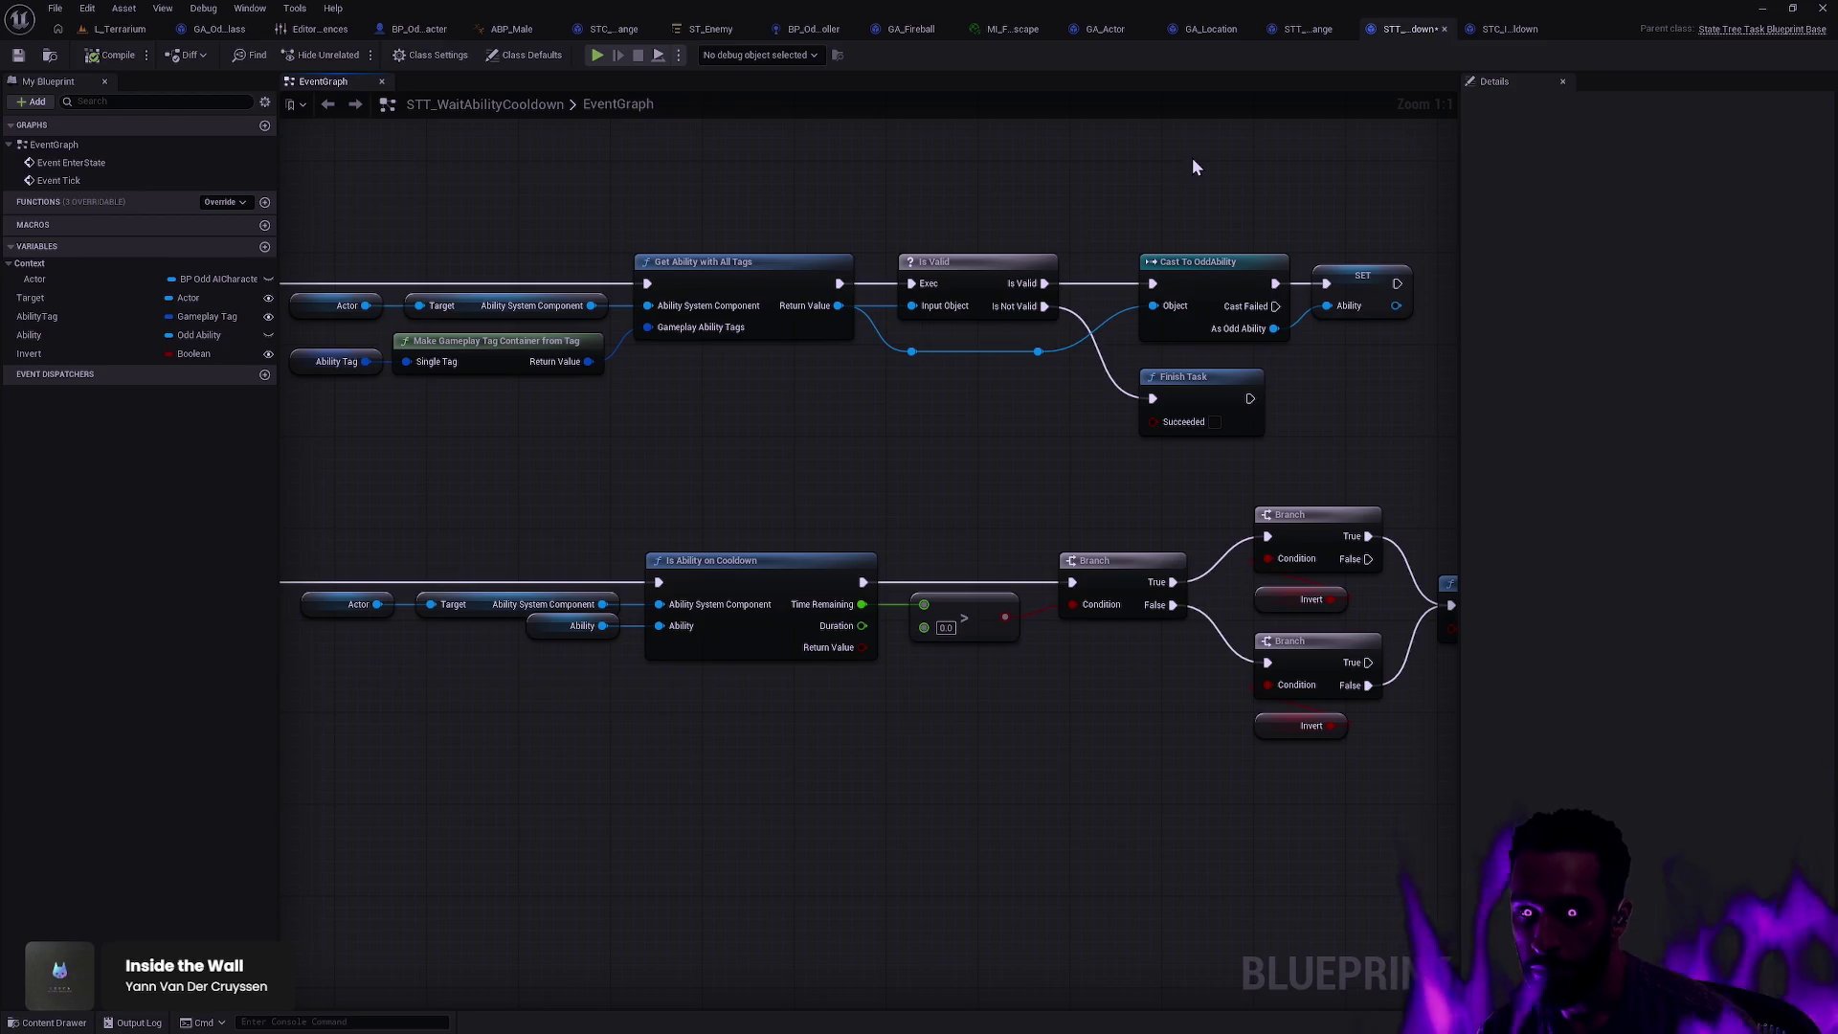
Step: Undo and redo the recent node moves, save STT_WaitAbilityCooldown, and close its tab
{"action": "key", "text": "ctrl+z"}
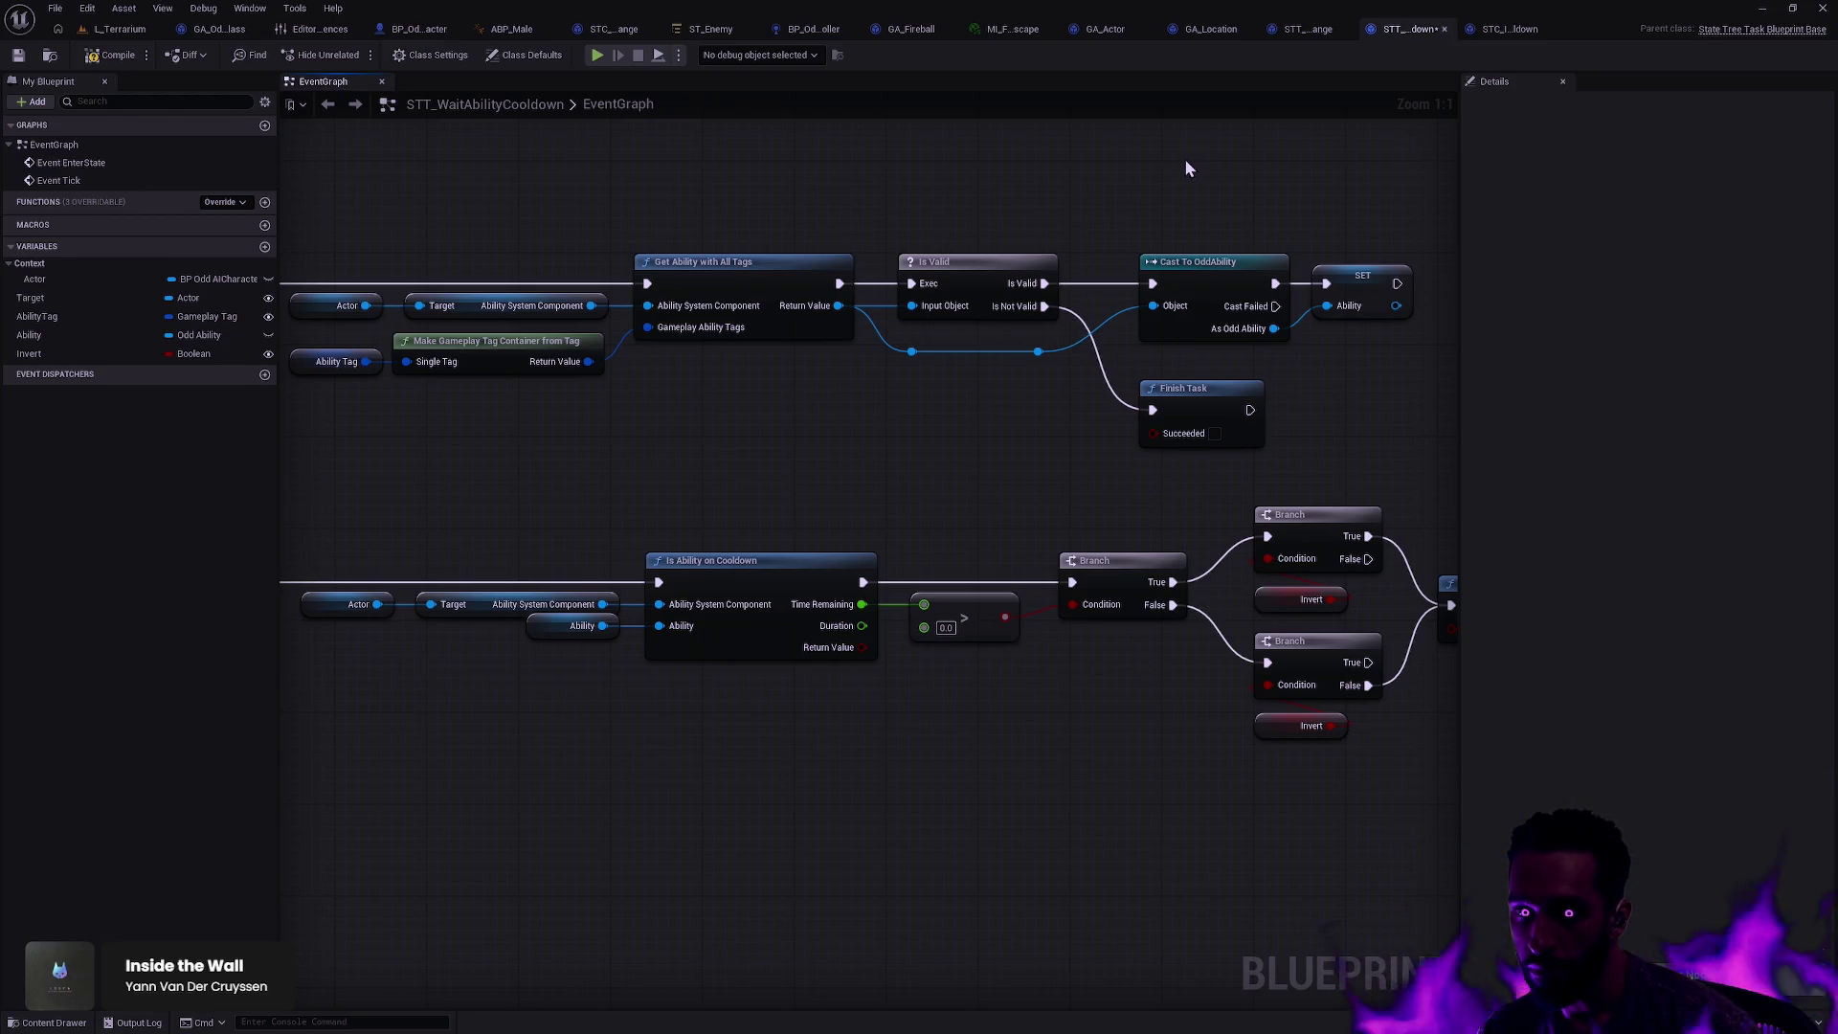
{"action": "key", "text": "ctrl+y"}
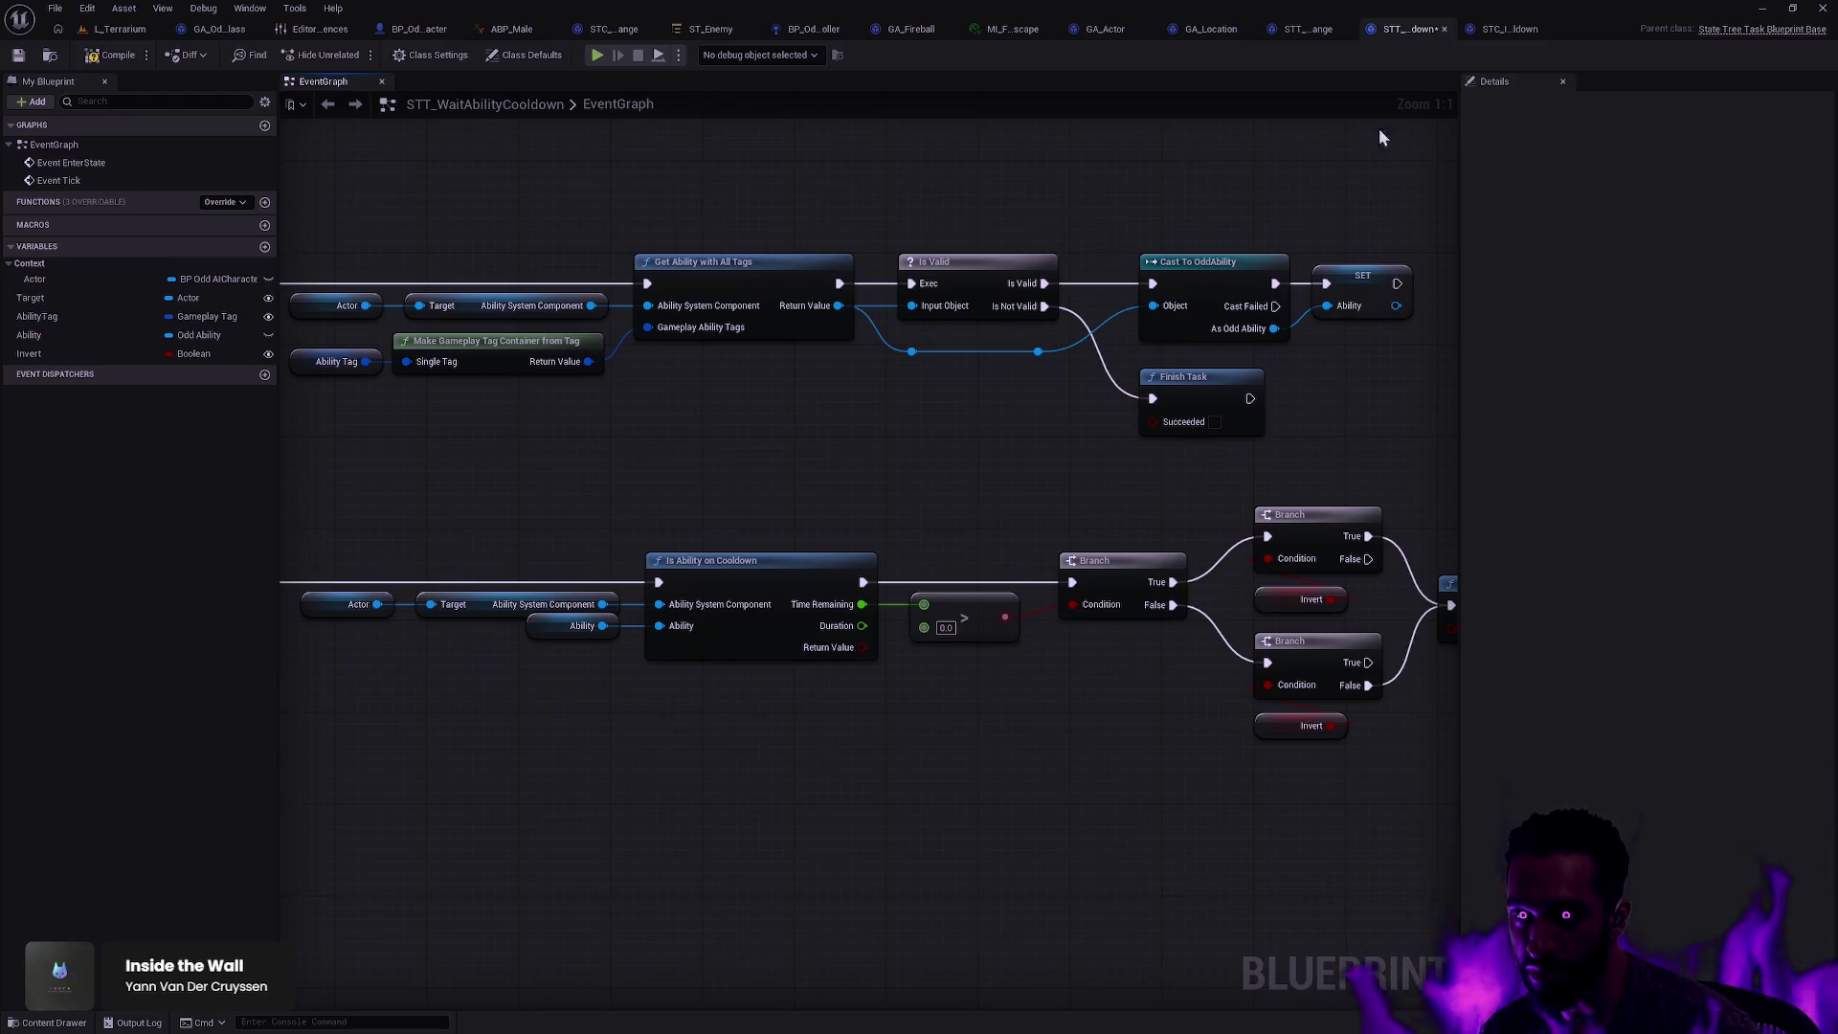
{"action": "key", "text": "ctrl+z"}
{"action": "key", "text": "ctrl+z"}
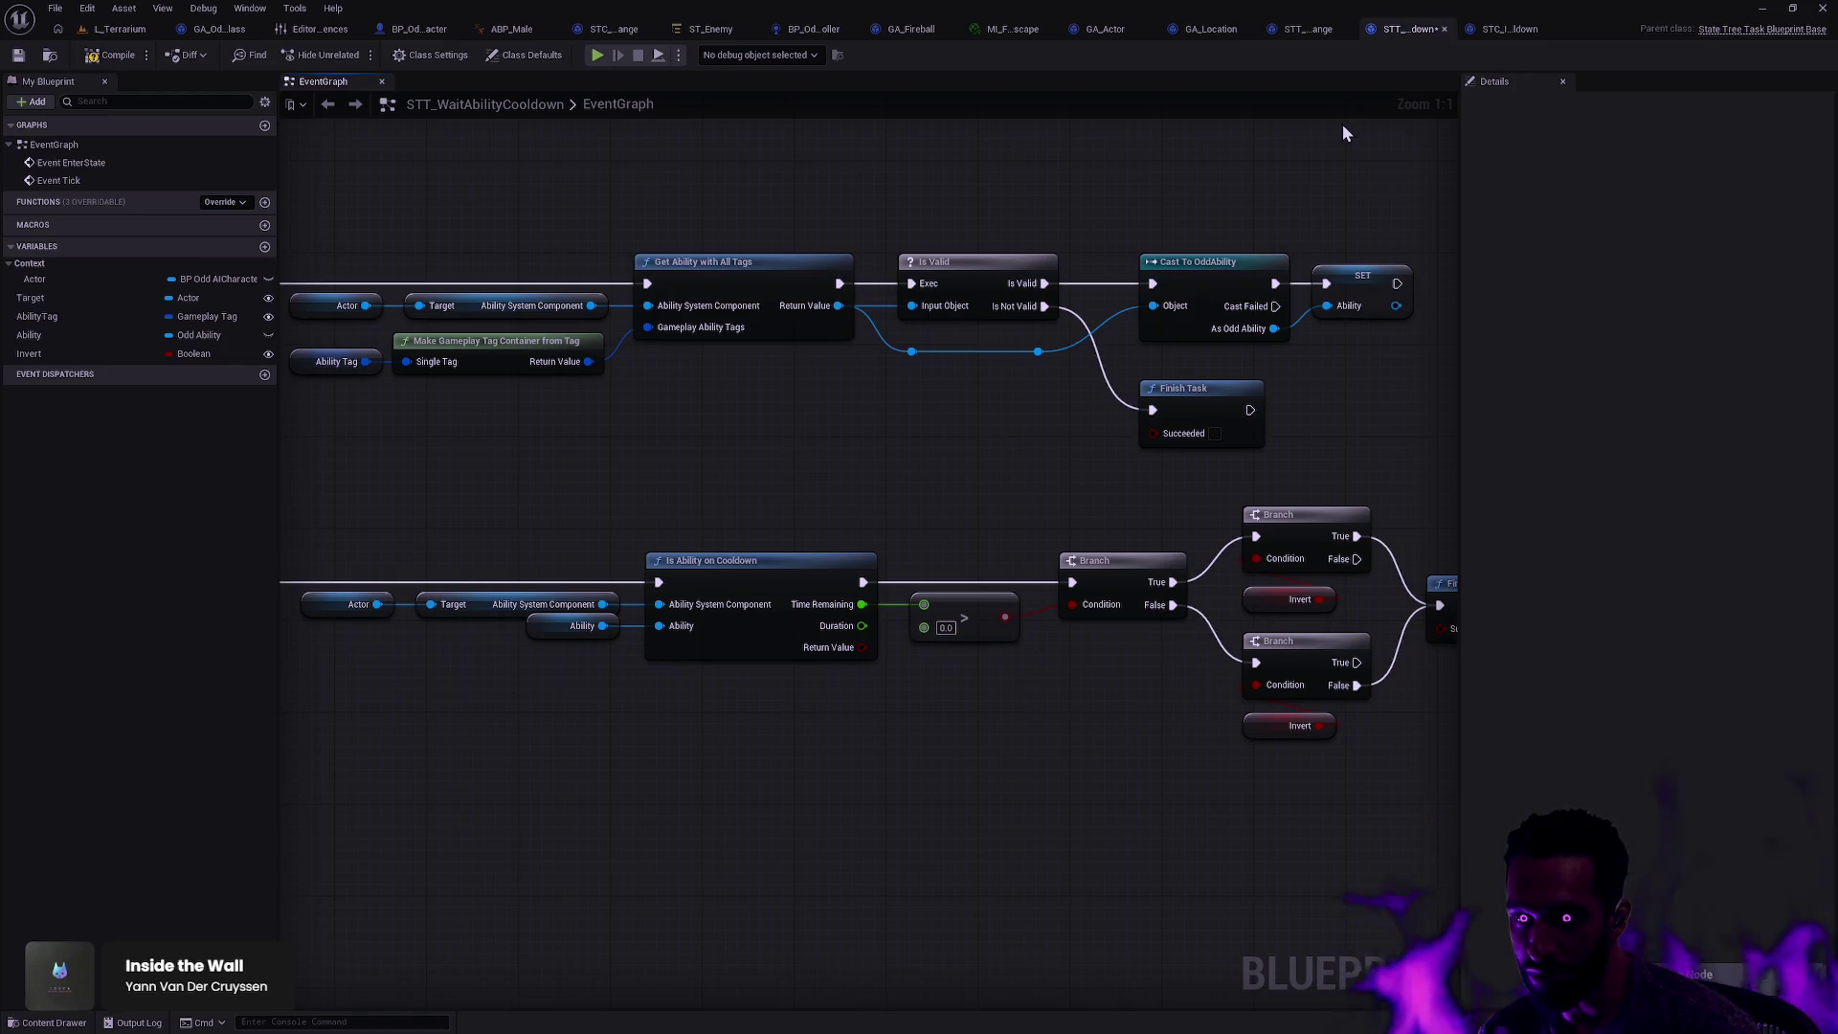
{"action": "key", "text": "ctrl+y"}
{"action": "key", "text": "ctrl+s"}
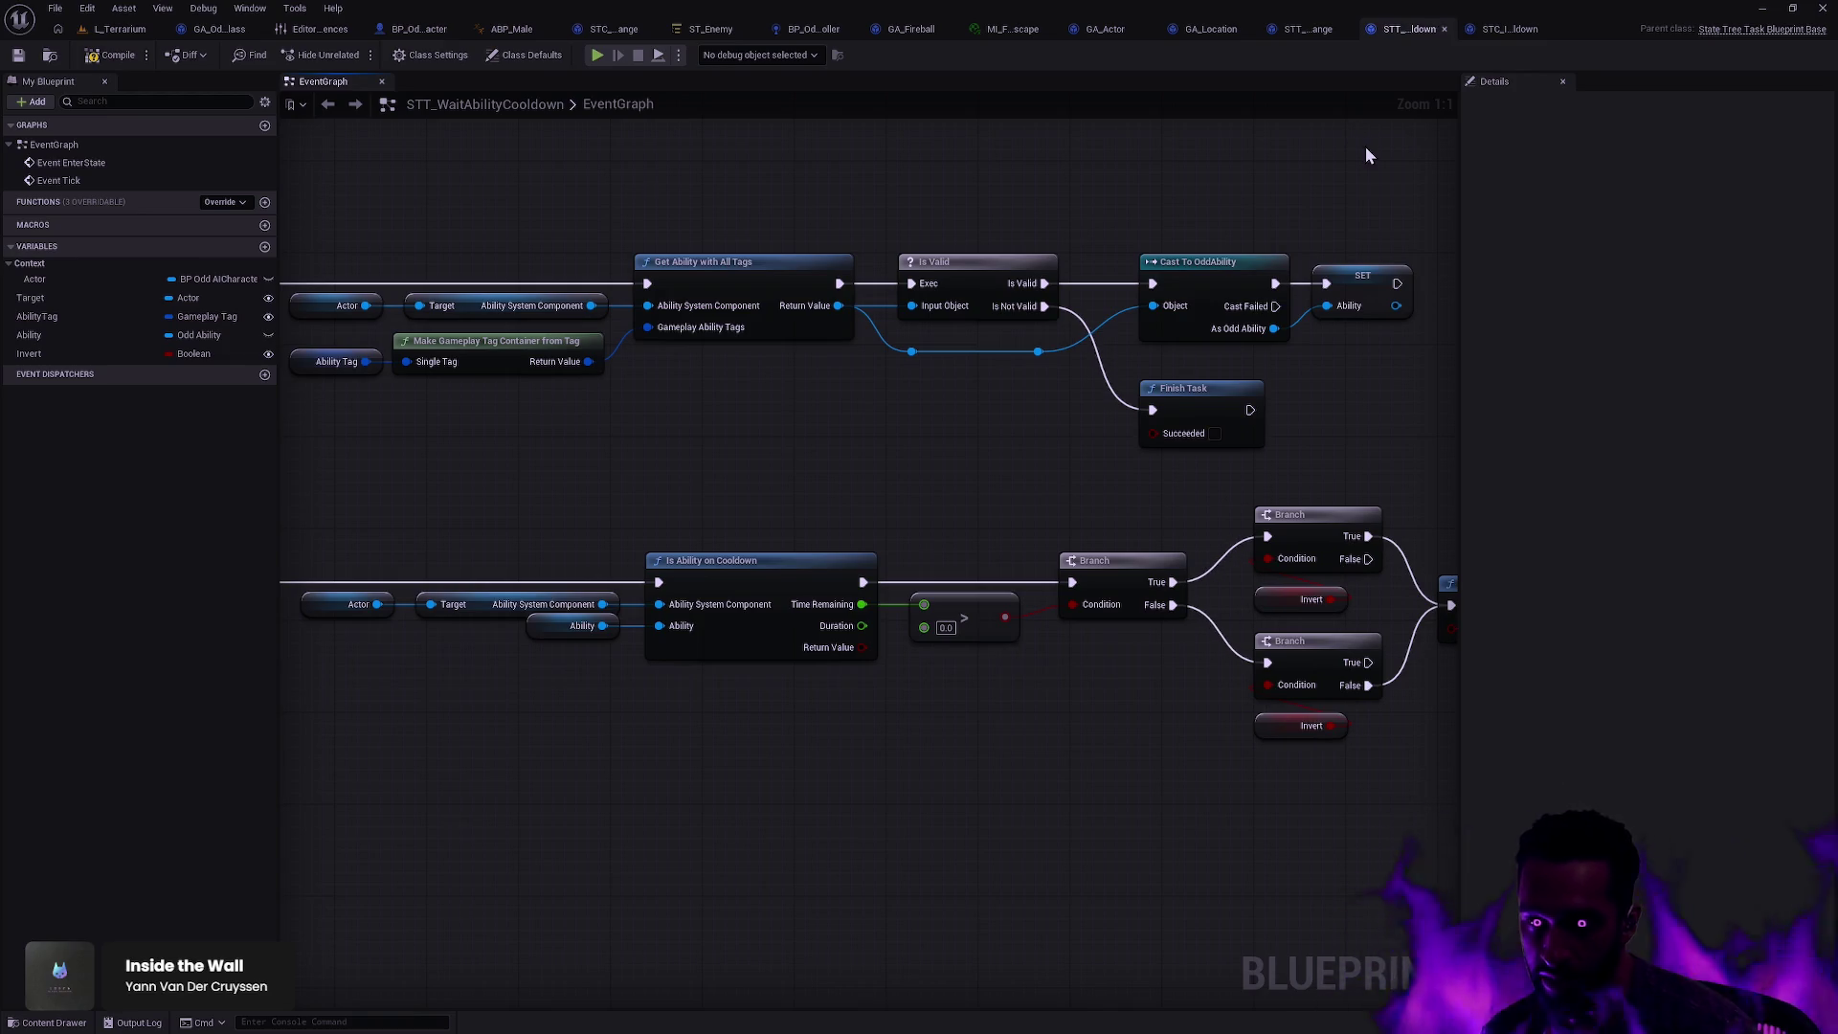
{"action": "left_click", "coordinate": [1443, 28]}
Step: Inspect STC_IsAbilityOnCooldown's Cast, NOT, Select and Return nodes
{"action": "left_click", "coordinate": [1409, 208]}
{"action": "left_click_drag", "start_coordinate": [936, 424], "coordinate": [1362, 710]}
{"action": "mouse_move", "coordinate": [796, 357]}
{"action": "left_mouse_down"}
{"action": "mouse_move", "coordinate": [1443, 360]}
{"action": "mouse_move", "coordinate": [1403, 360]}
{"action": "left_mouse_up"}
{"action": "mouse_move", "coordinate": [1183, 374]}
{"action": "left_mouse_down"}
{"action": "mouse_move", "coordinate": [1380, 370]}
{"action": "mouse_move", "coordinate": [886, 317]}
{"action": "left_mouse_up"}
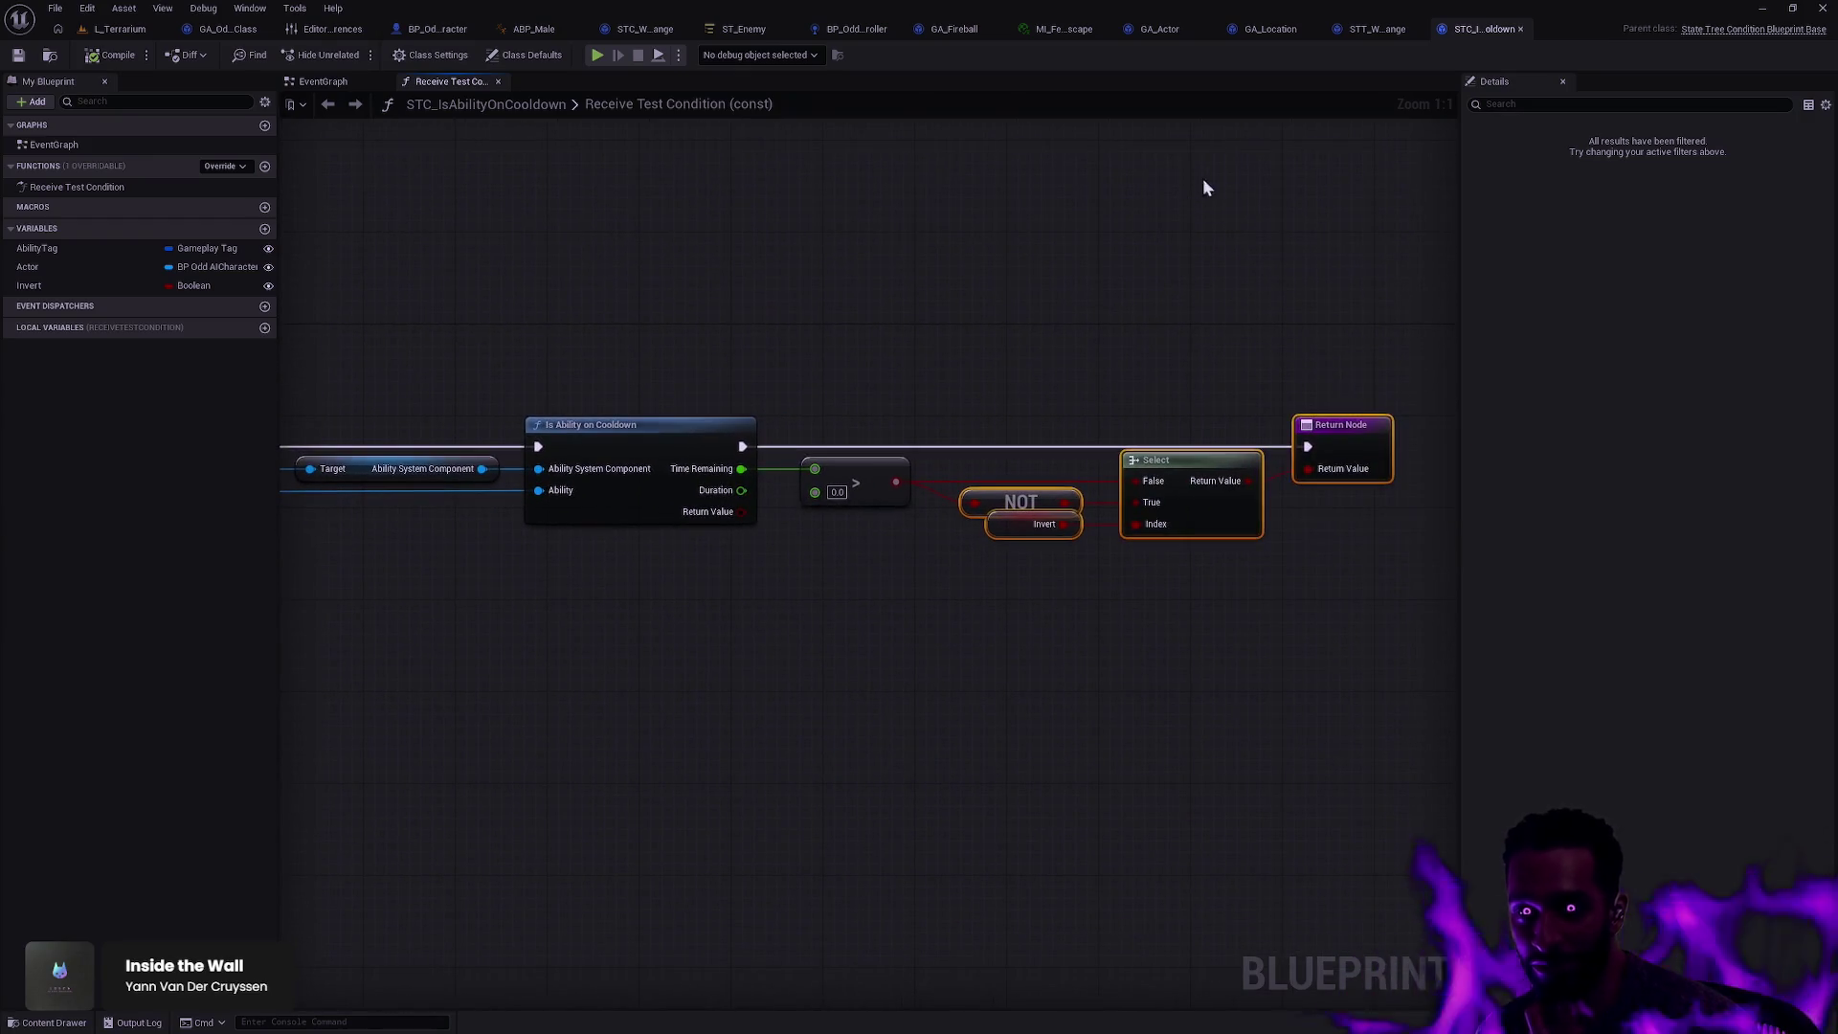
Step: Close STC_IsAbilityOnCooldown, zoom into STT_WaitAbilityRange's range check, then close it too
{"action": "left_click", "coordinate": [1521, 29]}
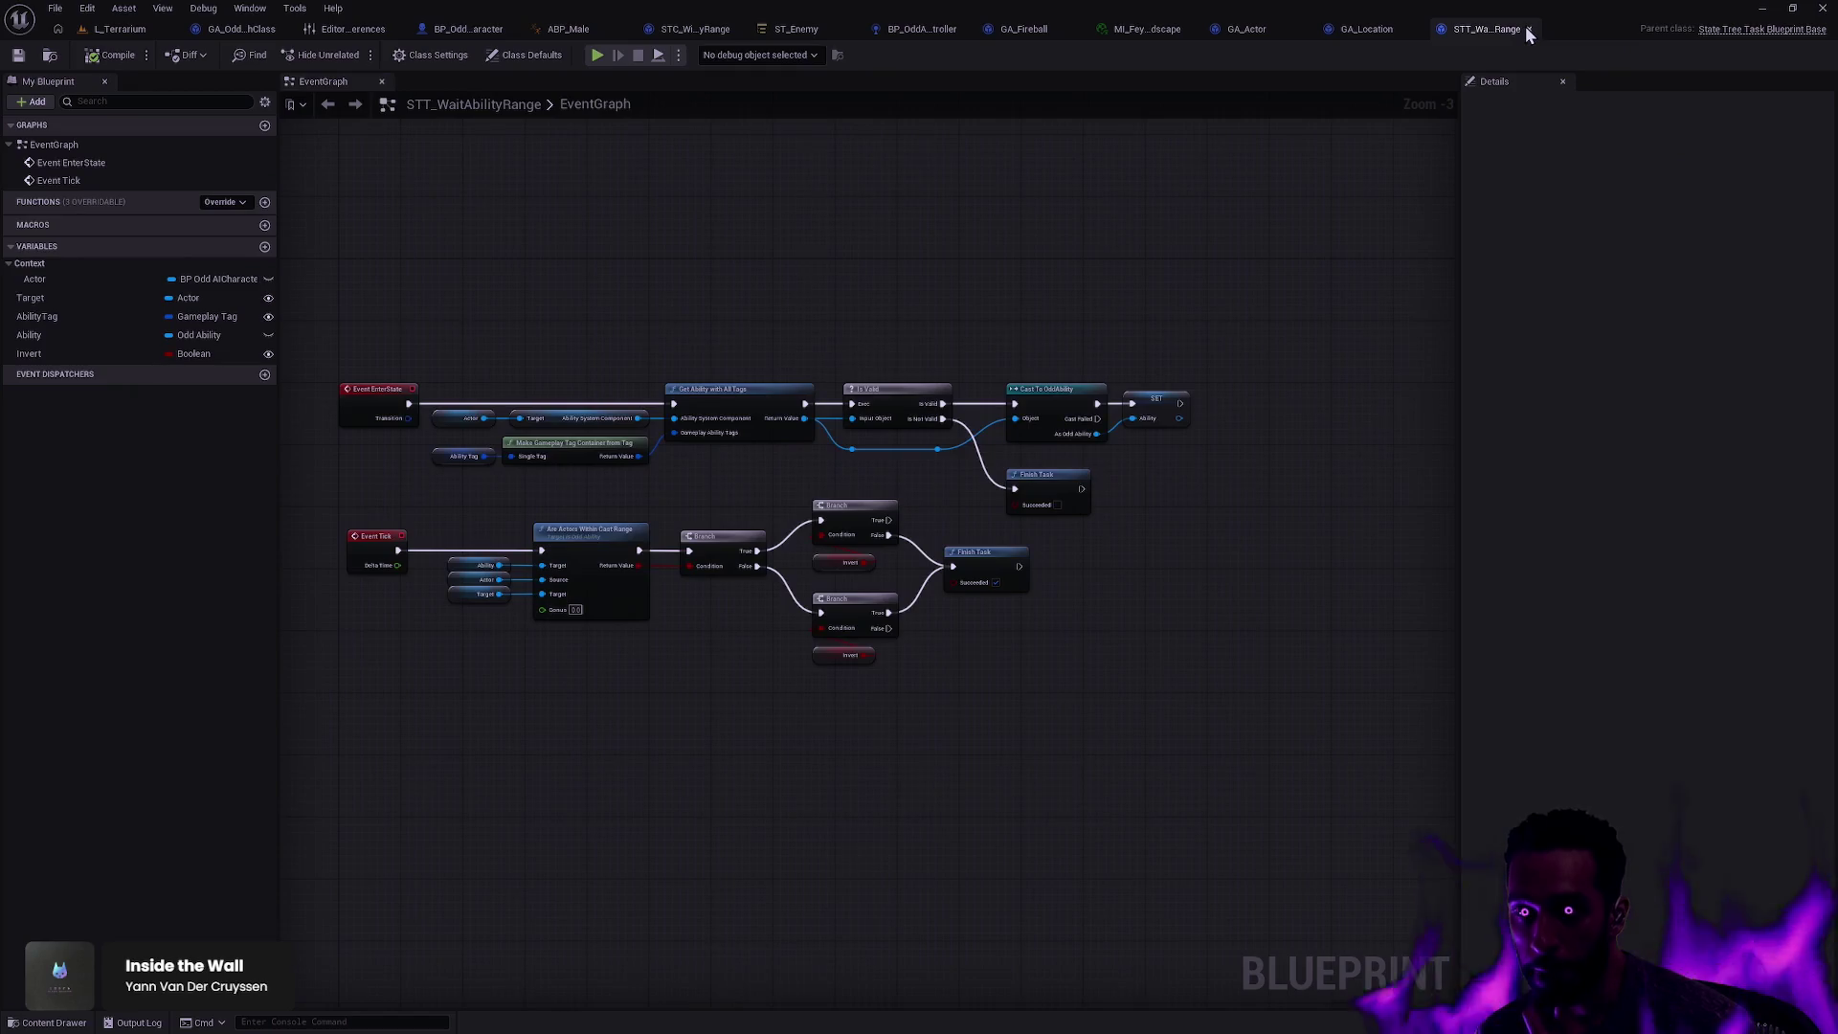
{"action": "scroll", "coordinate": [1195, 274], "scroll_direction": "up", "scroll_amount": 2}
{"action": "mouse_move", "coordinate": [1194, 275]}
{"action": "left_mouse_down"}
{"action": "mouse_move", "coordinate": [1315, 217]}
{"action": "mouse_move", "coordinate": [1285, 217]}
{"action": "left_mouse_up"}
{"action": "scroll", "coordinate": [1285, 239], "scroll_direction": "up", "scroll_amount": 1}
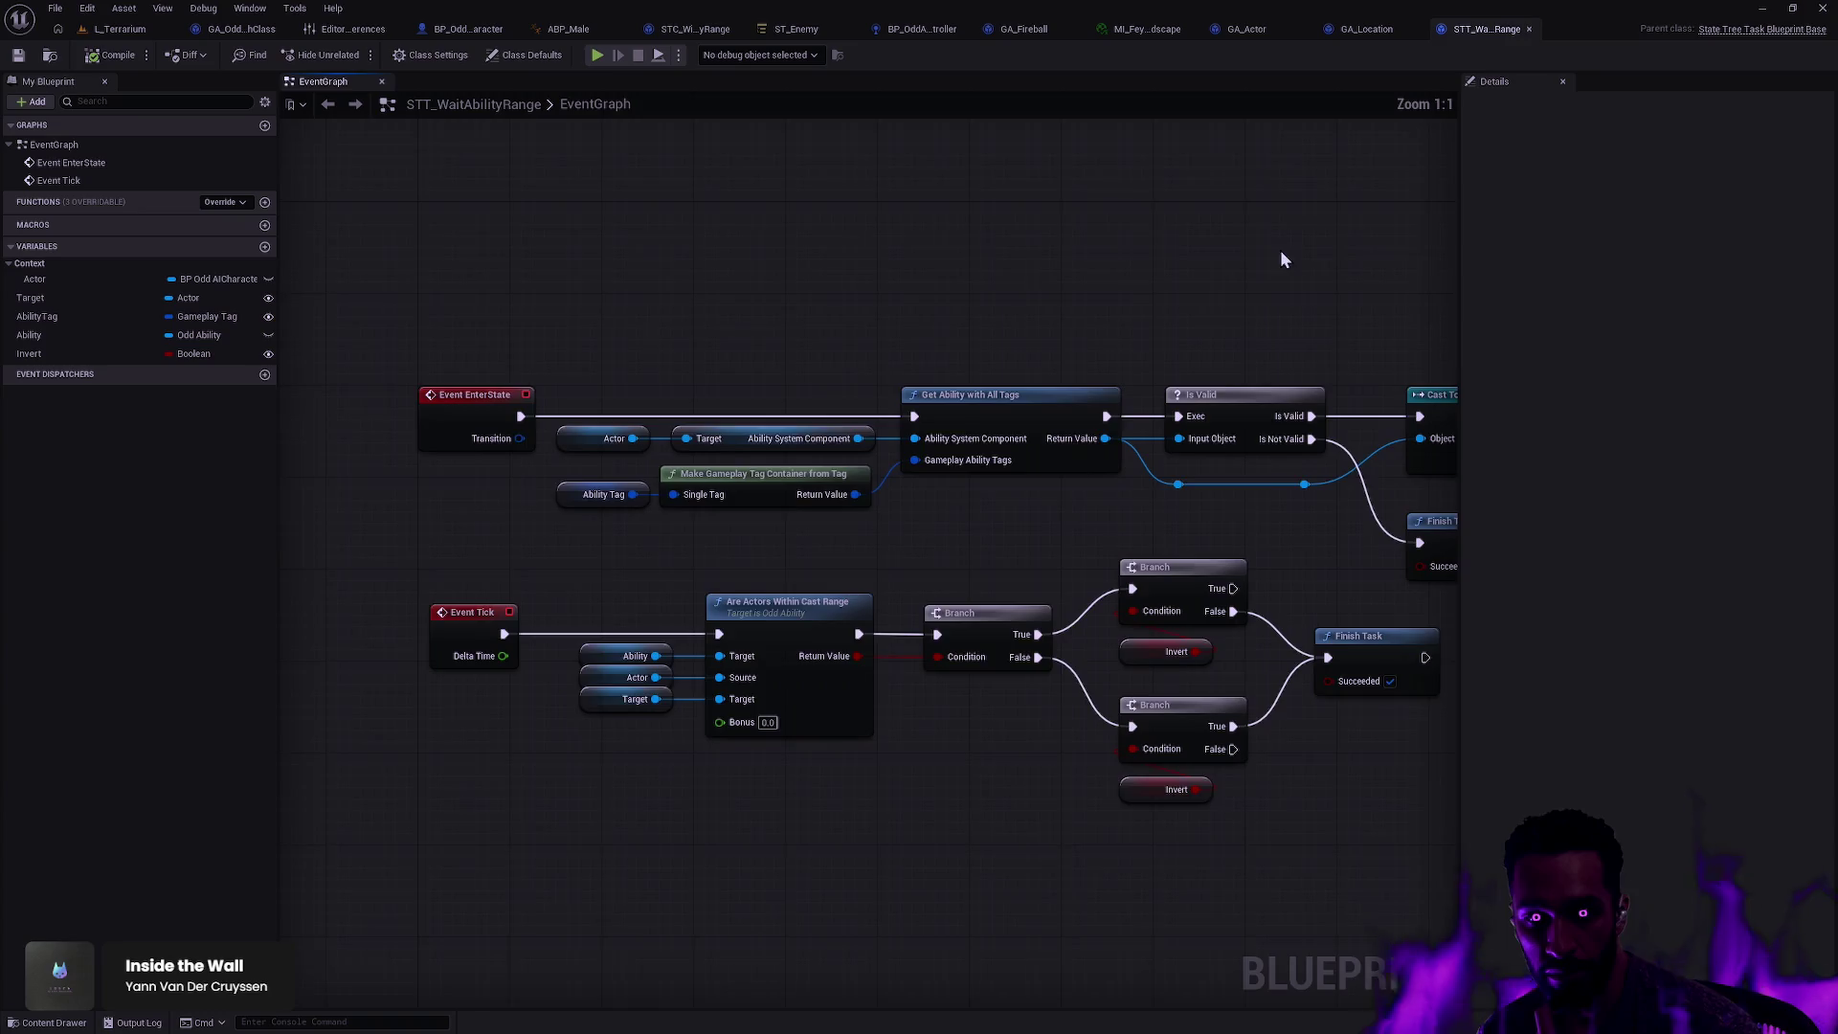
{"action": "left_click", "coordinate": [1528, 29]}
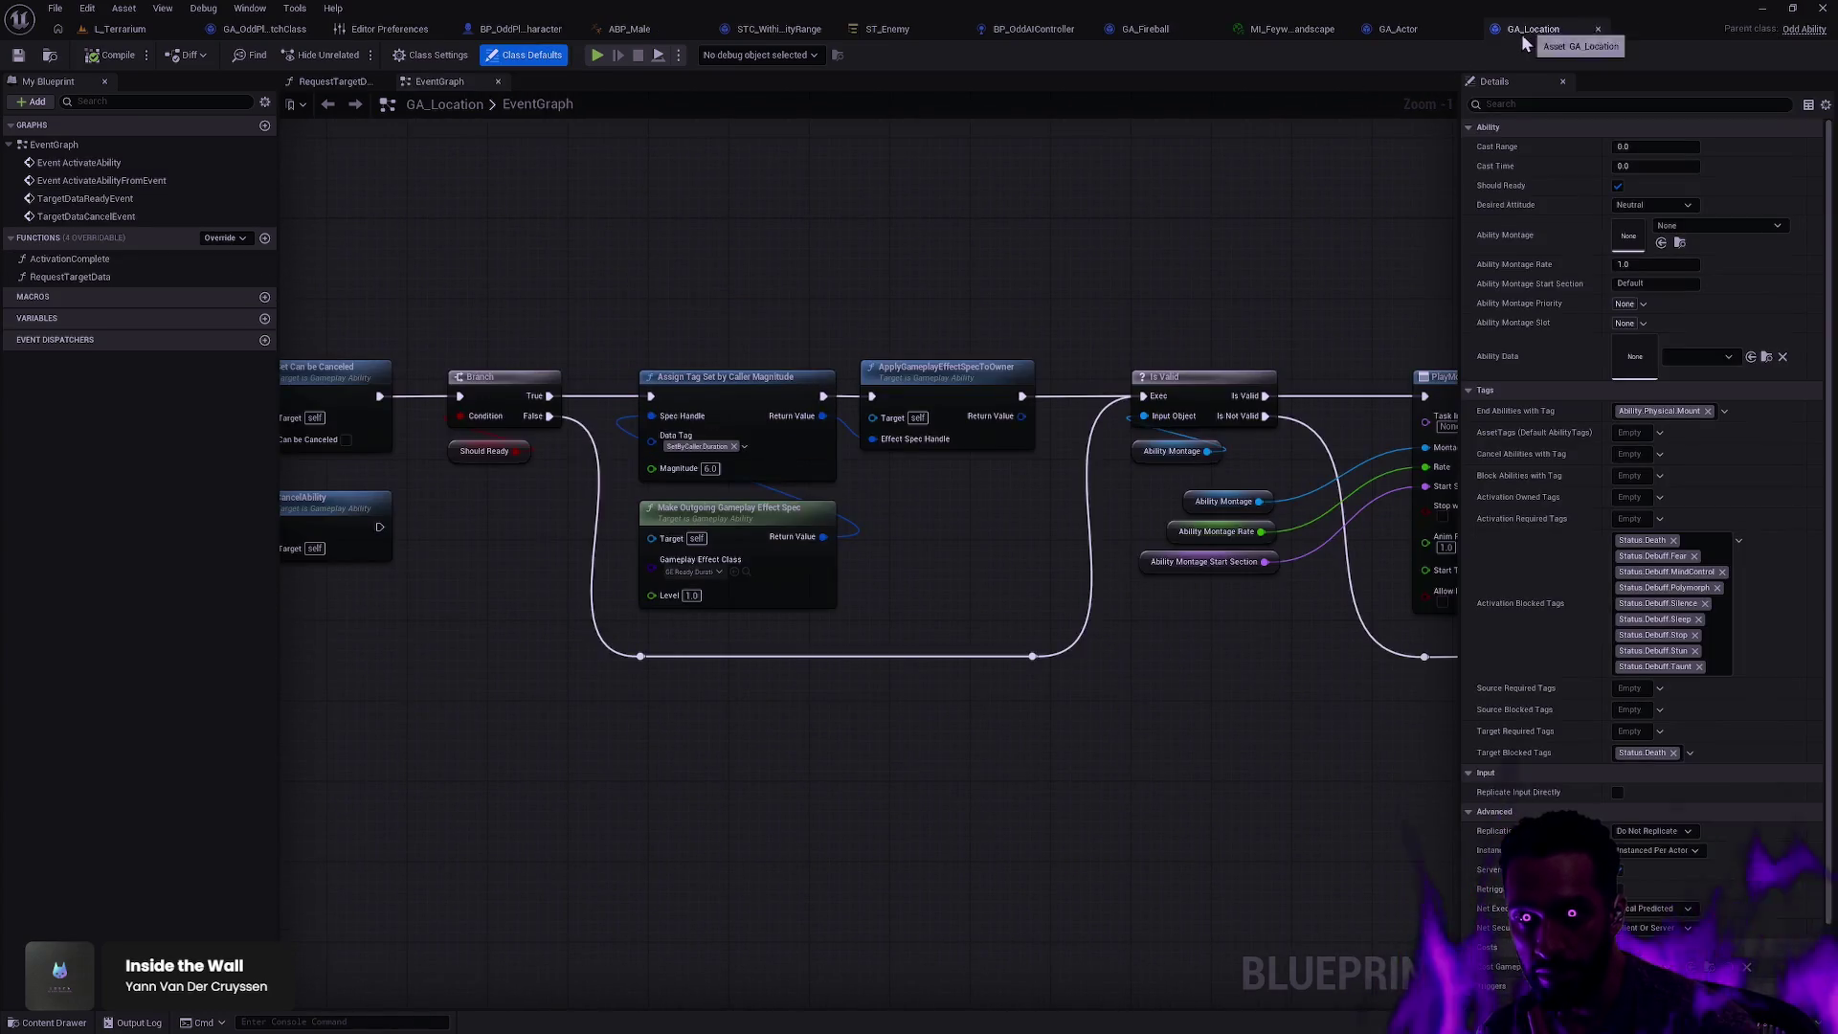
Step: Pan GA_Location's graph to PlayMontageAndWait and browse the montage priority tags (High, Low, Medium)
{"action": "left_click_drag", "start_coordinate": [1162, 305], "coordinate": [881, 275]}
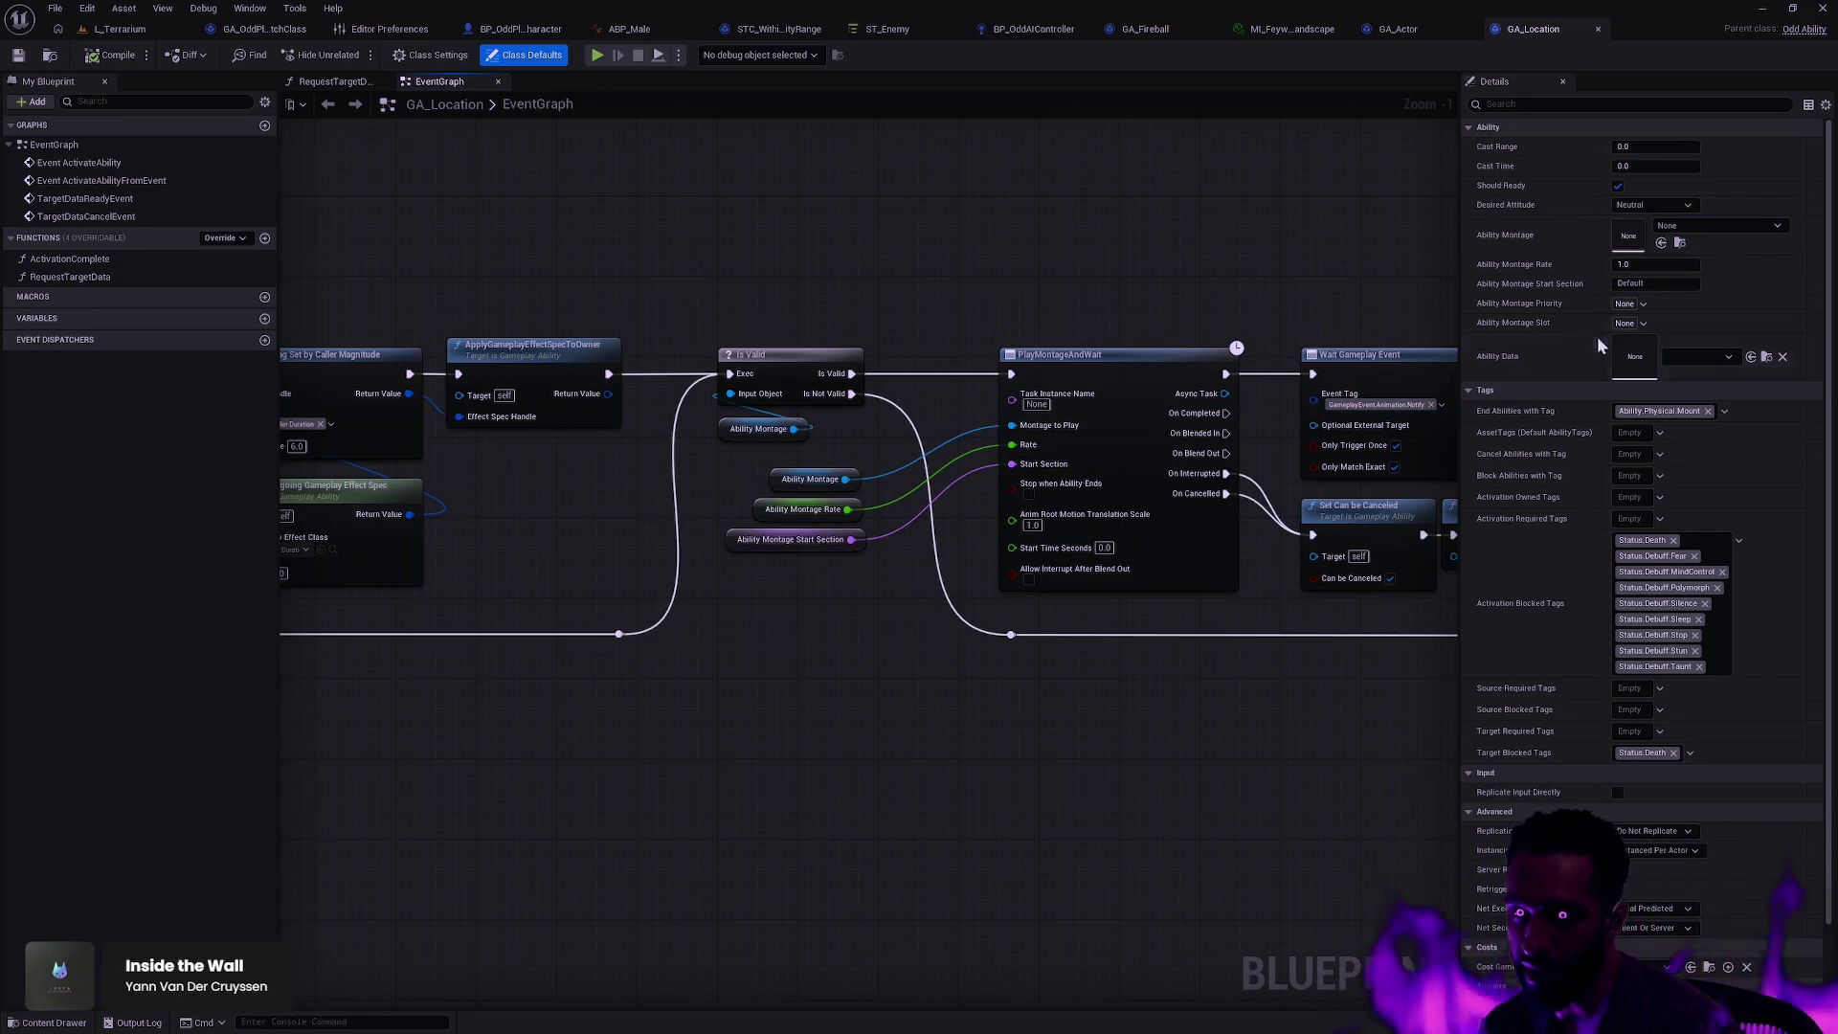
{"action": "left_click", "coordinate": [1627, 322]}
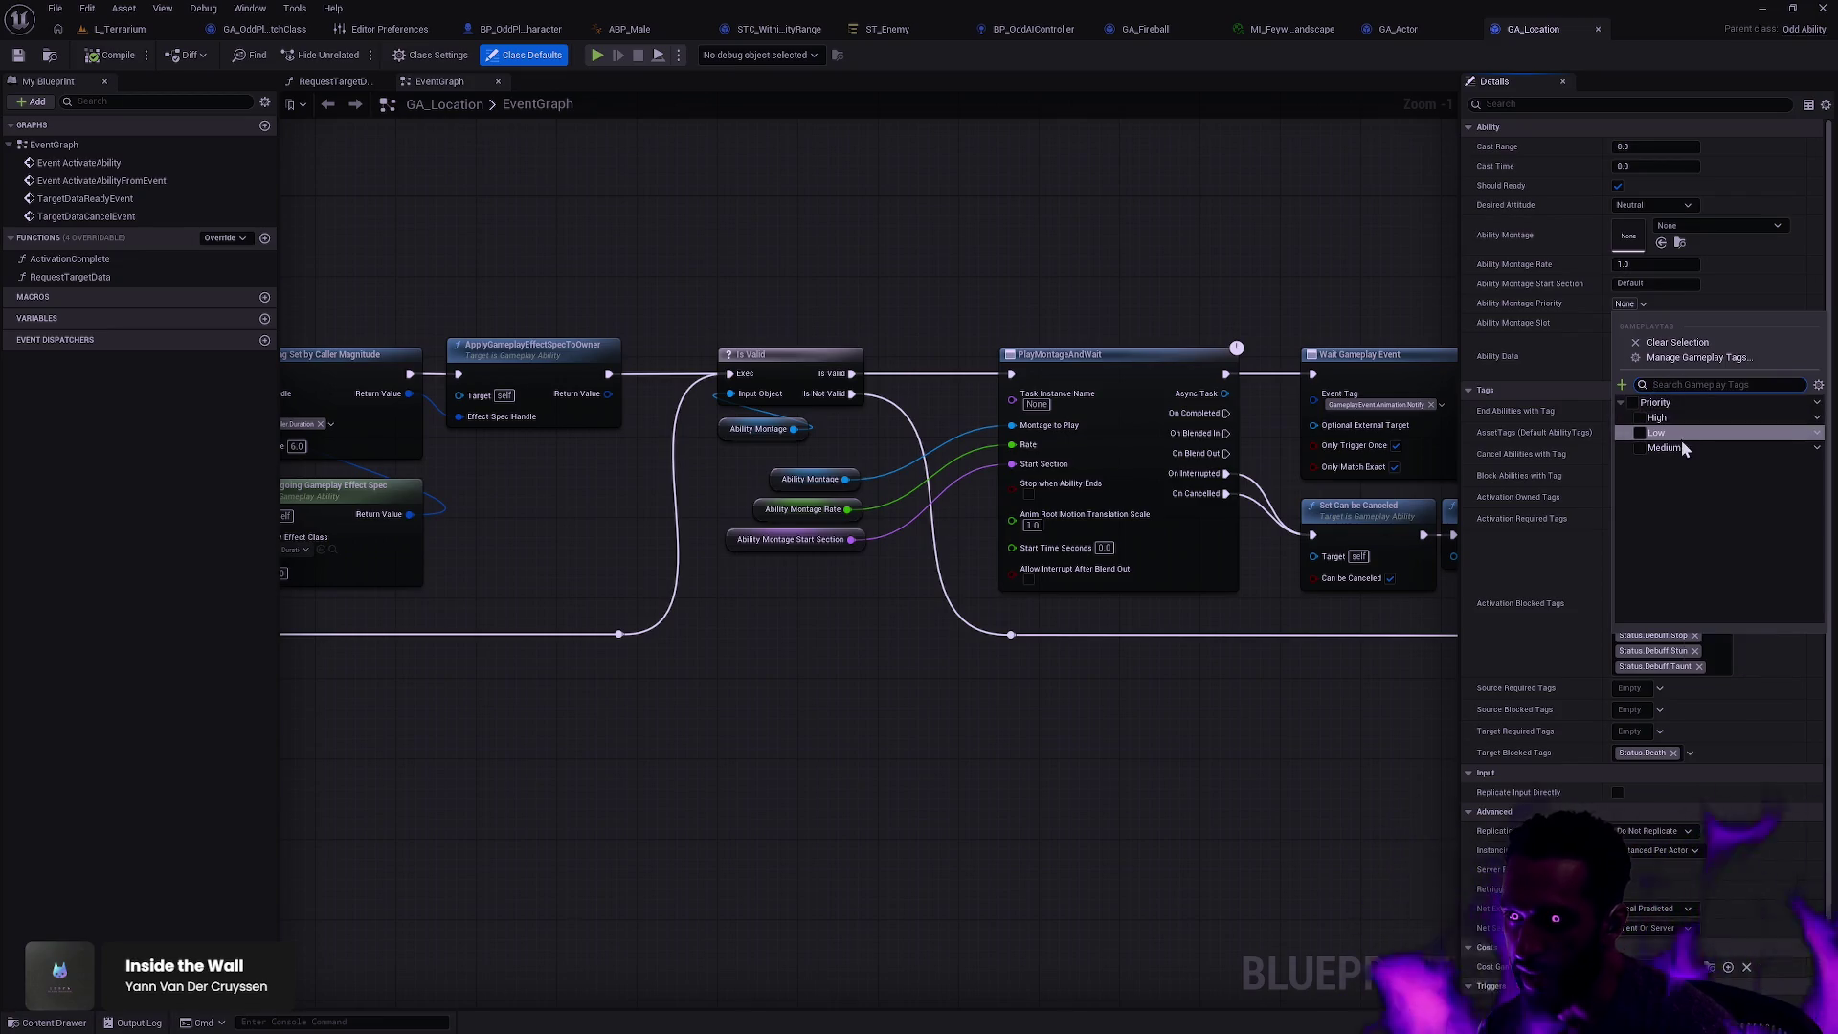
{"action": "left_click", "coordinate": [1627, 321]}
{"action": "left_click", "coordinate": [1631, 323]}
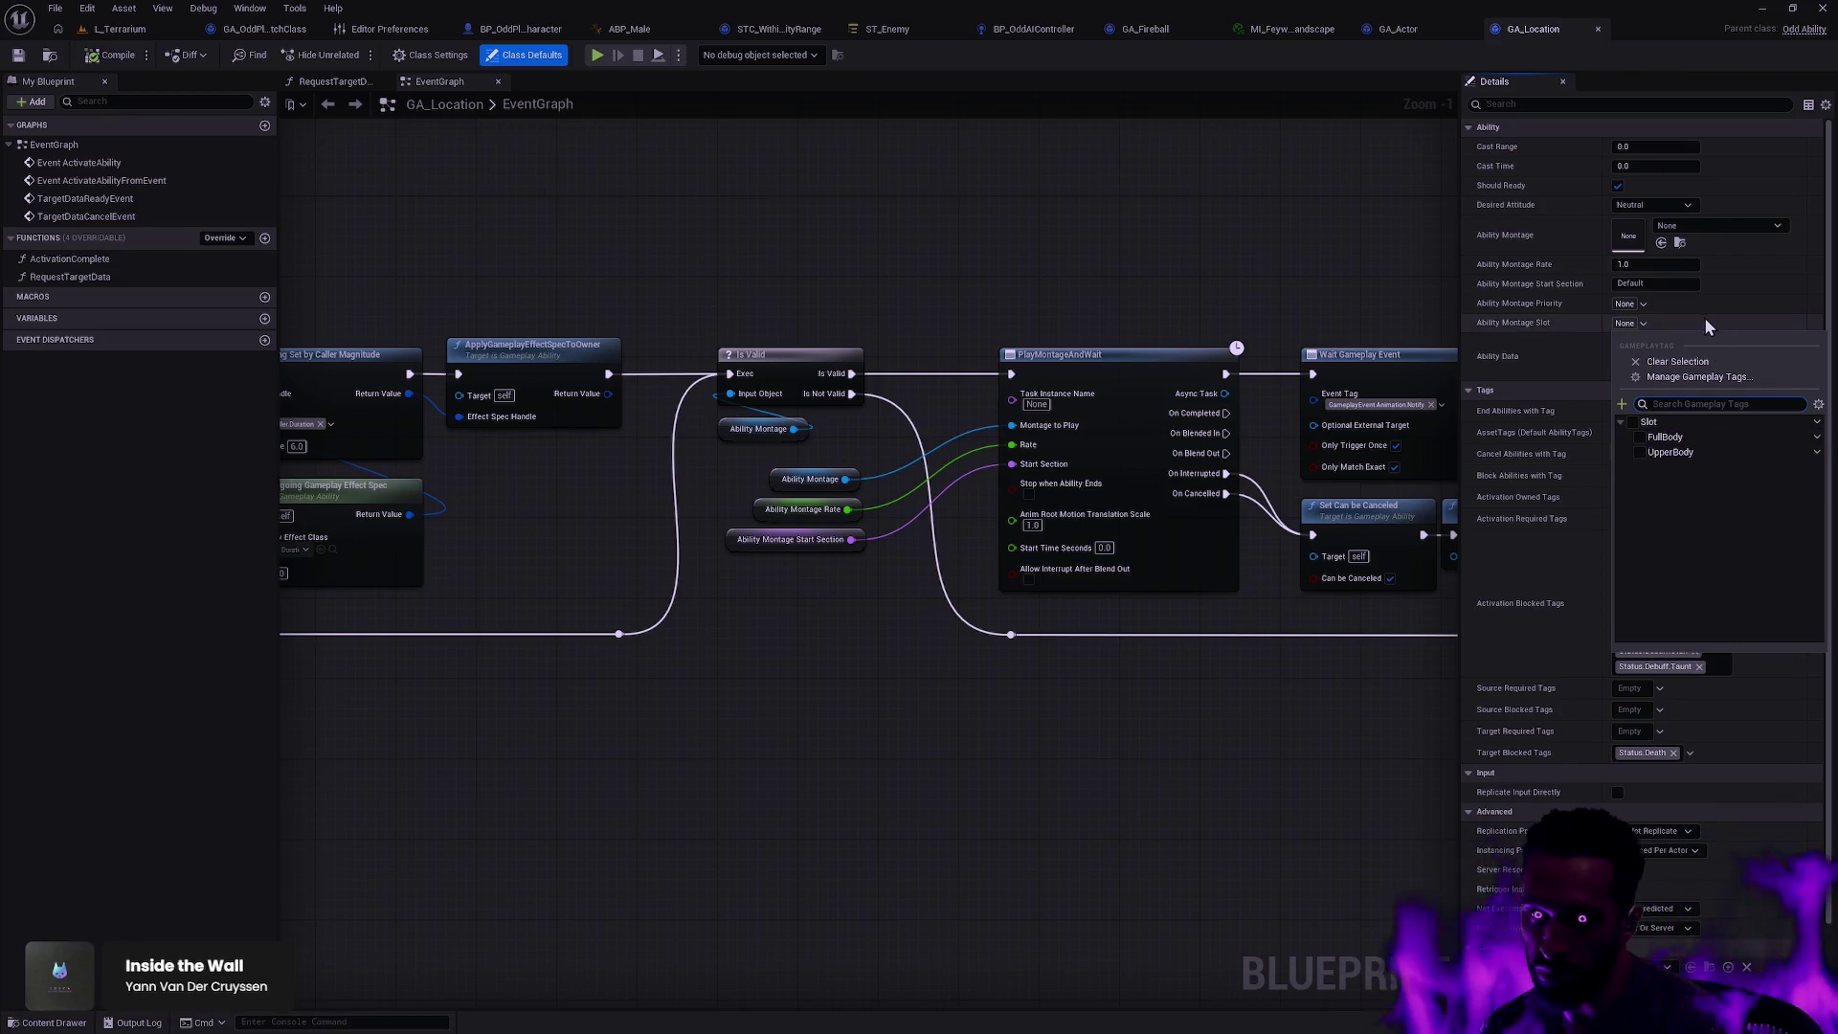
{"action": "left_click", "coordinate": [1698, 326]}
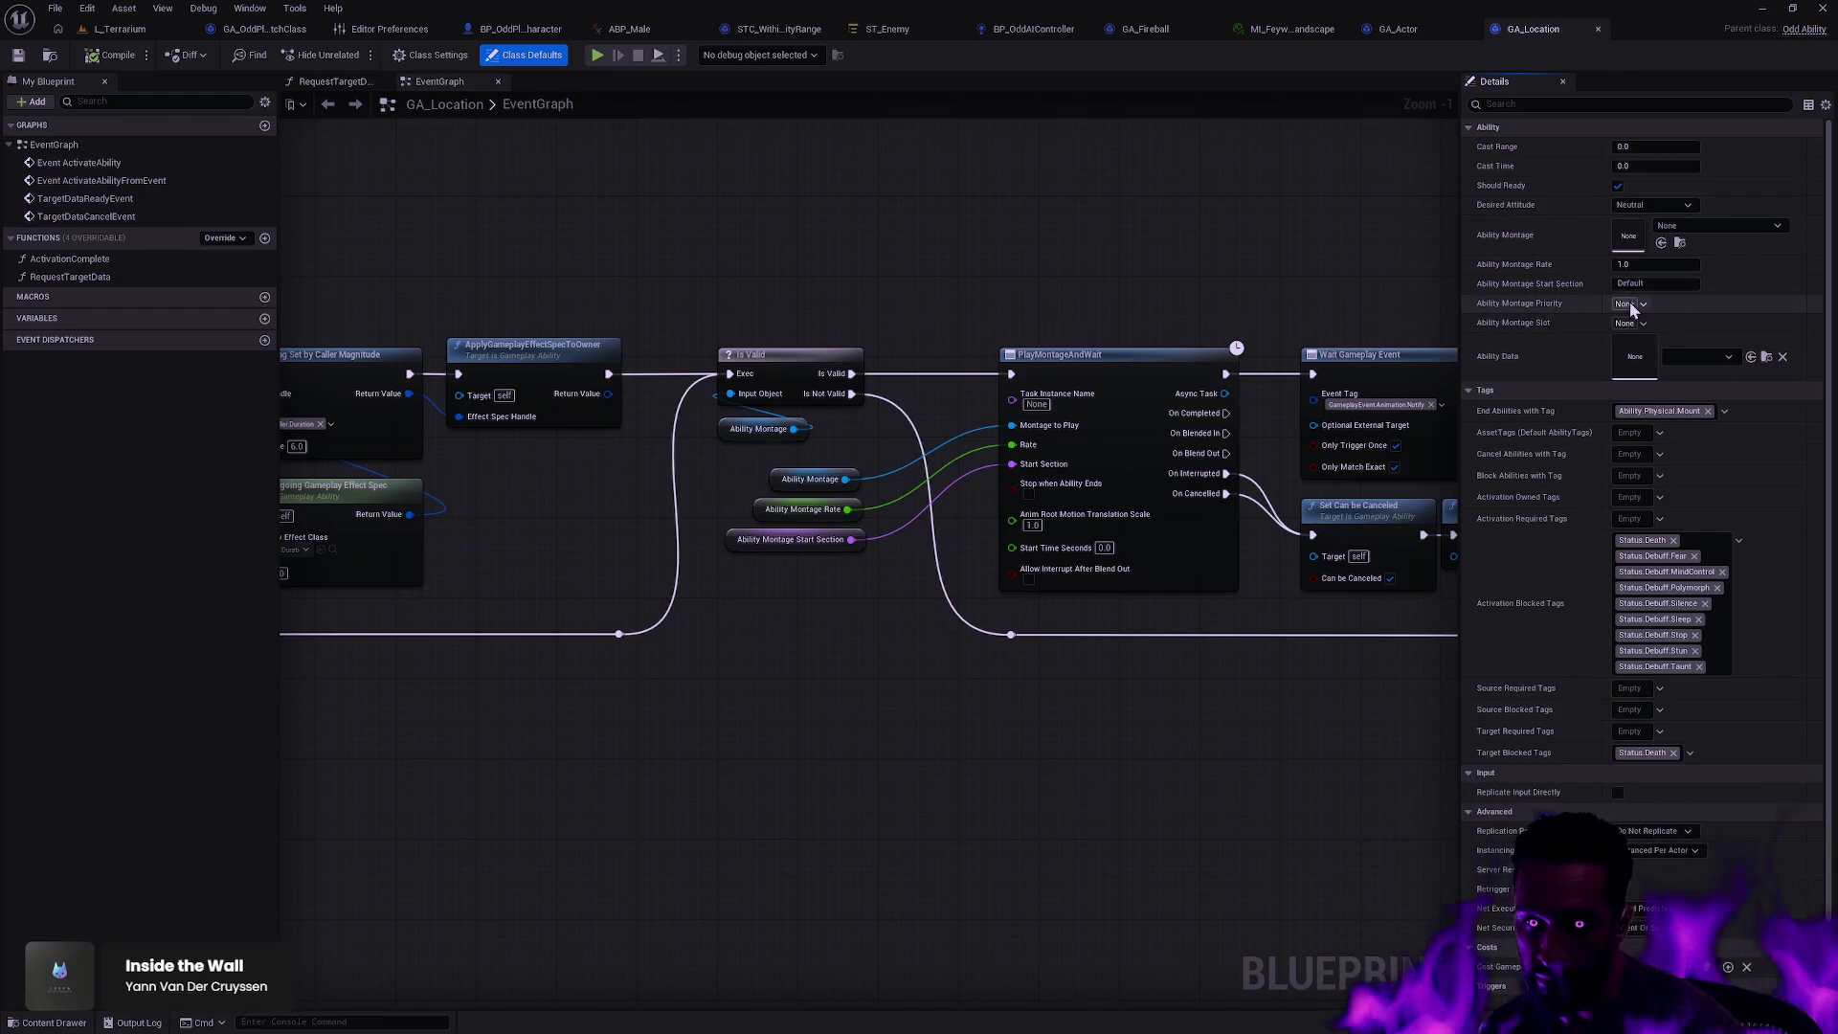
{"action": "left_click", "coordinate": [1633, 307]}
{"action": "left_click", "coordinate": [1674, 302]}
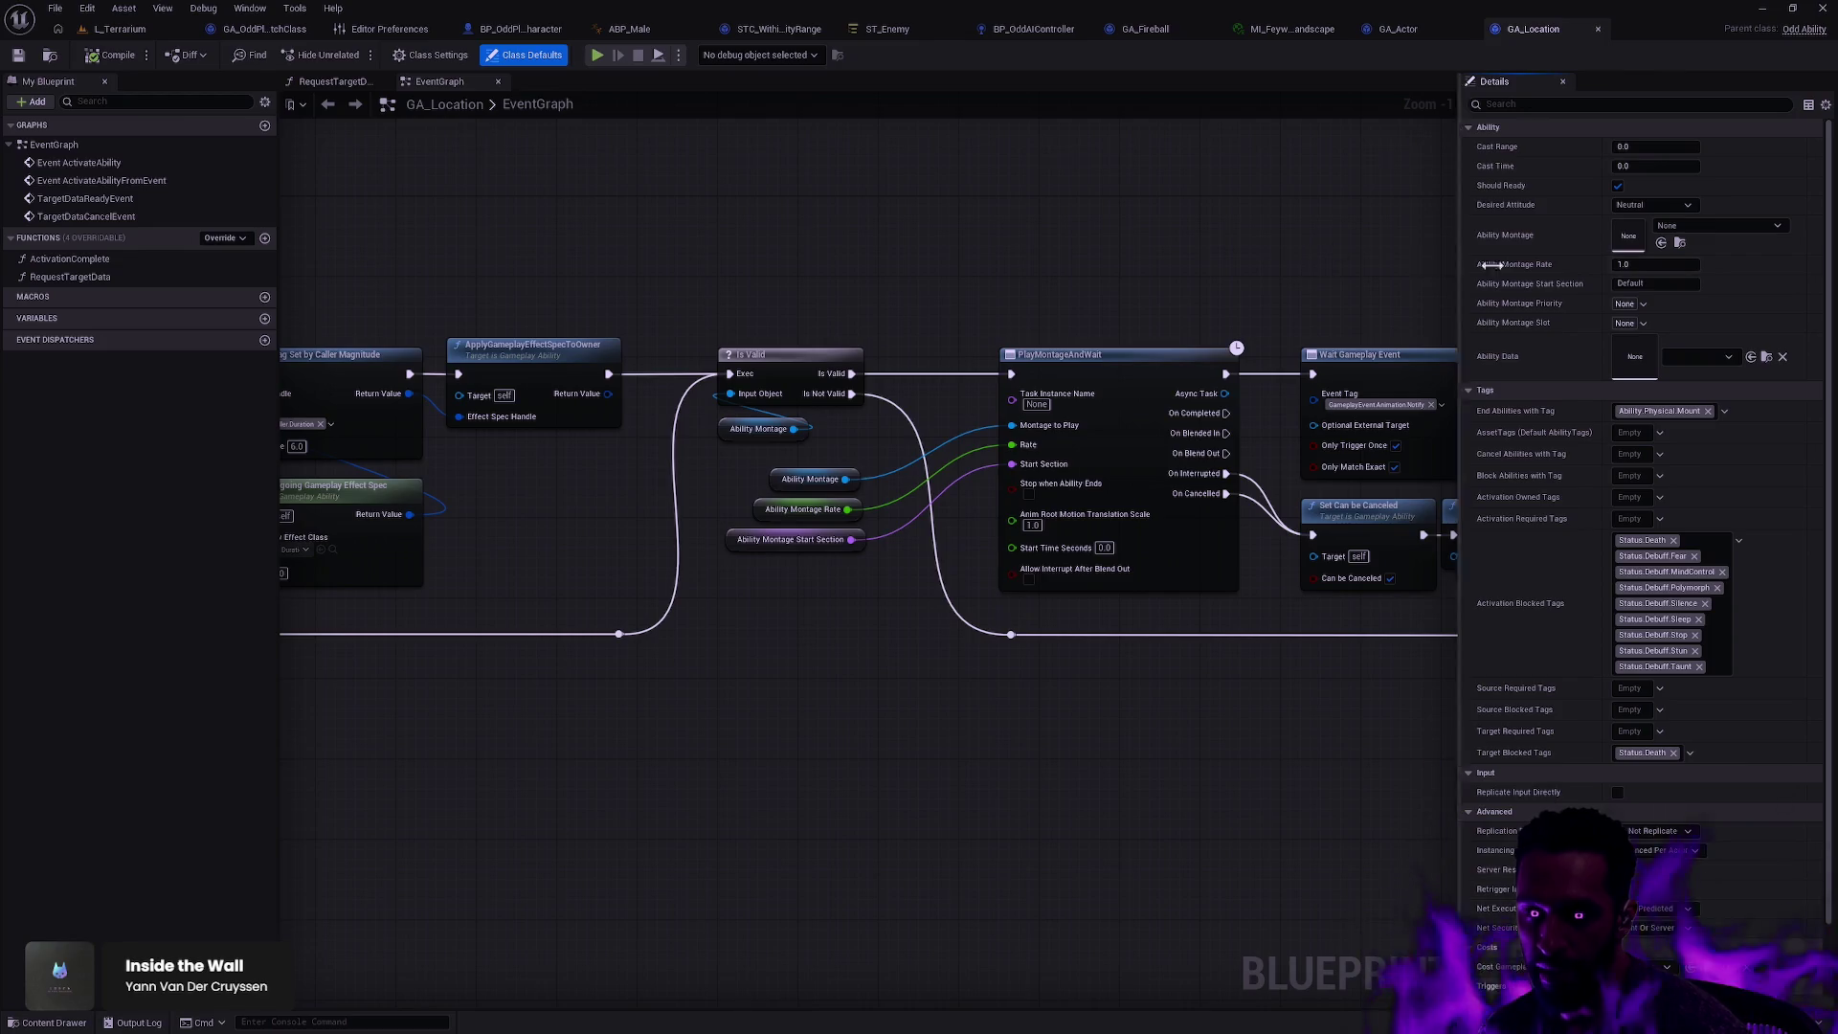
{"action": "left_click", "coordinate": [1640, 305]}
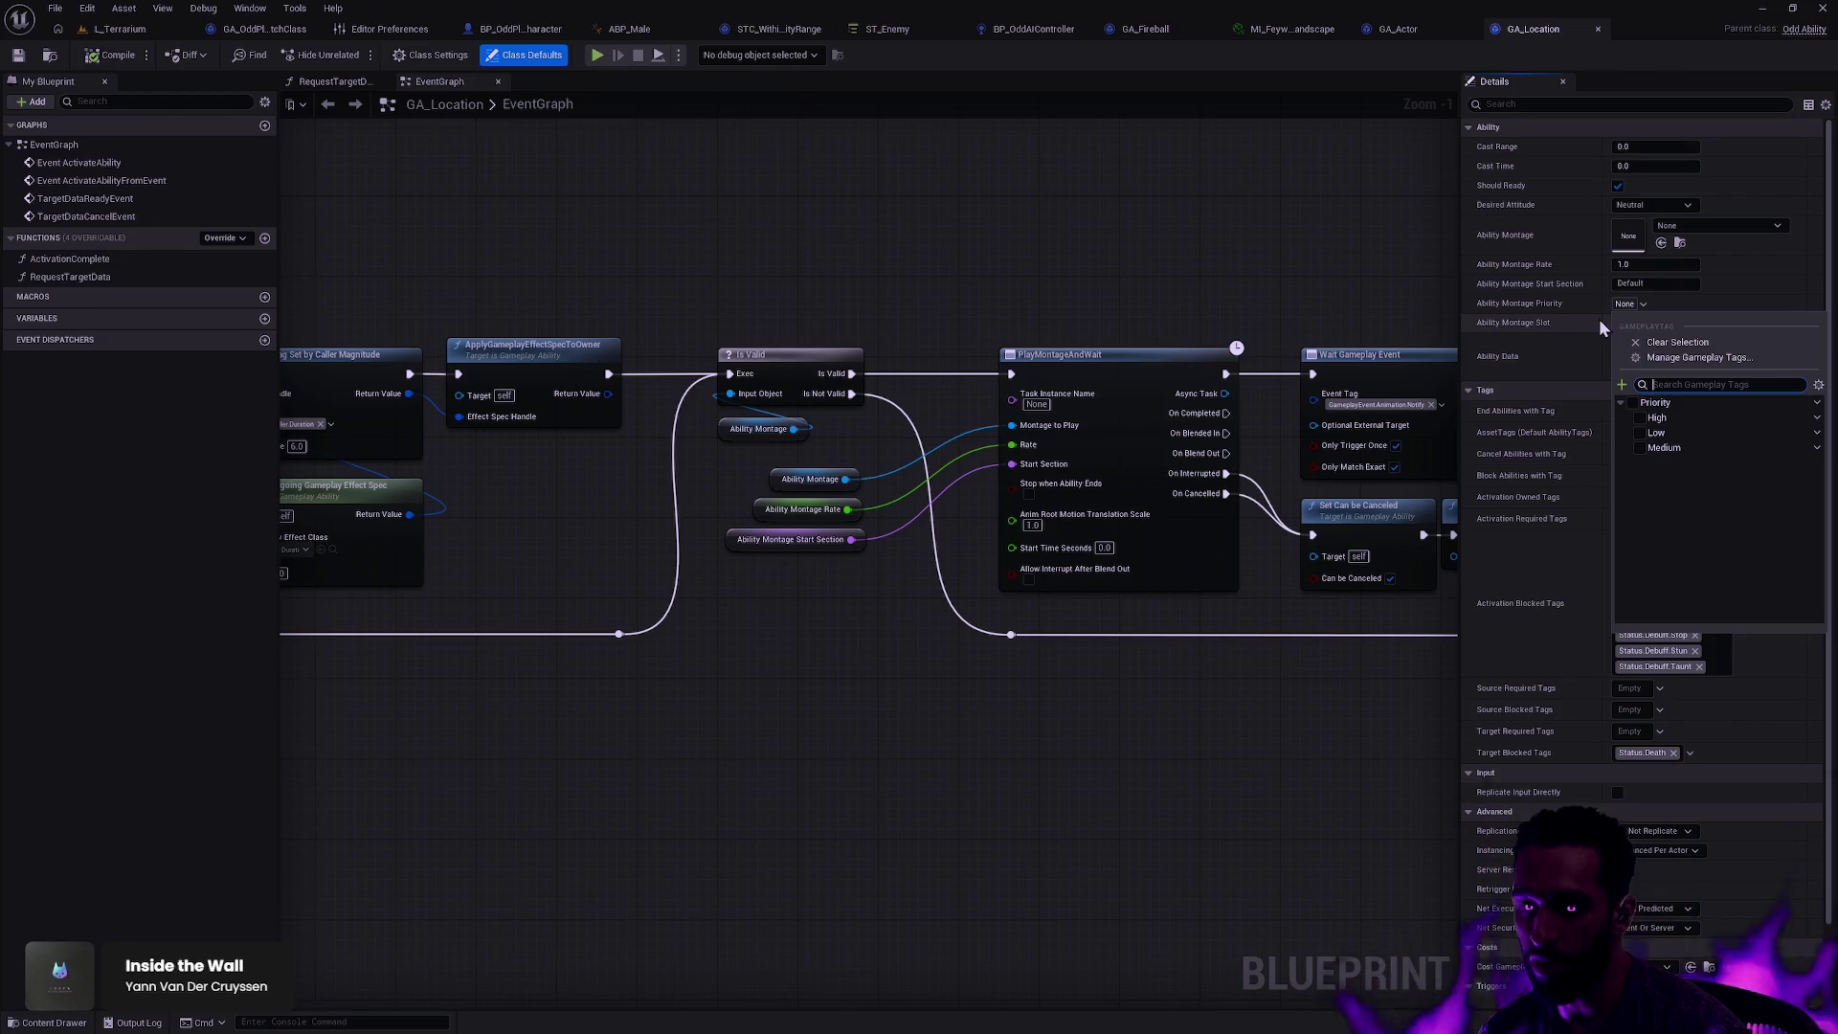
{"action": "left_click", "coordinate": [1401, 306]}
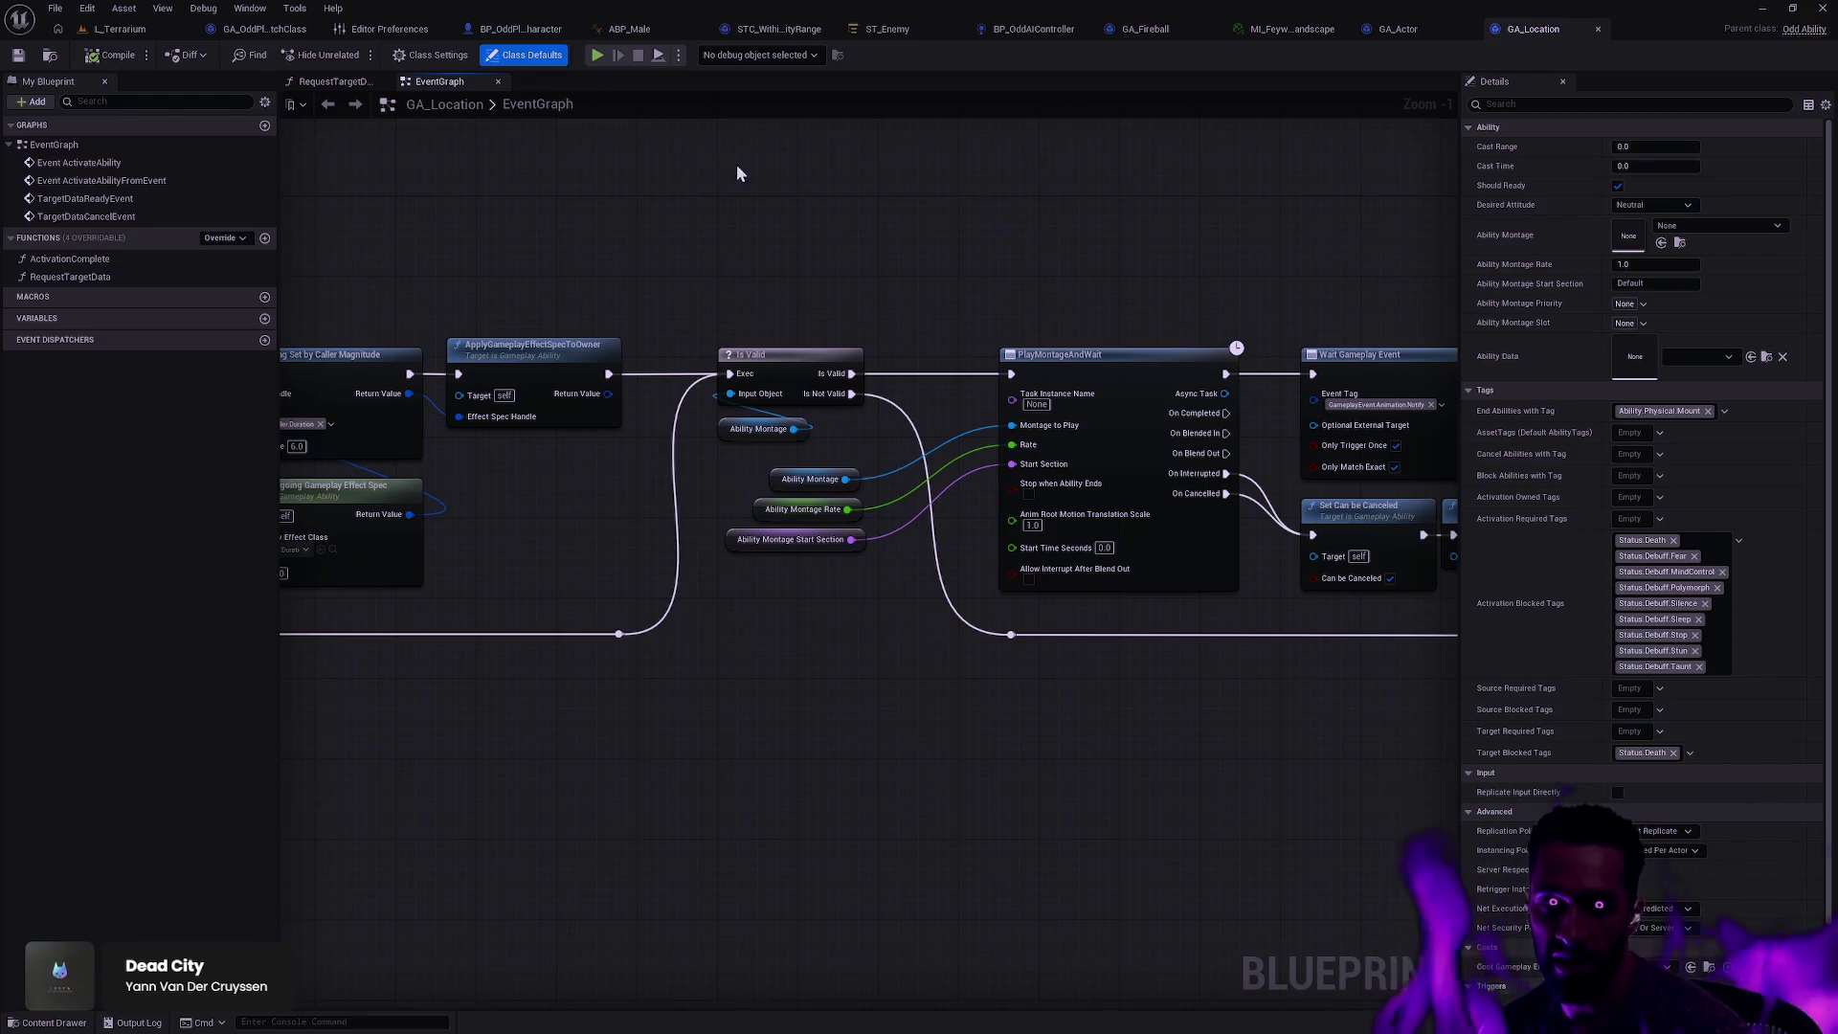
{"action": "left_click", "coordinate": [120, 29]}
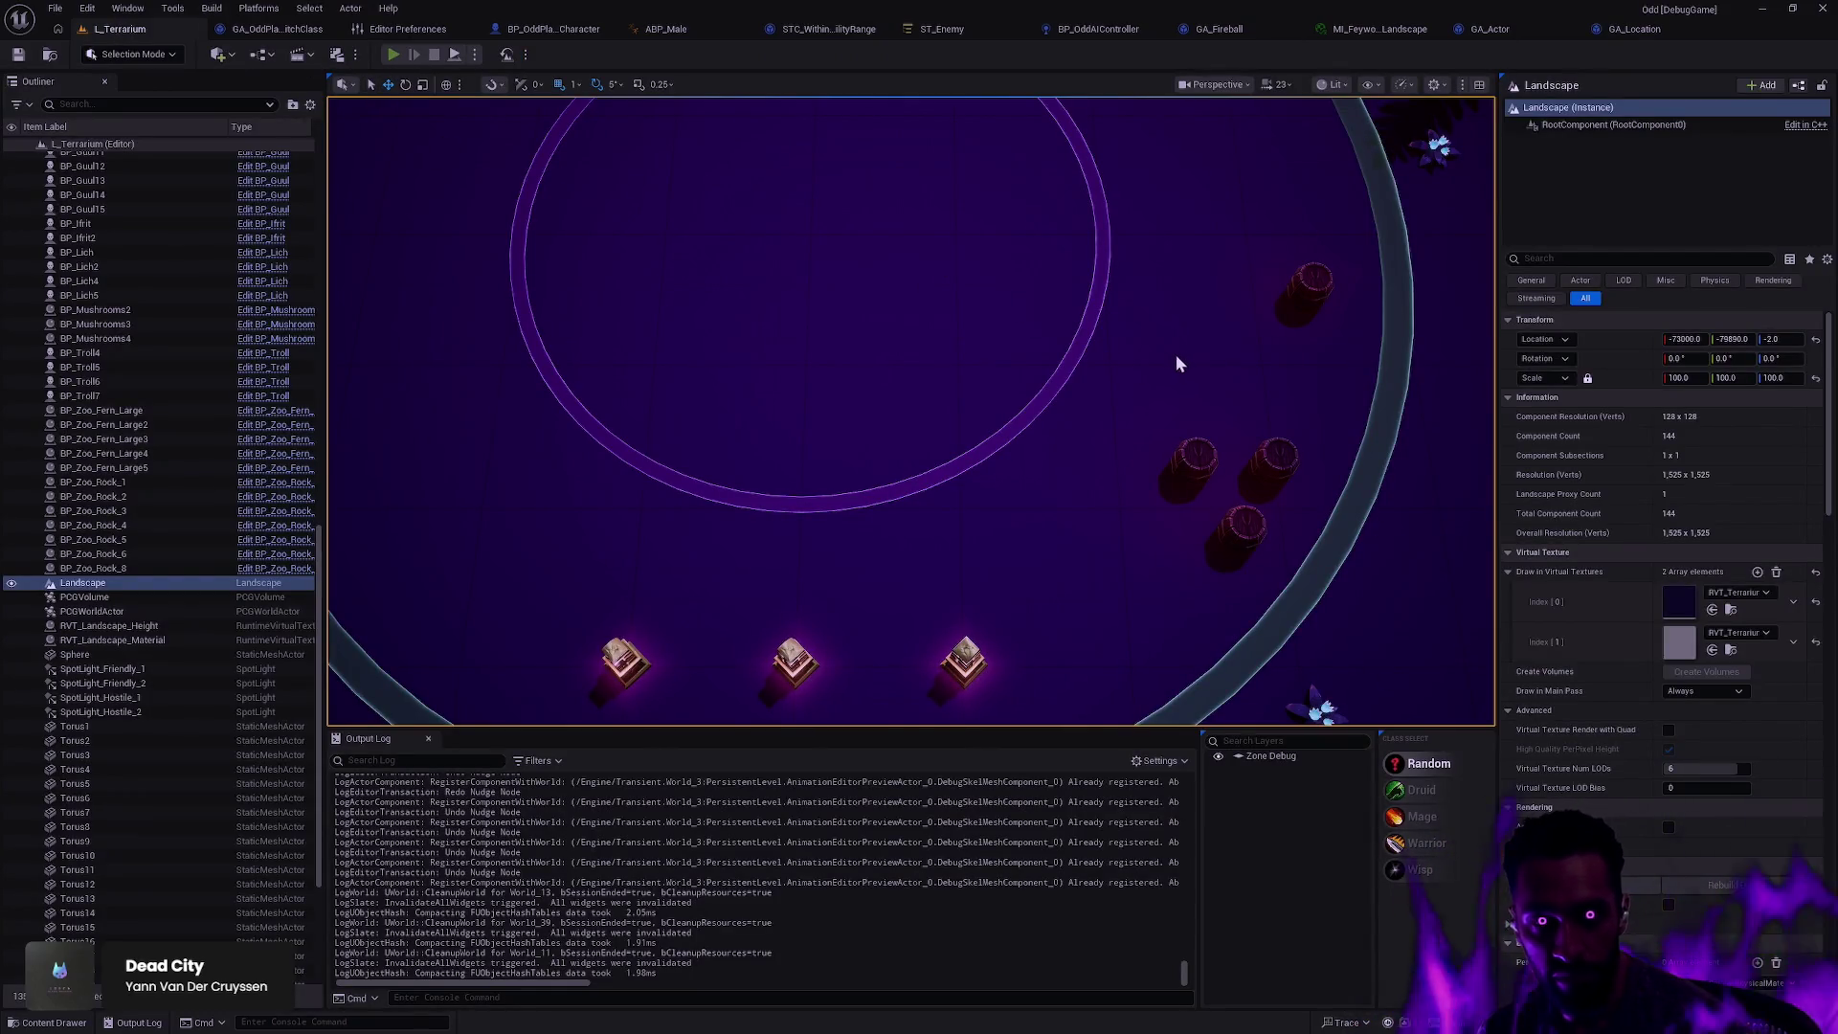
Step: Start Play in Editor and cast the Q, W and E abilities near the barrels
{"action": "key", "text": "alt+p"}
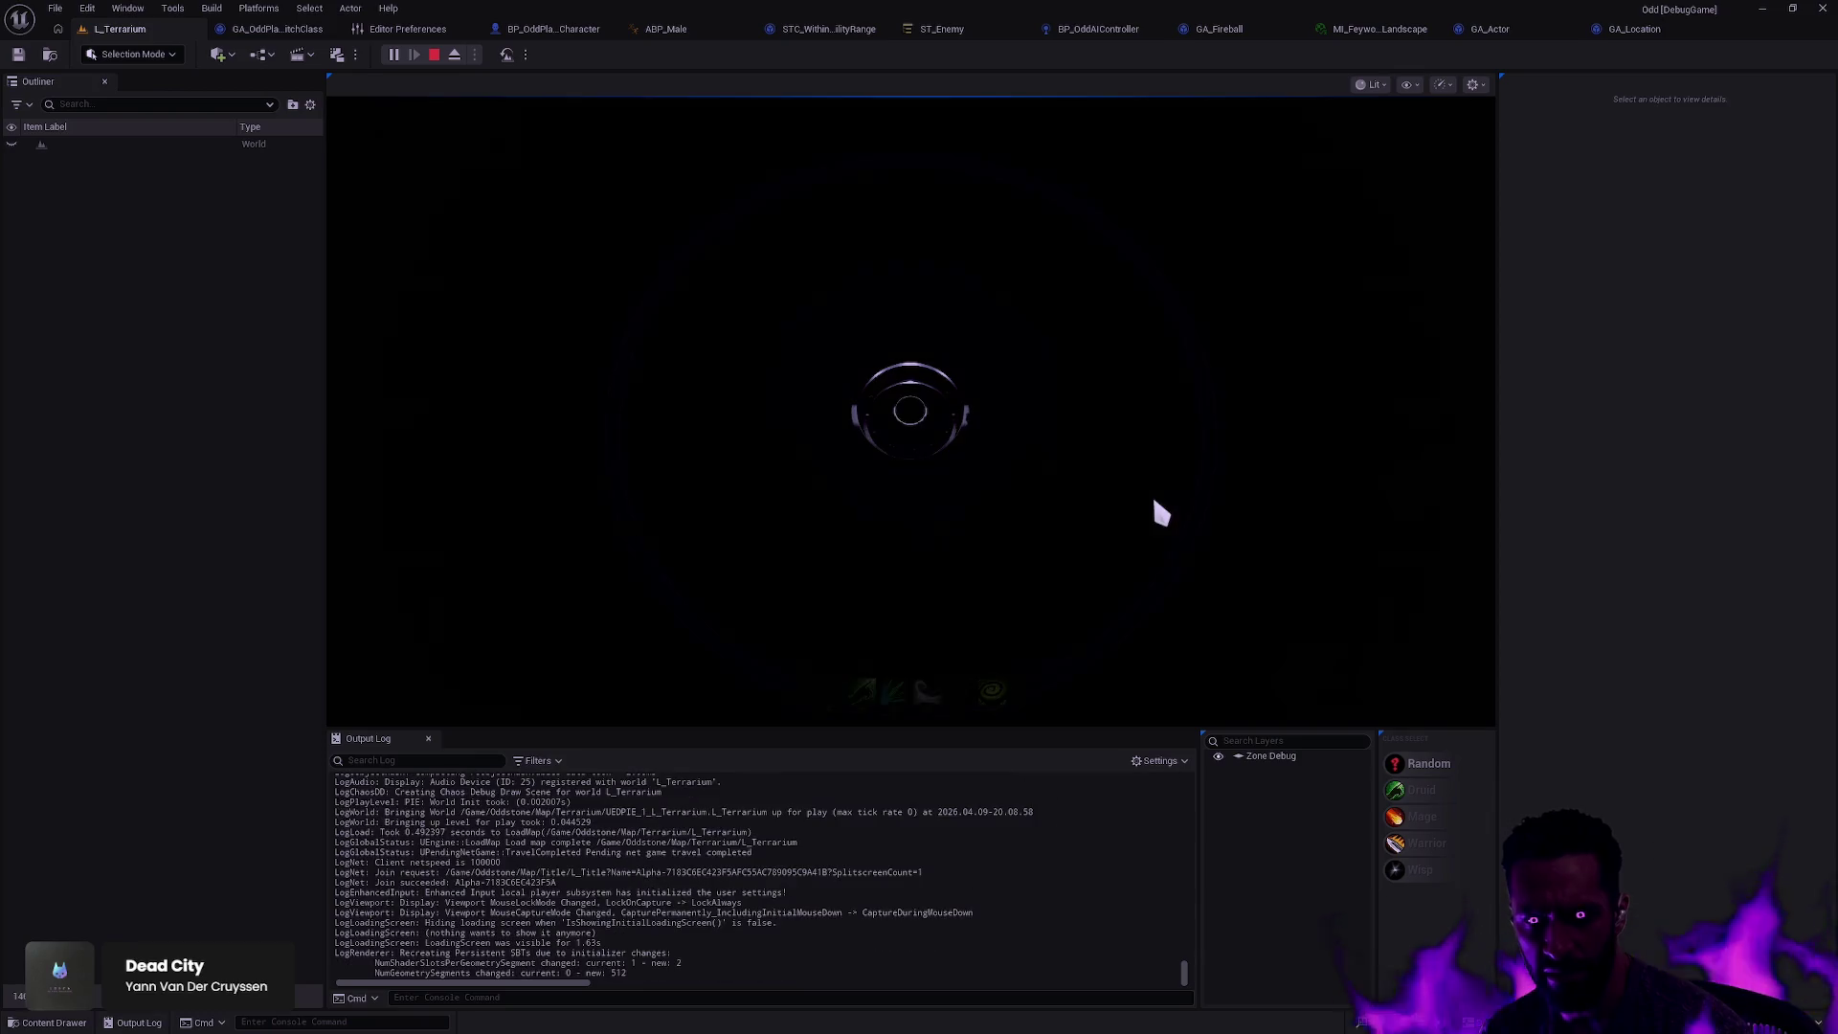
{"action": "left_click", "coordinate": [1397, 670]}
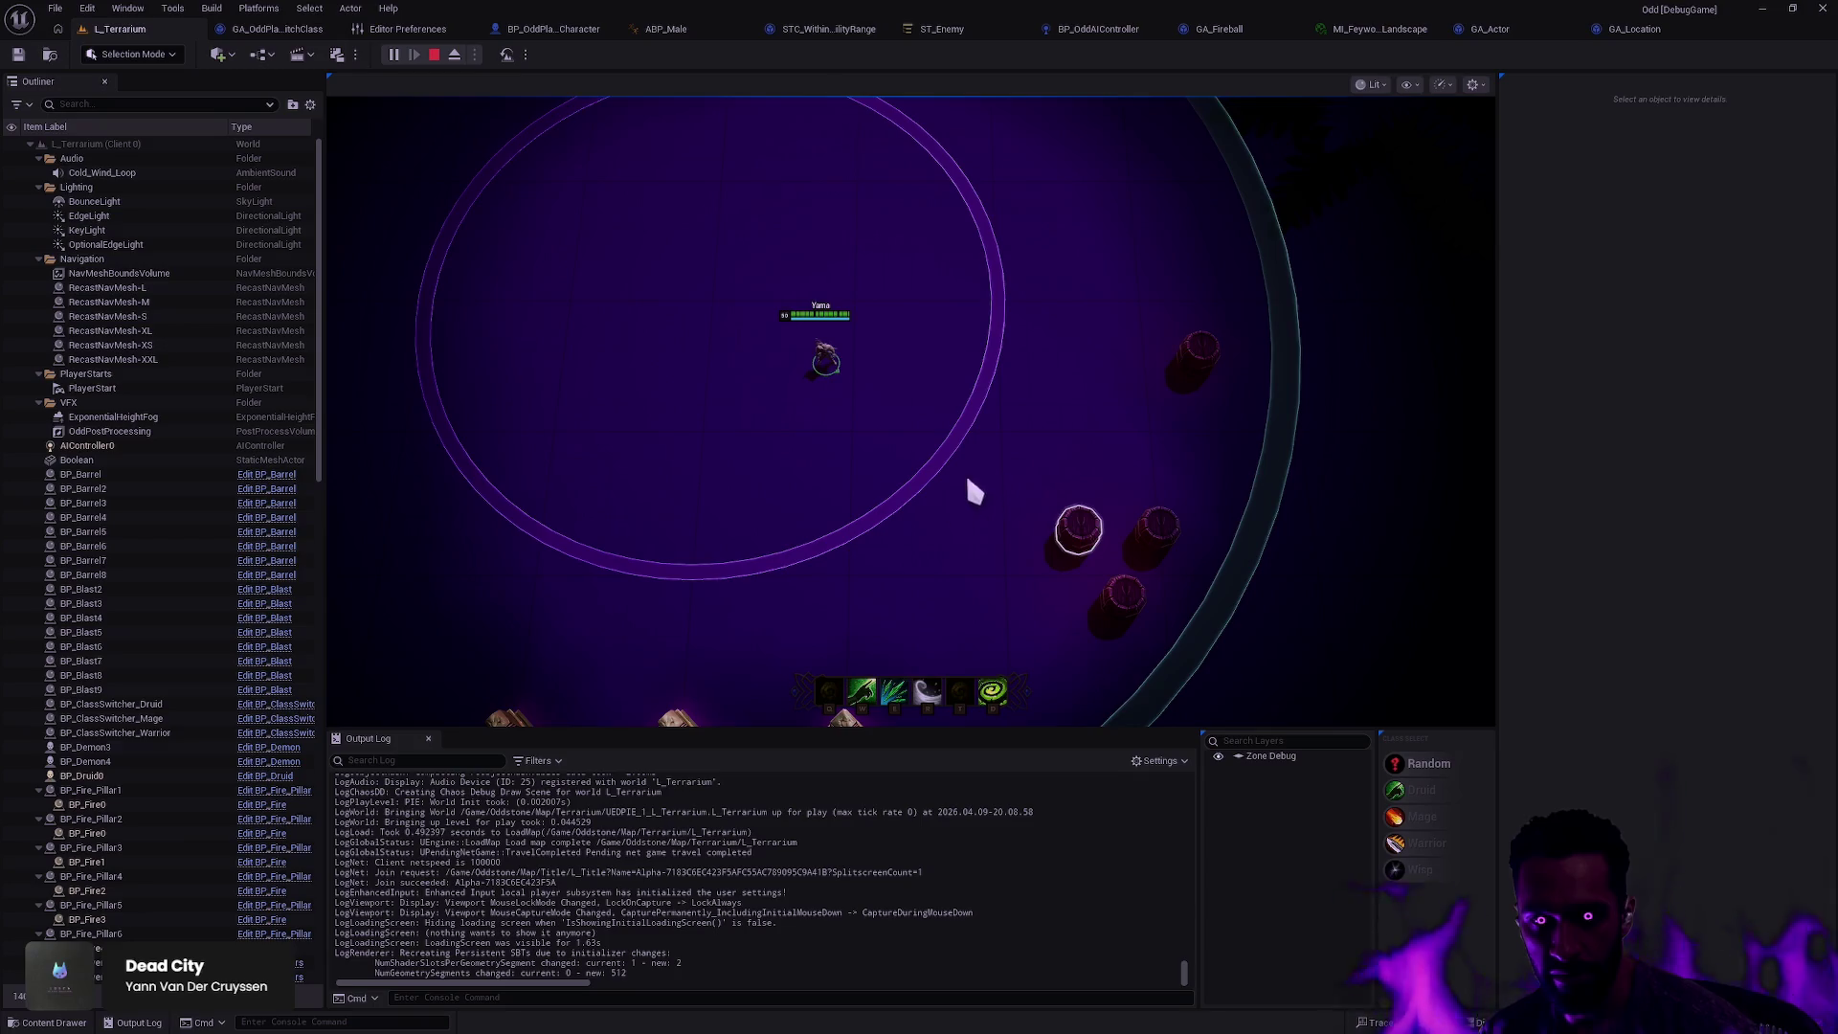
{"action": "key", "text": "q"}
{"action": "key", "text": "w"}
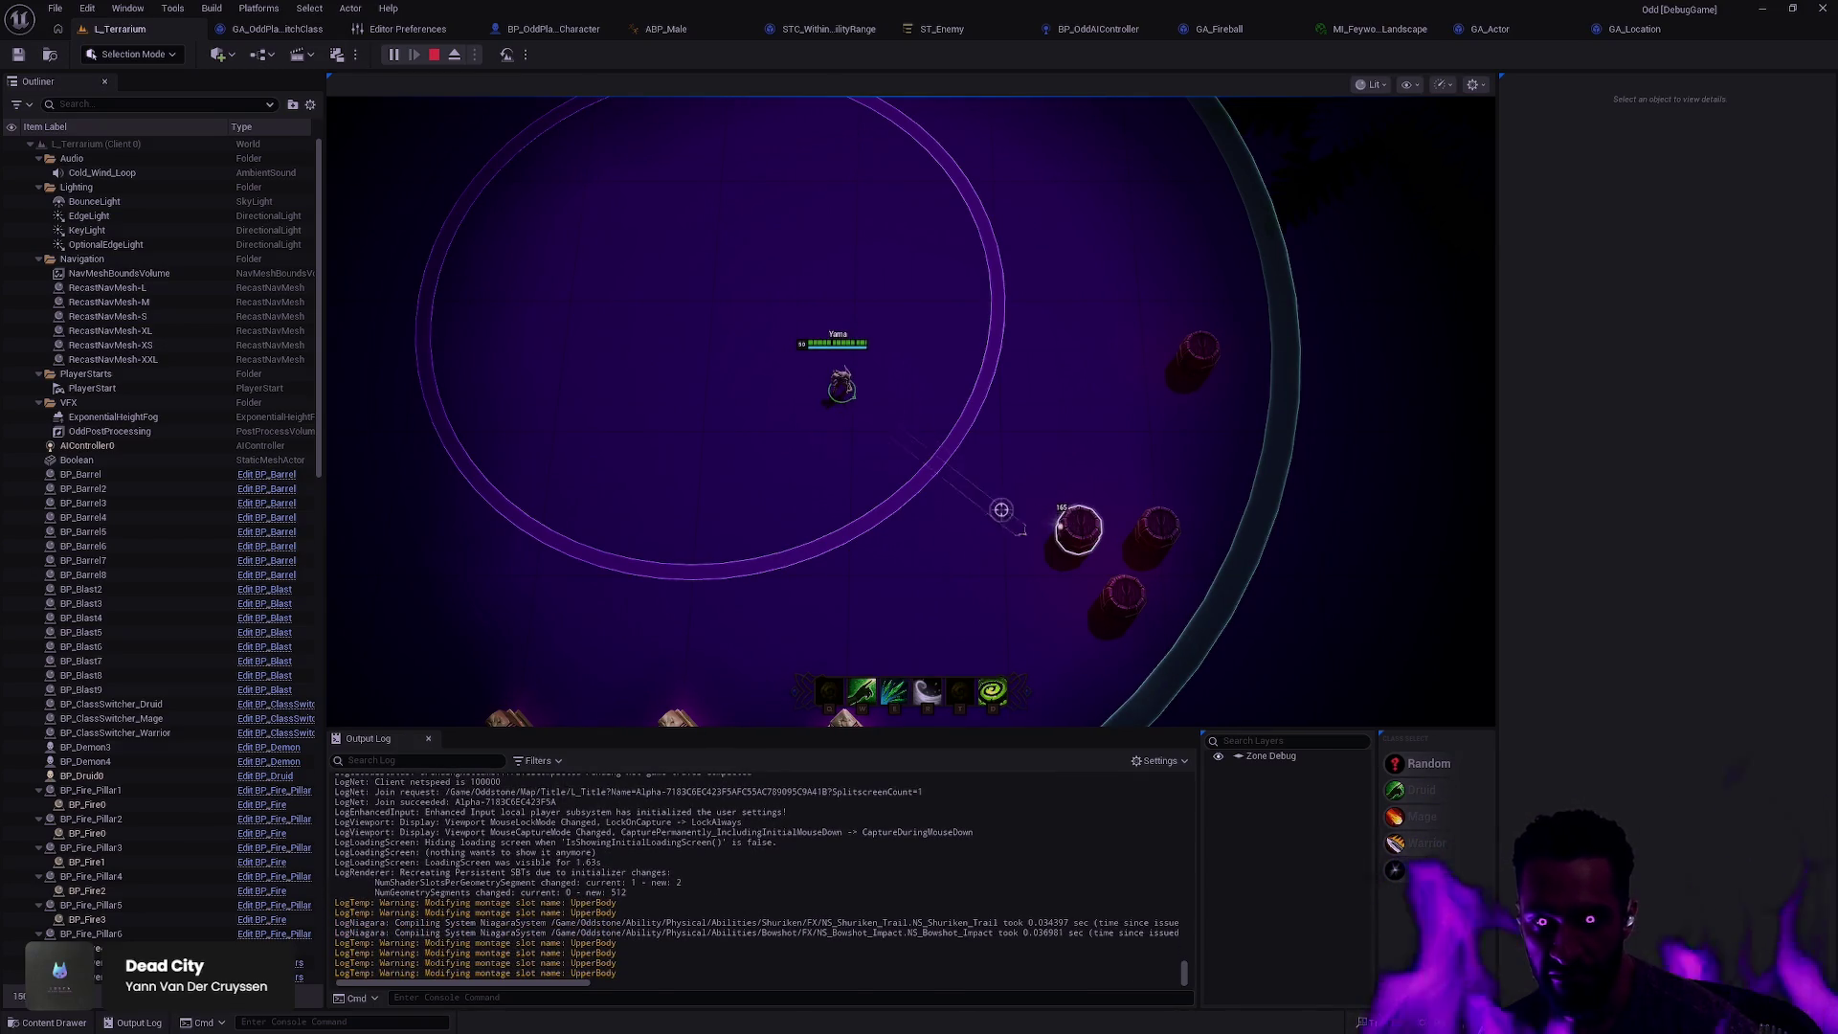
{"action": "key", "text": "e"}
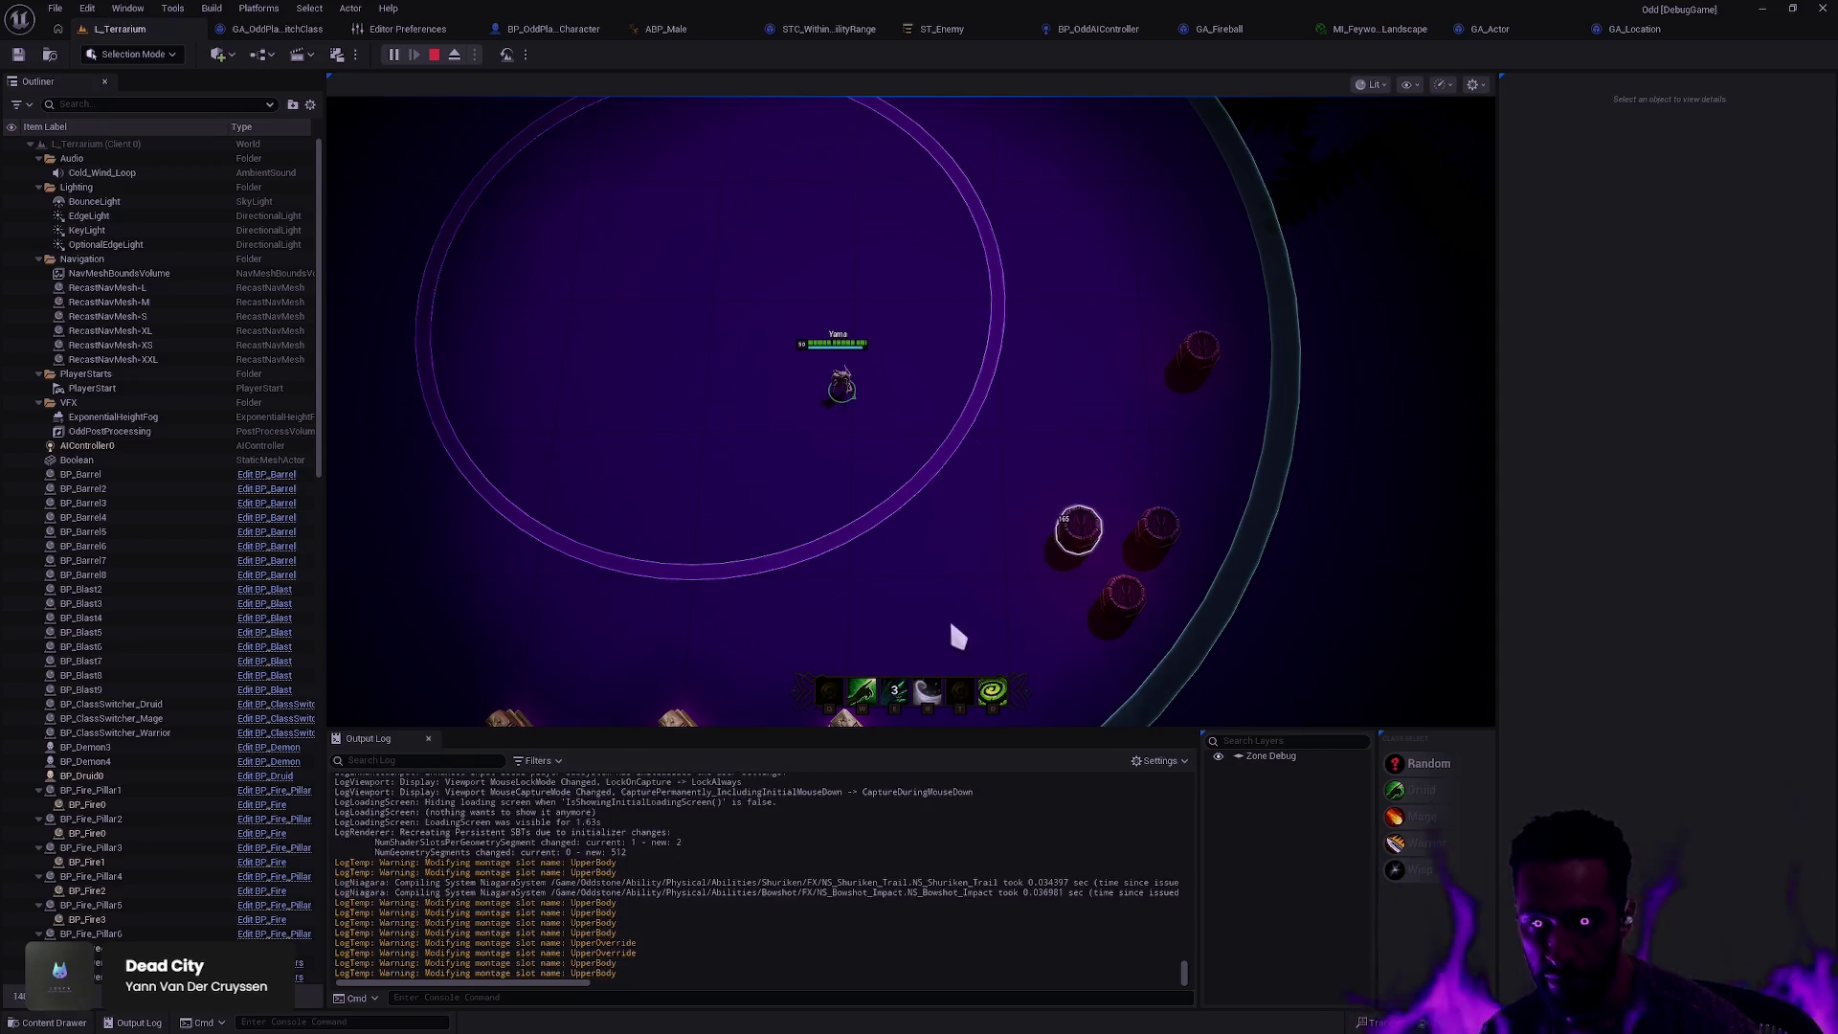
Step: Walk the character down and attack the upper-right barrel with another projectile volley
{"action": "right_click", "coordinate": [948, 599]}
{"action": "right_click", "coordinate": [862, 516]}
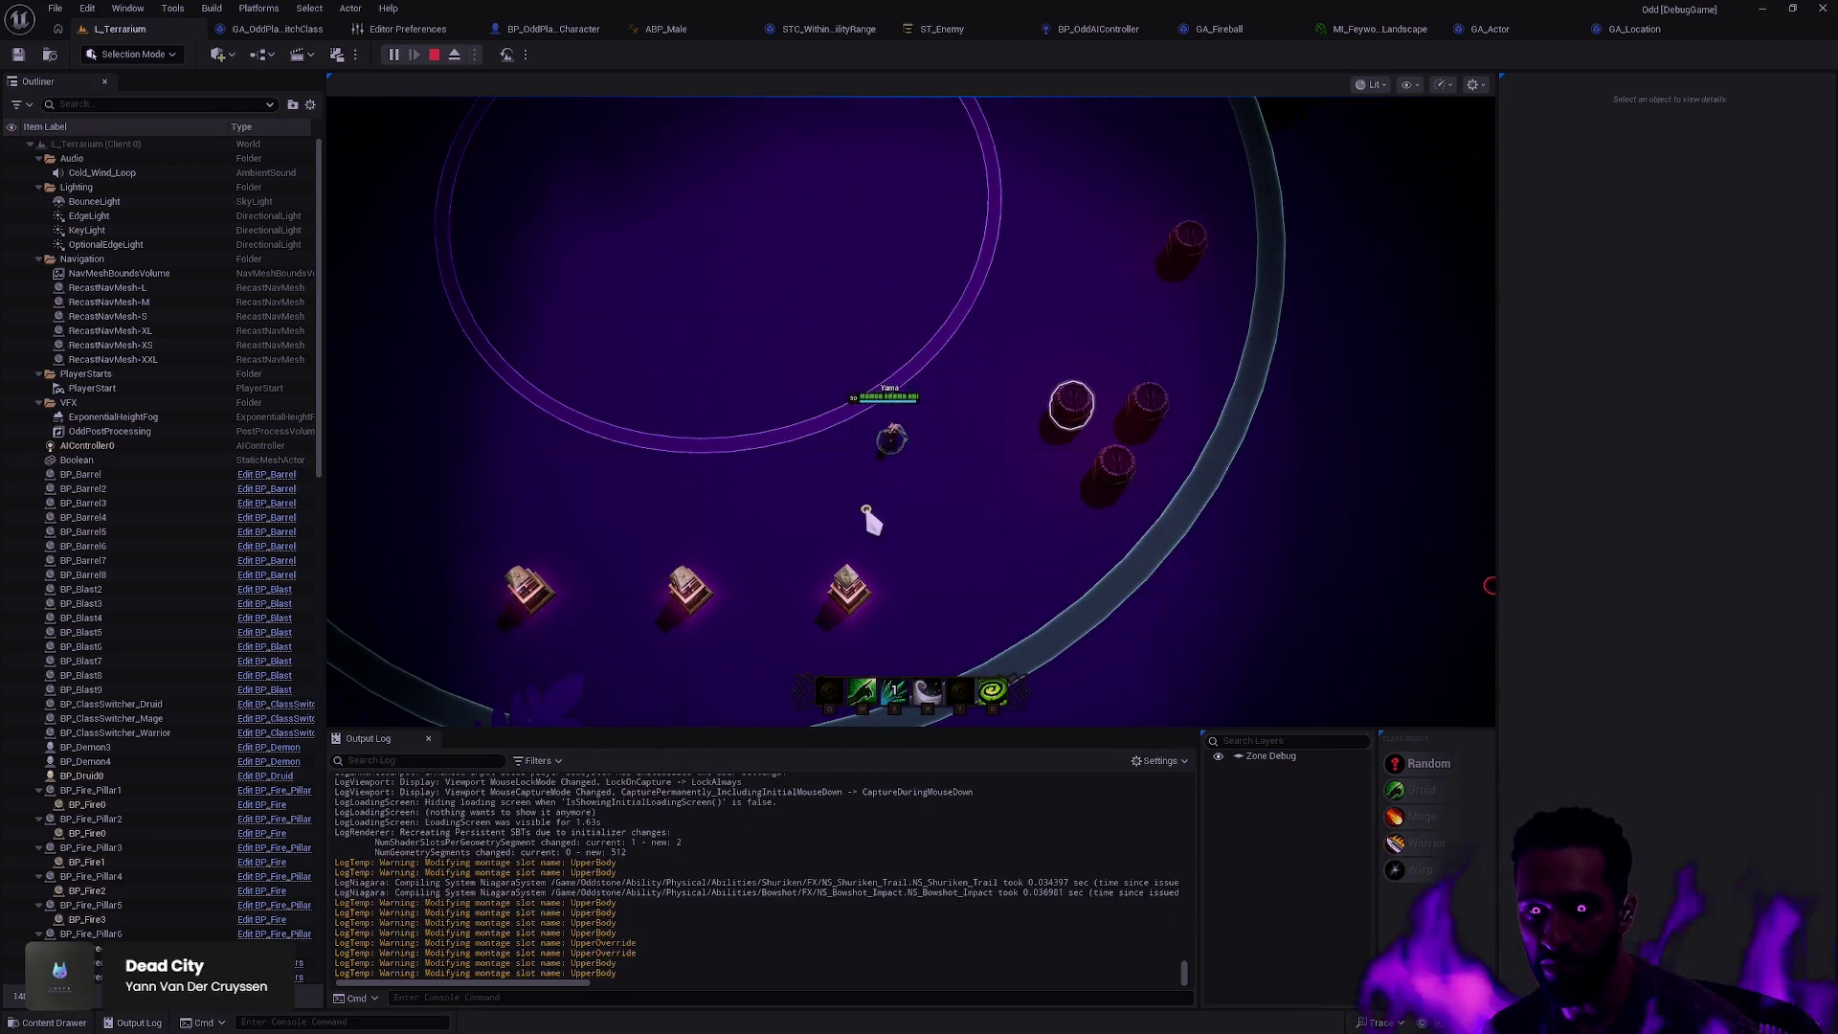
{"action": "left_click", "coordinate": [933, 461]}
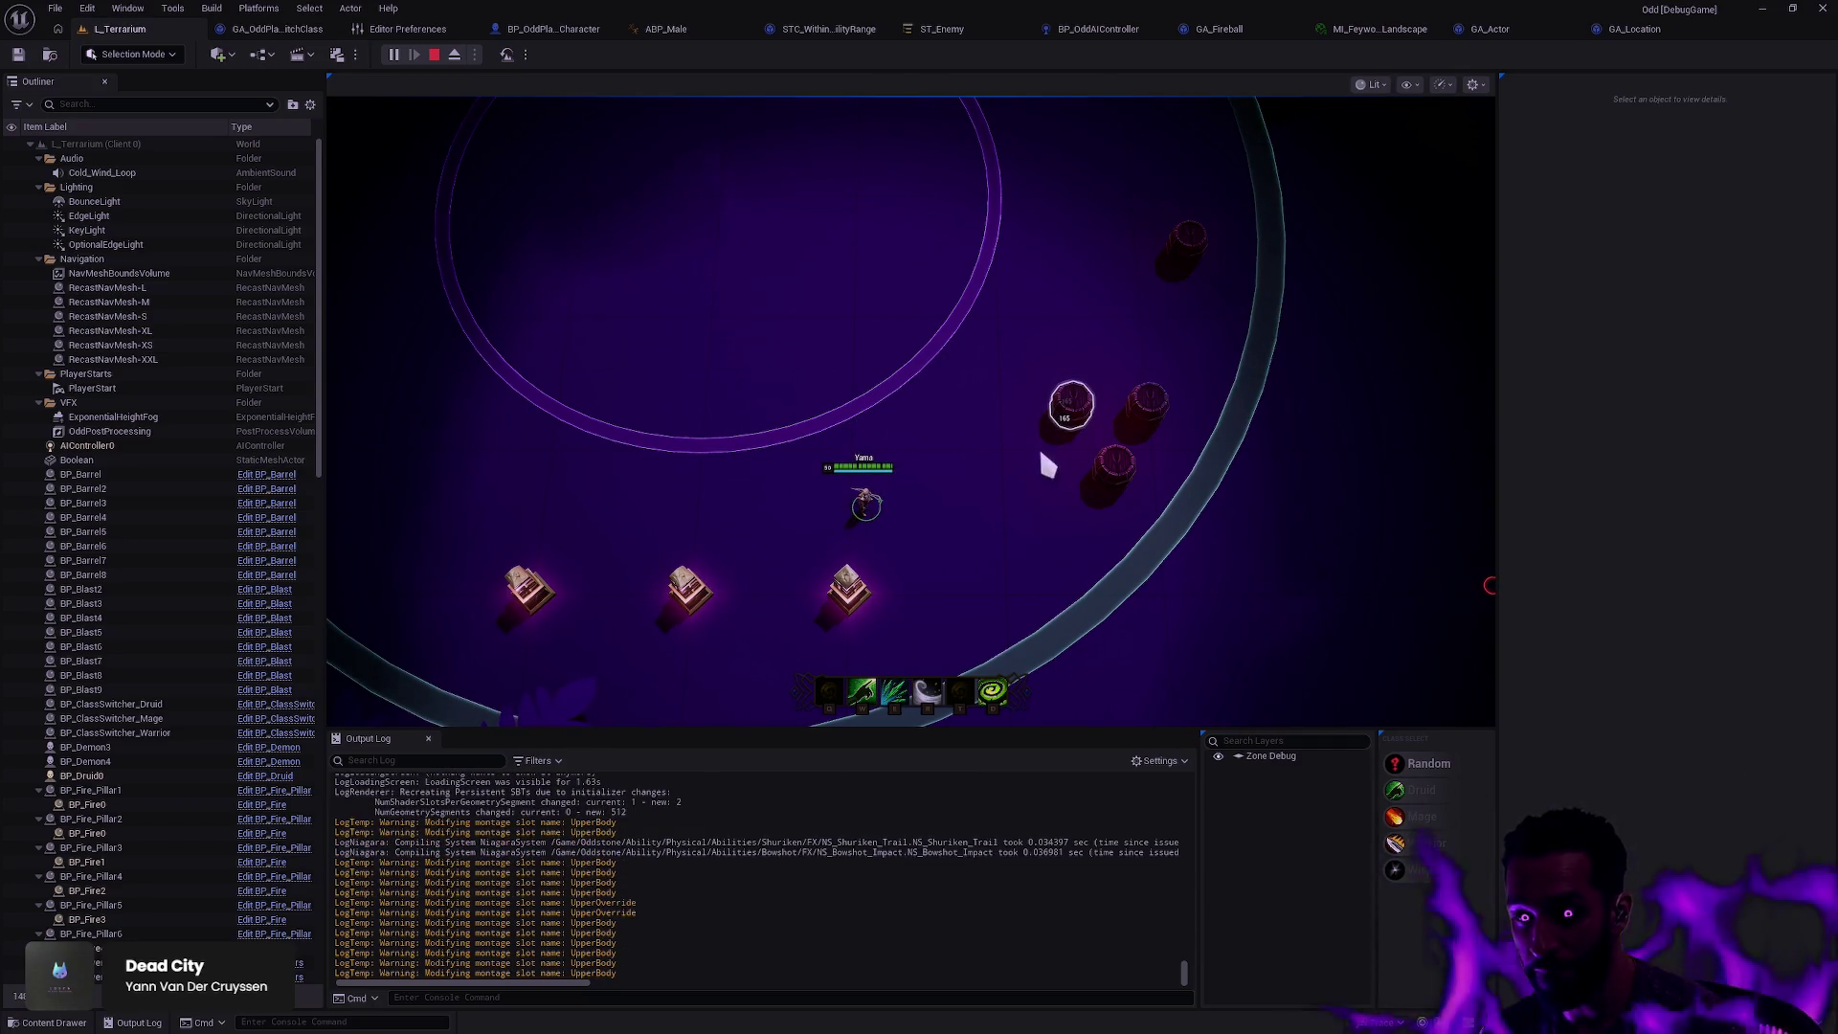
{"action": "key", "text": "e"}
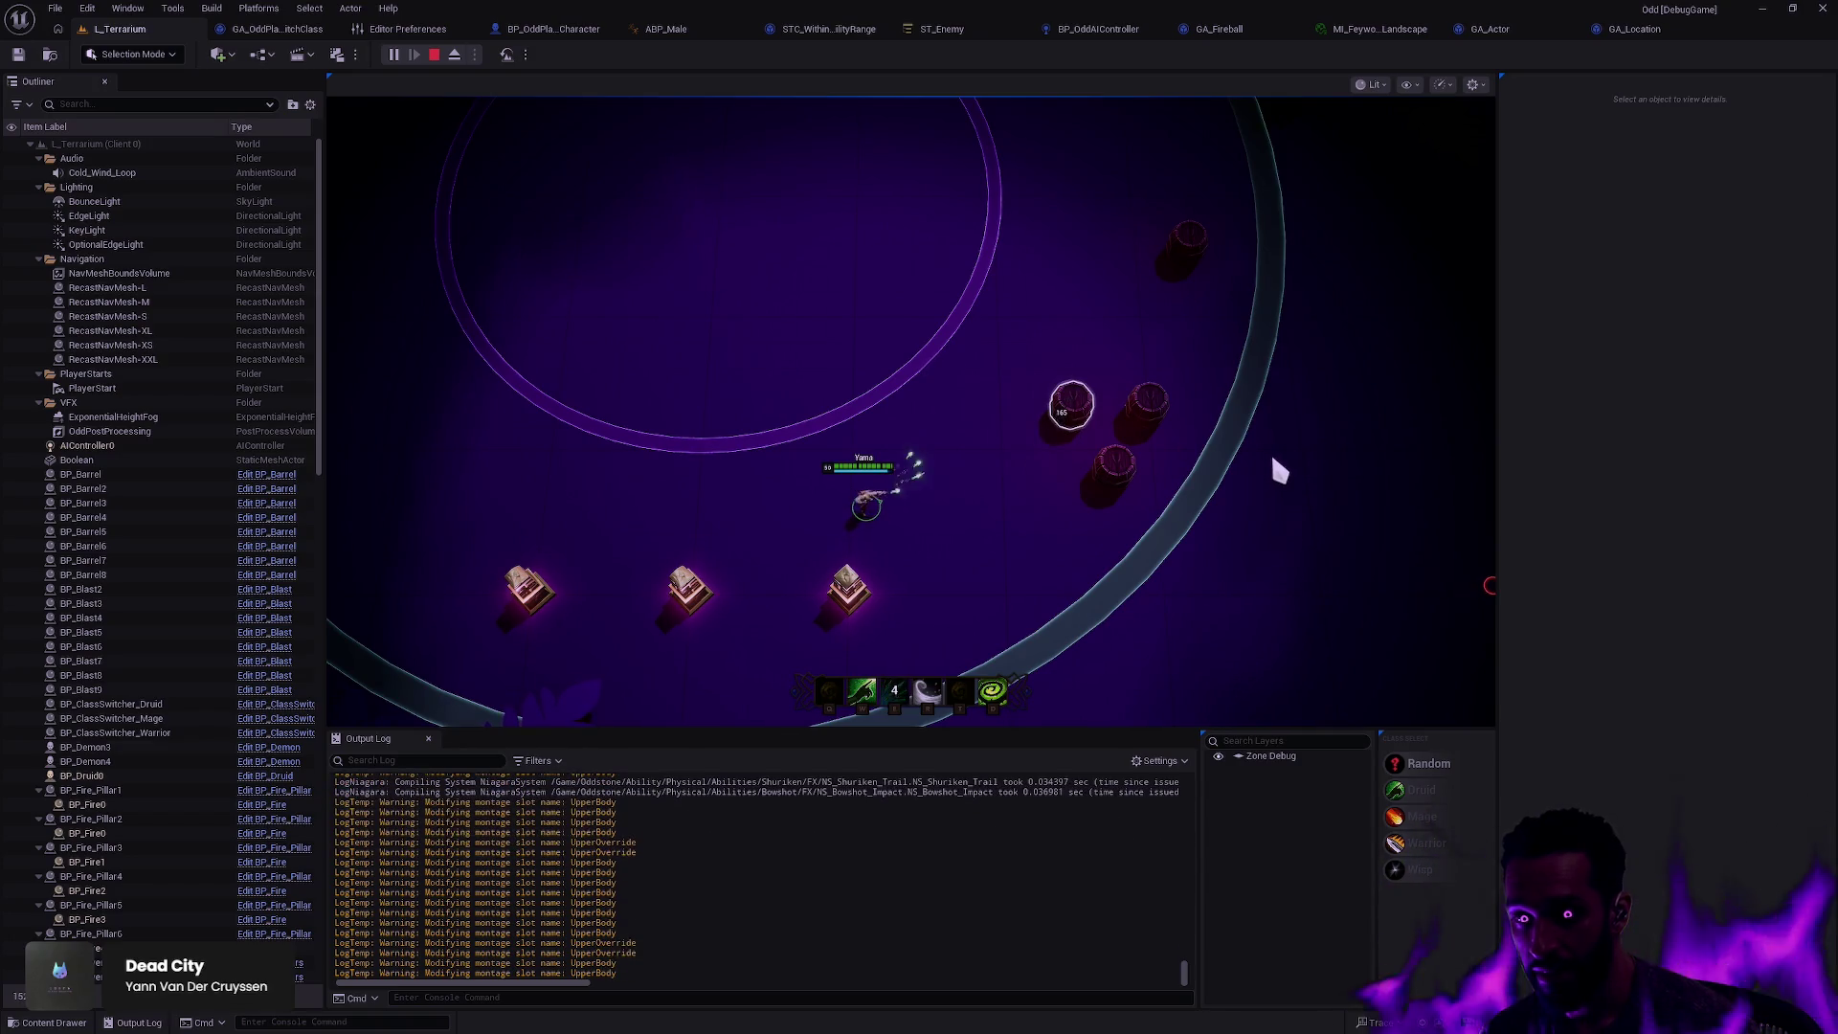
{"action": "left_click", "coordinate": [870, 468]}
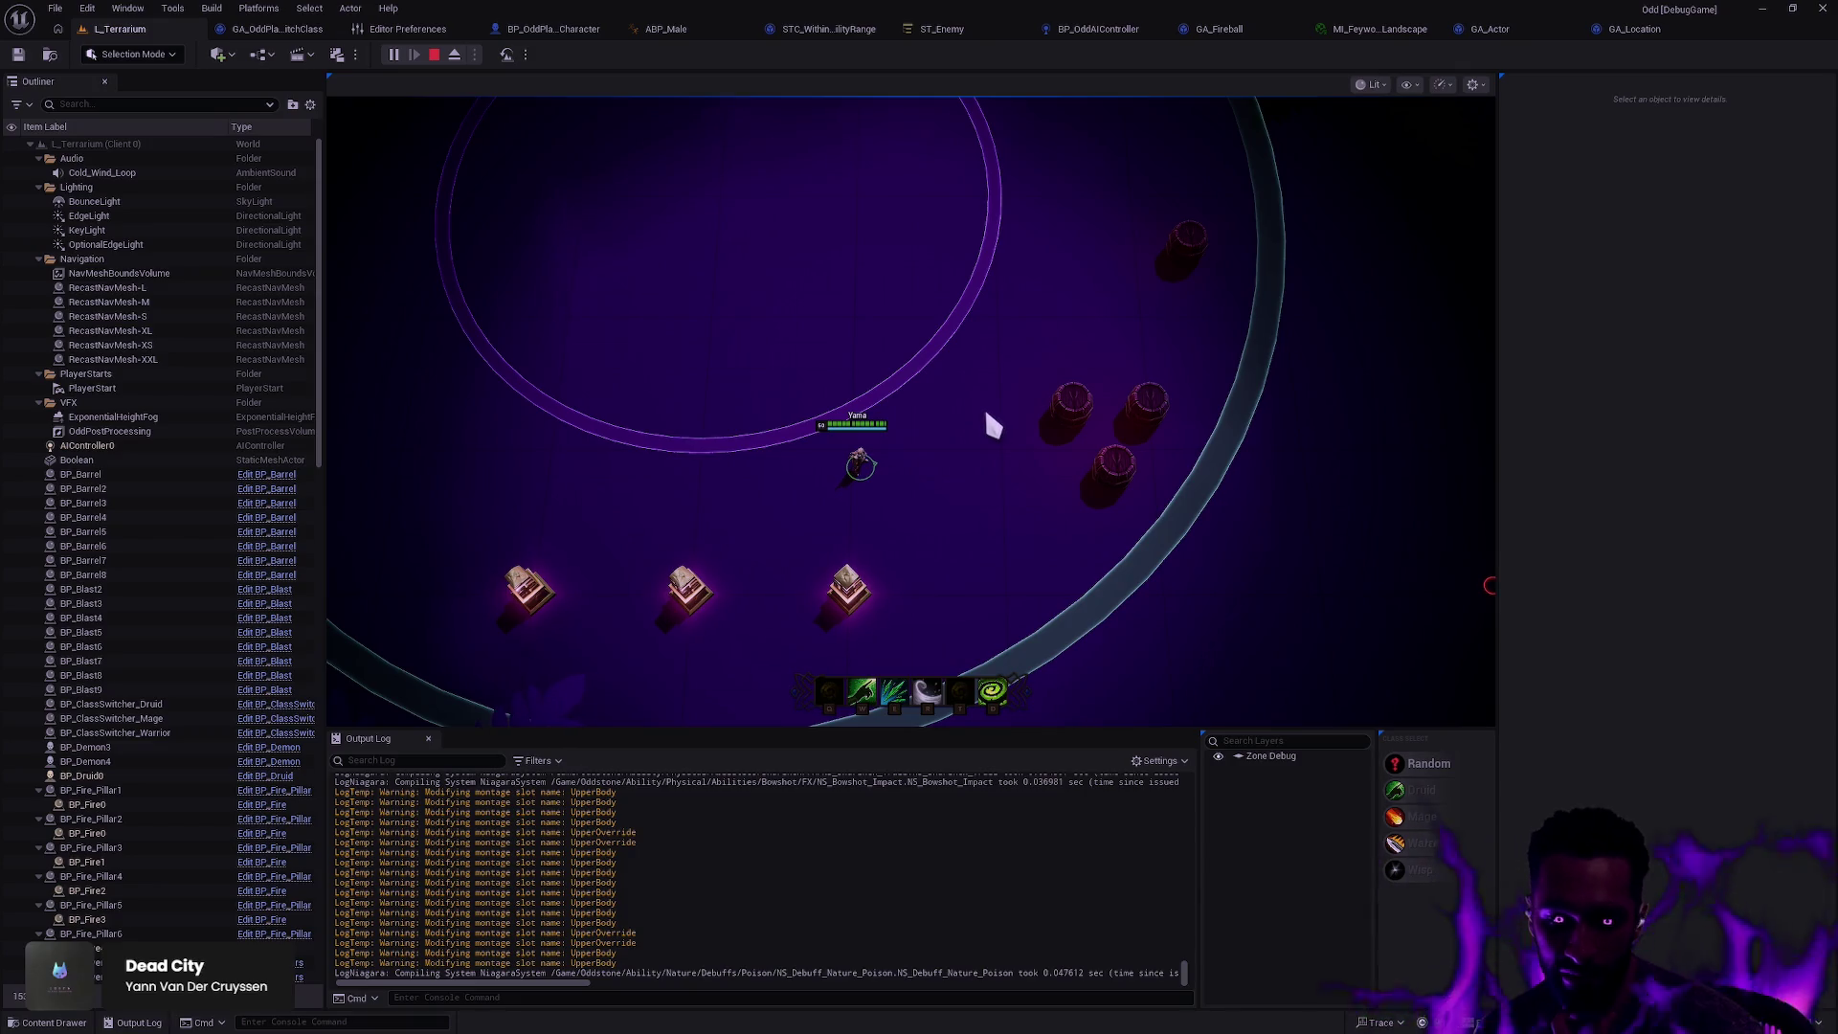
Step: Walk Yama up-right, right and down-right along the purple ring
{"action": "left_click", "coordinate": [895, 411]}
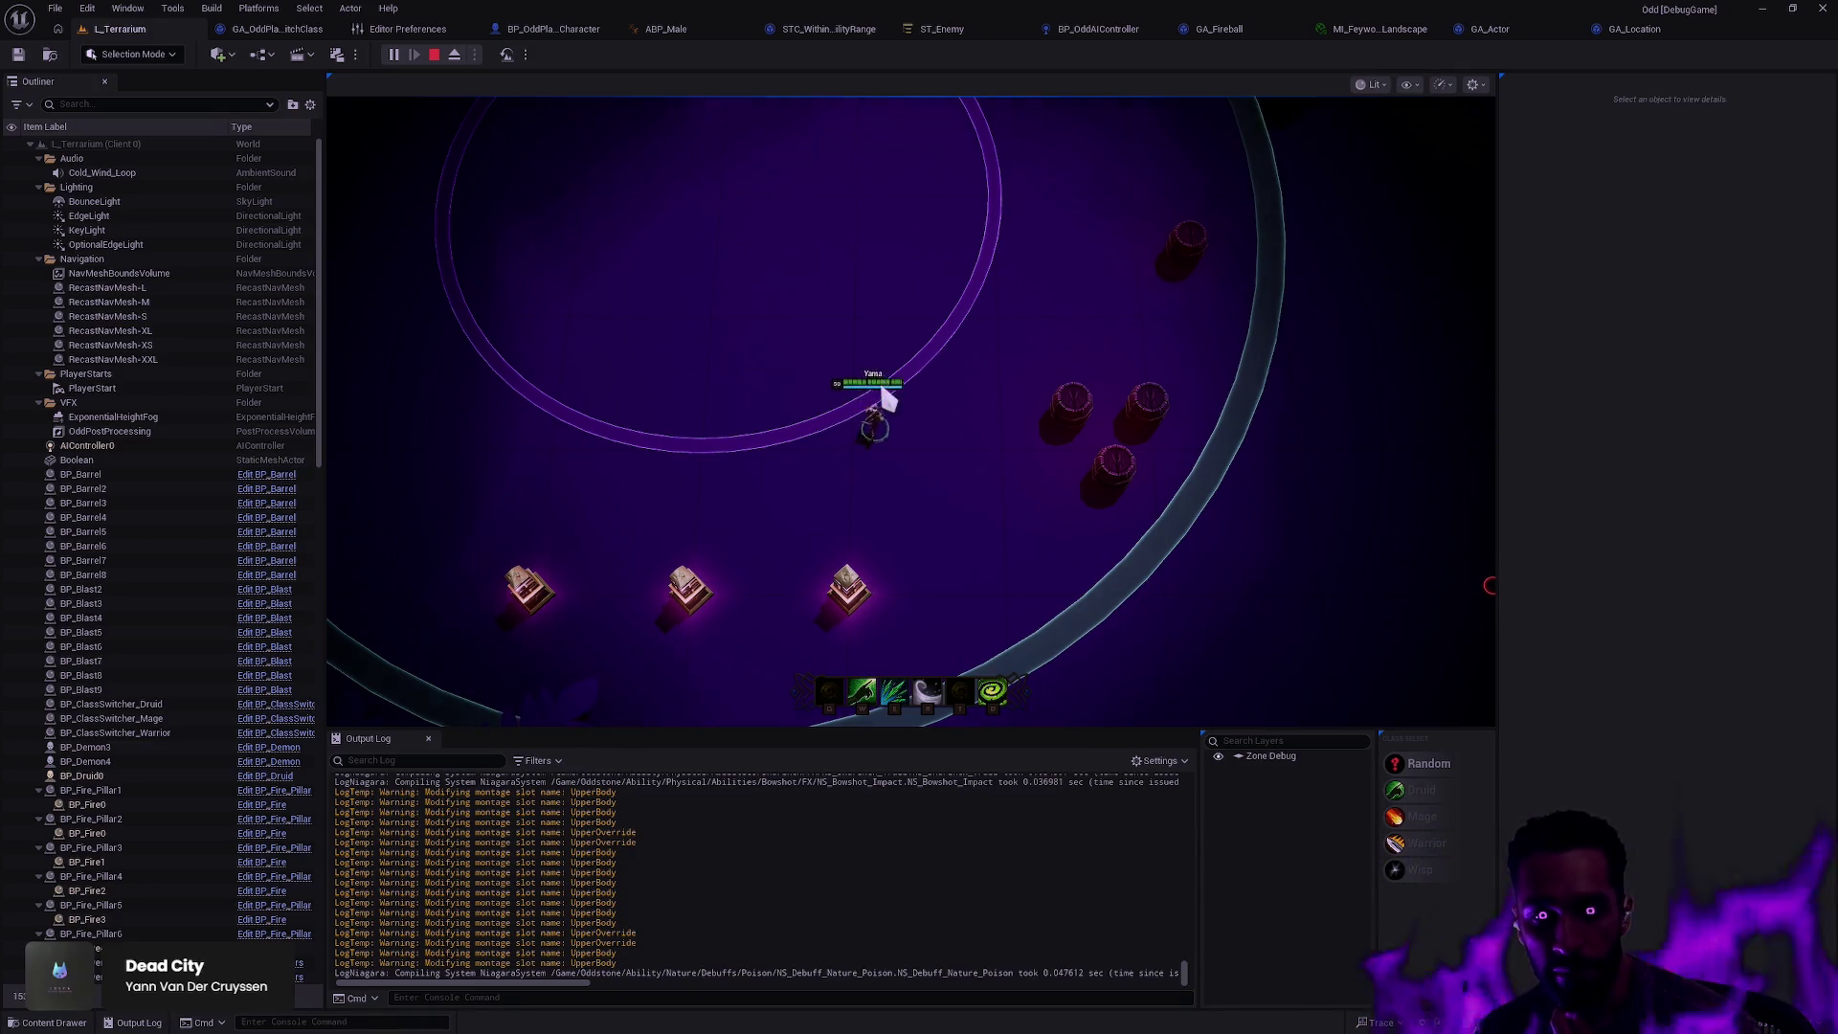
{"action": "left_click", "coordinate": [907, 402]}
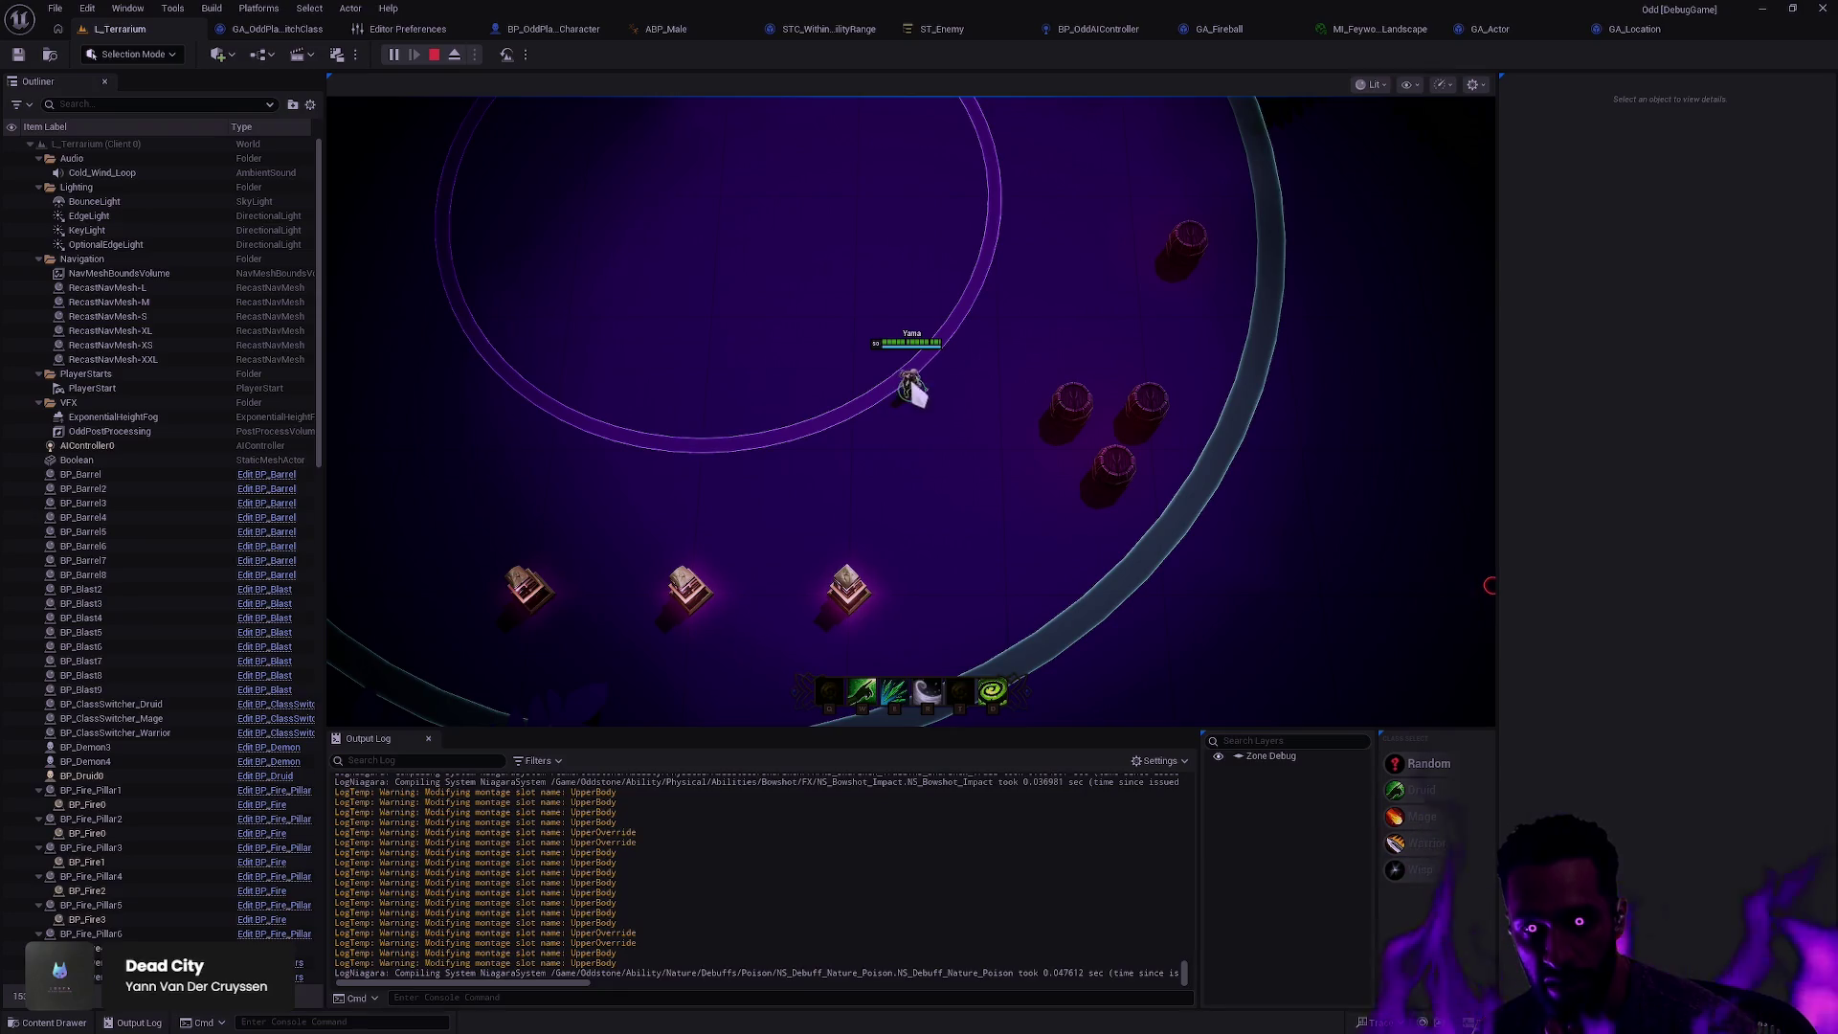
{"action": "left_click", "coordinate": [920, 413]}
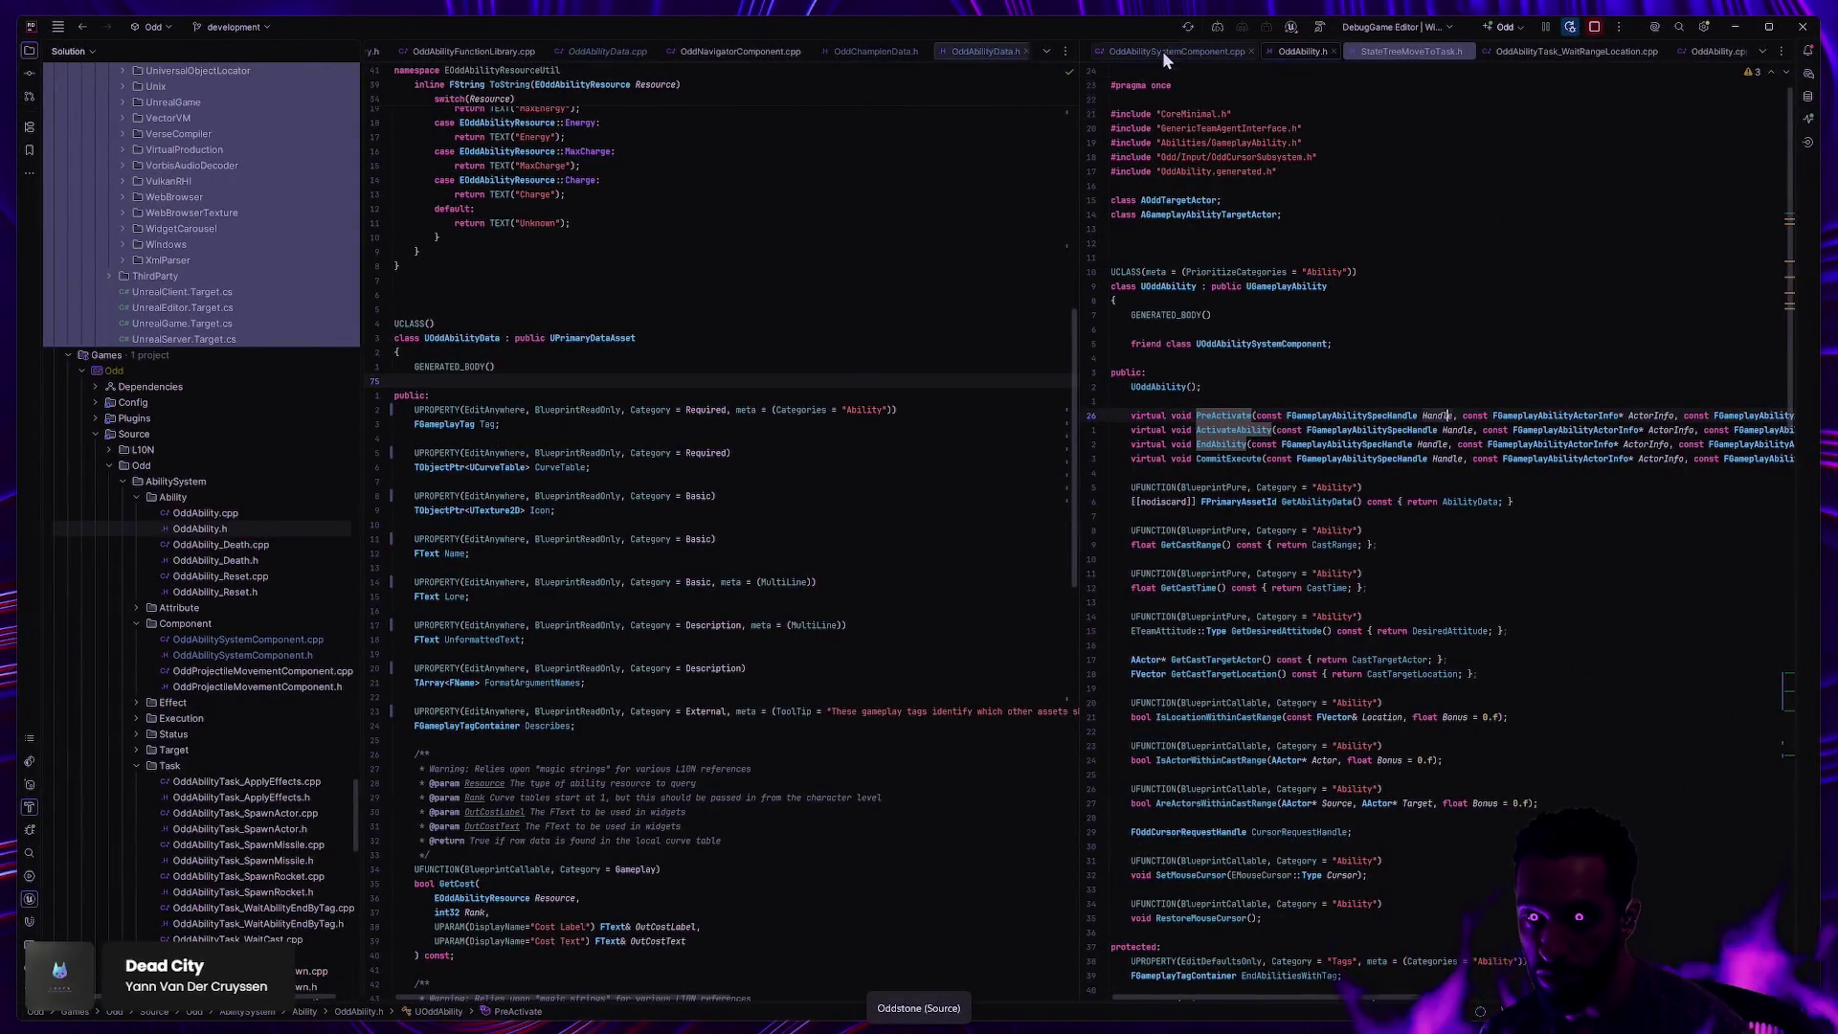
Step: Show PlayMontage in OddAbilitySystemComponent.cpp and move down to the slot-tag TODO comment
{"action": "left_click", "coordinate": [1164, 54]}
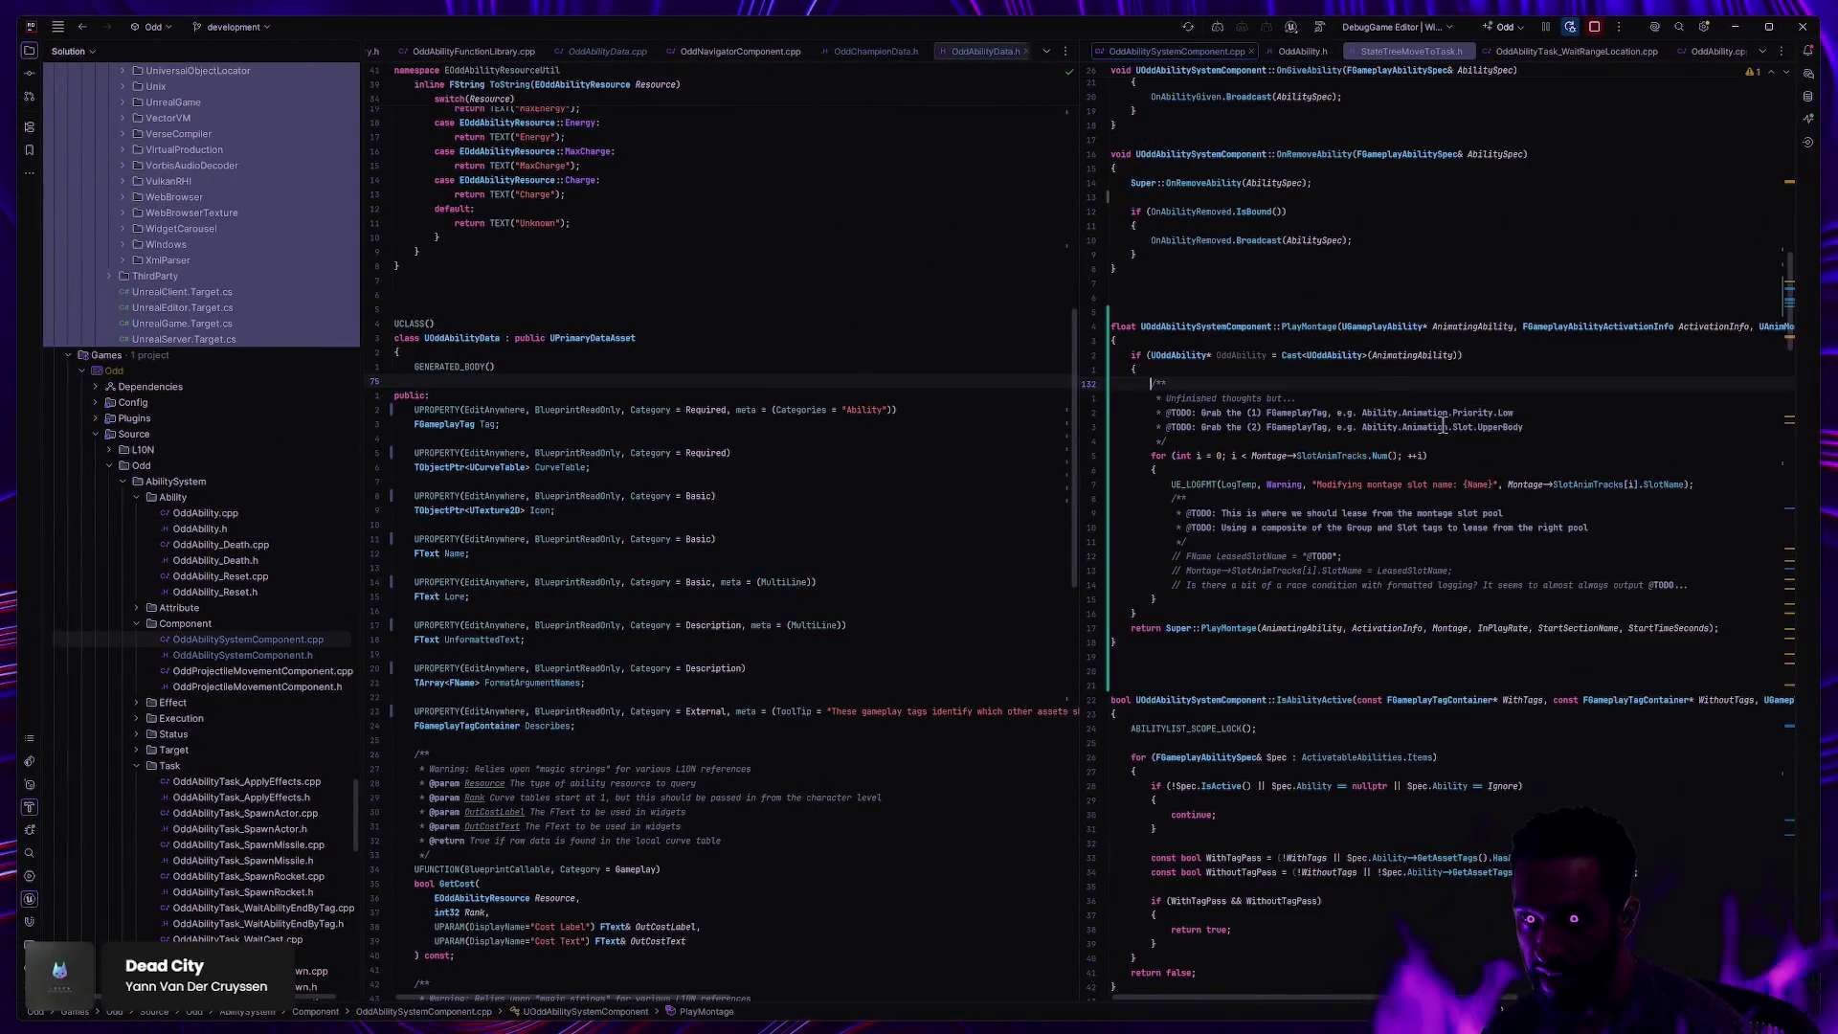
{"action": "mouse_move", "coordinate": [1274, 326]}
{"action": "left_mouse_down"}
{"action": "mouse_move", "coordinate": [1320, 337]}
{"action": "mouse_move", "coordinate": [1436, 658]}
{"action": "mouse_move", "coordinate": [1473, 685]}
{"action": "mouse_move", "coordinate": [1498, 660]}
{"action": "left_mouse_up"}
{"action": "left_click", "coordinate": [1498, 661]}
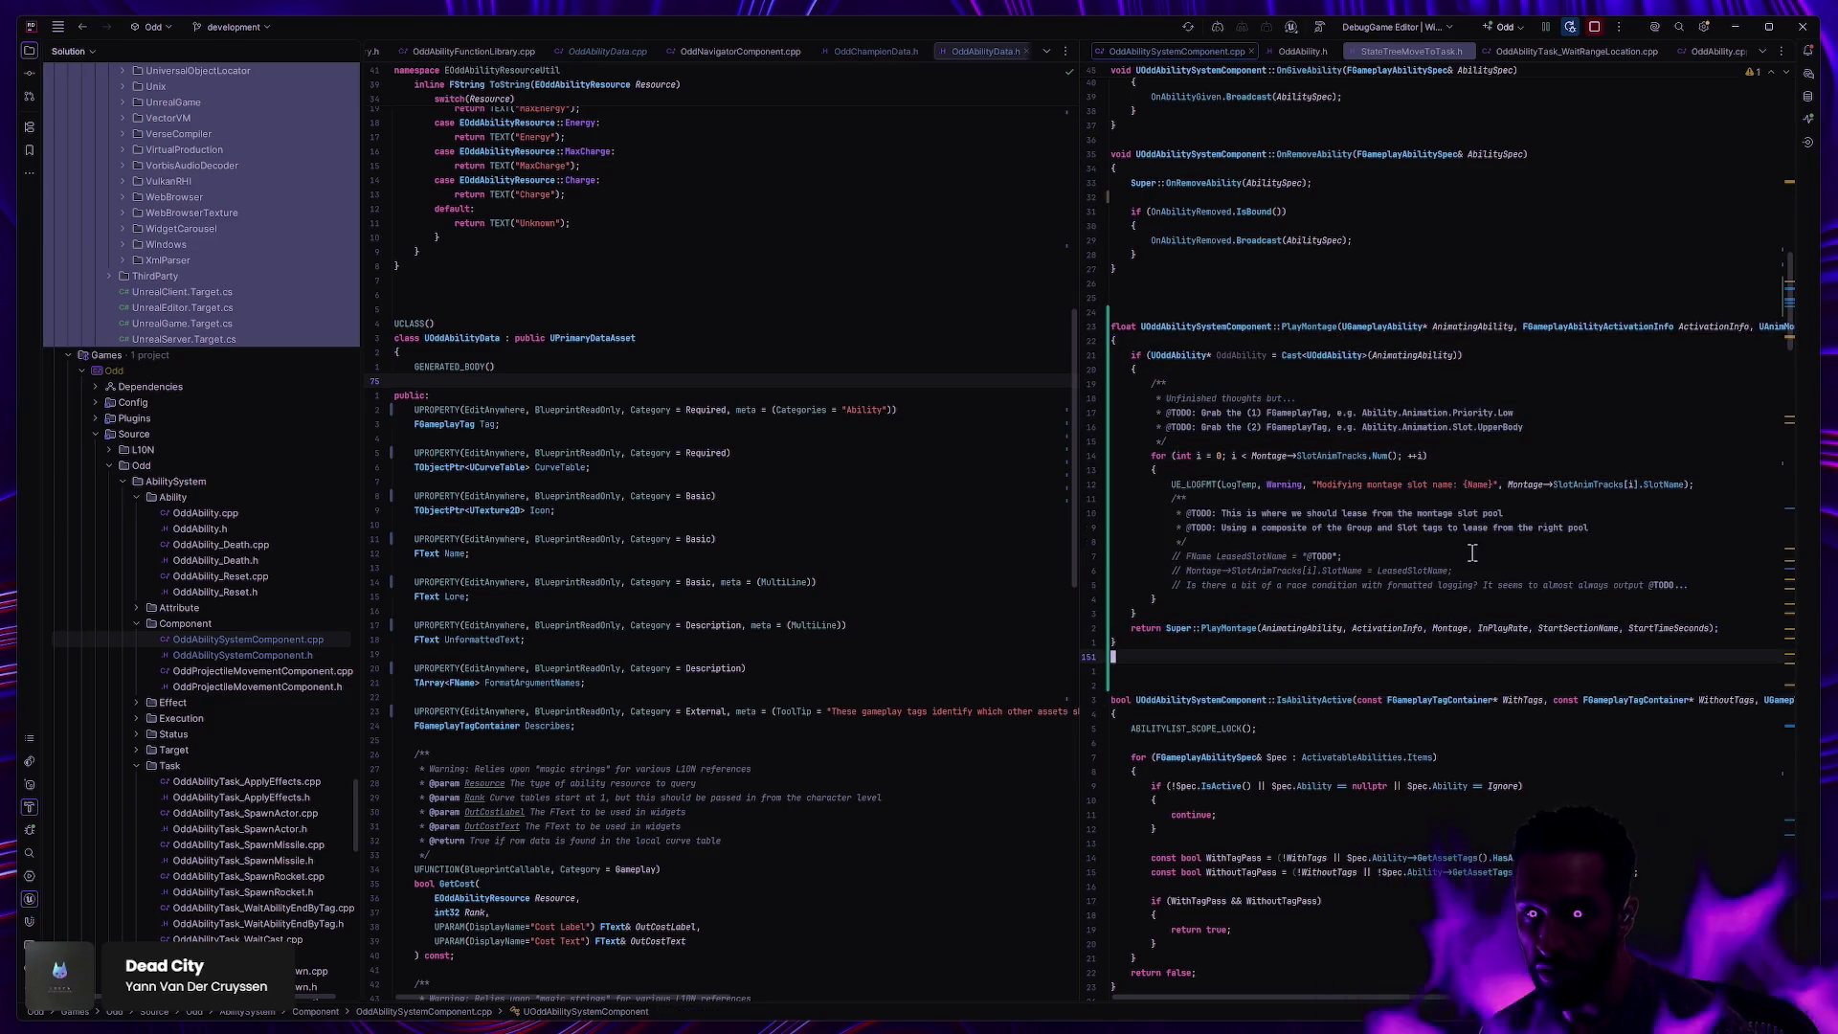
{"action": "left_click", "coordinate": [1138, 327]}
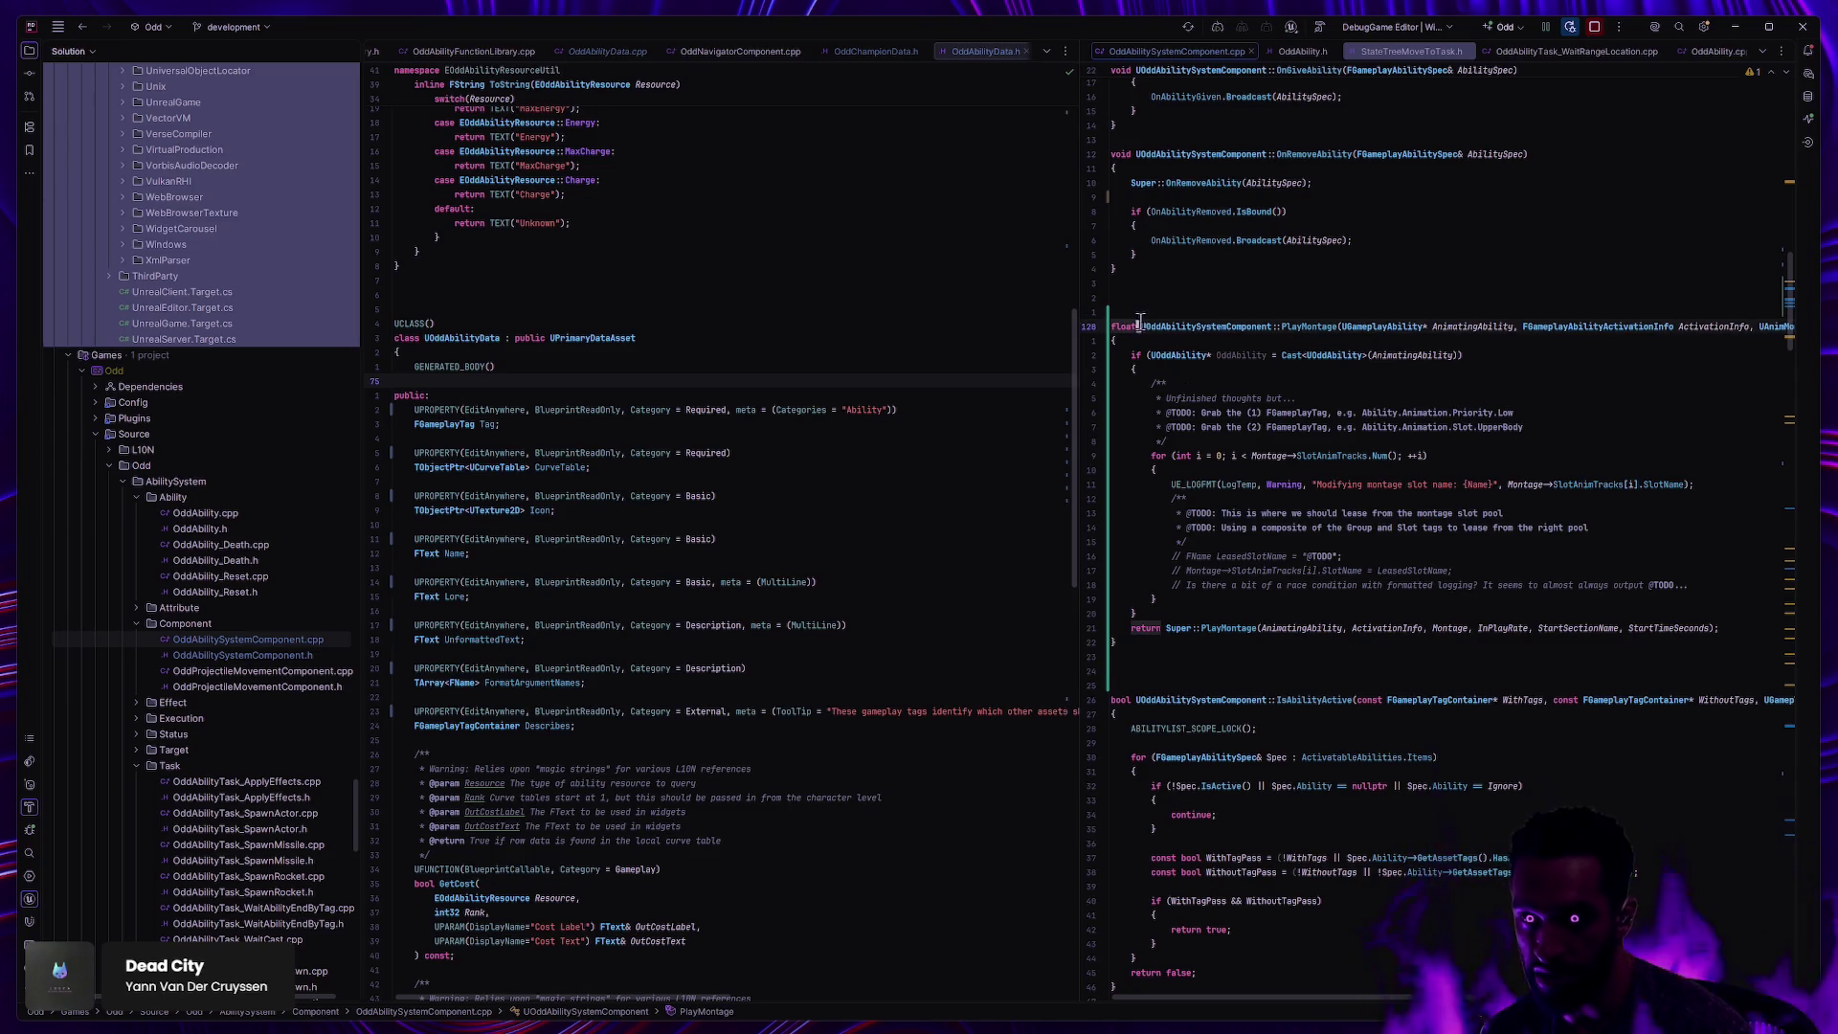
{"action": "key", "text": "6"}
{"action": "key", "text": "j"}
{"action": "key", "text": "f"}
{"action": "key", "text": "1"}
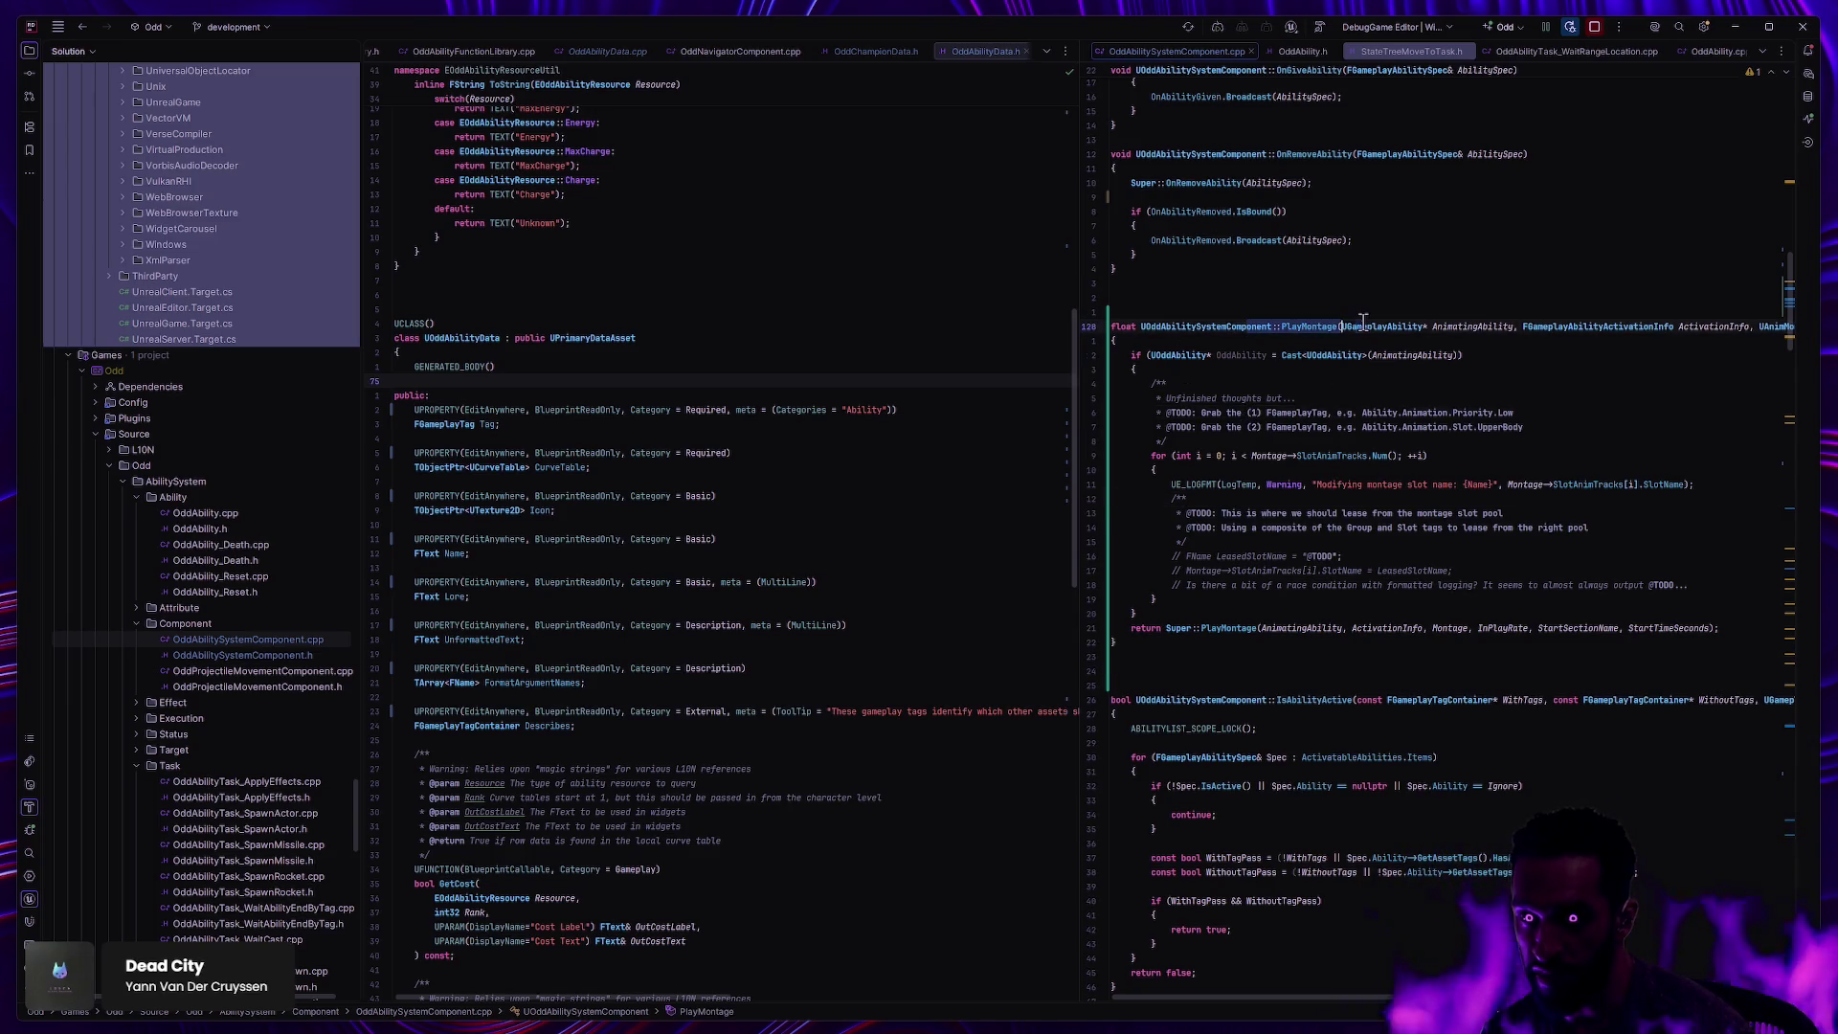
Step: Review the Unfinished thoughts and lease TODO notes, then bring up ABP_Male in Unreal
{"action": "left_click", "coordinate": [1447, 400]}
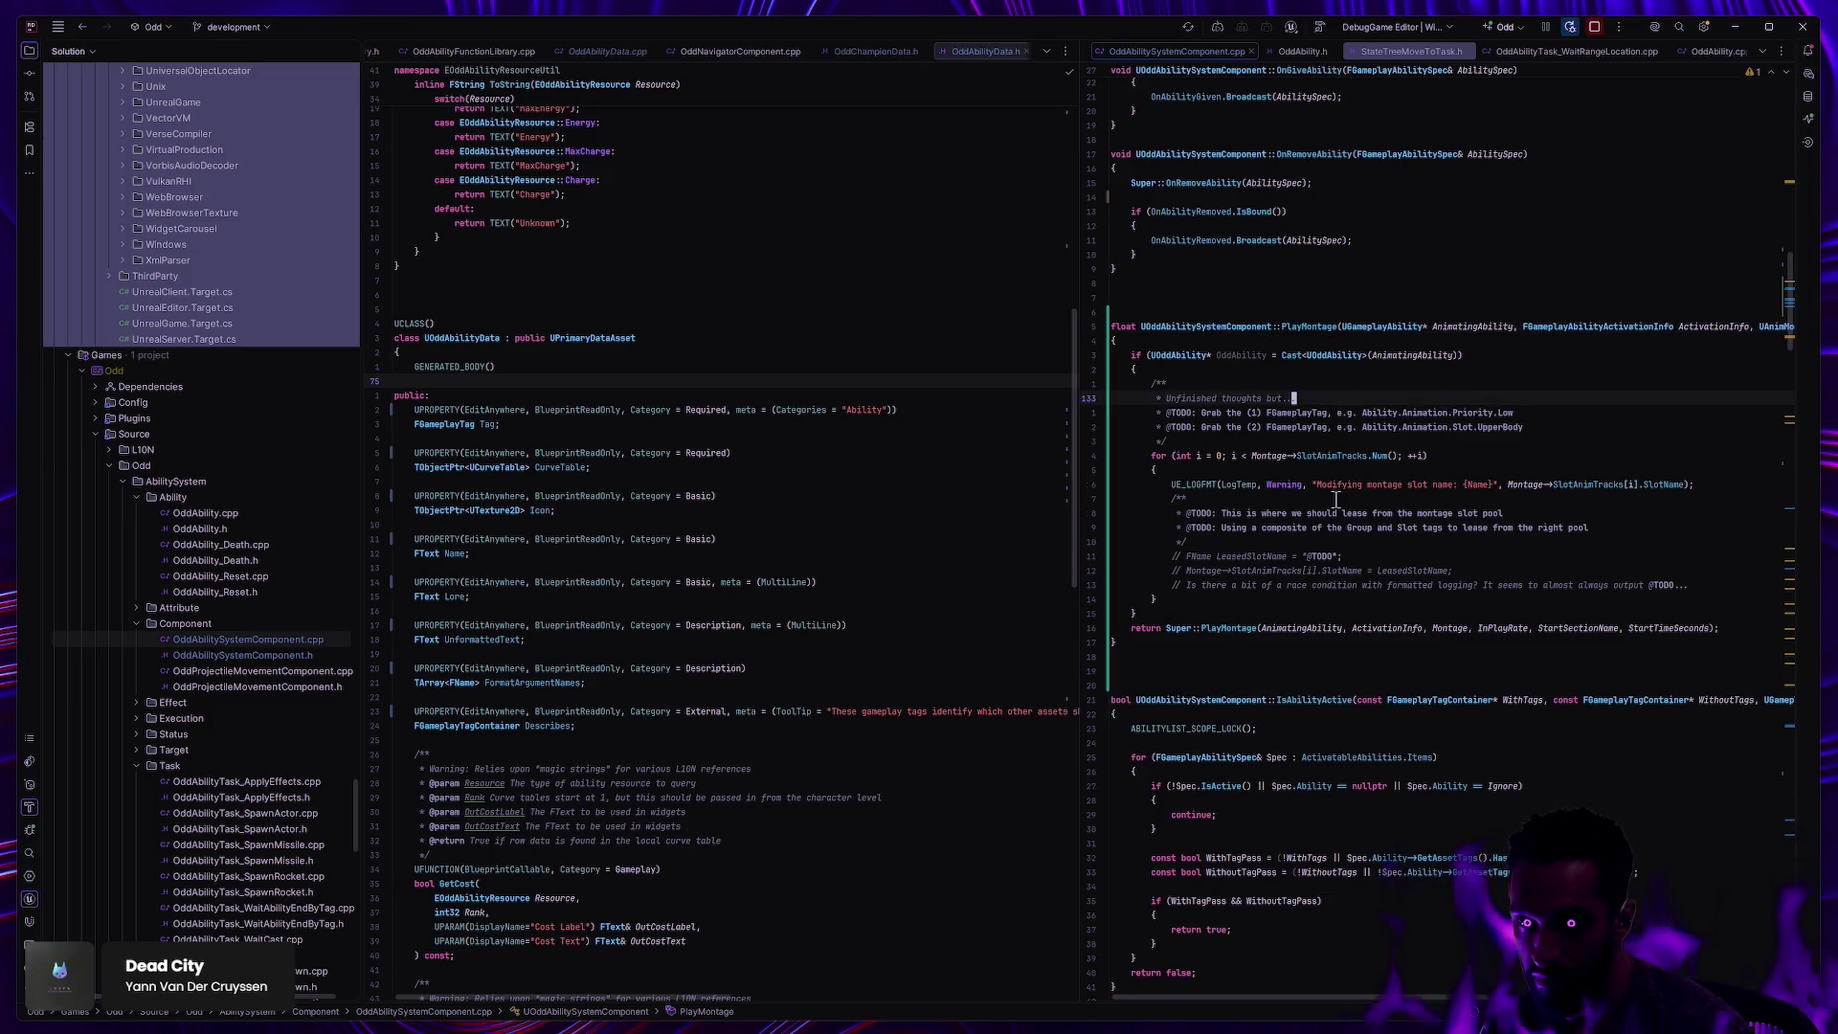
{"action": "left_click", "coordinate": [1253, 457]}
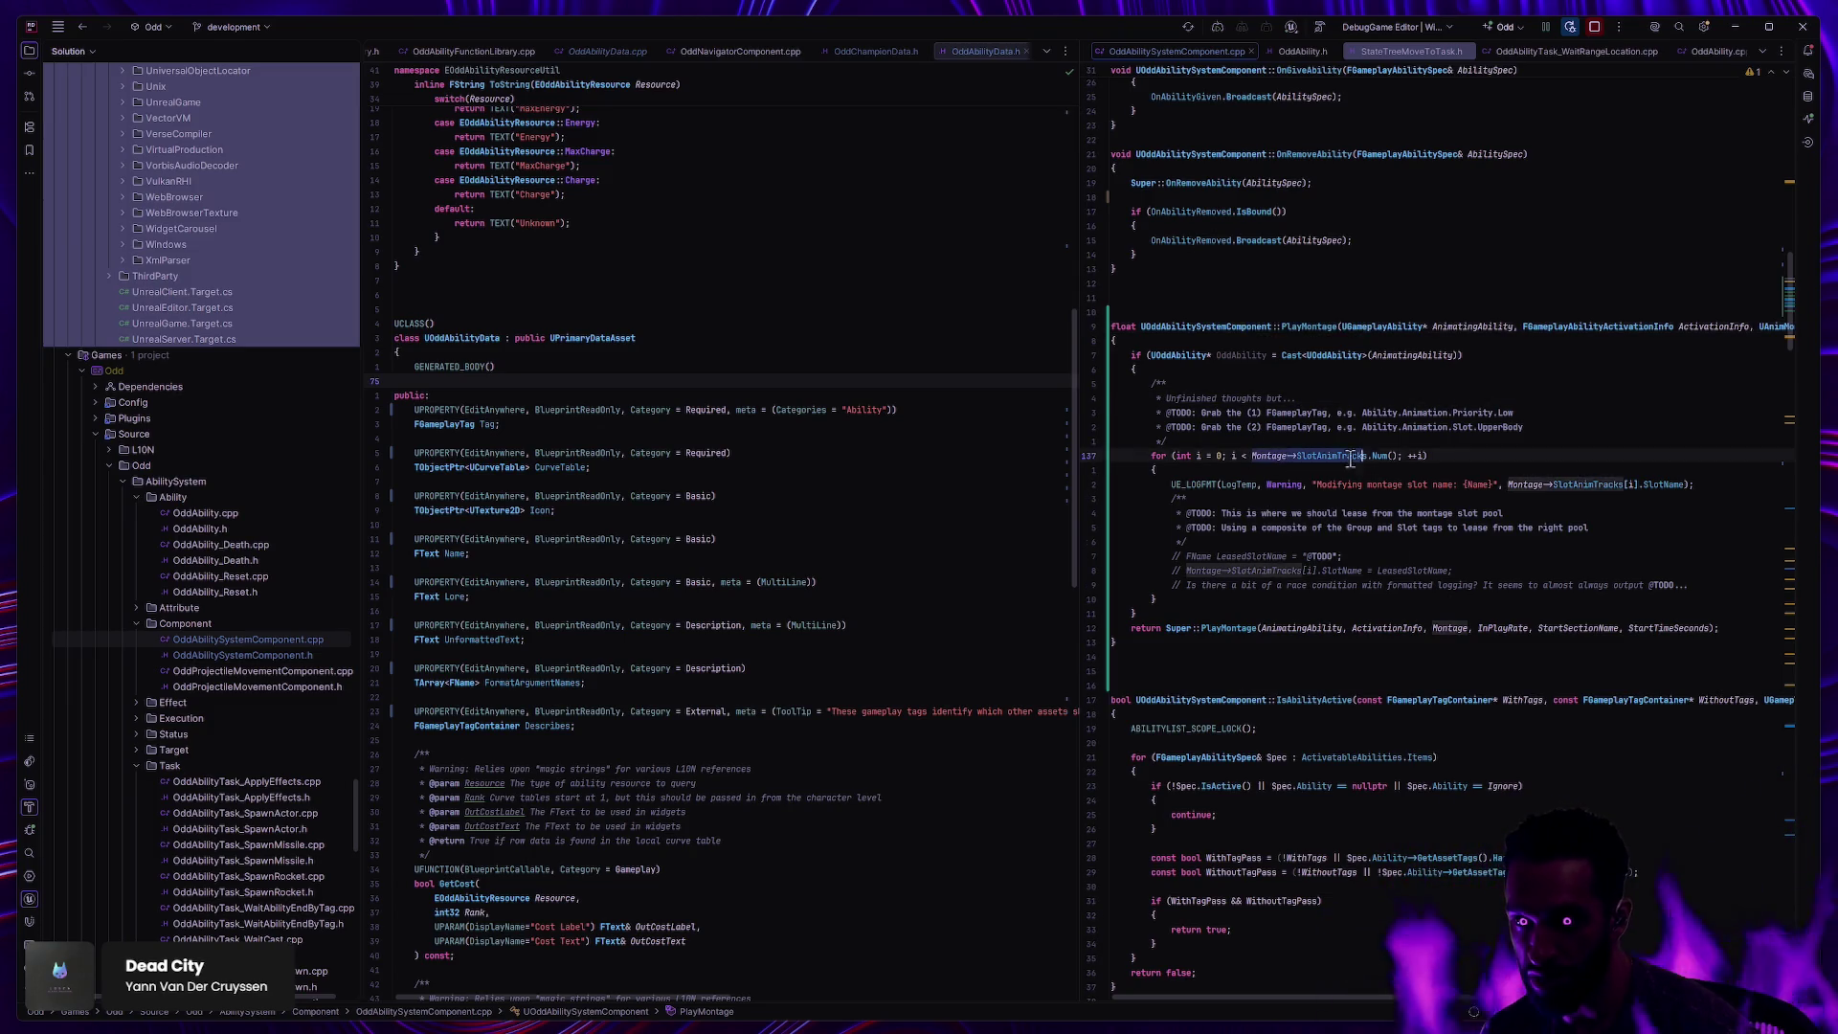
{"action": "left_click", "coordinate": [1384, 514]}
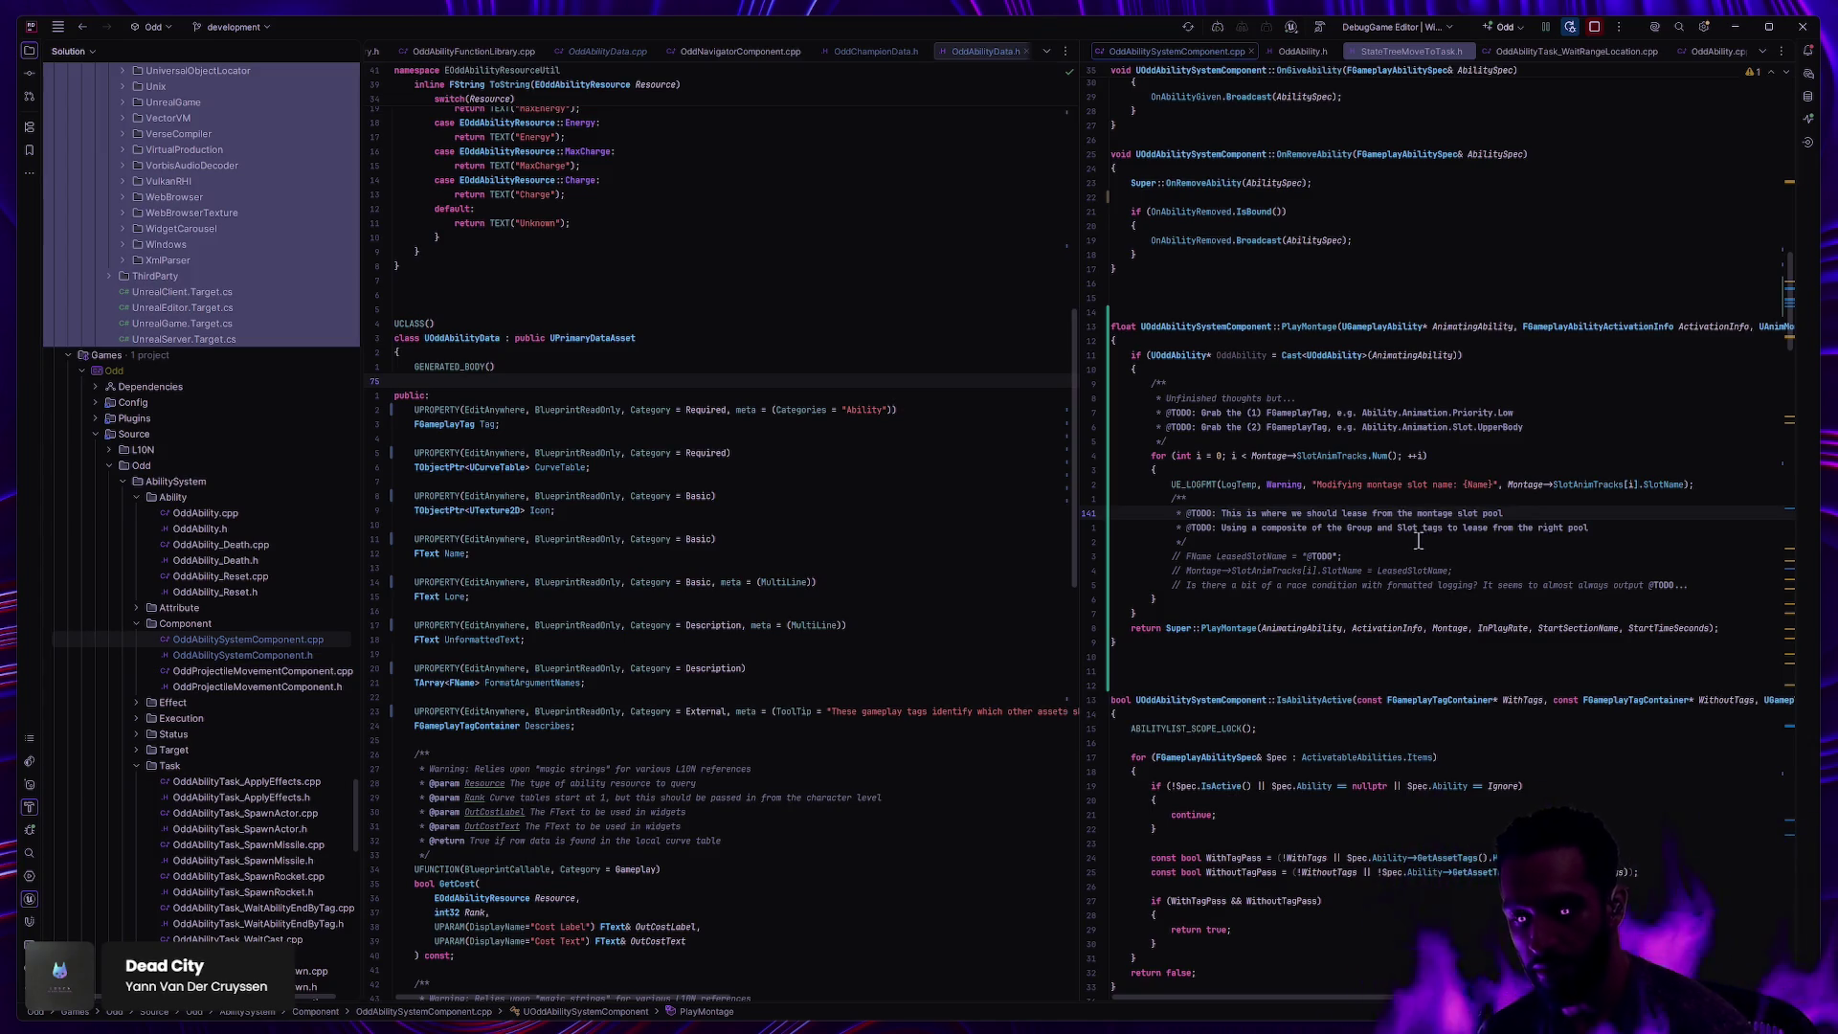
{"action": "key", "text": "alt+Tab"}
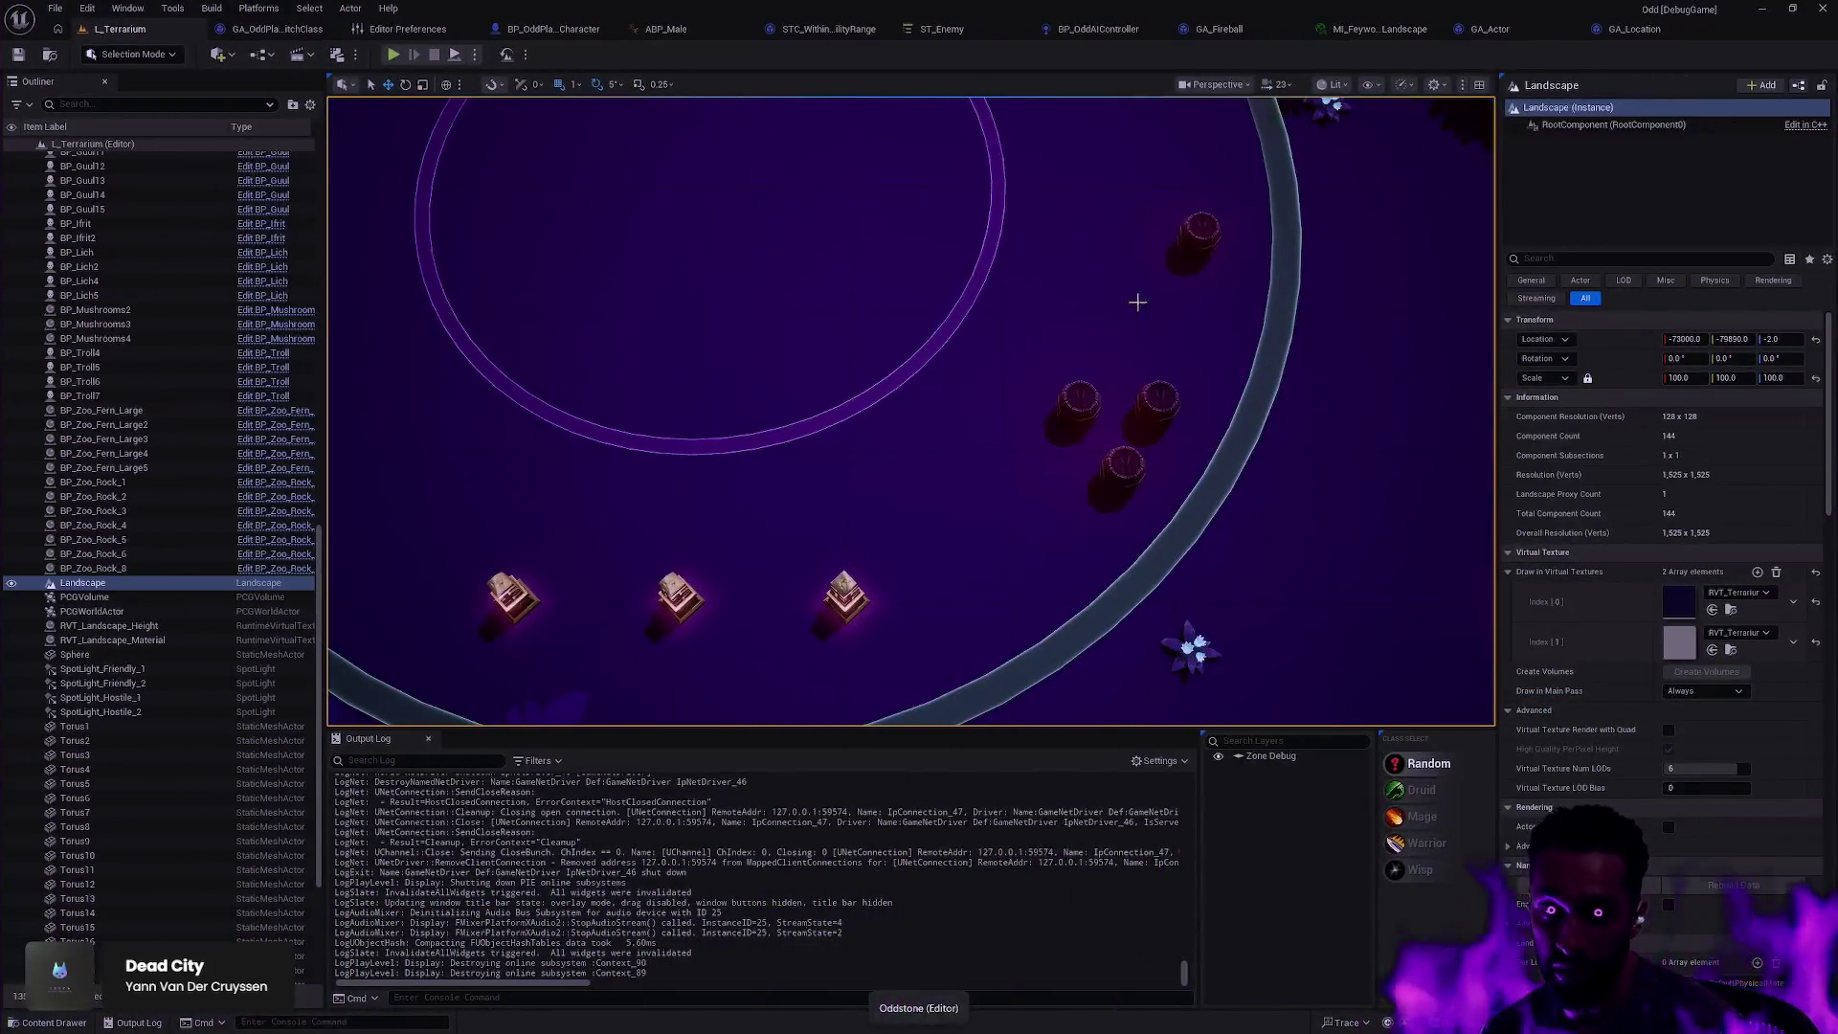
{"action": "left_click", "coordinate": [707, 28]}
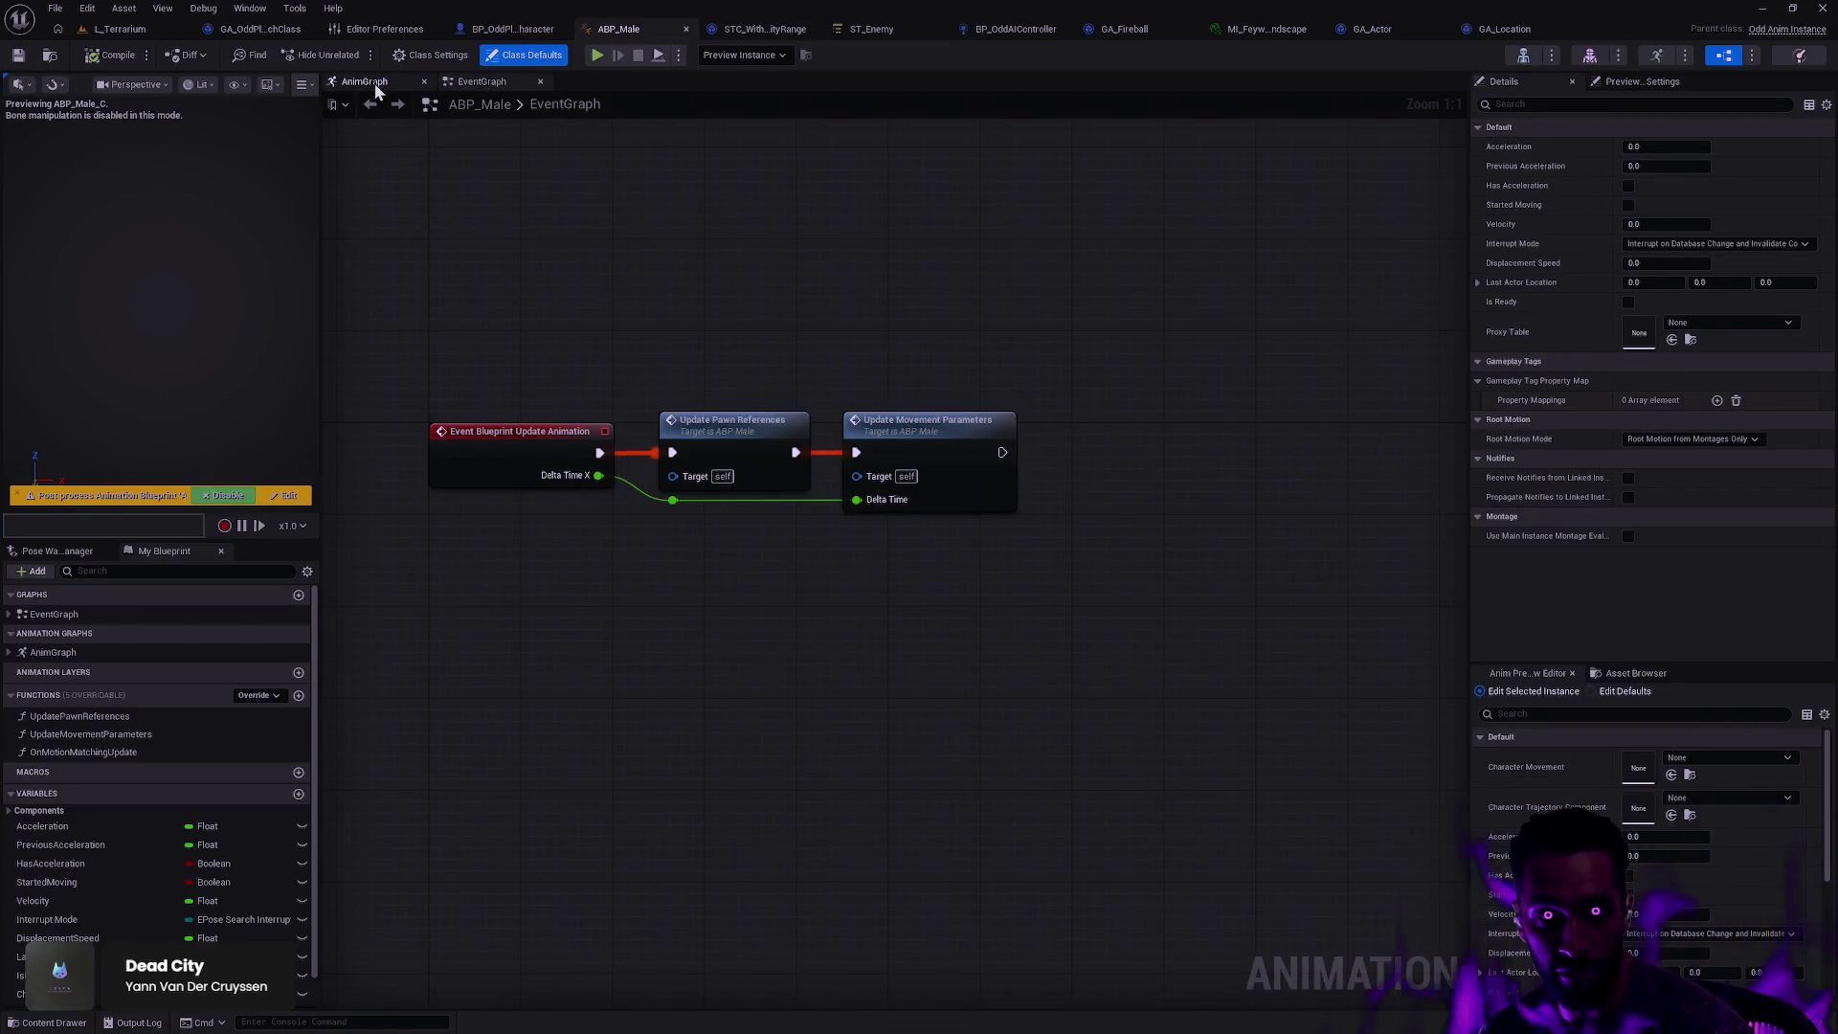
Step: Show ABP_Male's AnimGraph, inspect its Slot and Layered blend nodes, then the UpperBody slot's settings
{"action": "left_click", "coordinate": [368, 82]}
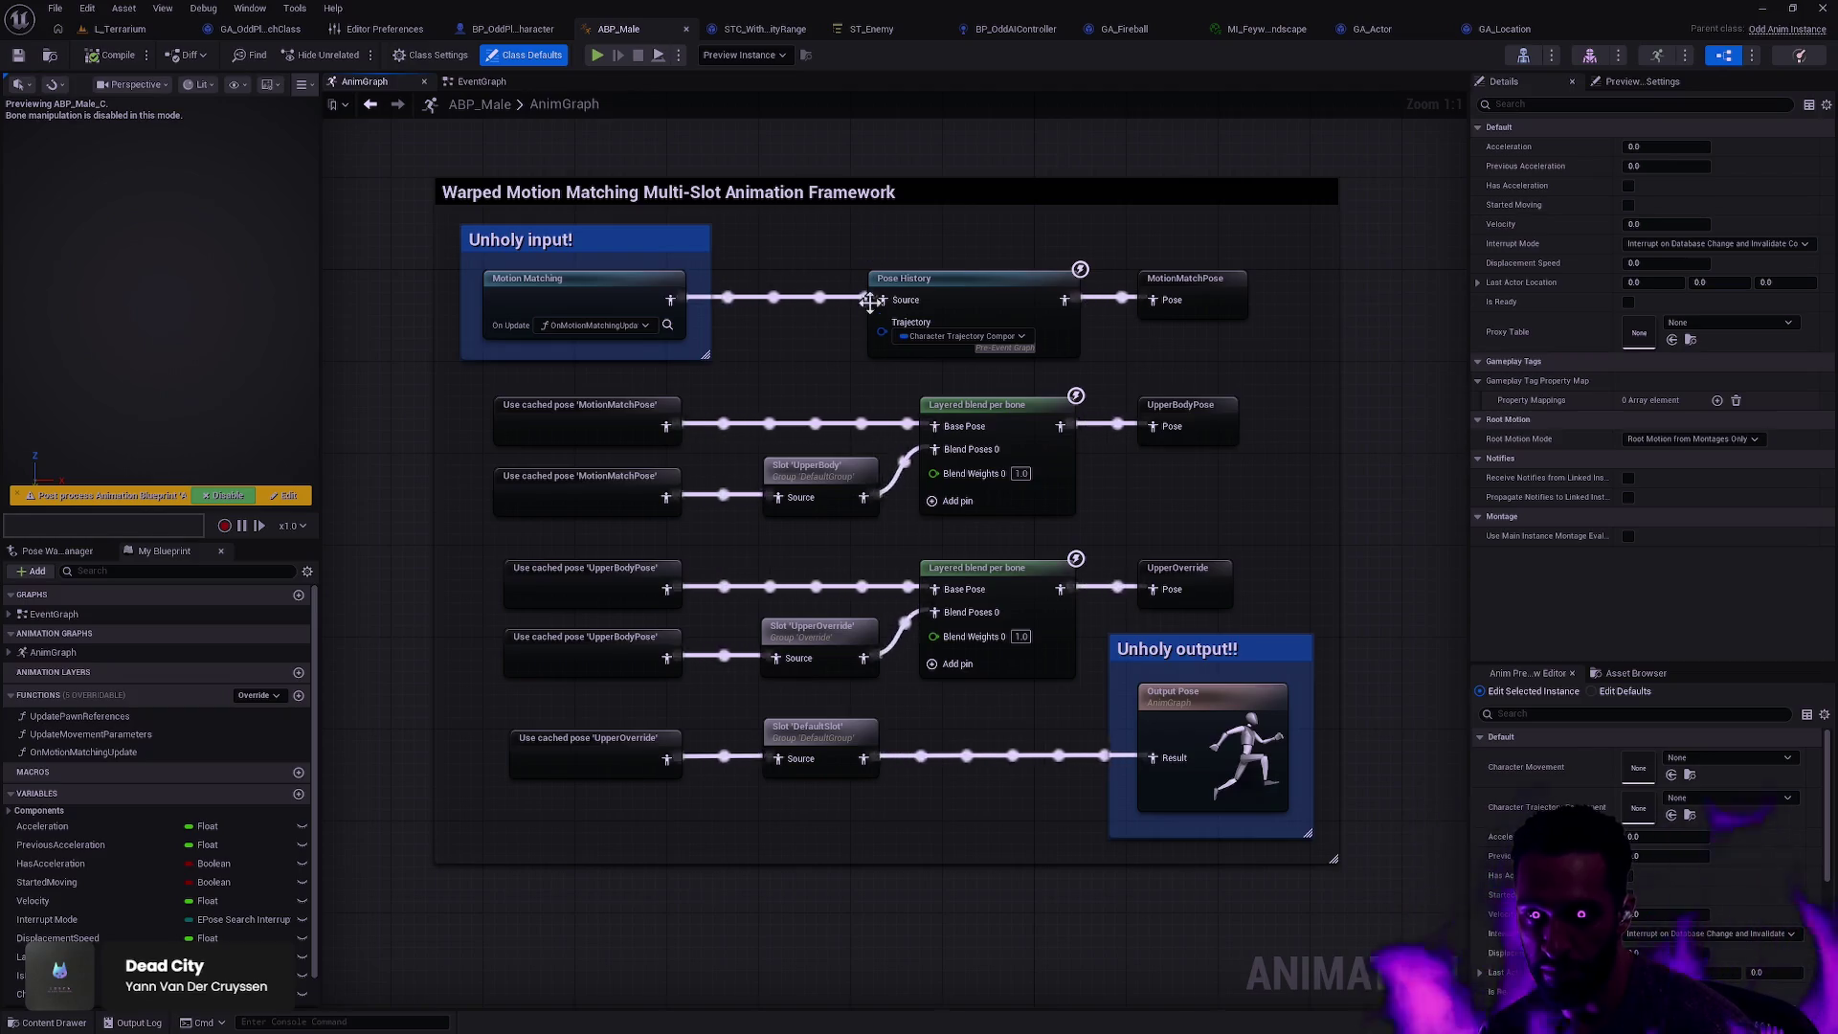
{"action": "mouse_move", "coordinate": [910, 795]}
{"action": "left_mouse_down"}
{"action": "mouse_move", "coordinate": [833, 699]}
{"action": "mouse_move", "coordinate": [756, 445]}
{"action": "left_mouse_up"}
{"action": "scroll", "coordinate": [1036, 727], "scroll_direction": "down", "scroll_amount": 1}
{"action": "scroll", "coordinate": [1034, 722], "scroll_direction": "down", "scroll_amount": 2}
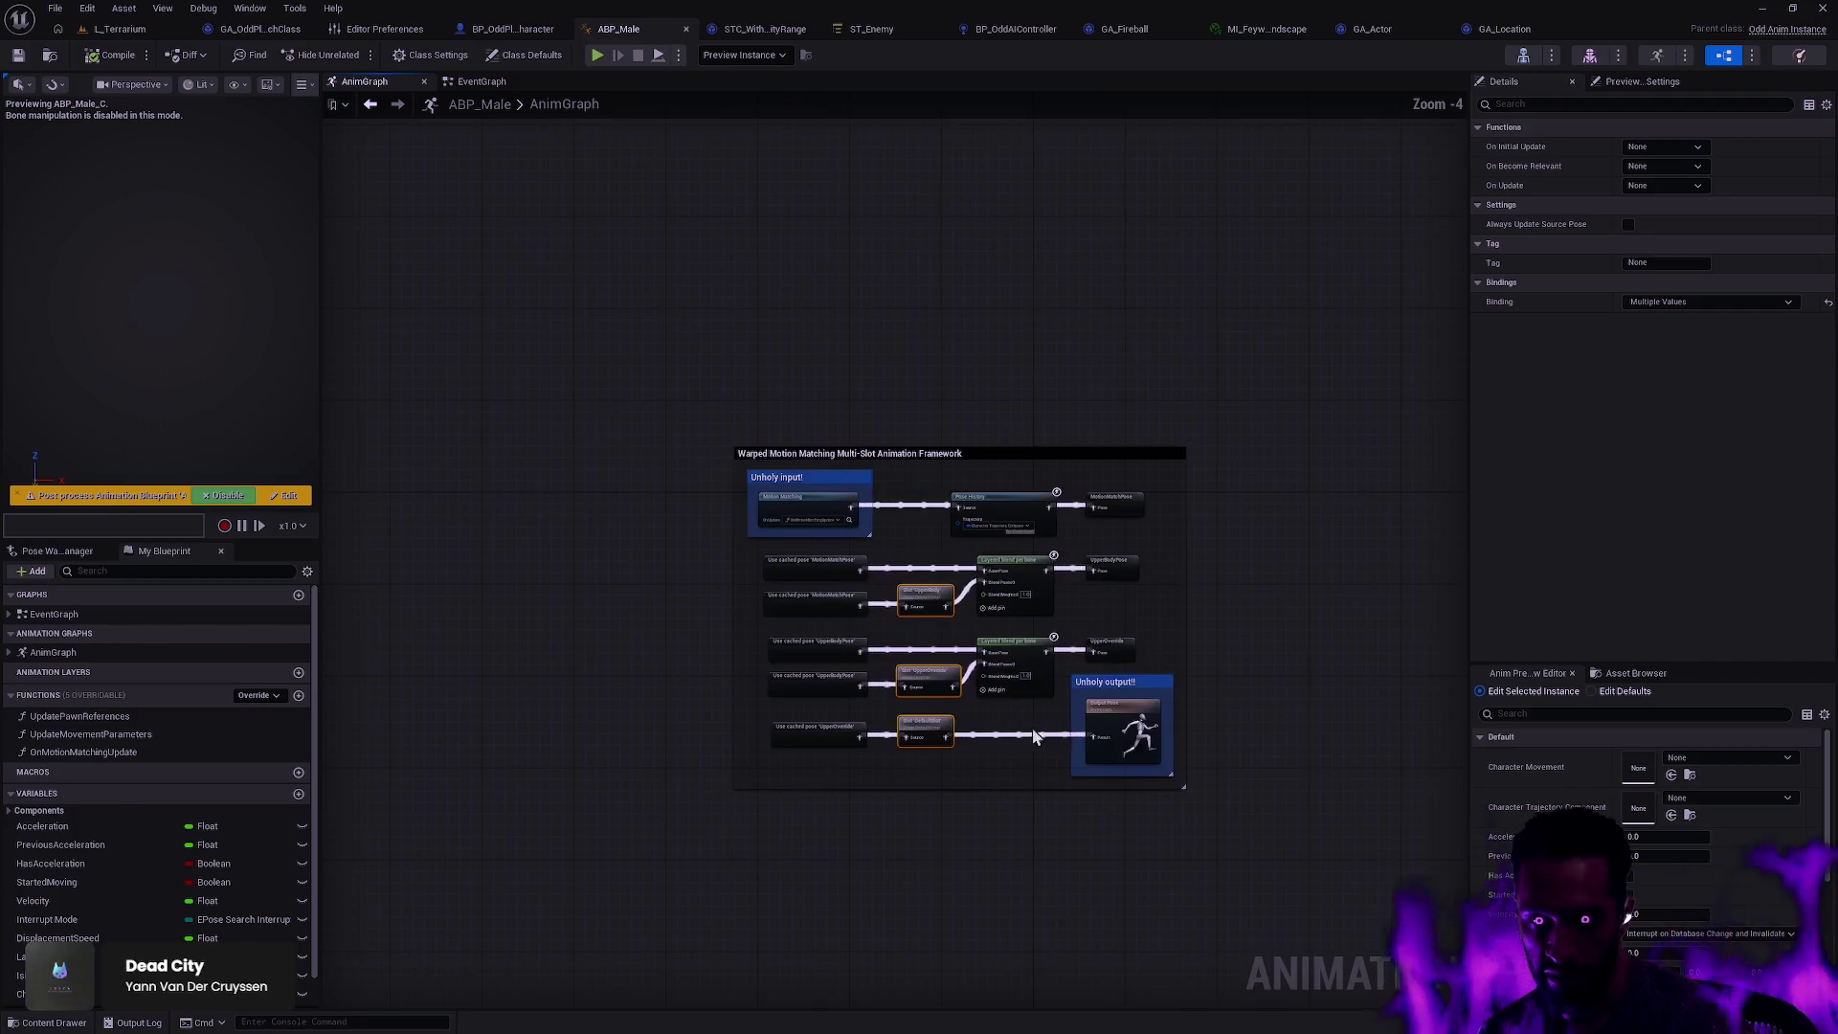
{"action": "scroll", "coordinate": [1010, 716], "scroll_direction": "up", "scroll_amount": 3}
{"action": "left_click_drag", "start_coordinate": [994, 785], "coordinate": [724, 407]}
{"action": "left_click", "coordinate": [1001, 720]}
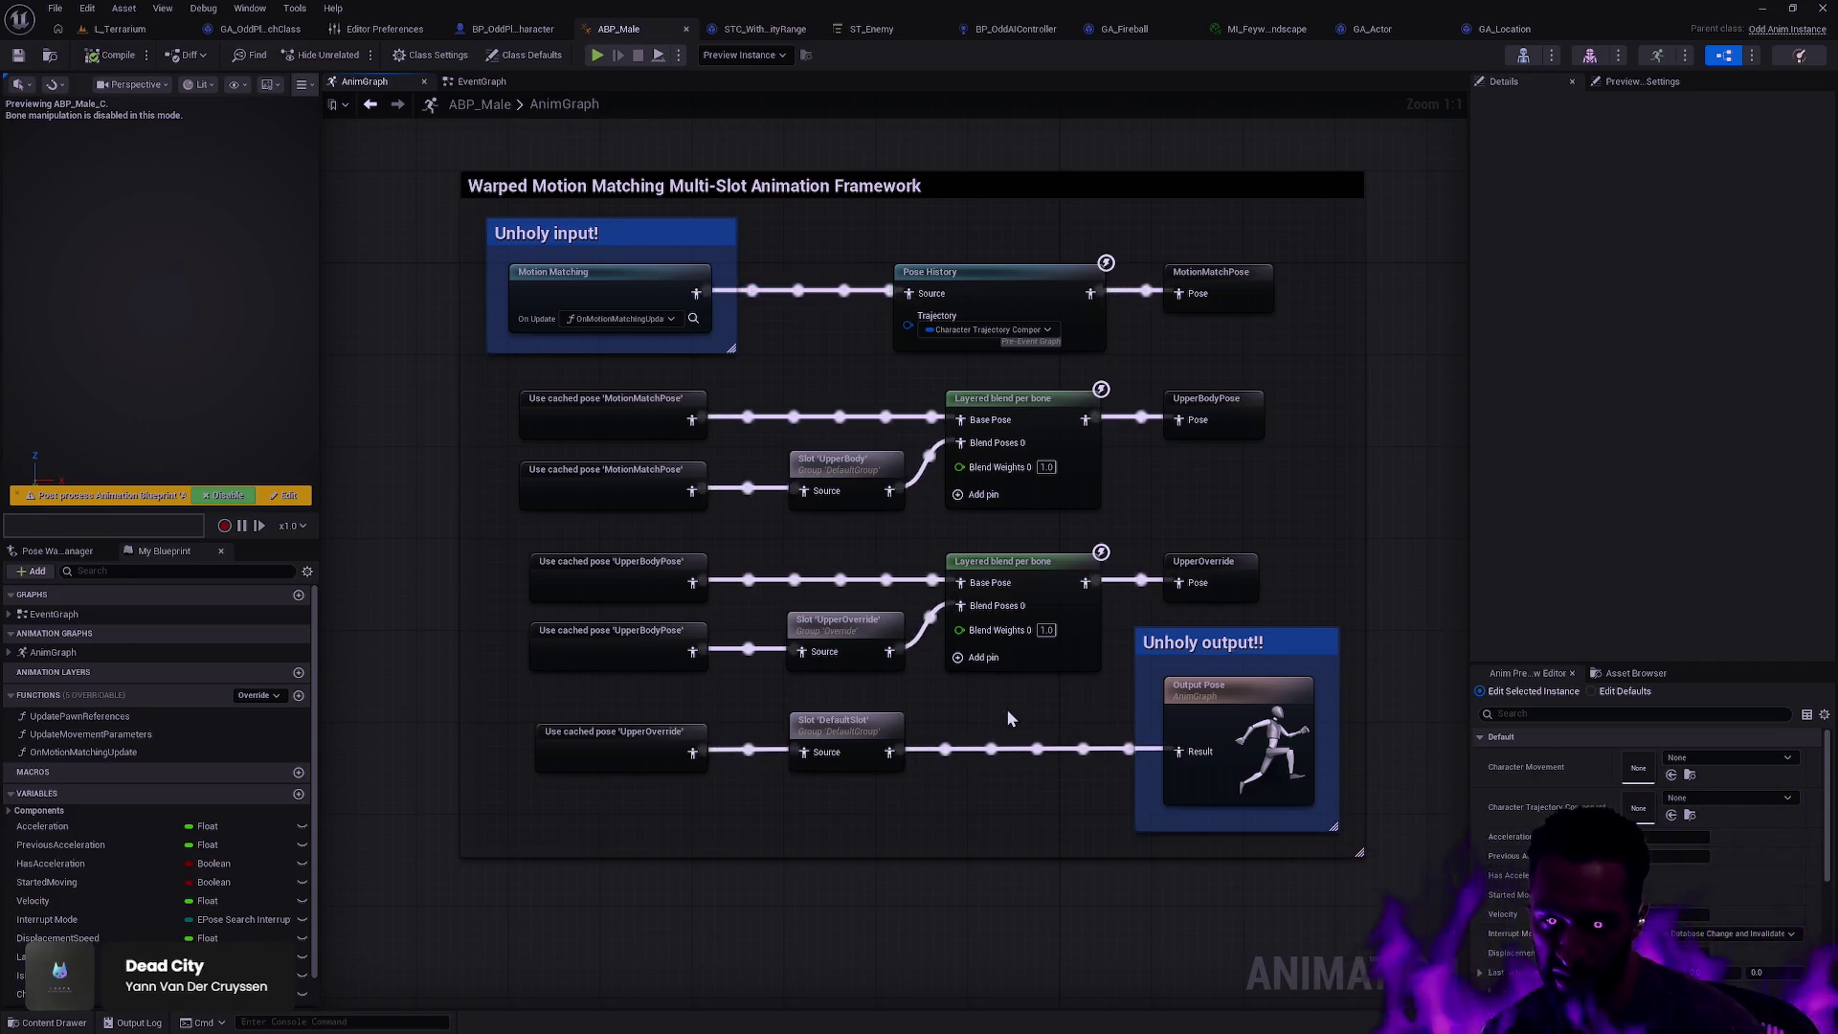
{"action": "left_click", "coordinate": [882, 476]}
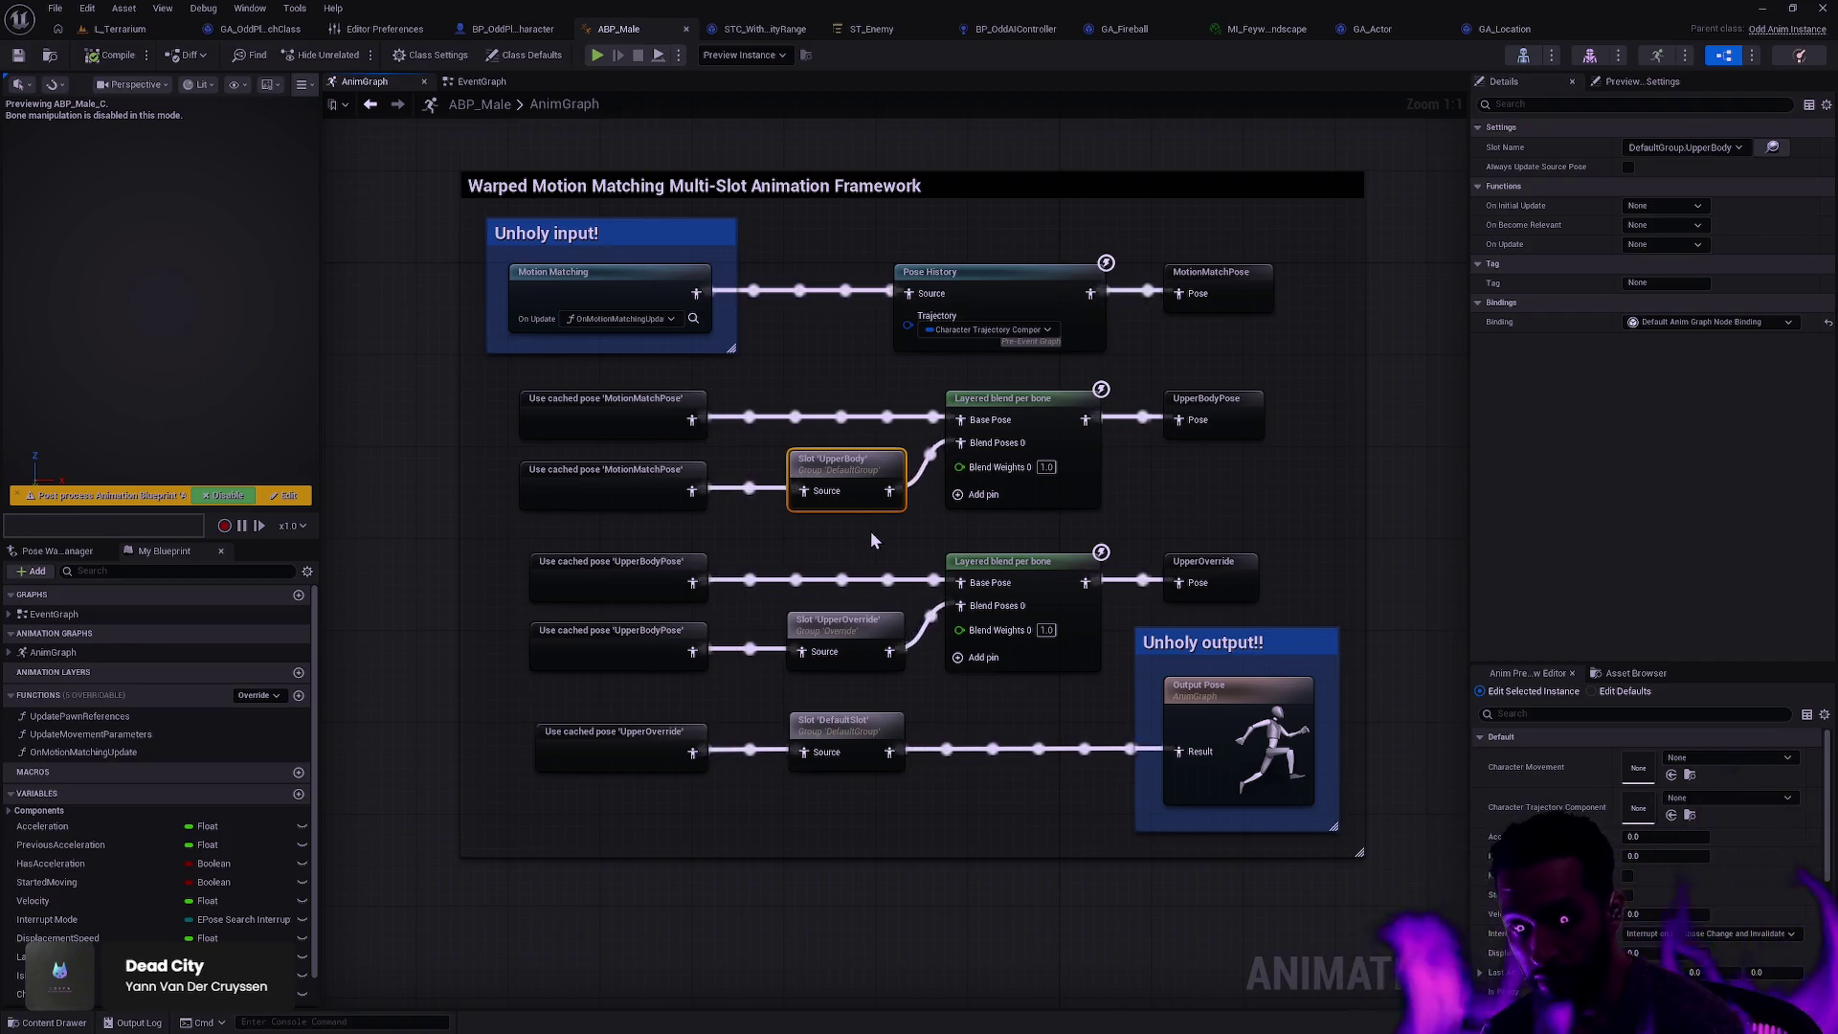
{"action": "left_click", "coordinate": [870, 540]}
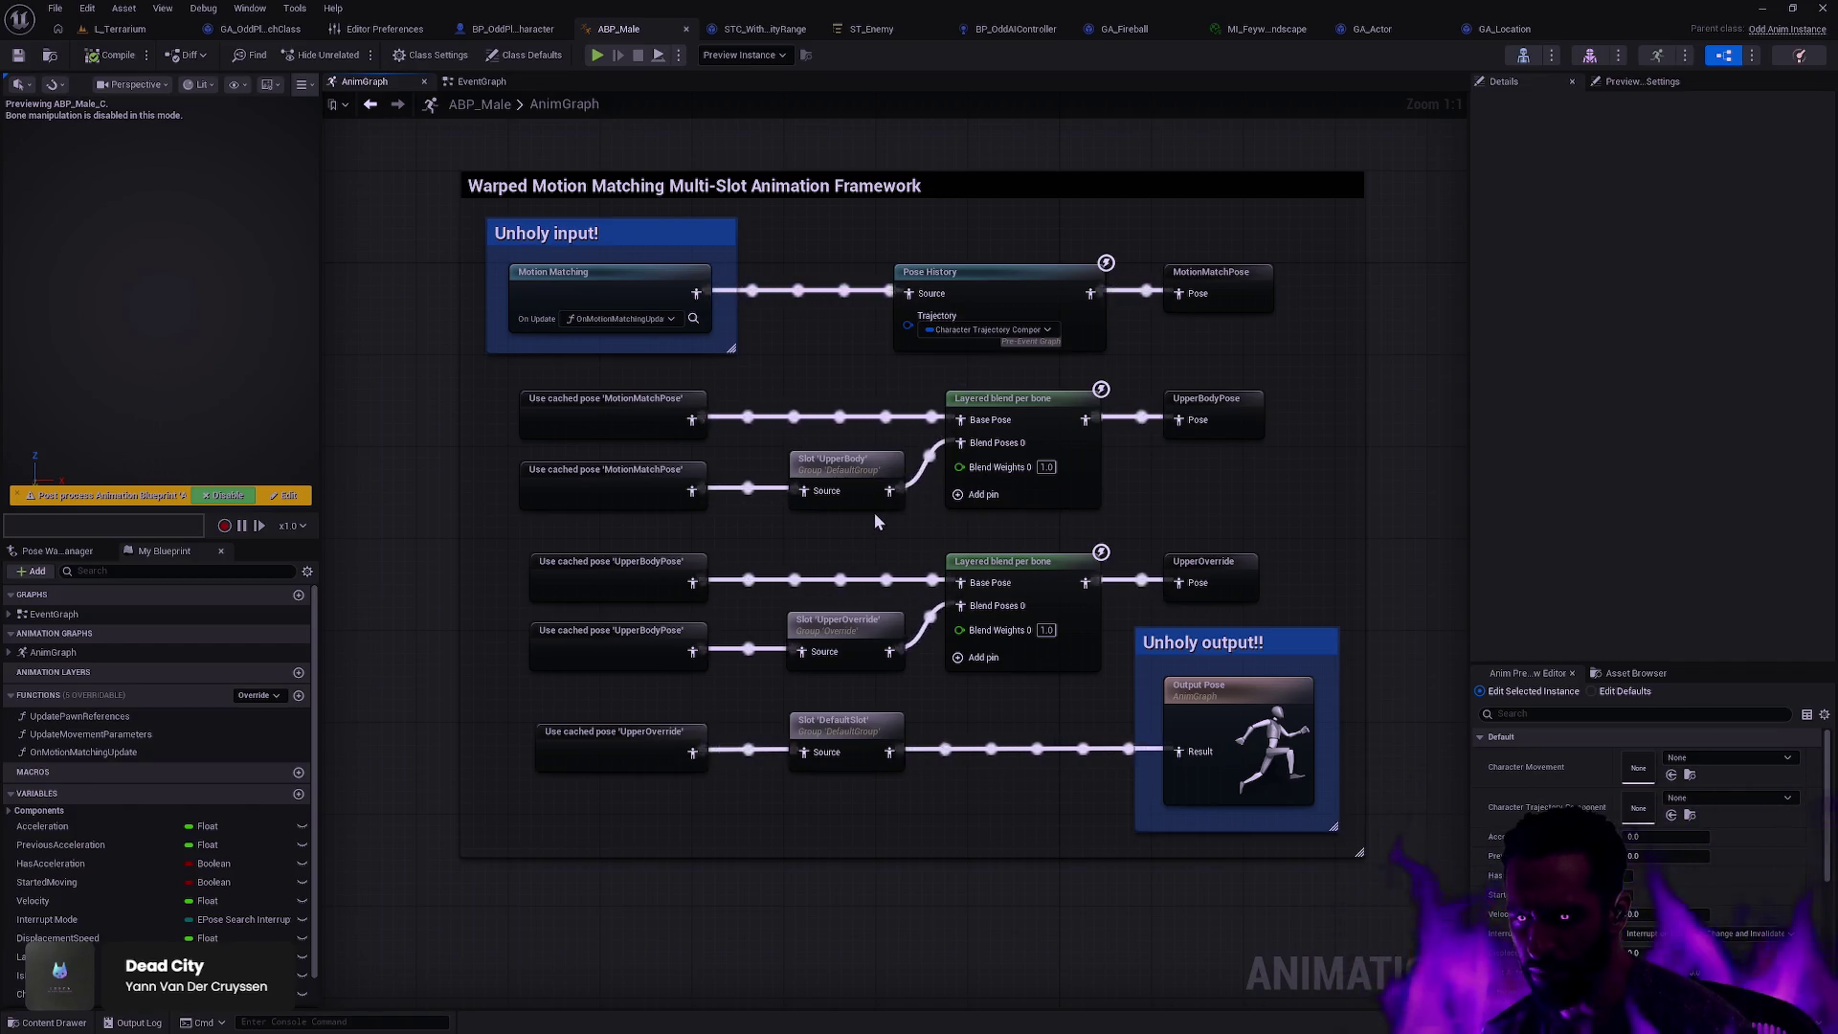
{"action": "left_click", "coordinate": [865, 471]}
{"action": "left_click", "coordinate": [878, 524]}
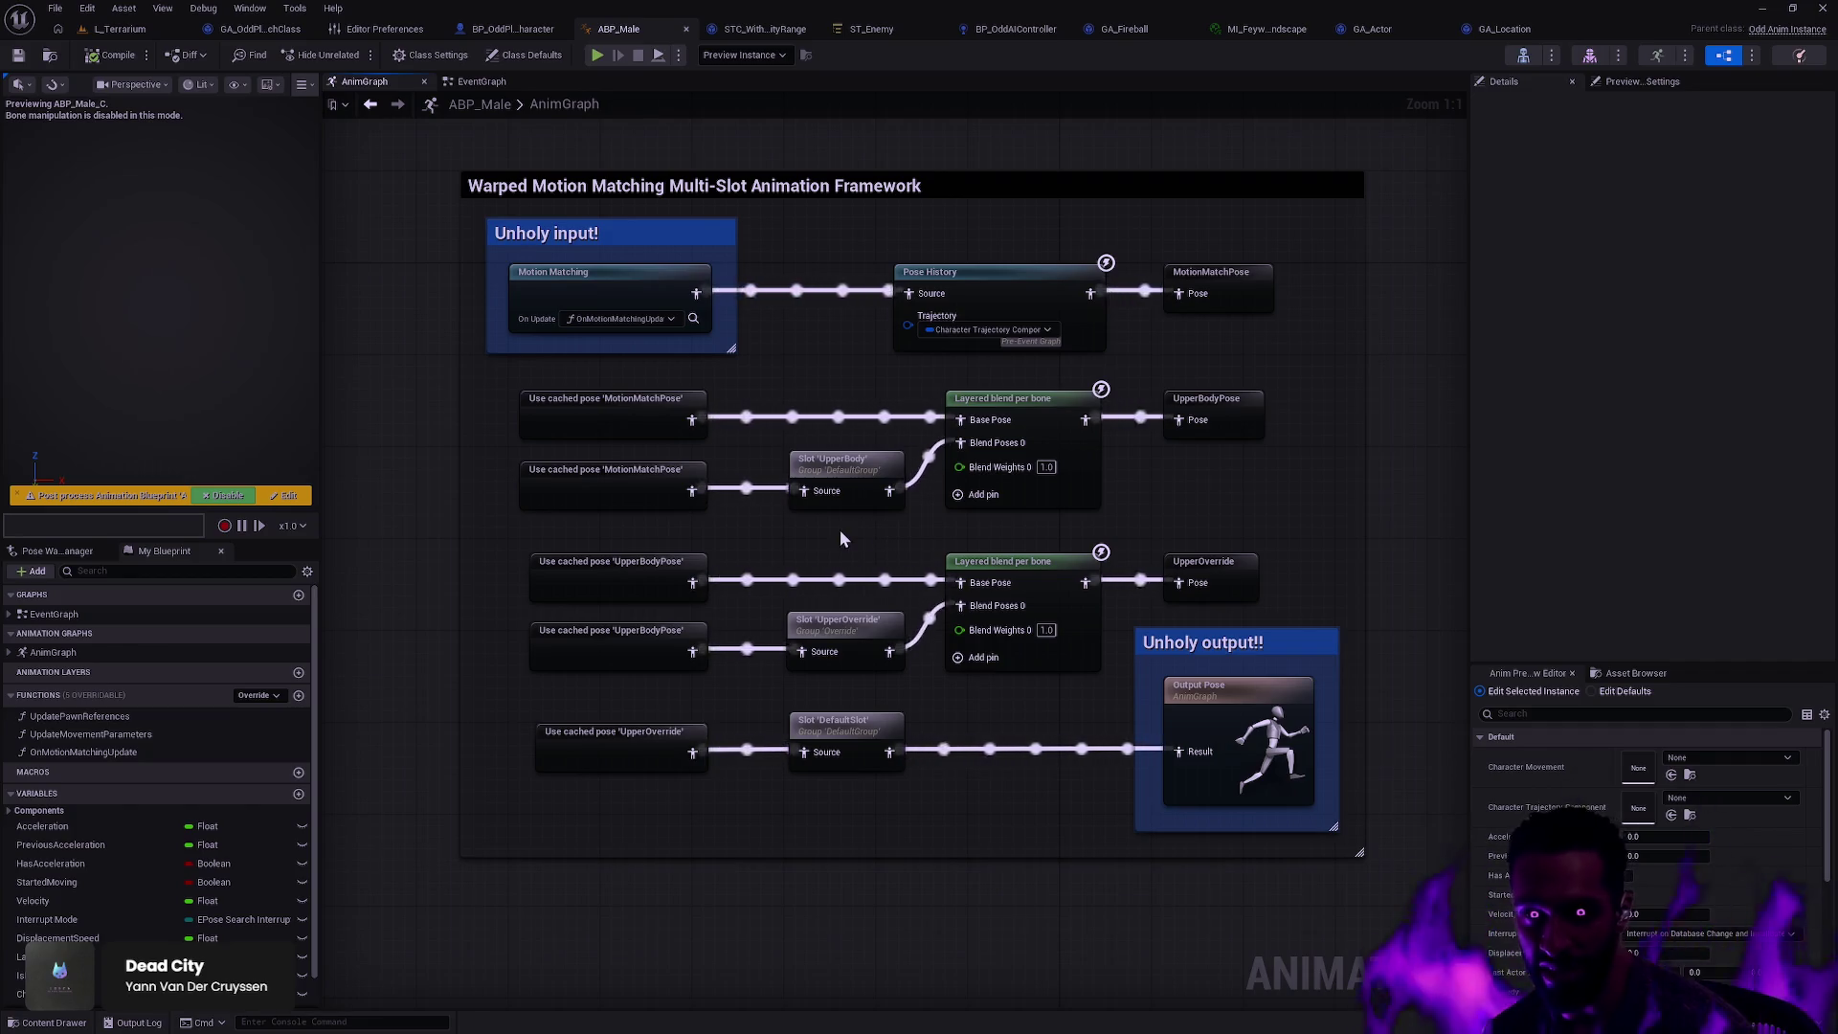
{"action": "left_click_drag", "start_coordinate": [838, 539], "coordinate": [887, 488]}
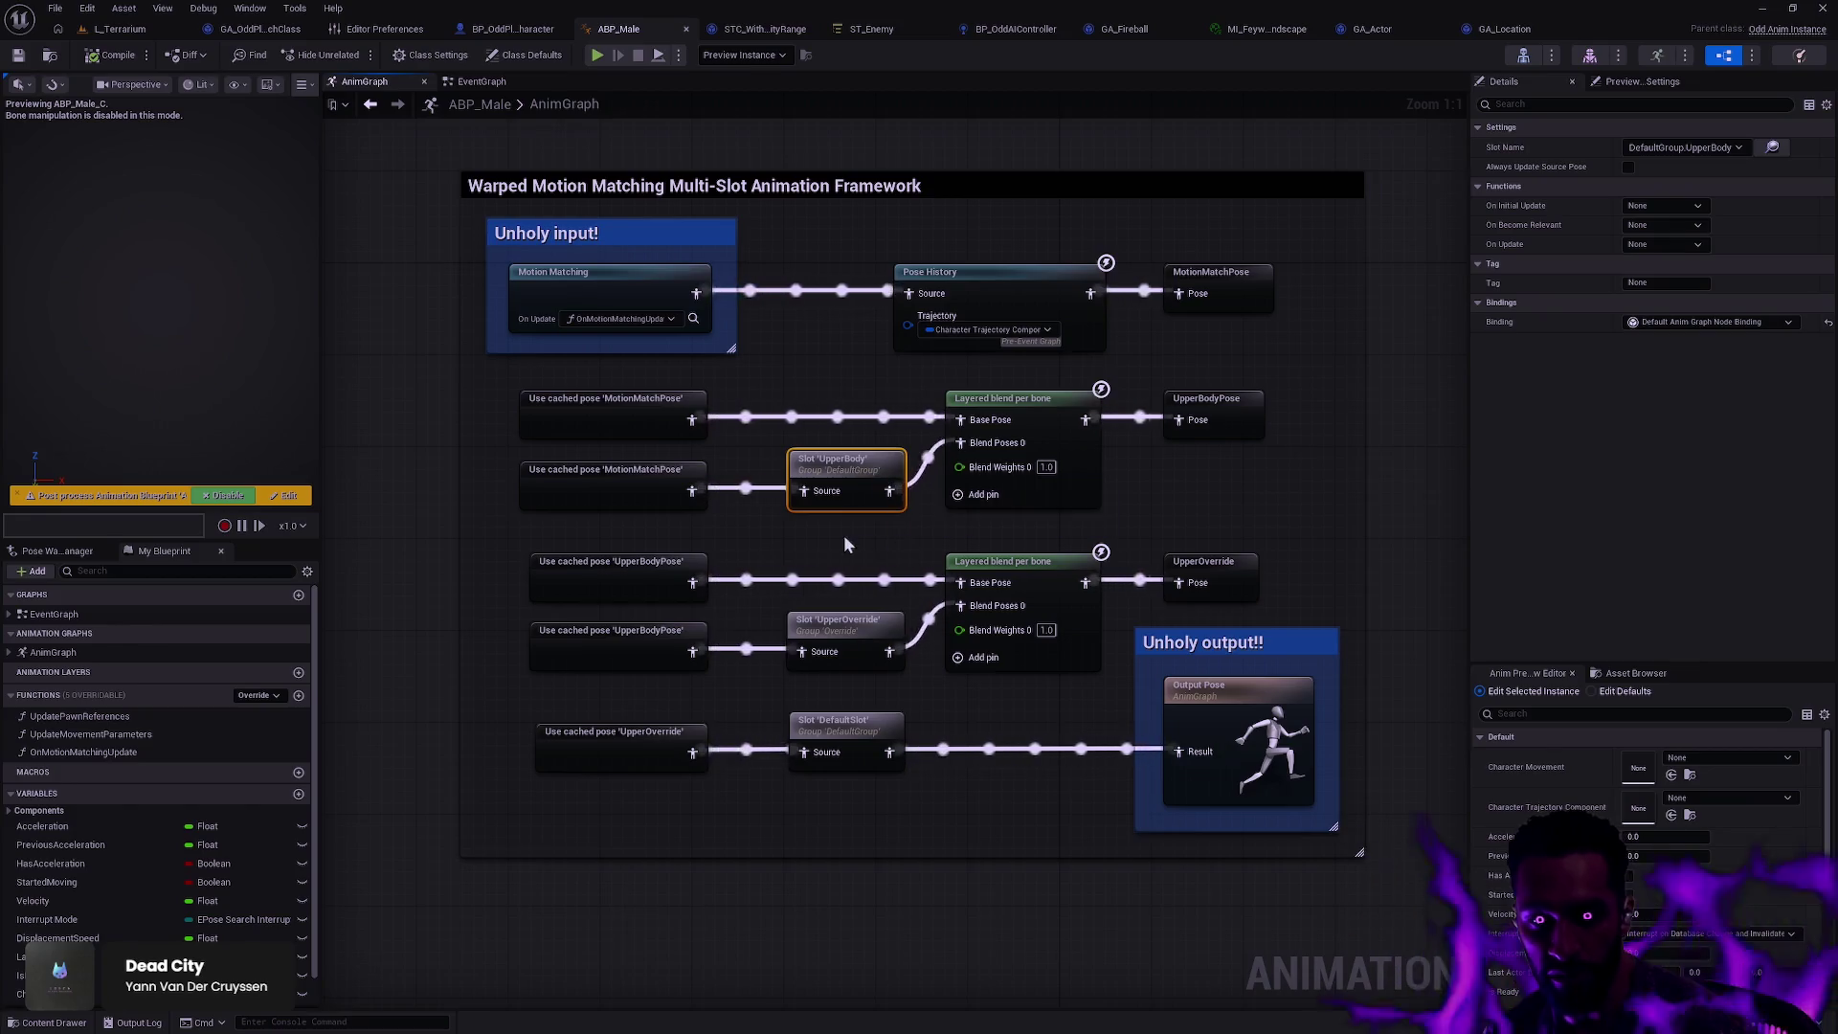
{"action": "left_click", "coordinate": [886, 529]}
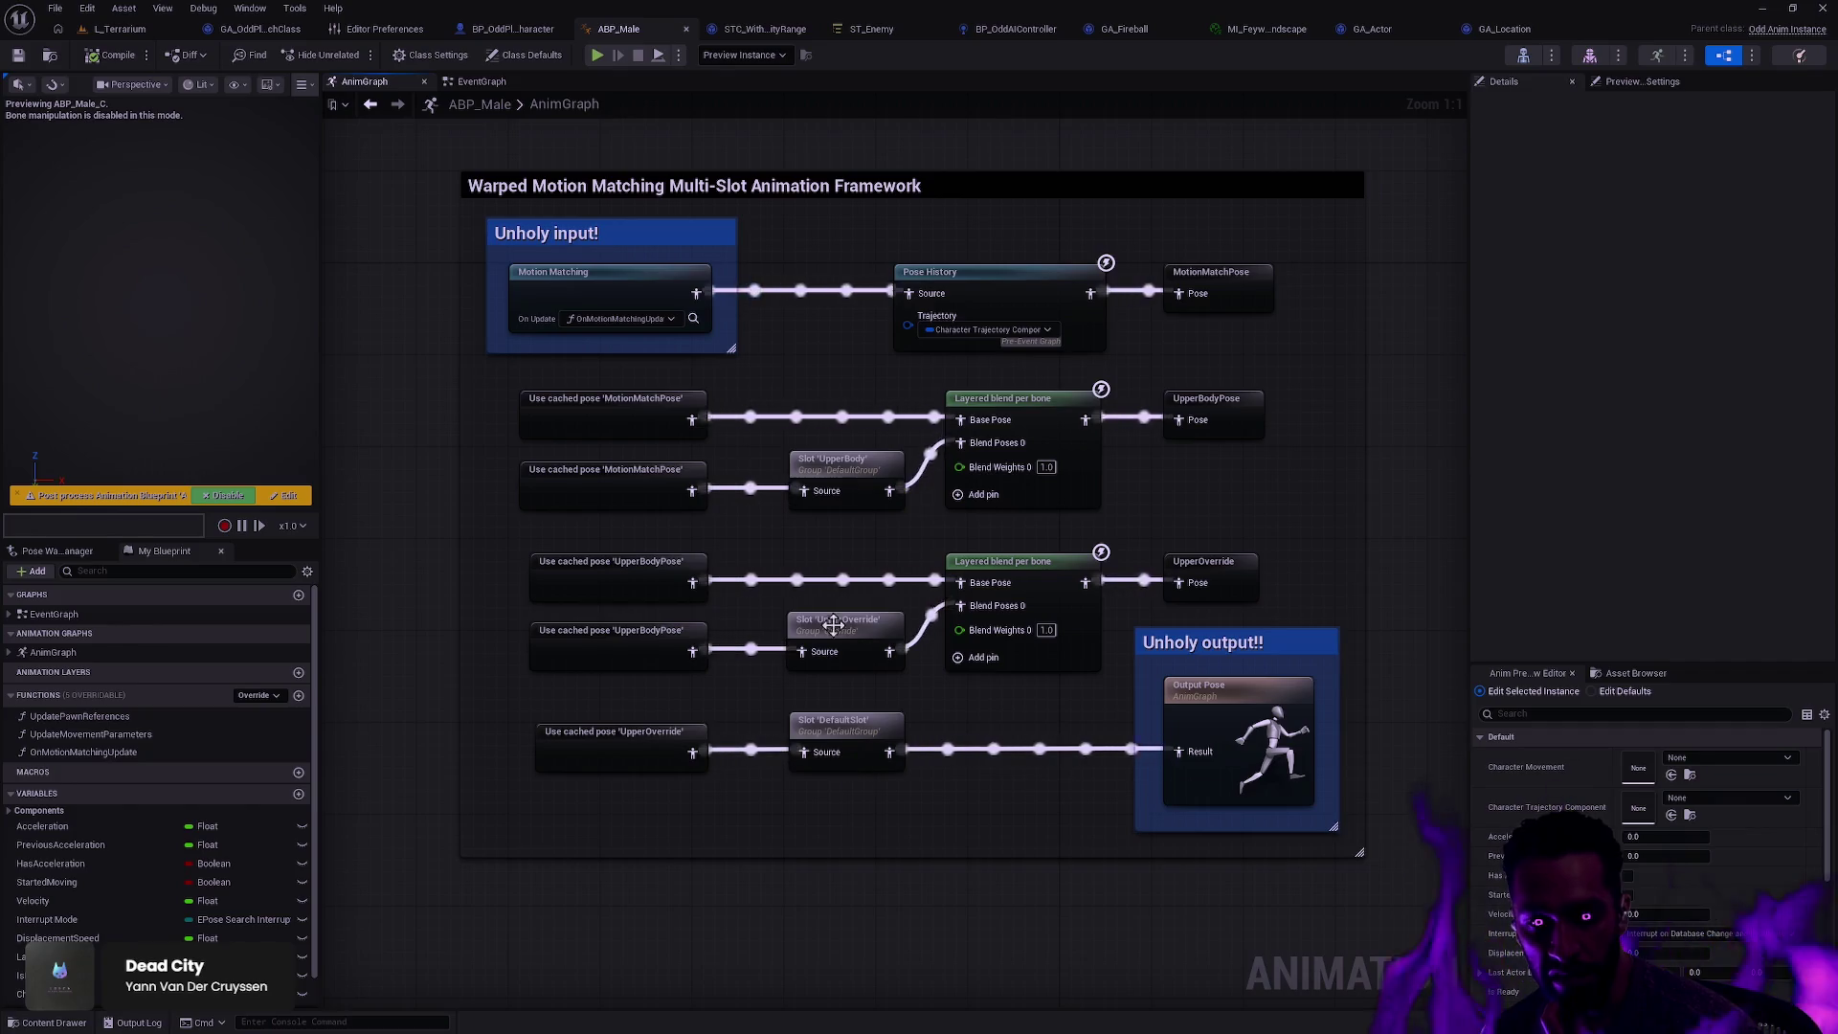
{"action": "mouse_move", "coordinate": [795, 804]}
{"action": "left_mouse_down"}
{"action": "mouse_move", "coordinate": [851, 468]}
{"action": "mouse_move", "coordinate": [895, 452]}
{"action": "left_mouse_up"}
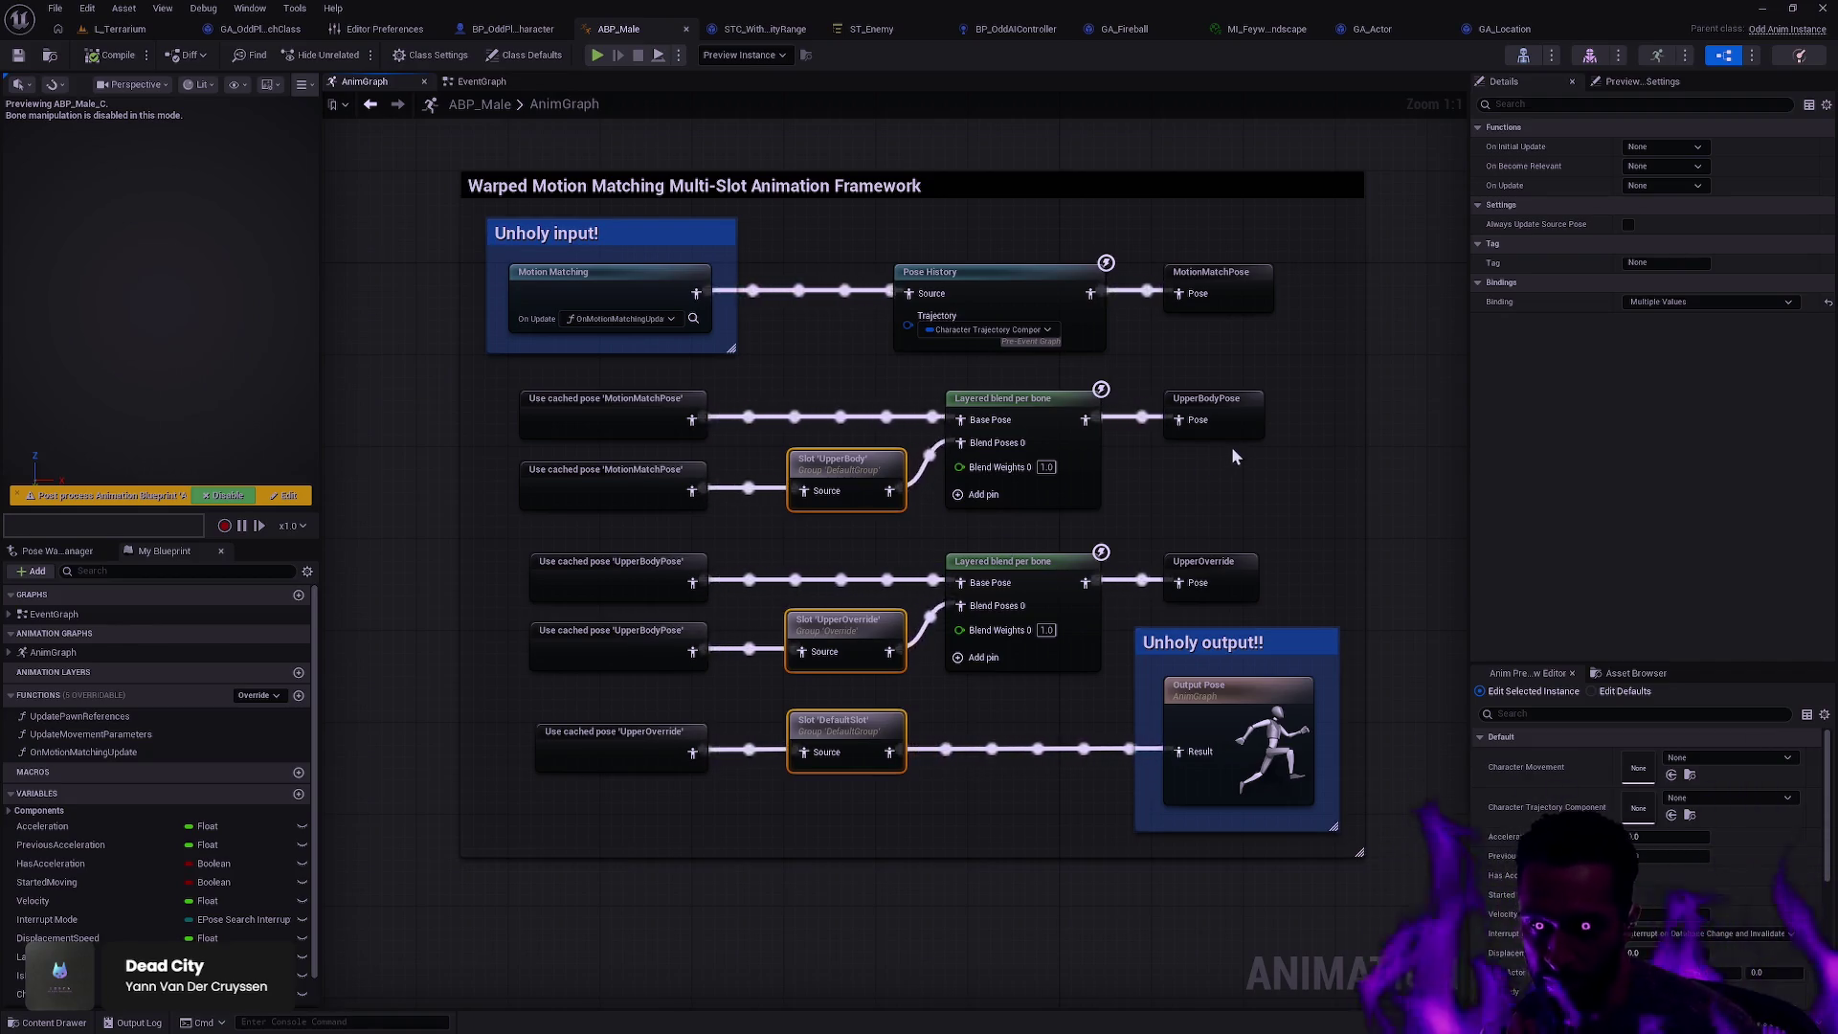
{"action": "left_click", "coordinate": [1422, 451]}
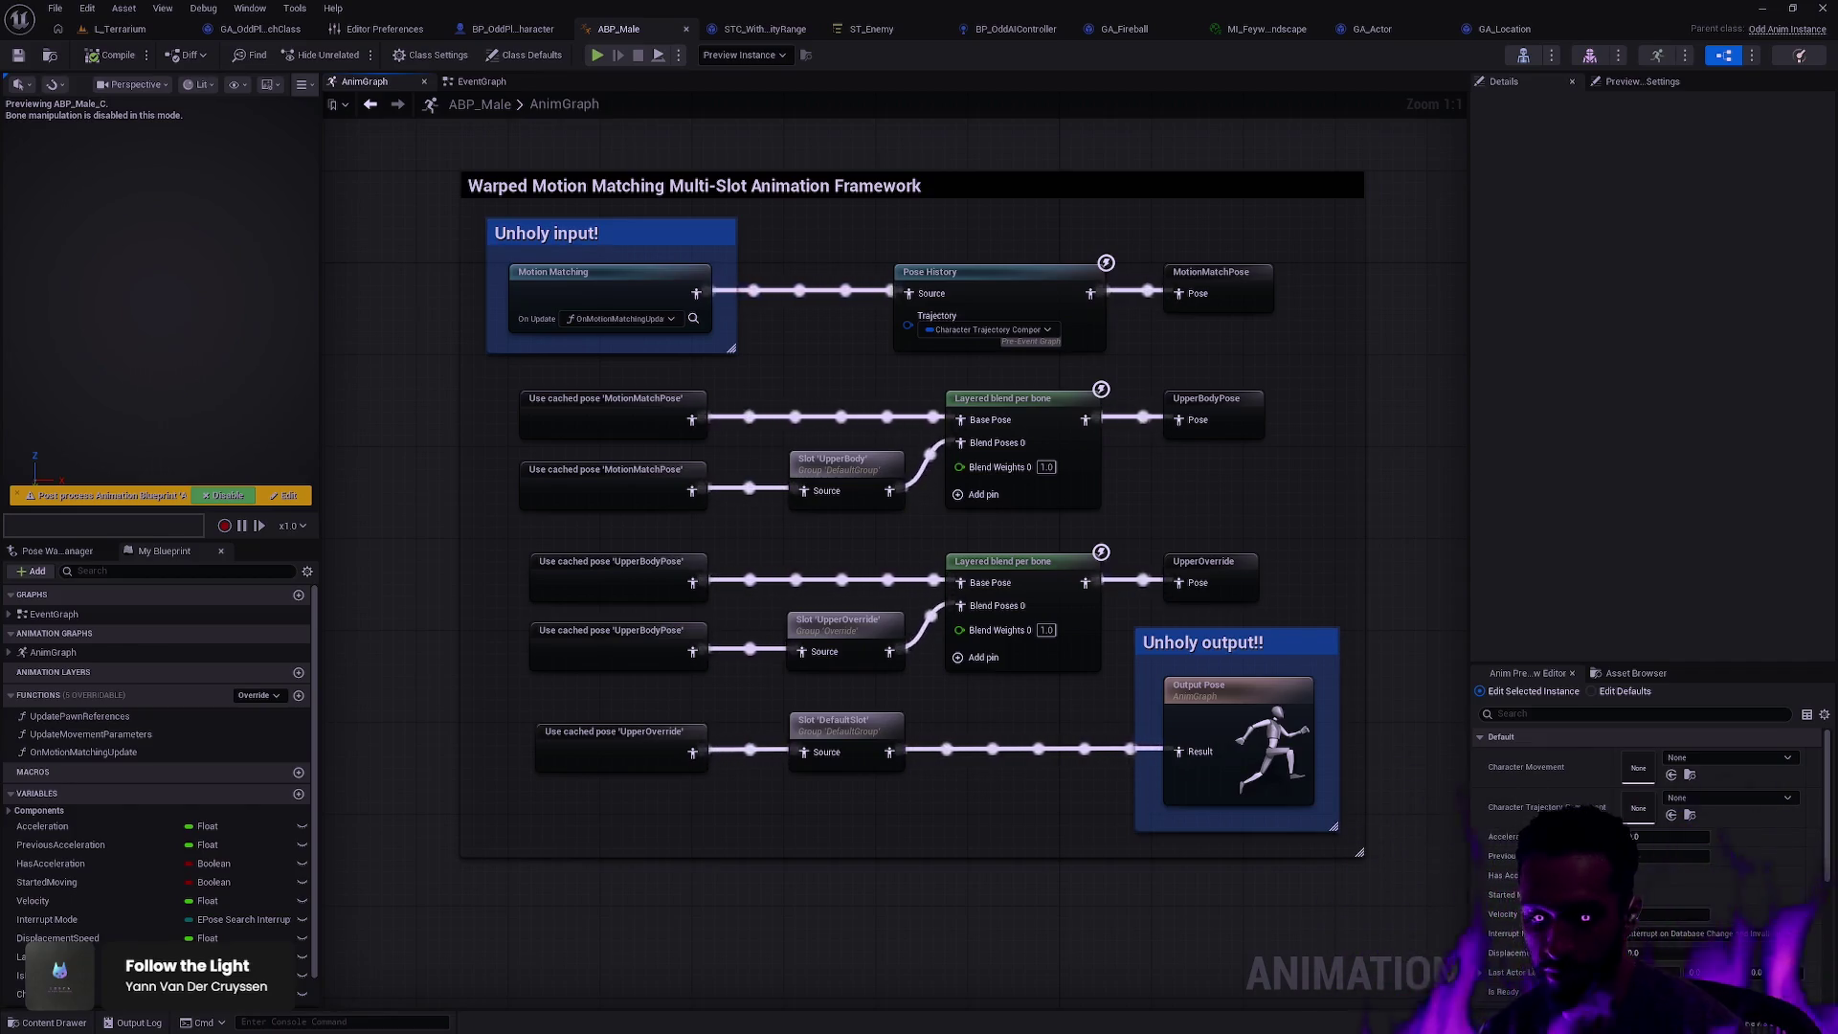
Step: Add a new gameplay tag parameter to the ST_Enemy state tree
{"action": "left_click", "coordinate": [869, 29]}
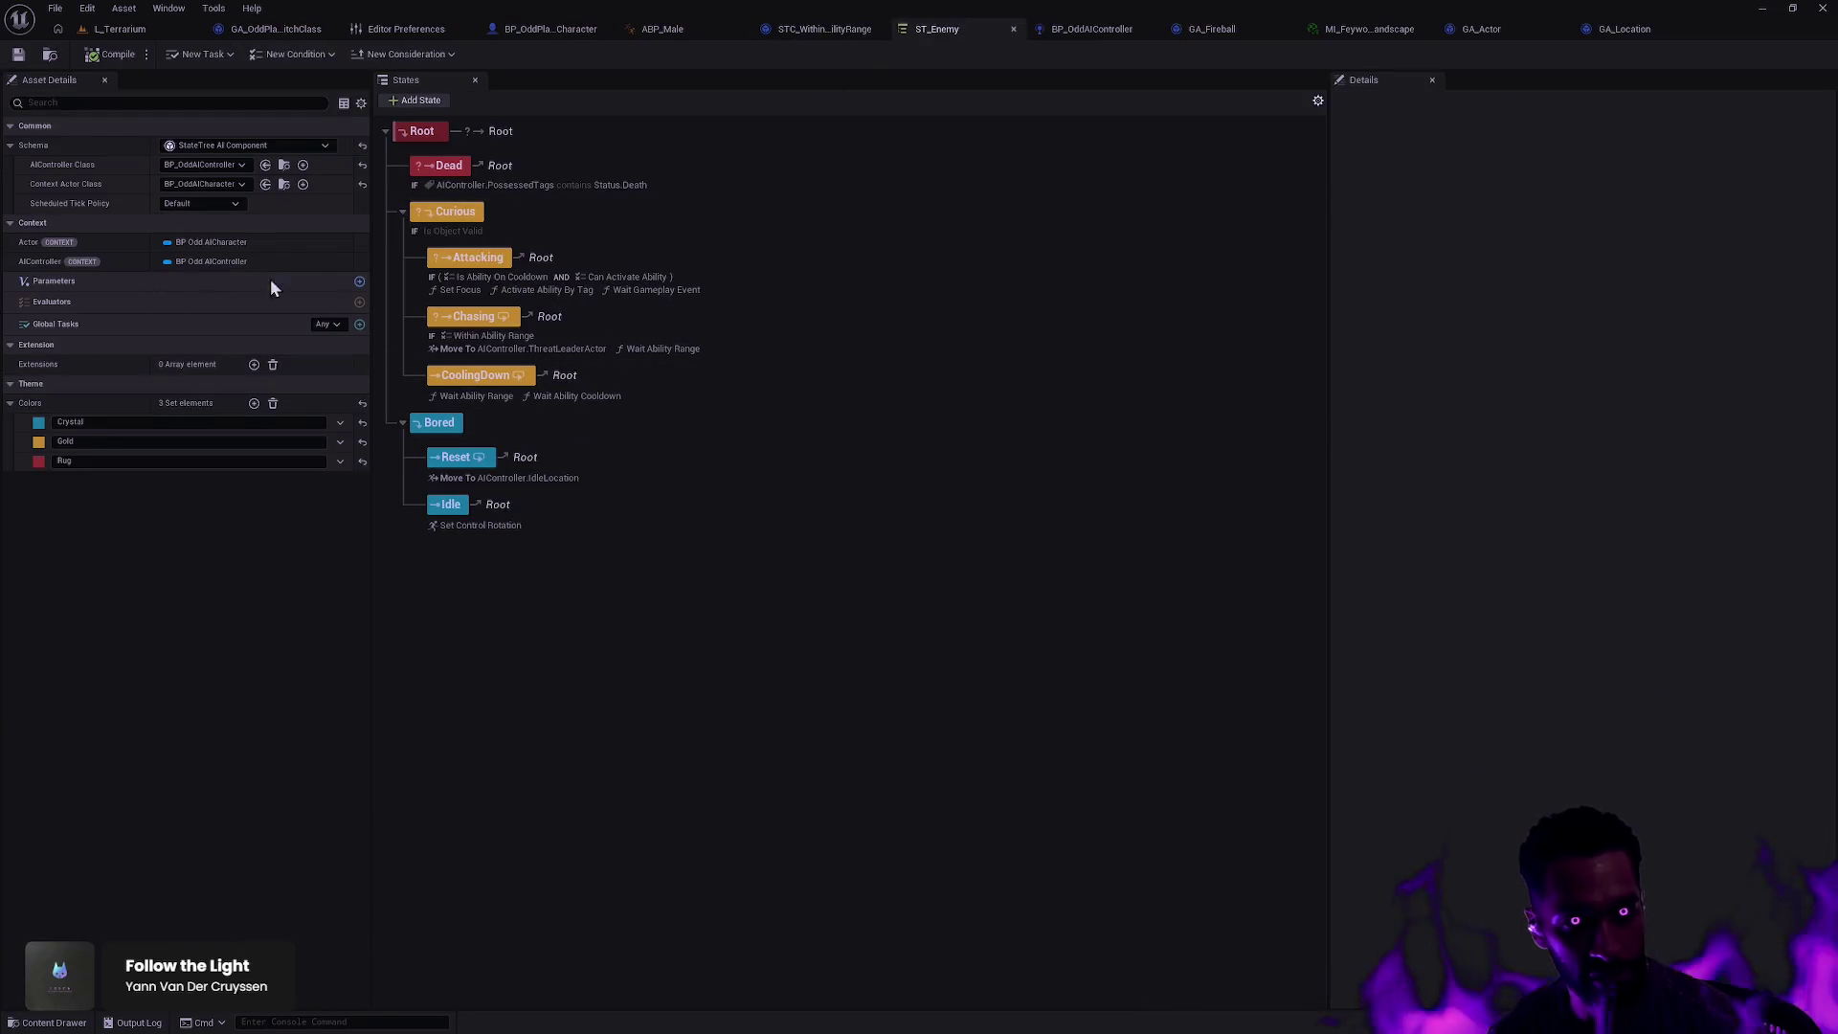
{"action": "left_click", "coordinate": [360, 283]}
{"action": "left_click", "coordinate": [72, 300]}
{"action": "left_click", "coordinate": [82, 323]}
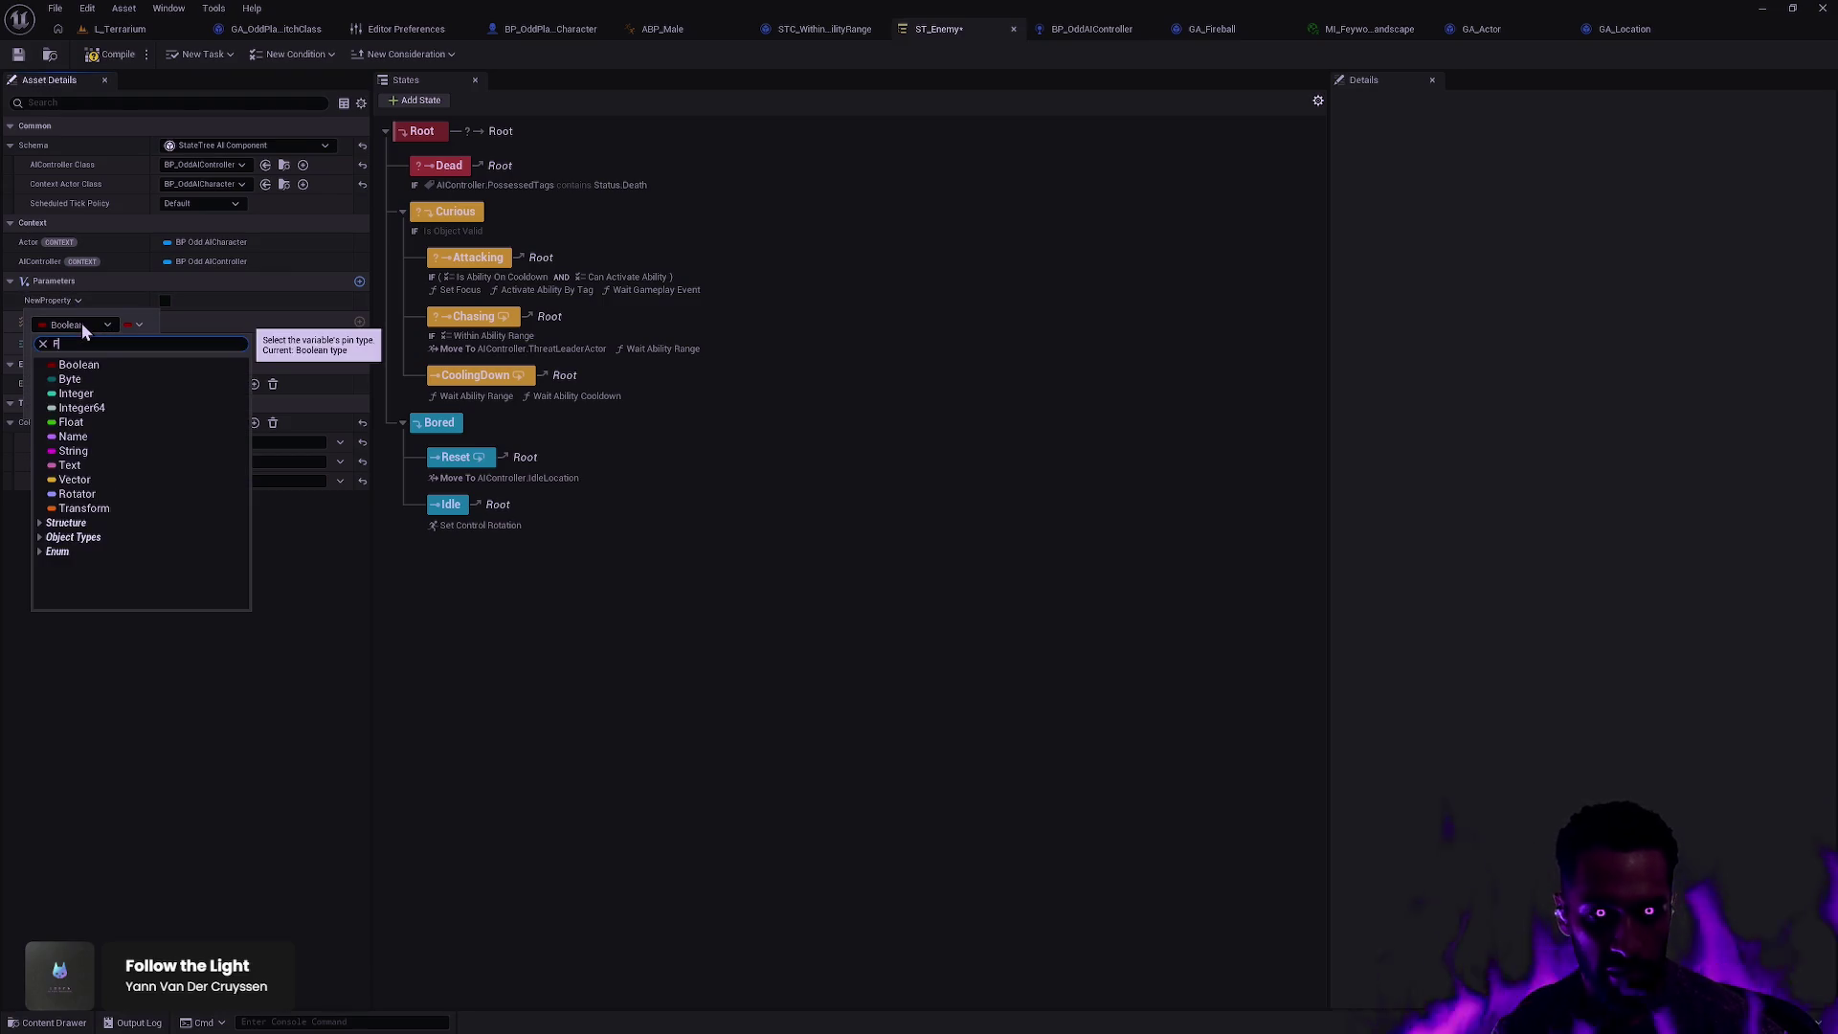
{"action": "type", "text": "F"}
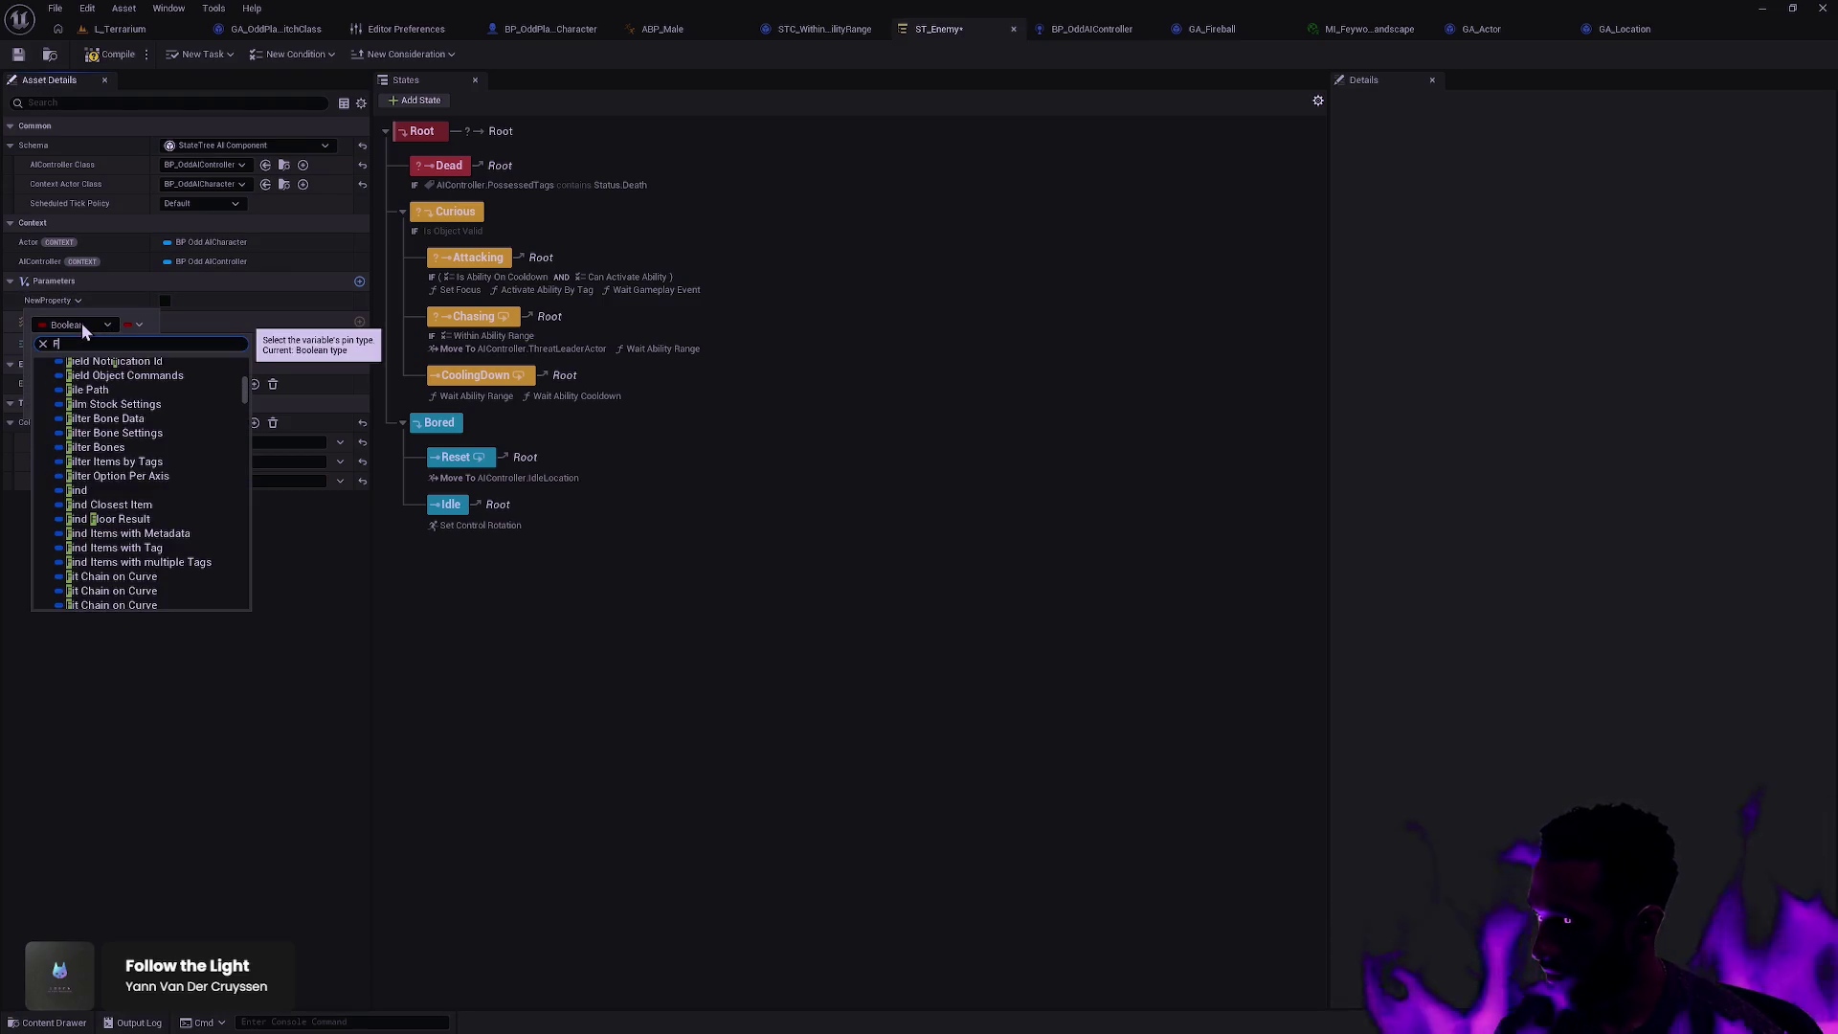
{"action": "type", "text": "Gameplay"}
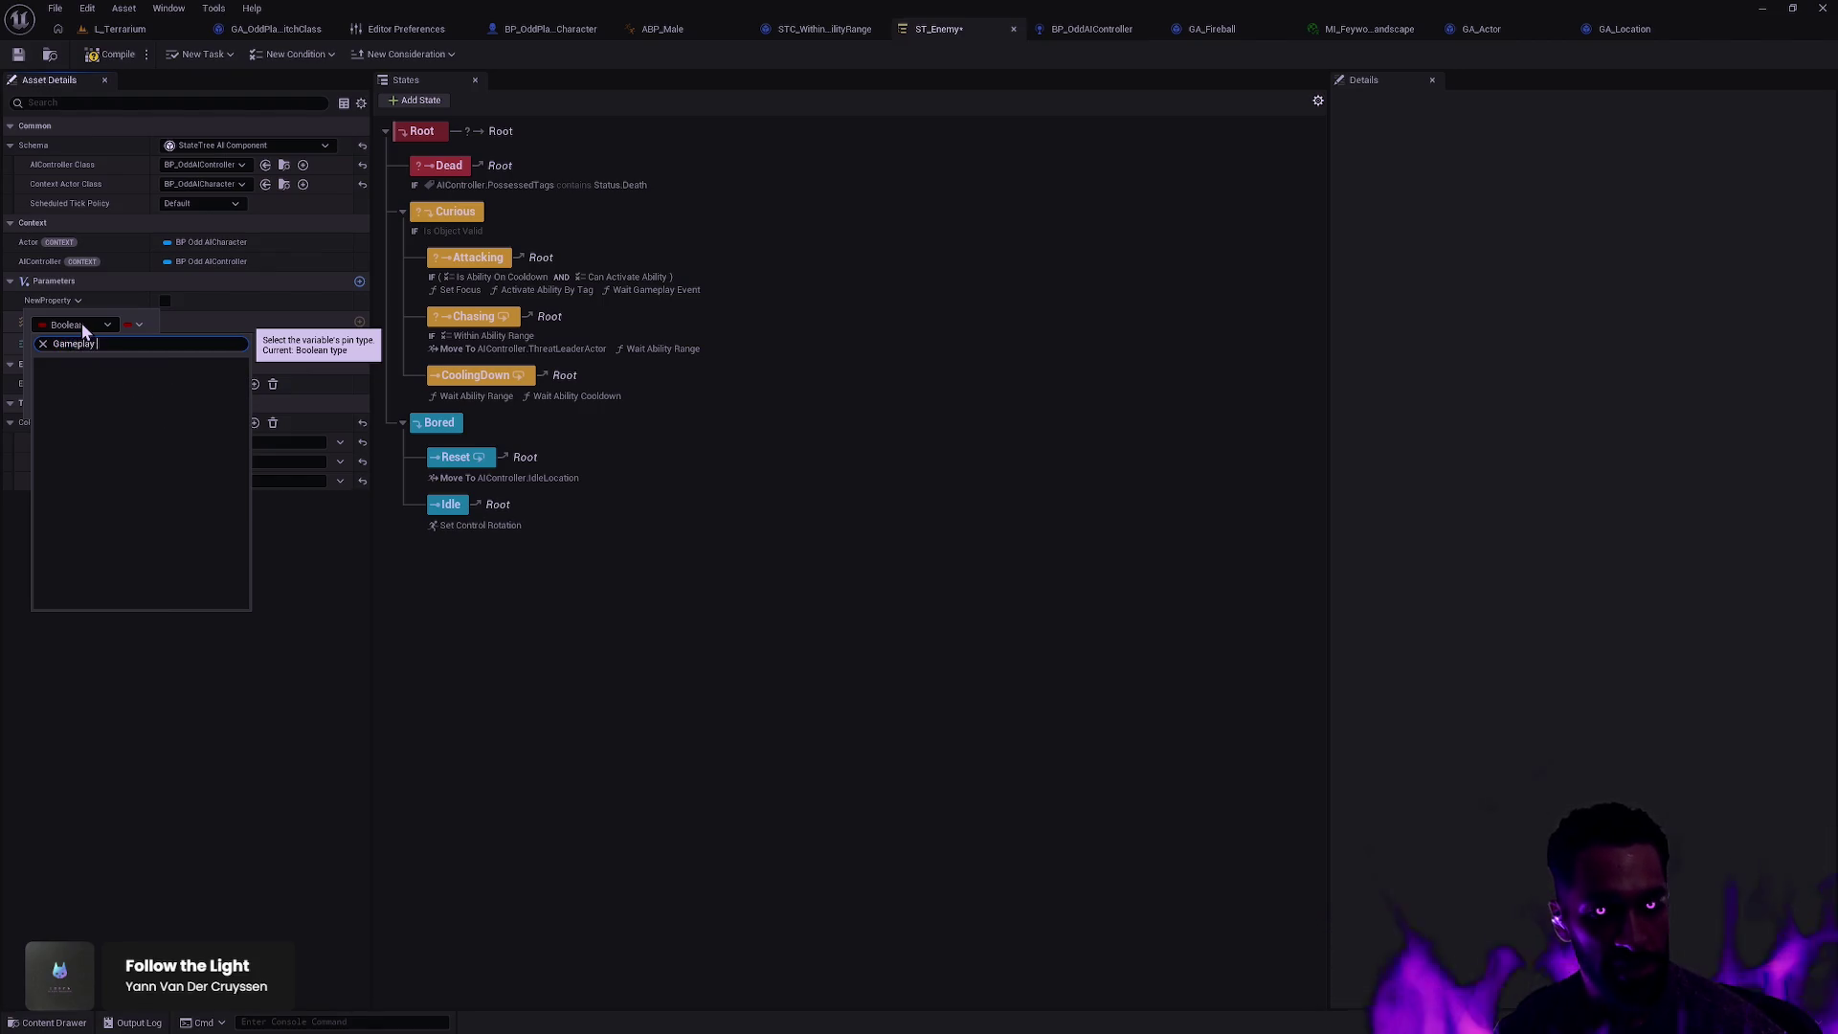
{"action": "key", "text": "BackSpace"}
{"action": "left_click", "coordinate": [180, 394]}
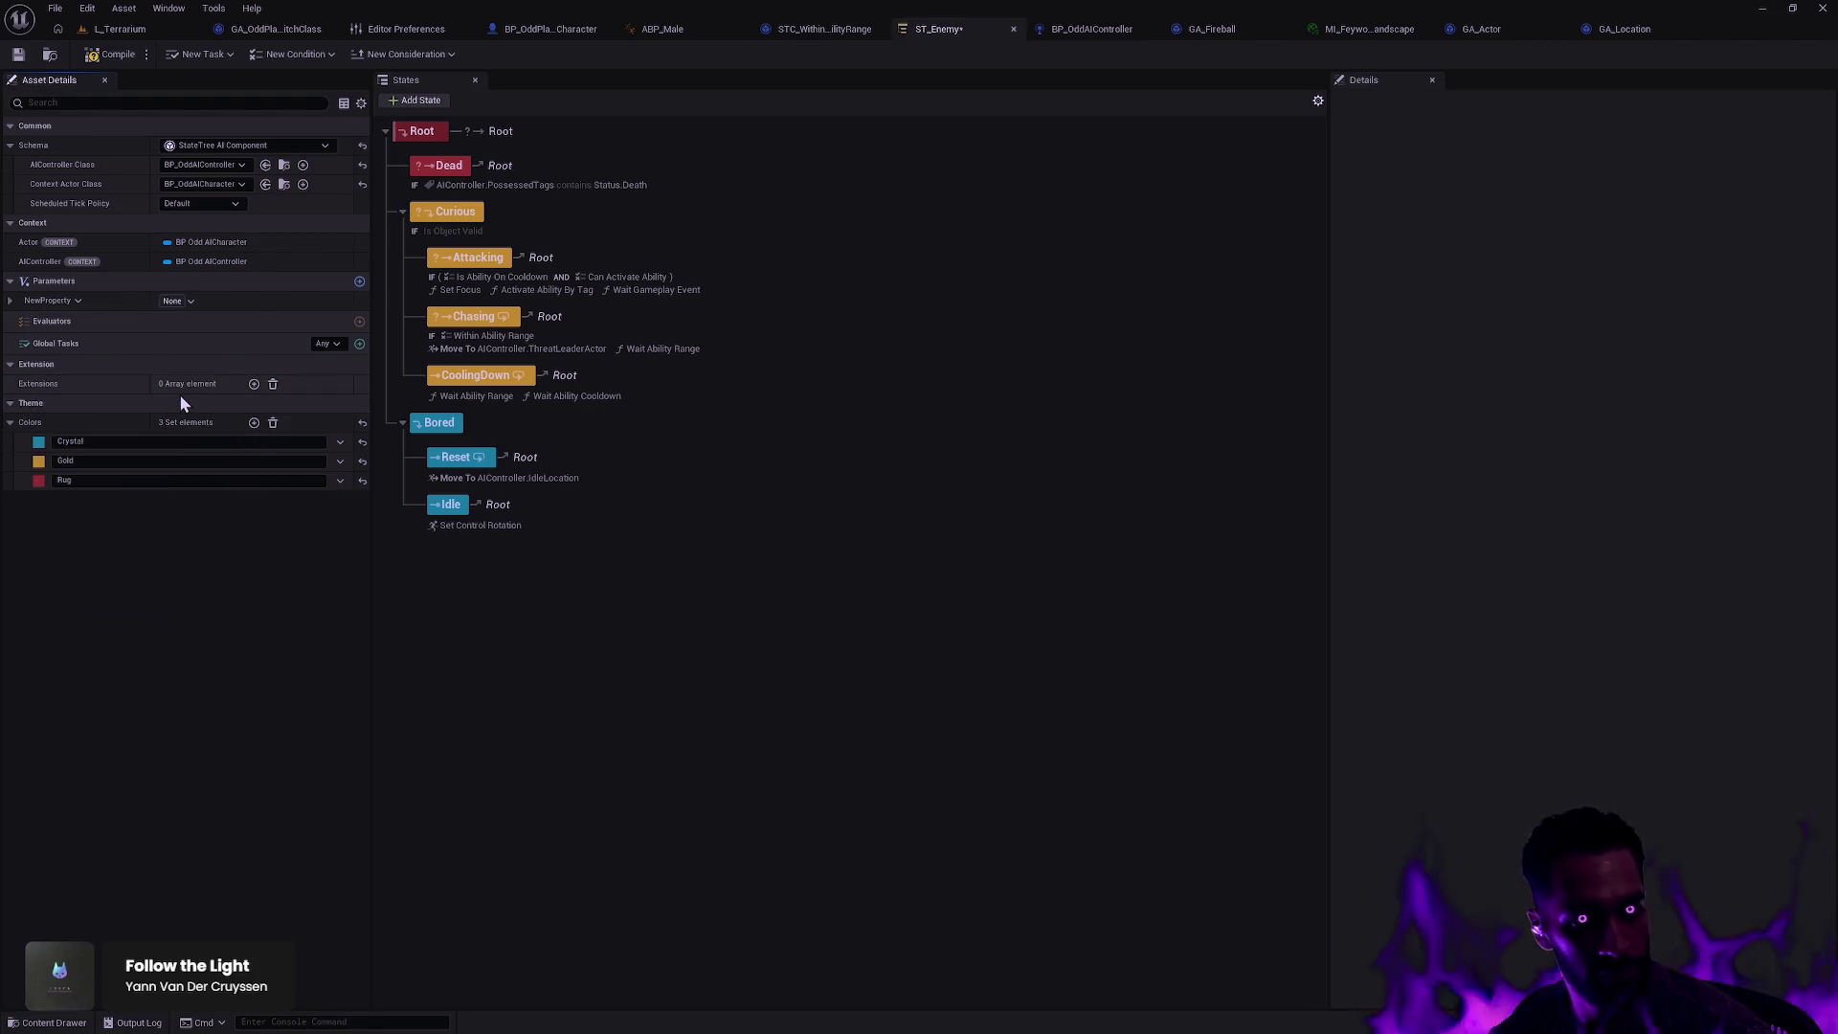
Step: Set the new parameter's Gameplay Tag Roots to Ability
{"action": "left_click", "coordinate": [10, 300]}
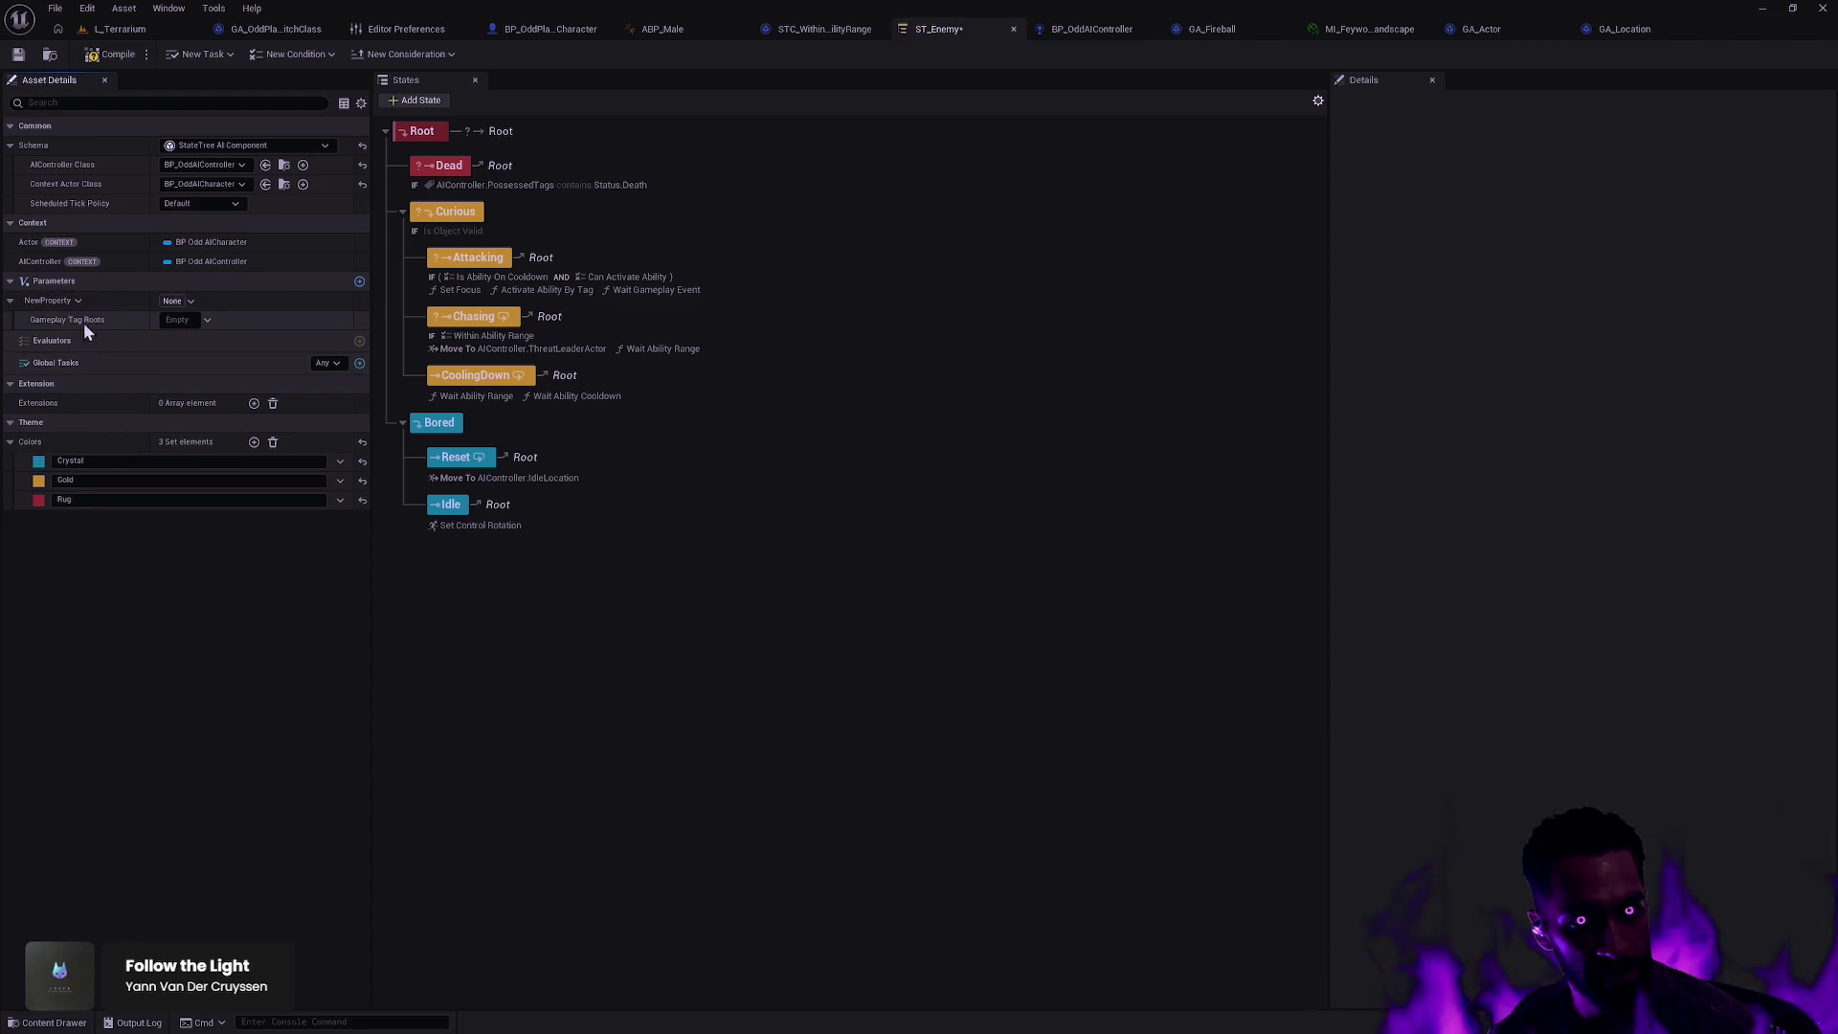
{"action": "left_click", "coordinate": [193, 322]}
{"action": "left_click", "coordinate": [181, 420]}
{"action": "left_click", "coordinate": [113, 561]}
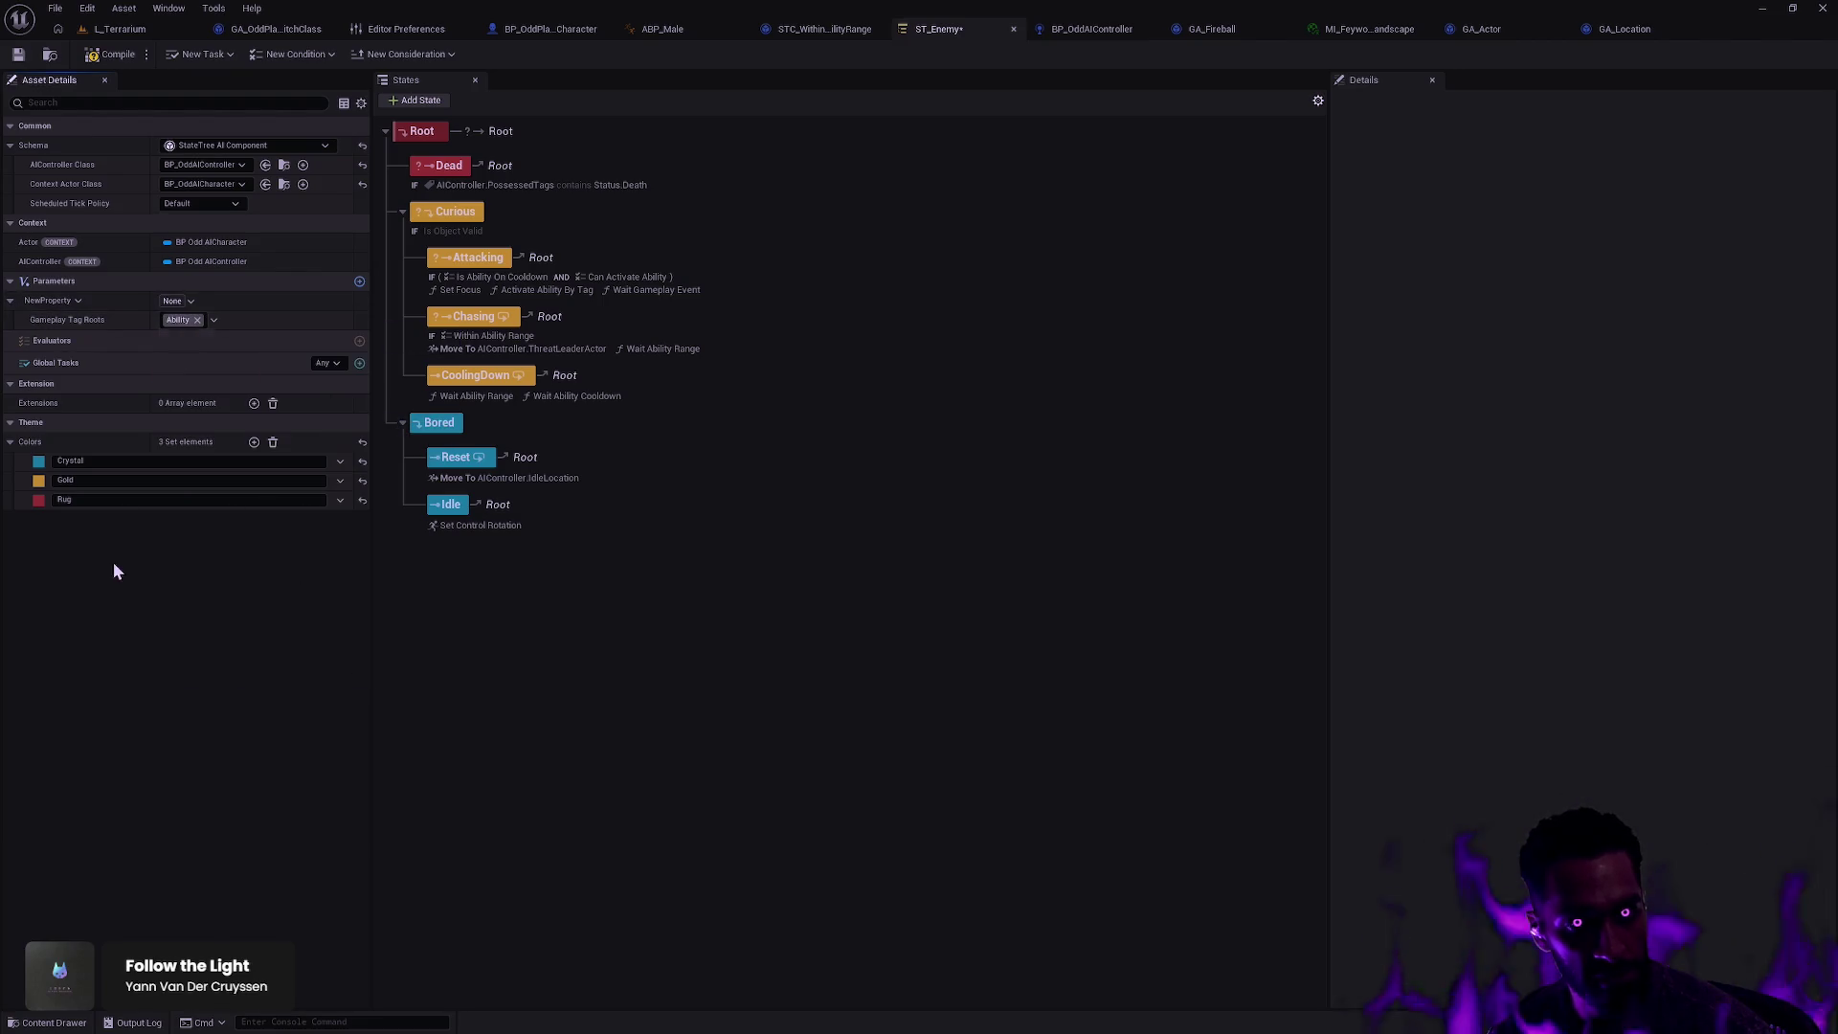
Step: Rename the parameter to BasicAbilityTag, save ST_Enemy, and switch to BP_OddAIController
{"action": "right_click", "coordinate": [59, 309]}
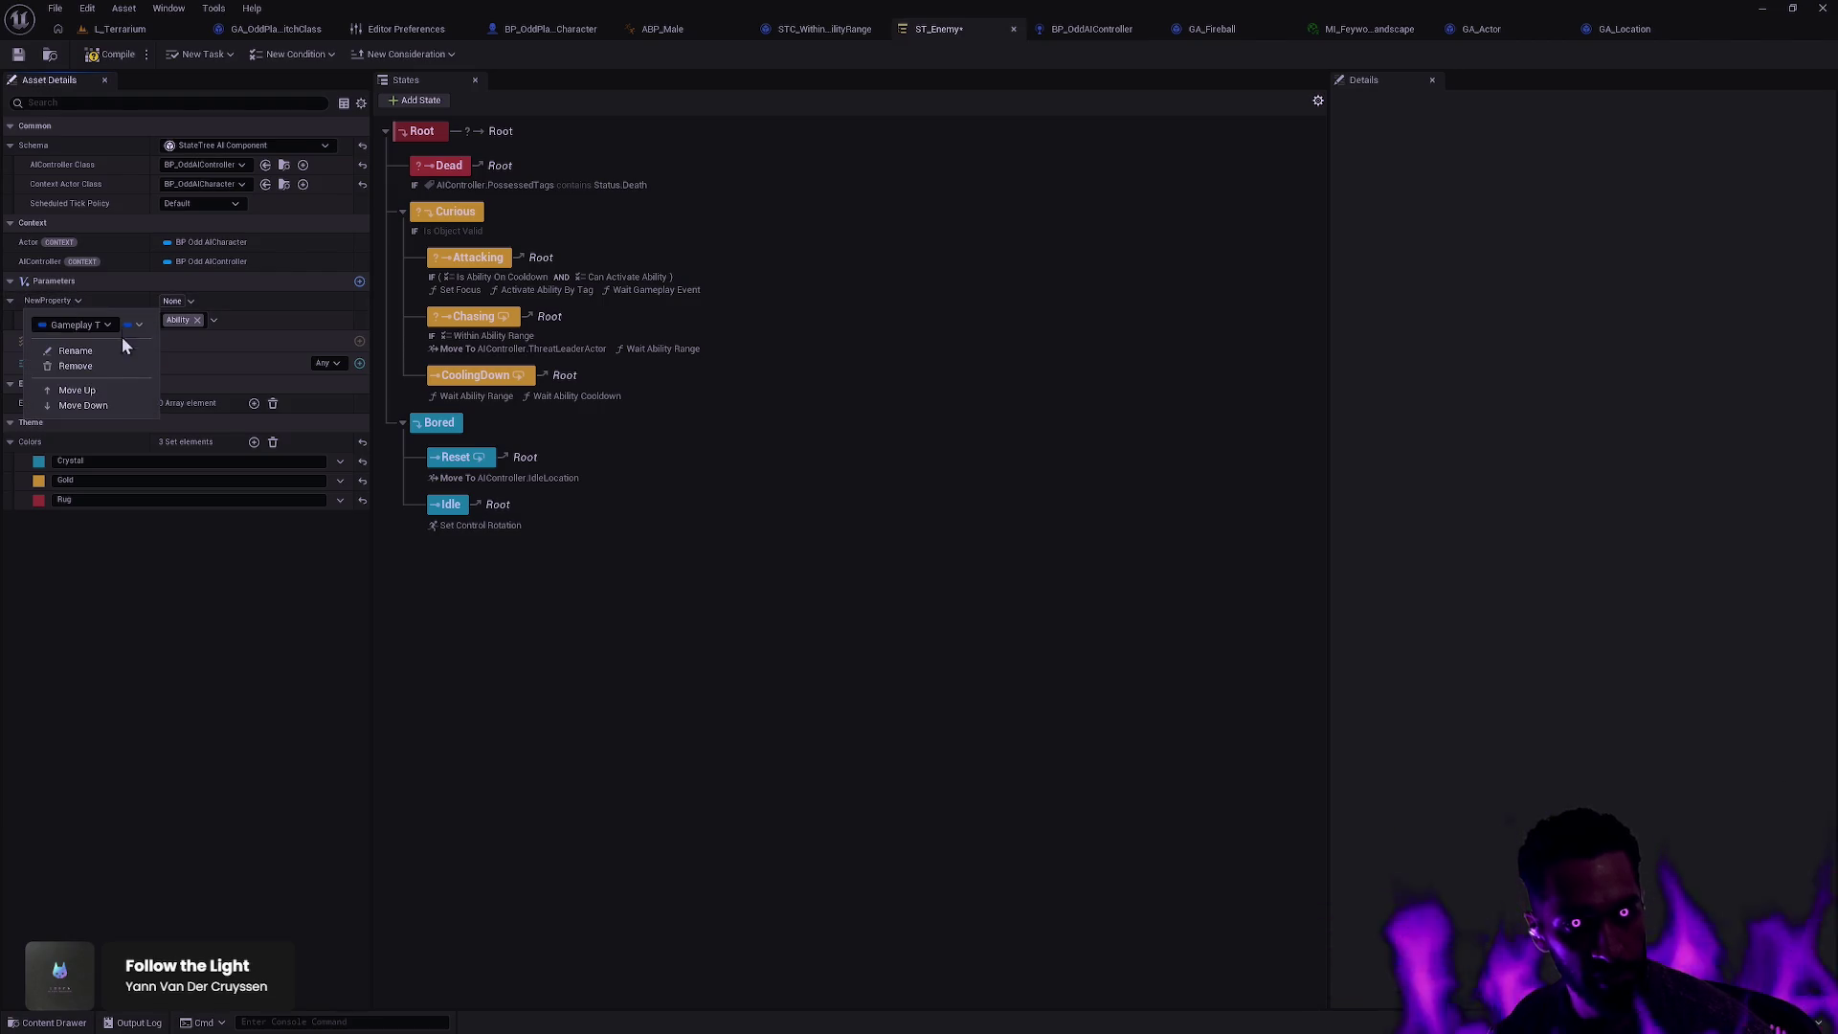
{"action": "left_click", "coordinate": [112, 348]}
{"action": "type", "text": "BasicAb"}
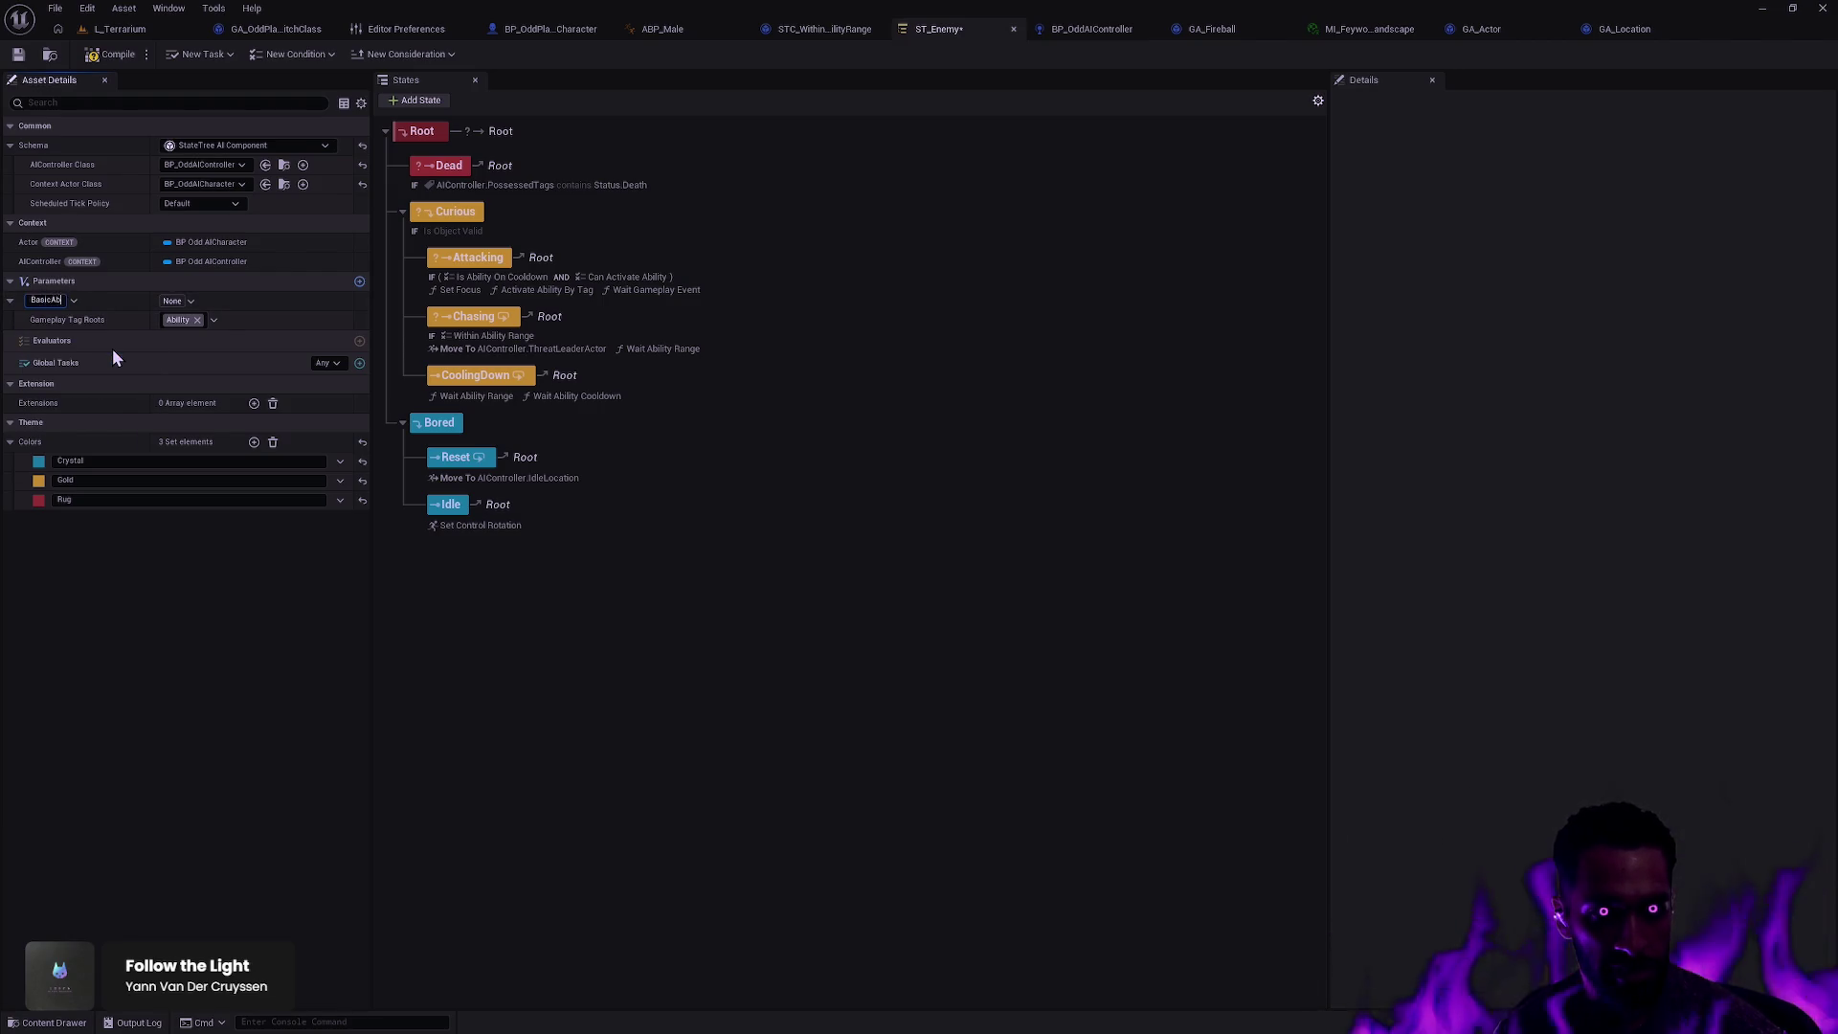
{"action": "type", "text": "ilityTag"}
{"action": "key", "text": "Return"}
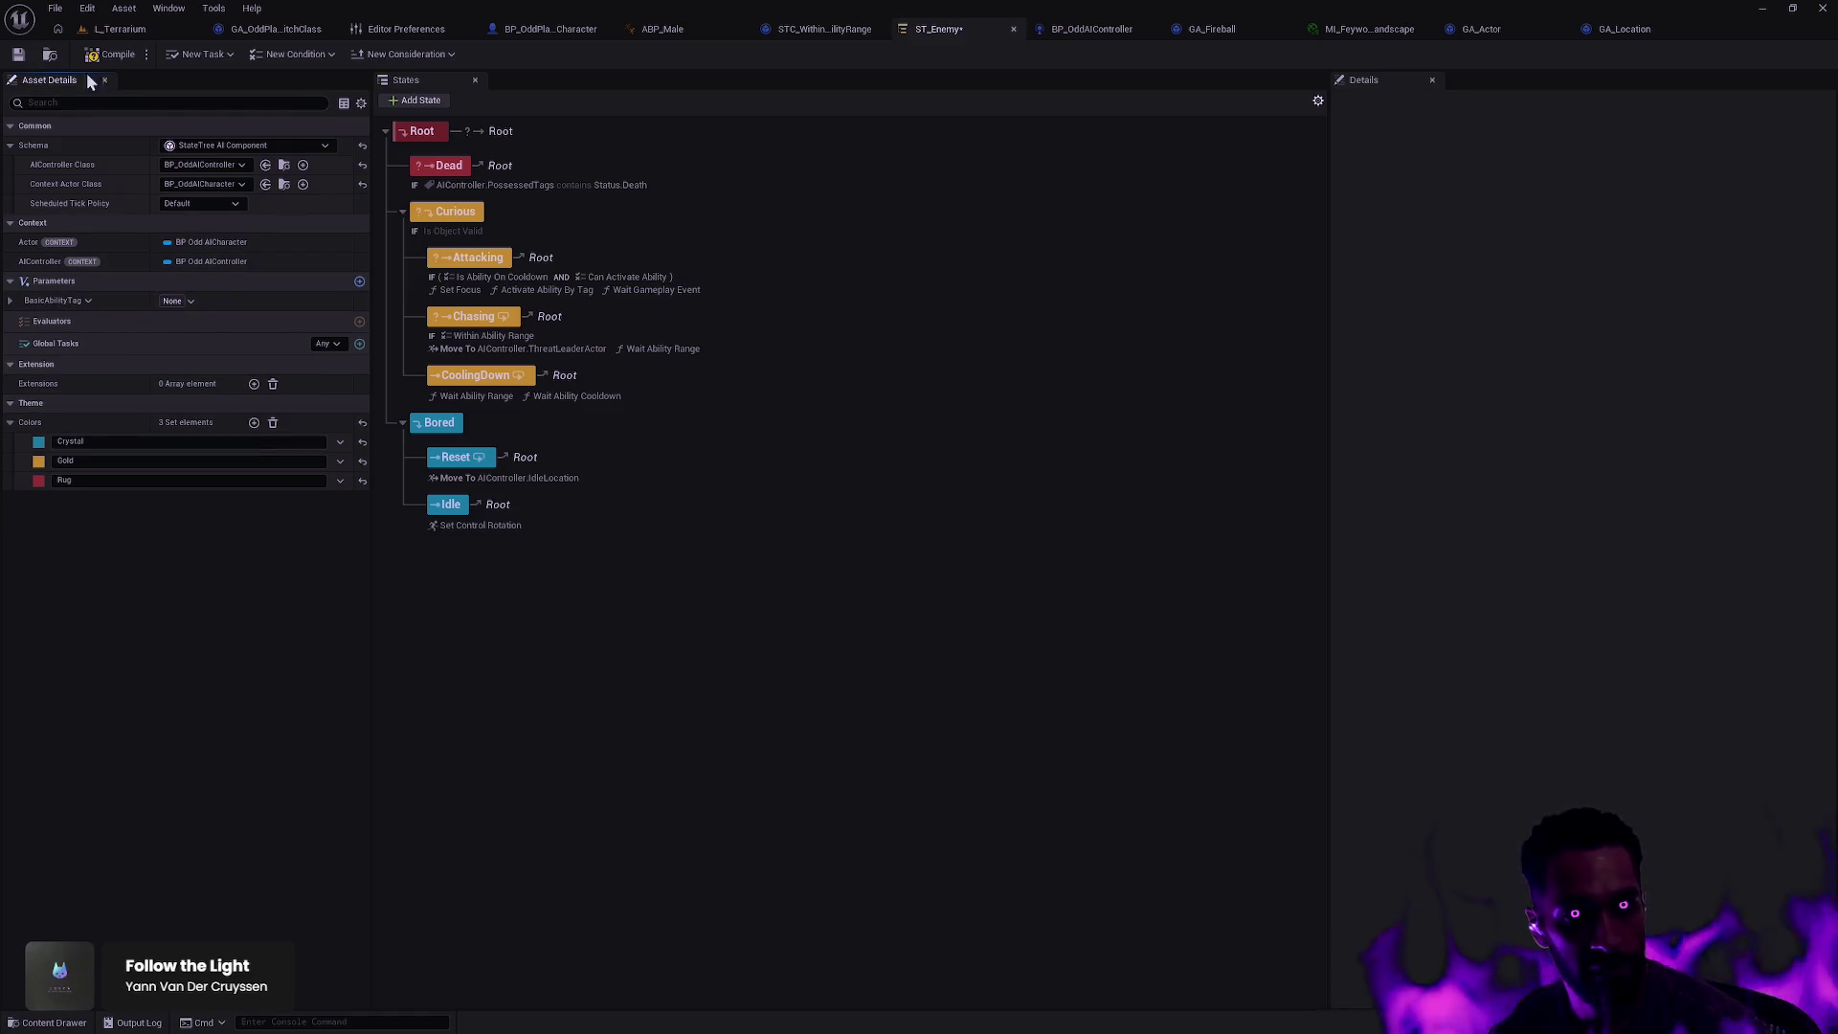
{"action": "left_click", "coordinate": [18, 53]}
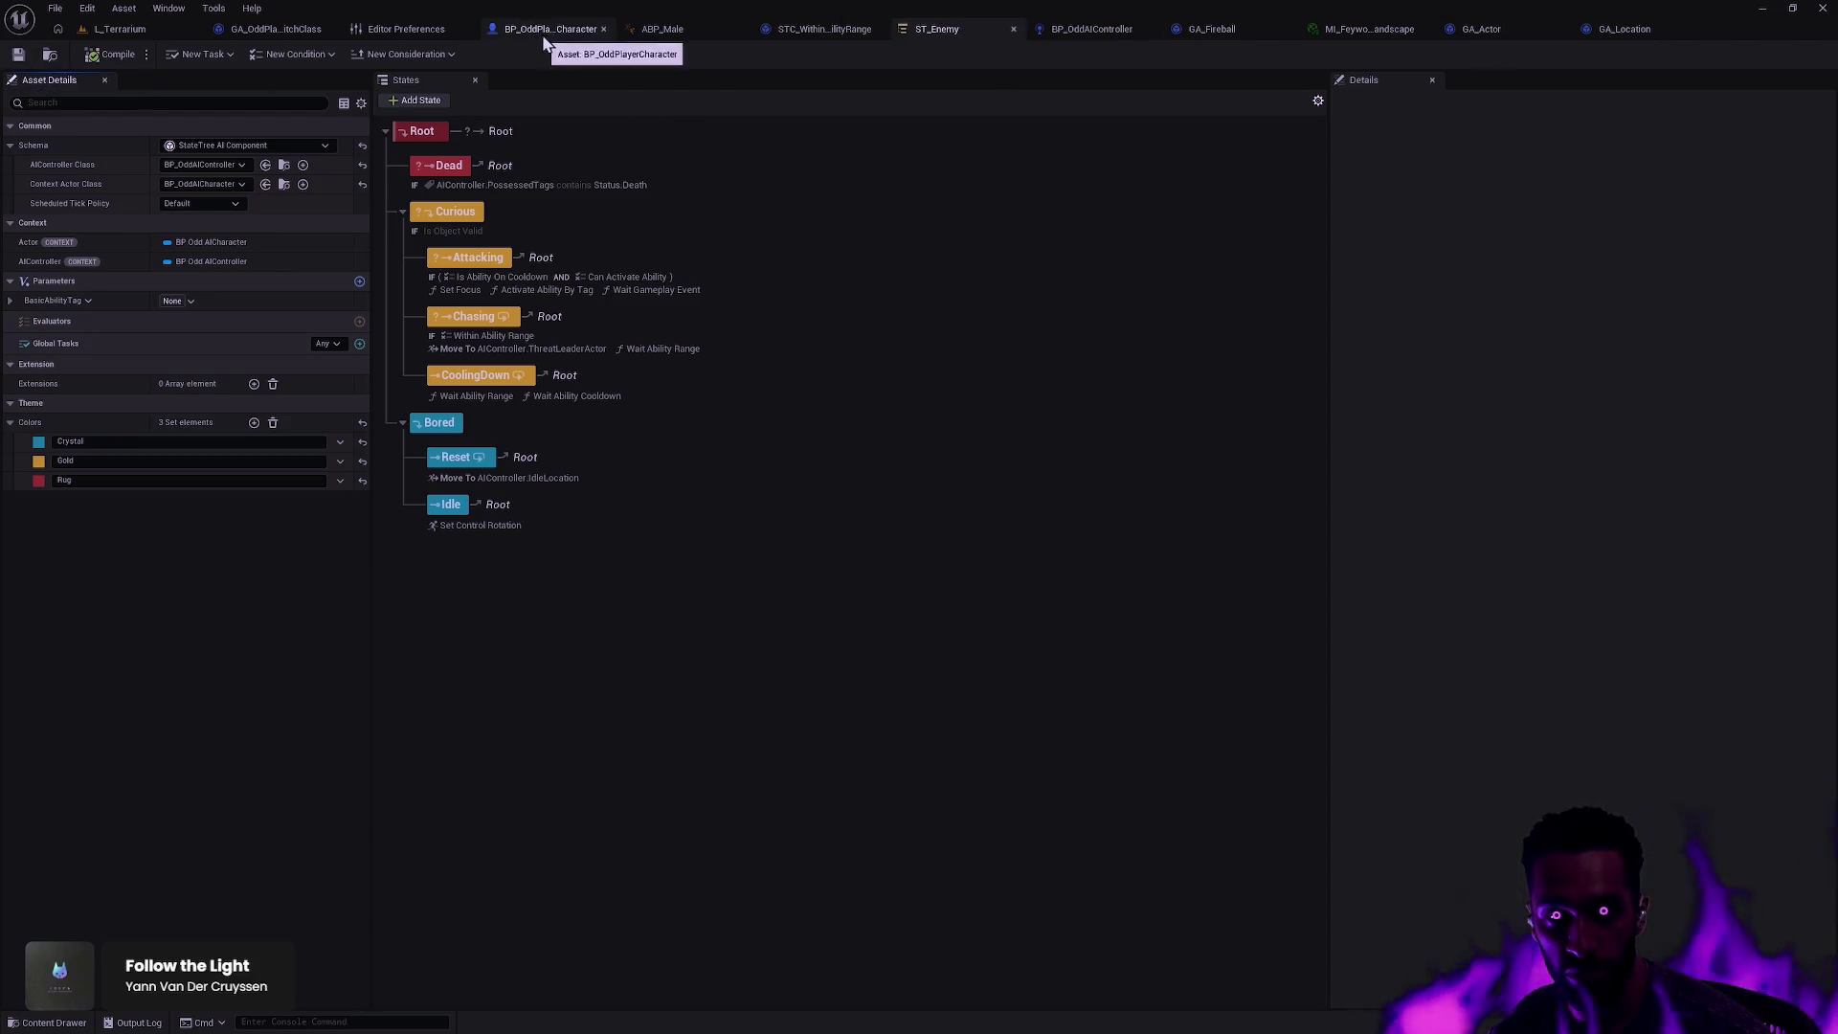
{"action": "left_click", "coordinate": [1043, 28]}
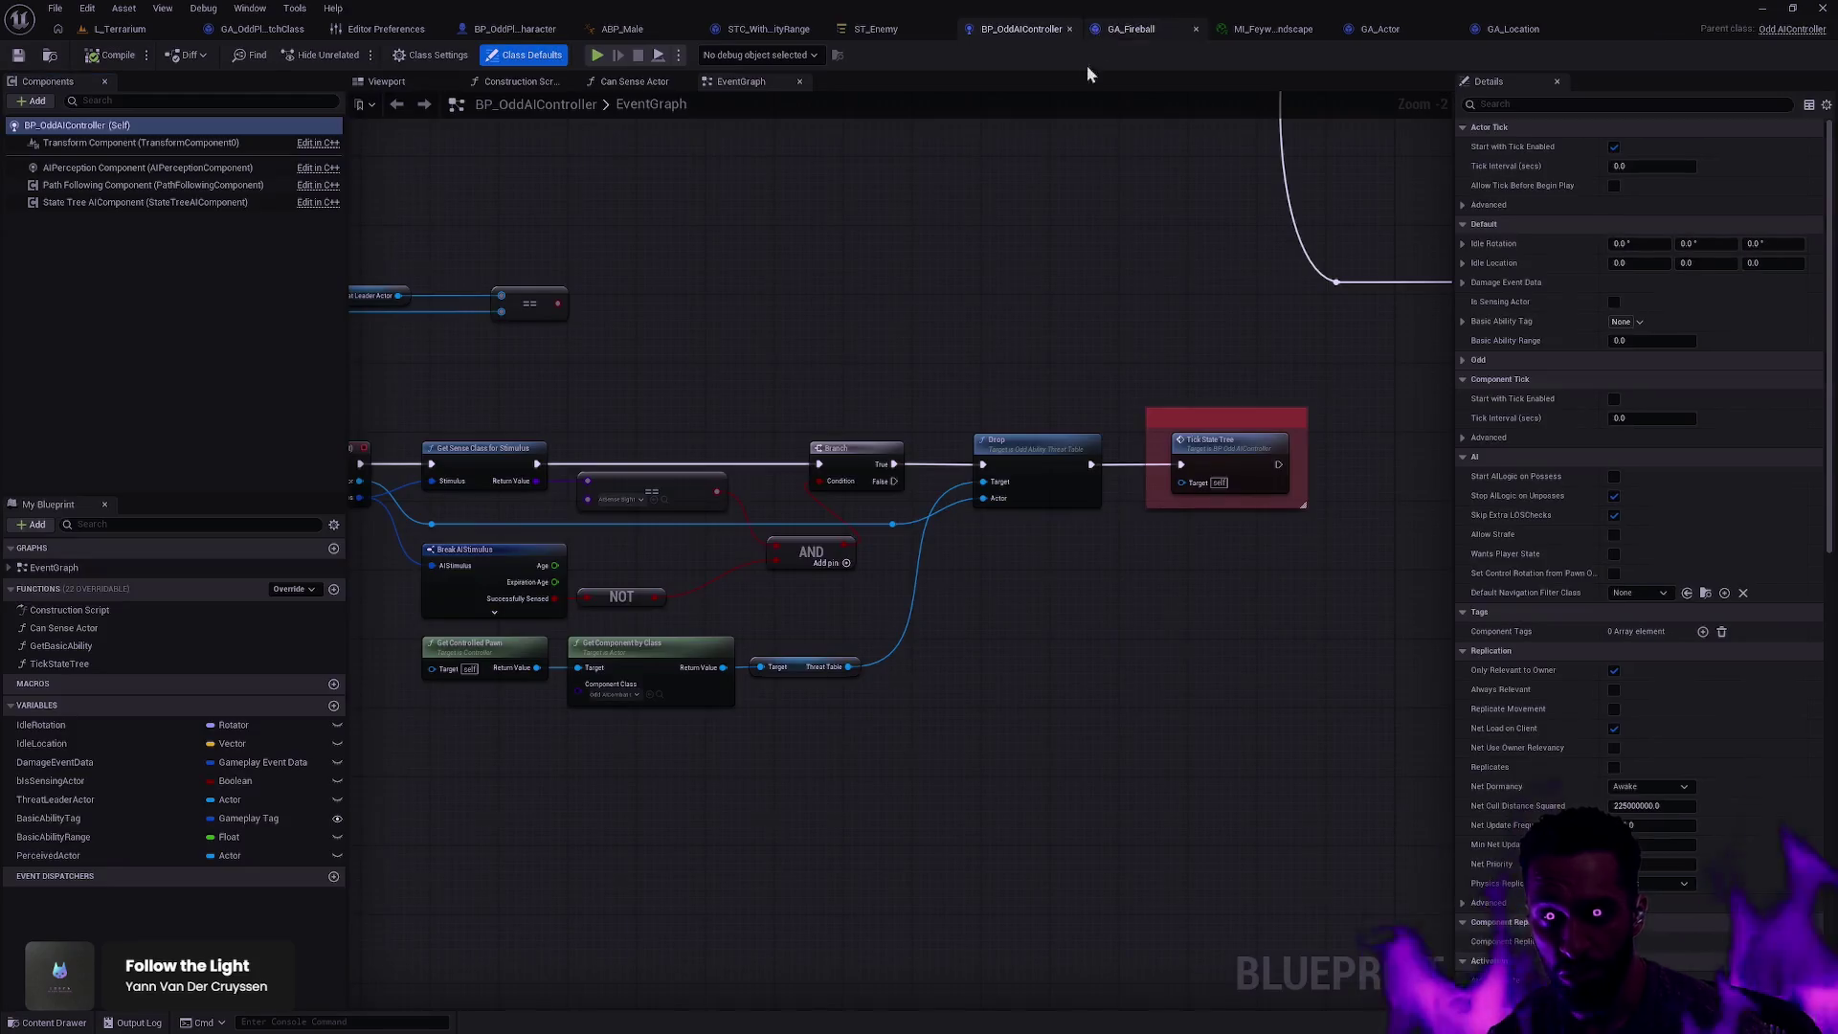
Step: Inspect the State Tree AIComponent's properties and bring the EventGraph's Cache and Listen sections into view
{"action": "left_click", "coordinate": [113, 203]}
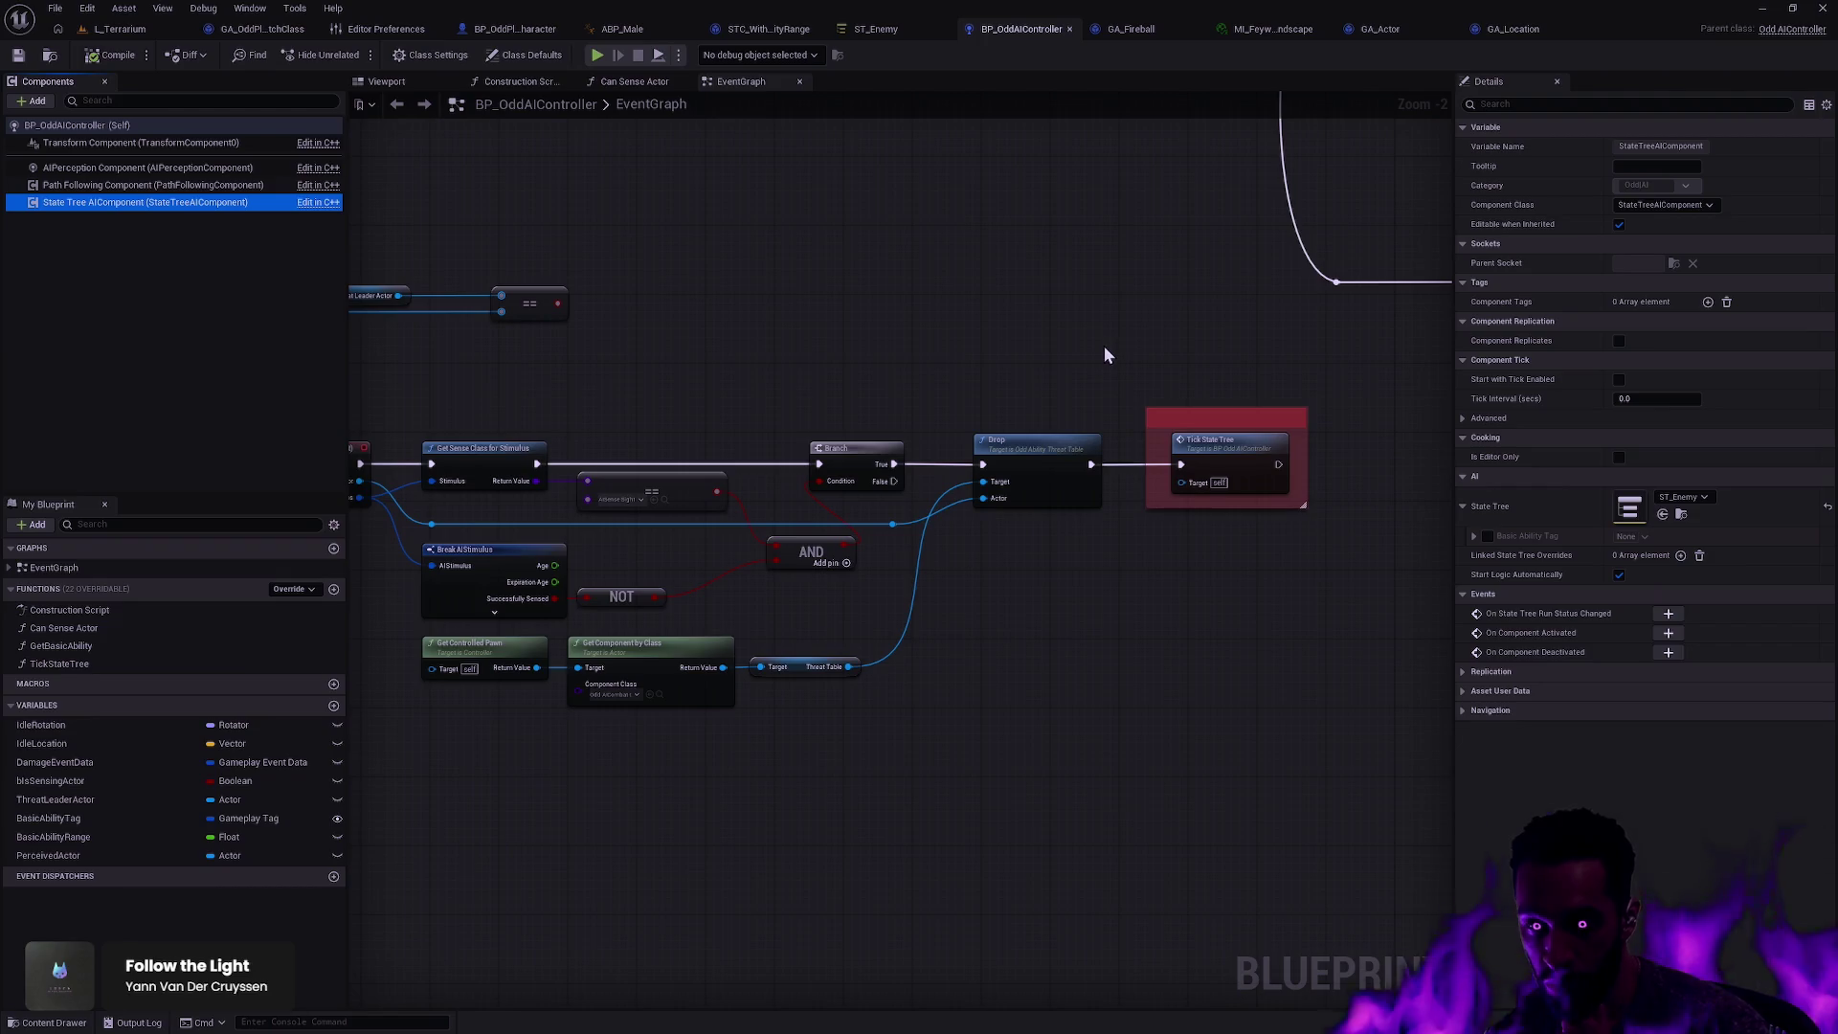
{"action": "scroll", "coordinate": [1105, 346], "scroll_direction": "down", "scroll_amount": 6}
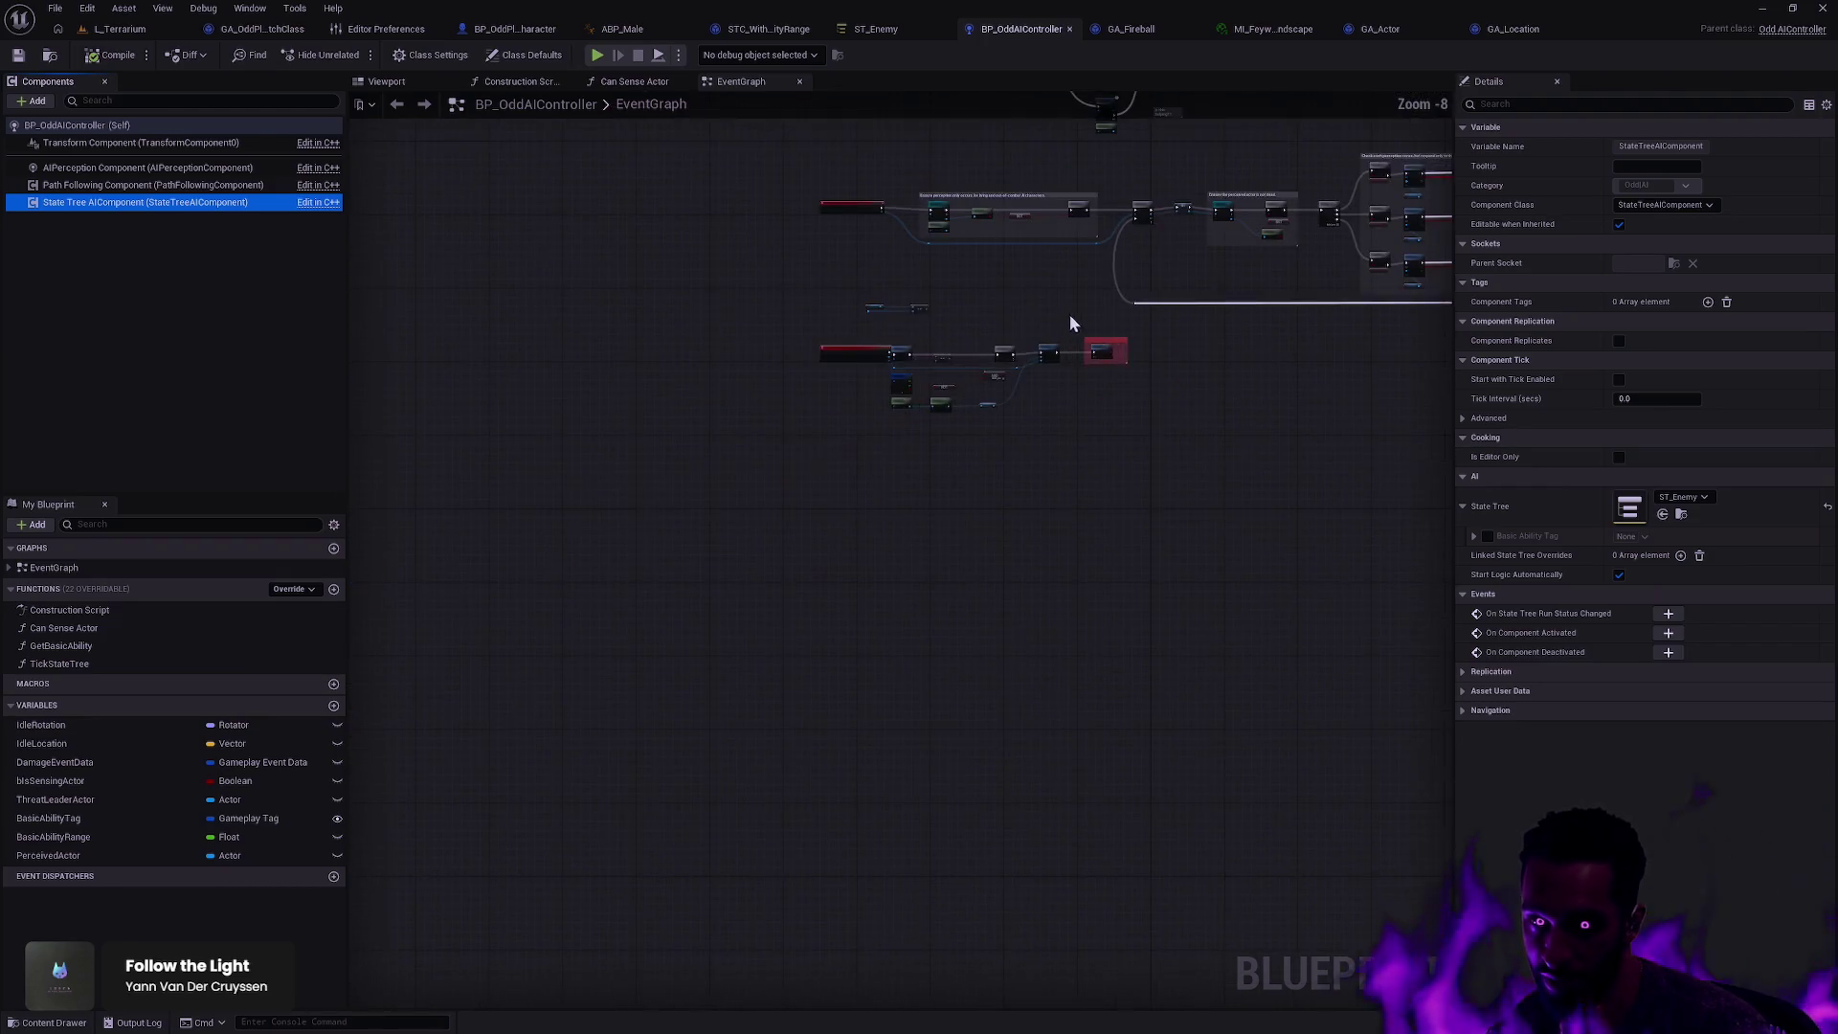
{"action": "scroll", "coordinate": [1058, 492], "scroll_direction": "up", "scroll_amount": 5}
{"action": "left_click_drag", "start_coordinate": [1099, 554], "coordinate": [1053, 658]}
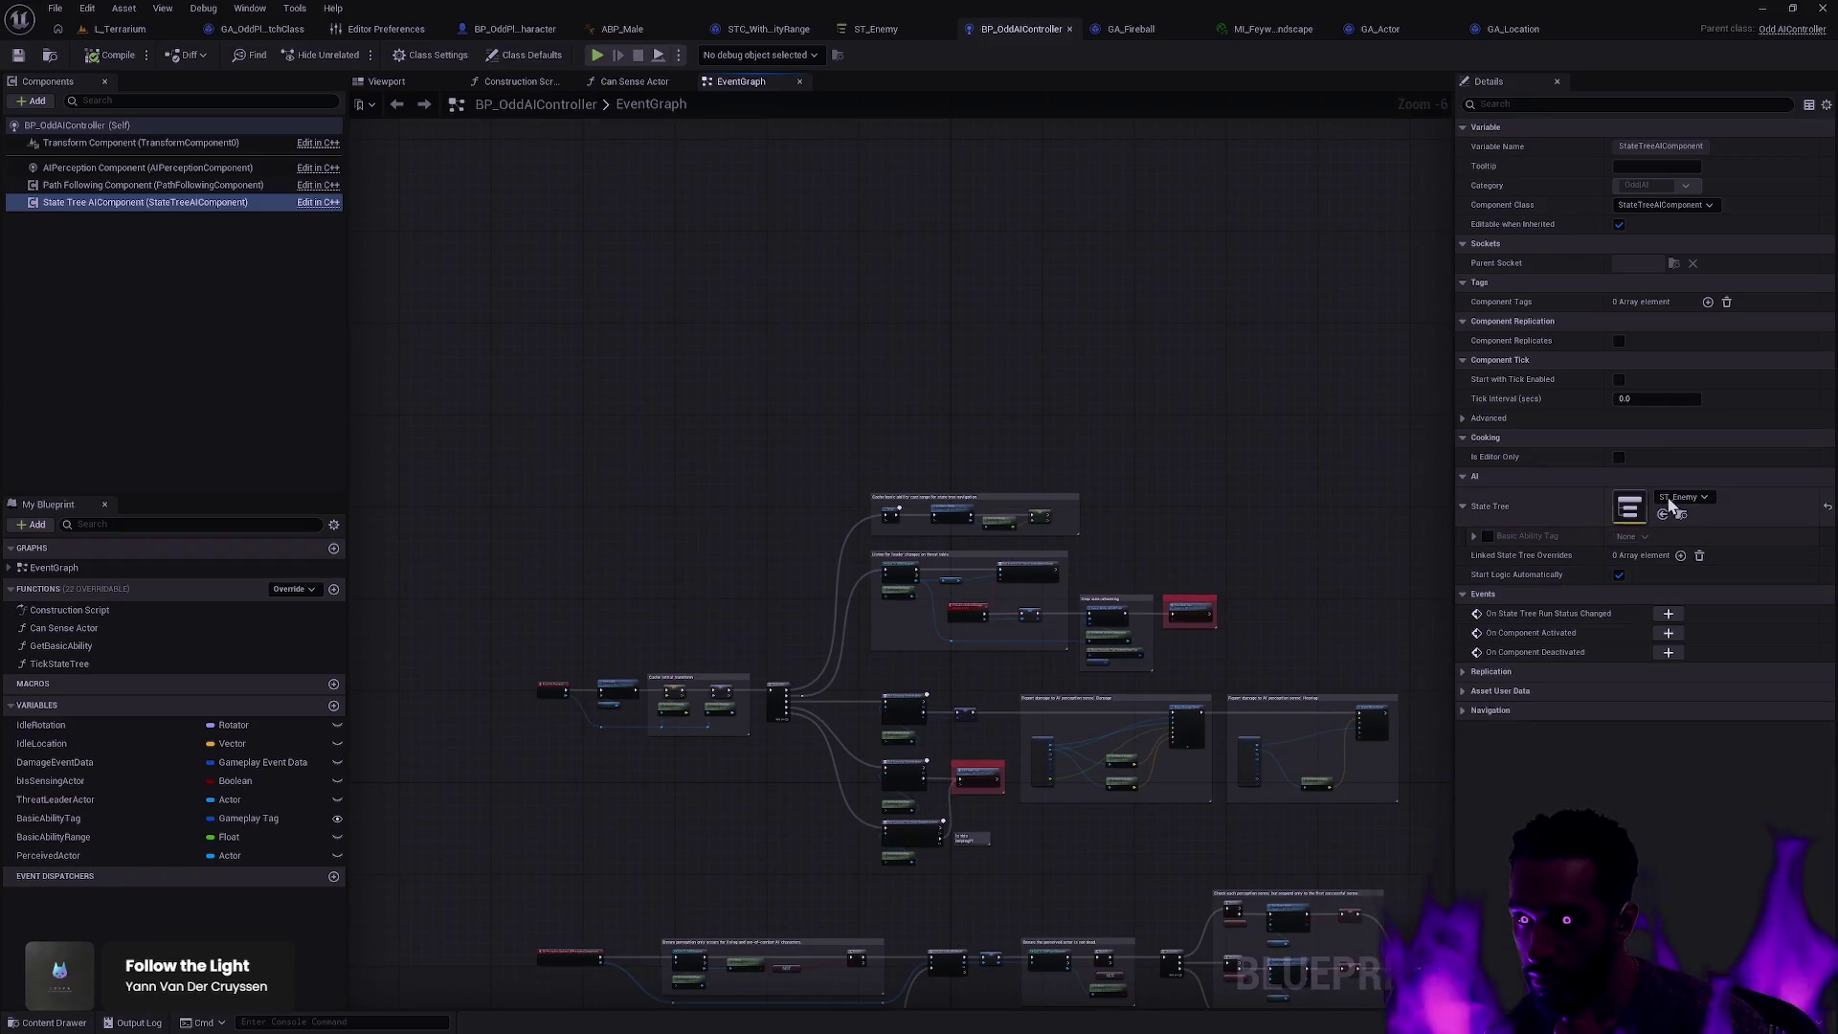
{"action": "scroll", "coordinate": [1130, 578], "scroll_direction": "up", "scroll_amount": 6}
{"action": "mouse_move", "coordinate": [1129, 578]}
{"action": "left_mouse_down"}
{"action": "mouse_move", "coordinate": [1053, 653]}
{"action": "mouse_move", "coordinate": [1074, 658]}
{"action": "left_mouse_up"}
Step: Select the SET node storing BasicAbilityRange, then compare against ST_Enemy and come back
{"action": "left_click_drag", "start_coordinate": [1209, 712], "coordinate": [1112, 525]}
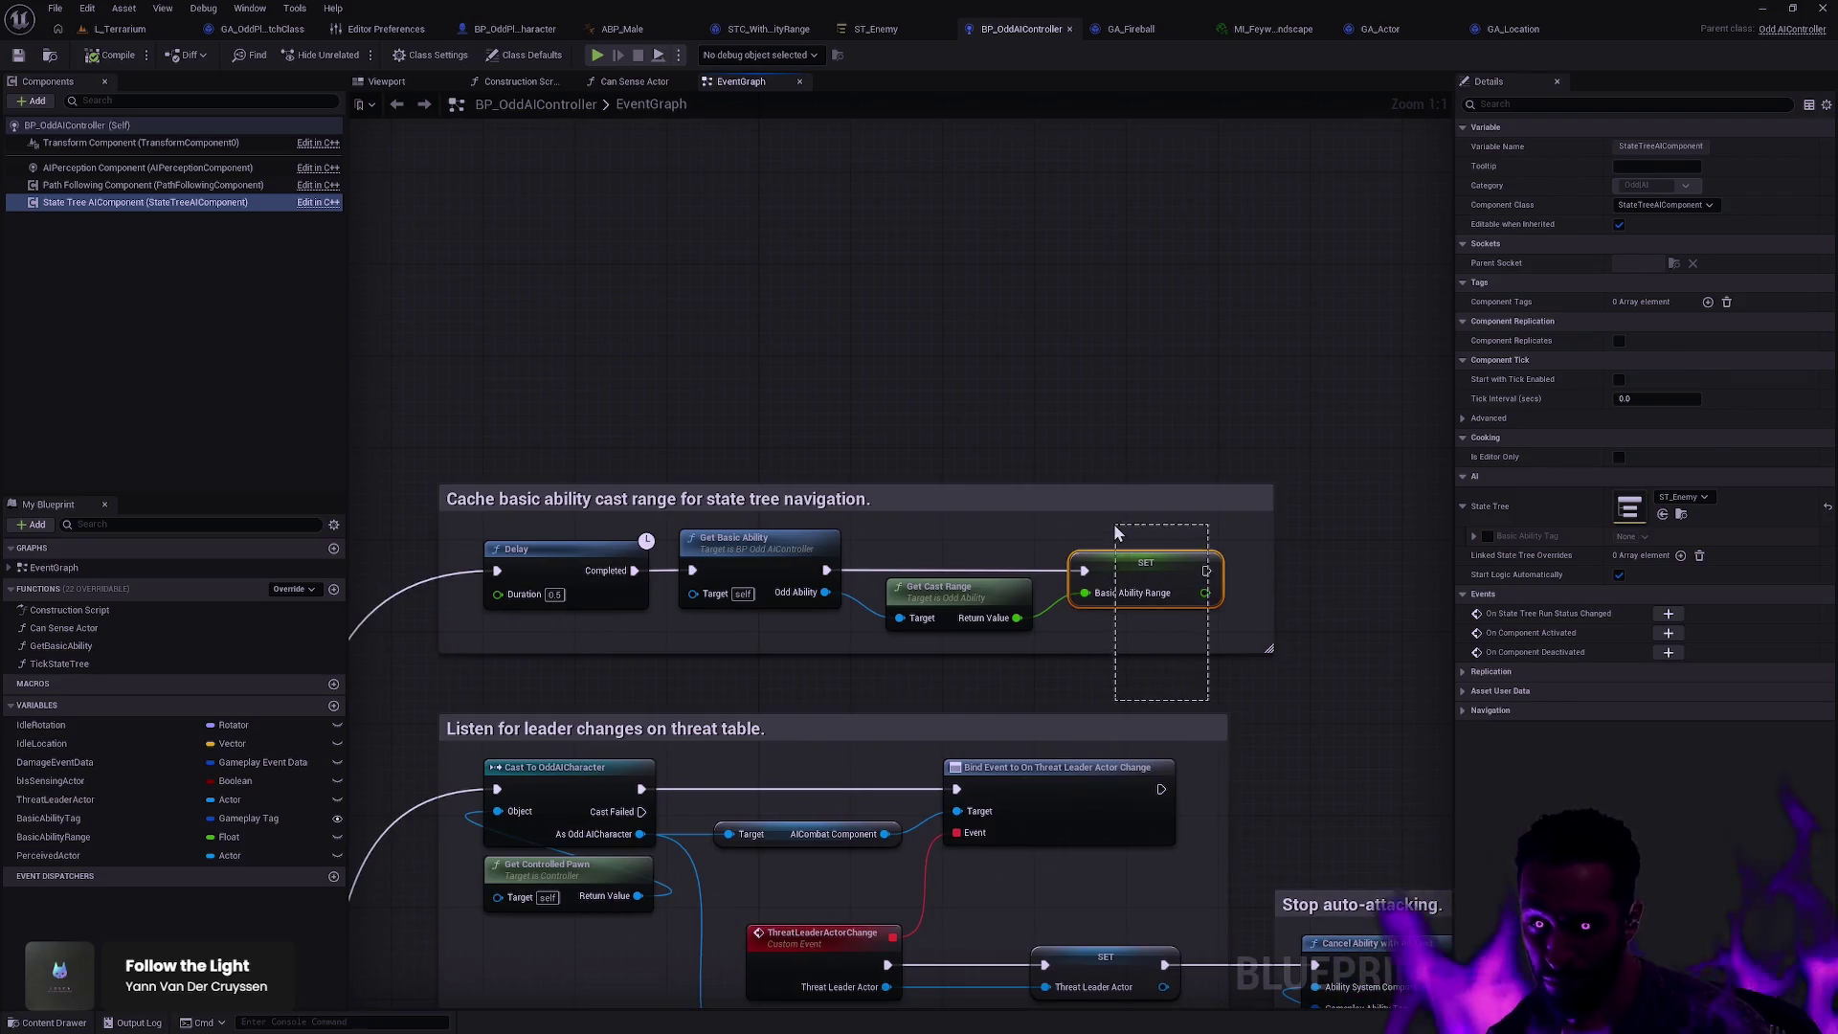
{"action": "left_click", "coordinate": [1290, 577]}
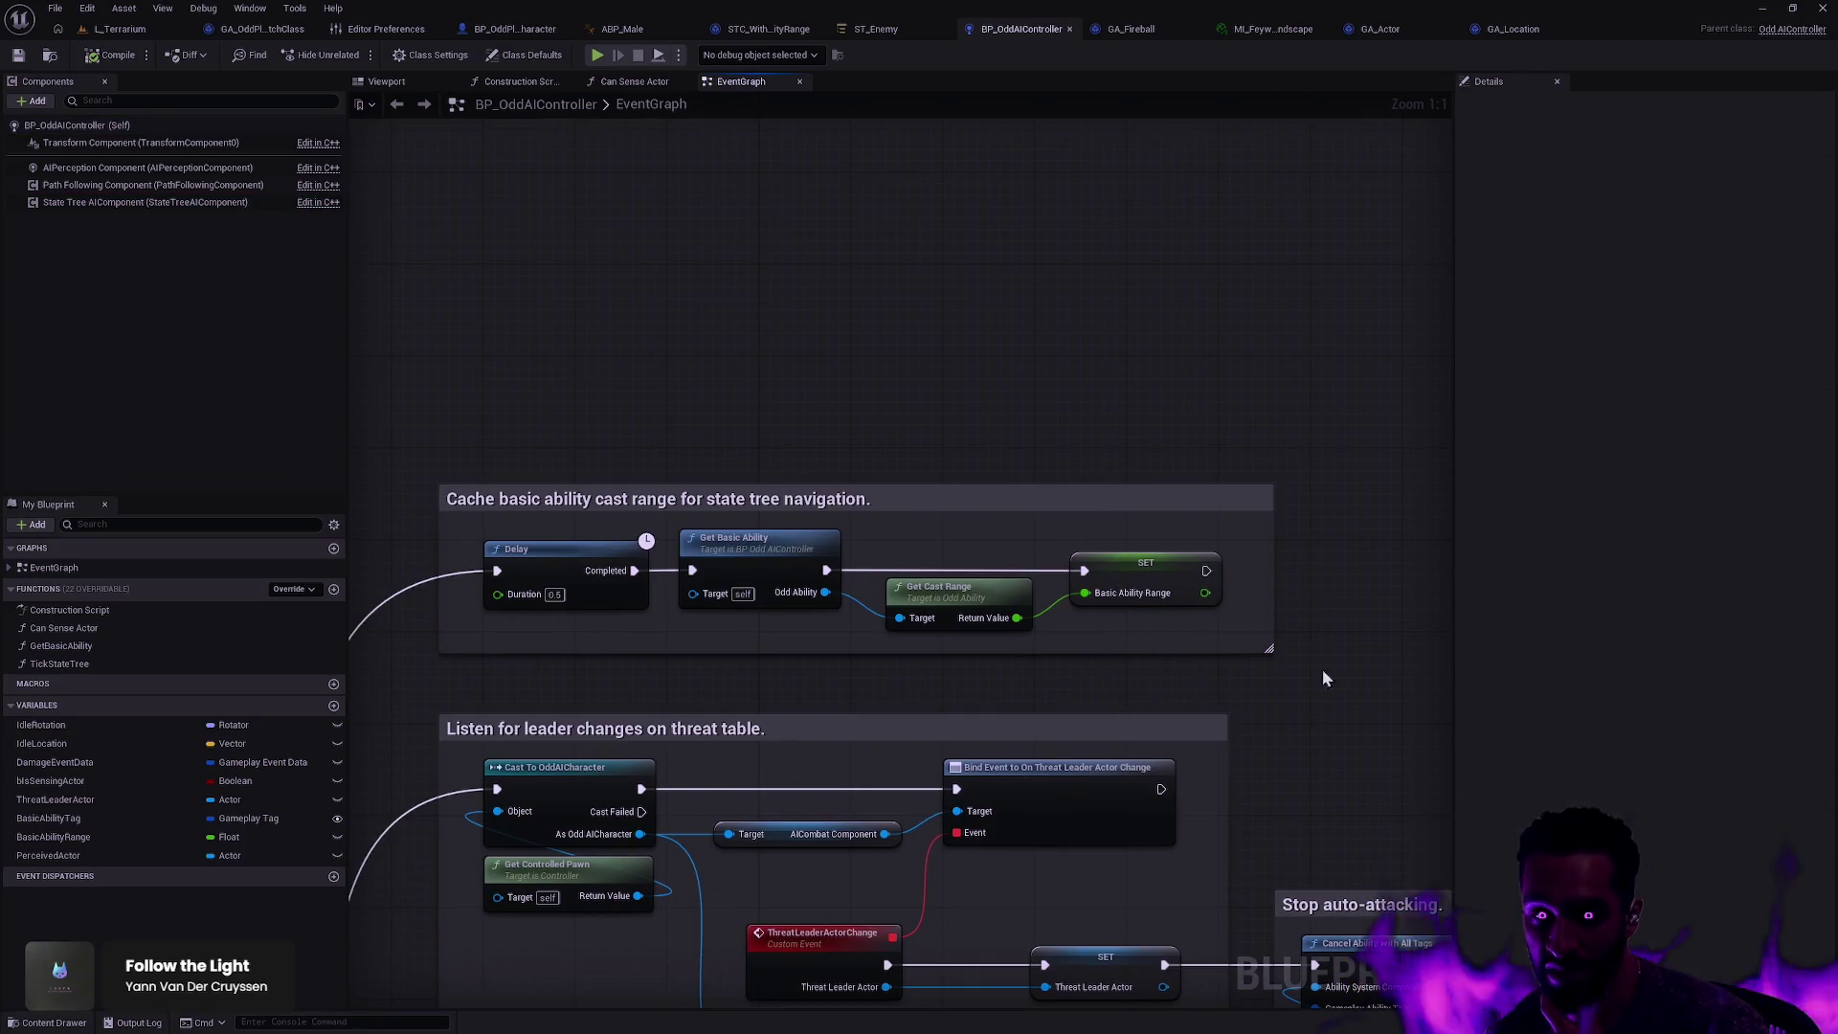
{"action": "left_click_drag", "start_coordinate": [1330, 681], "coordinate": [1206, 558]}
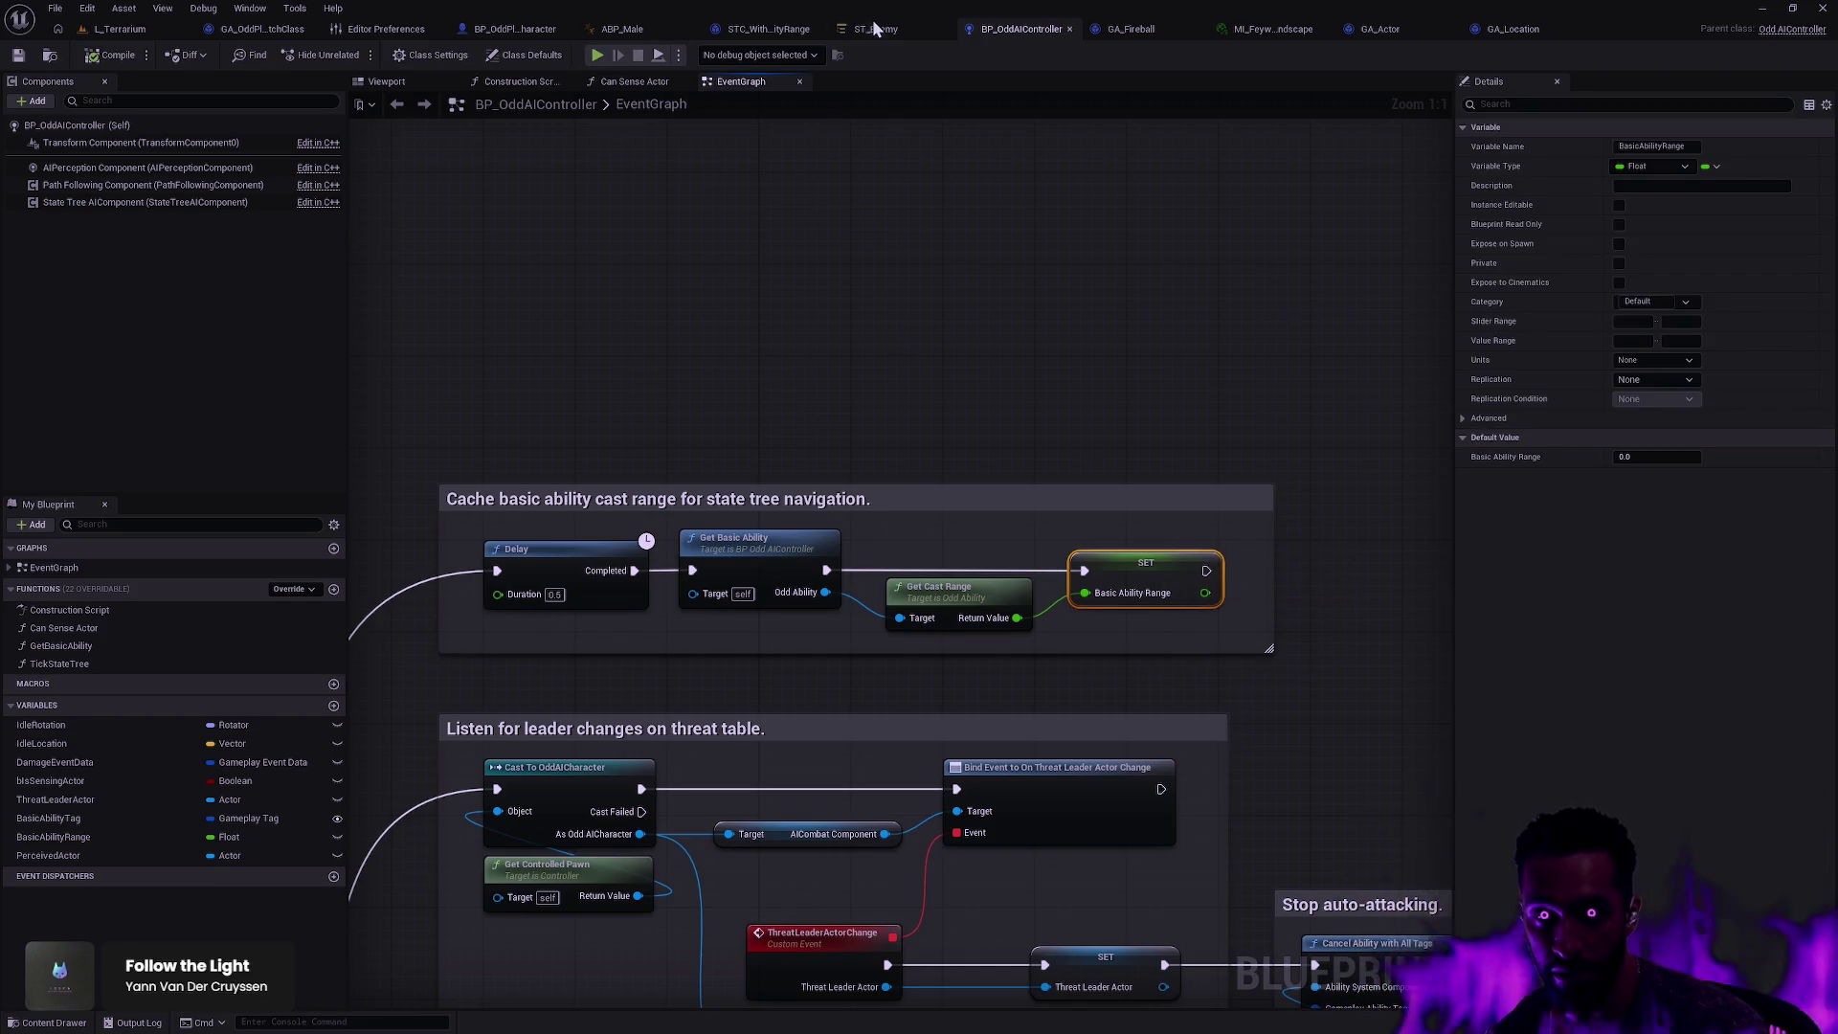
{"action": "left_click", "coordinate": [873, 27]}
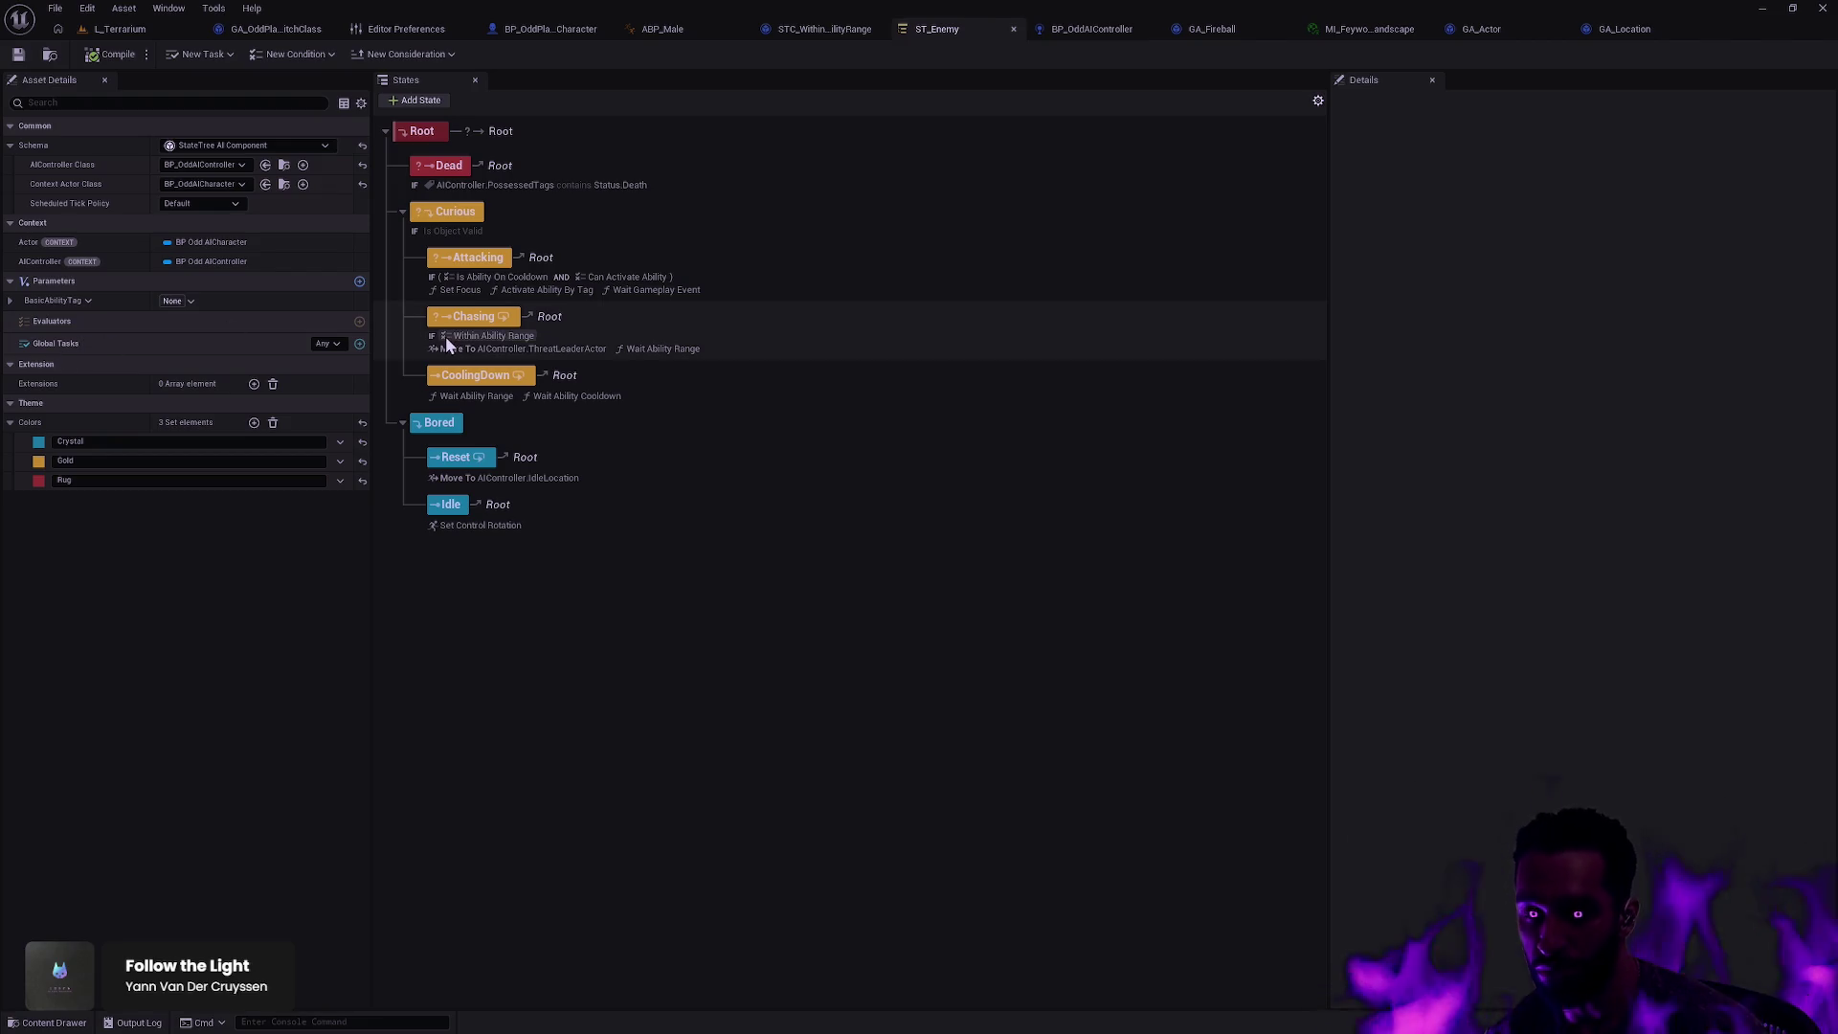
{"action": "left_click", "coordinate": [1105, 40]}
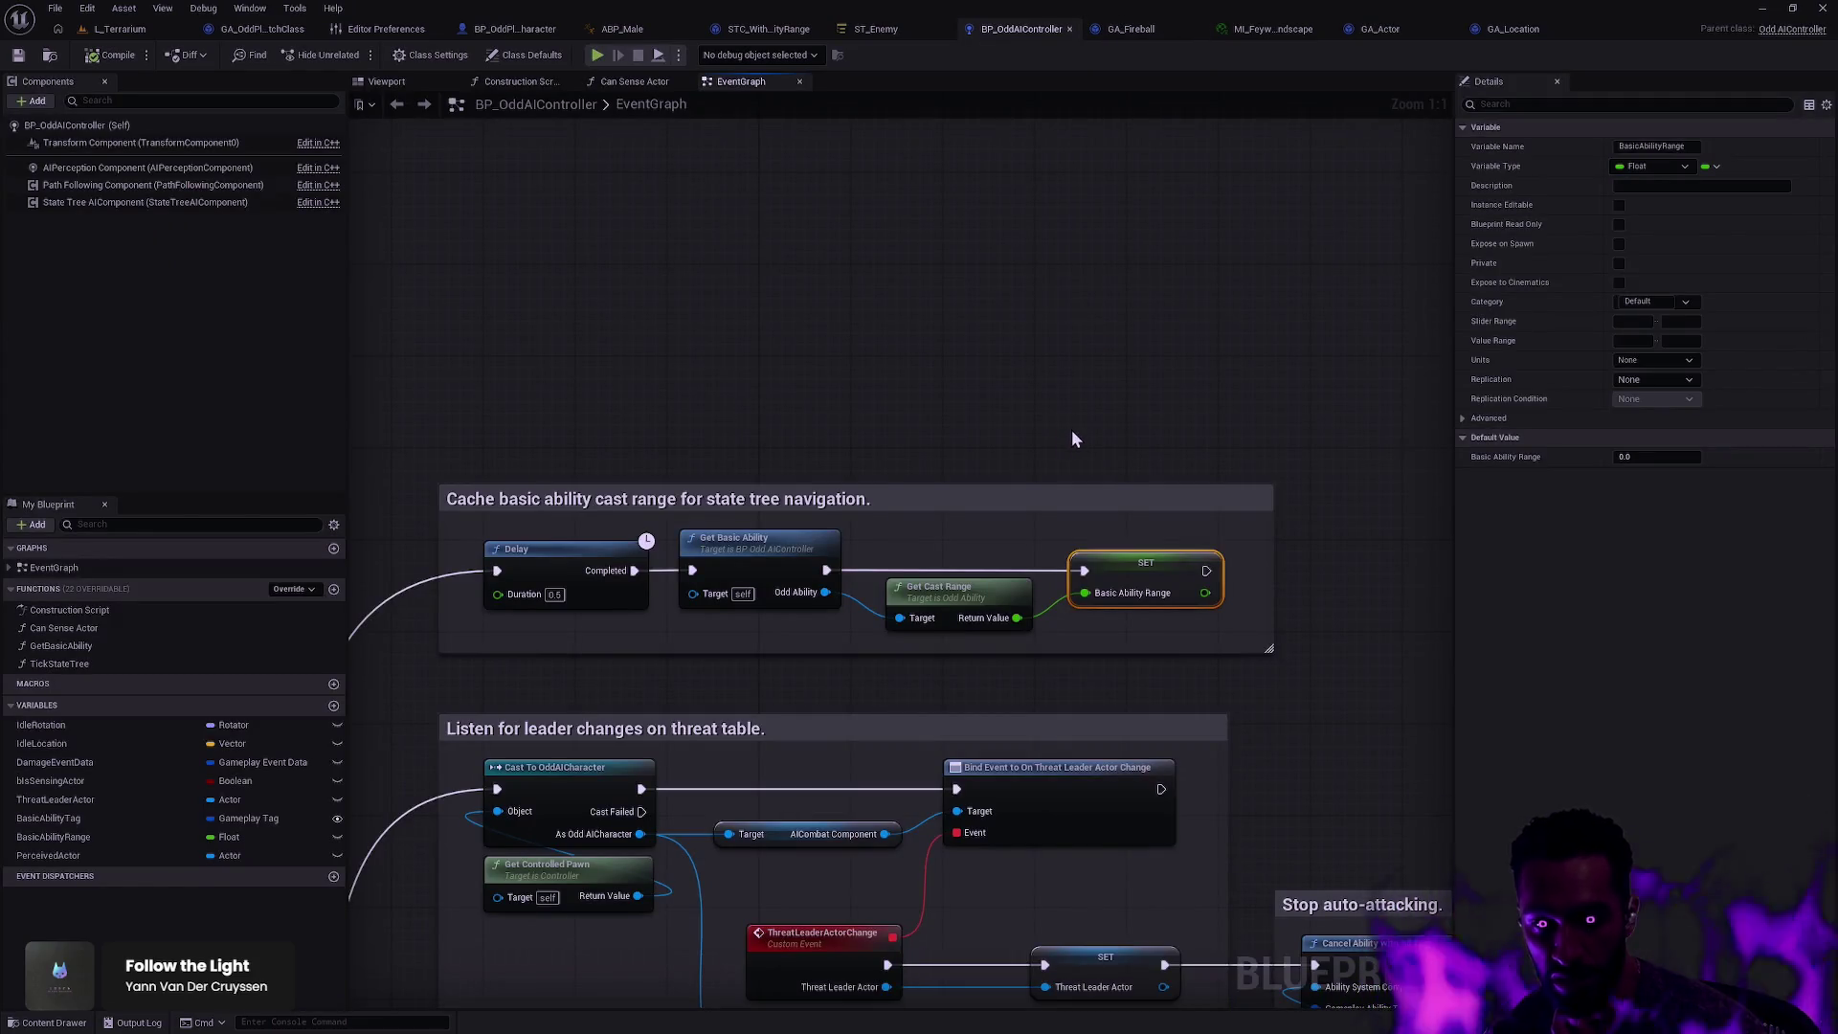
Step: Pan across the EventGraph reviewing the damage reporting, hearing and perception check sections
{"action": "scroll", "coordinate": [1070, 429], "scroll_direction": "down", "scroll_amount": 2}
{"action": "left_click_drag", "start_coordinate": [1308, 521], "coordinate": [1067, 143]}
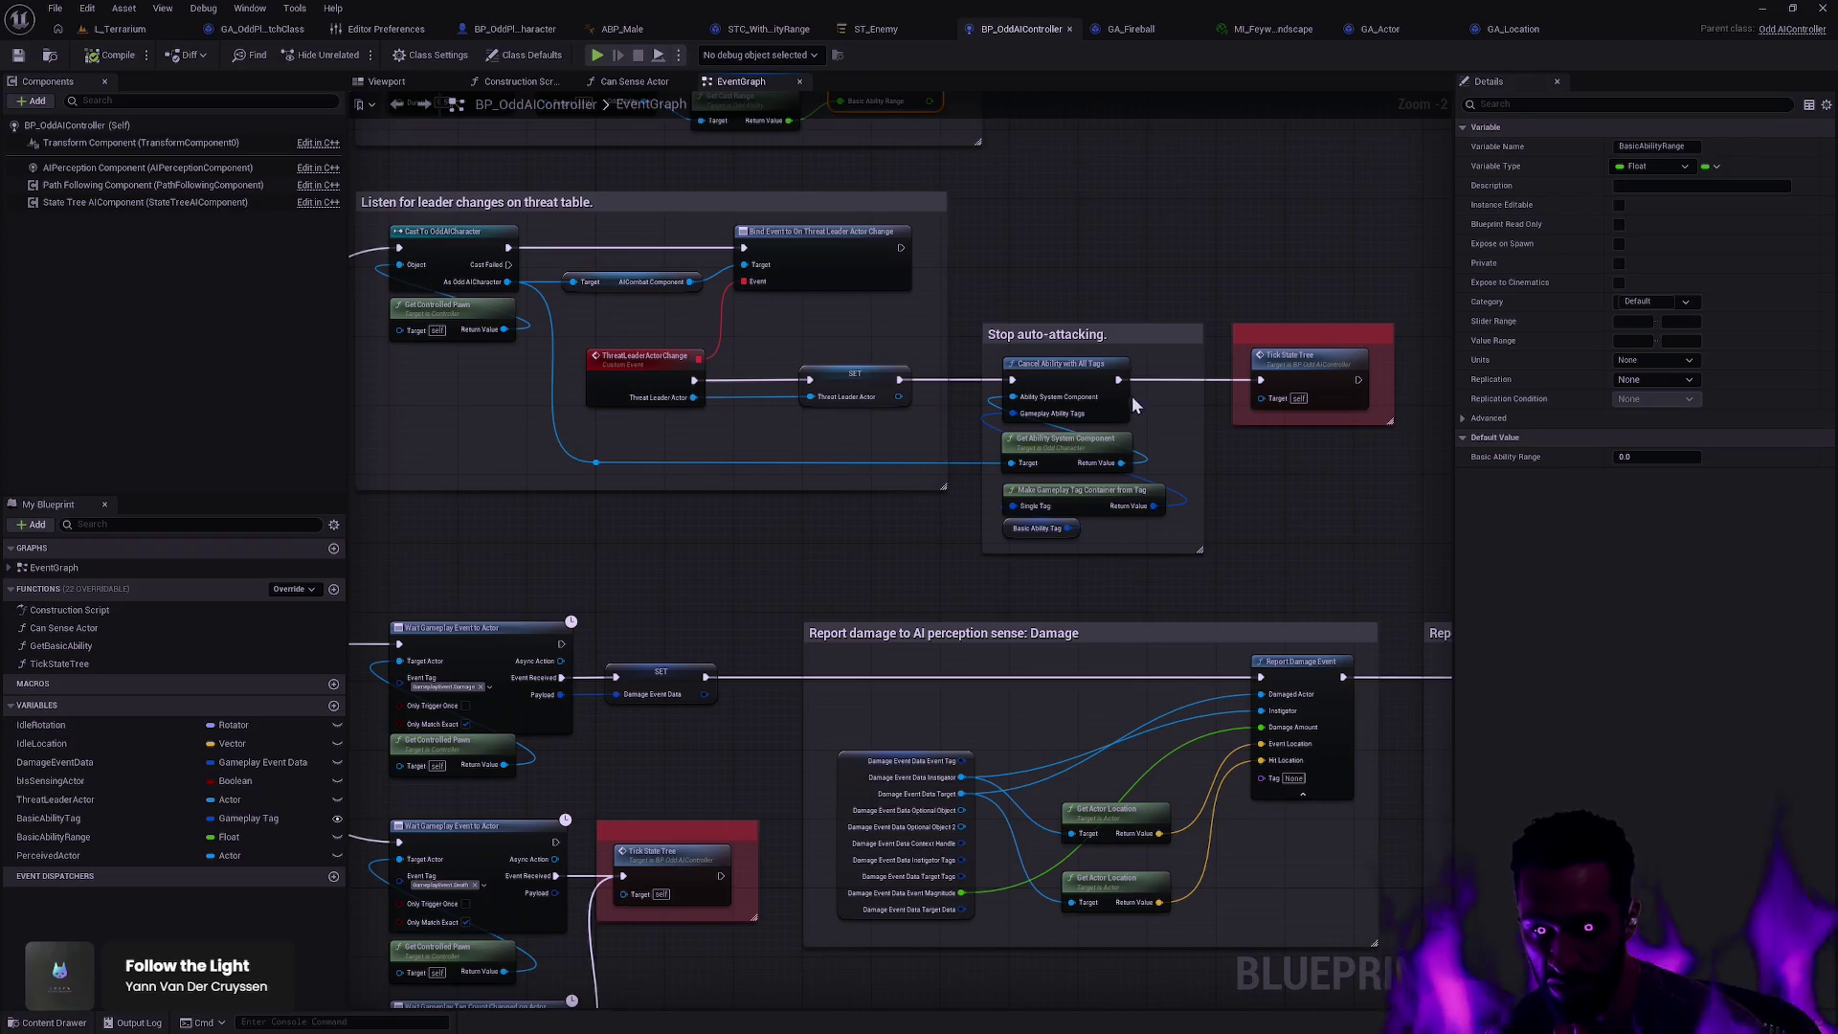
{"action": "left_click_drag", "start_coordinate": [1133, 389], "coordinate": [1041, 88]}
{"action": "left_click_drag", "start_coordinate": [1026, 425], "coordinate": [1323, 209]}
{"action": "left_click_drag", "start_coordinate": [1311, 488], "coordinate": [1122, 108]}
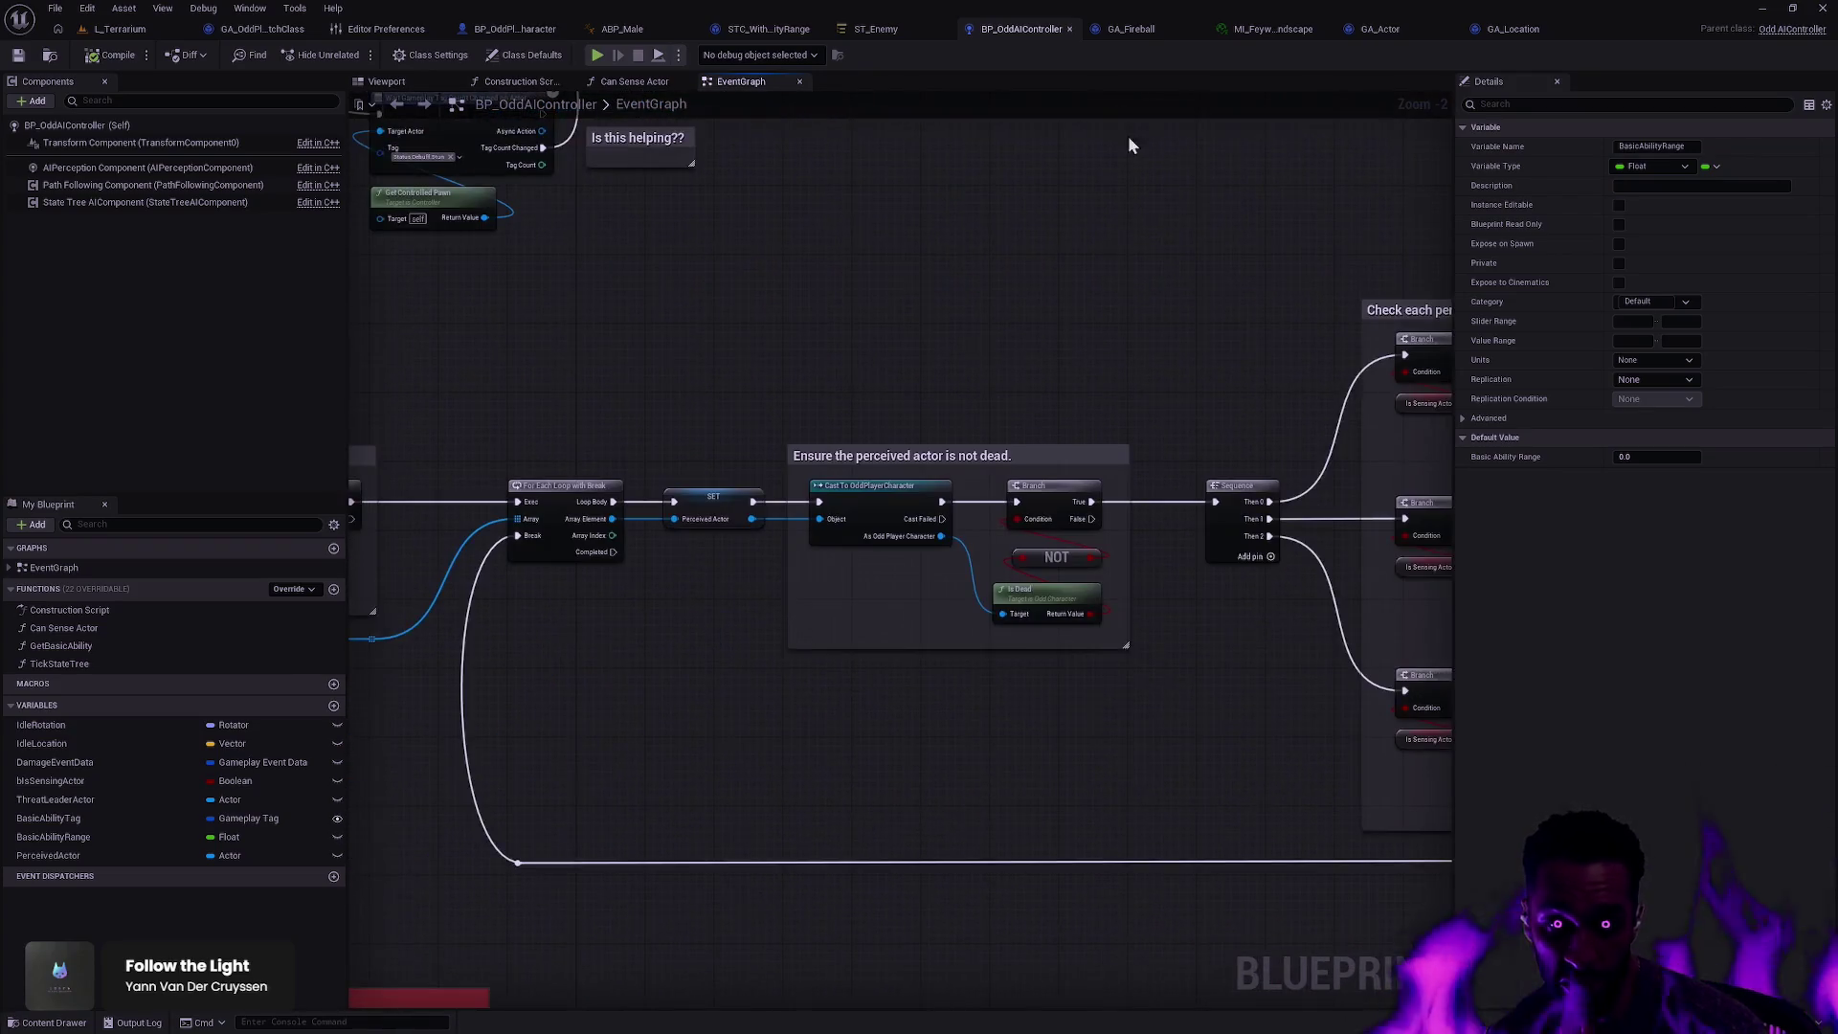
{"action": "scroll", "coordinate": [1146, 222], "scroll_direction": "down", "scroll_amount": 3}
{"action": "left_click_drag", "start_coordinate": [1135, 268], "coordinate": [906, 456]}
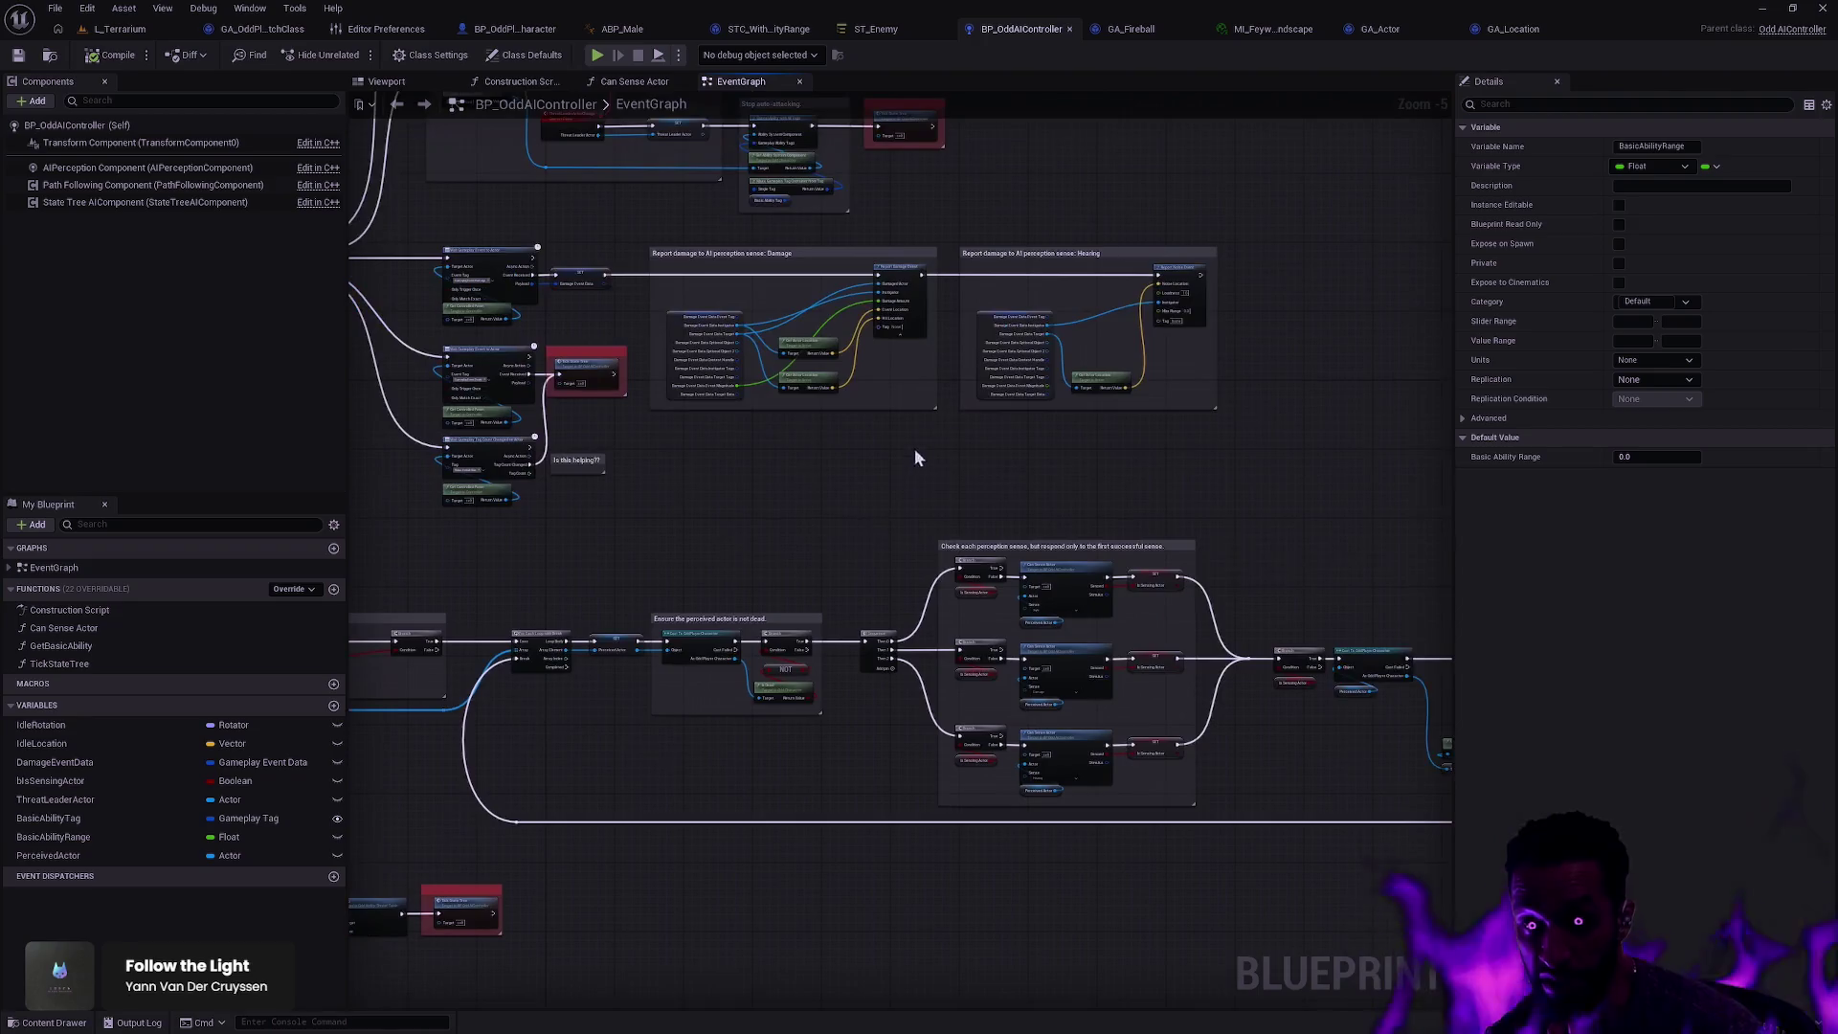
{"action": "left_click_drag", "start_coordinate": [1146, 489], "coordinate": [660, 434]}
{"action": "scroll", "coordinate": [976, 551], "scroll_direction": "up", "scroll_amount": 5}
{"action": "left_click_drag", "start_coordinate": [1001, 602], "coordinate": [864, 304]}
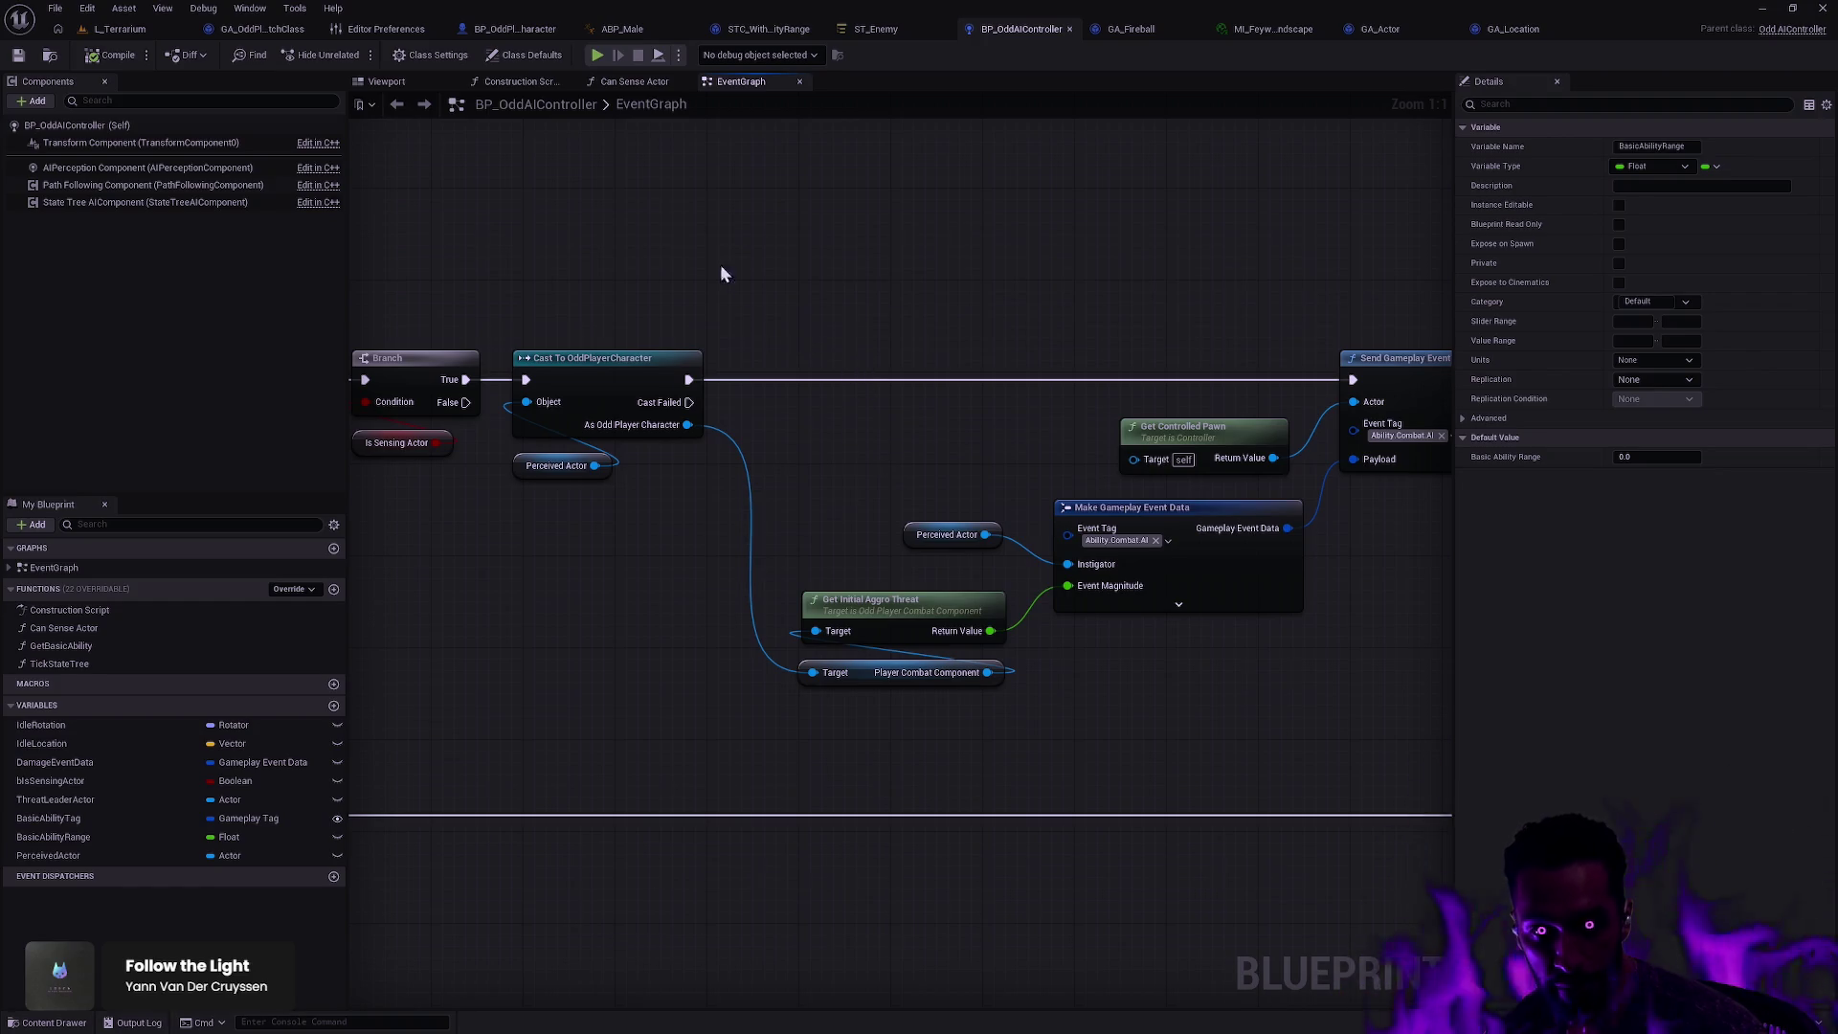
{"action": "scroll", "coordinate": [722, 275], "scroll_direction": "down", "scroll_amount": 3}
{"action": "mouse_move", "coordinate": [816, 443]}
{"action": "left_mouse_down"}
{"action": "mouse_move", "coordinate": [957, 670]}
{"action": "mouse_move", "coordinate": [1005, 650]}
{"action": "left_mouse_up"}
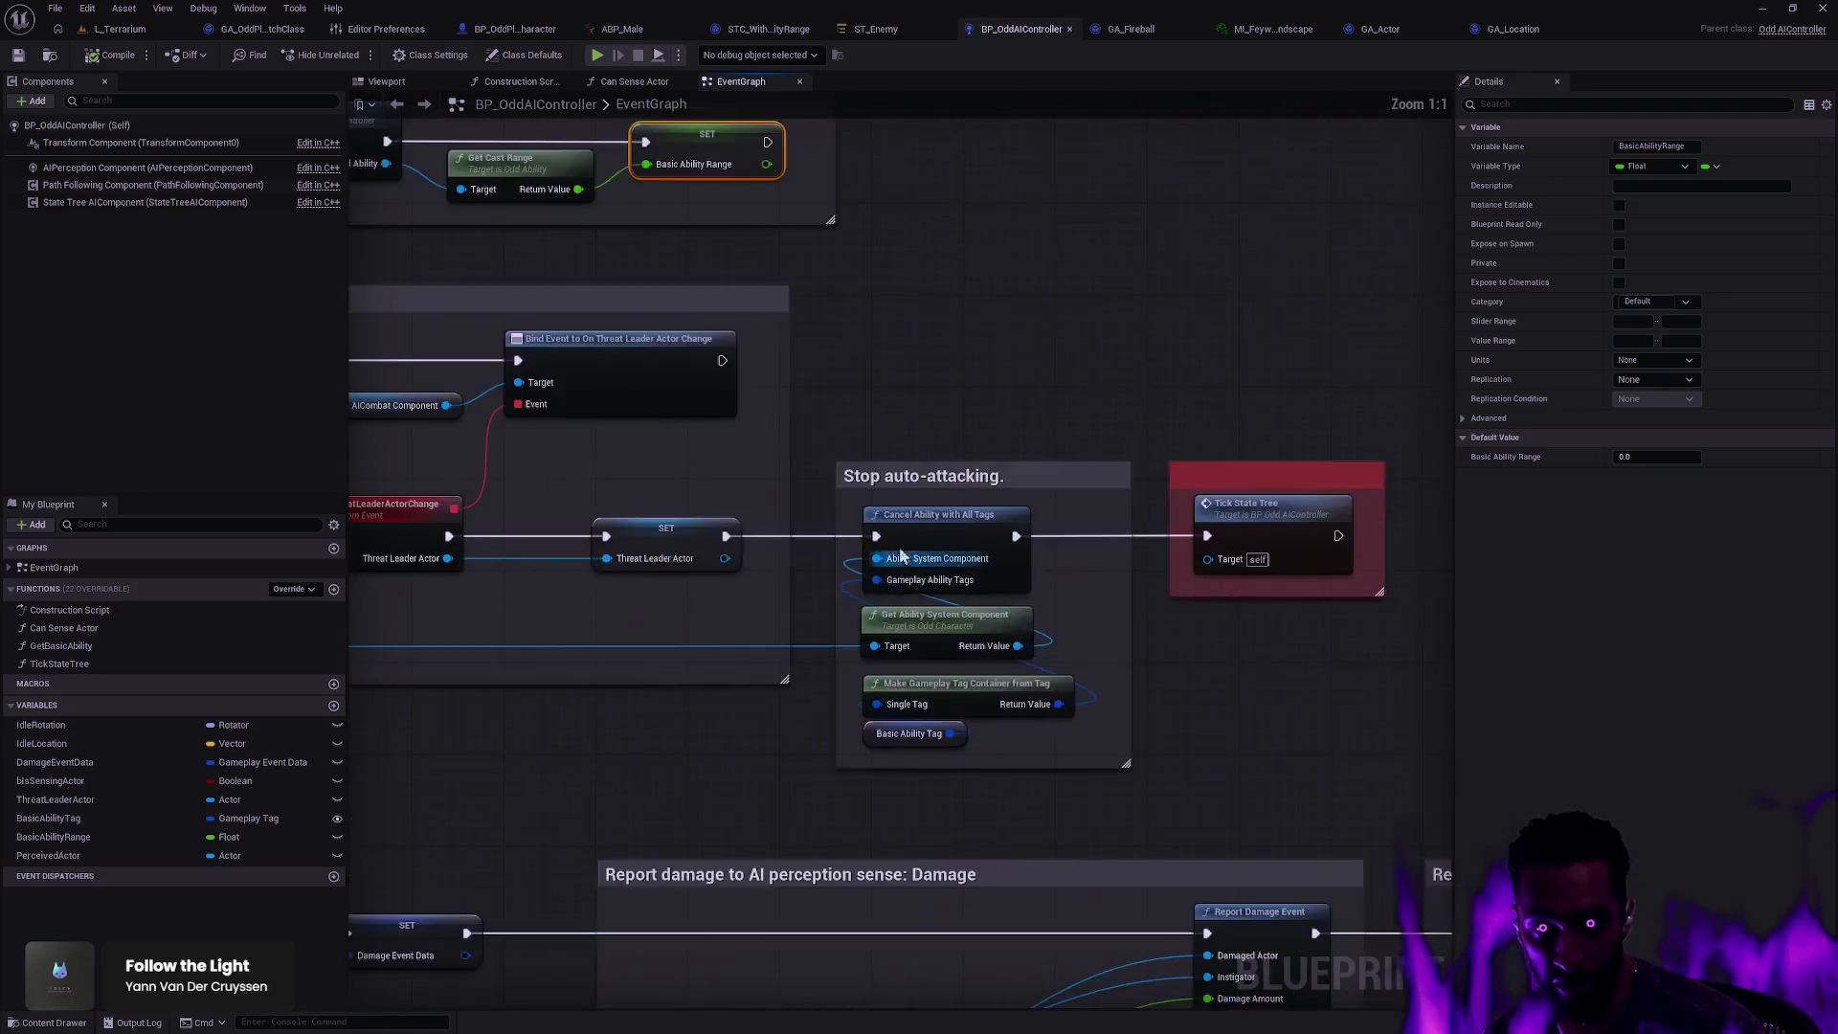
{"action": "scroll", "coordinate": [1053, 636], "scroll_direction": "up", "scroll_amount": 3}
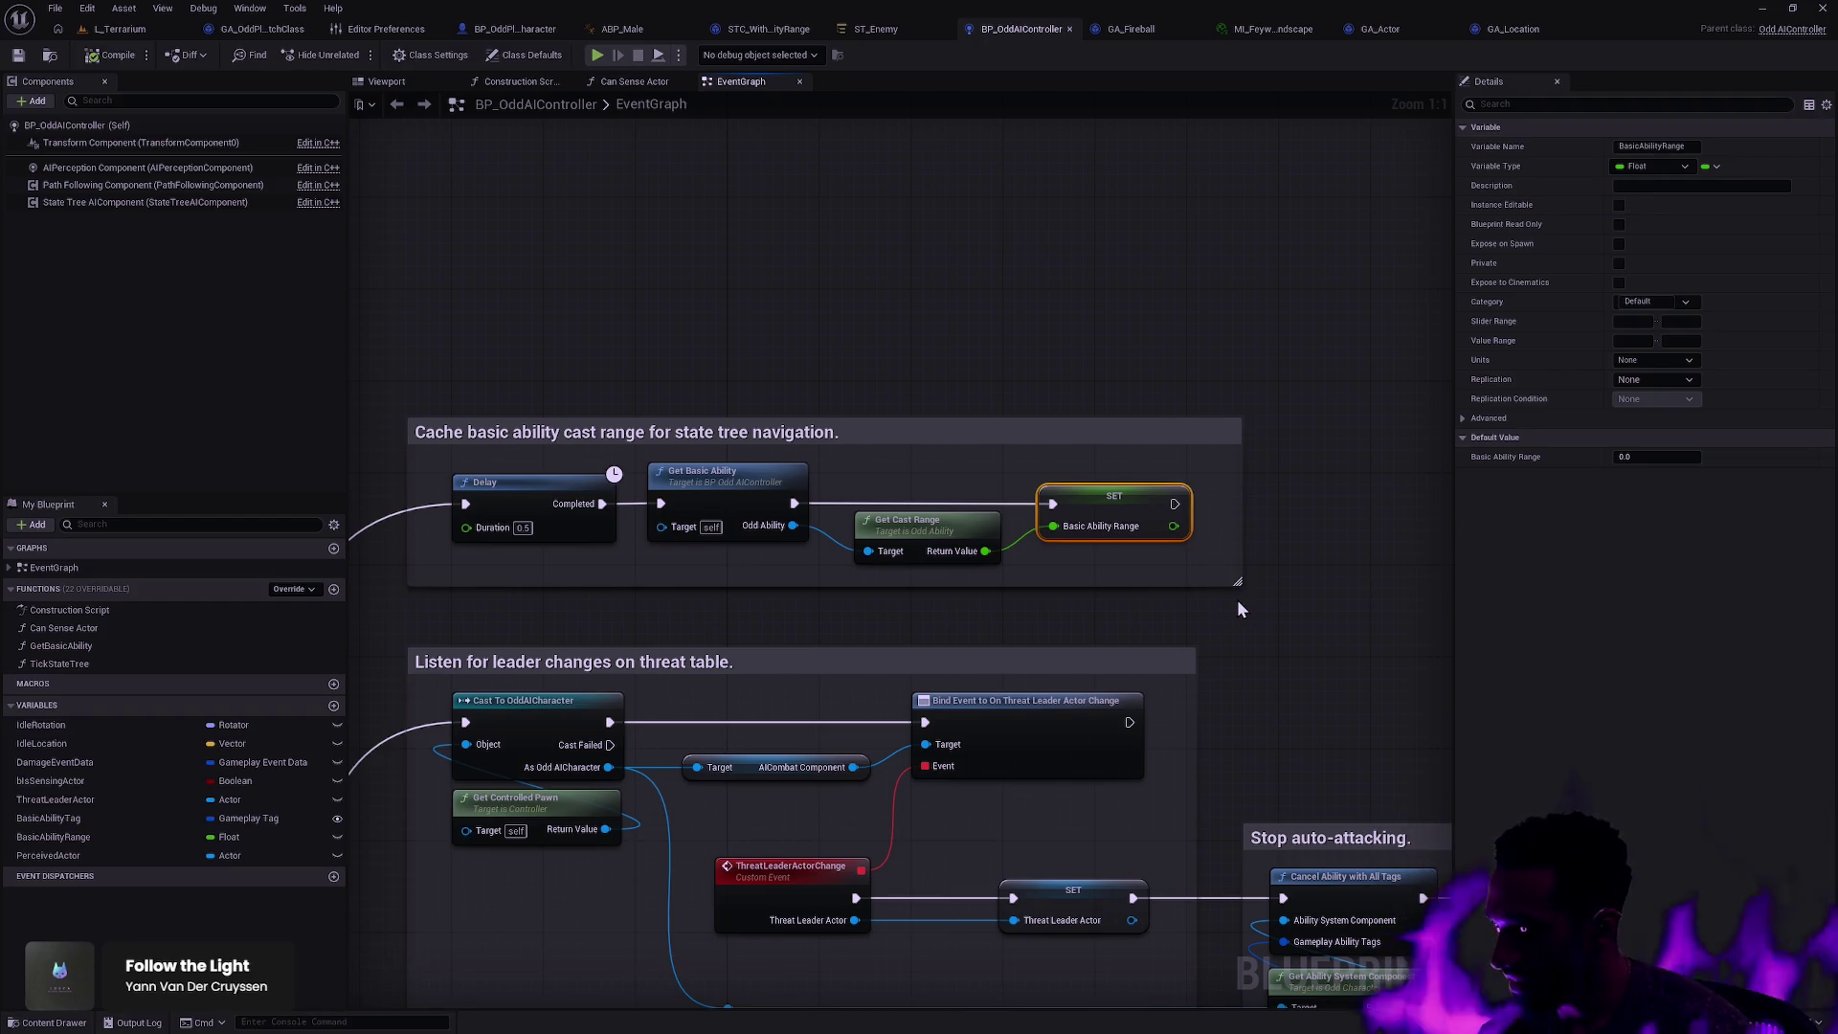
Step: Select the cast-range caching nodes together and cross-check them against ST_Enemy
{"action": "mouse_move", "coordinate": [1215, 612]}
{"action": "left_mouse_down"}
{"action": "mouse_move", "coordinate": [802, 469]}
{"action": "mouse_move", "coordinate": [404, 378]}
{"action": "left_mouse_up"}
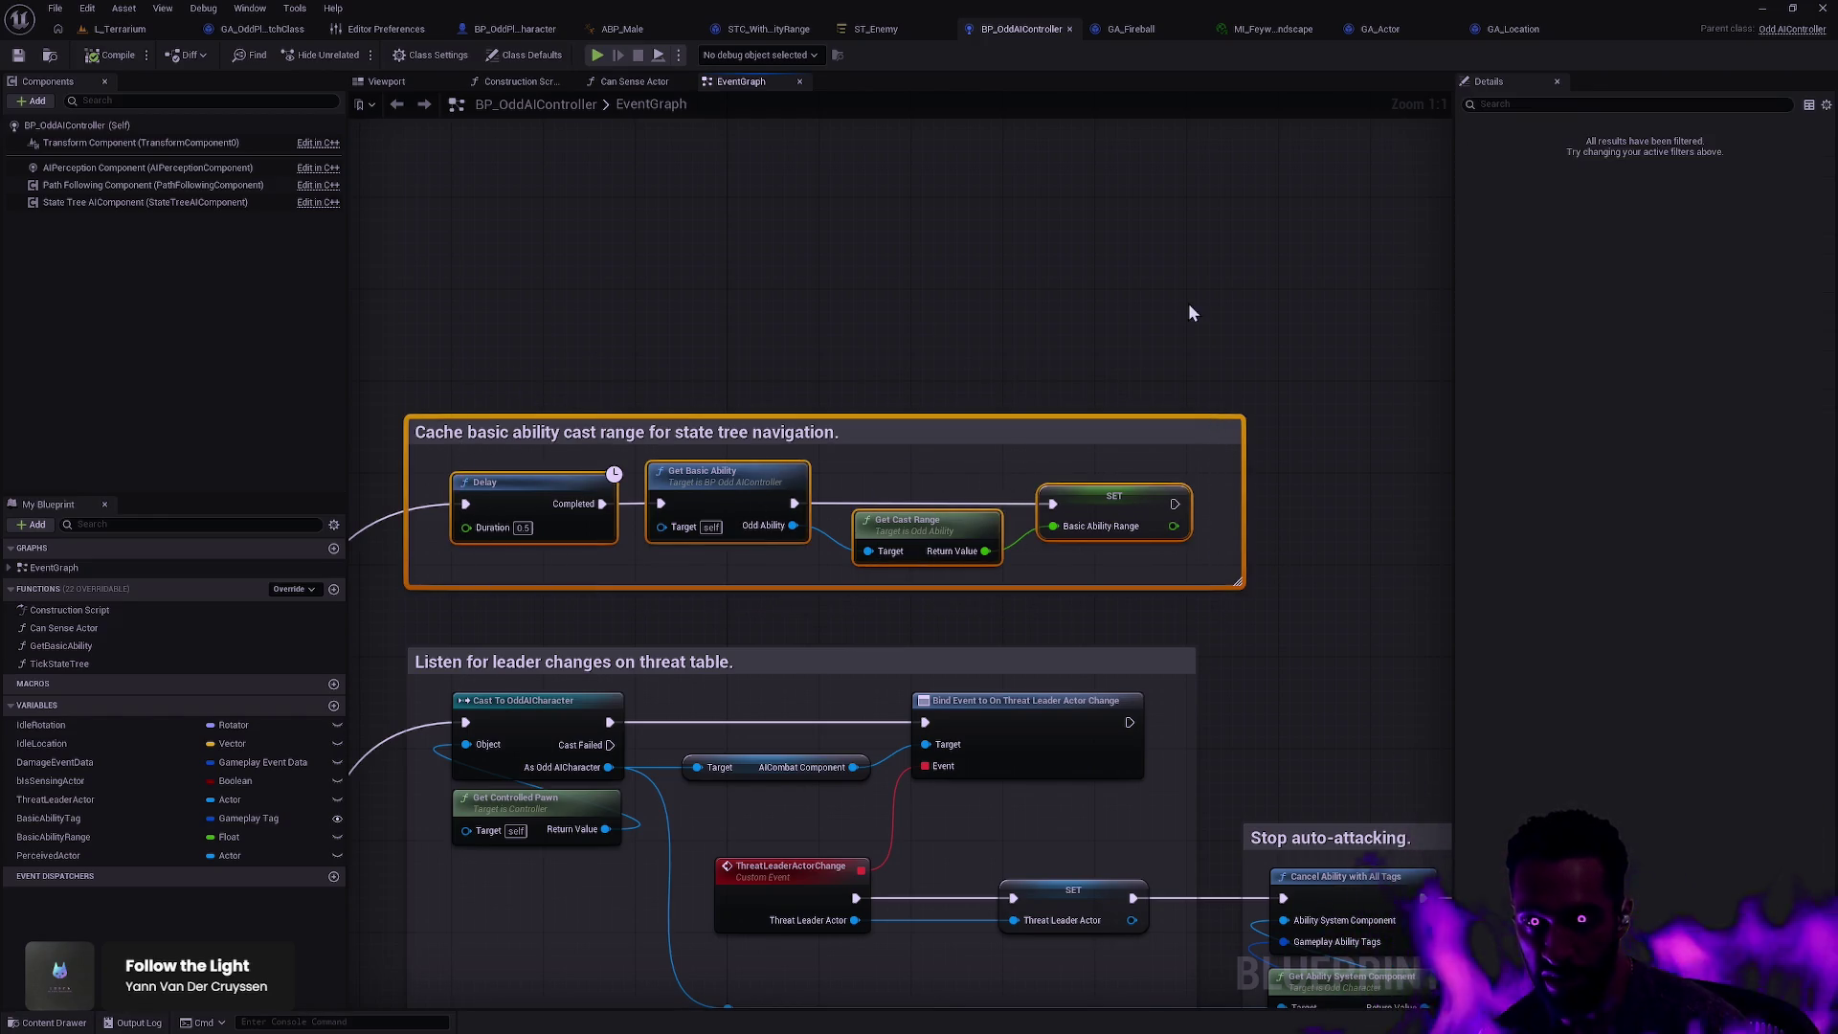
{"action": "left_click", "coordinate": [875, 29]}
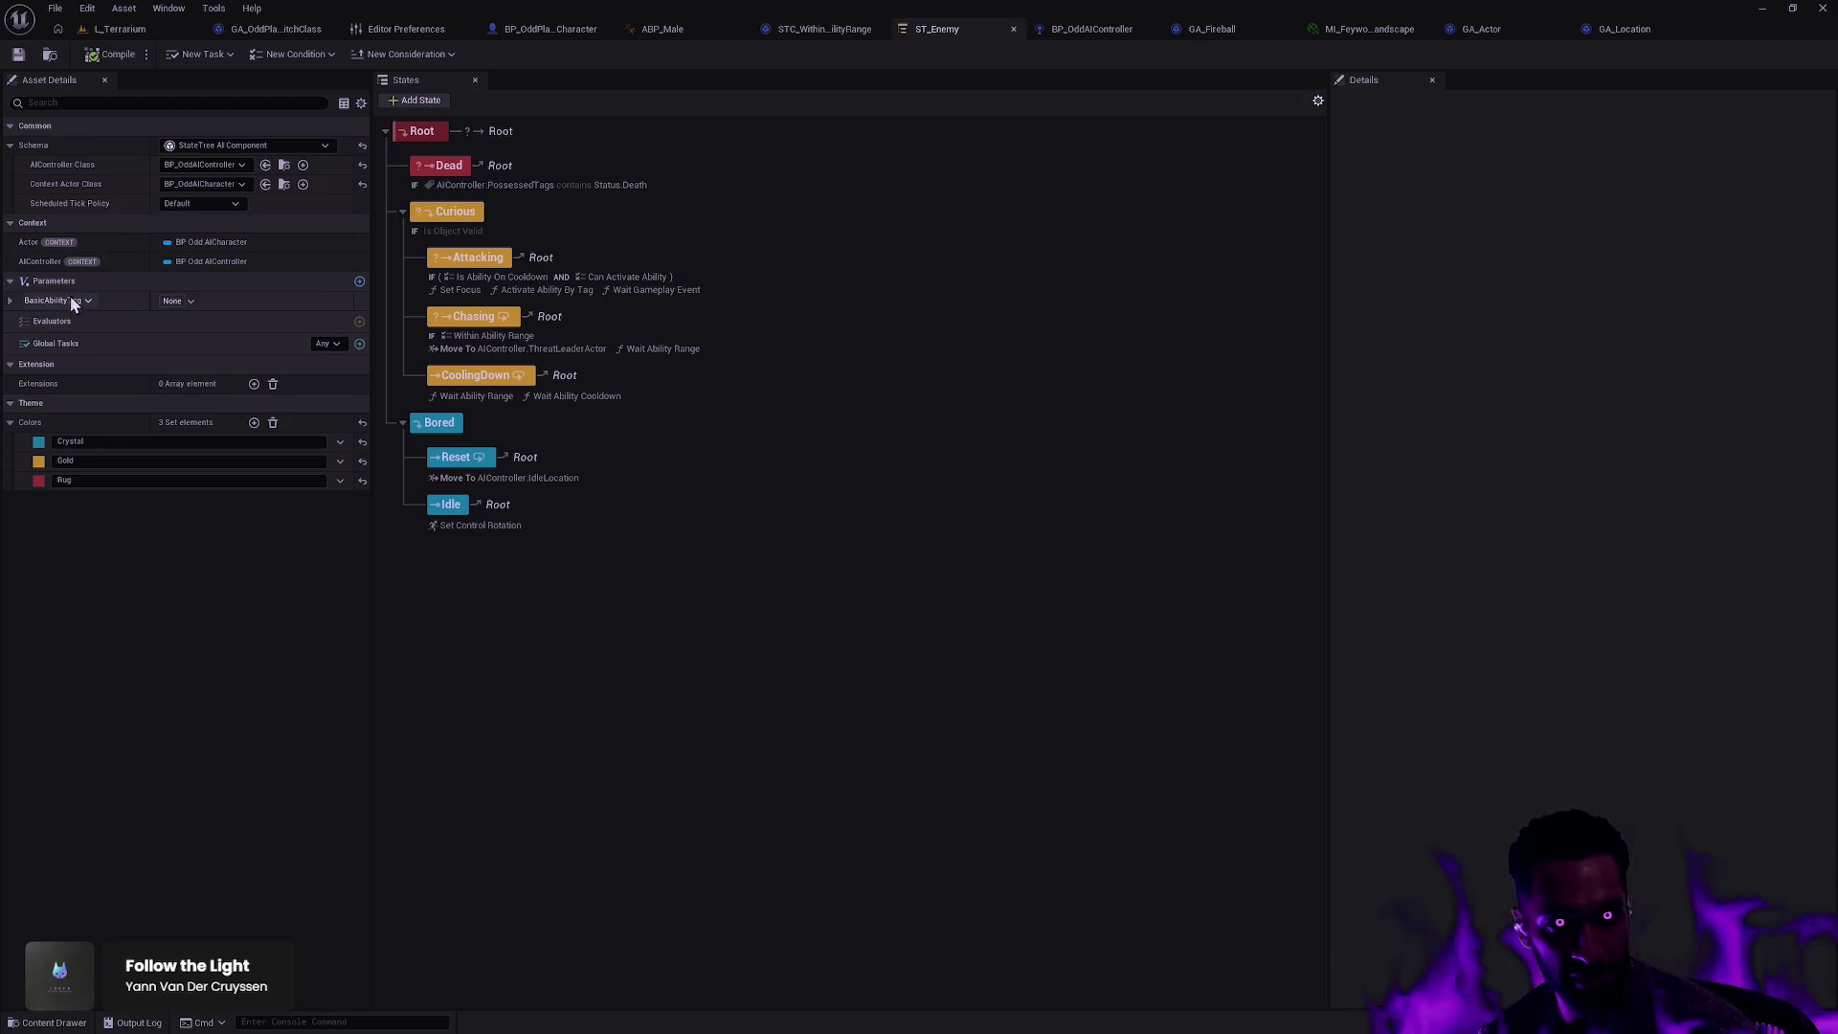
{"action": "left_click", "coordinate": [1107, 30]}
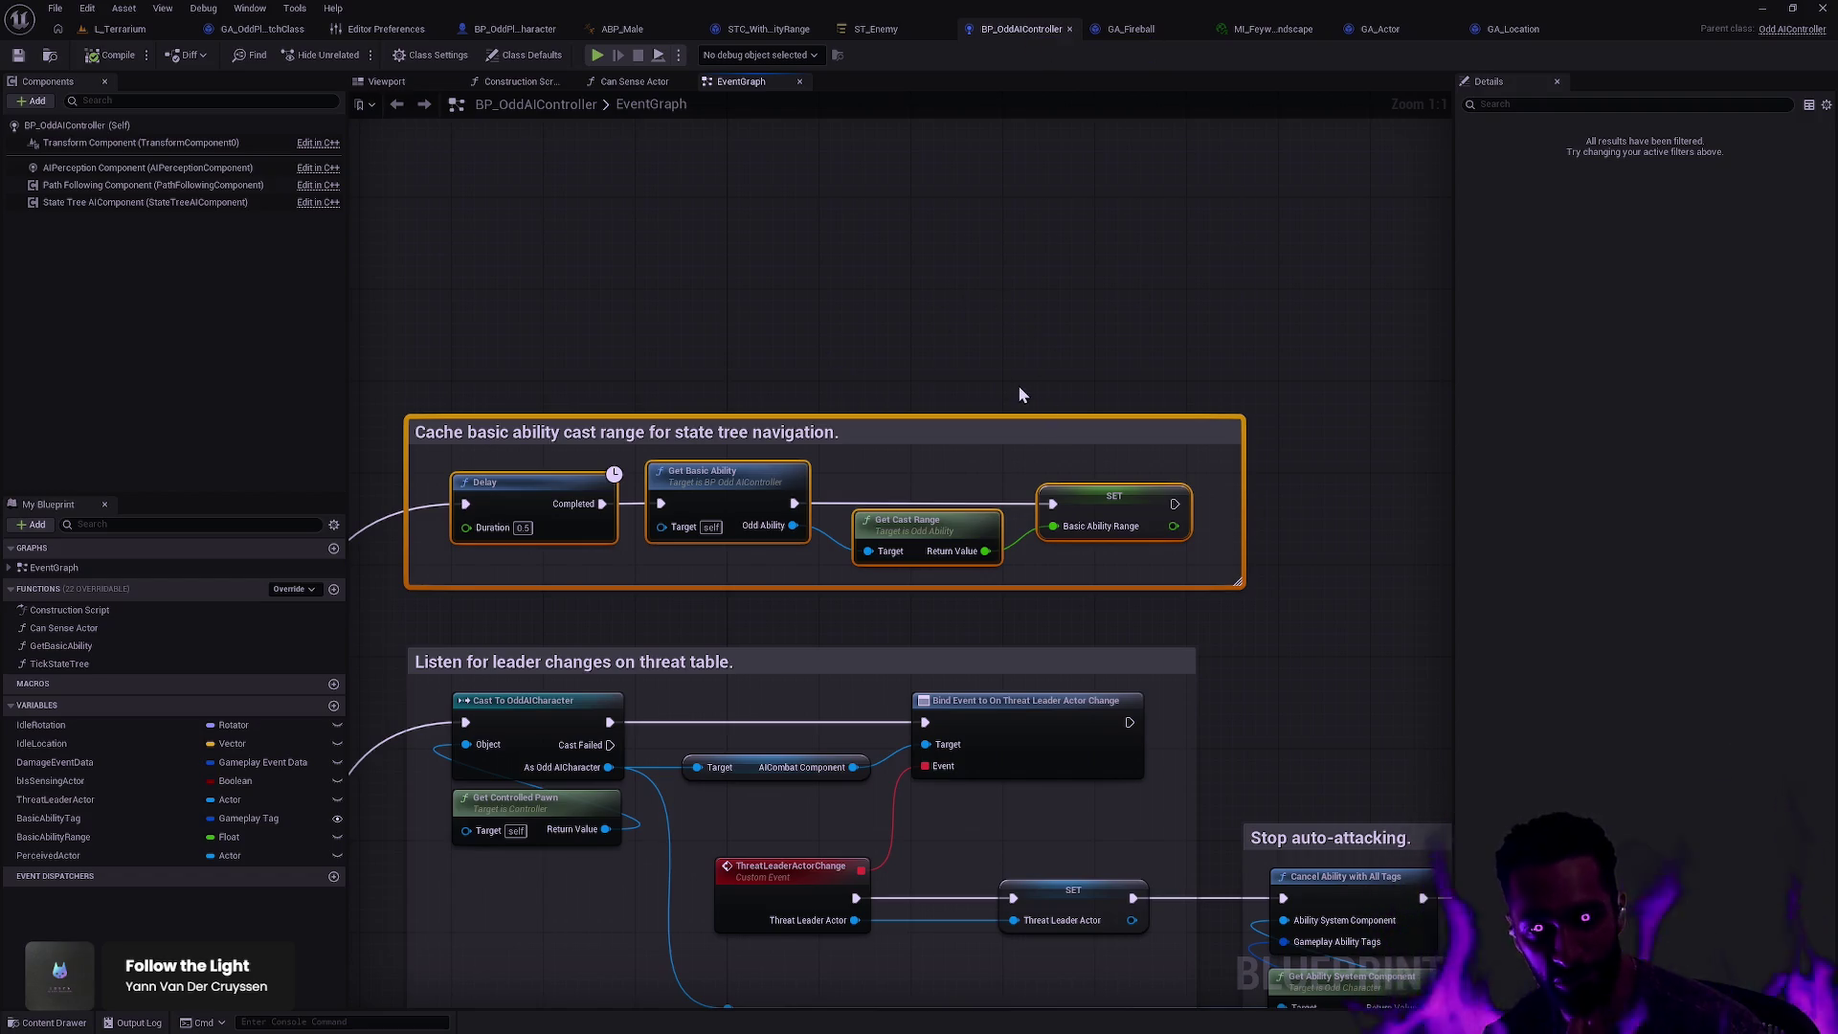
Step: Trim the 'Cache basic ability cast range' comment box slightly narrower around its nodes
{"action": "left_click", "coordinate": [1208, 473]}
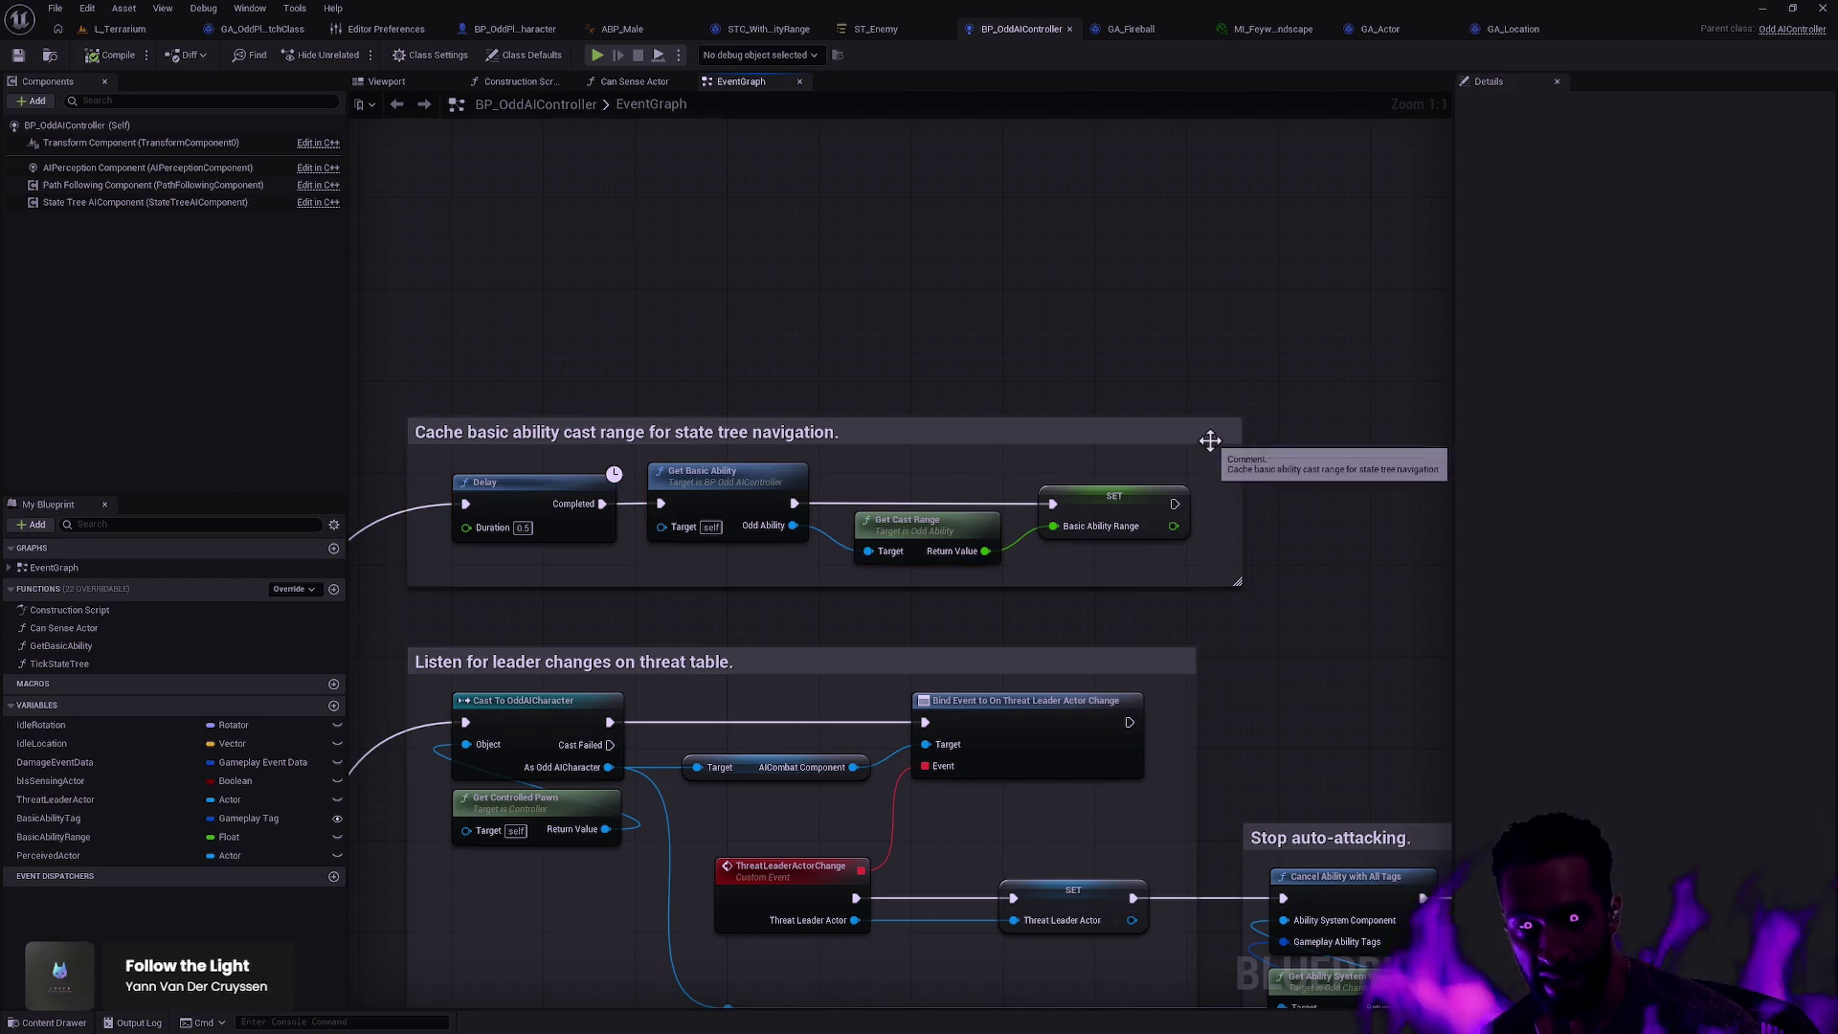
{"action": "left_click", "coordinate": [1243, 464]}
{"action": "left_click_drag", "start_coordinate": [1241, 464], "coordinate": [1219, 464]}
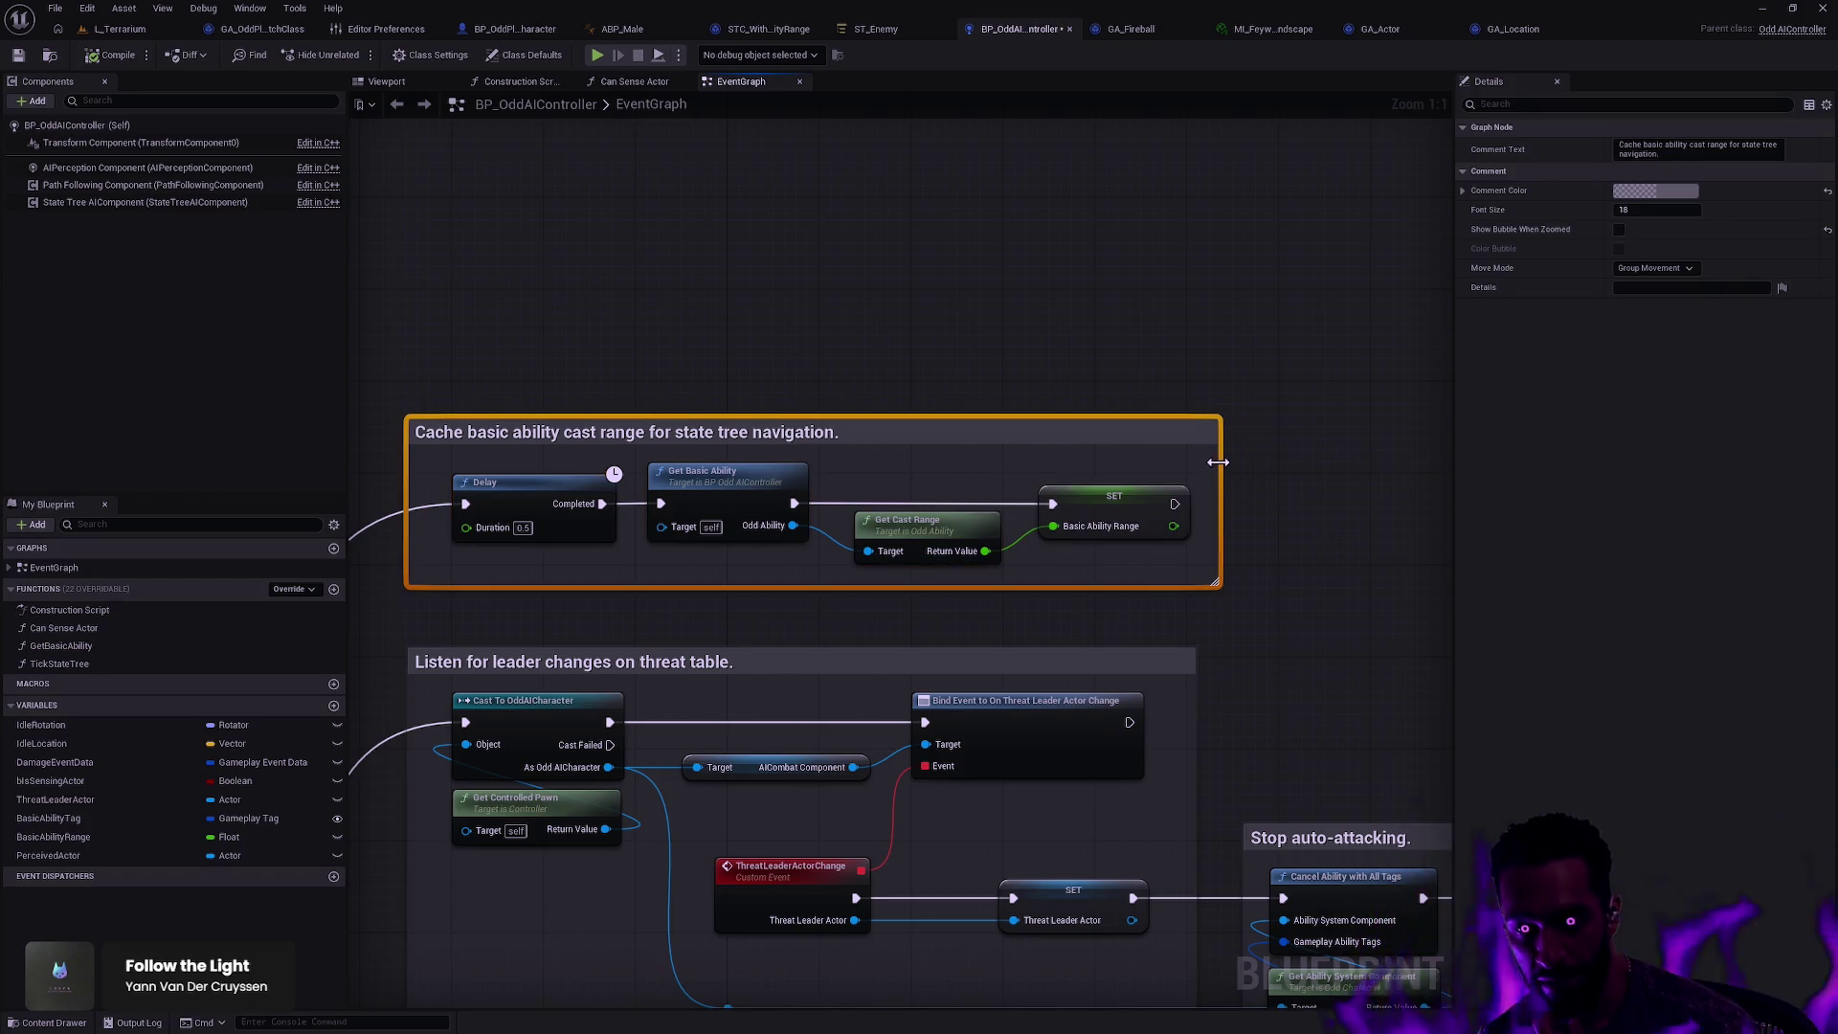
{"action": "left_click", "coordinate": [906, 322]}
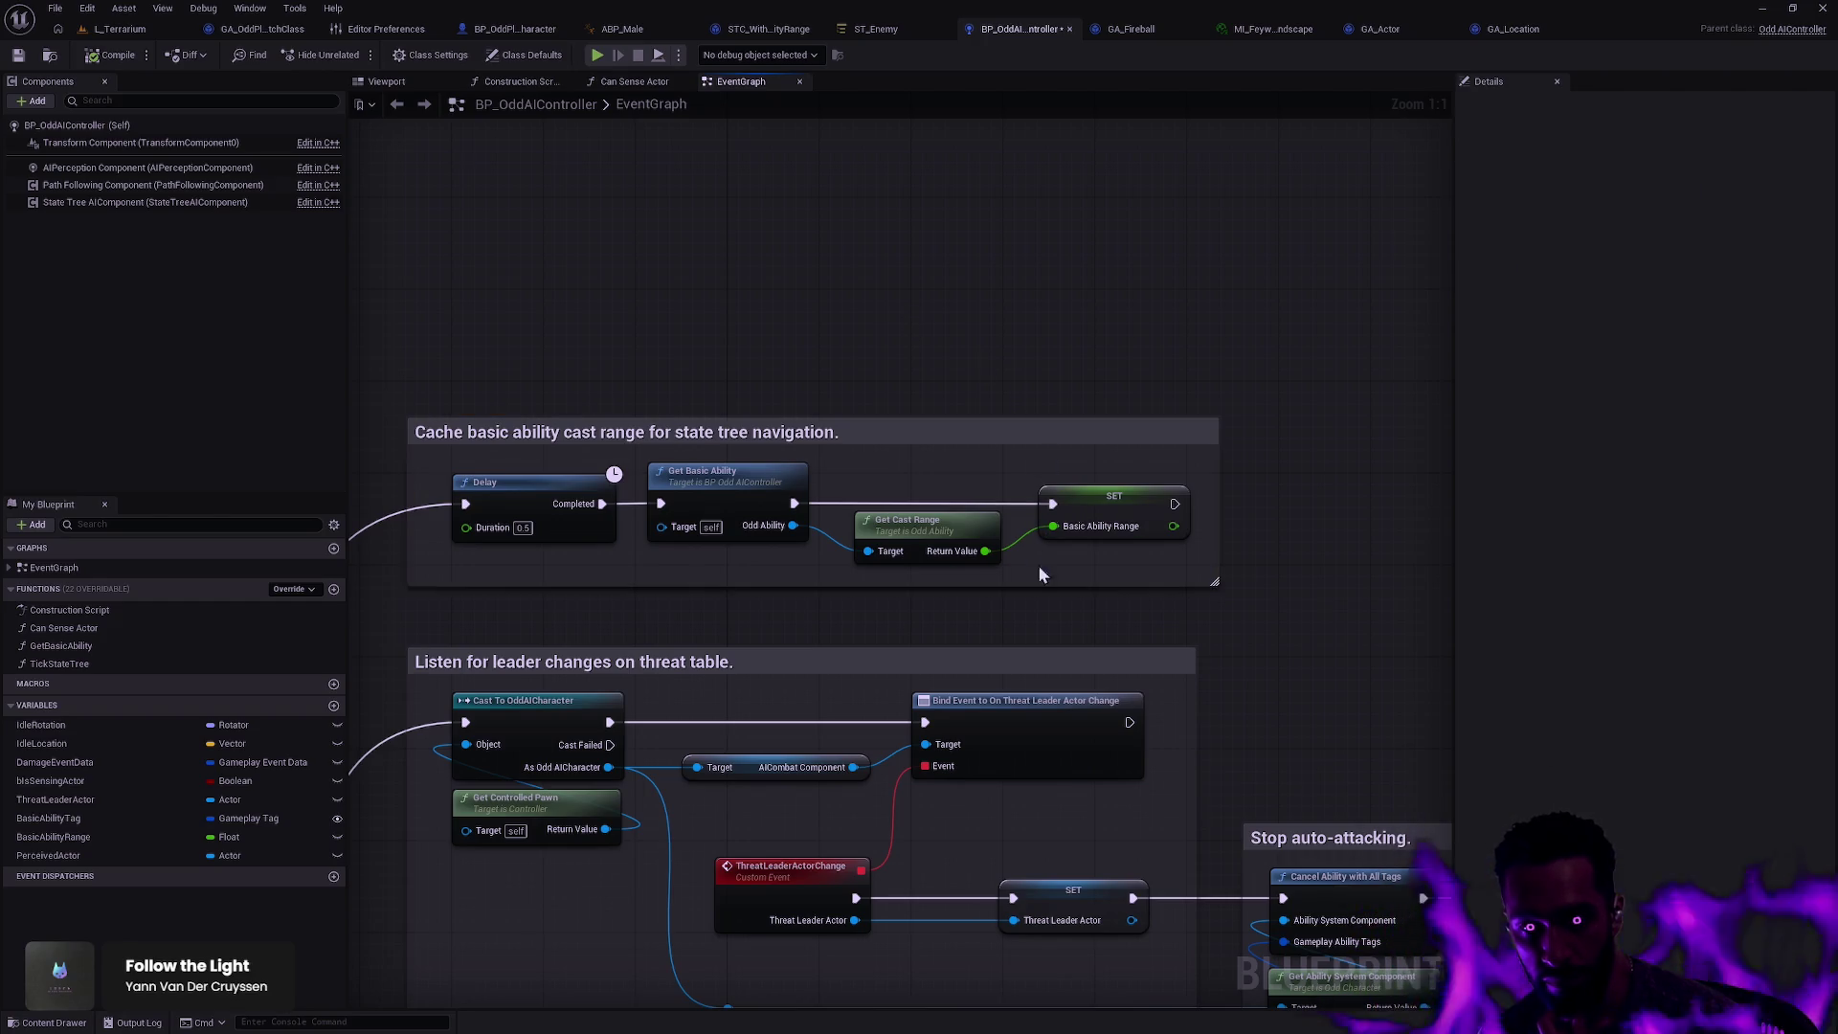
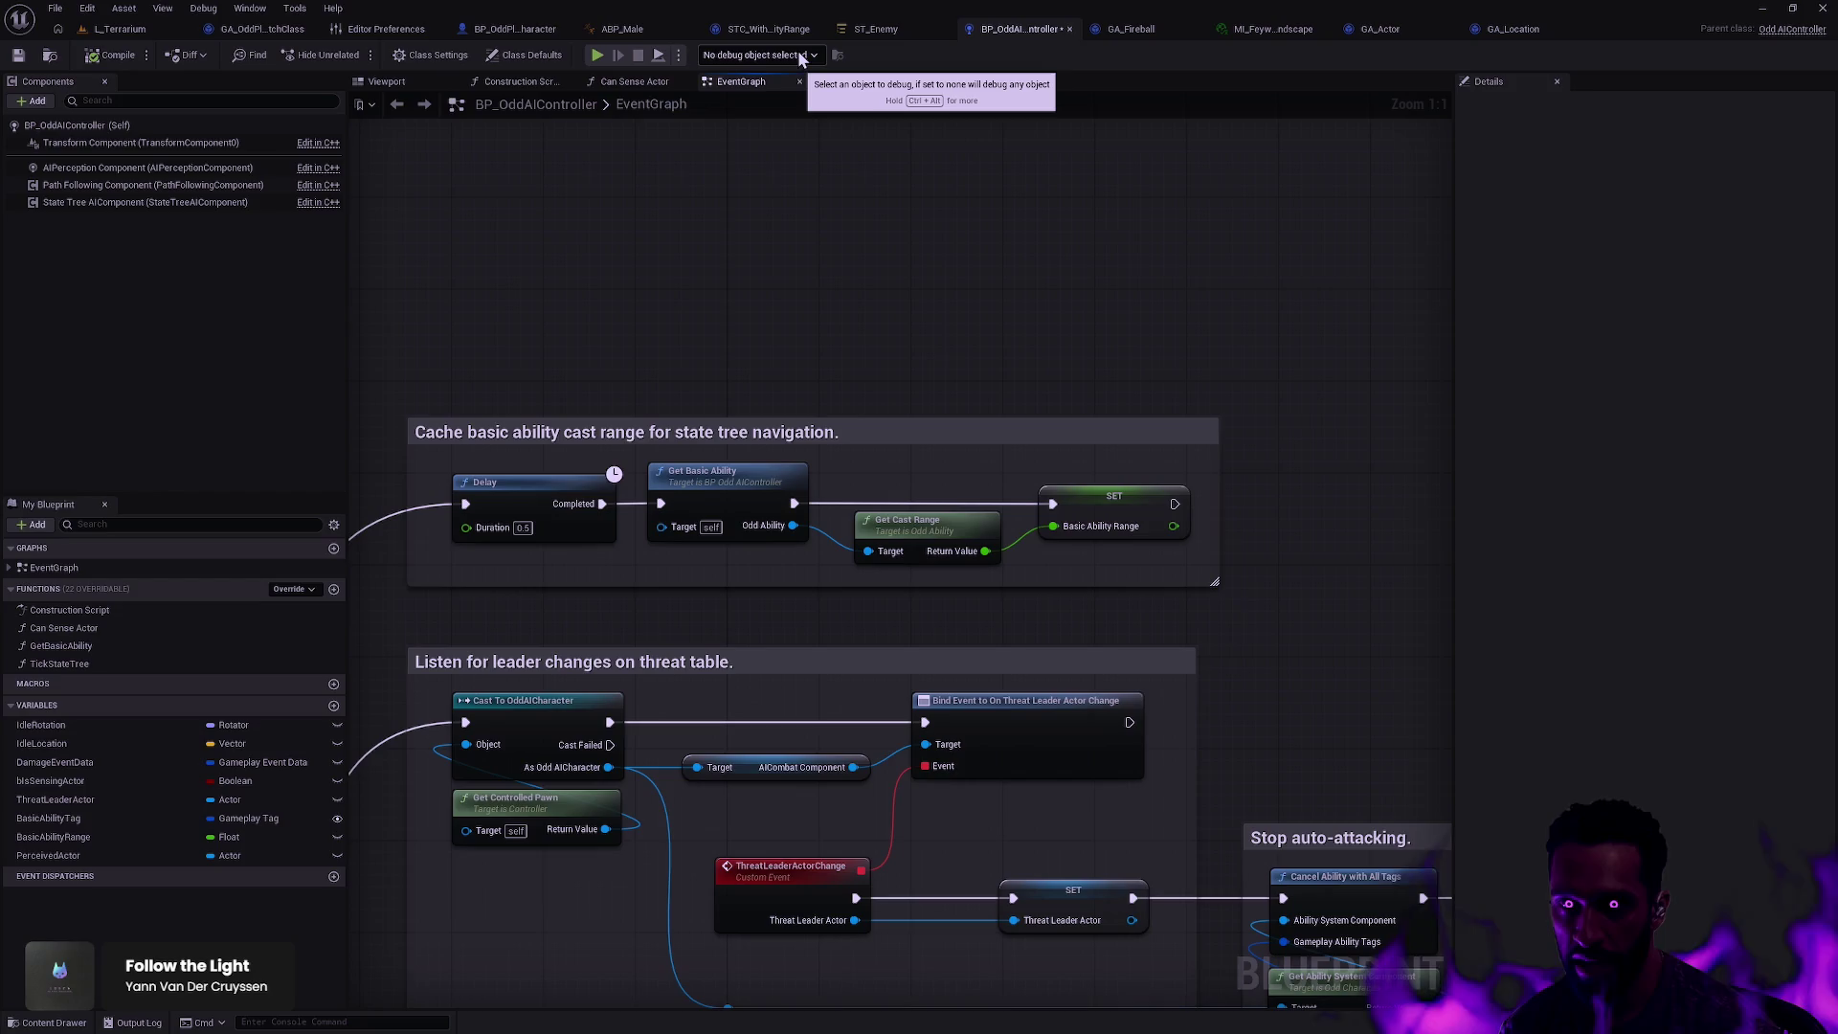
Step: Switch to BP_OddPlayerCharacter and filter its Details panel to show only 'montage' properties
{"action": "left_click", "coordinate": [514, 29]}
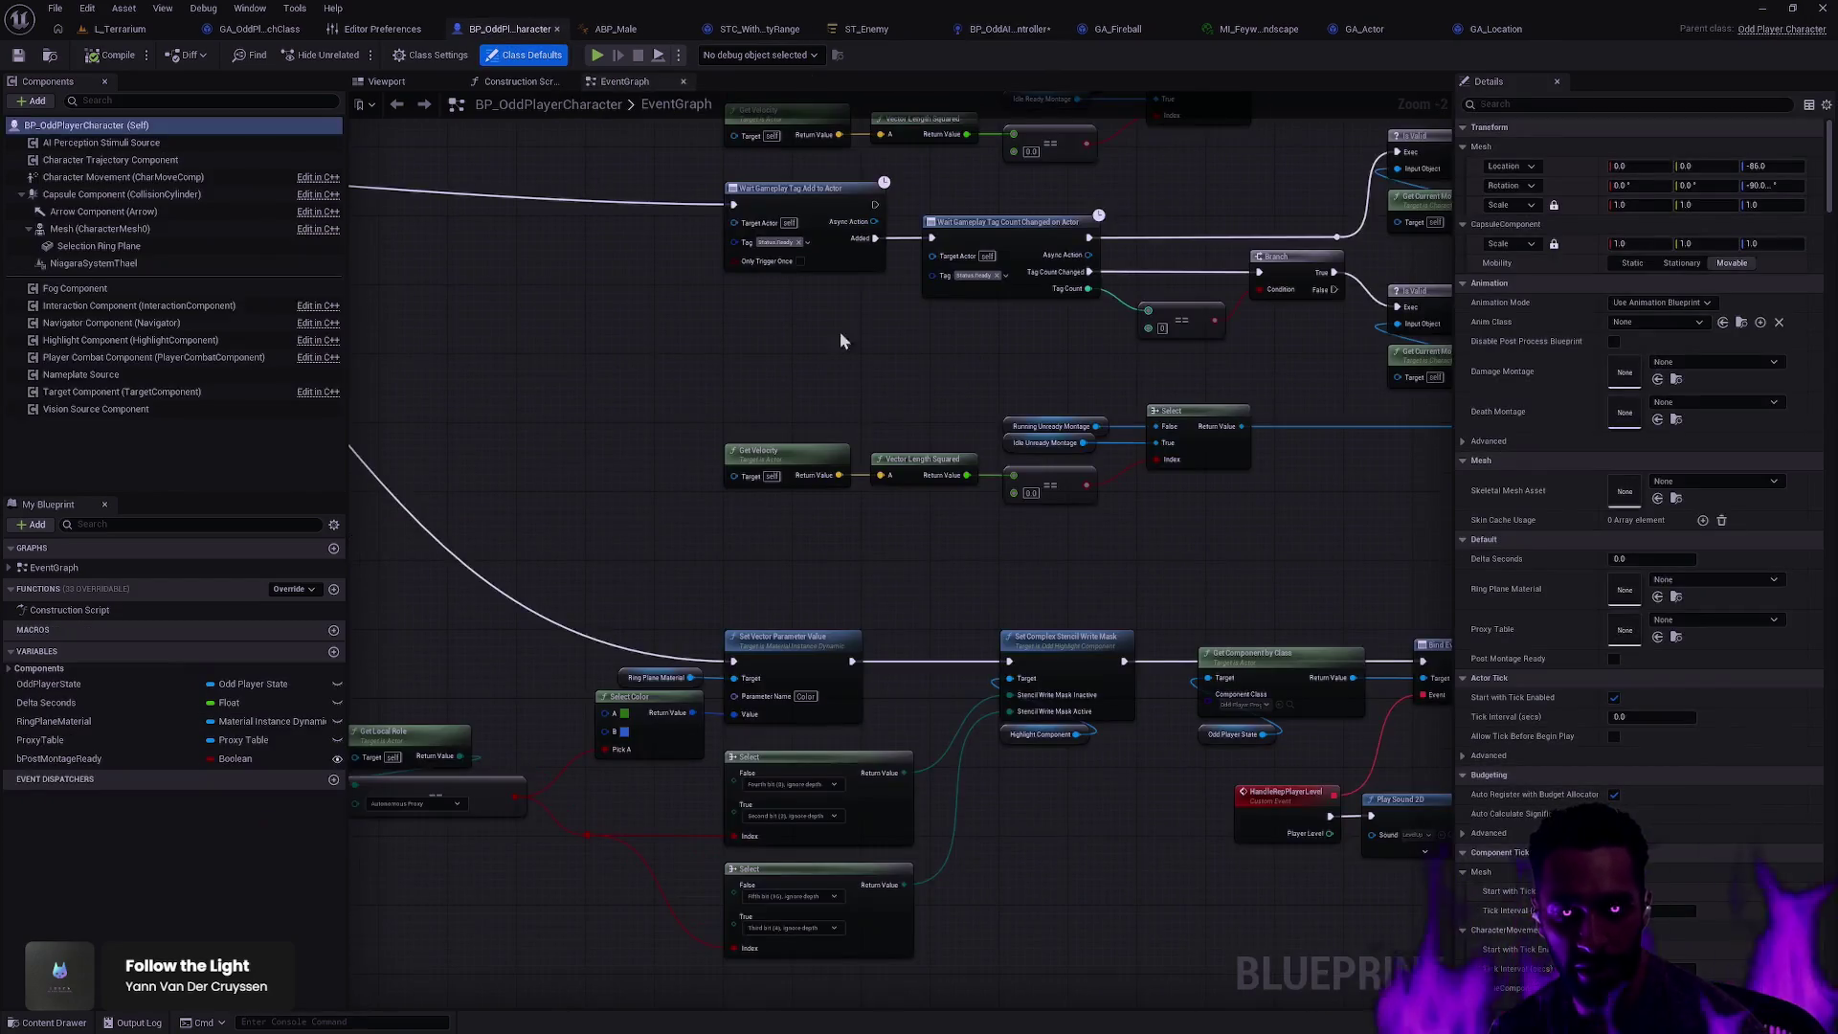
{"action": "left_click_drag", "start_coordinate": [1829, 168], "coordinate": [1829, 352]}
{"action": "scroll", "coordinate": [1723, 287], "scroll_direction": "up", "scroll_amount": 5}
{"action": "left_click", "coordinate": [1584, 103]}
{"action": "type", "text": "montage"}
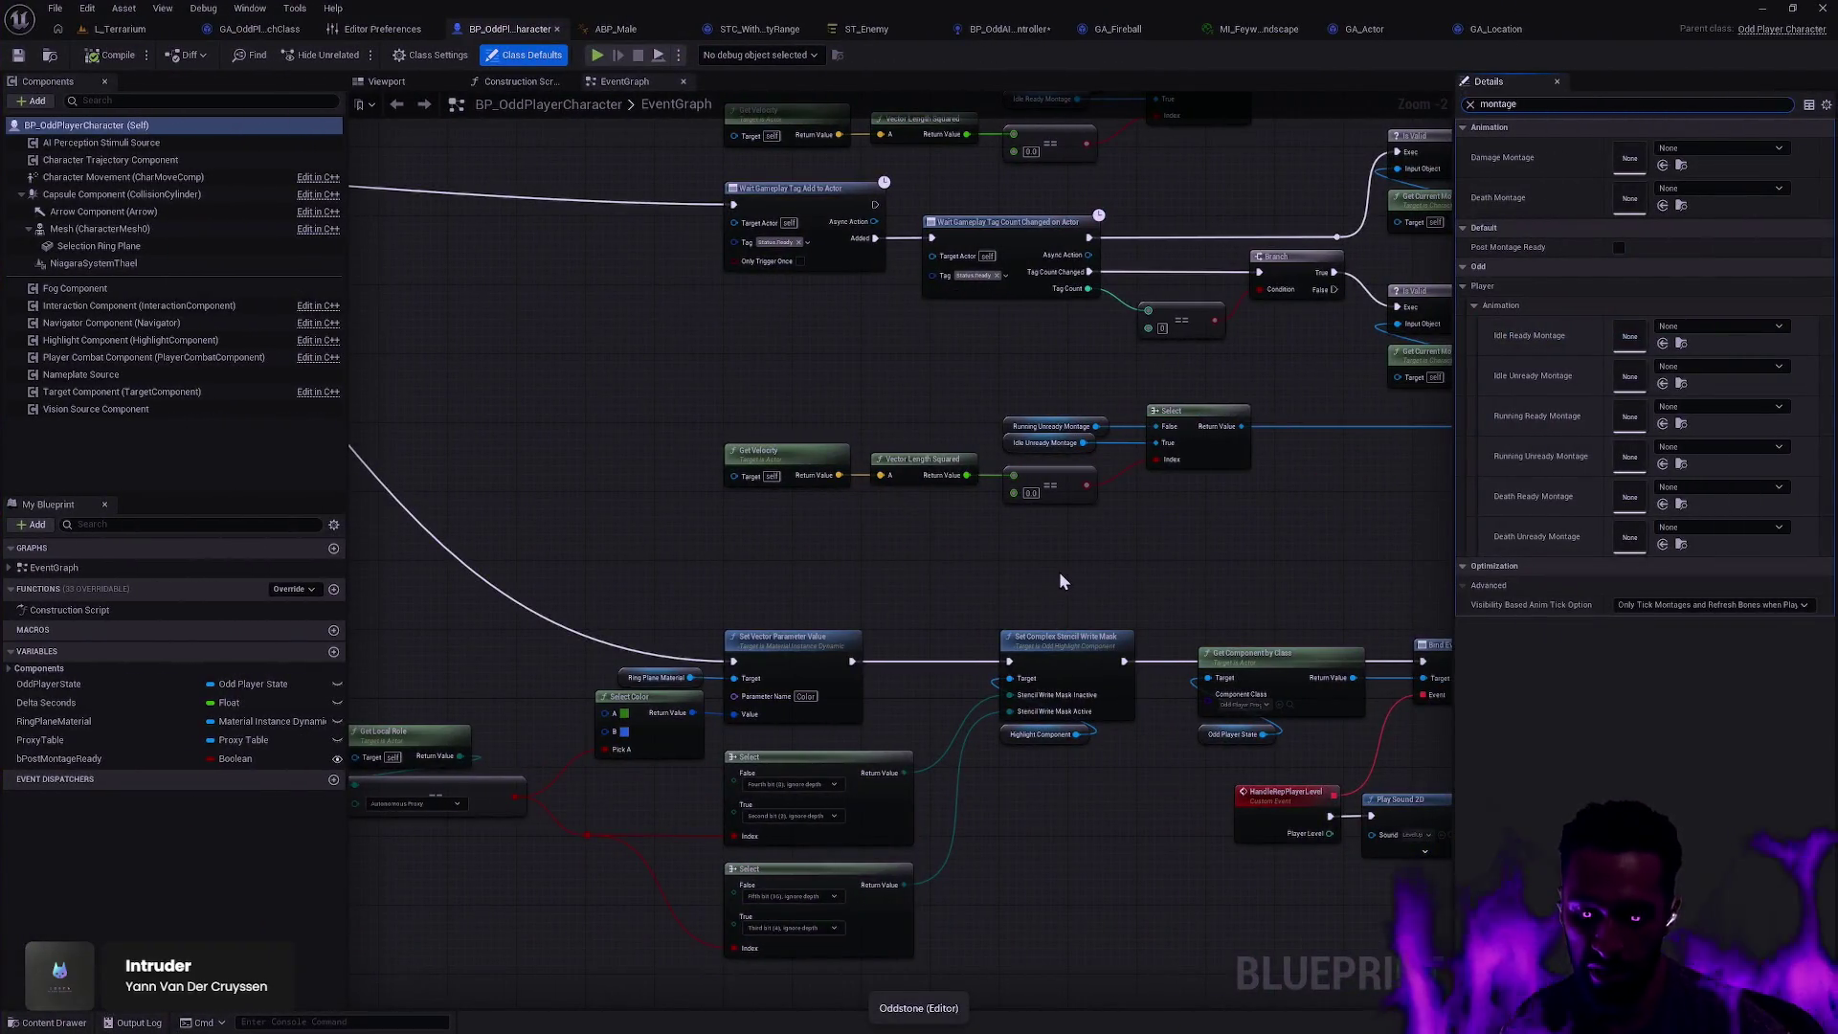
Step: Search assets for 'Animation Data' and open DA_Druid_Animation
{"action": "key", "text": "ctrl+p"}
{"action": "type", "text": "Animation D"}
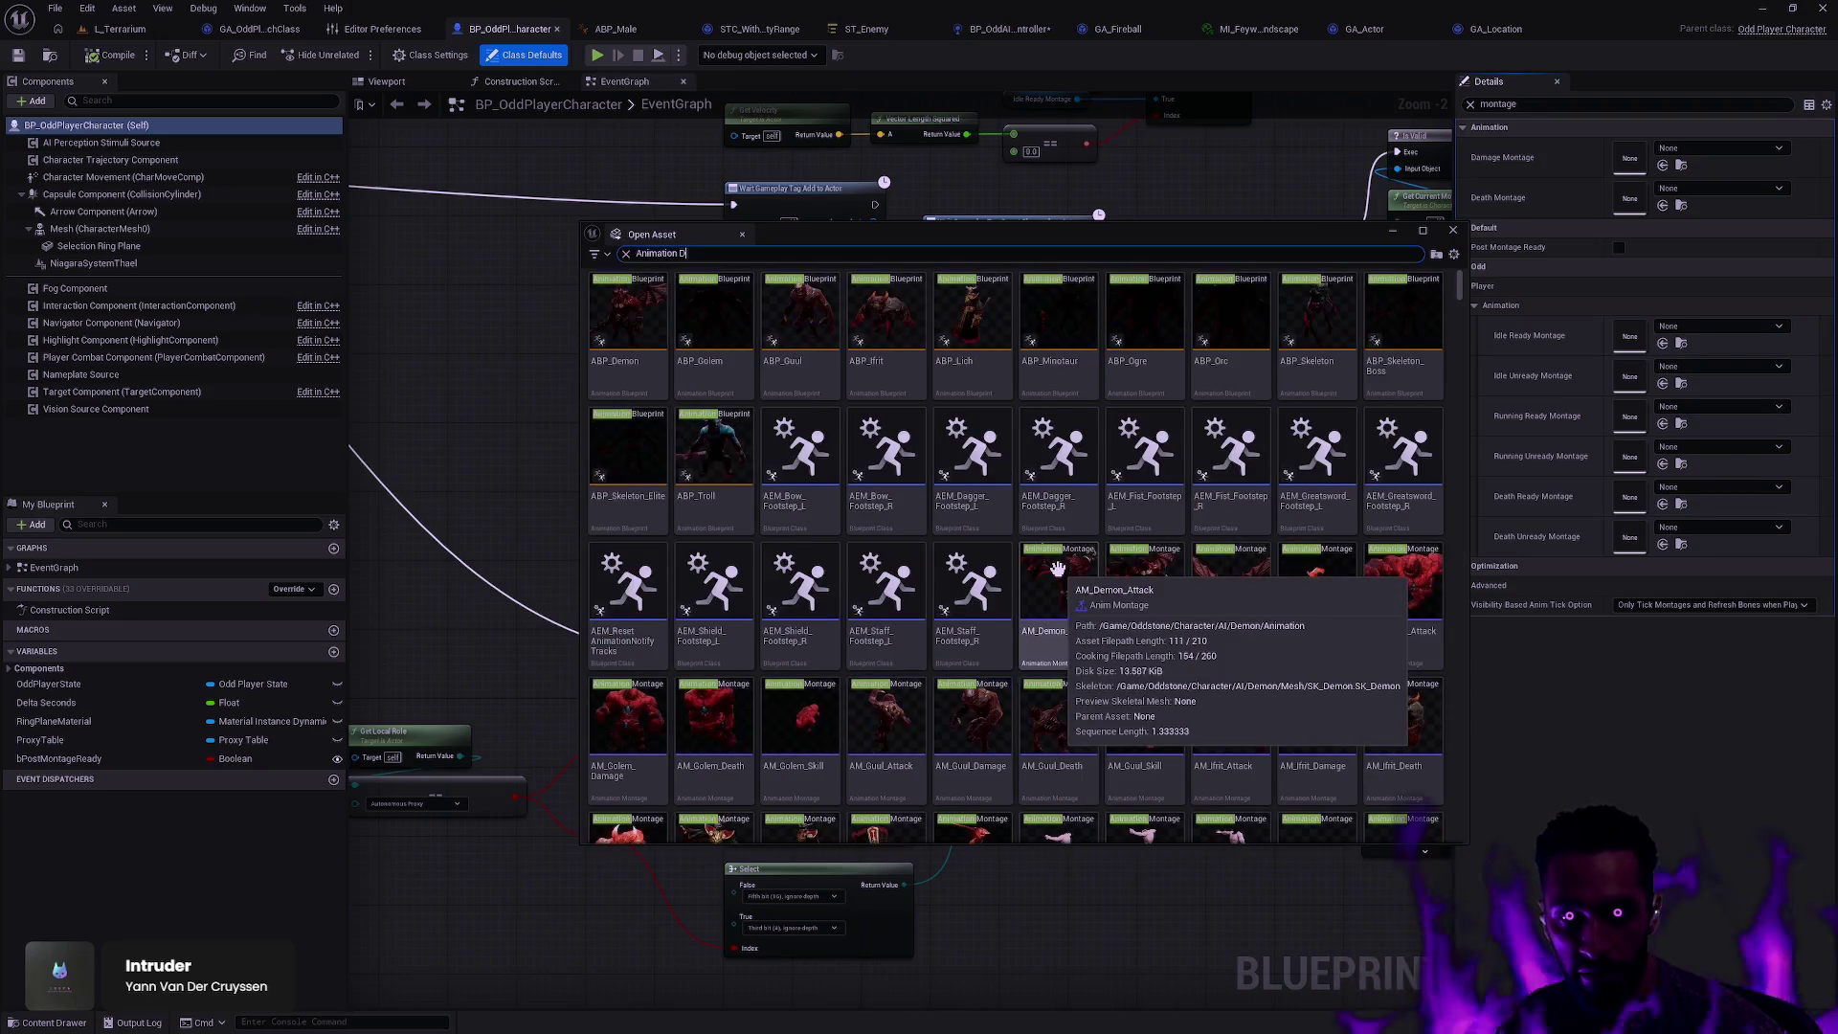
{"action": "type", "text": "ata"}
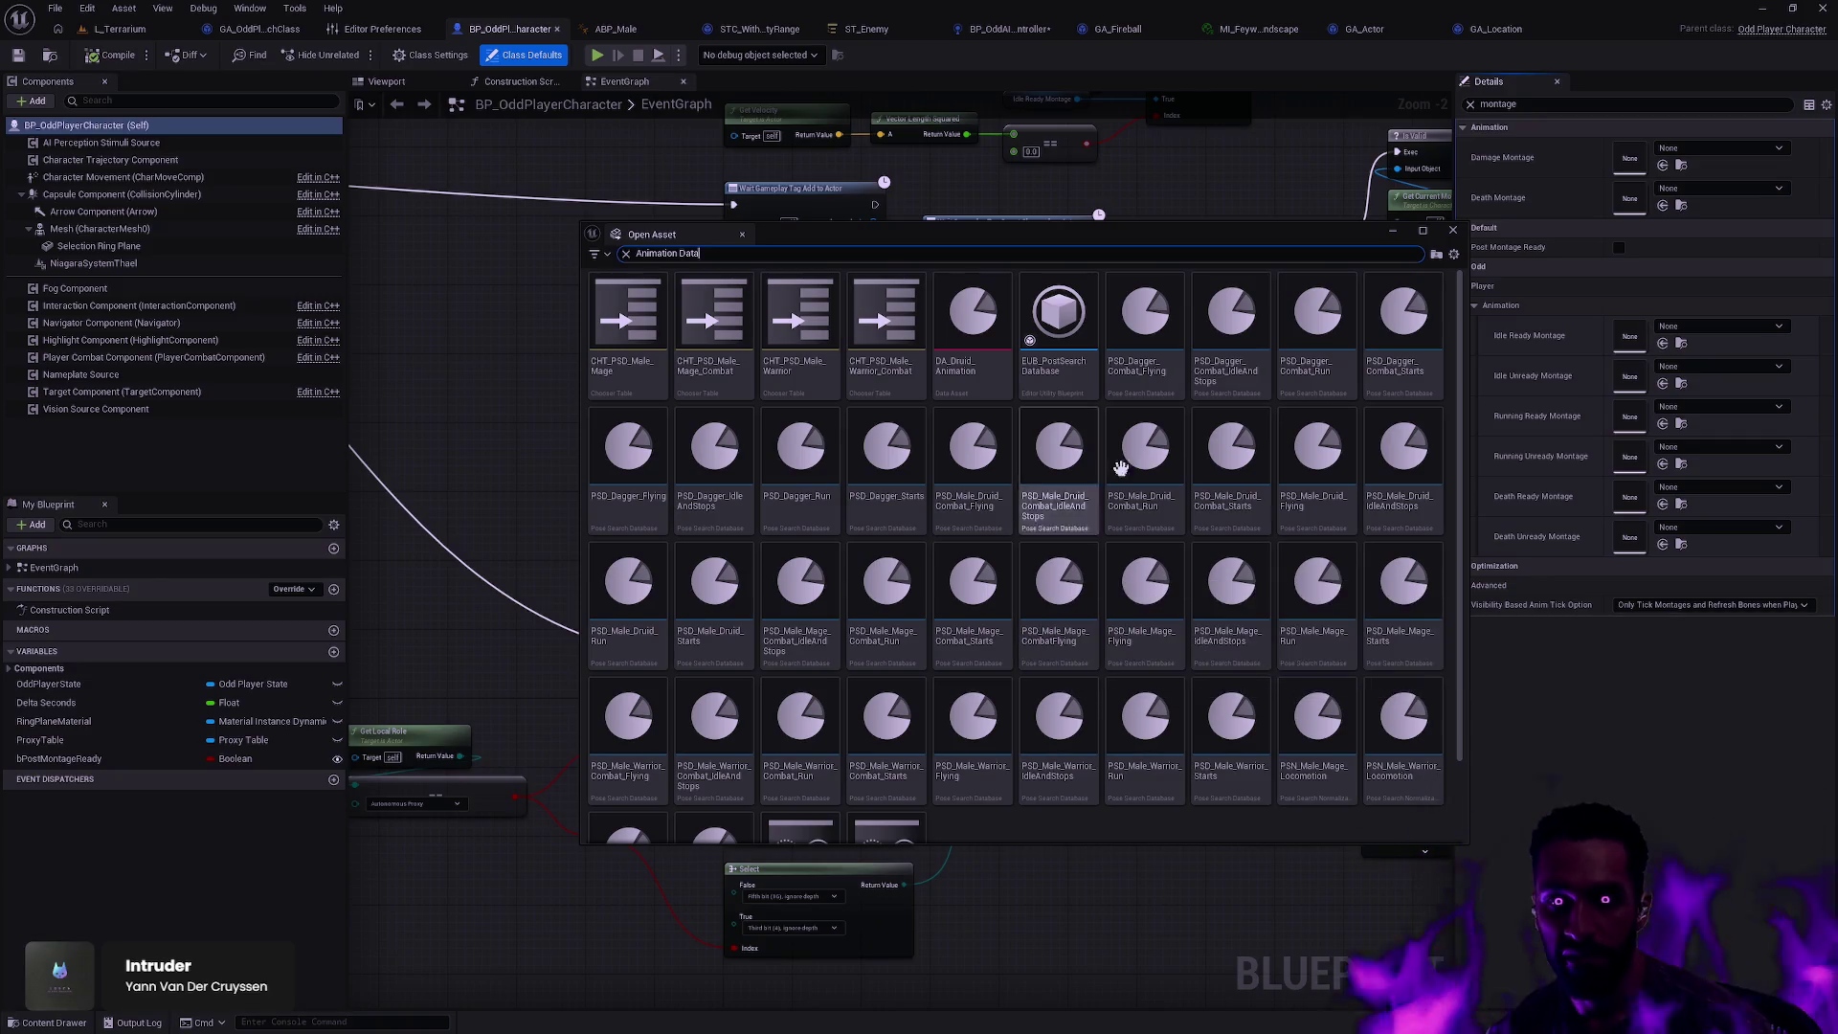
{"action": "double_click", "coordinate": [986, 364]}
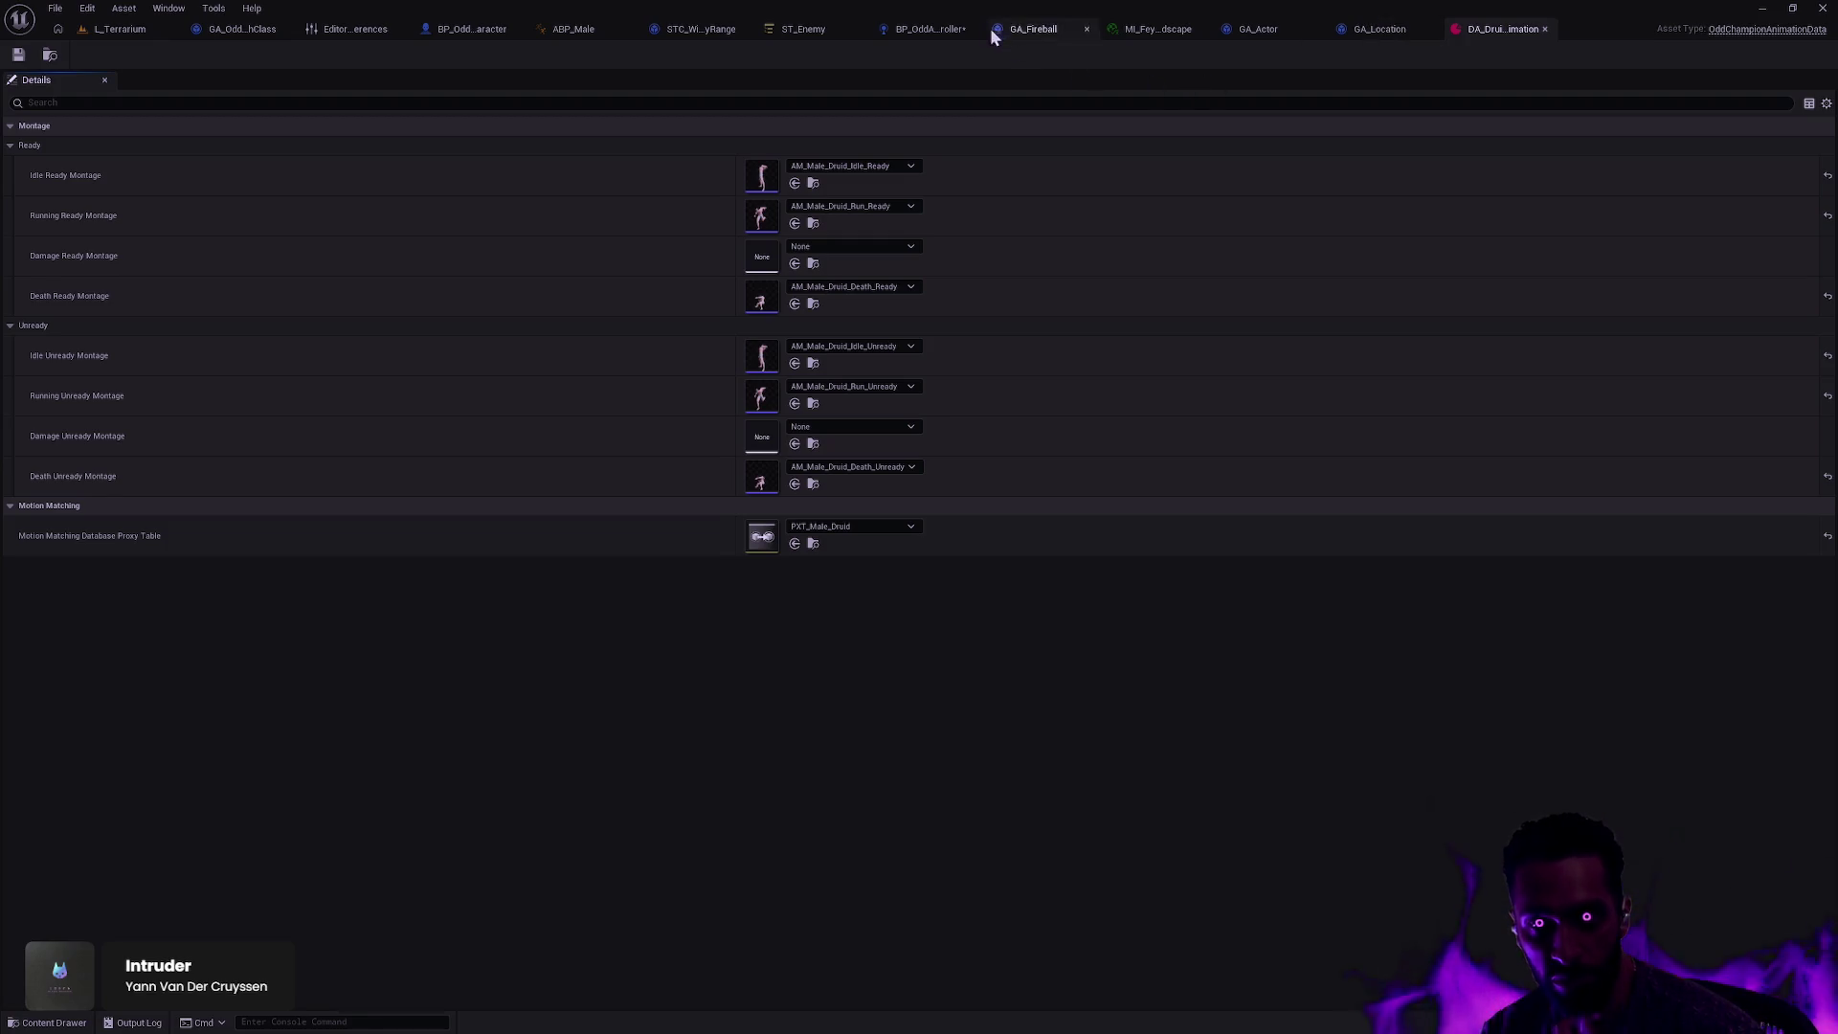
{"action": "left_click", "coordinate": [474, 30]}
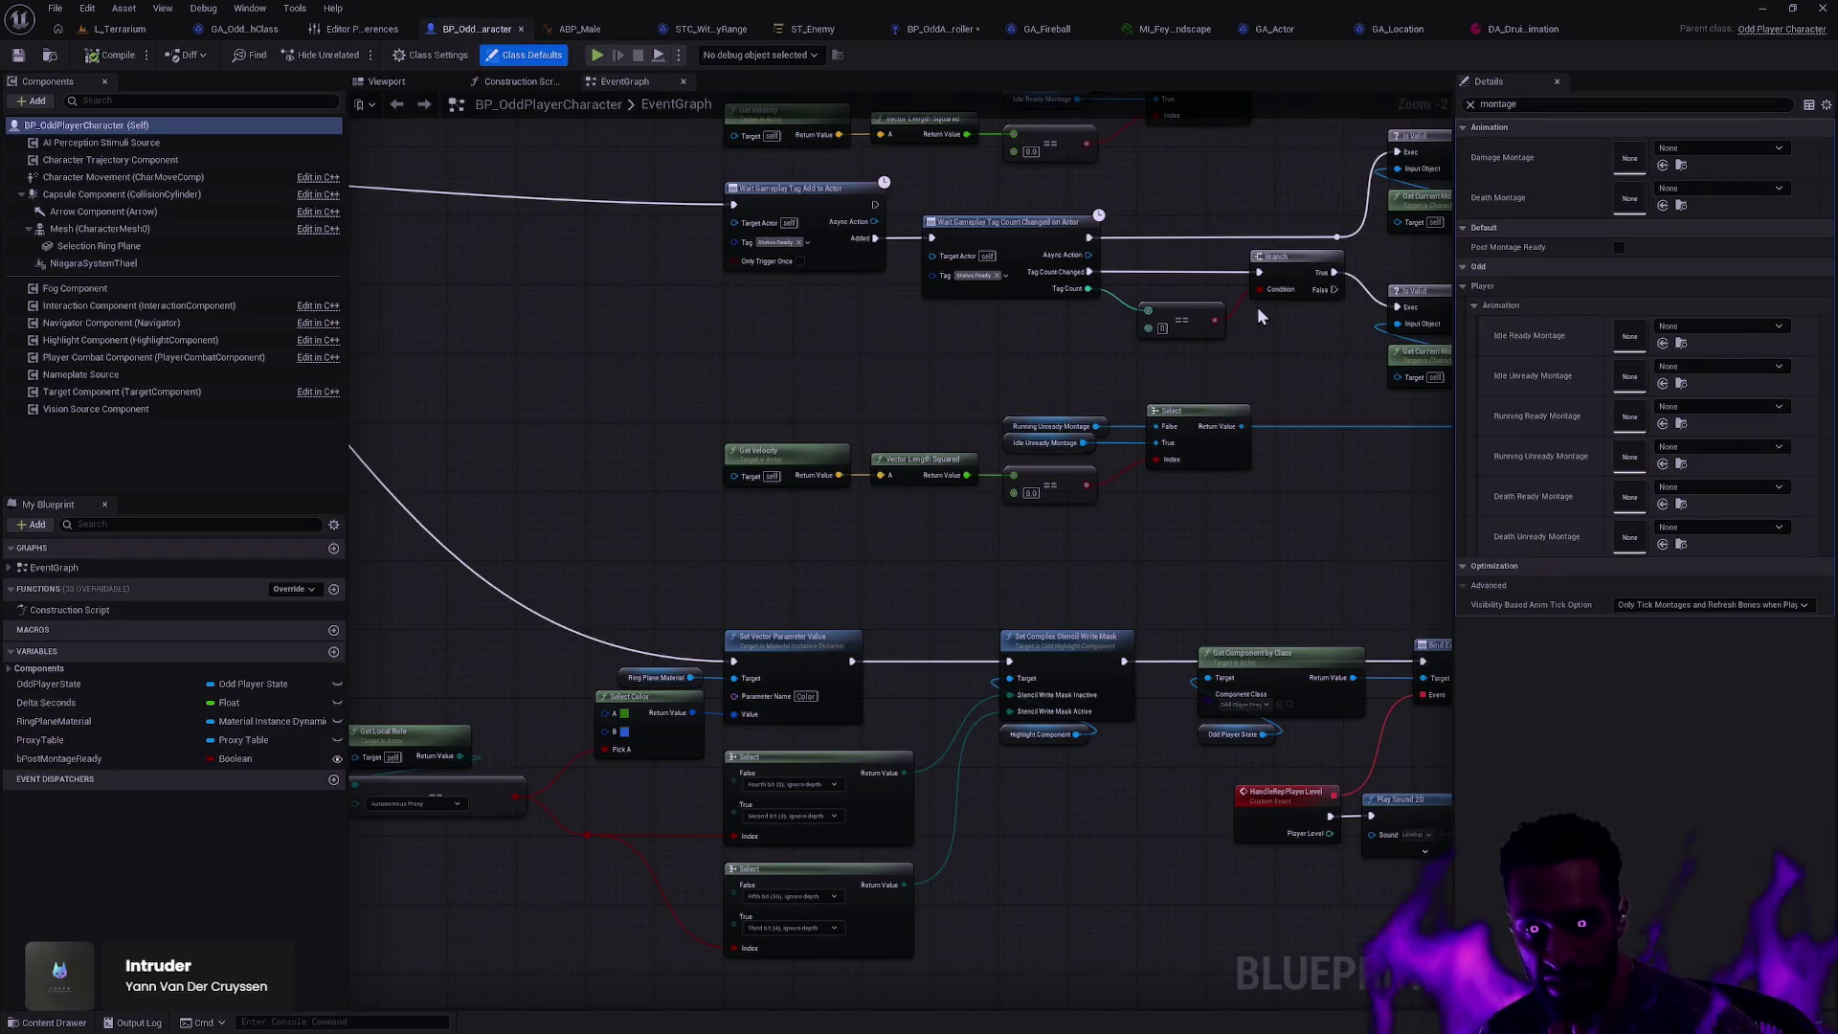
{"action": "mouse_move", "coordinate": [1271, 376]}
{"action": "left_mouse_down"}
{"action": "mouse_move", "coordinate": [1168, 361]}
{"action": "mouse_move", "coordinate": [957, 437]}
{"action": "left_mouse_up"}
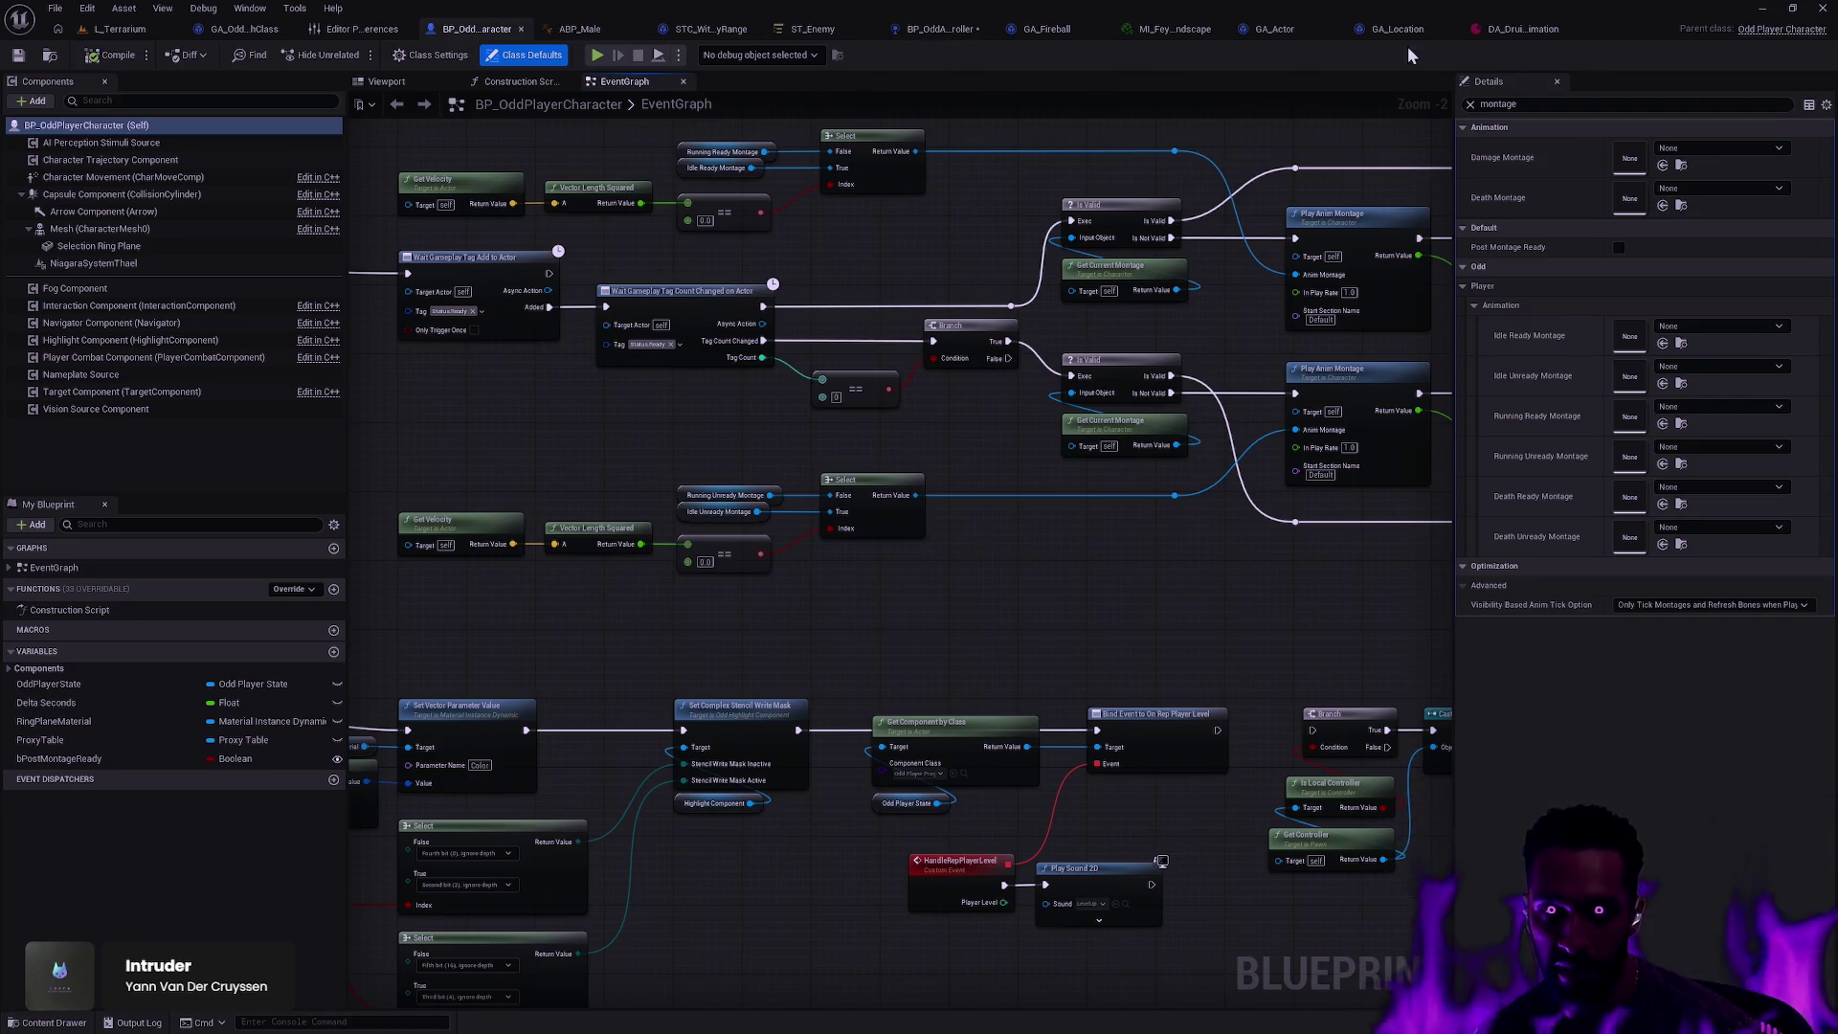
{"action": "left_click", "coordinate": [1512, 28]}
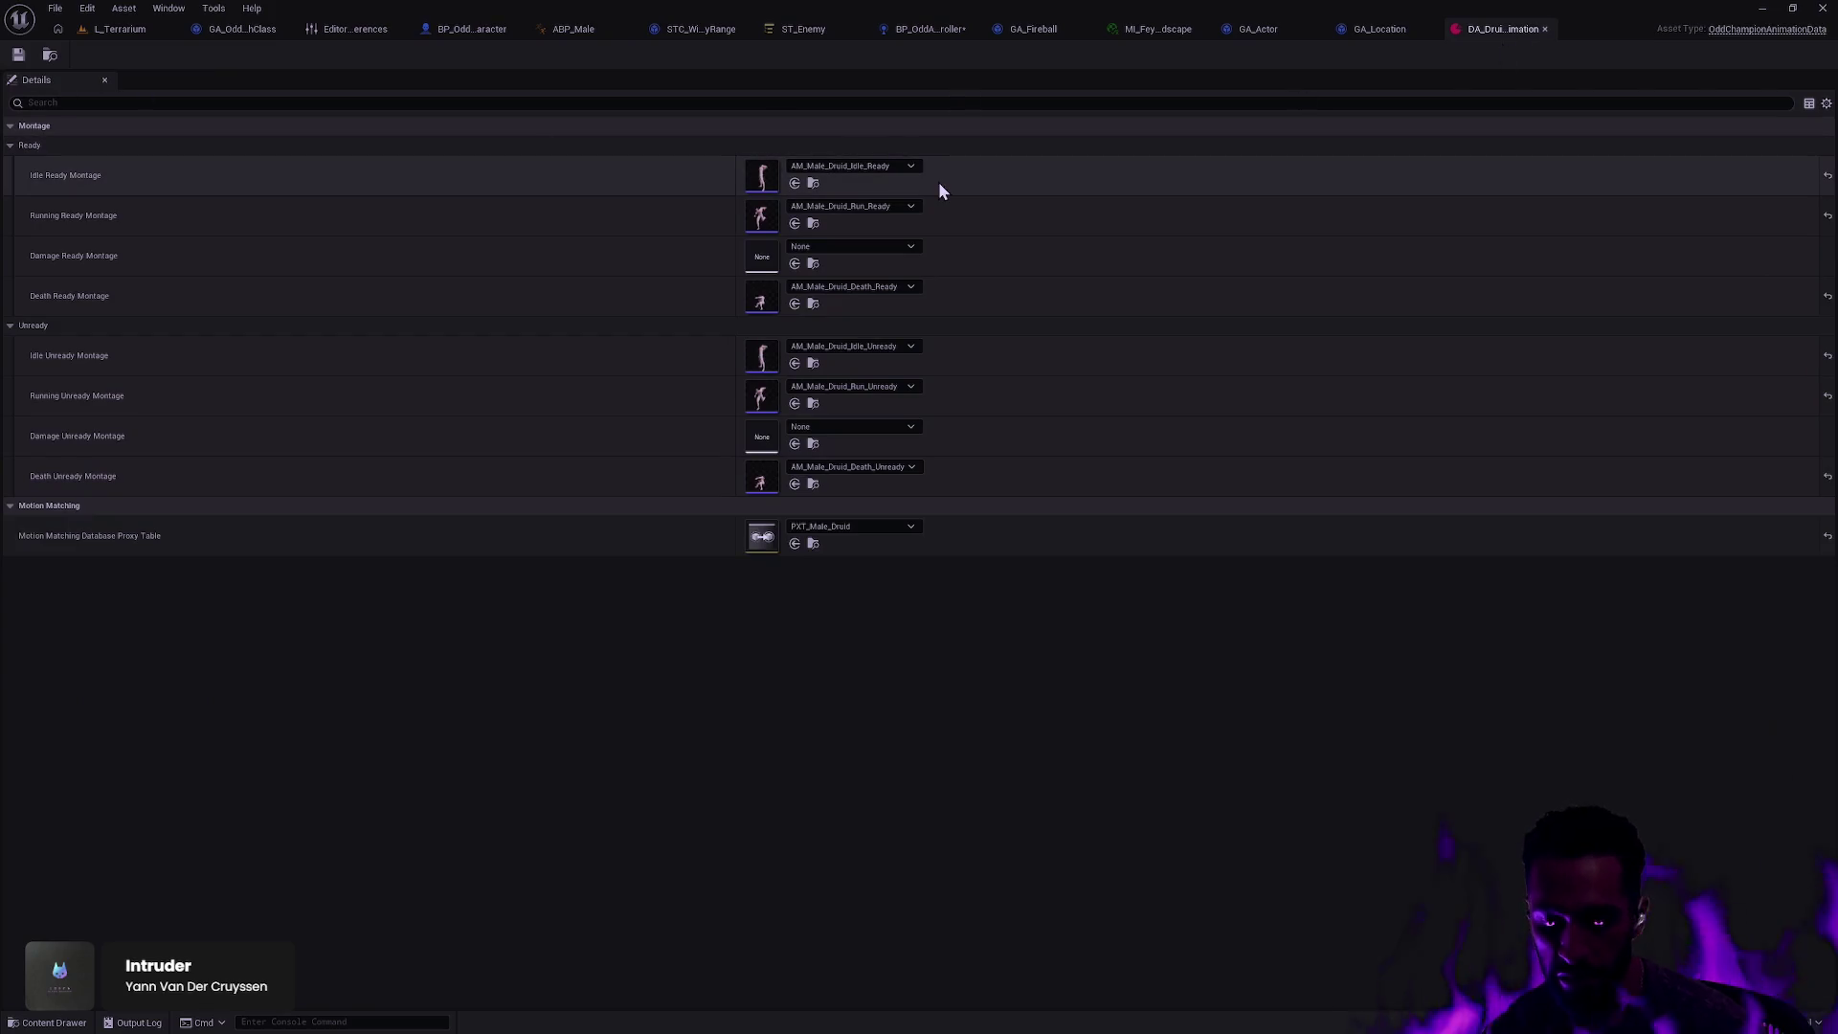
Step: Search assets for 'DA_Druid' and open the DA_Druid champion data asset
{"action": "key", "text": "ctrl+p"}
{"action": "type", "text": "DA_"}
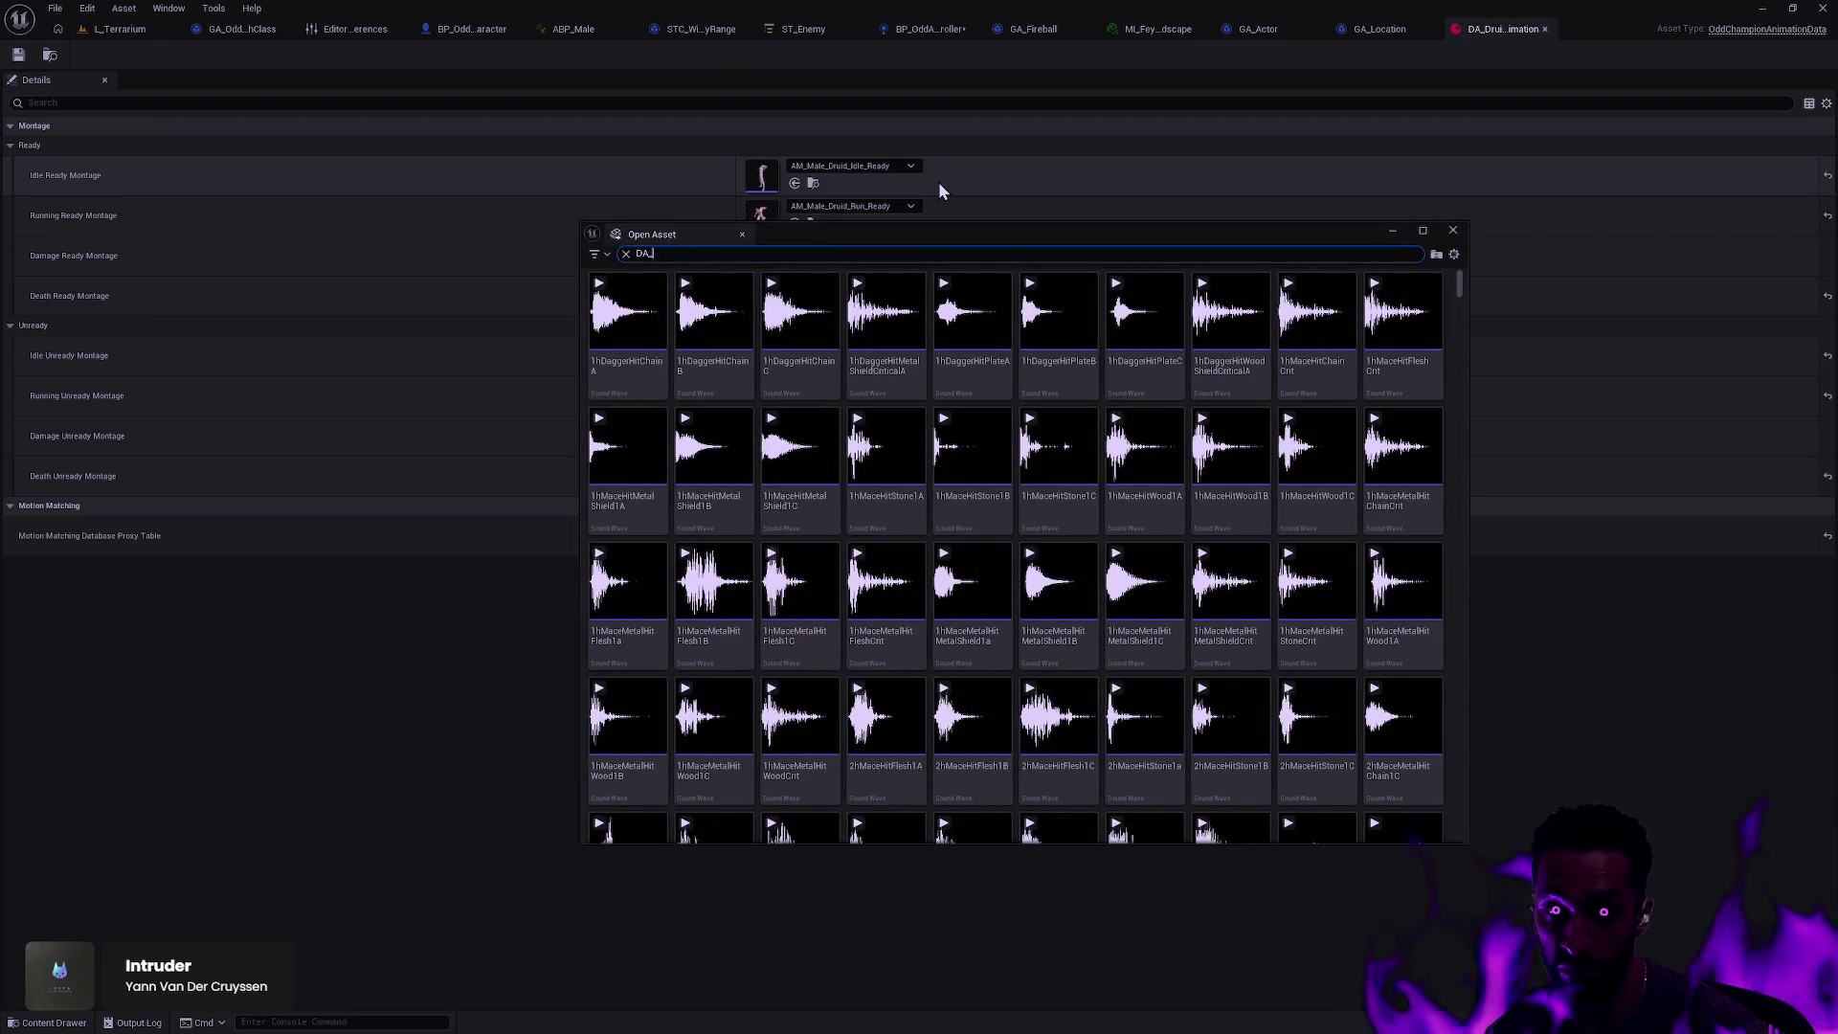
{"action": "type", "text": "Druid"}
{"action": "double_click", "coordinate": [614, 382]}
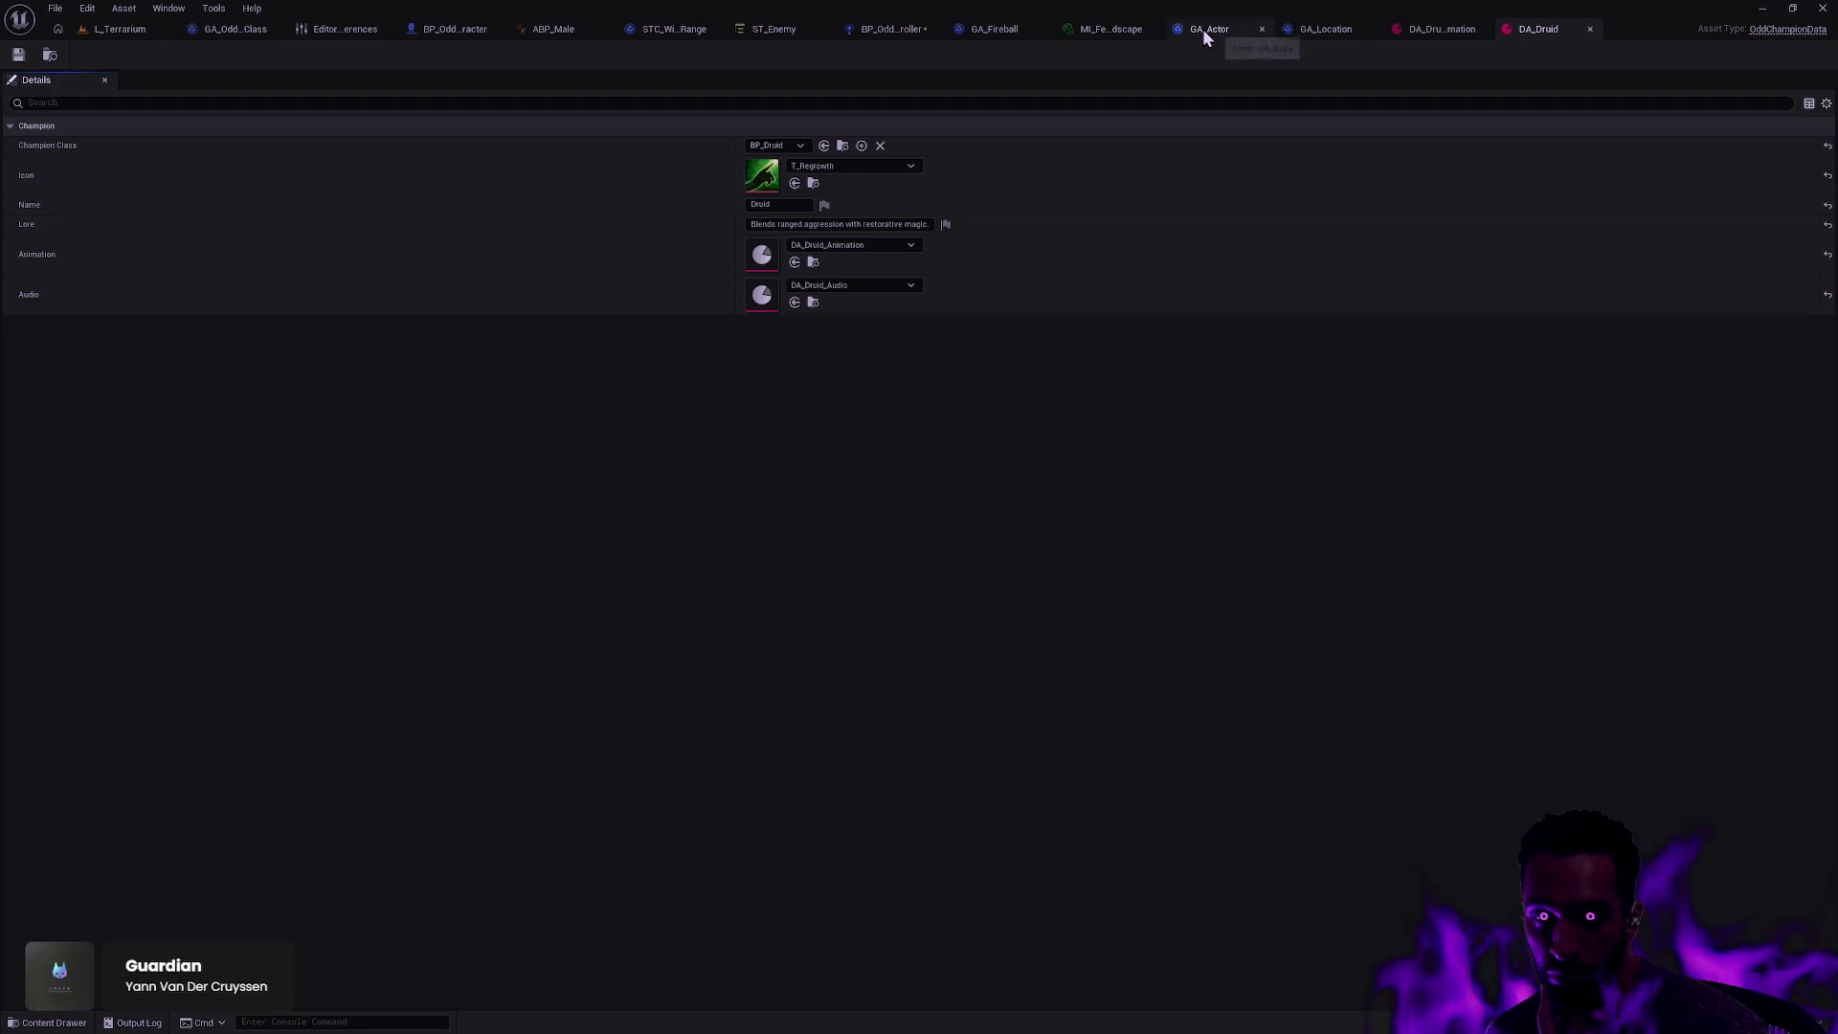
Step: Return to BP_OddPlayerCharacter's event graph and frame the Play Anim Montage, Delay and Set Scalar Parameter Value nodes
{"action": "left_click", "coordinate": [454, 28]}
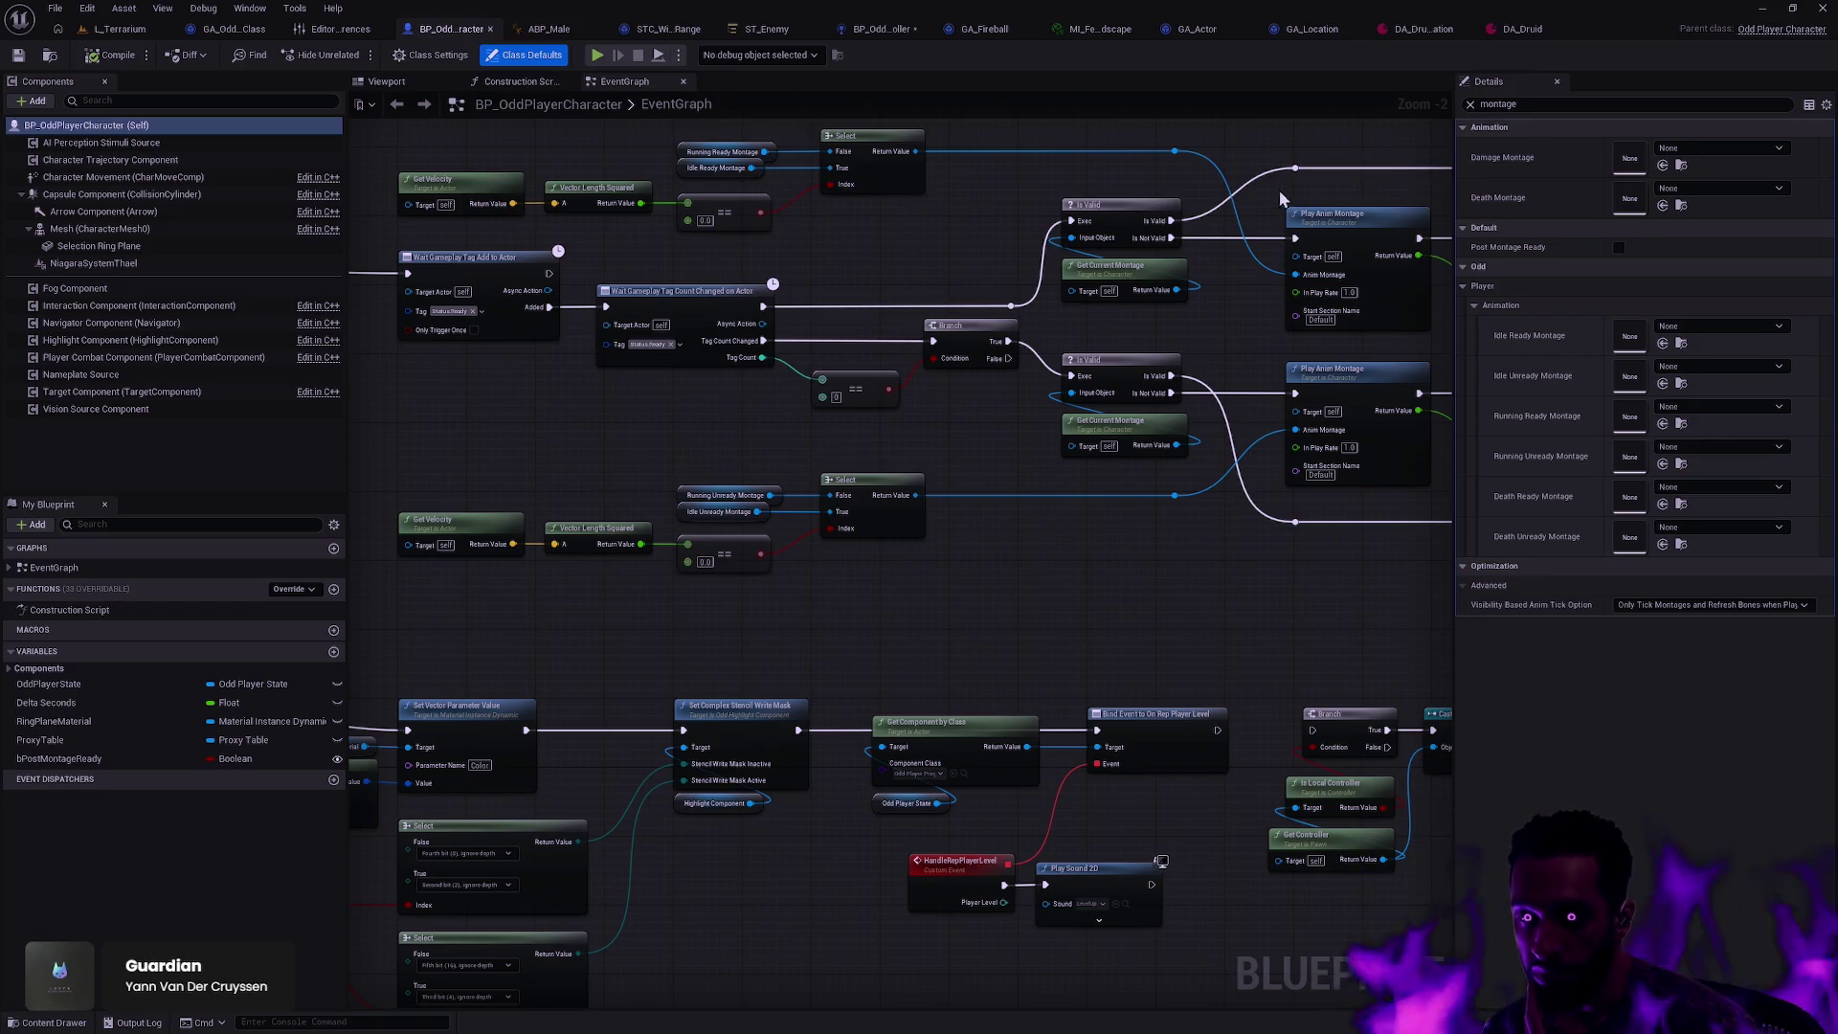
{"action": "mouse_move", "coordinate": [997, 571]}
{"action": "left_mouse_down"}
{"action": "mouse_move", "coordinate": [974, 636]}
{"action": "mouse_move", "coordinate": [748, 714]}
{"action": "left_mouse_up"}
{"action": "scroll", "coordinate": [748, 714], "scroll_direction": "down", "scroll_amount": 3}
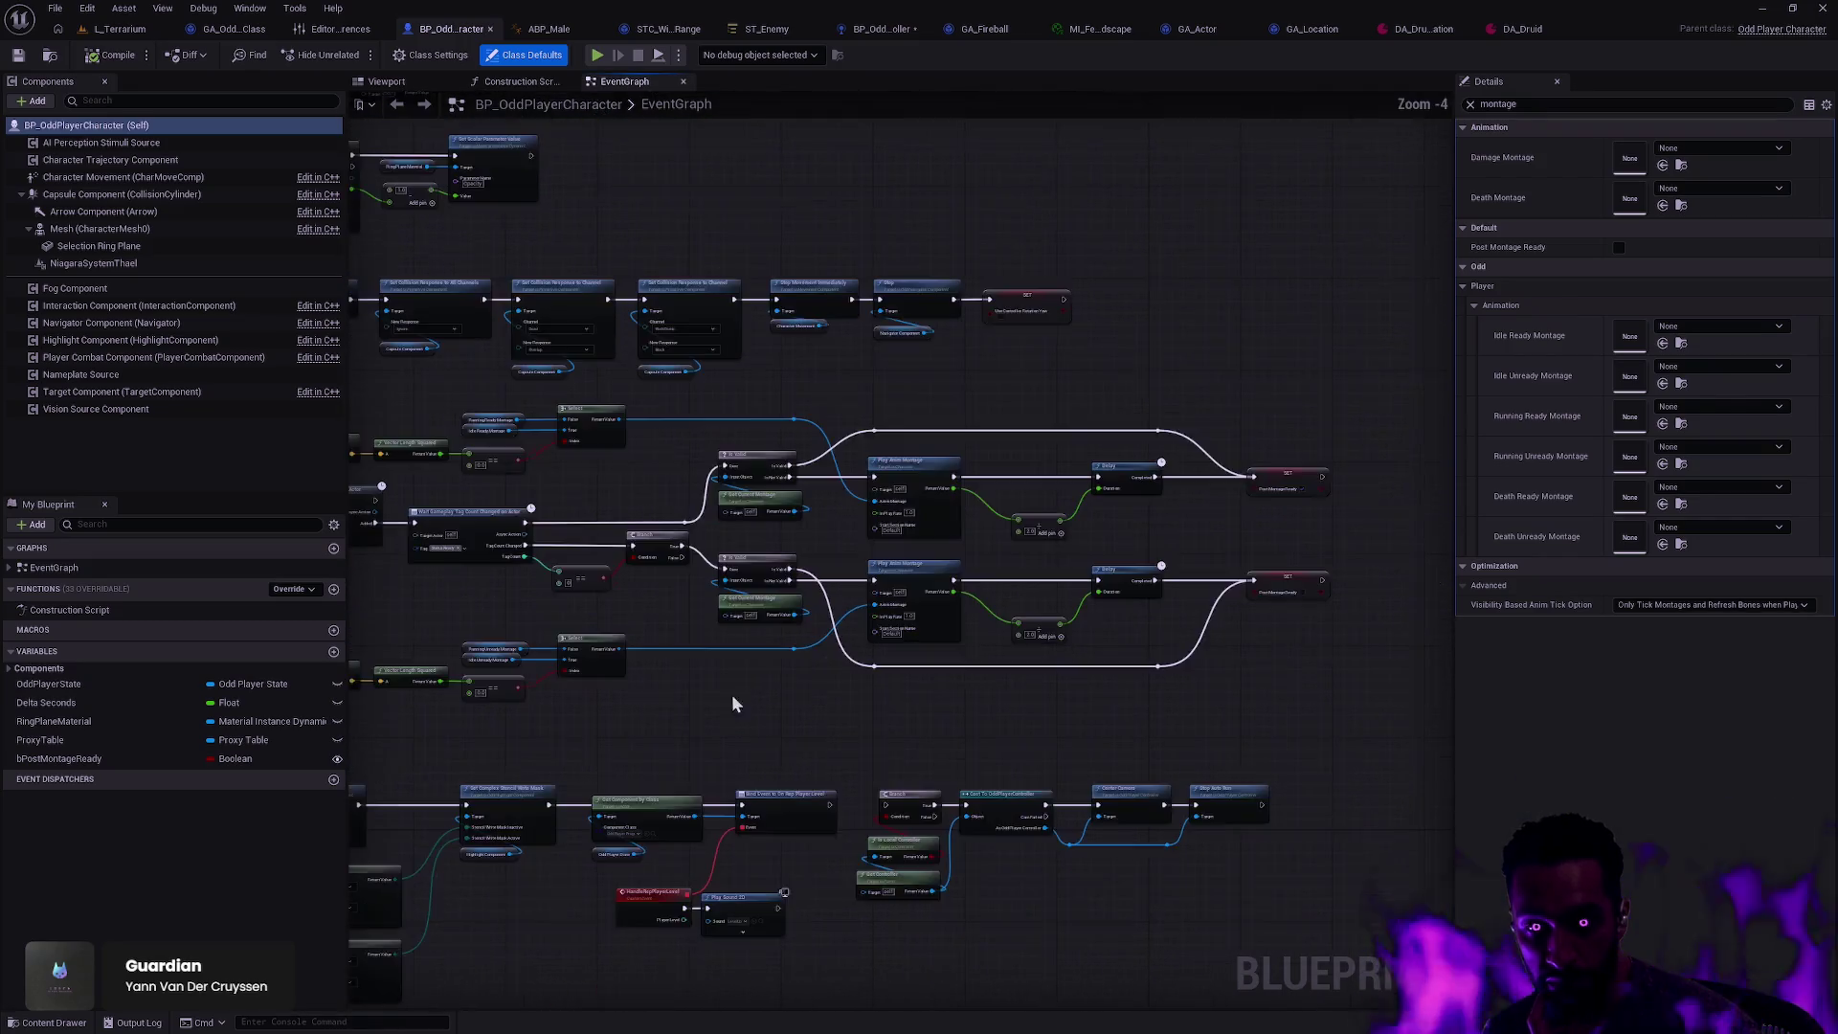
{"action": "scroll", "coordinate": [853, 777], "scroll_direction": "up", "scroll_amount": 6}
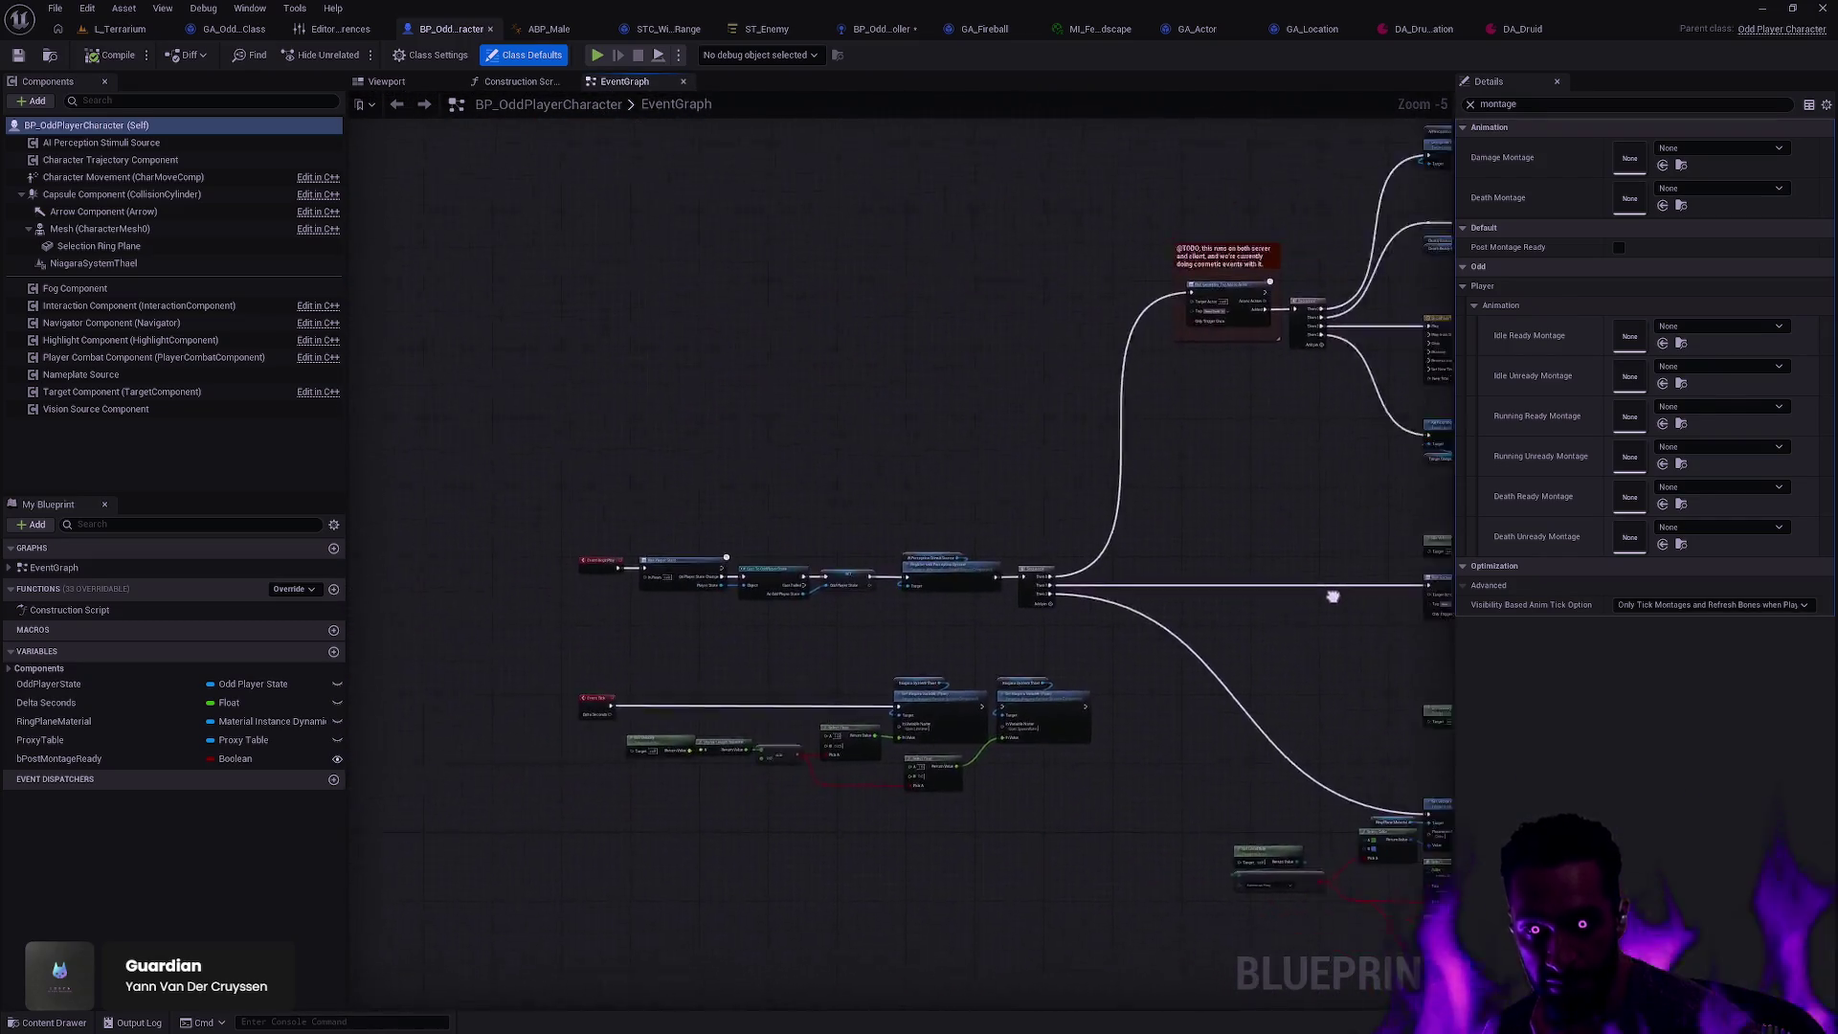
{"action": "mouse_move", "coordinate": [962, 578]}
{"action": "left_mouse_down"}
{"action": "mouse_move", "coordinate": [820, 738]}
{"action": "mouse_move", "coordinate": [875, 715]}
{"action": "left_mouse_up"}
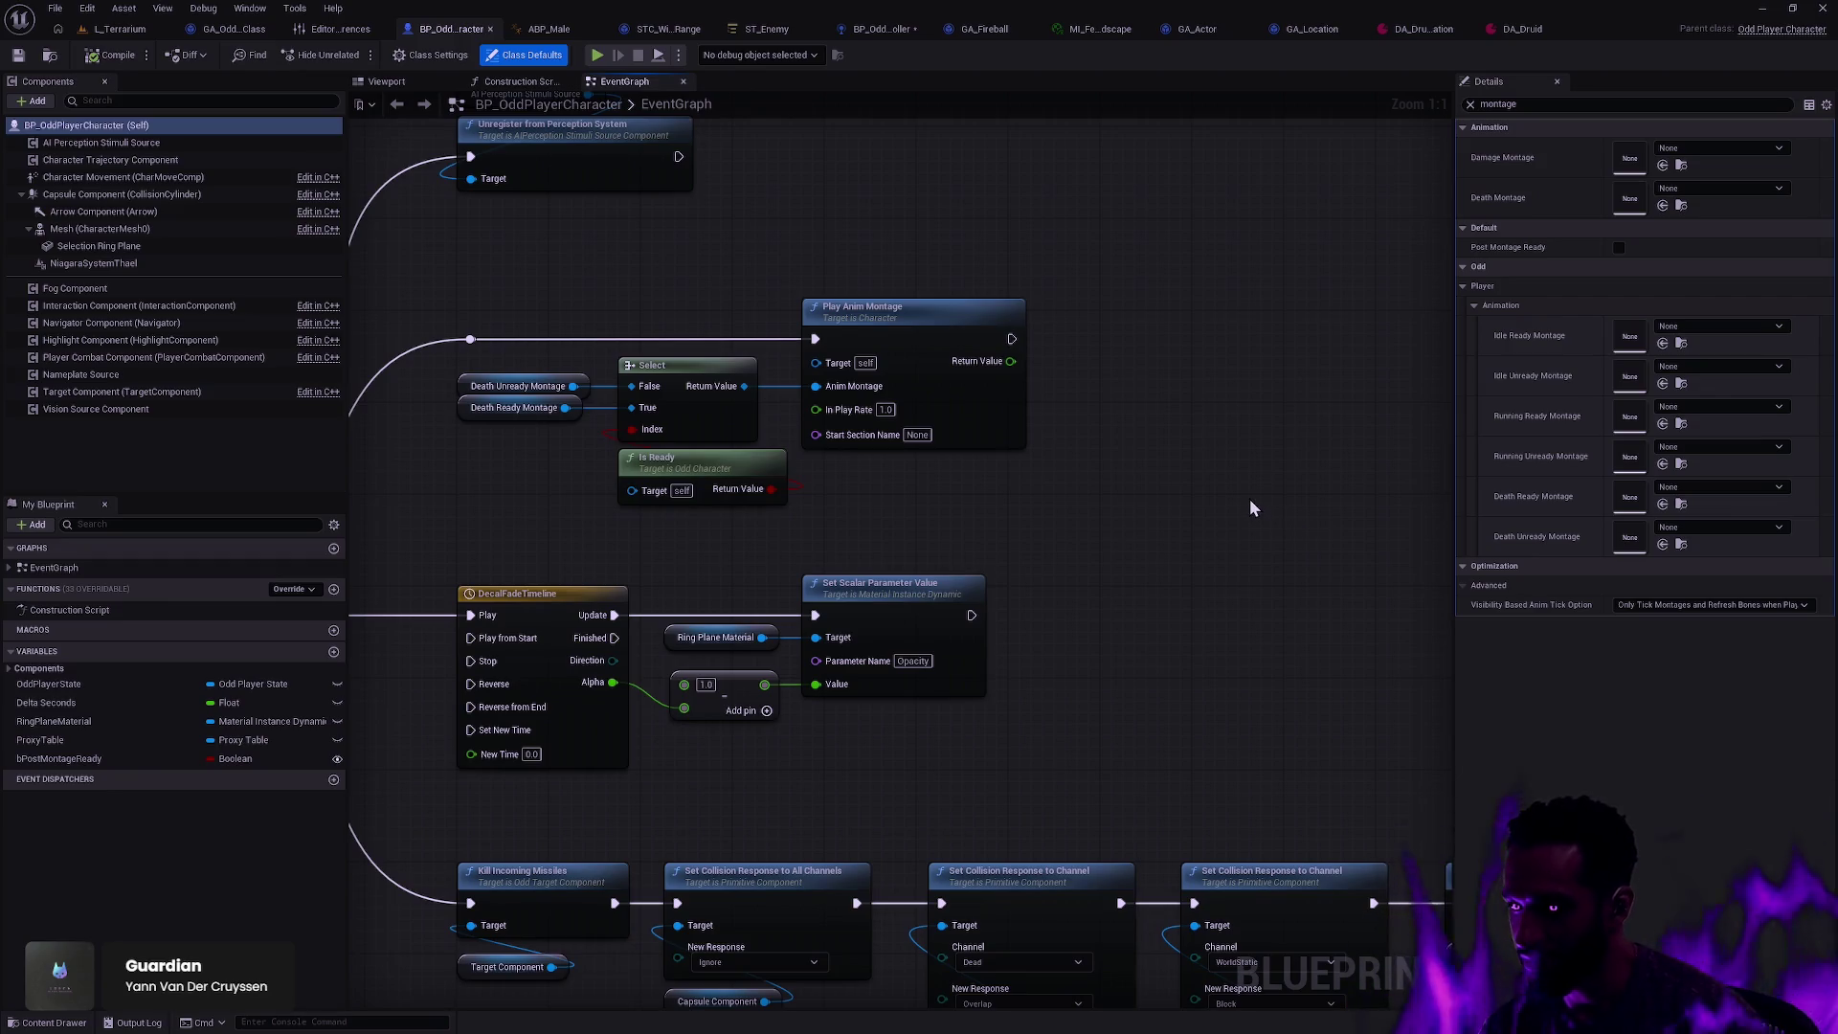
Step: Pan across the event graph to the Sequence node driving the death logic, then switch to ABP_Male
{"action": "left_click_drag", "start_coordinate": [667, 318], "coordinate": [1072, 329]}
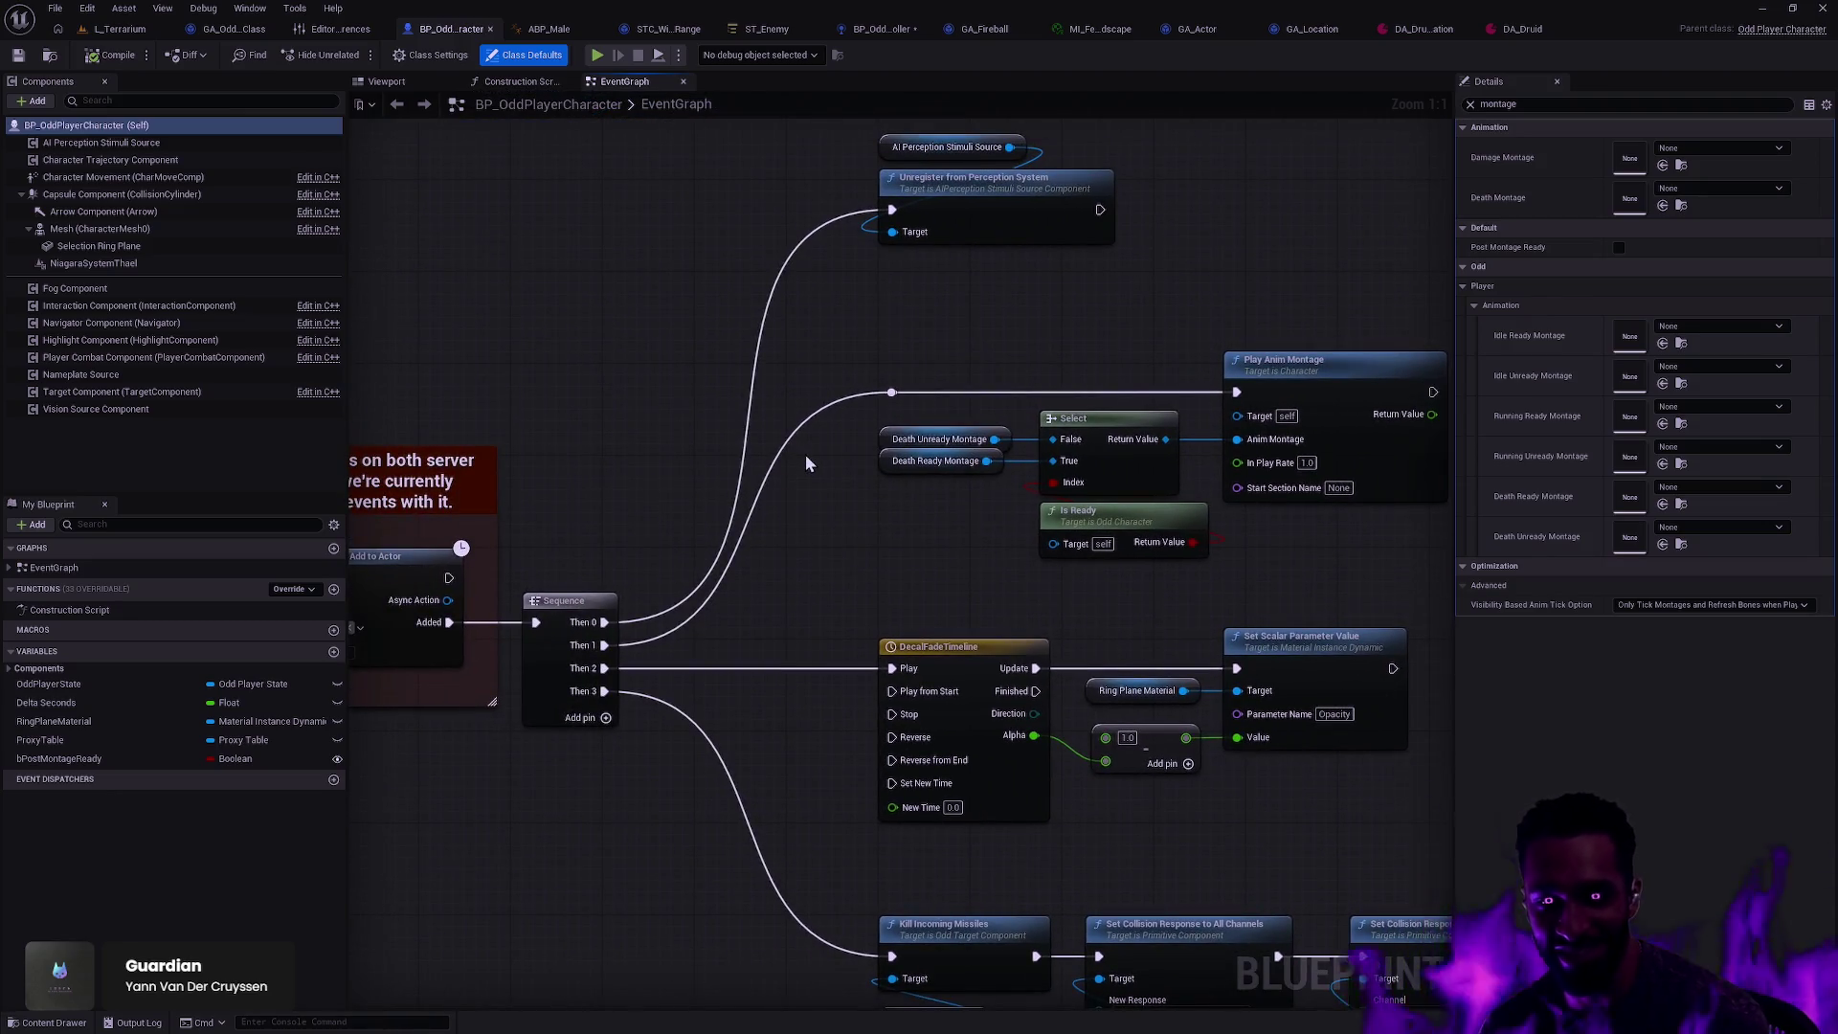
{"action": "scroll", "coordinate": [805, 453], "scroll_direction": "down", "scroll_amount": 2}
{"action": "scroll", "coordinate": [926, 526], "scroll_direction": "up", "scroll_amount": 1}
{"action": "mouse_move", "coordinate": [926, 527]}
{"action": "left_mouse_down"}
{"action": "mouse_move", "coordinate": [992, 412]}
{"action": "mouse_move", "coordinate": [1056, 358]}
{"action": "left_mouse_up"}
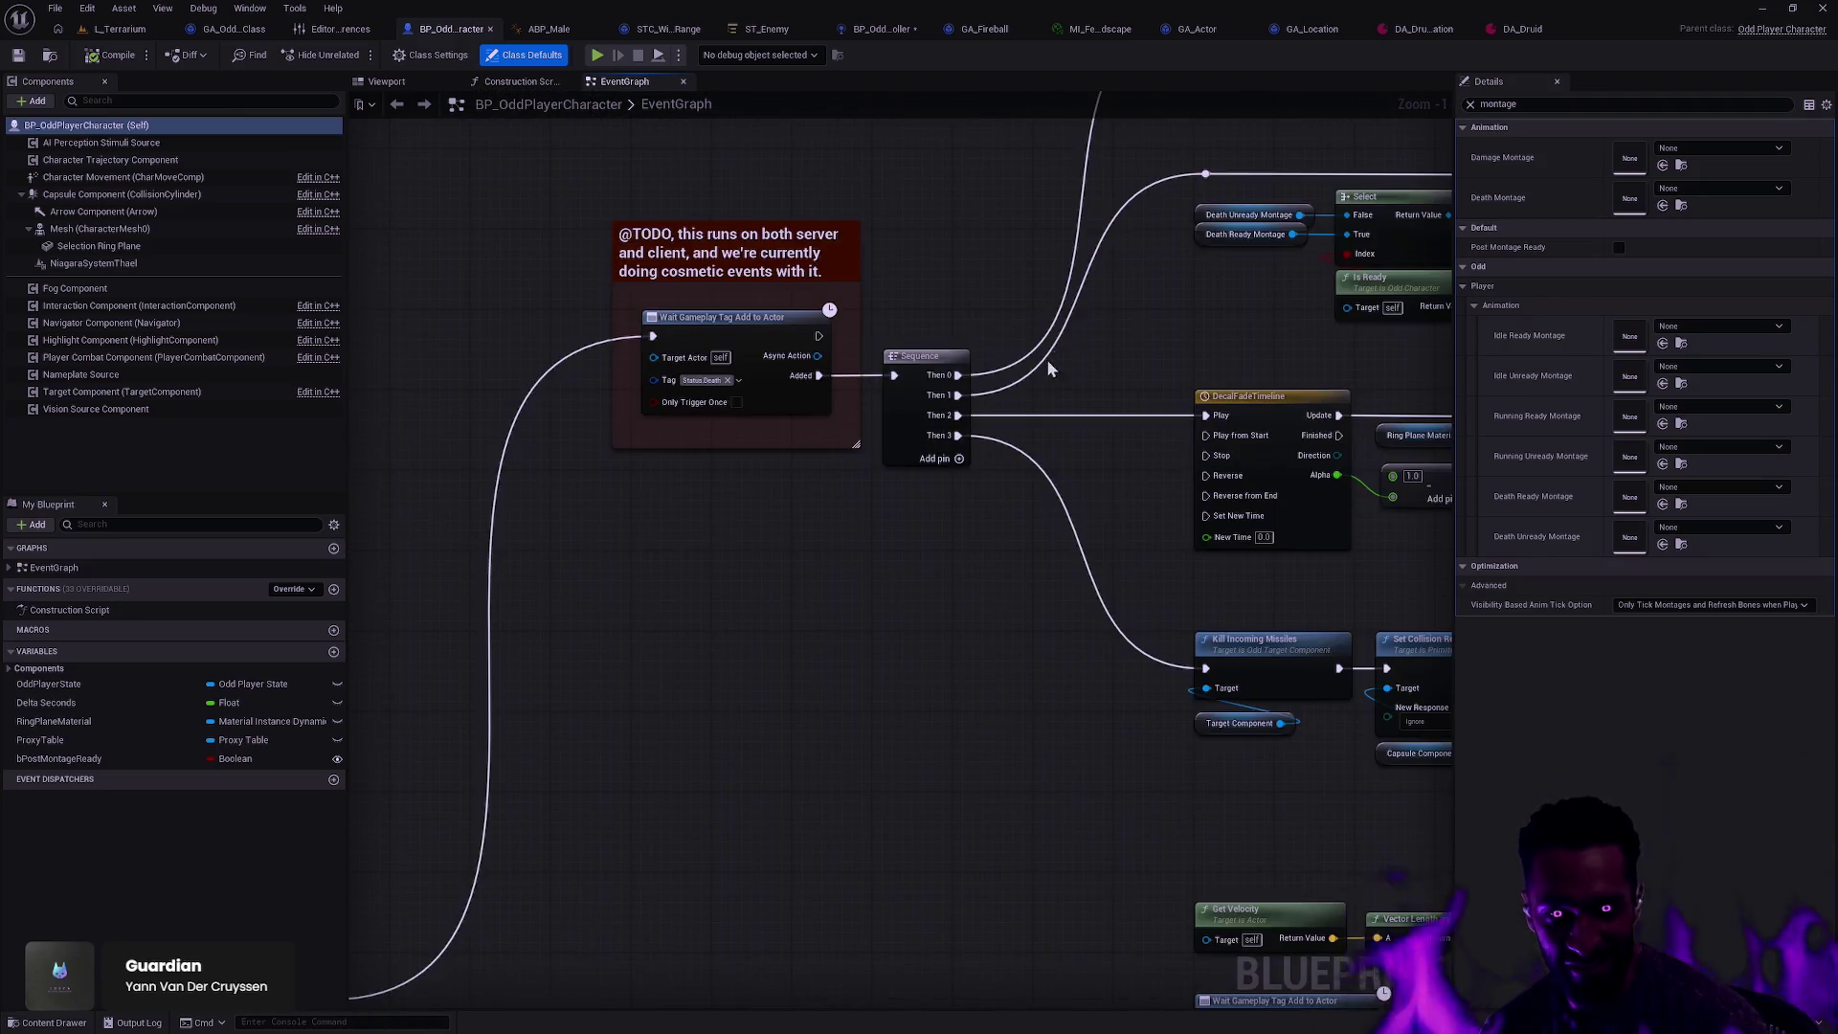
{"action": "scroll", "coordinate": [1055, 358], "scroll_direction": "down", "scroll_amount": 3}
{"action": "mouse_move", "coordinate": [1219, 279]}
{"action": "left_mouse_down"}
{"action": "mouse_move", "coordinate": [984, 185]}
{"action": "mouse_move", "coordinate": [1030, 202]}
{"action": "left_mouse_up"}
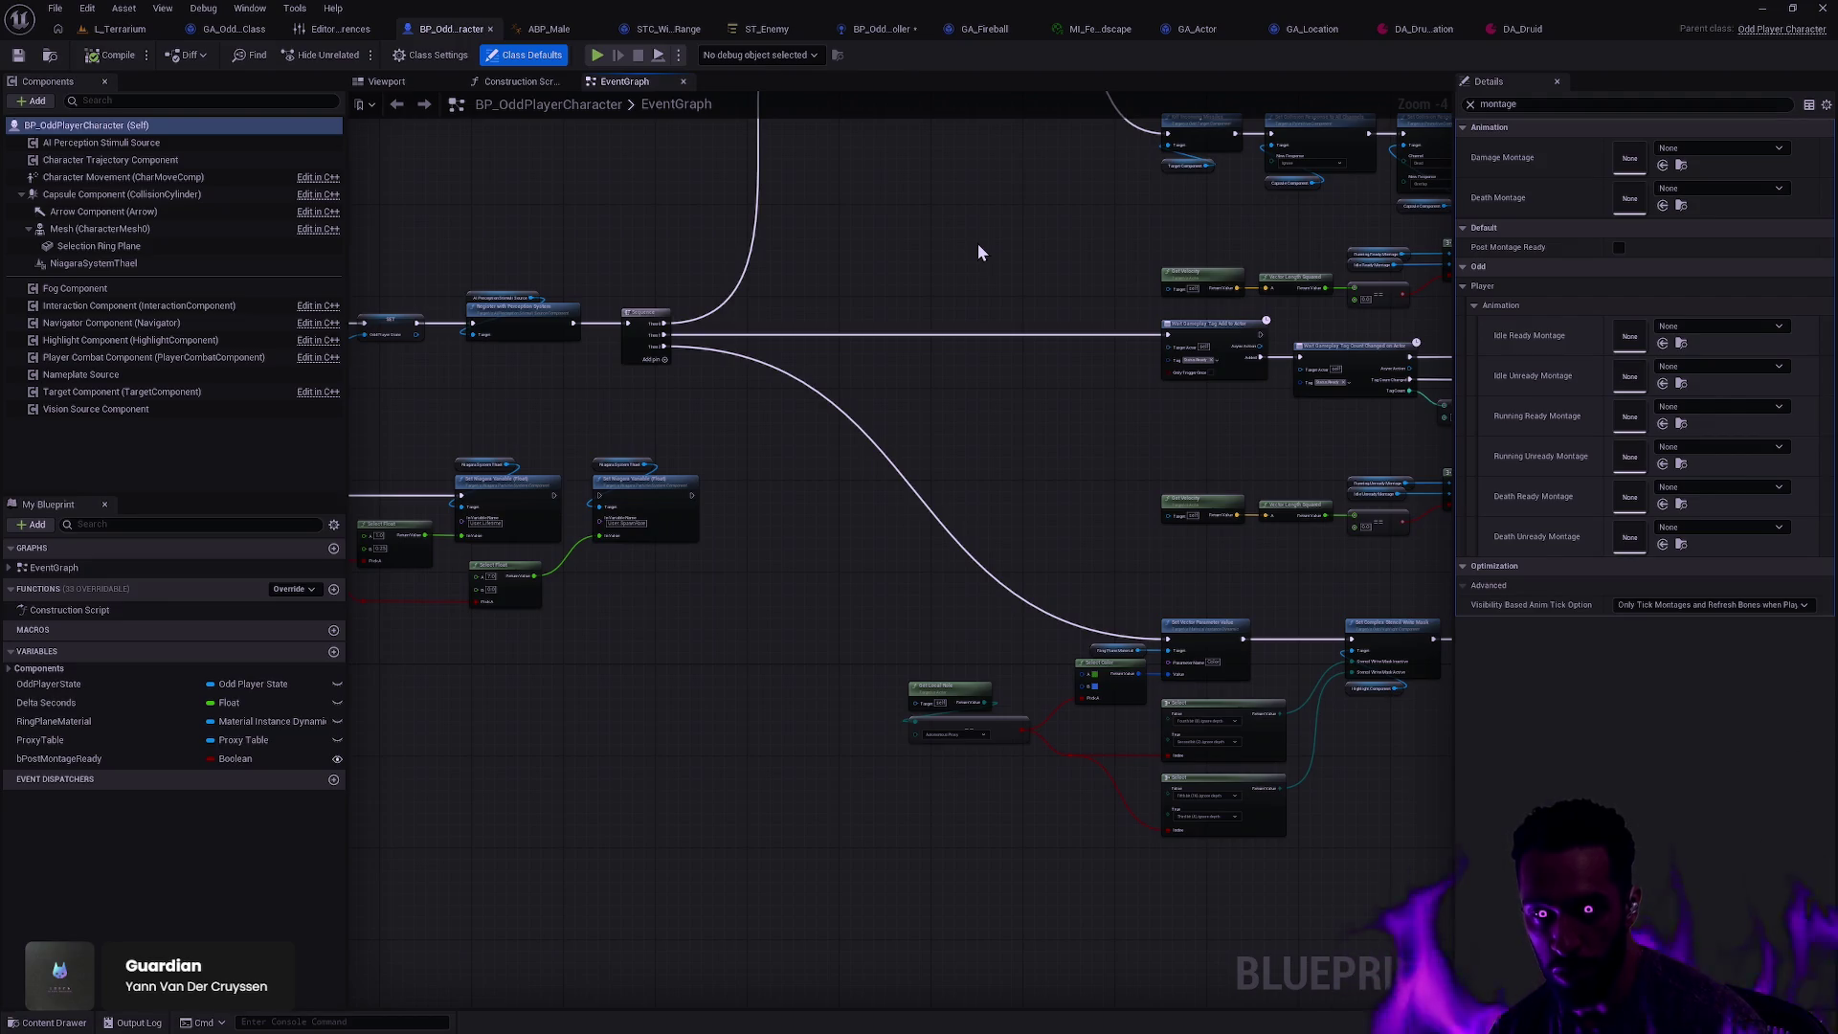
{"action": "left_click", "coordinate": [547, 30]}
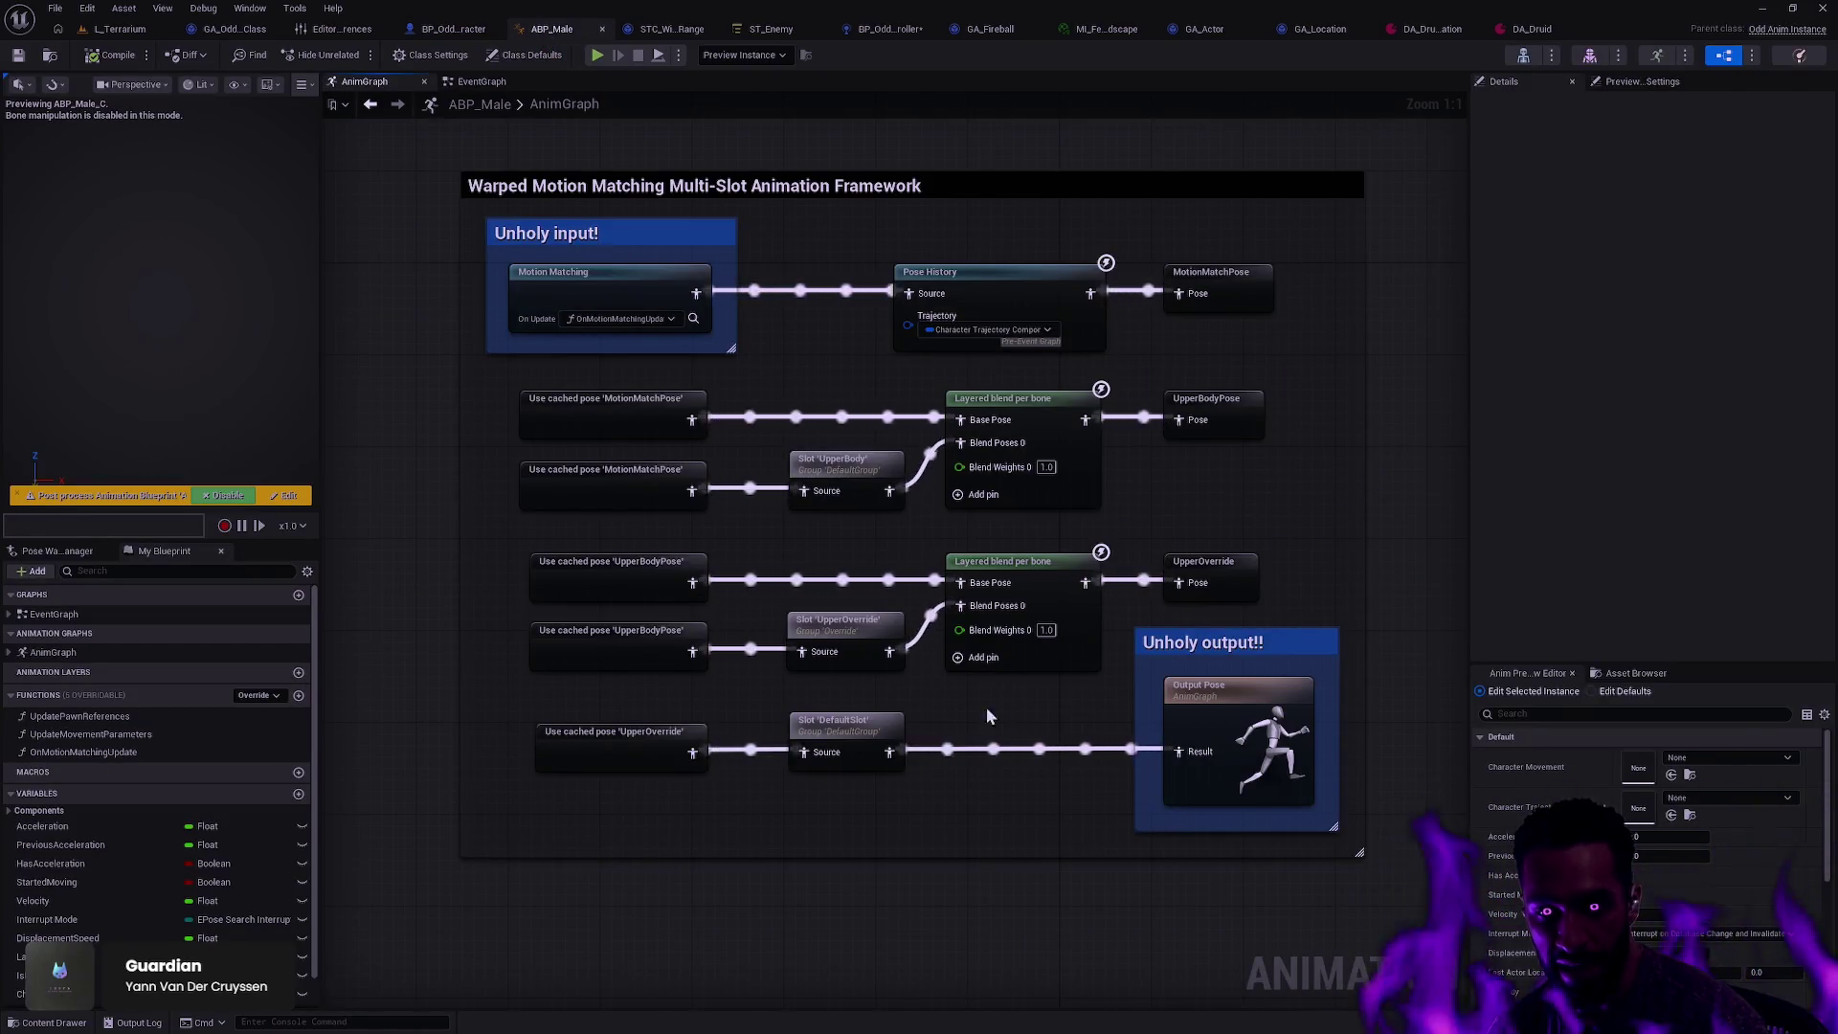
Step: Inspect ABP_Male's three Slot nodes, shorten the motion matching comment box, and return to DA_Druid_Animation
{"action": "left_click_drag", "start_coordinate": [871, 799], "coordinate": [929, 475]}
{"action": "left_click_drag", "start_coordinate": [858, 815], "coordinate": [839, 462]}
{"action": "left_click", "coordinate": [1419, 411]}
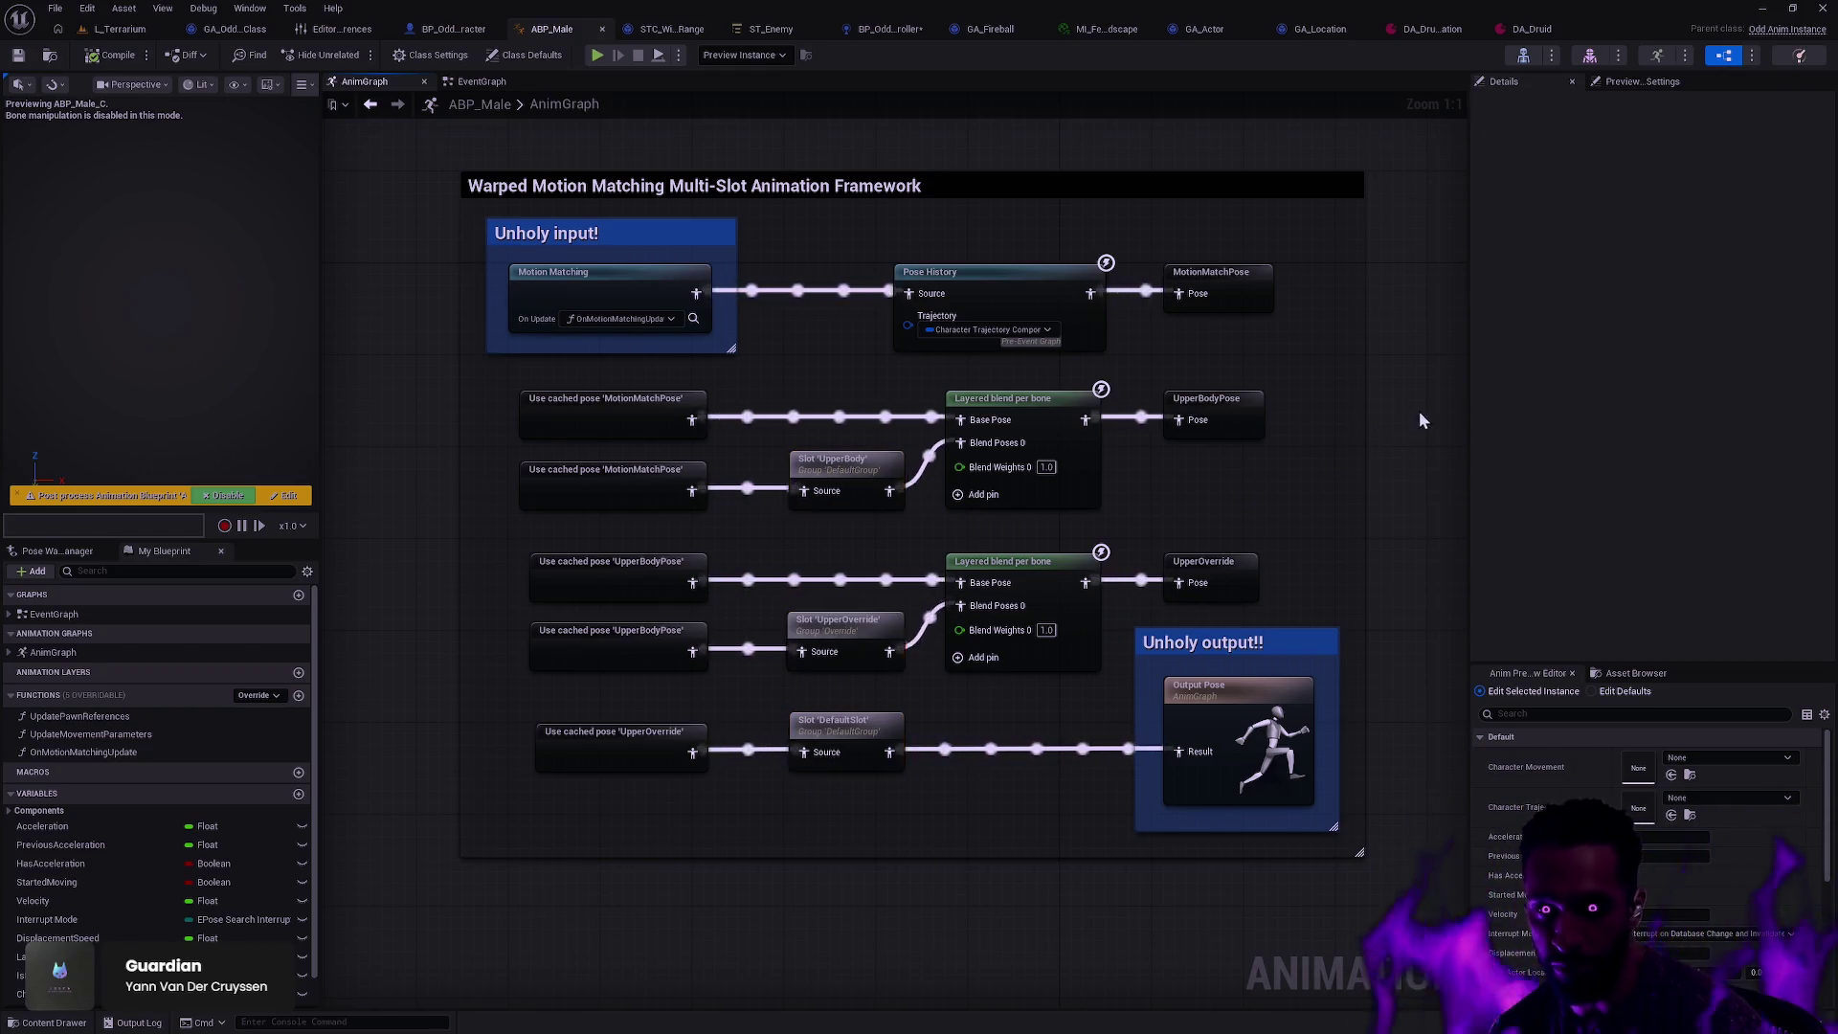
{"action": "mouse_move", "coordinate": [800, 855]}
{"action": "left_mouse_down"}
{"action": "mouse_move", "coordinate": [880, 504]}
{"action": "mouse_move", "coordinate": [1074, 876]}
{"action": "mouse_move", "coordinate": [1076, 853]}
{"action": "left_mouse_up"}
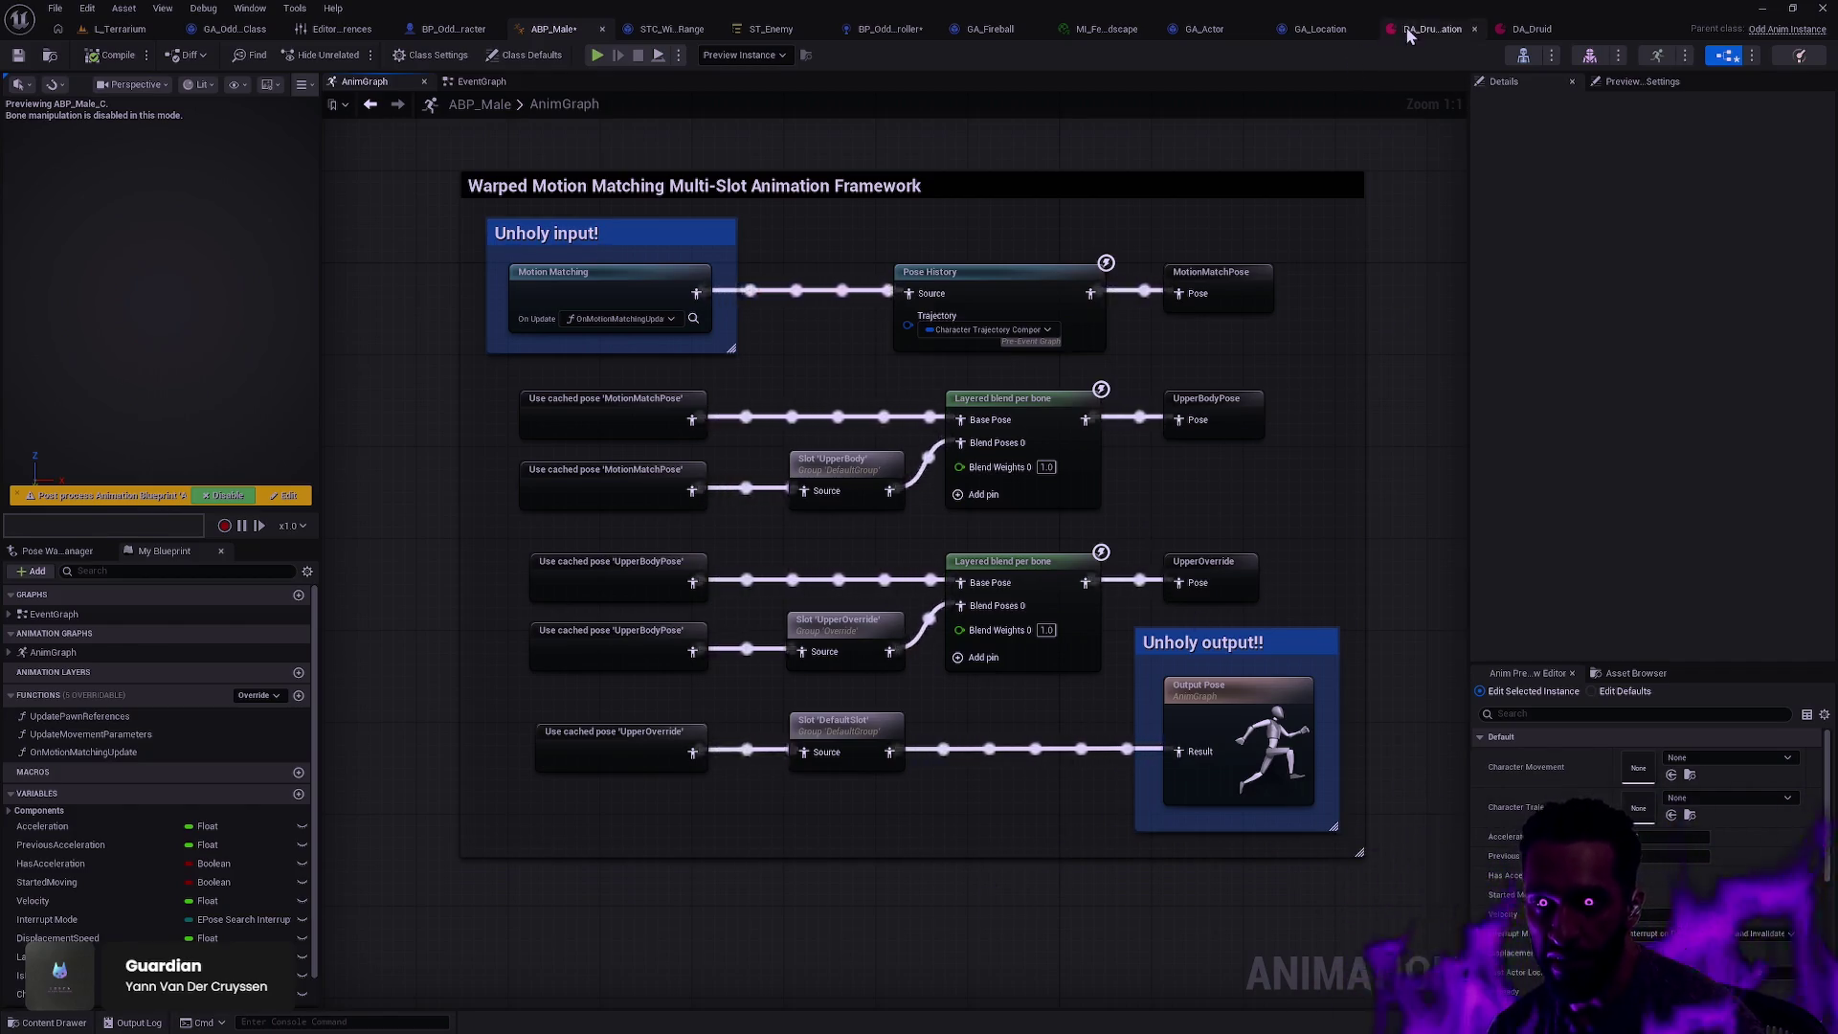
{"action": "left_click", "coordinate": [1440, 29]}
{"action": "left_click", "coordinate": [1512, 32]}
Step: Review DA_Druid_Animation's Ready/Unready montages and PXT_Male_Druid proxy table, then switch to Rider
{"action": "left_click", "coordinate": [1438, 33]}
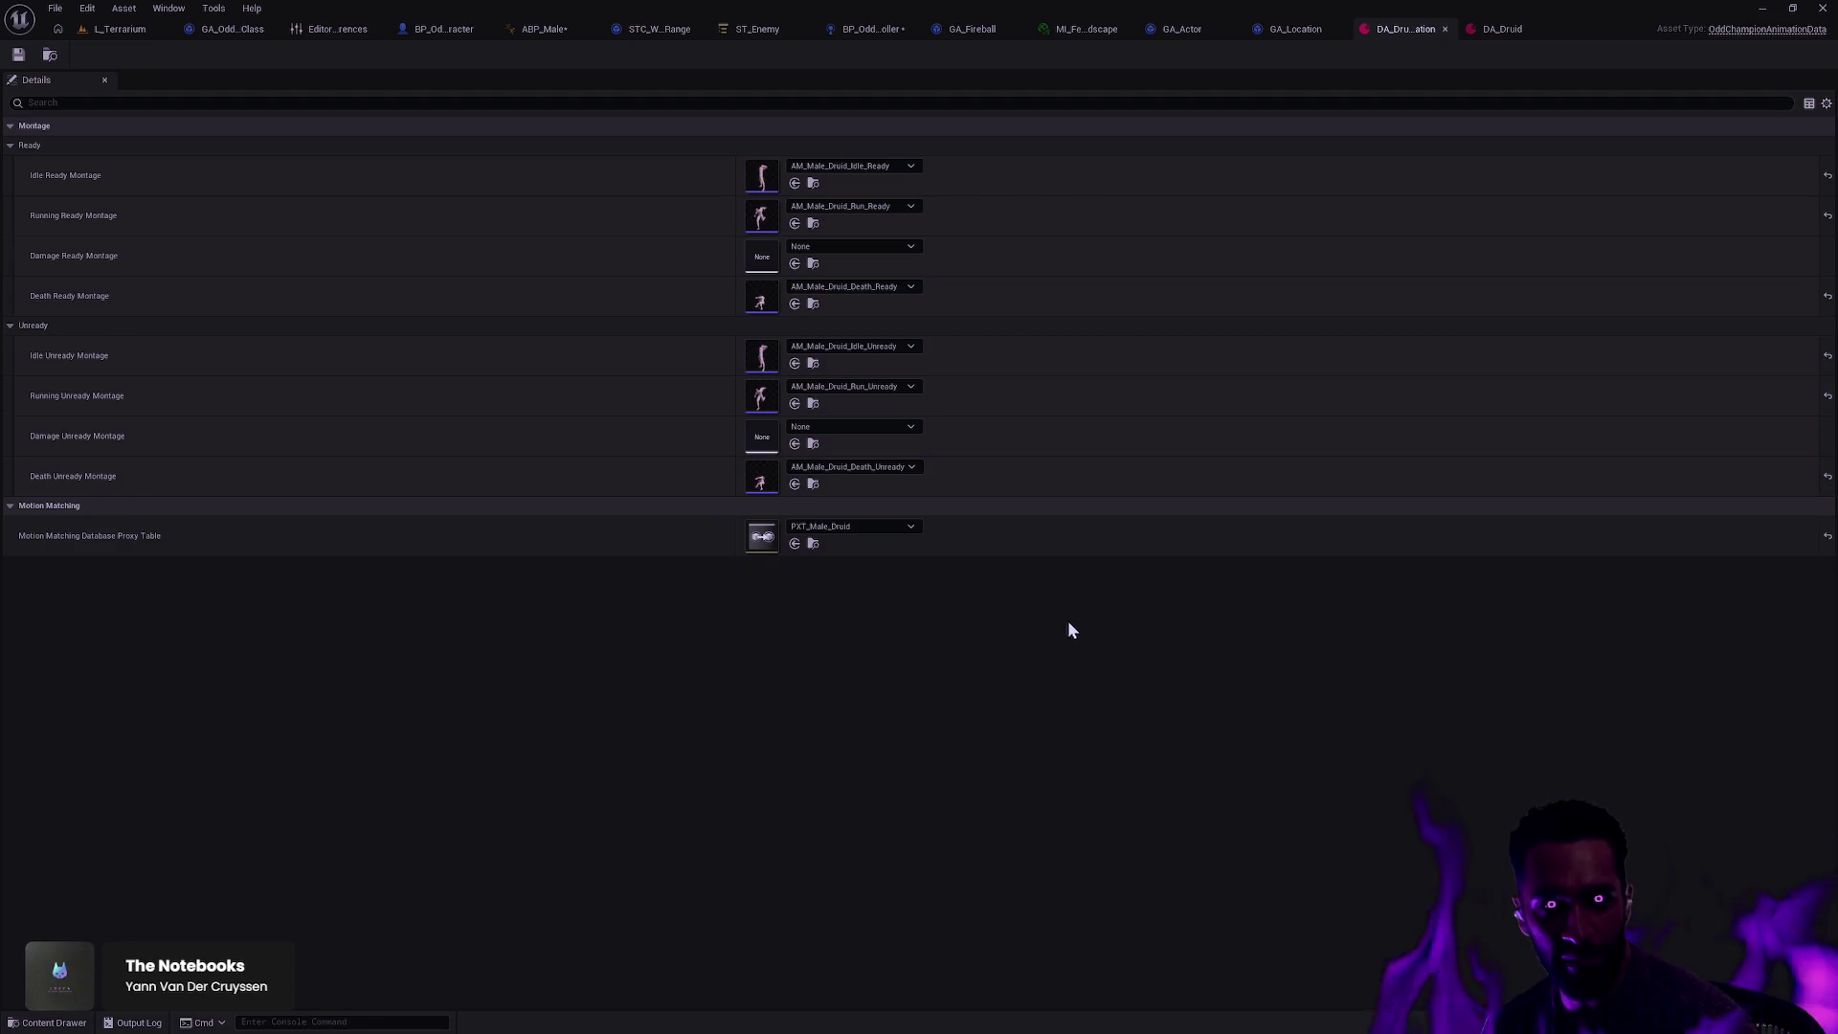
{"action": "key", "text": "alt+Tab"}
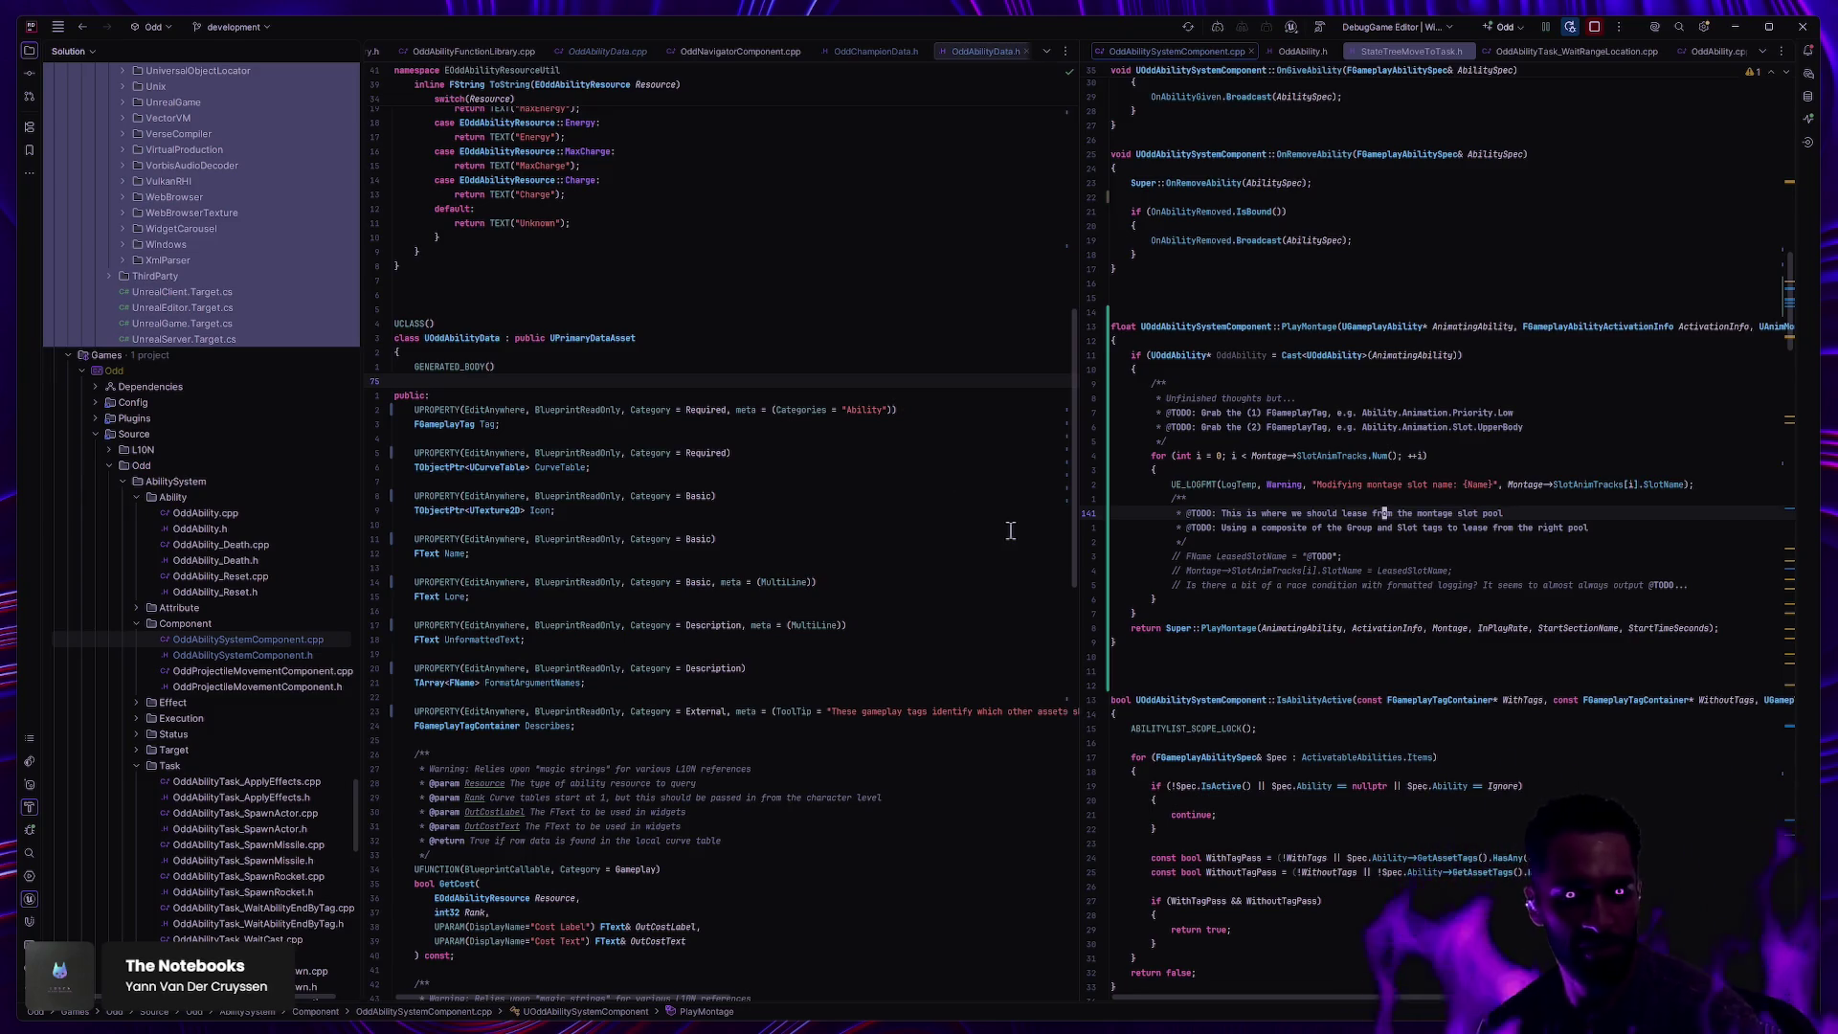
Step: Scroll Rider's Solution explorer through the Character and Navigation folders, then return to Unreal
{"action": "scroll", "coordinate": [273, 627], "scroll_direction": "down", "scroll_amount": 15}
{"action": "scroll", "coordinate": [276, 639], "scroll_direction": "down", "scroll_amount": 10}
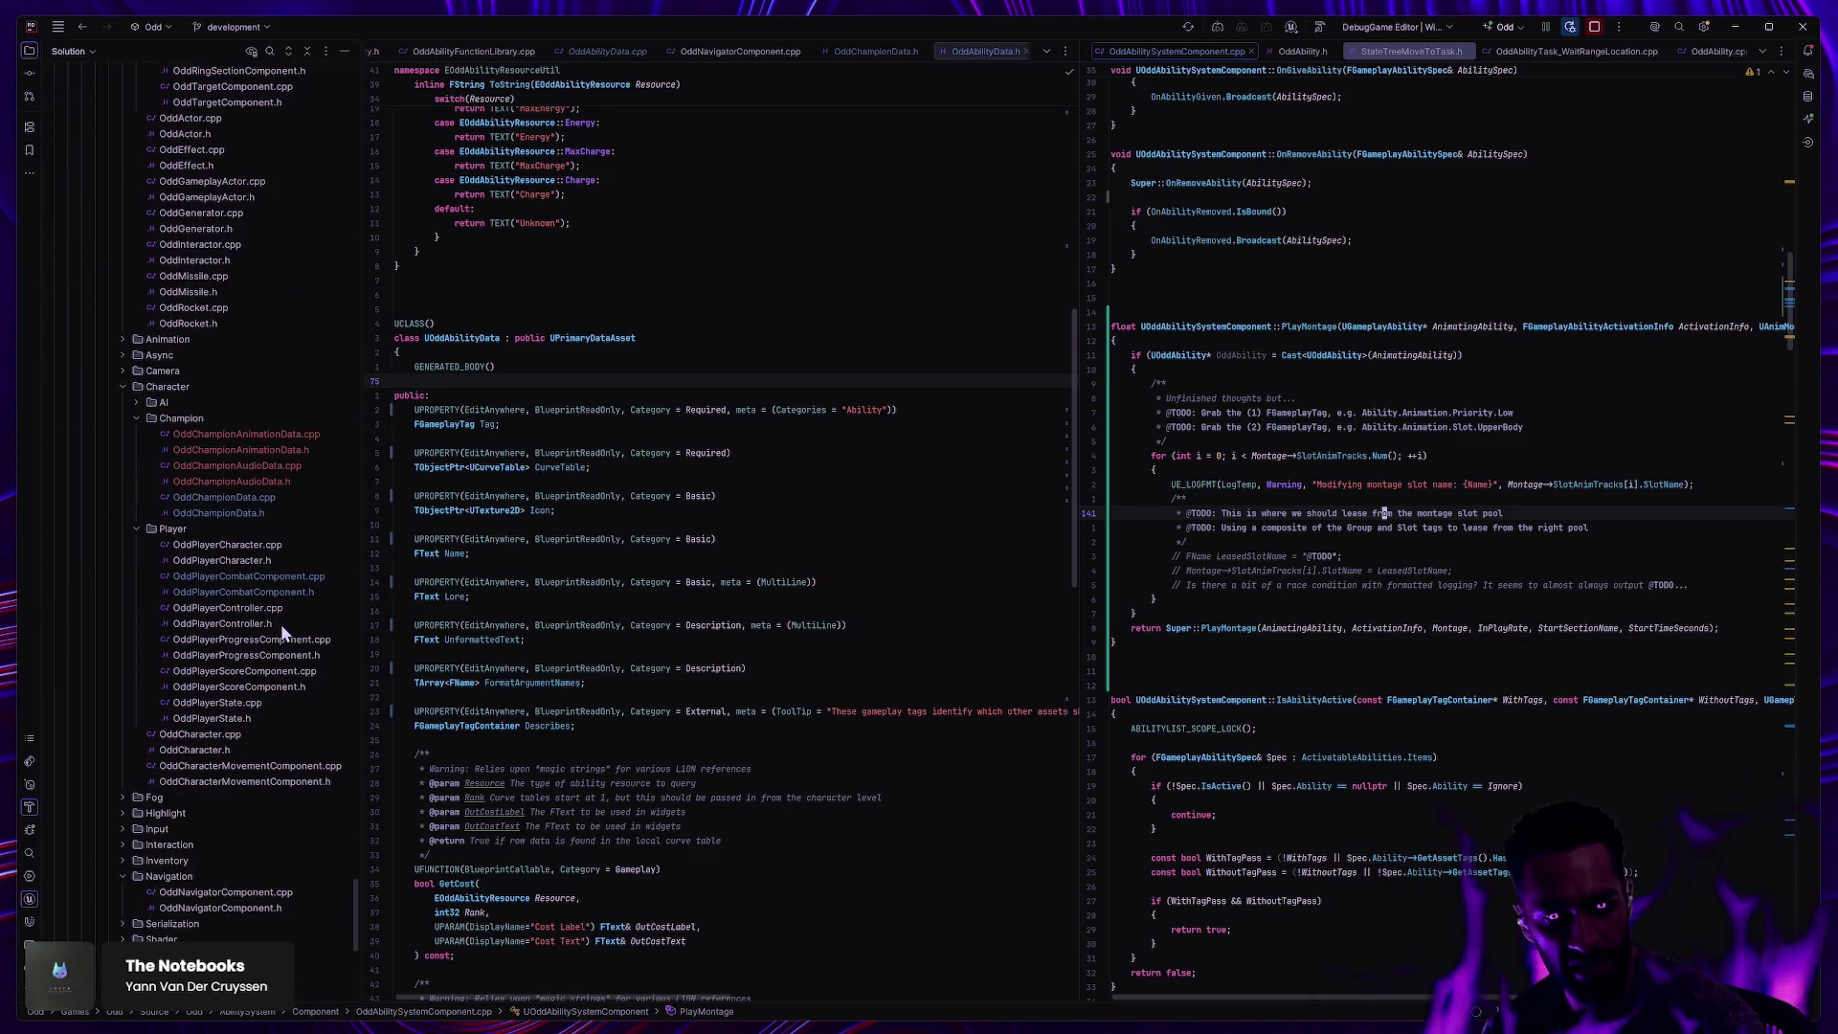
{"action": "scroll", "coordinate": [247, 742], "scroll_direction": "down", "scroll_amount": 2}
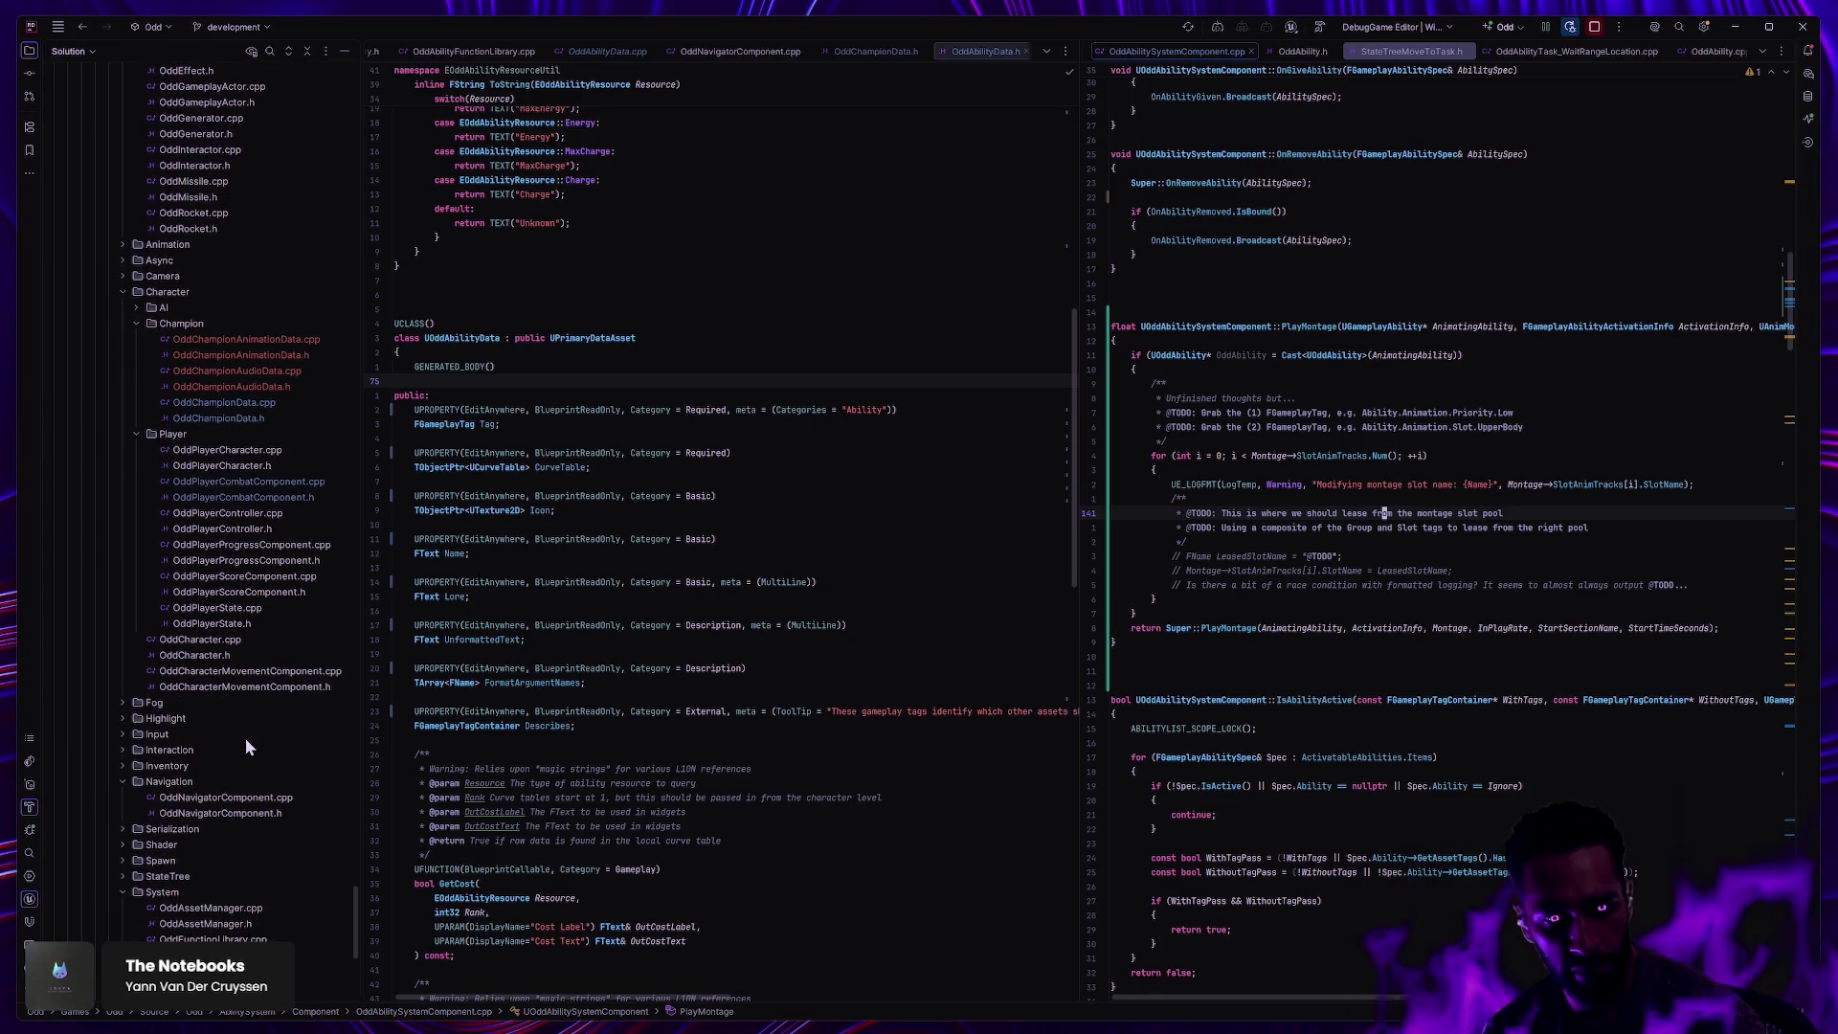
{"action": "scroll", "coordinate": [245, 738], "scroll_direction": "down", "scroll_amount": 2}
{"action": "key", "text": "alt+Tab"}
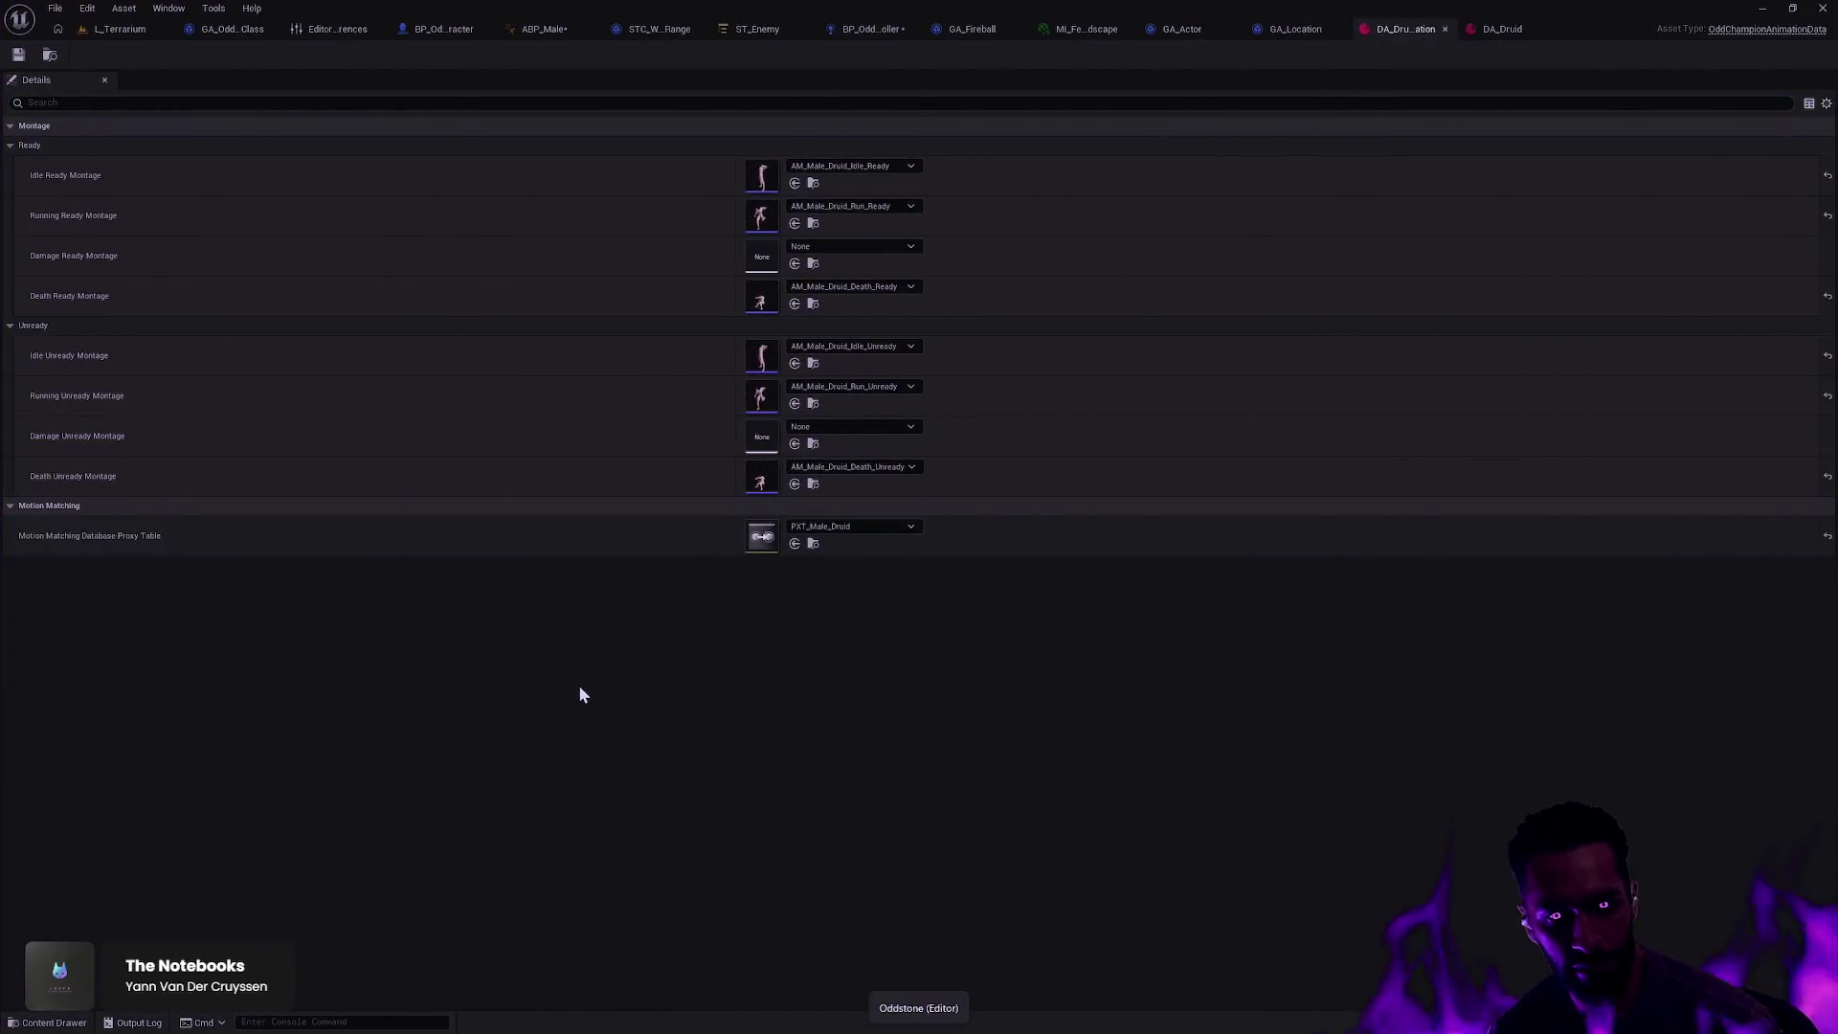
Step: Browse the Content Drawer to the UI > Nameplate folder
{"action": "key", "text": "ctrl+space"}
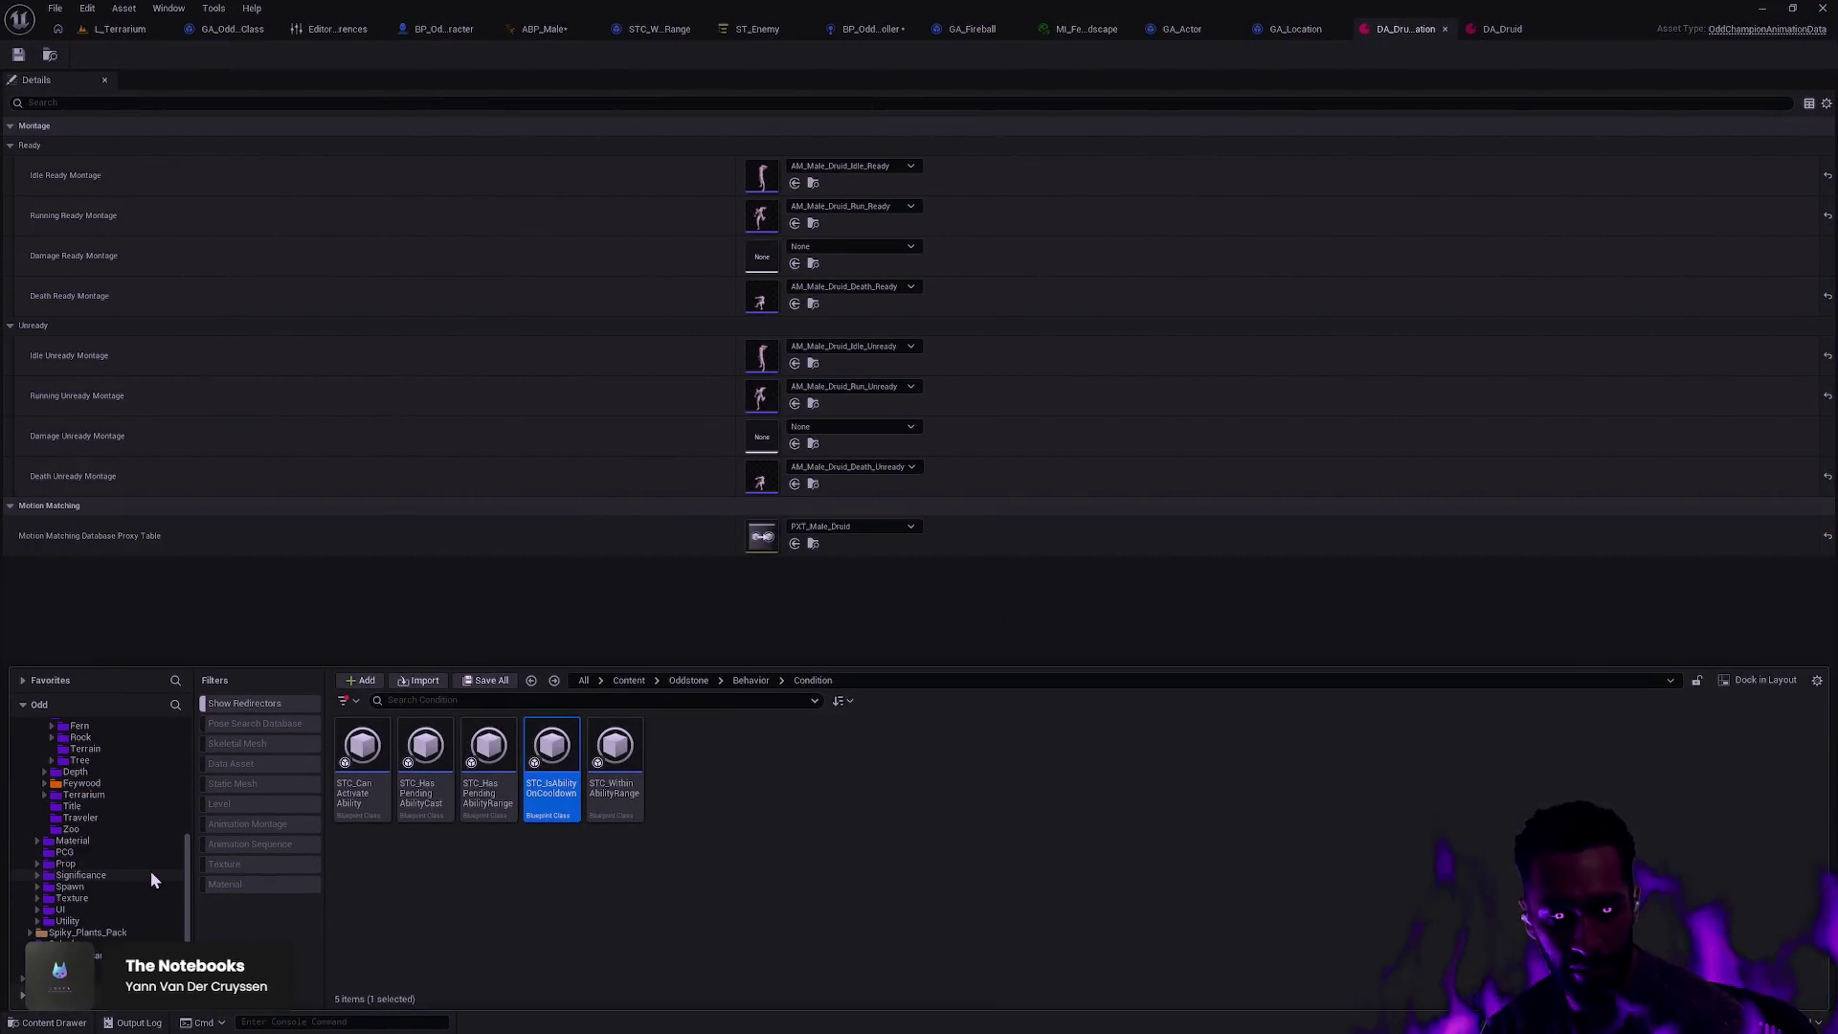
{"action": "left_click", "coordinate": [117, 909]}
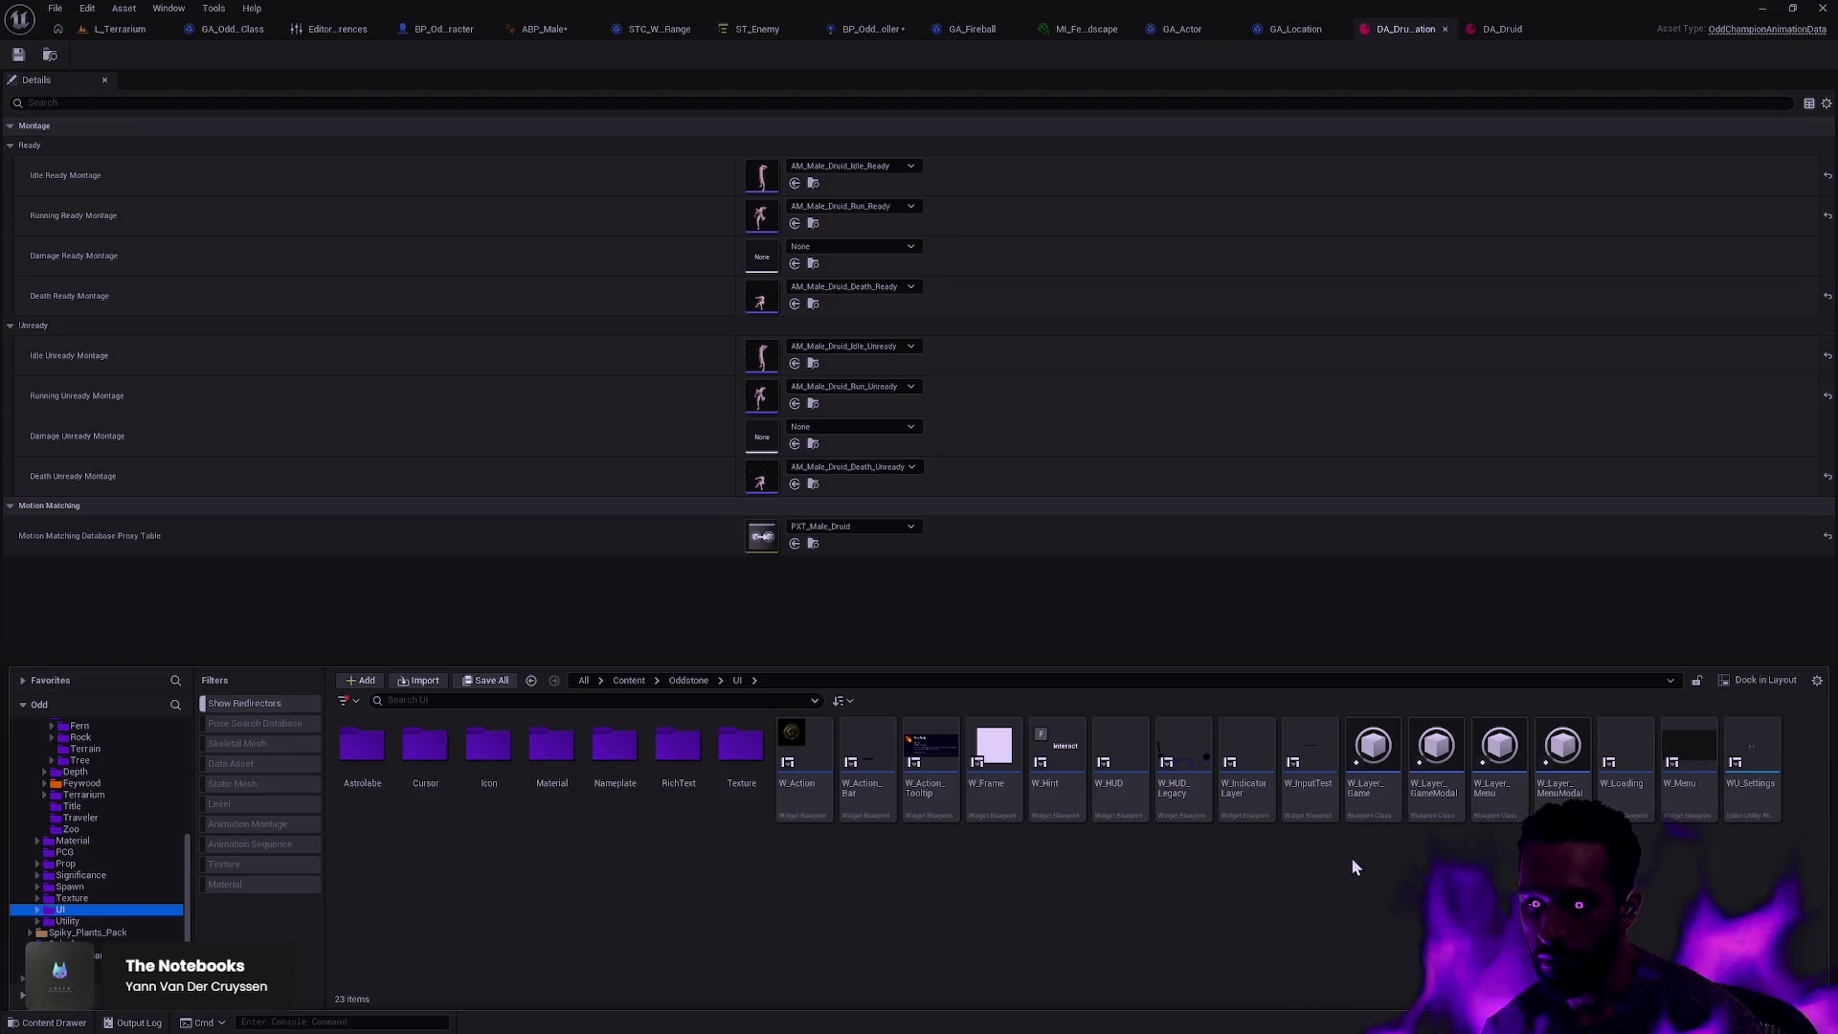
{"action": "double_click", "coordinate": [617, 751]}
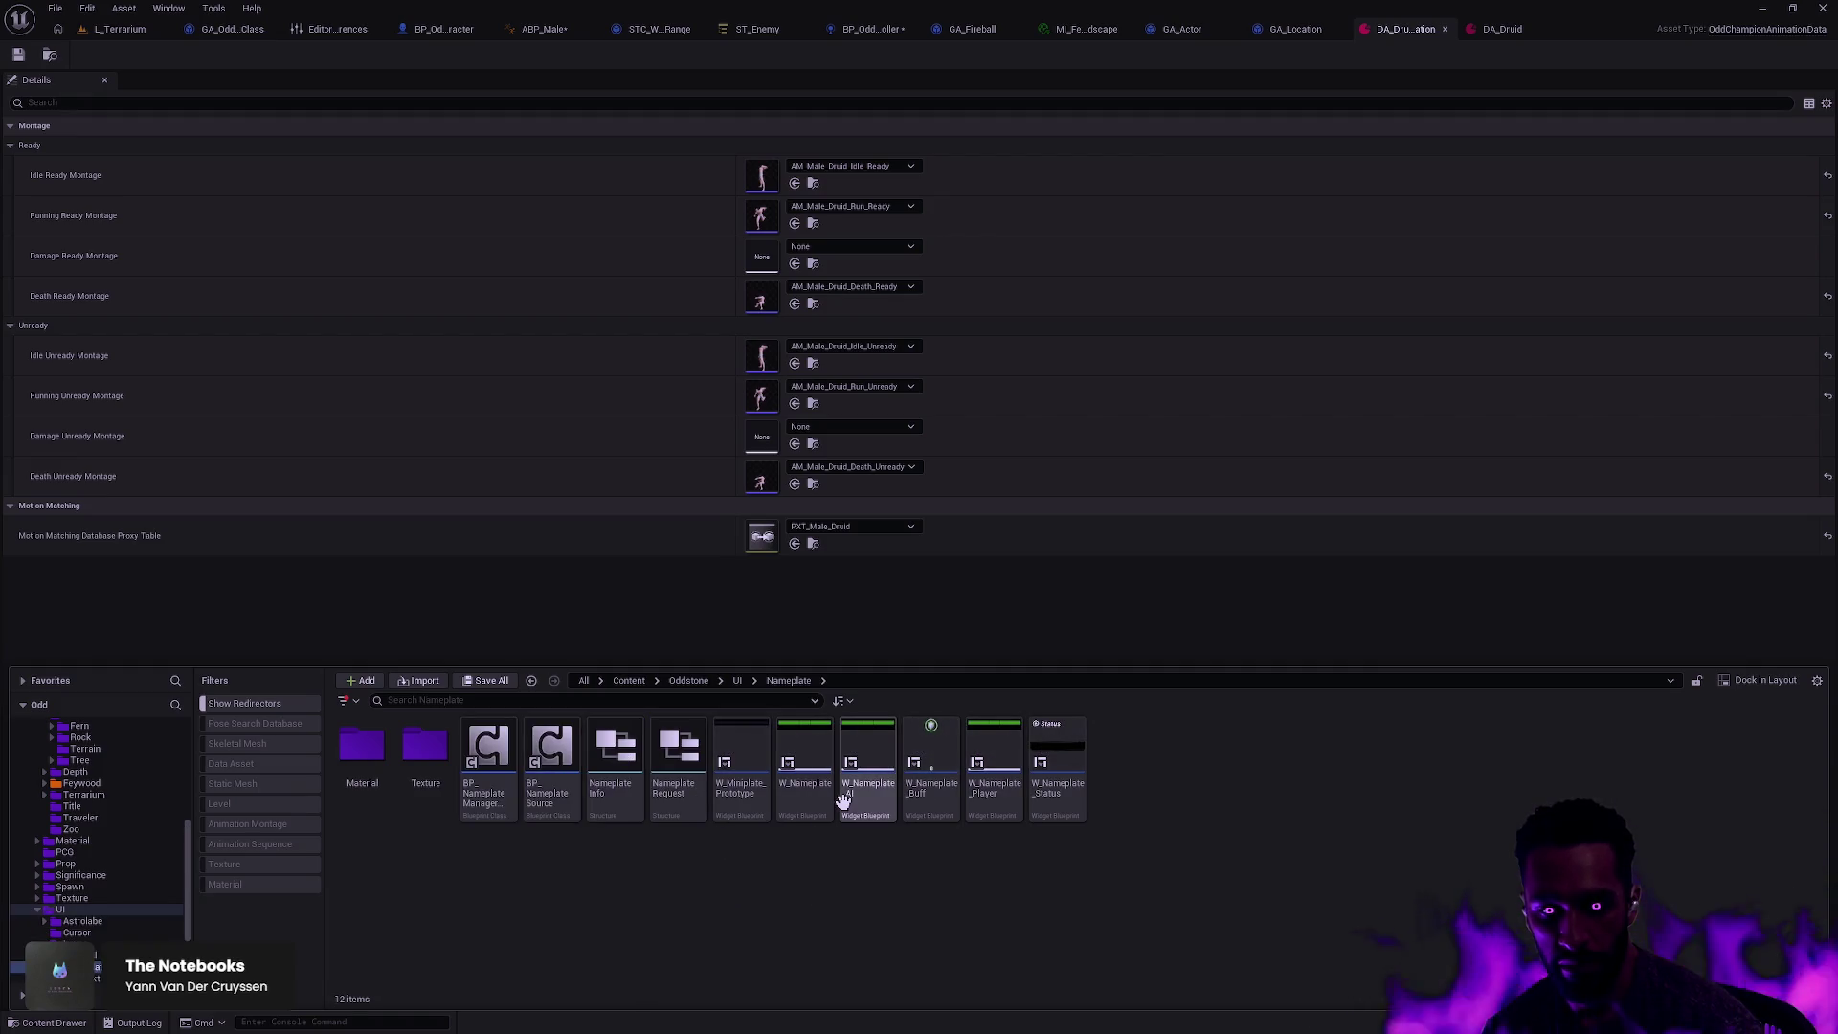
{"action": "mouse_move", "coordinate": [842, 800]}
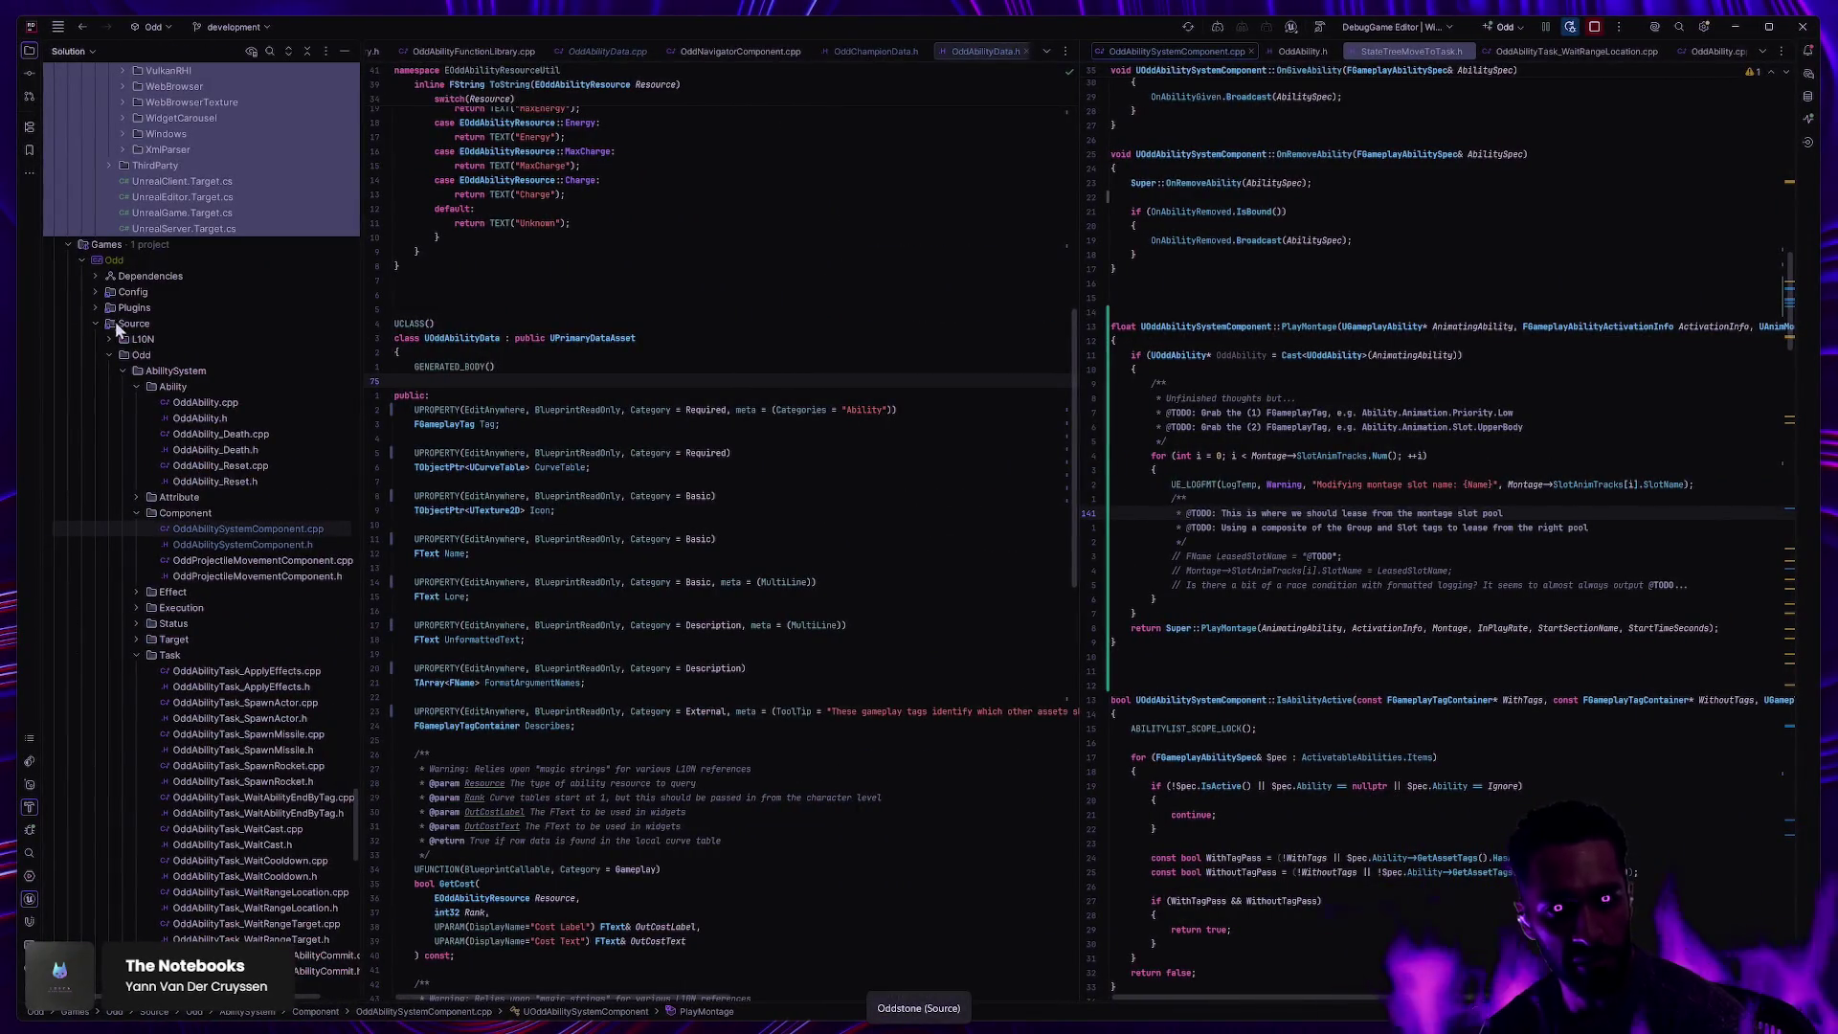
Step: Expand Plugins > Indicator > Source in Rider, collapse Plugins and Source again, and return to Unreal
{"action": "left_click", "coordinate": [95, 308]}
{"action": "left_click", "coordinate": [112, 403]}
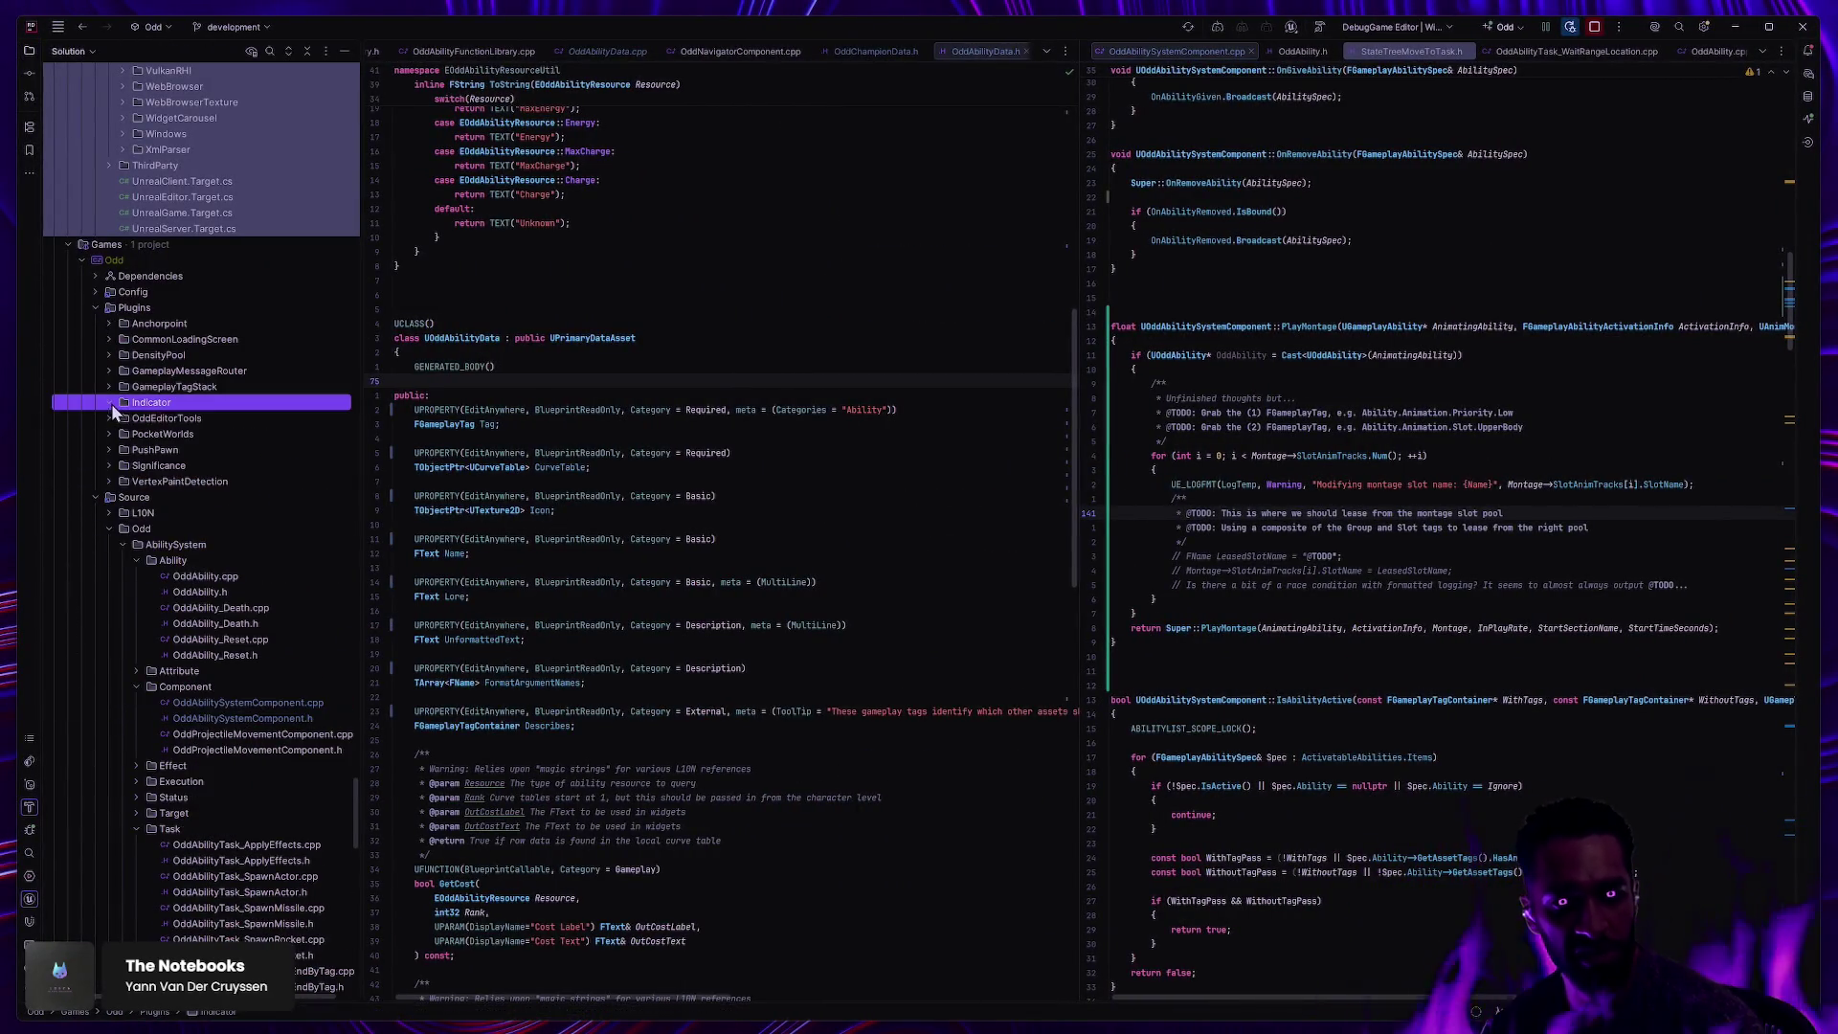
{"action": "left_click", "coordinate": [110, 403]}
{"action": "left_click", "coordinate": [125, 434]}
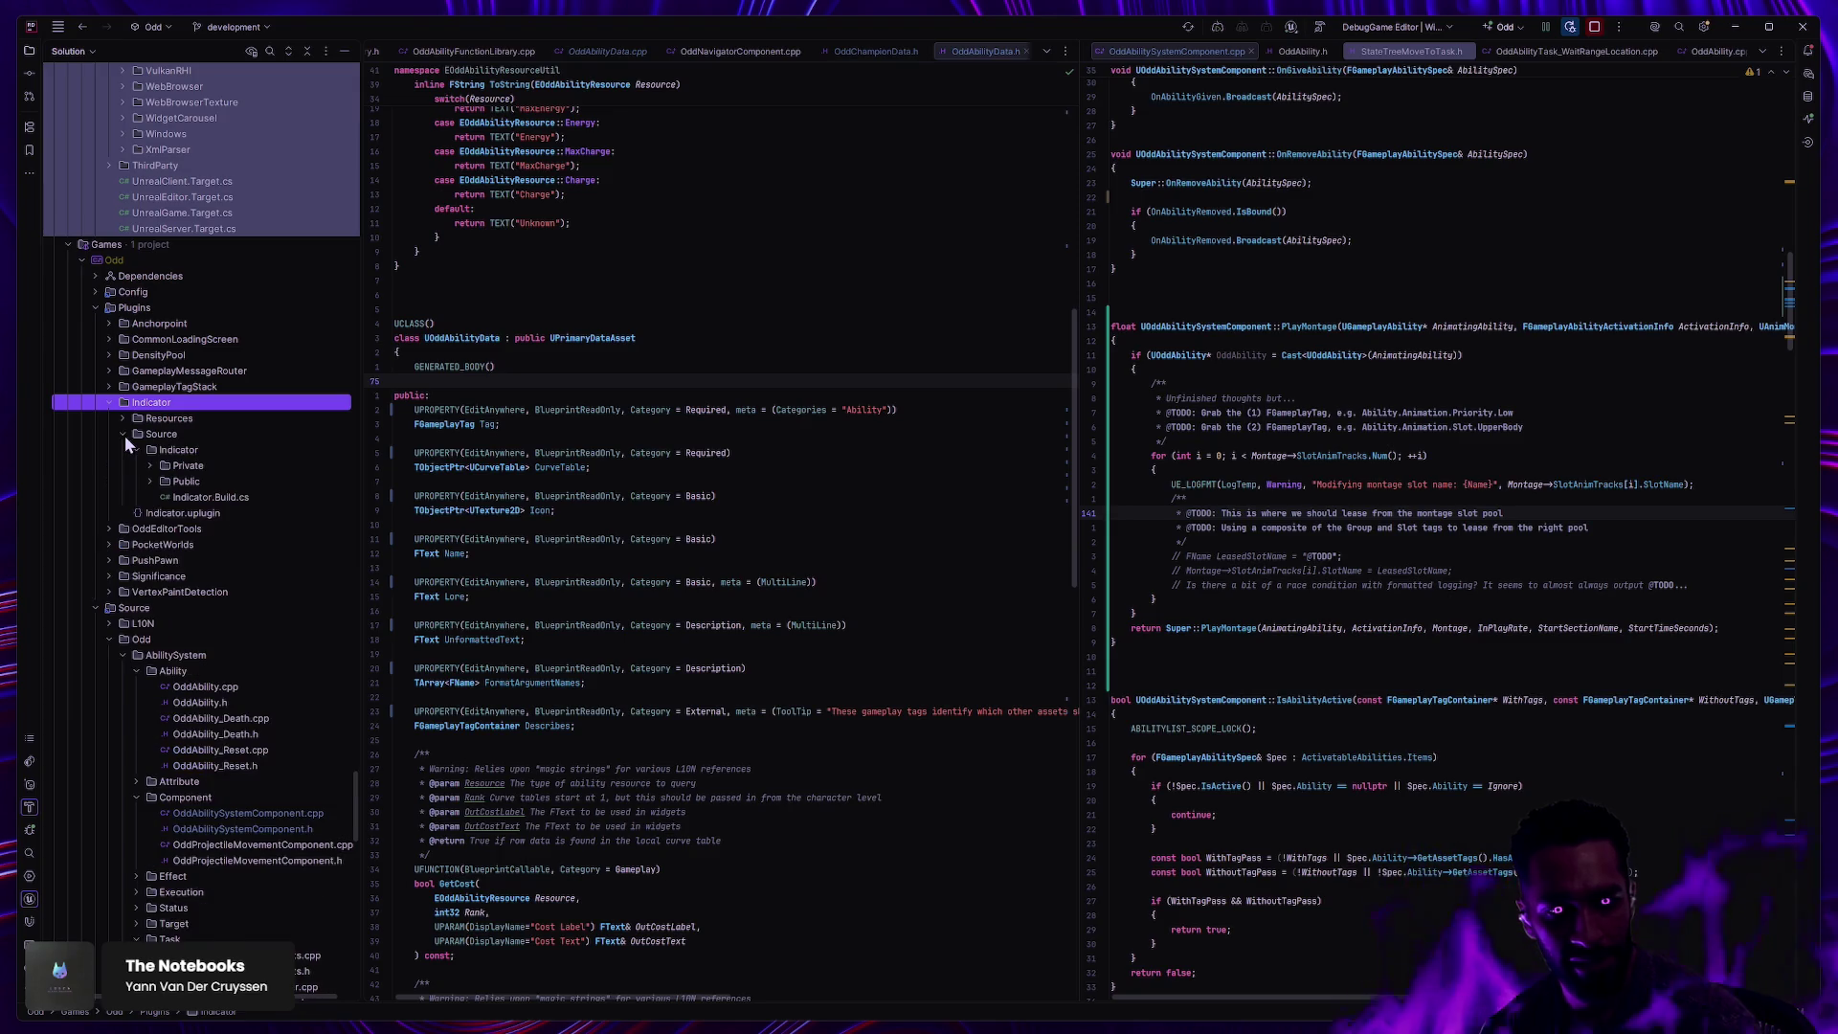
{"action": "left_click", "coordinate": [94, 307]}
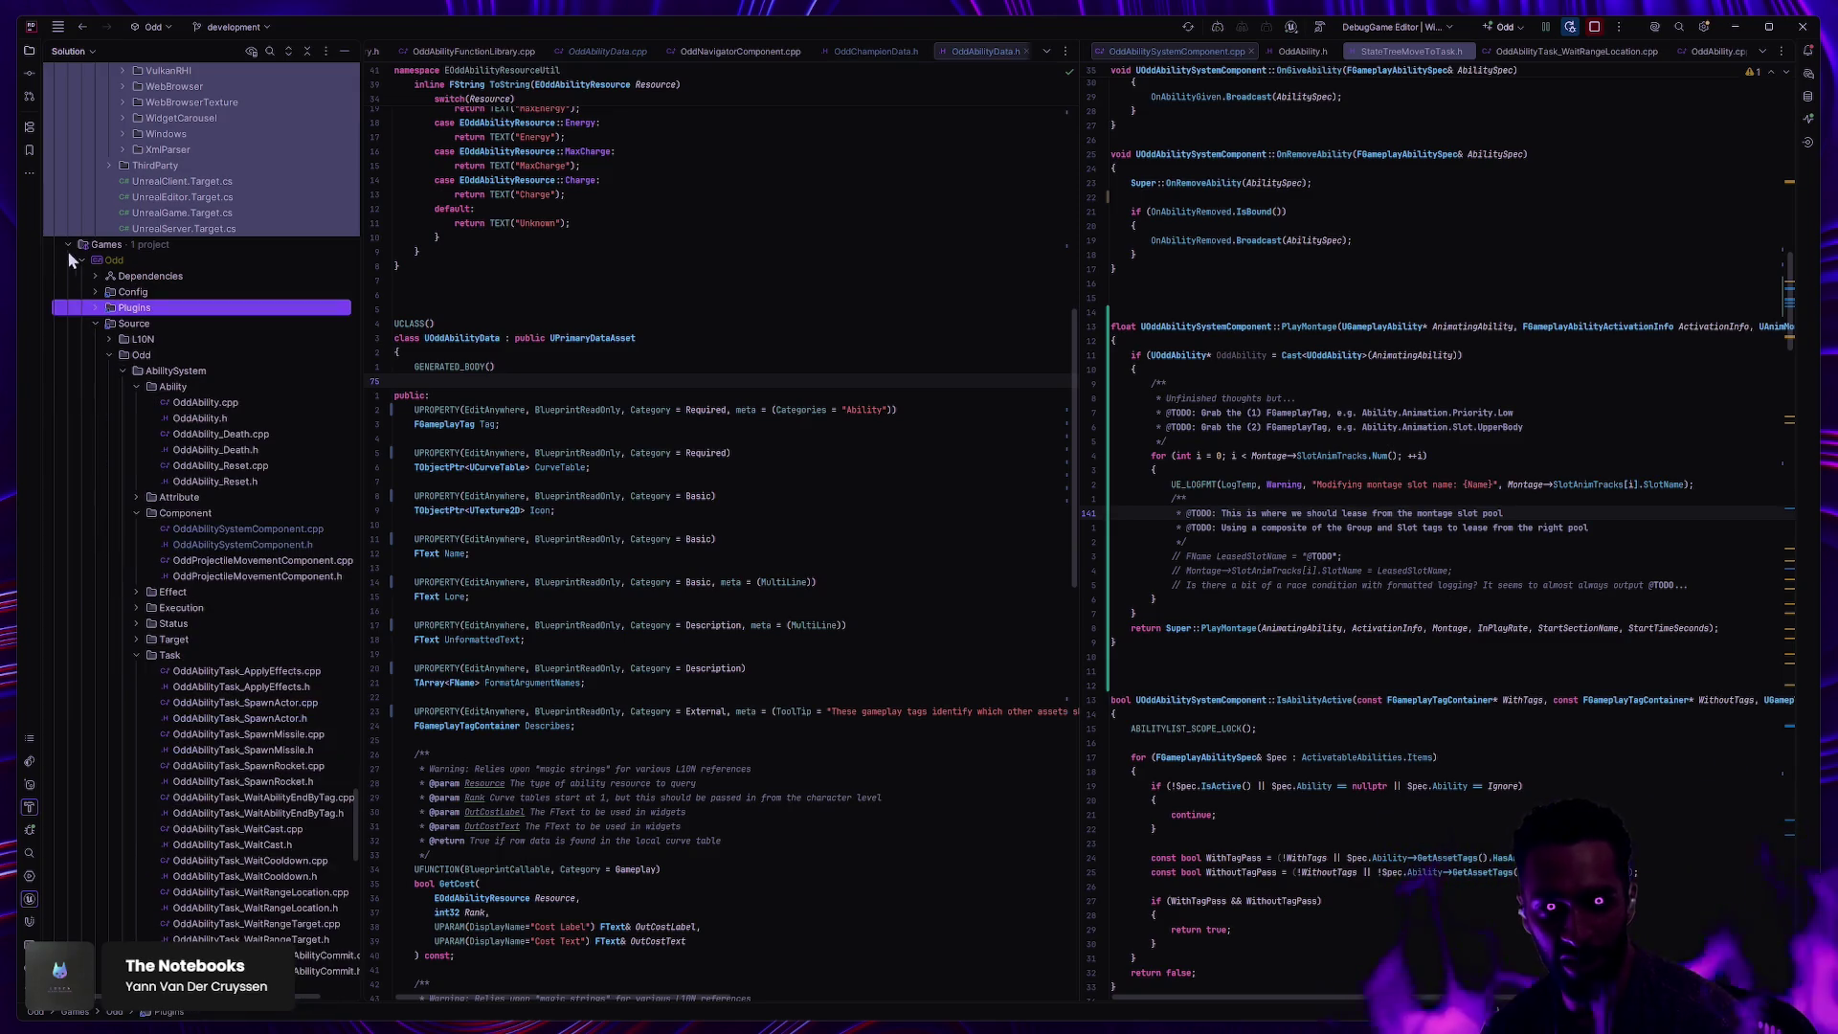
{"action": "left_click", "coordinate": [95, 322]}
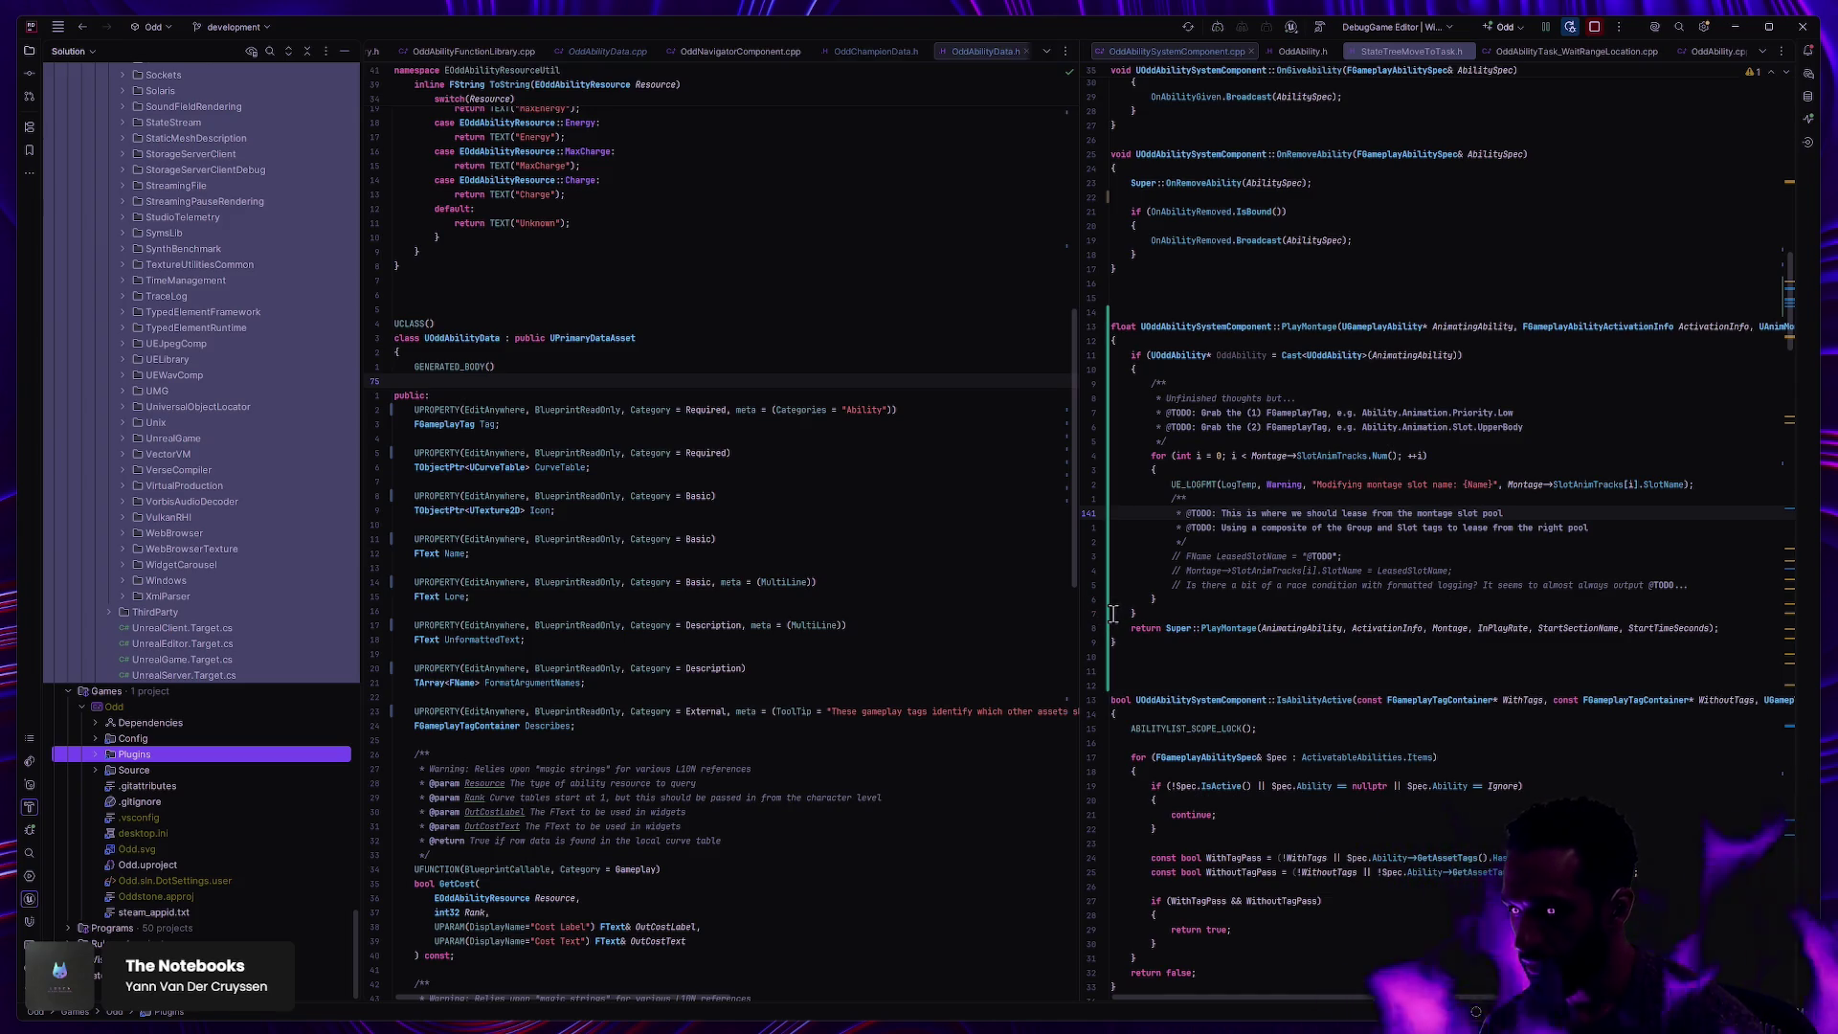
{"action": "key", "text": "alt+Tab"}
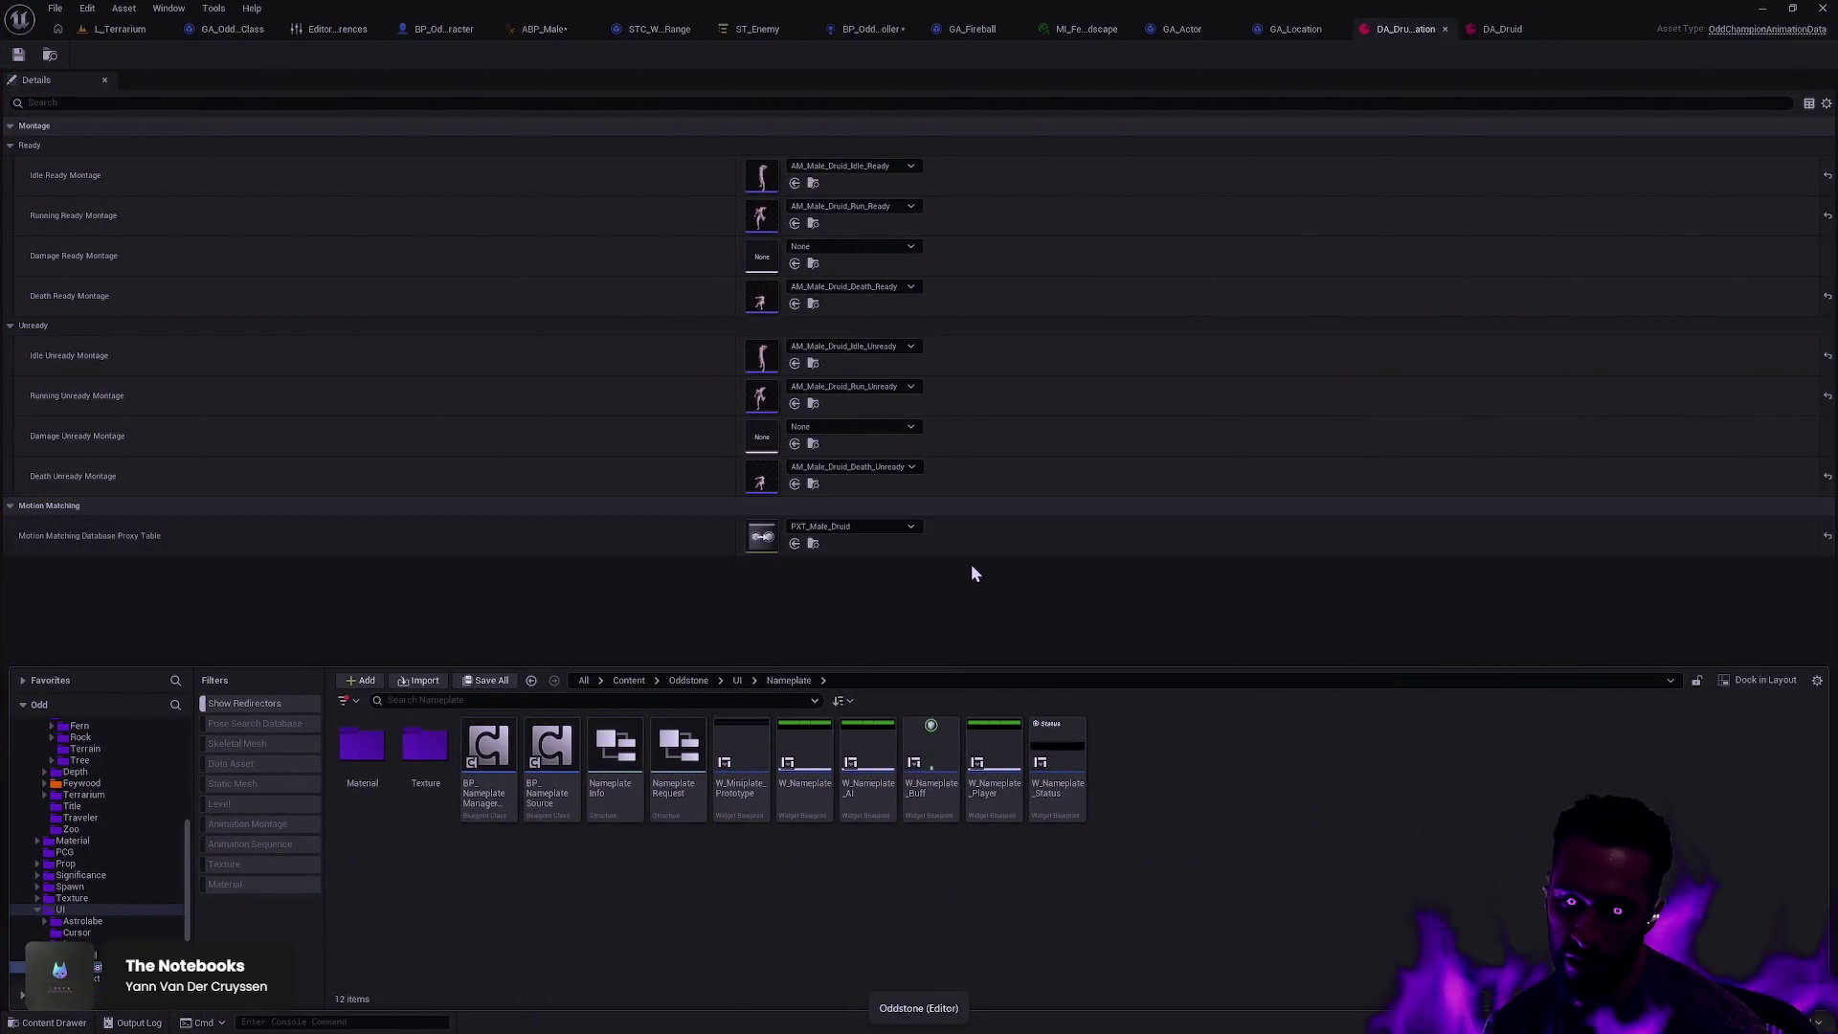
Step: Switch to the L_Terrarium level viewport
{"action": "left_click", "coordinate": [116, 33]}
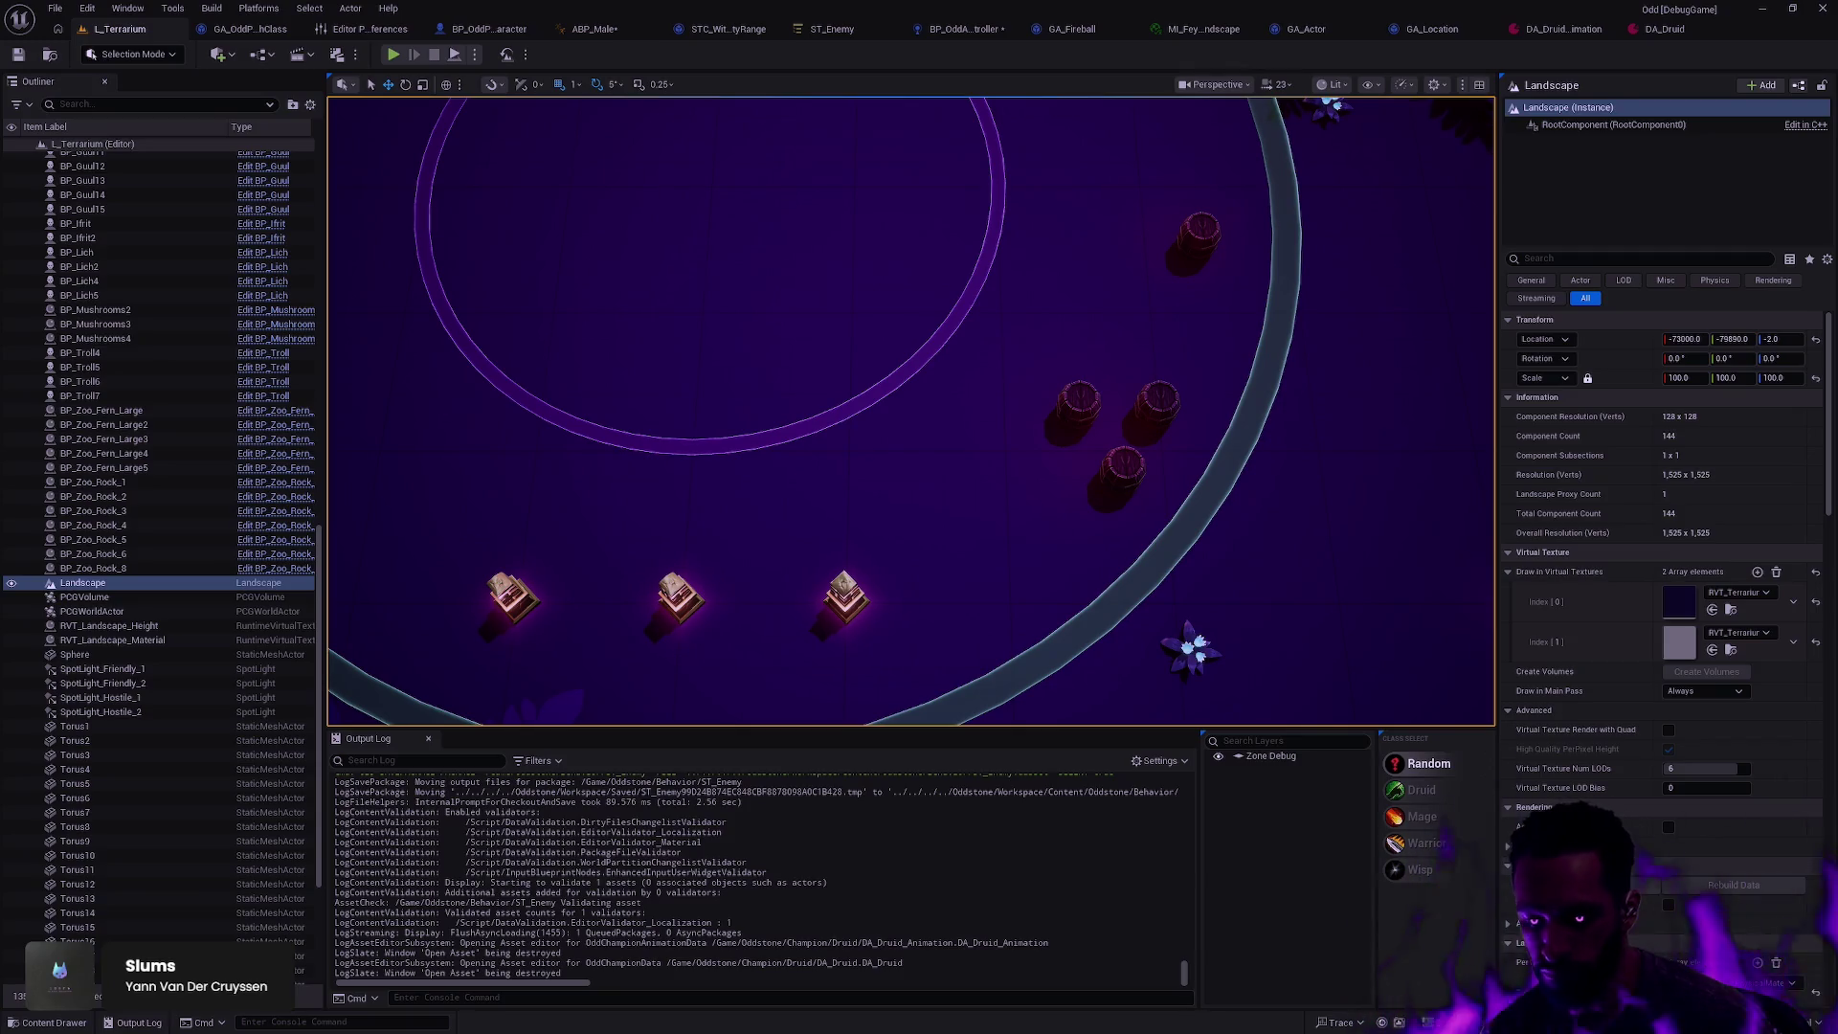
Step: Close the STC_WithinAbilityRange blueprint and locate ST_Enemy in the Behavior folder
{"action": "left_click", "coordinate": [725, 30]}
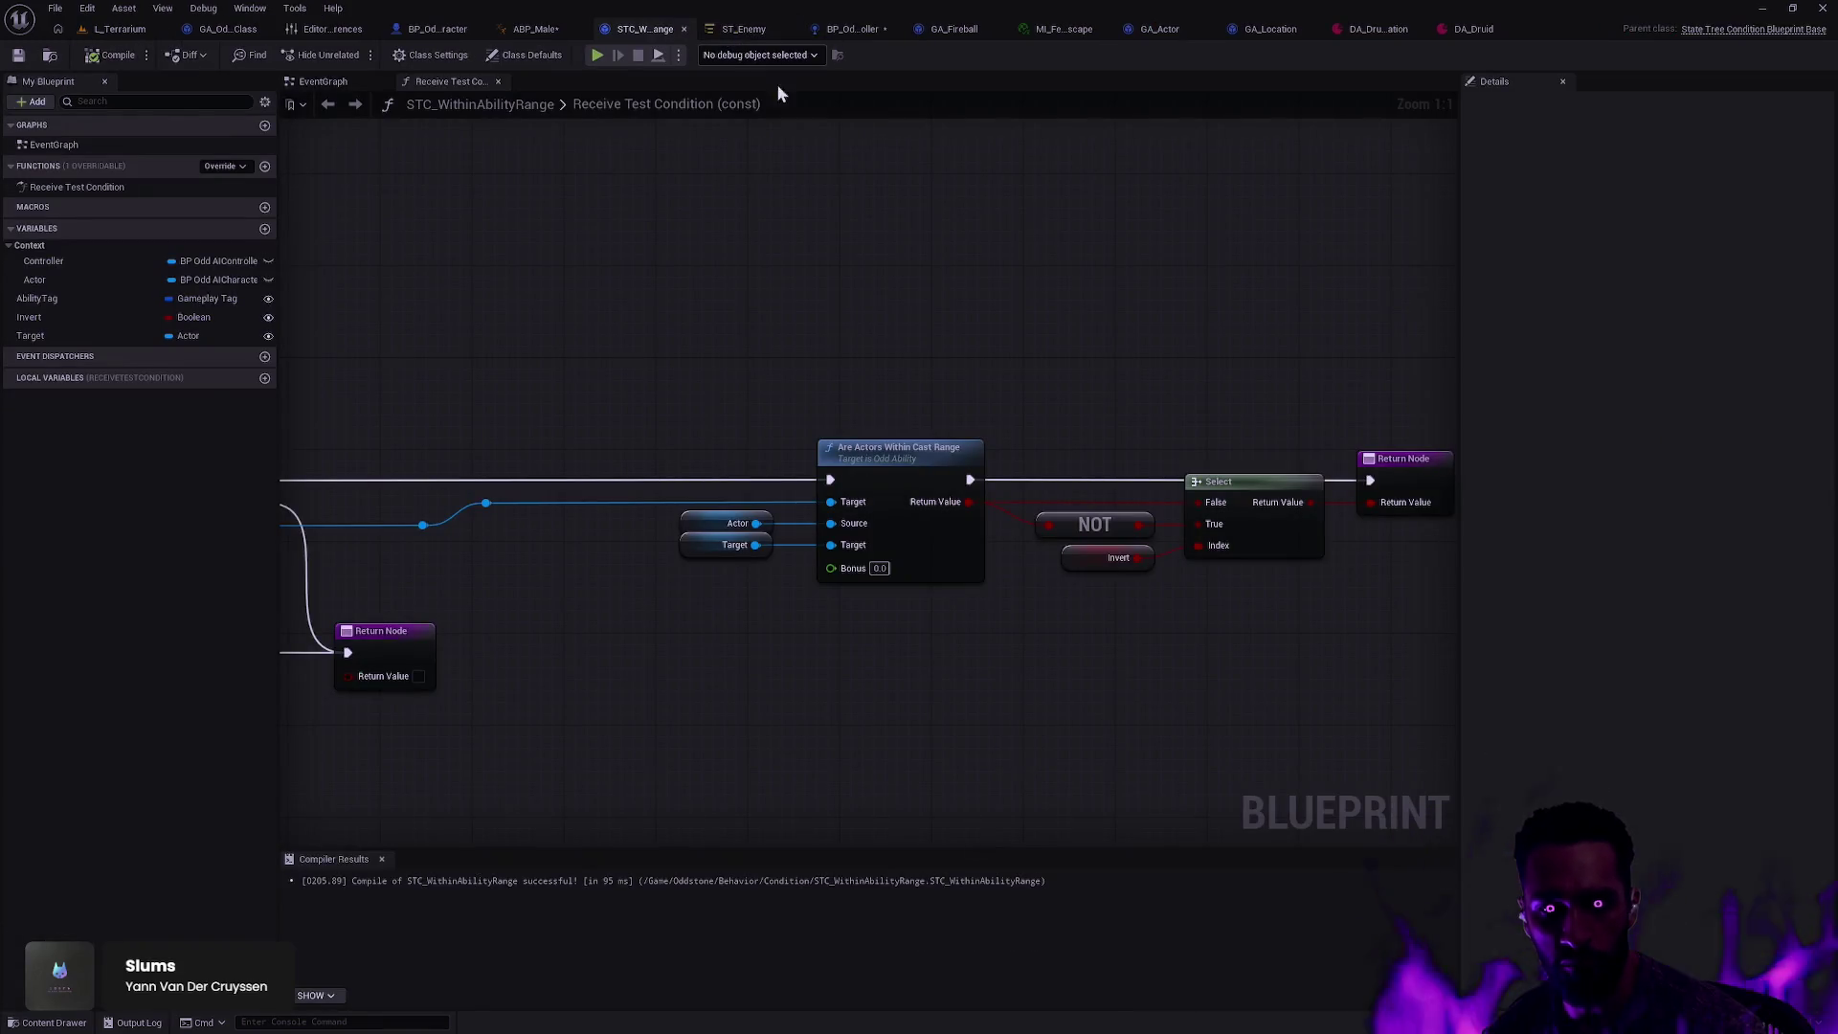
{"action": "scroll", "coordinate": [830, 303], "scroll_direction": "down", "scroll_amount": 2}
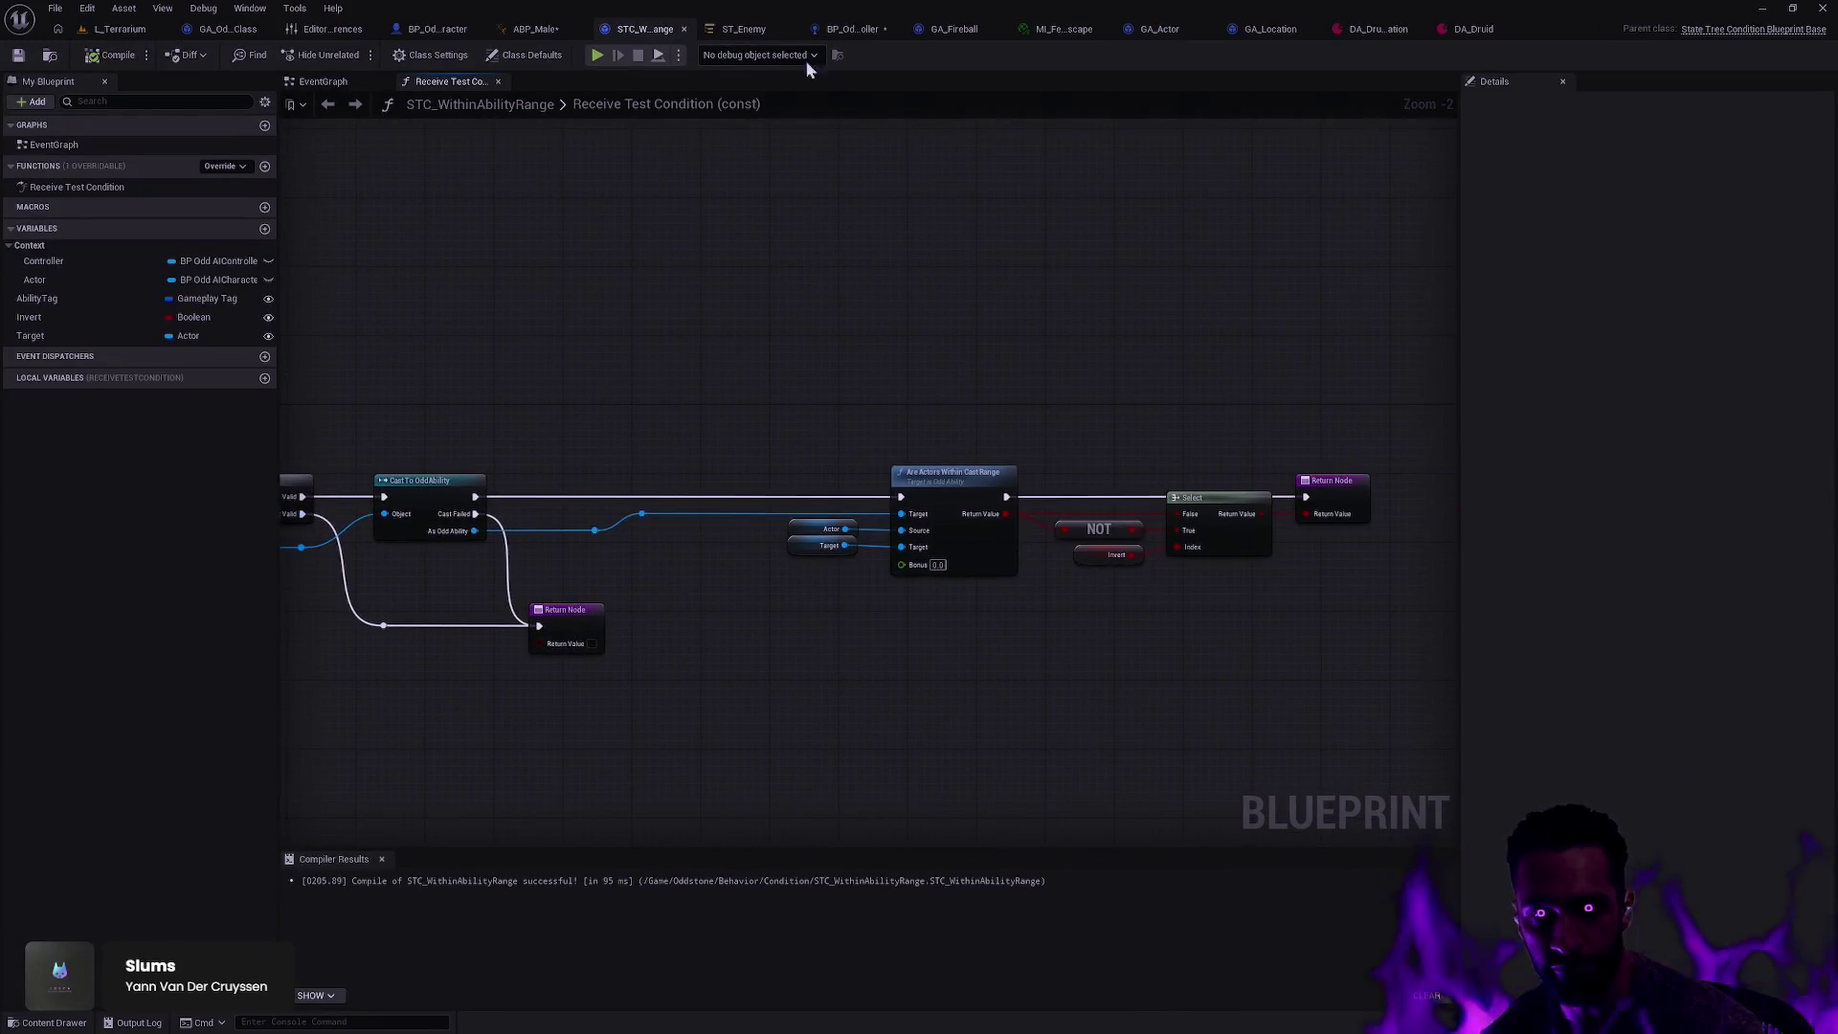
{"action": "left_click", "coordinate": [683, 30]}
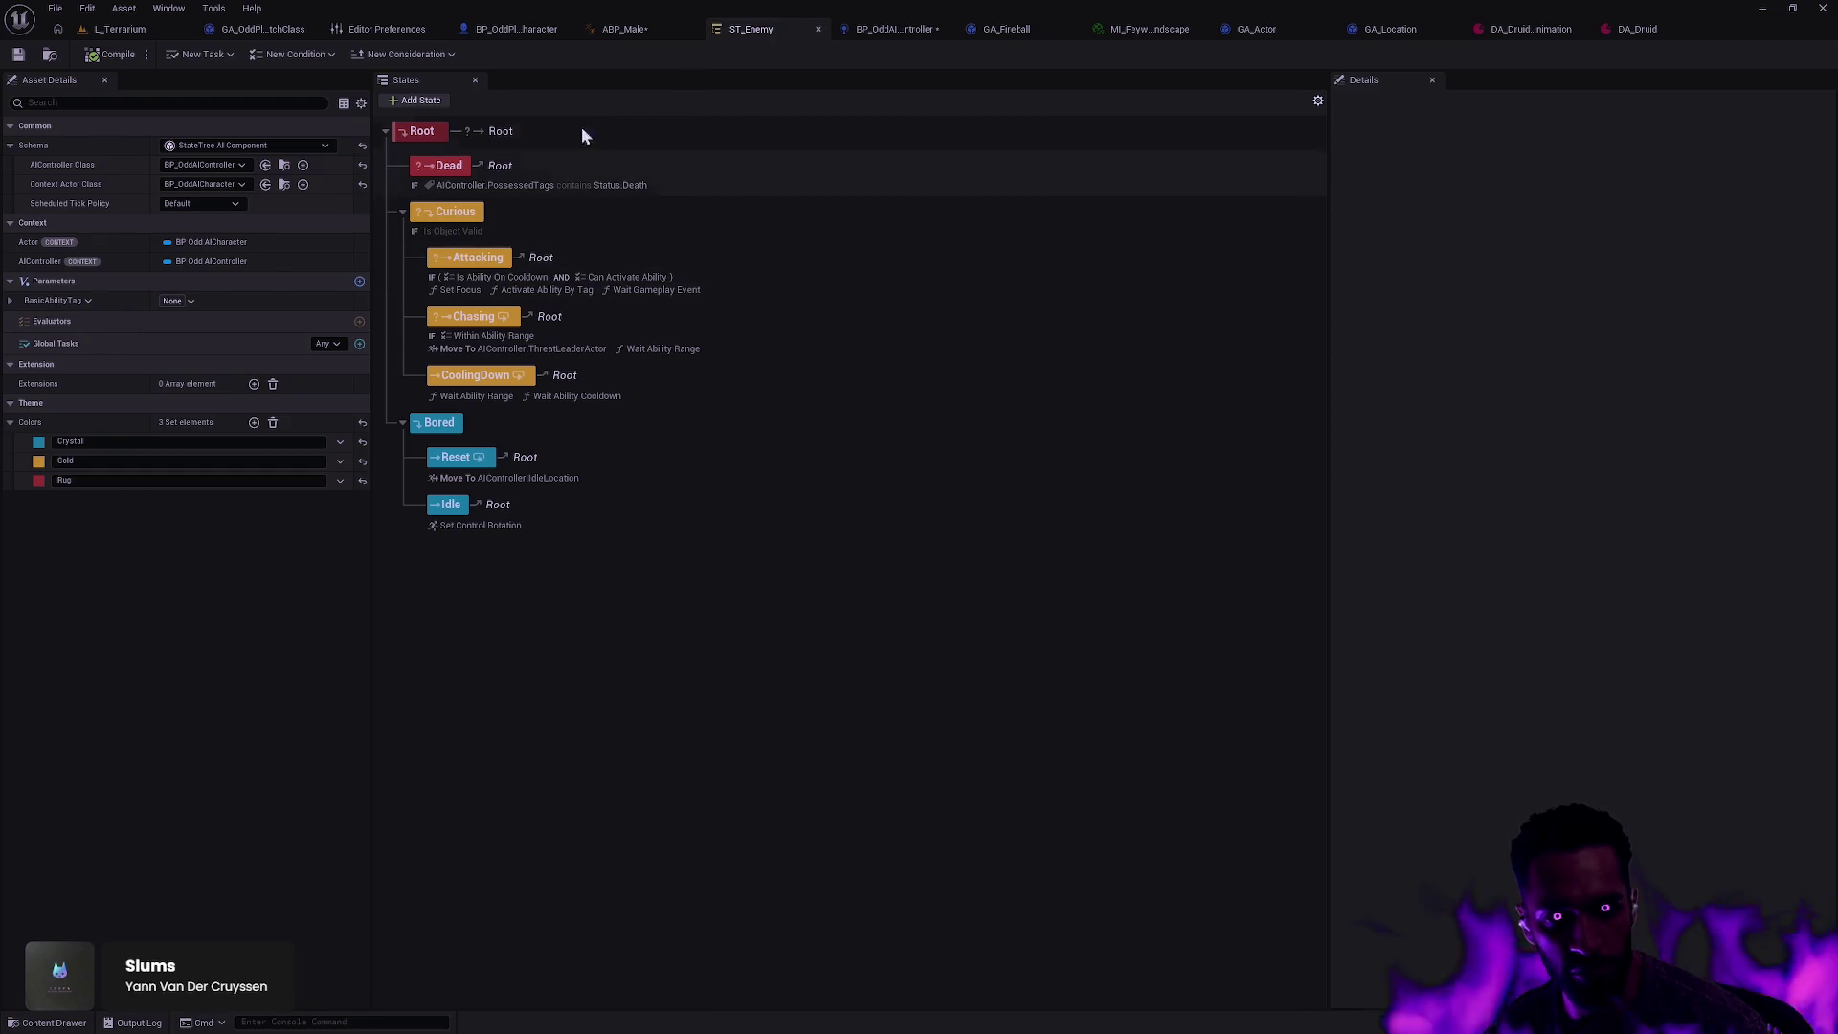
{"action": "key", "text": "ctrl+space"}
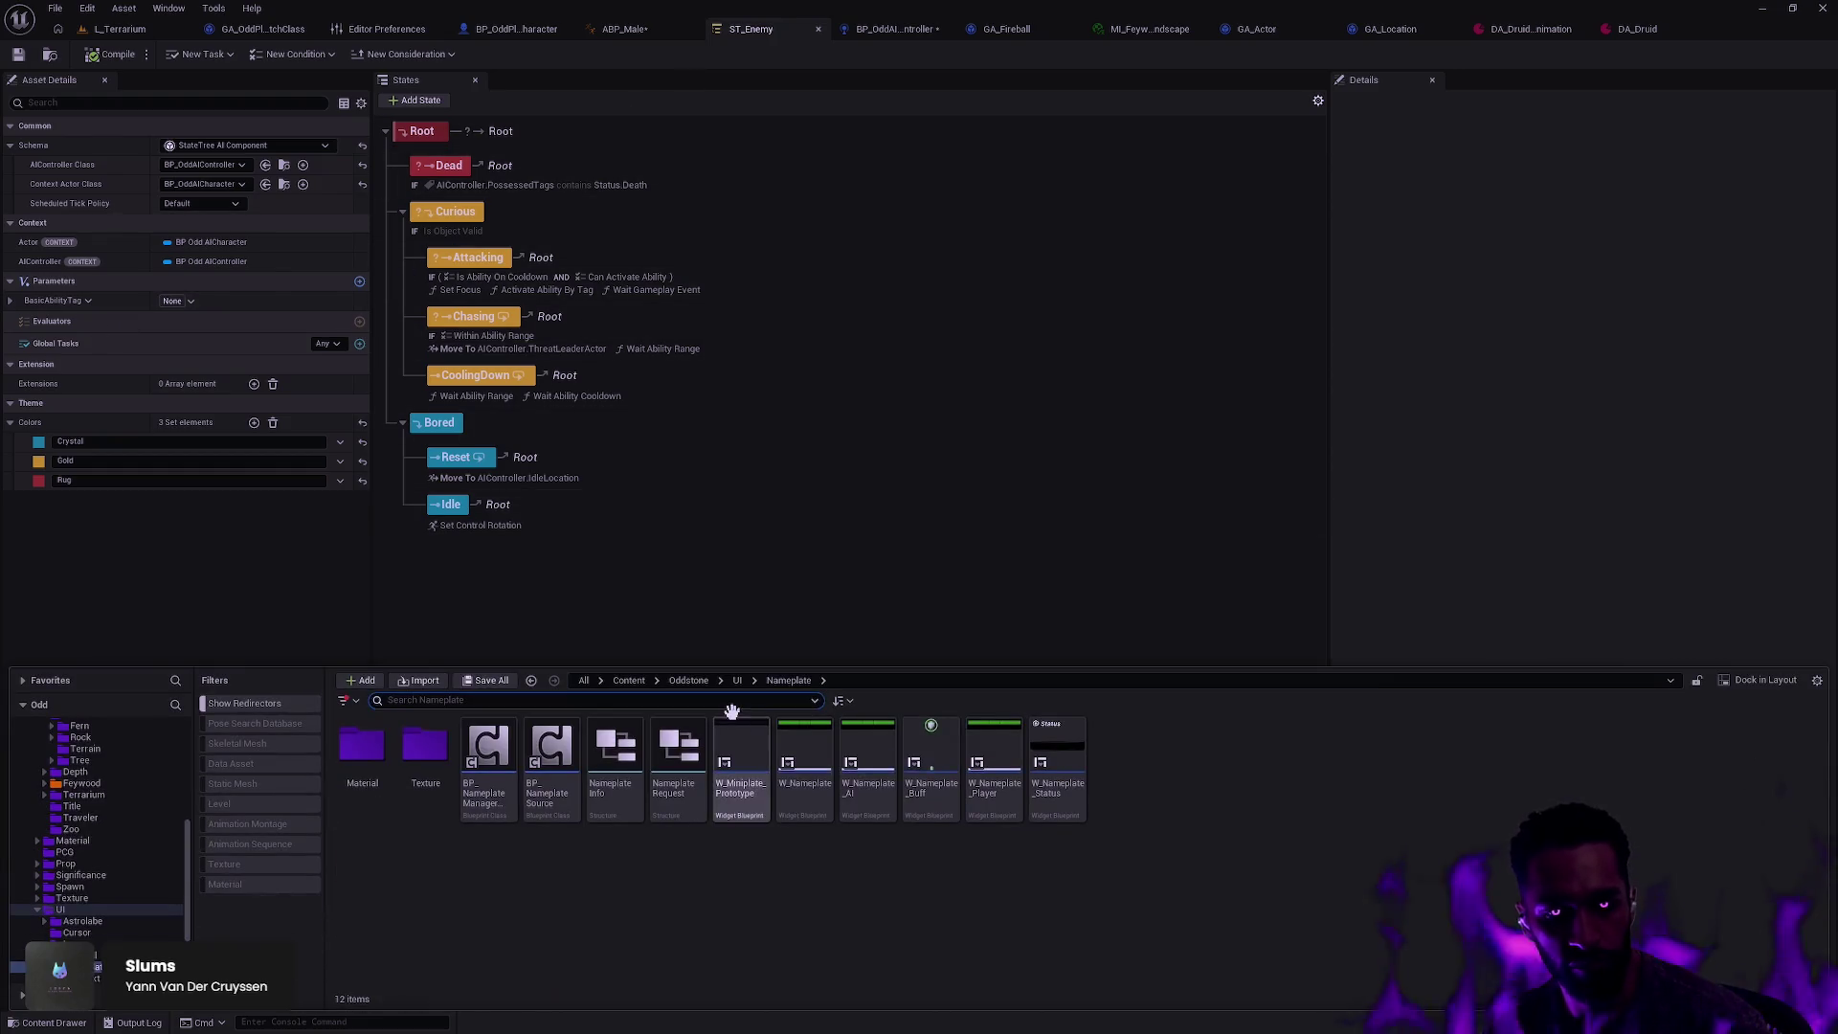
{"action": "key", "text": "ctrl+space"}
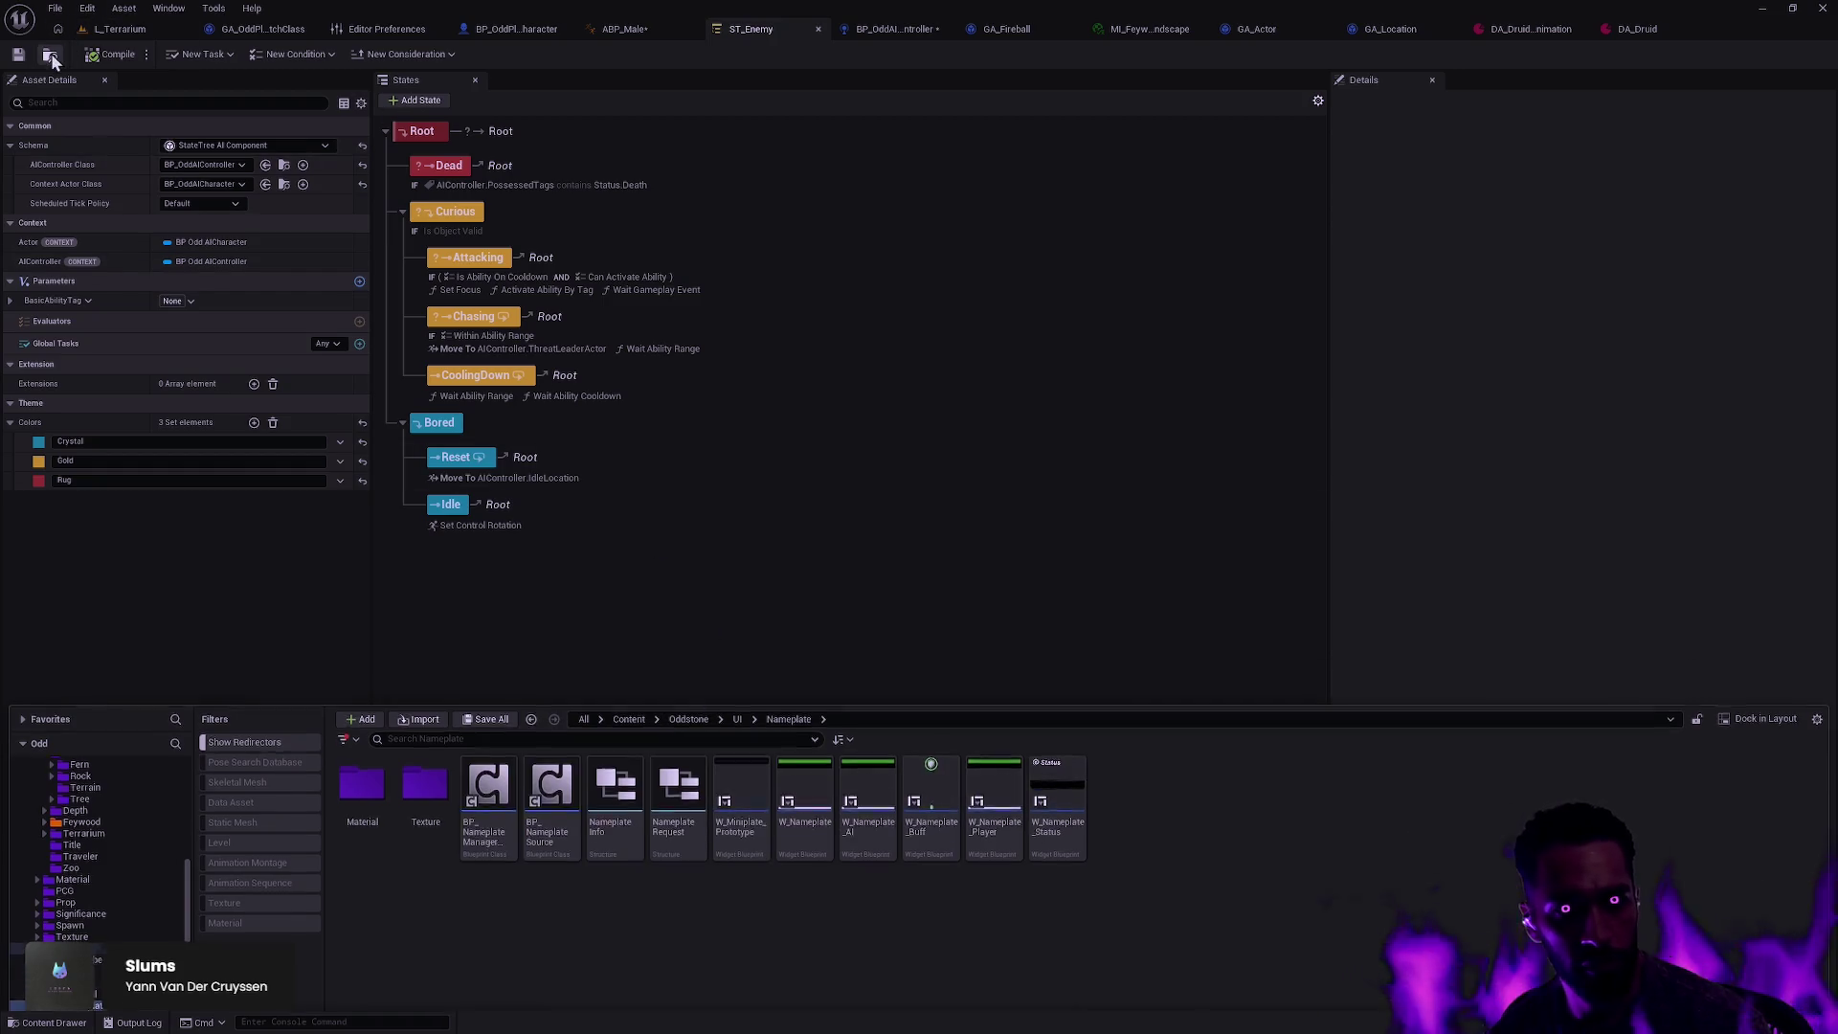
{"action": "left_click", "coordinate": [51, 58]}
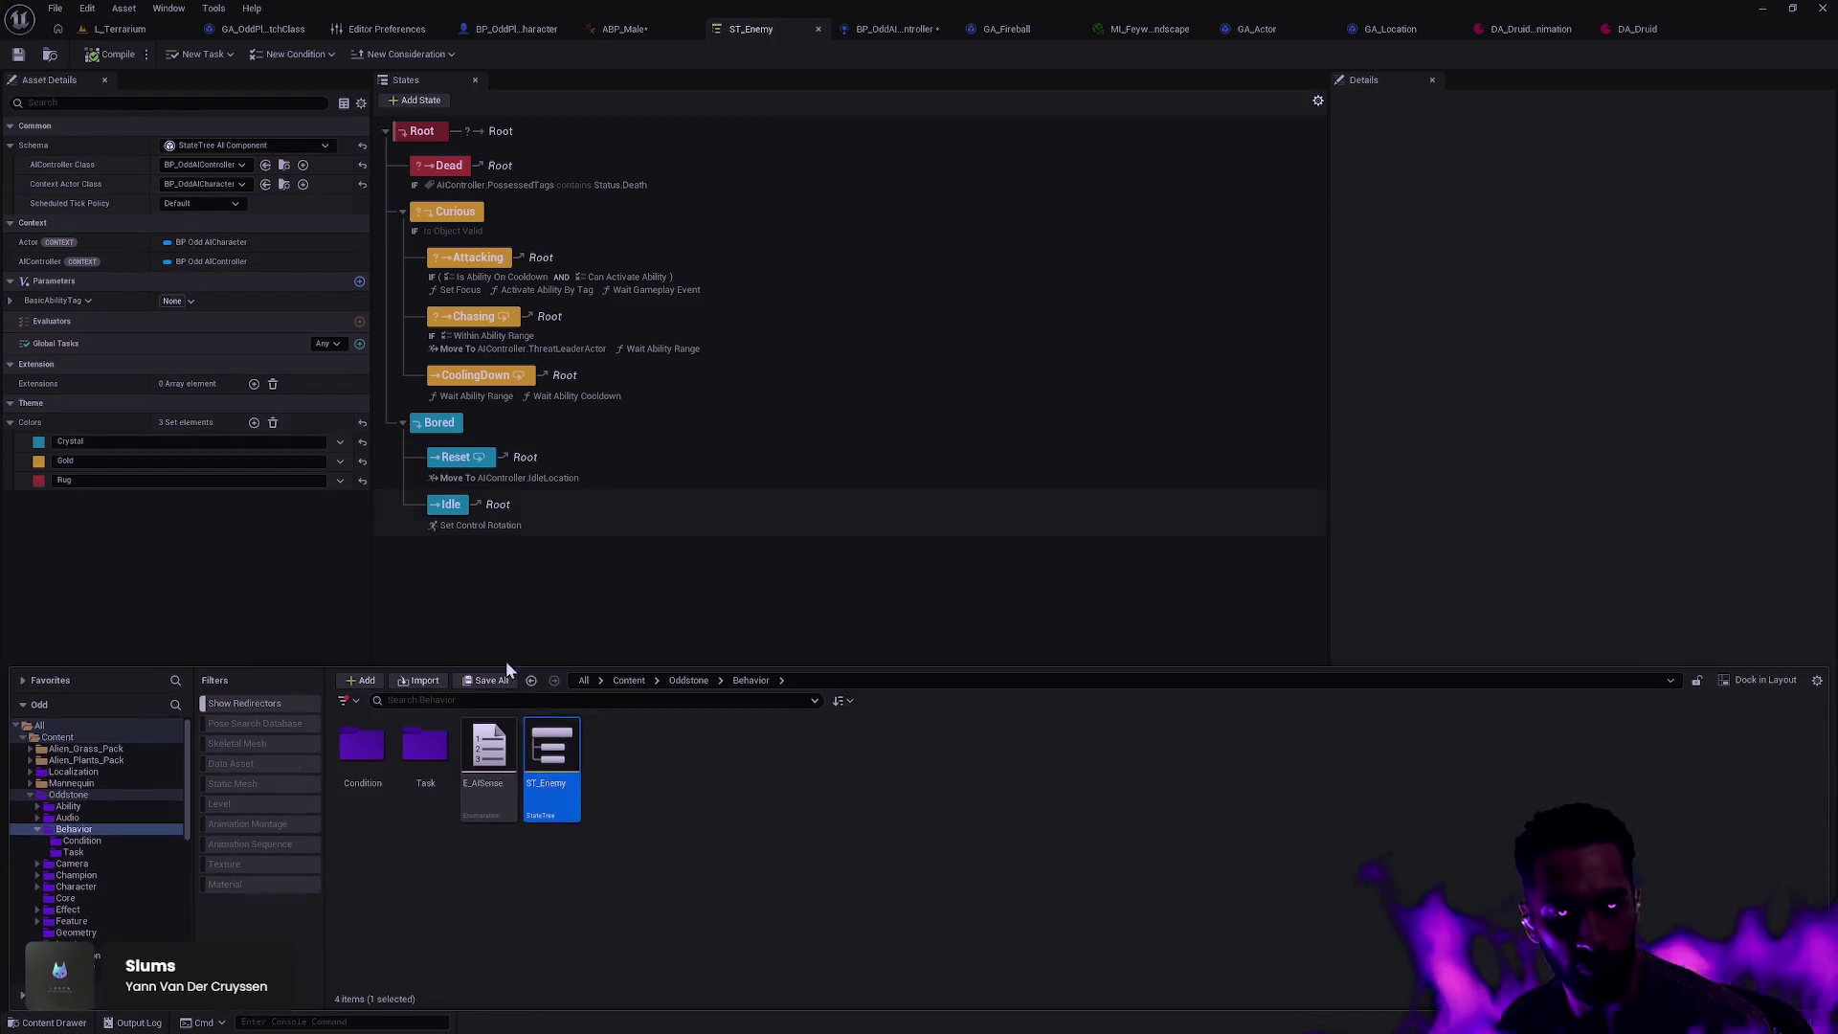
Step: Create an Evaluators folder inside Behavior with the default colour, and open it
{"action": "right_click", "coordinate": [580, 876]}
{"action": "left_click", "coordinate": [660, 380]}
{"action": "type", "text": "Evaluators"}
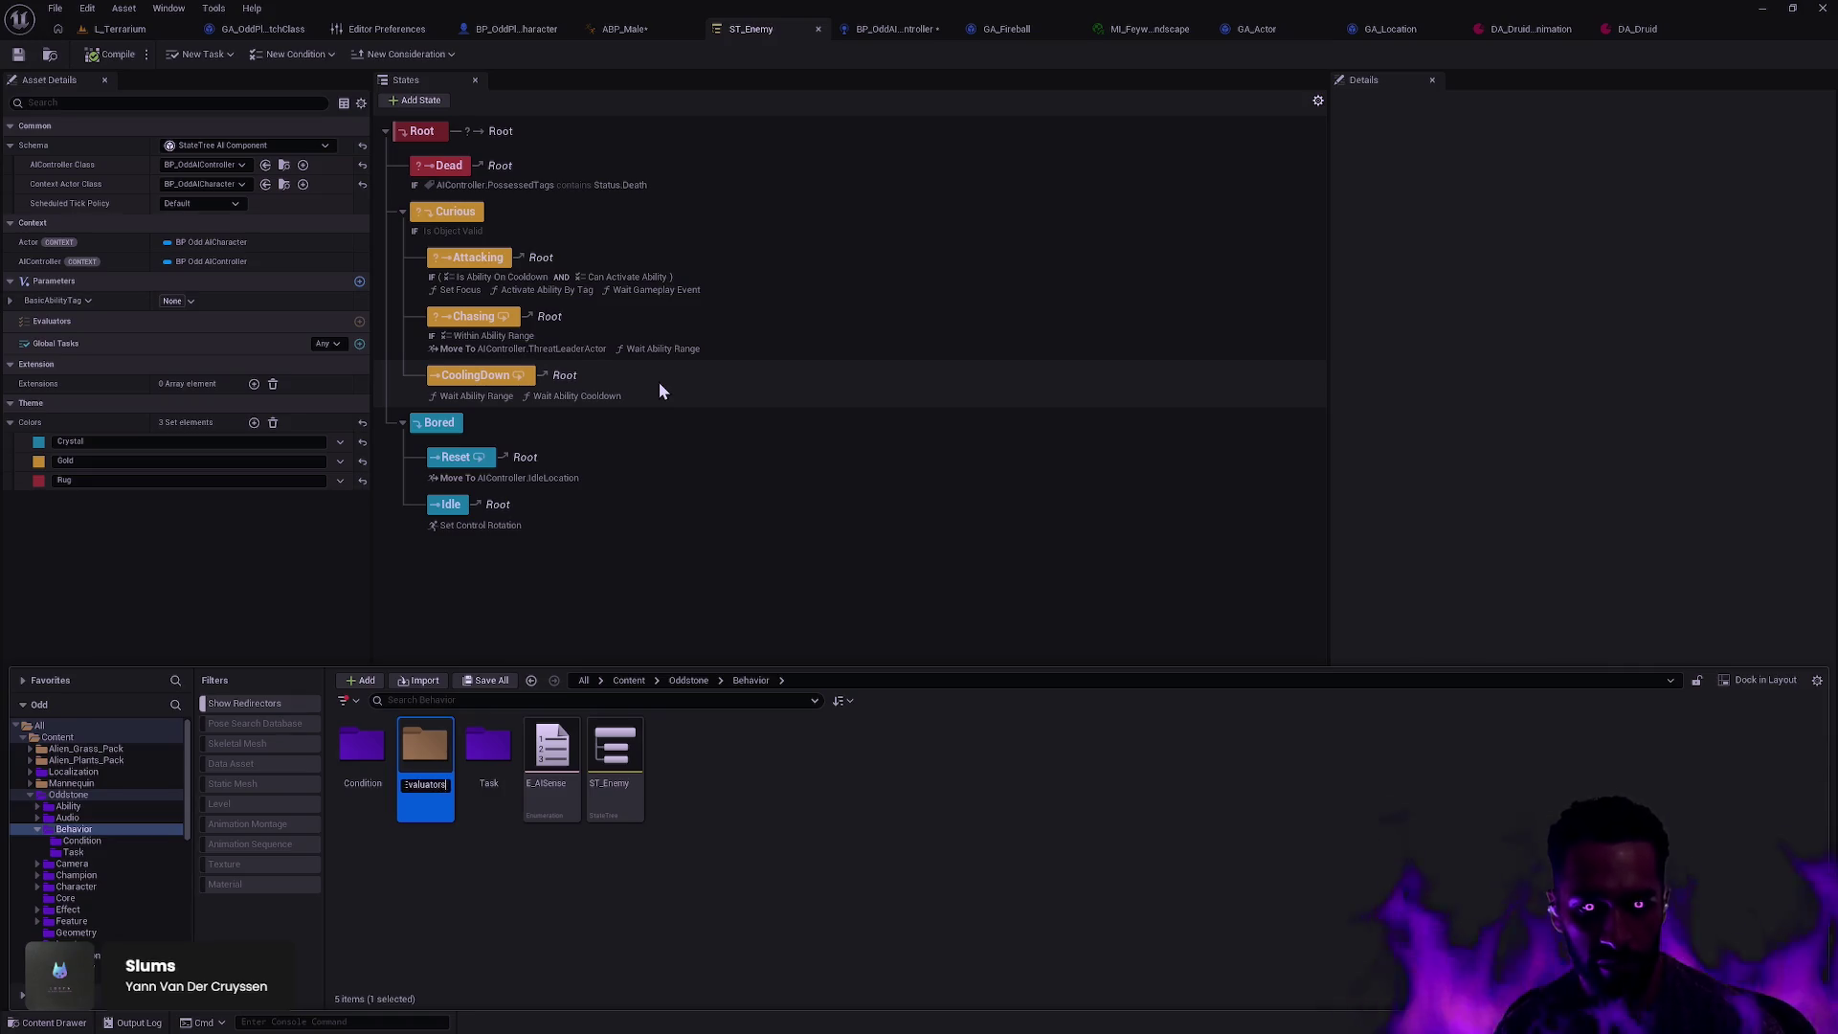
{"action": "key", "text": "Return"}
{"action": "right_click", "coordinate": [430, 791]}
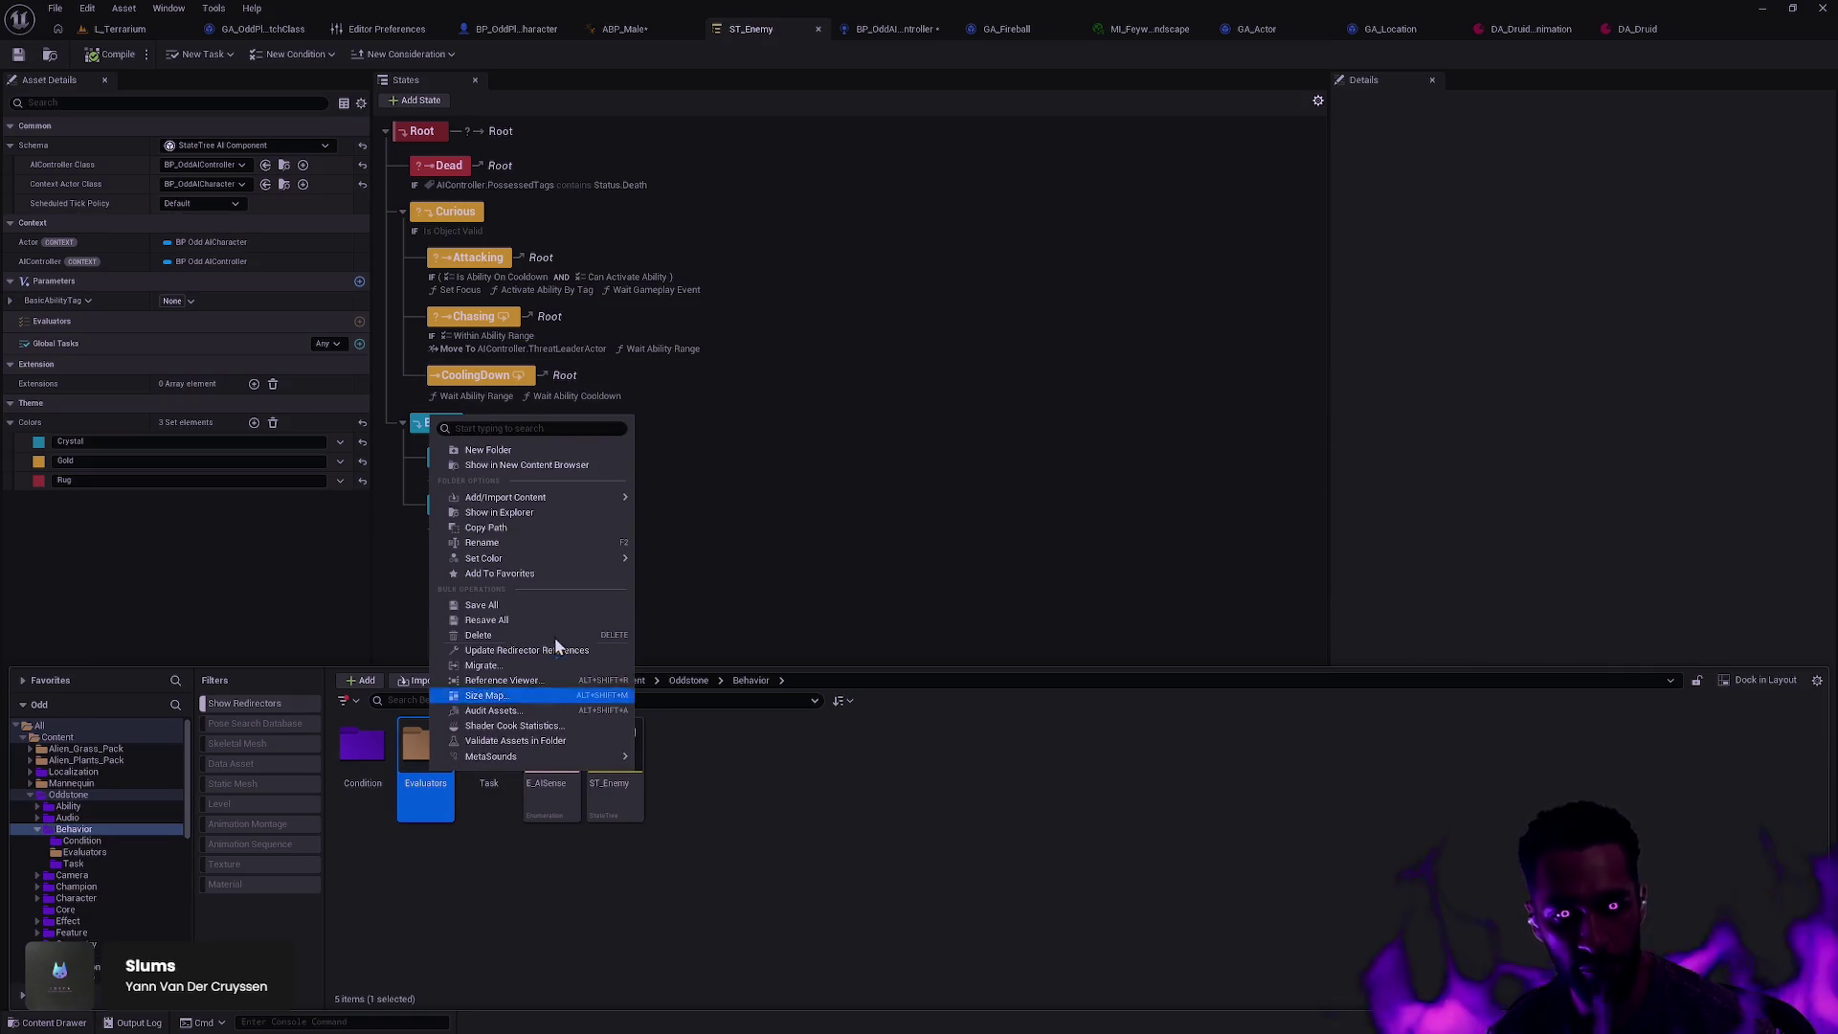
{"action": "mouse_move", "coordinate": [531, 560]}
{"action": "left_click", "coordinate": [672, 595]}
{"action": "double_click", "coordinate": [425, 746]}
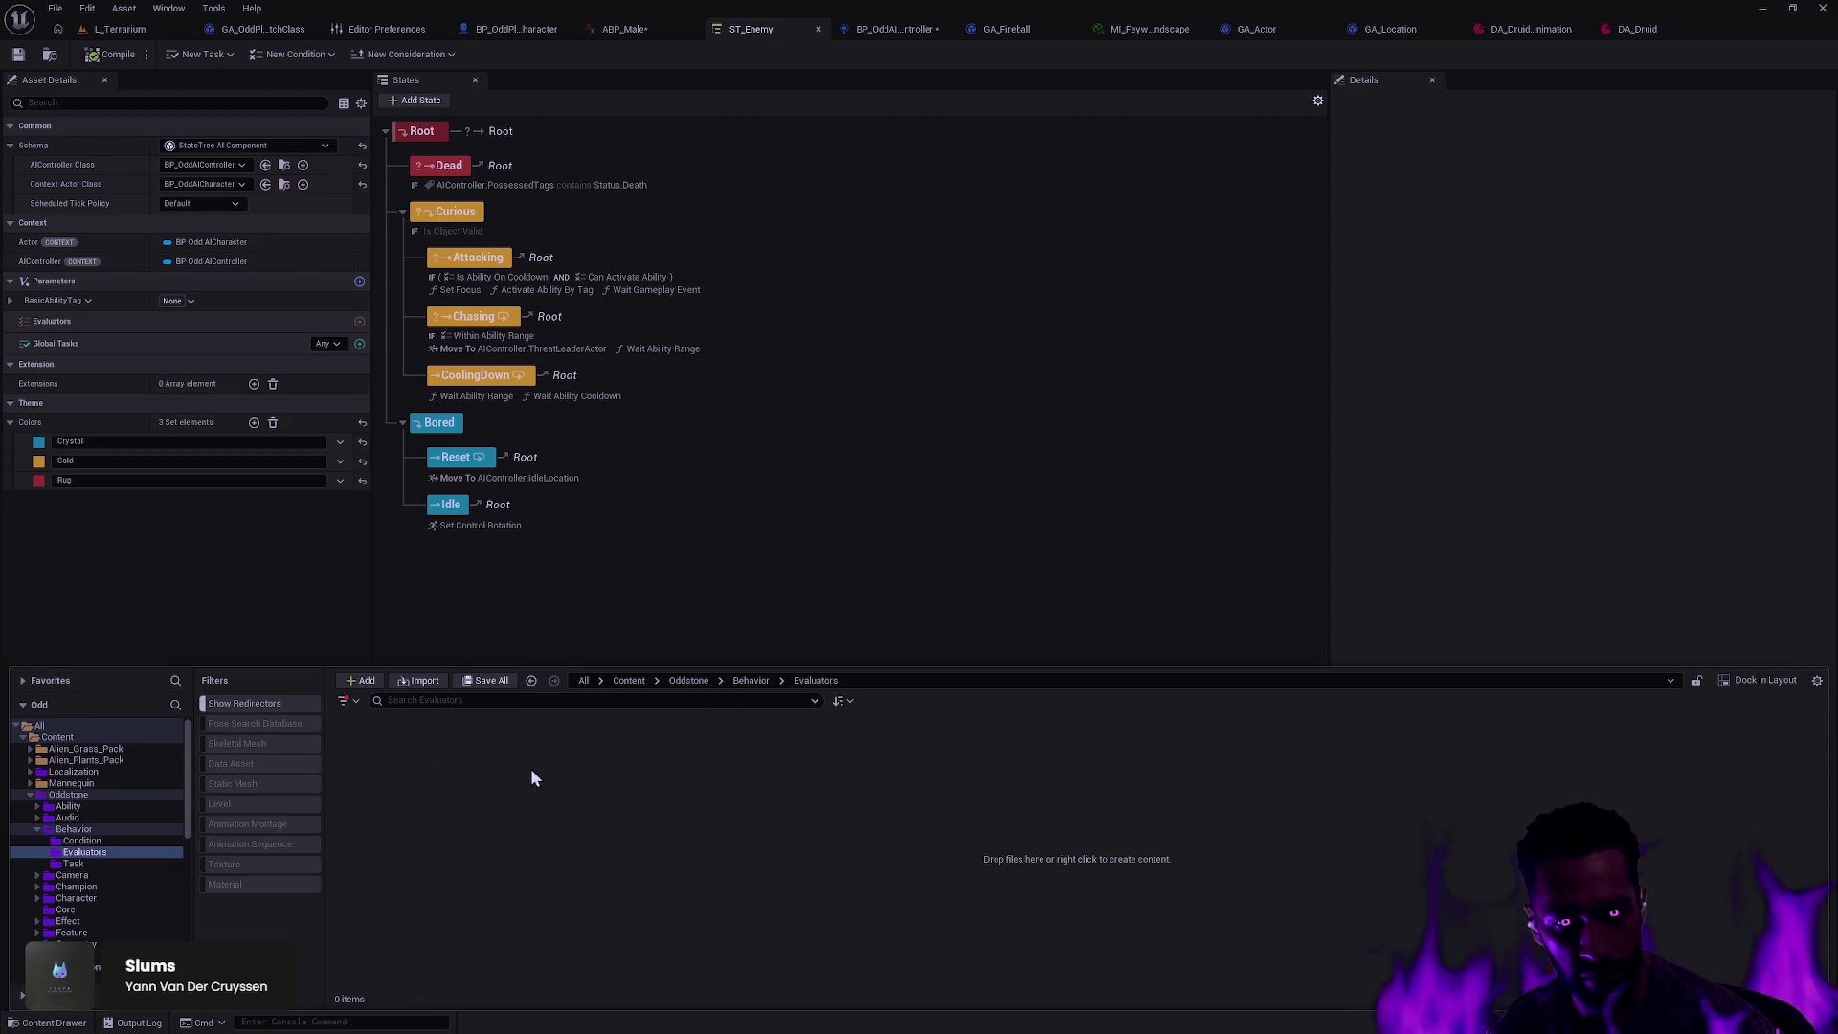
Step: Create a StateTreeEvaluatorBlueprintBase blueprint named STE_BasicAbilityRange in Evaluators
{"action": "right_click", "coordinate": [530, 767]}
{"action": "left_click", "coordinate": [588, 318]}
{"action": "type", "text": "Evaluator"}
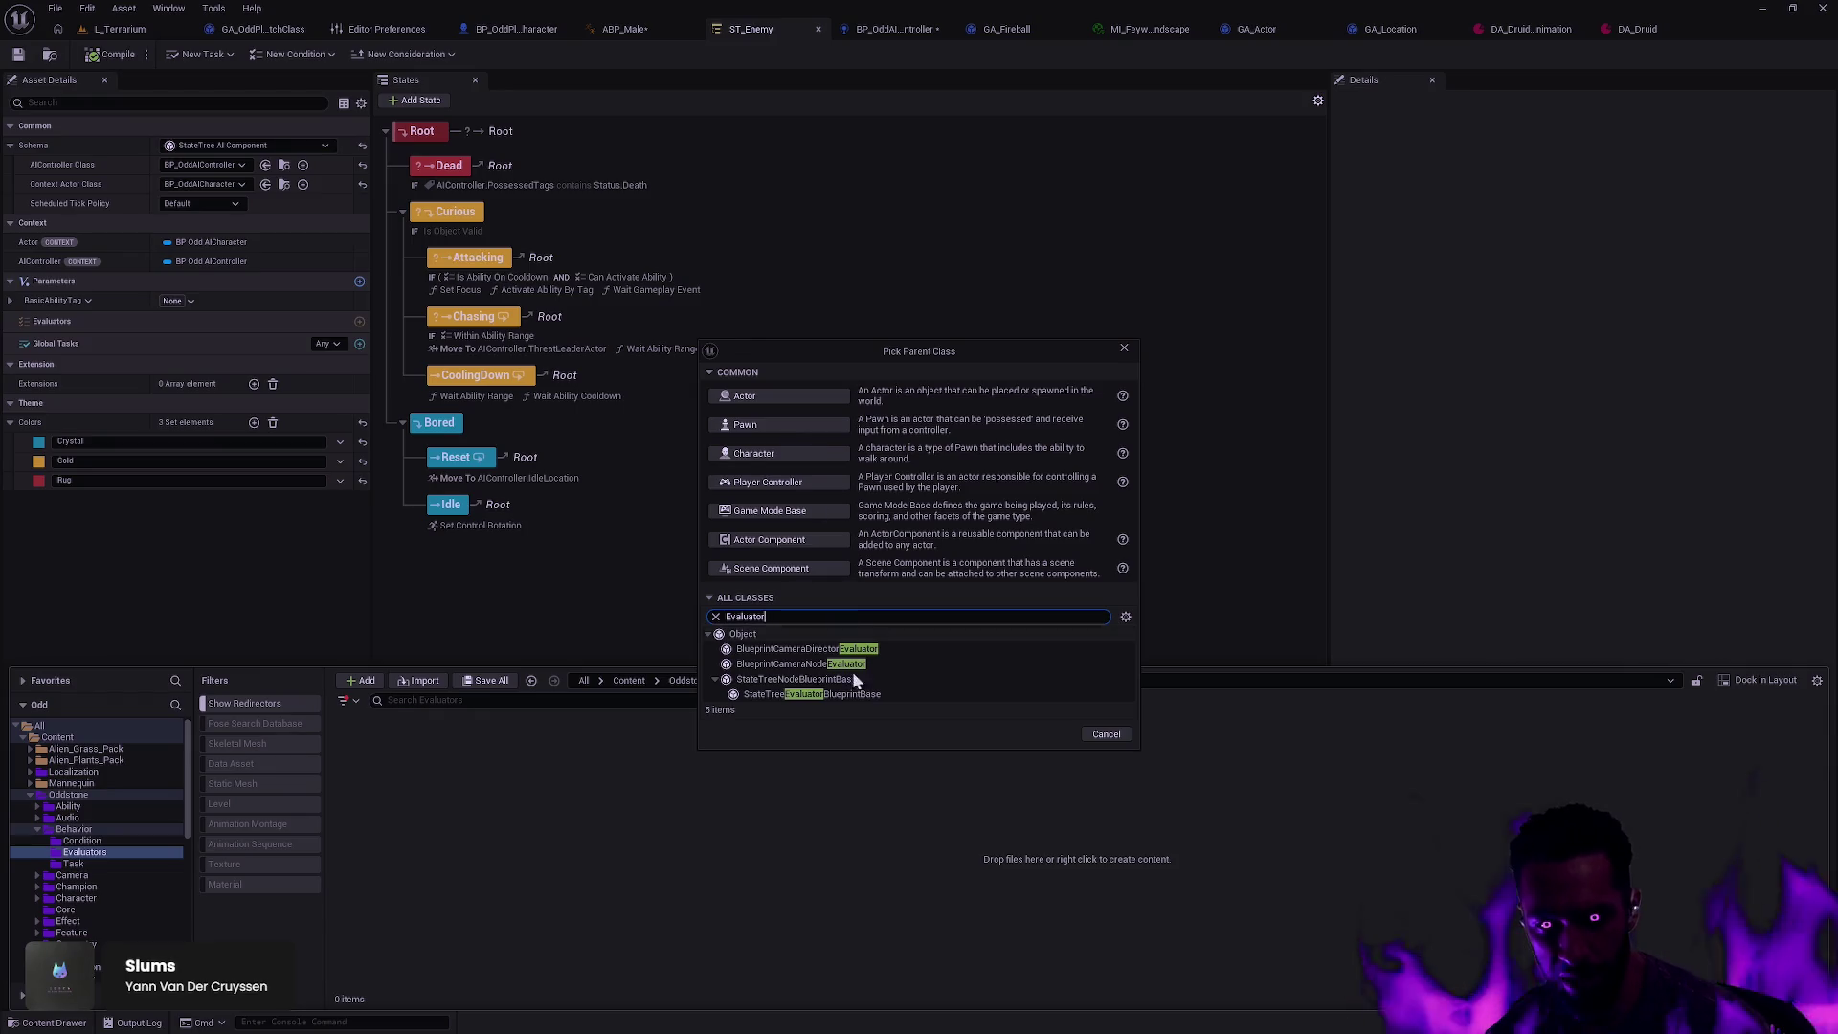
{"action": "left_click", "coordinate": [899, 693]}
{"action": "left_click", "coordinate": [1046, 738]}
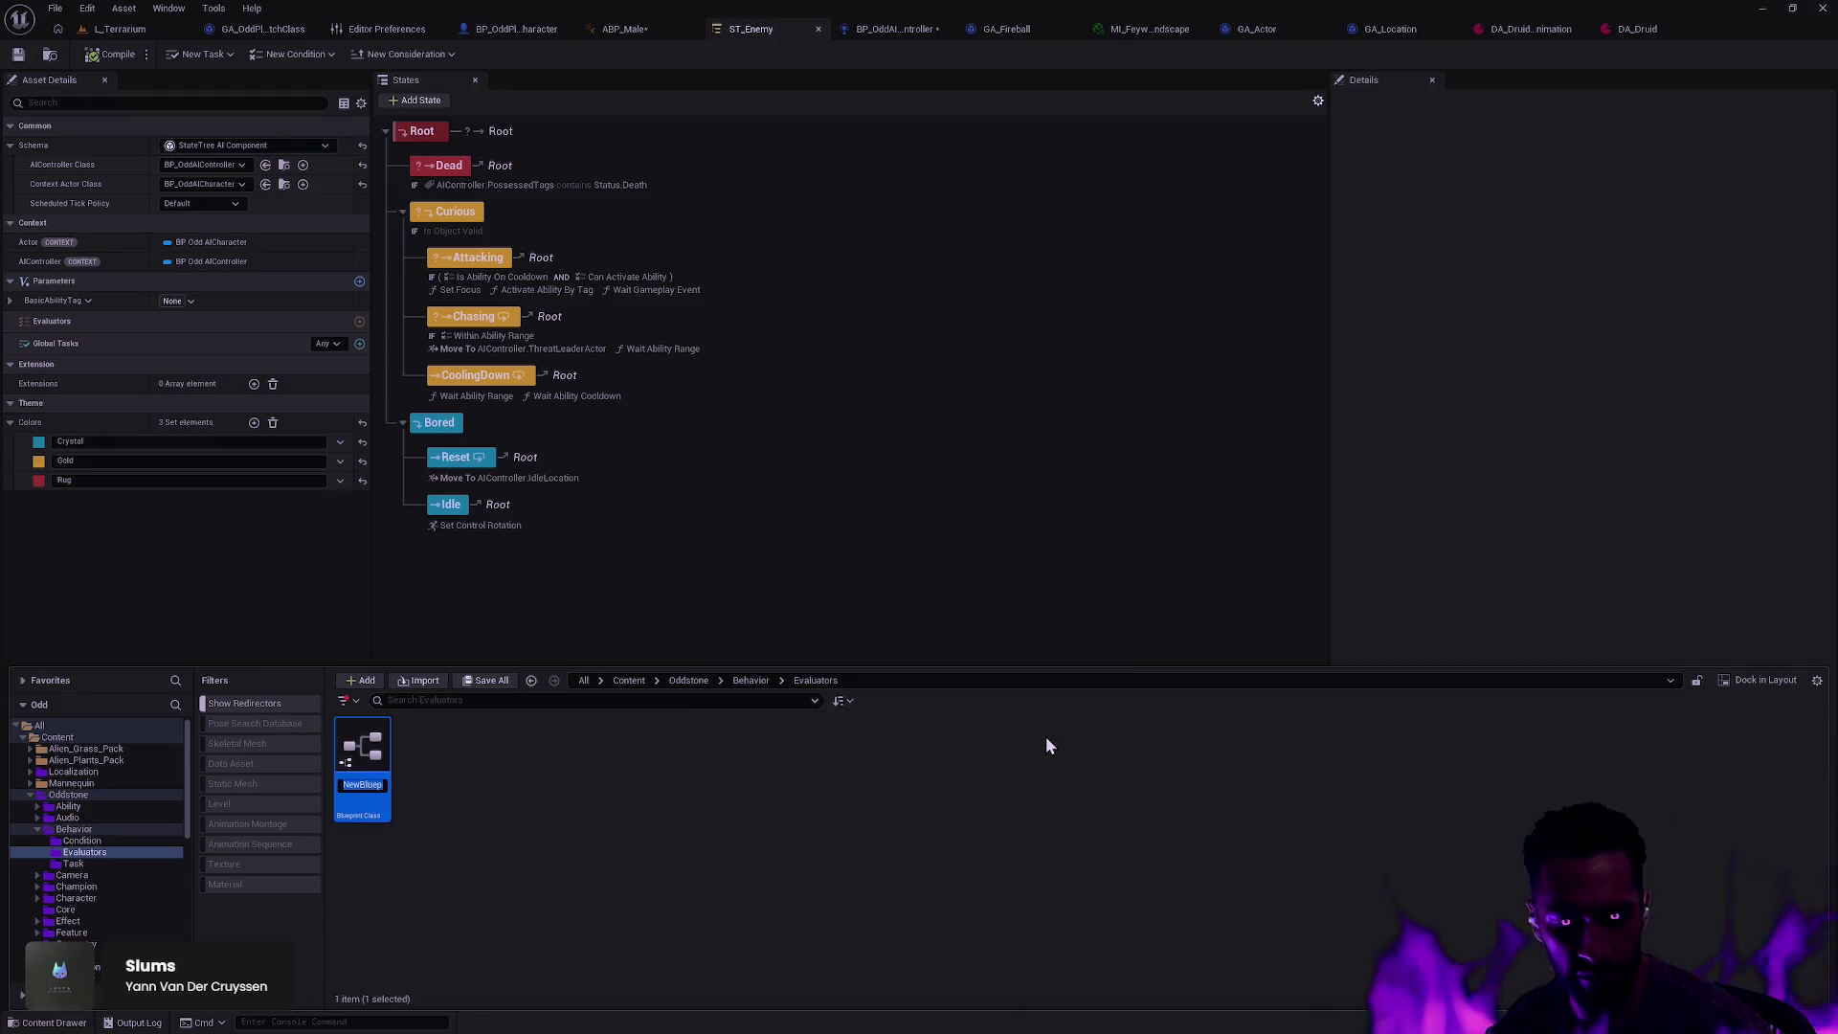
{"action": "type", "text": "STE_"}
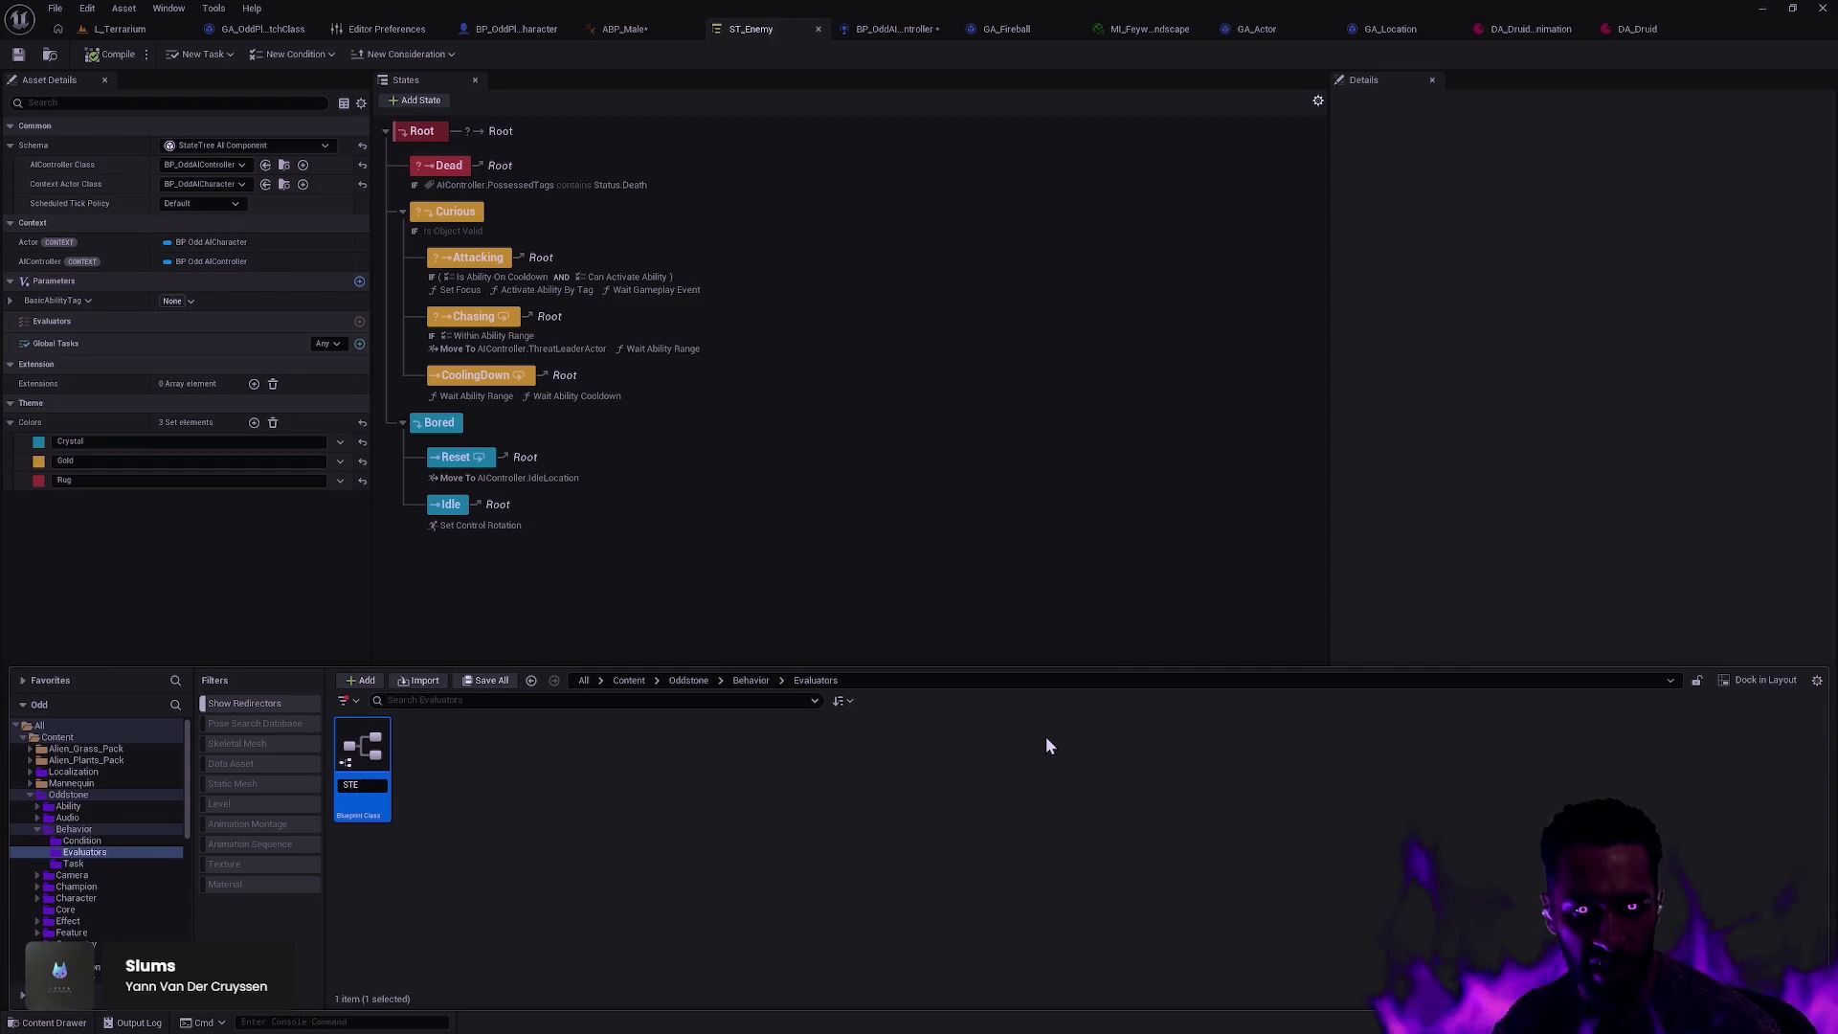
{"action": "type", "text": "BasicAbility"}
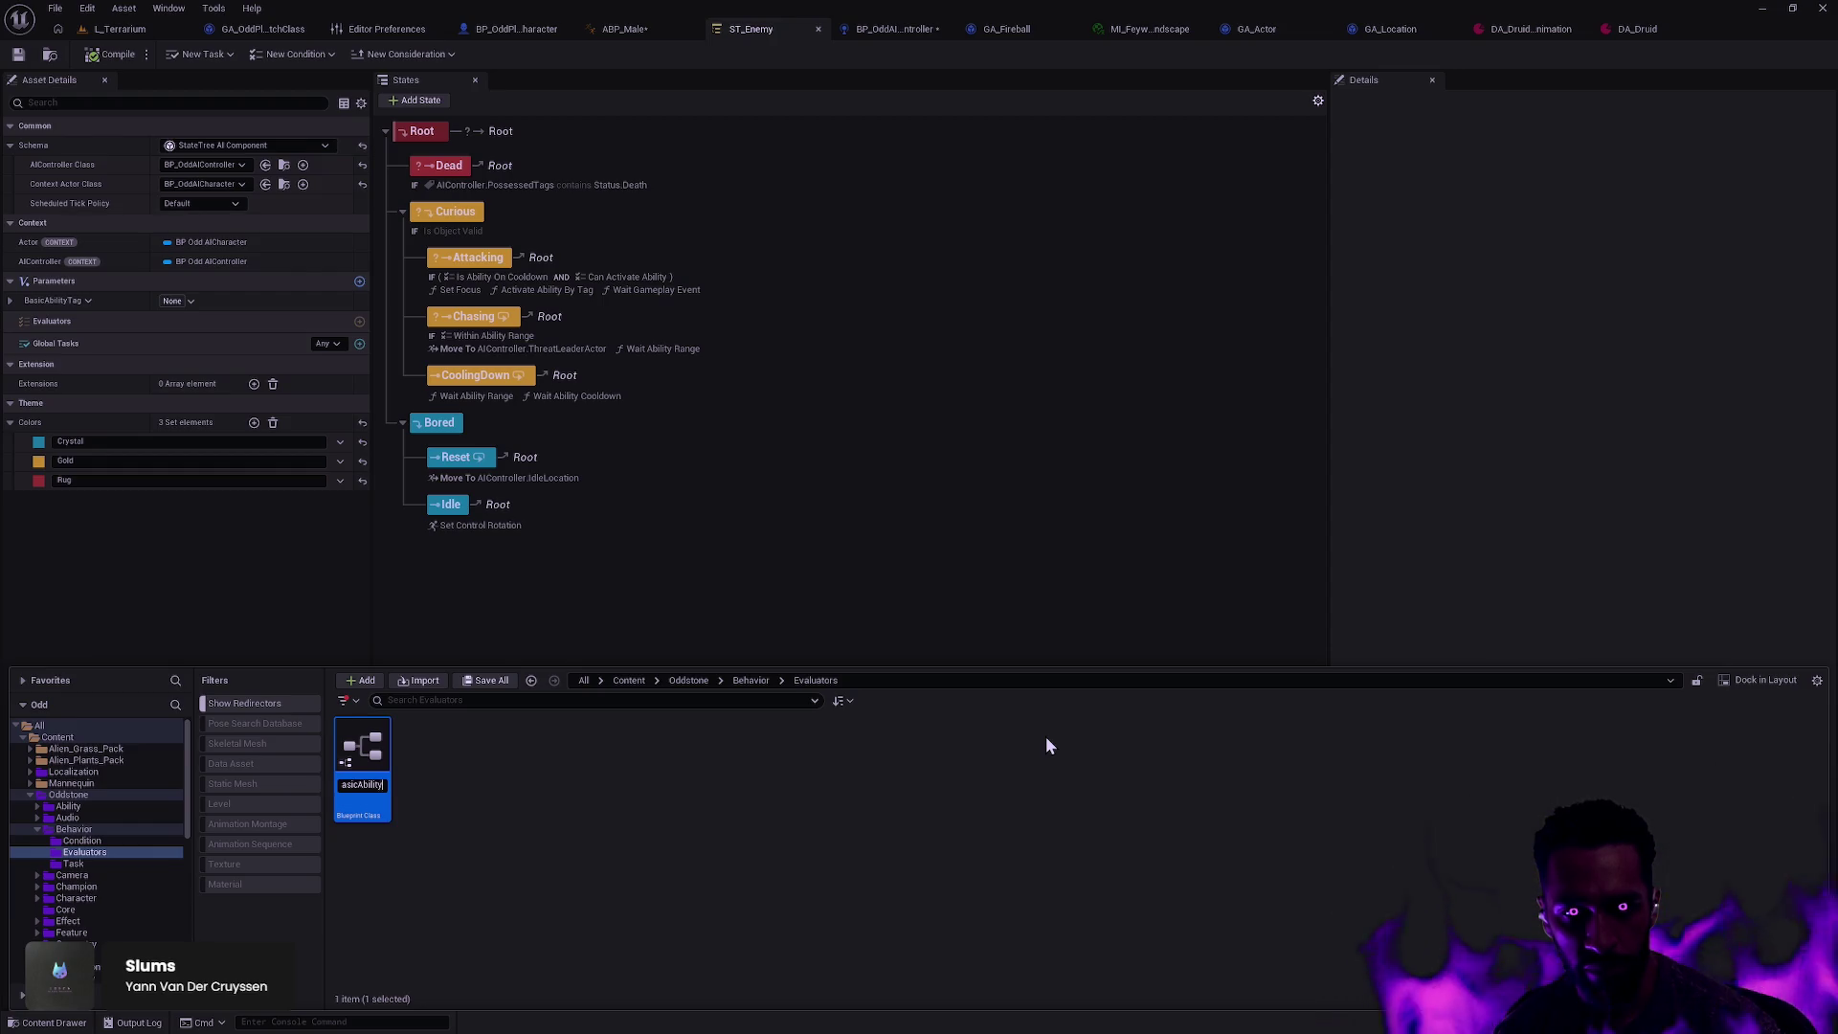
{"action": "key", "text": "Return"}
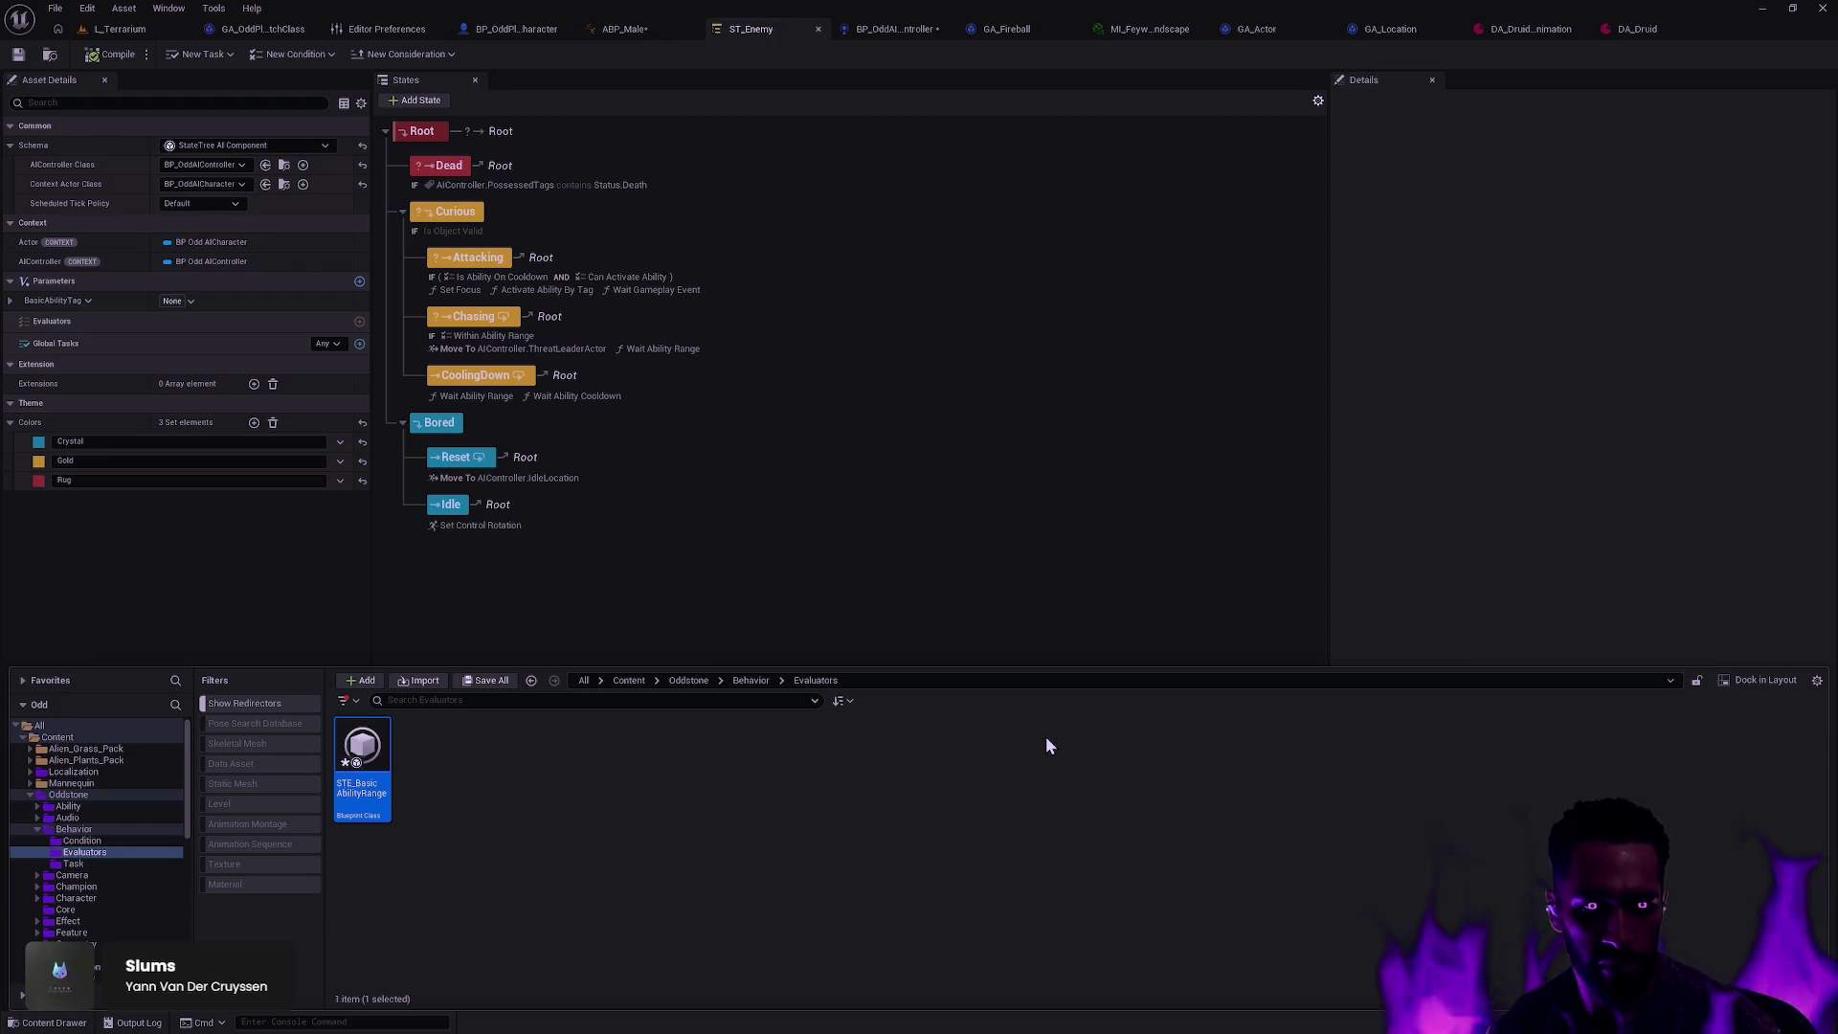
{"action": "left_click", "coordinate": [835, 834]}
{"action": "left_click", "coordinate": [686, 355]}
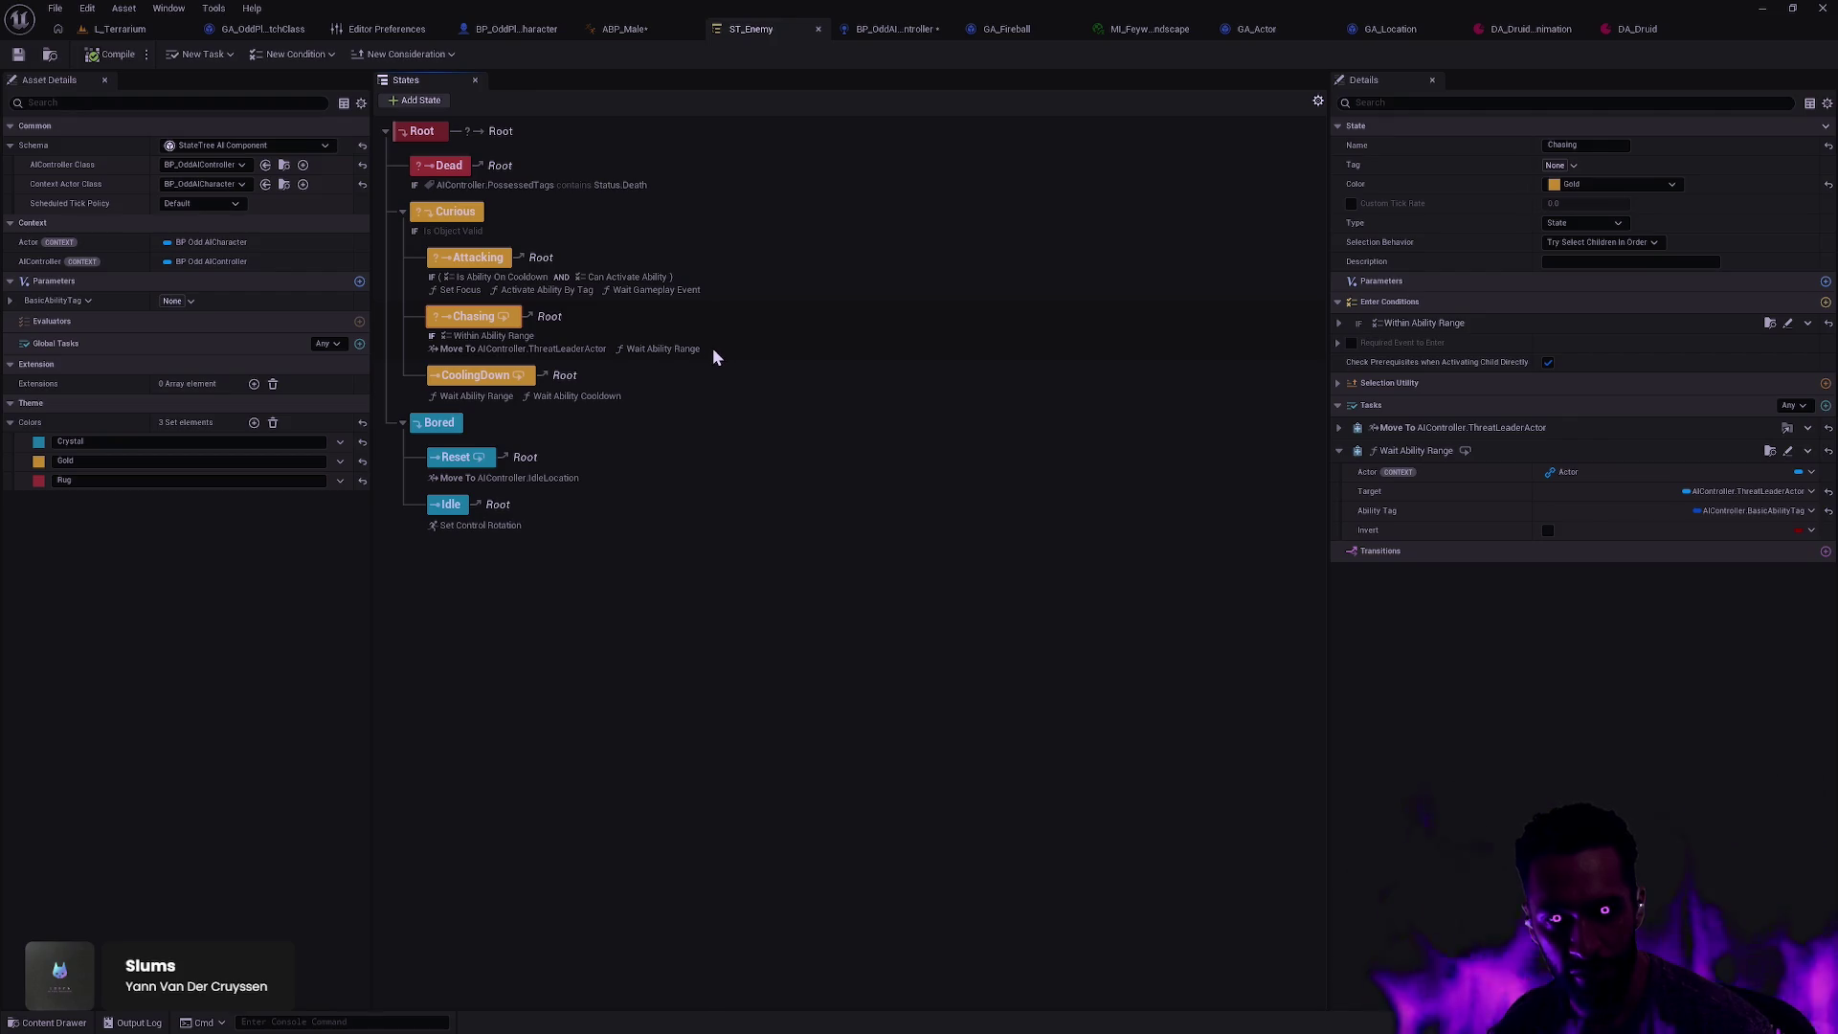
Step: Inspect CoolingDown's Wait Ability Cooldown task and Chasing's Within Ability Range condition
{"action": "key", "text": "ctrl+space"}
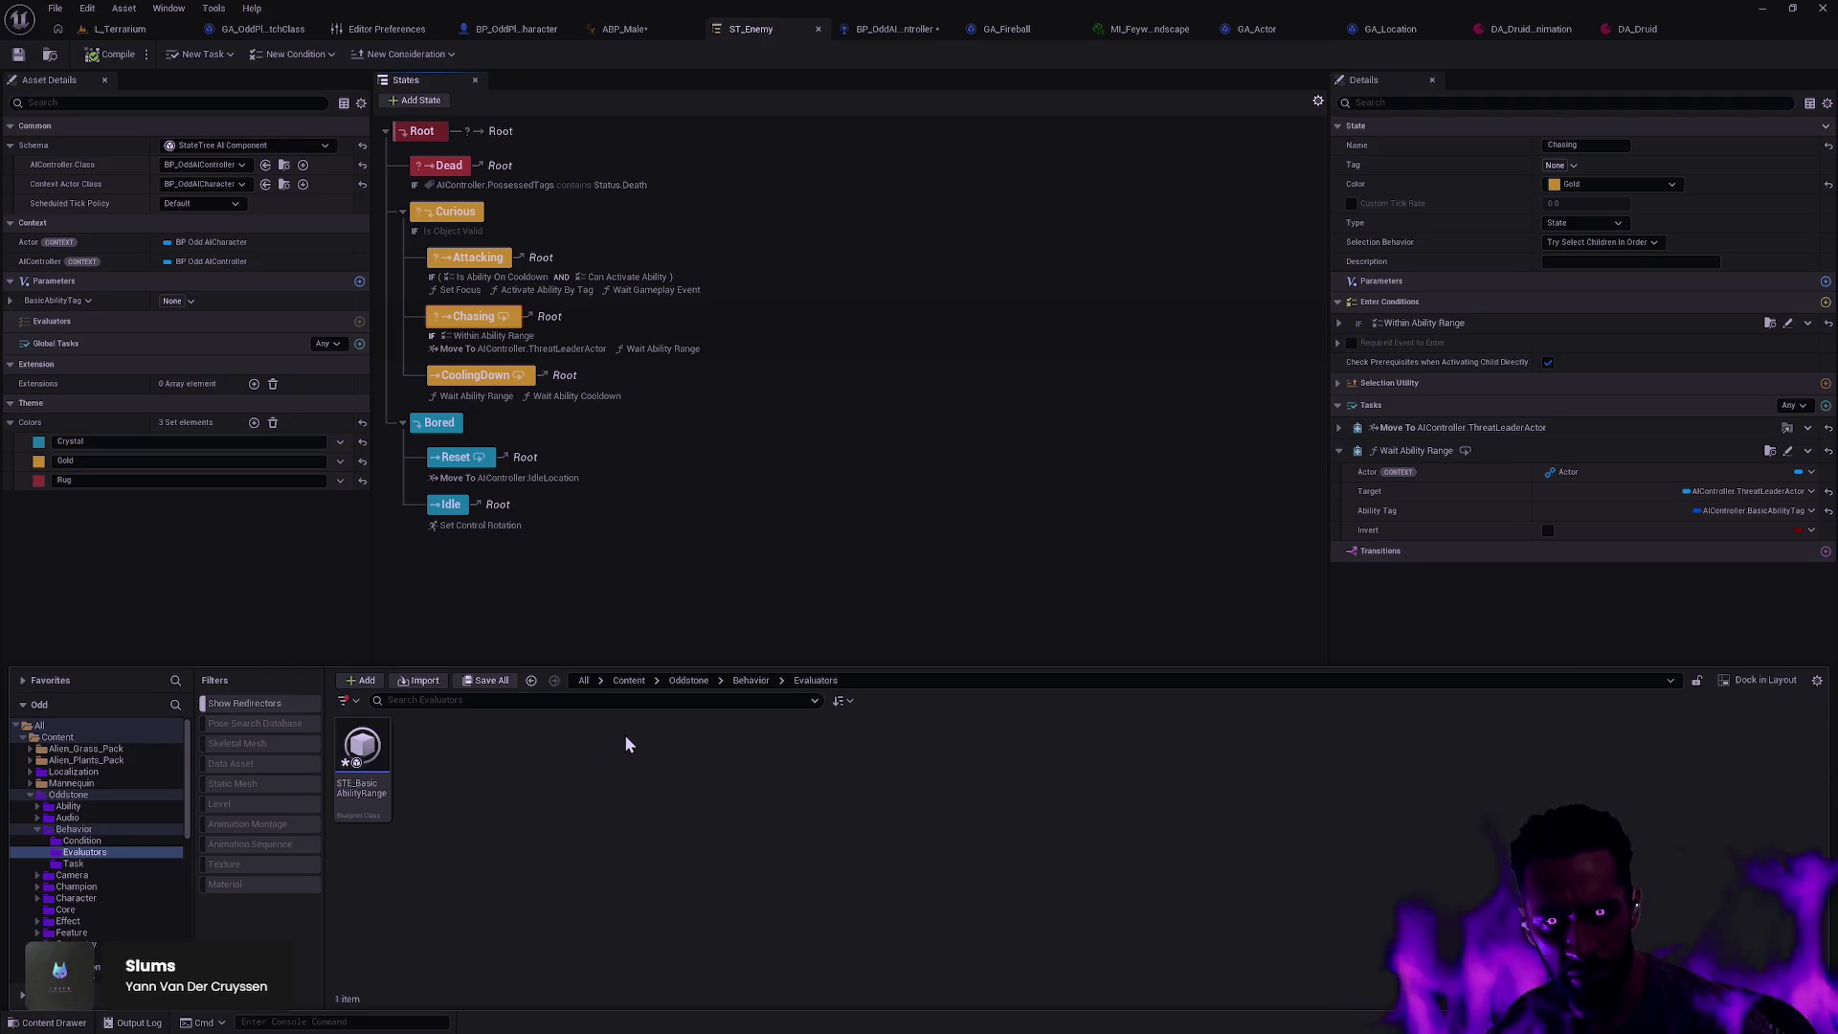
{"action": "left_click", "coordinate": [568, 398]}
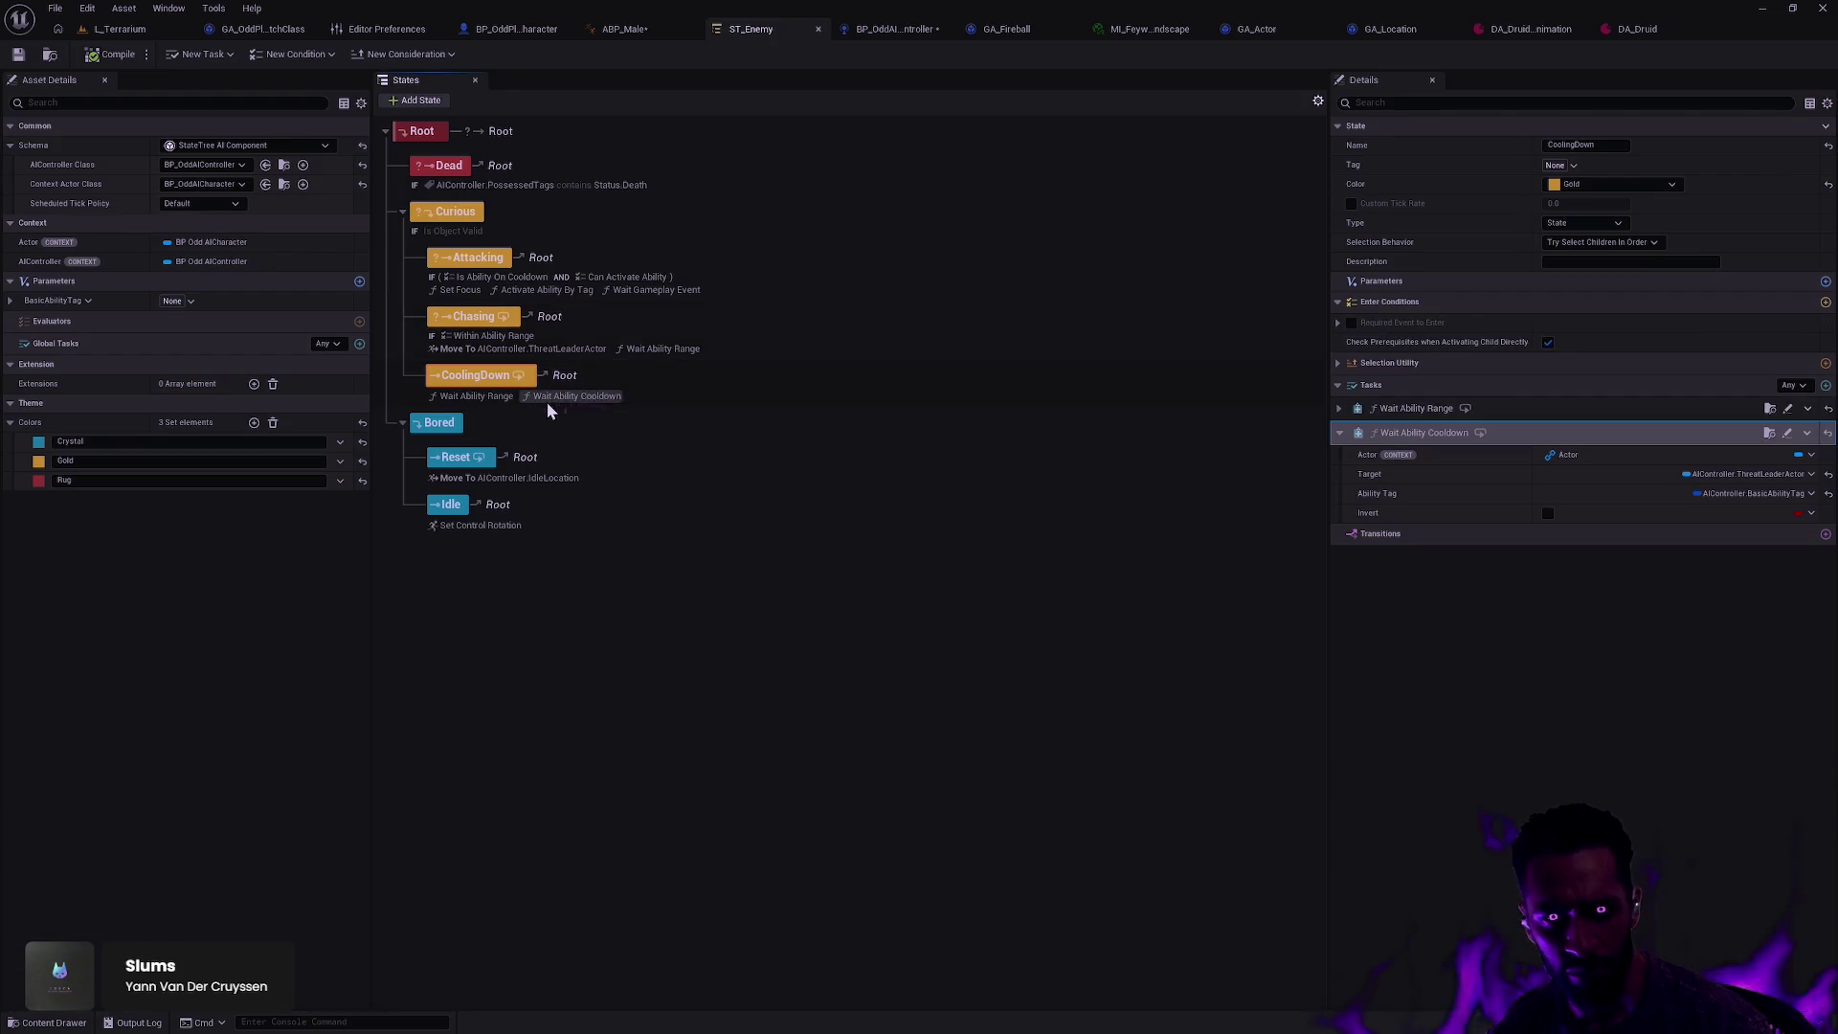
{"action": "left_click", "coordinate": [519, 335]}
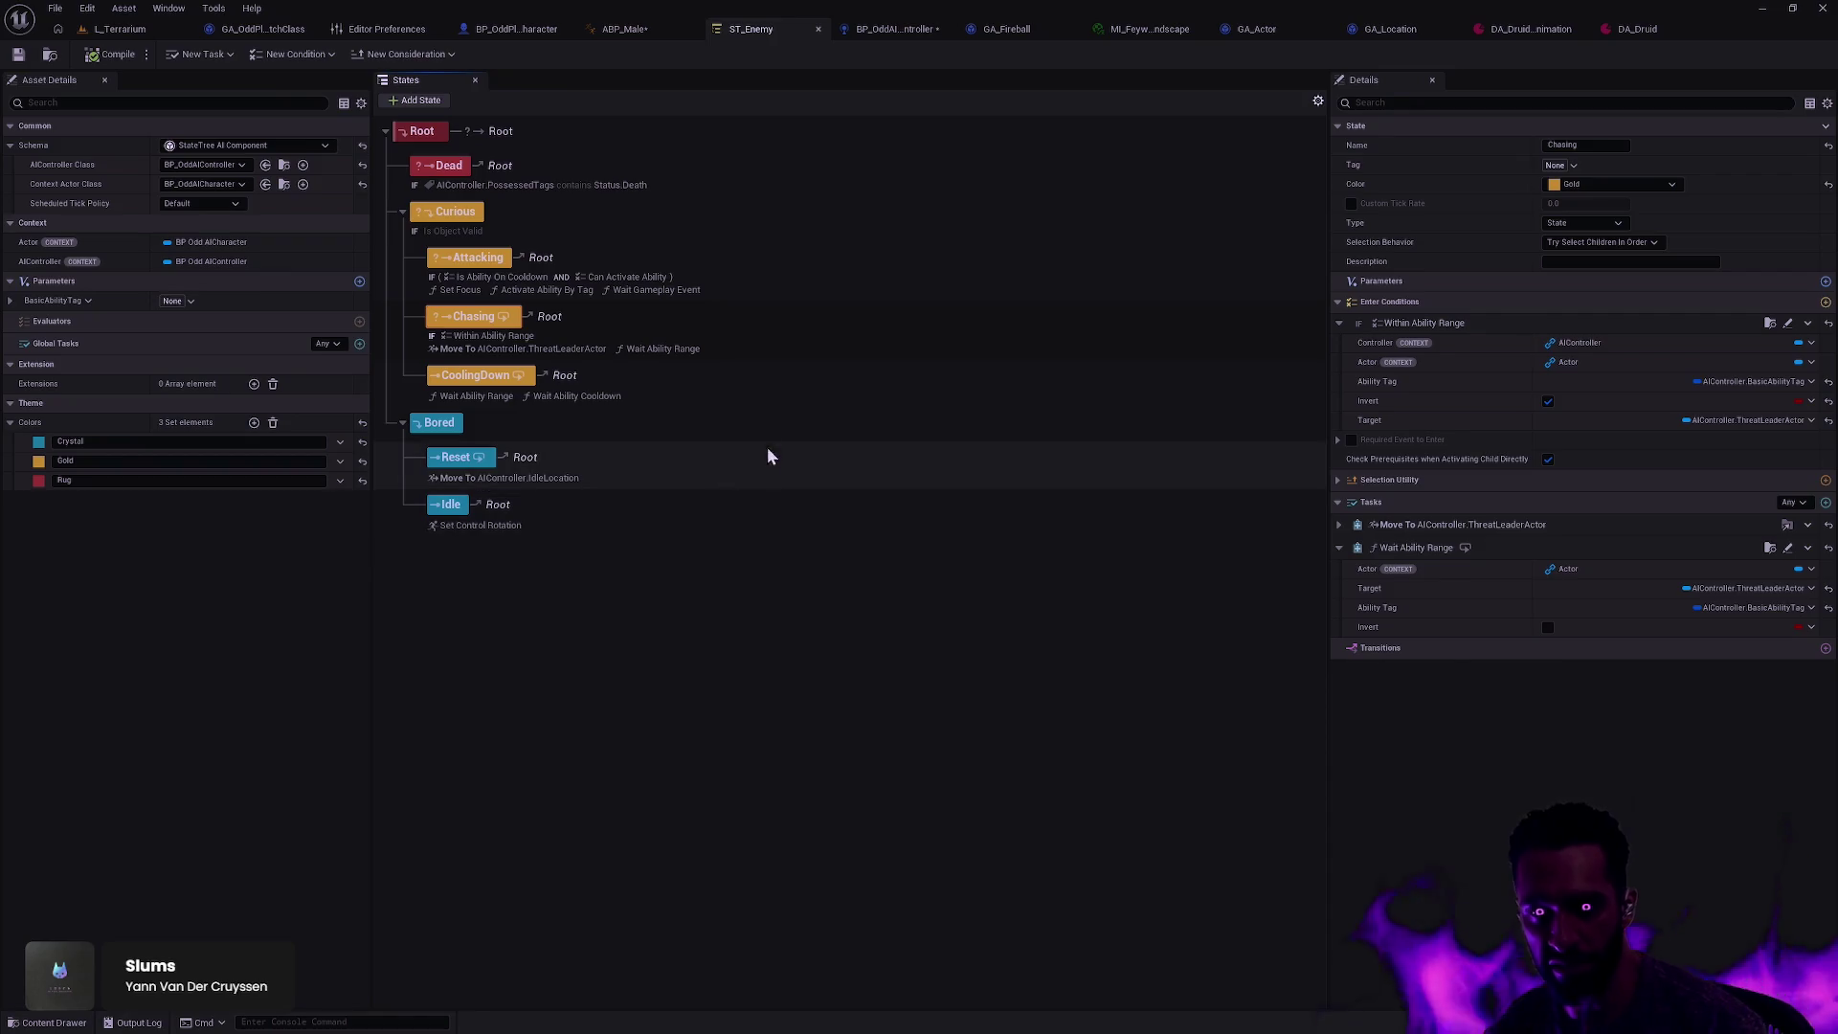
{"action": "key", "text": "ctrl+space"}
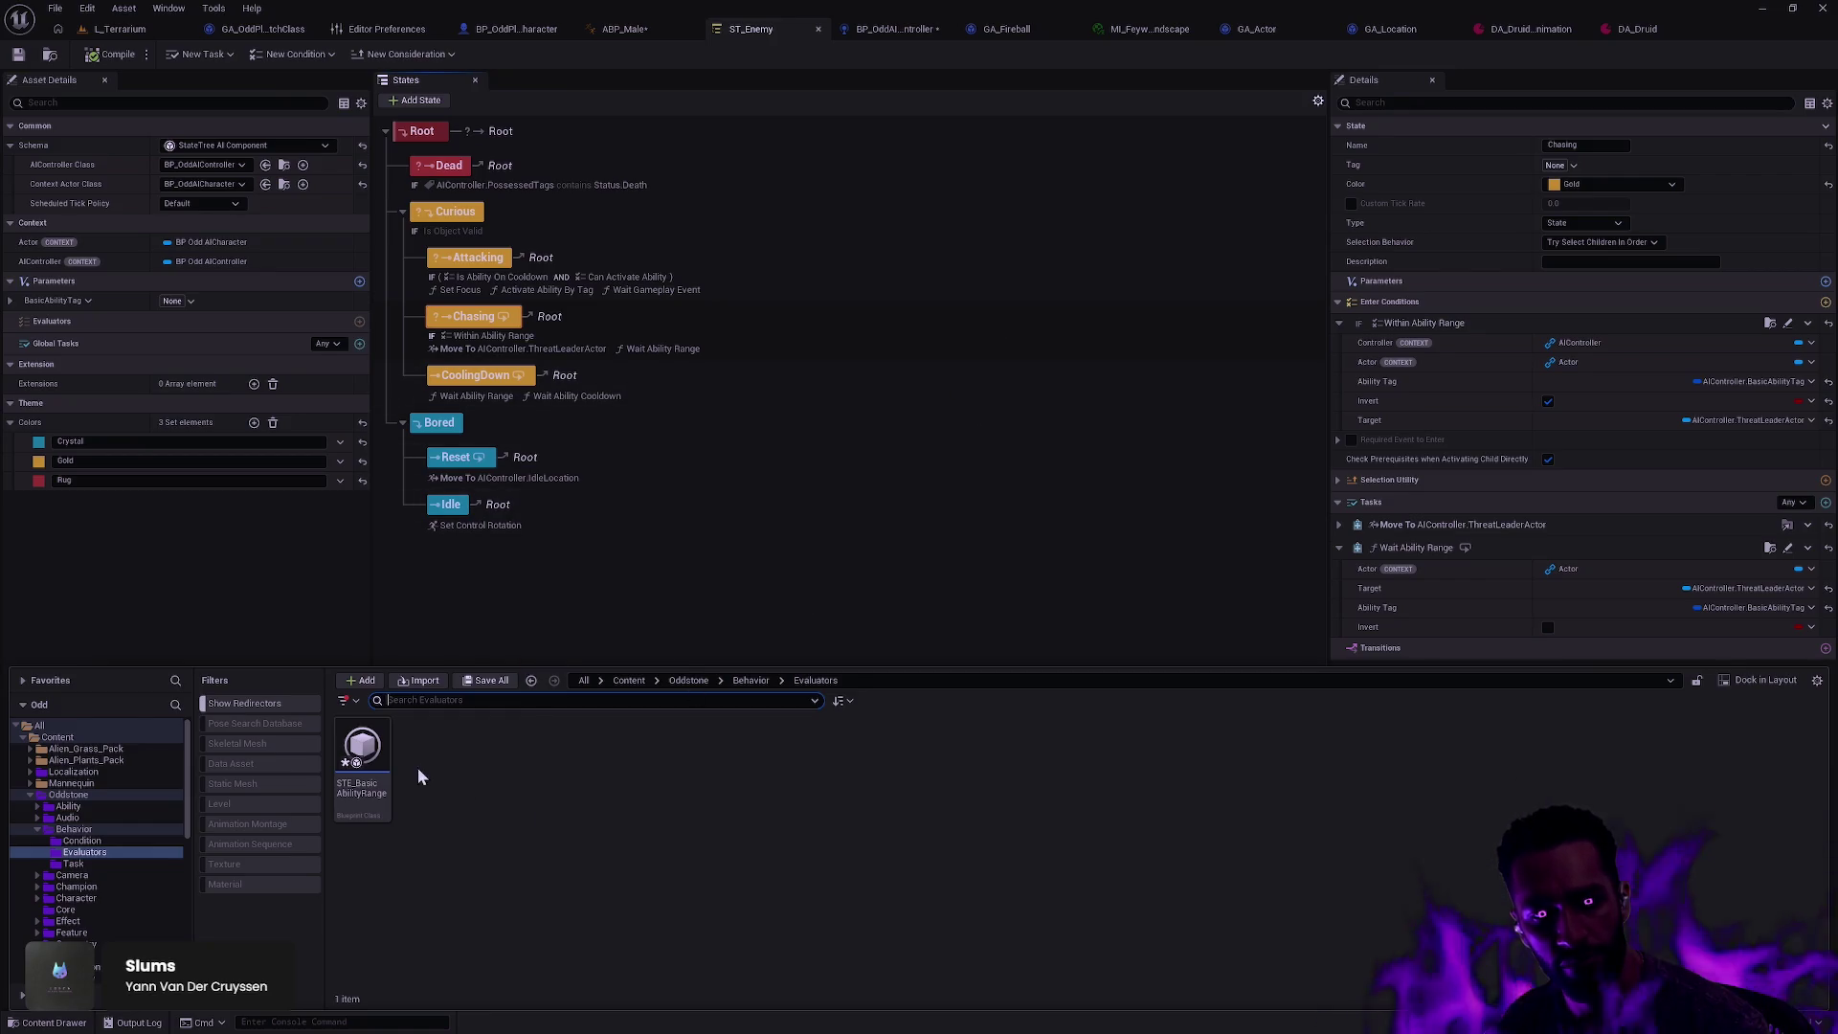
Step: Add STE Basic Ability Range to ST_Enemy's evaluators and open the evaluator blueprint
{"action": "left_click", "coordinate": [357, 781]}
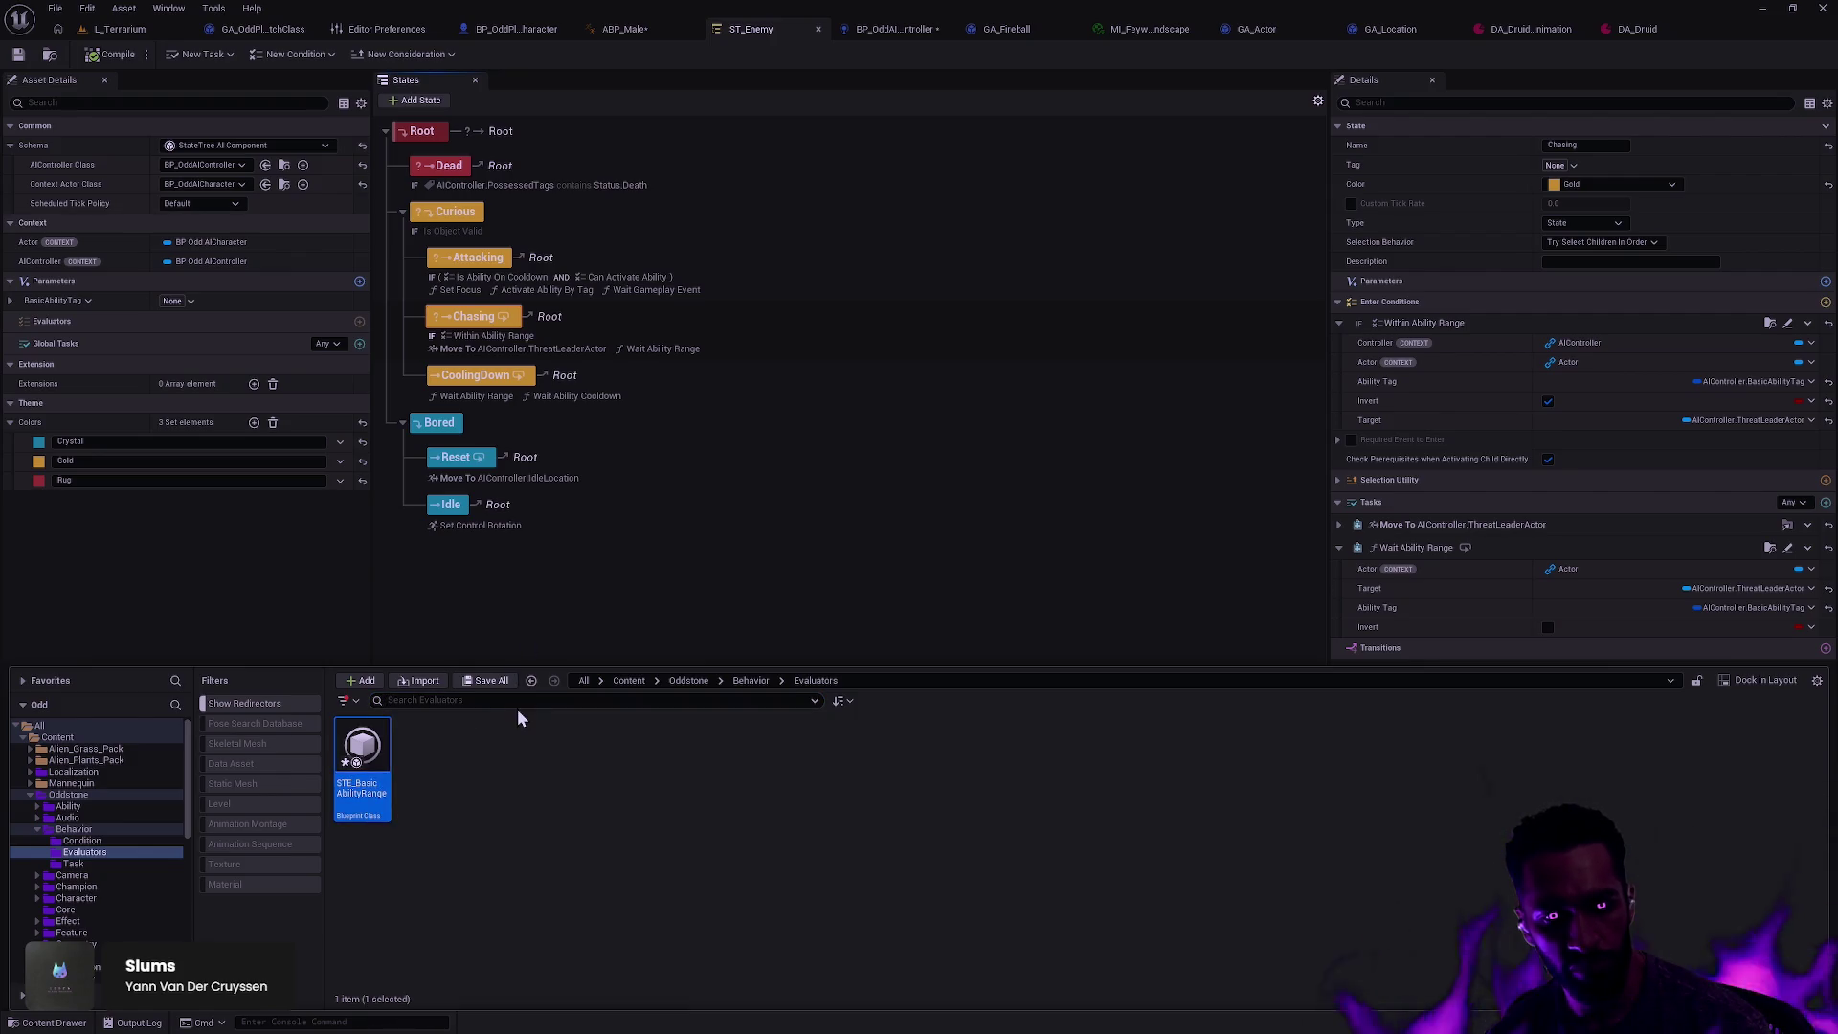
{"action": "left_click", "coordinate": [359, 323]}
{"action": "left_click", "coordinate": [421, 357]}
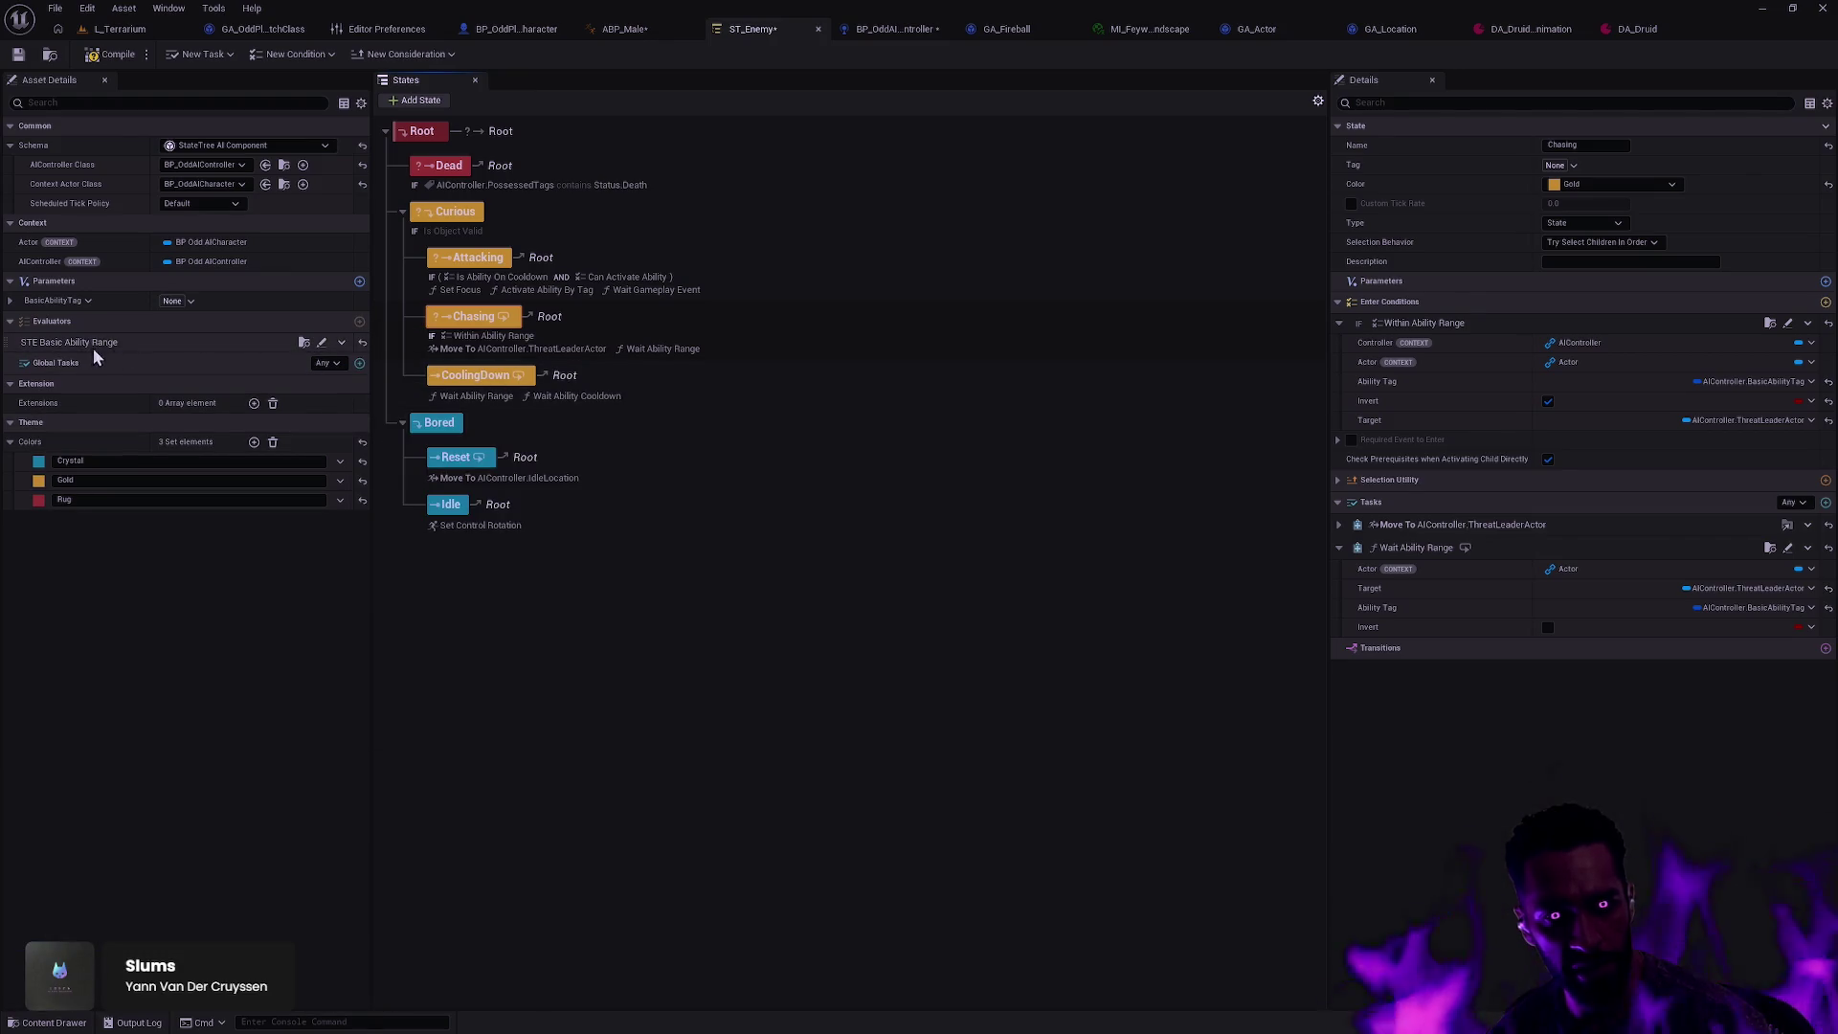
{"action": "left_click", "coordinate": [303, 342]}
{"action": "double_click", "coordinate": [369, 799]}
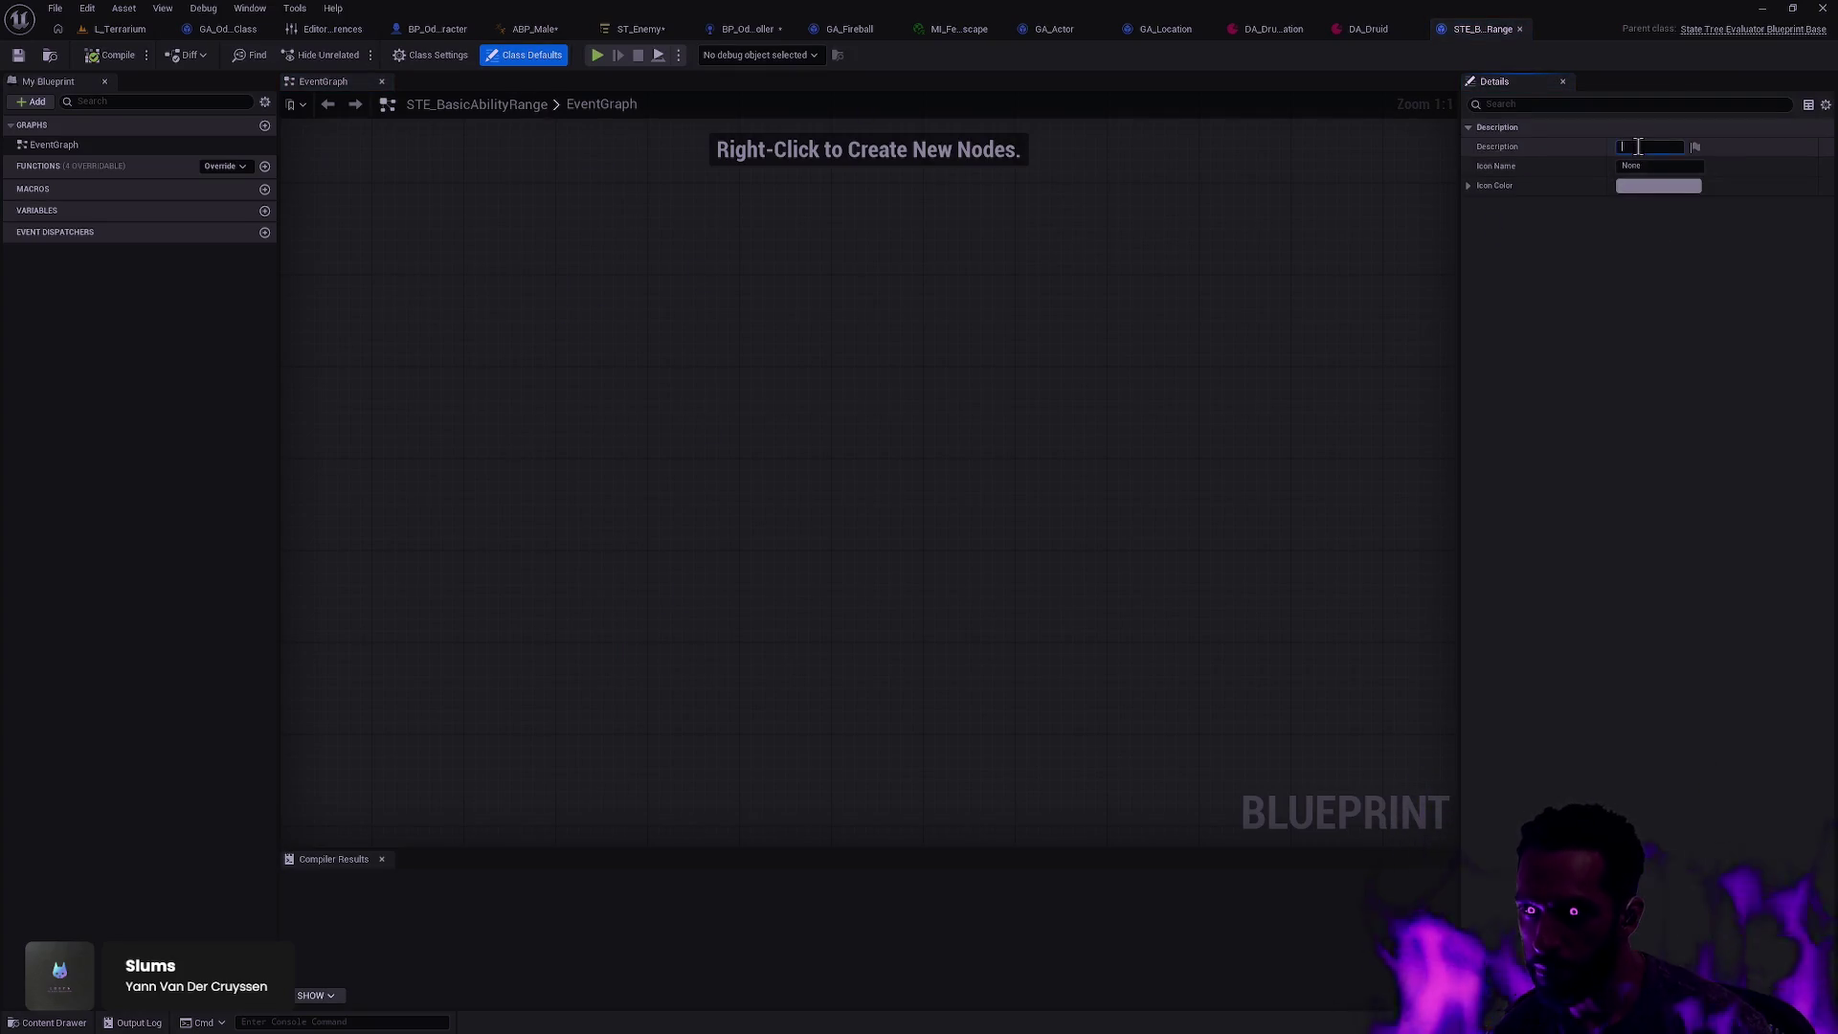
Step: Give the evaluator the description 'Compute Basic Ability Range' and compile it
{"action": "left_click", "coordinate": [1674, 146]}
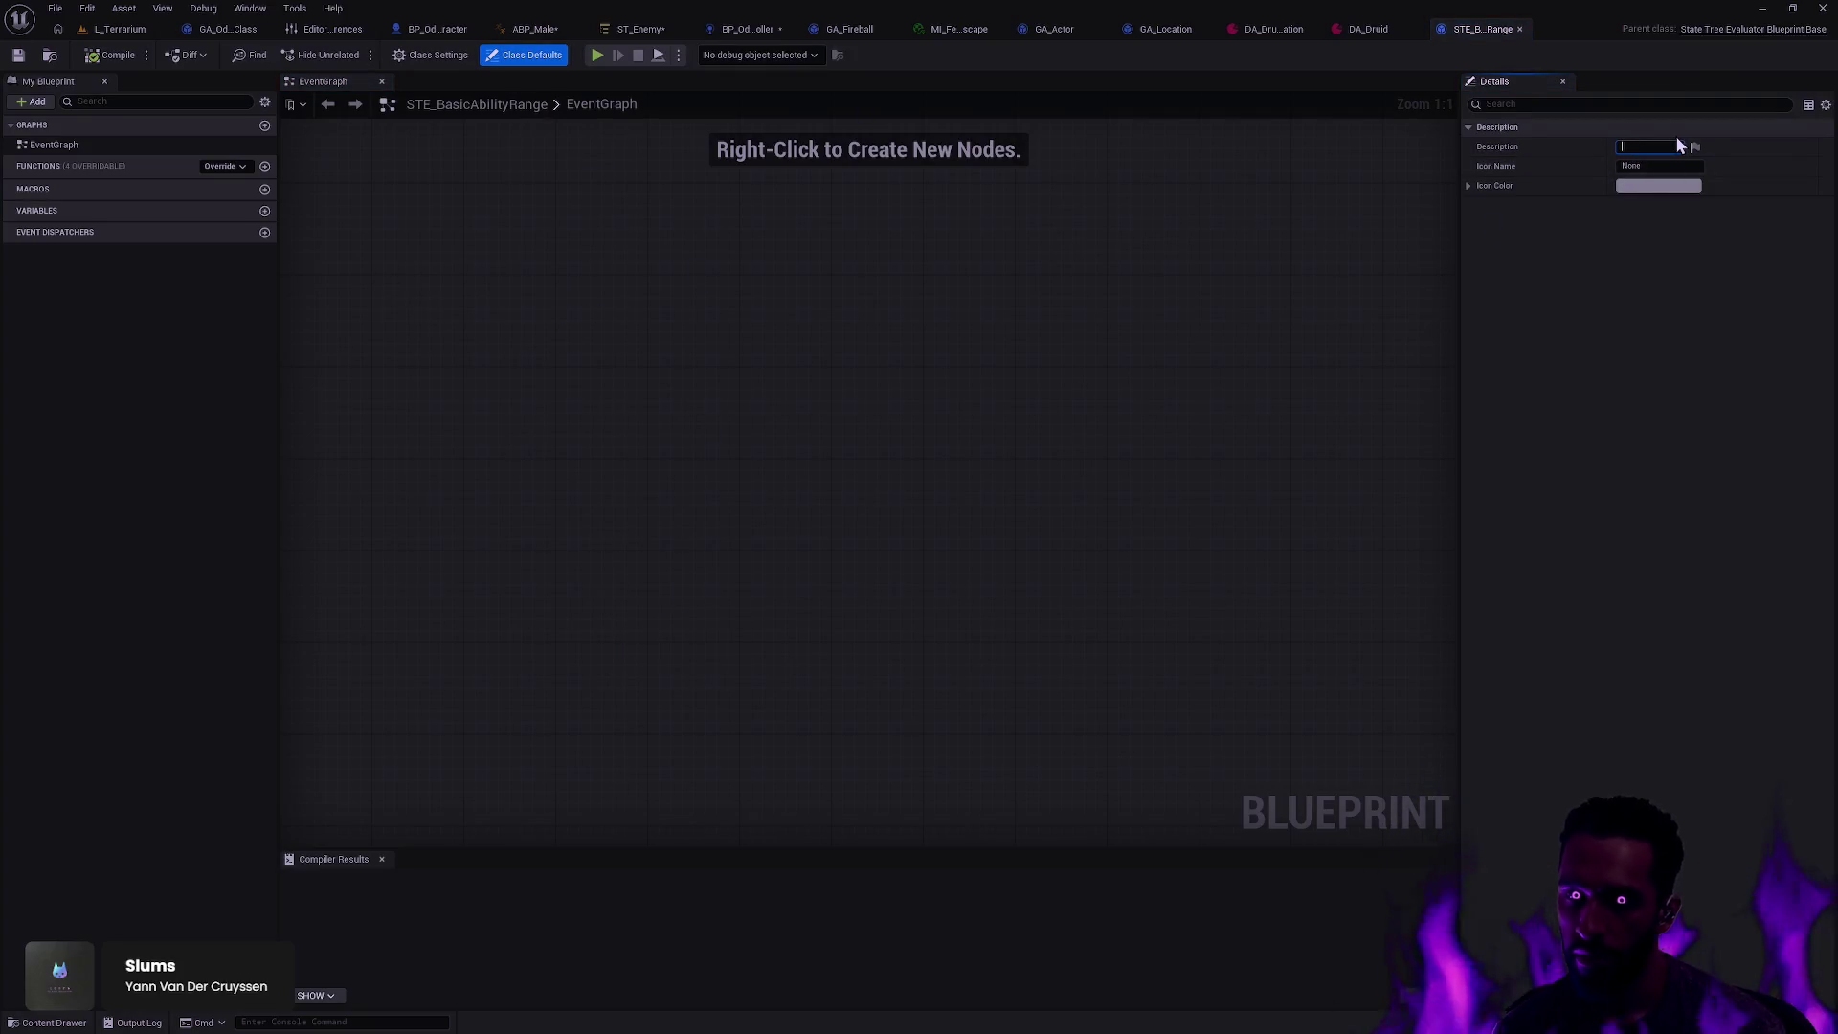
{"action": "type", "text": "Compute "}
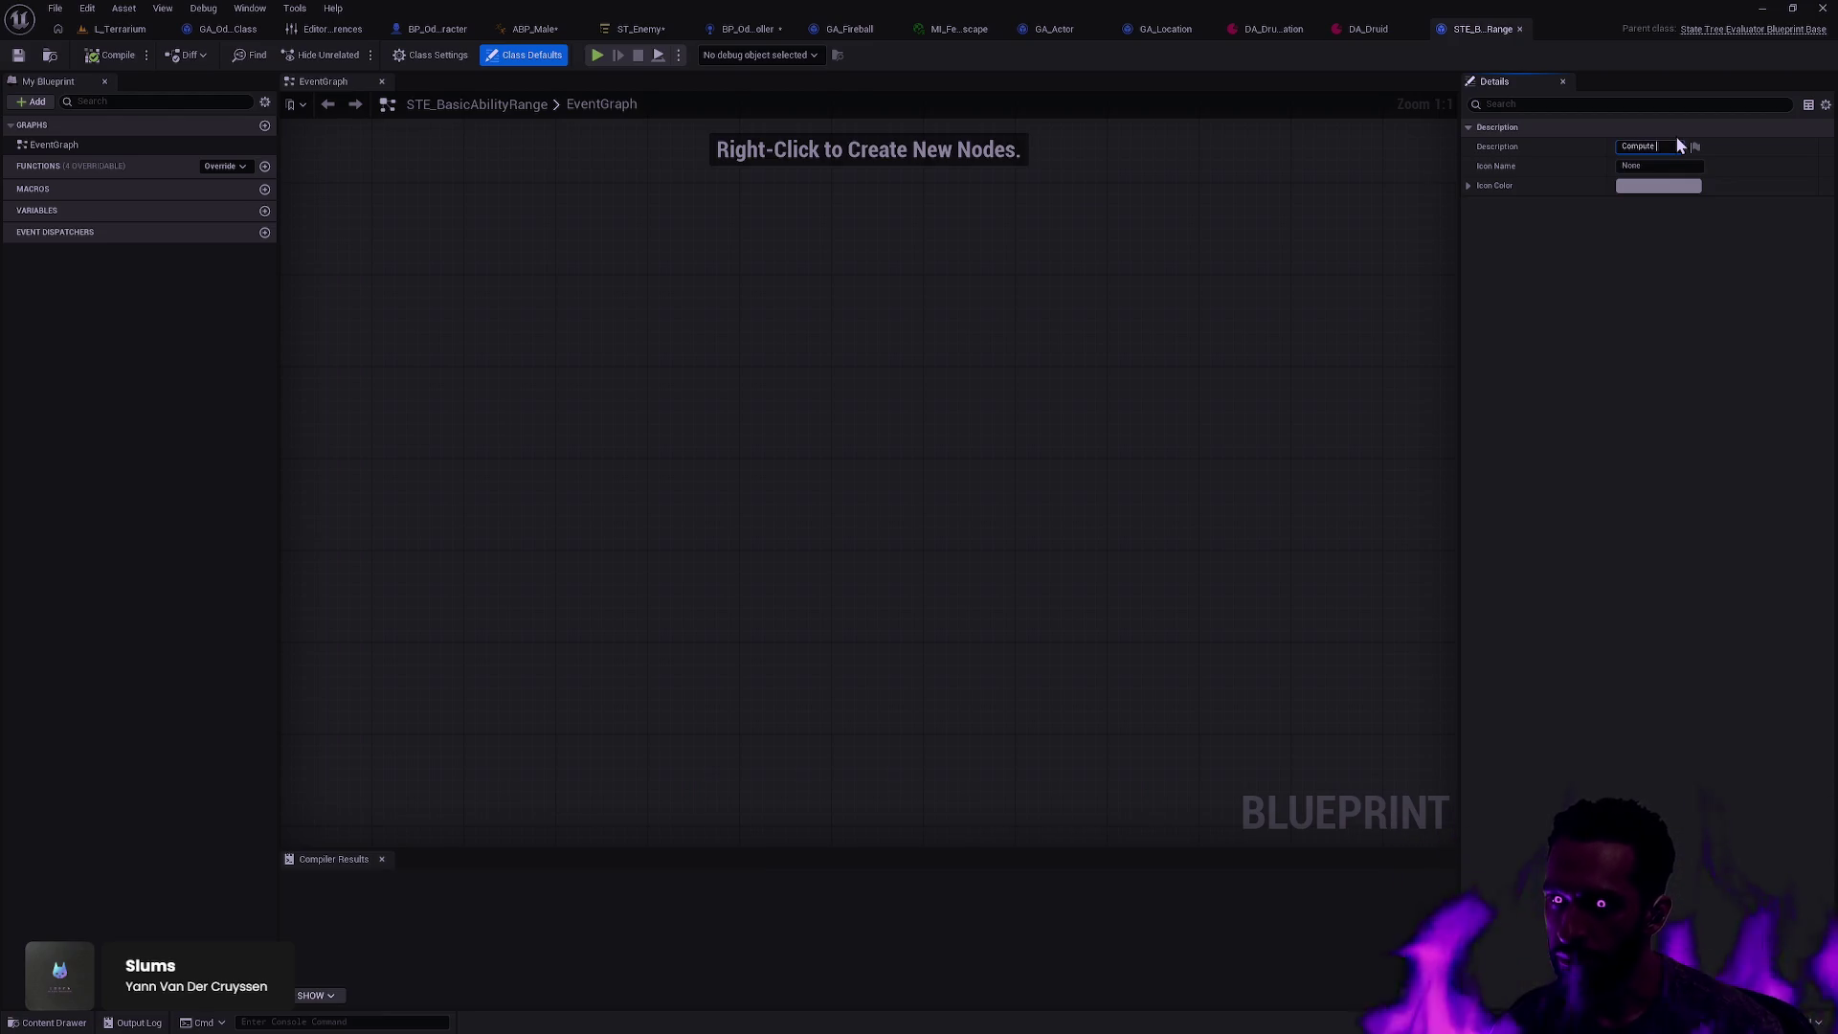
{"action": "type", "text": "Basic Ability Ra"}
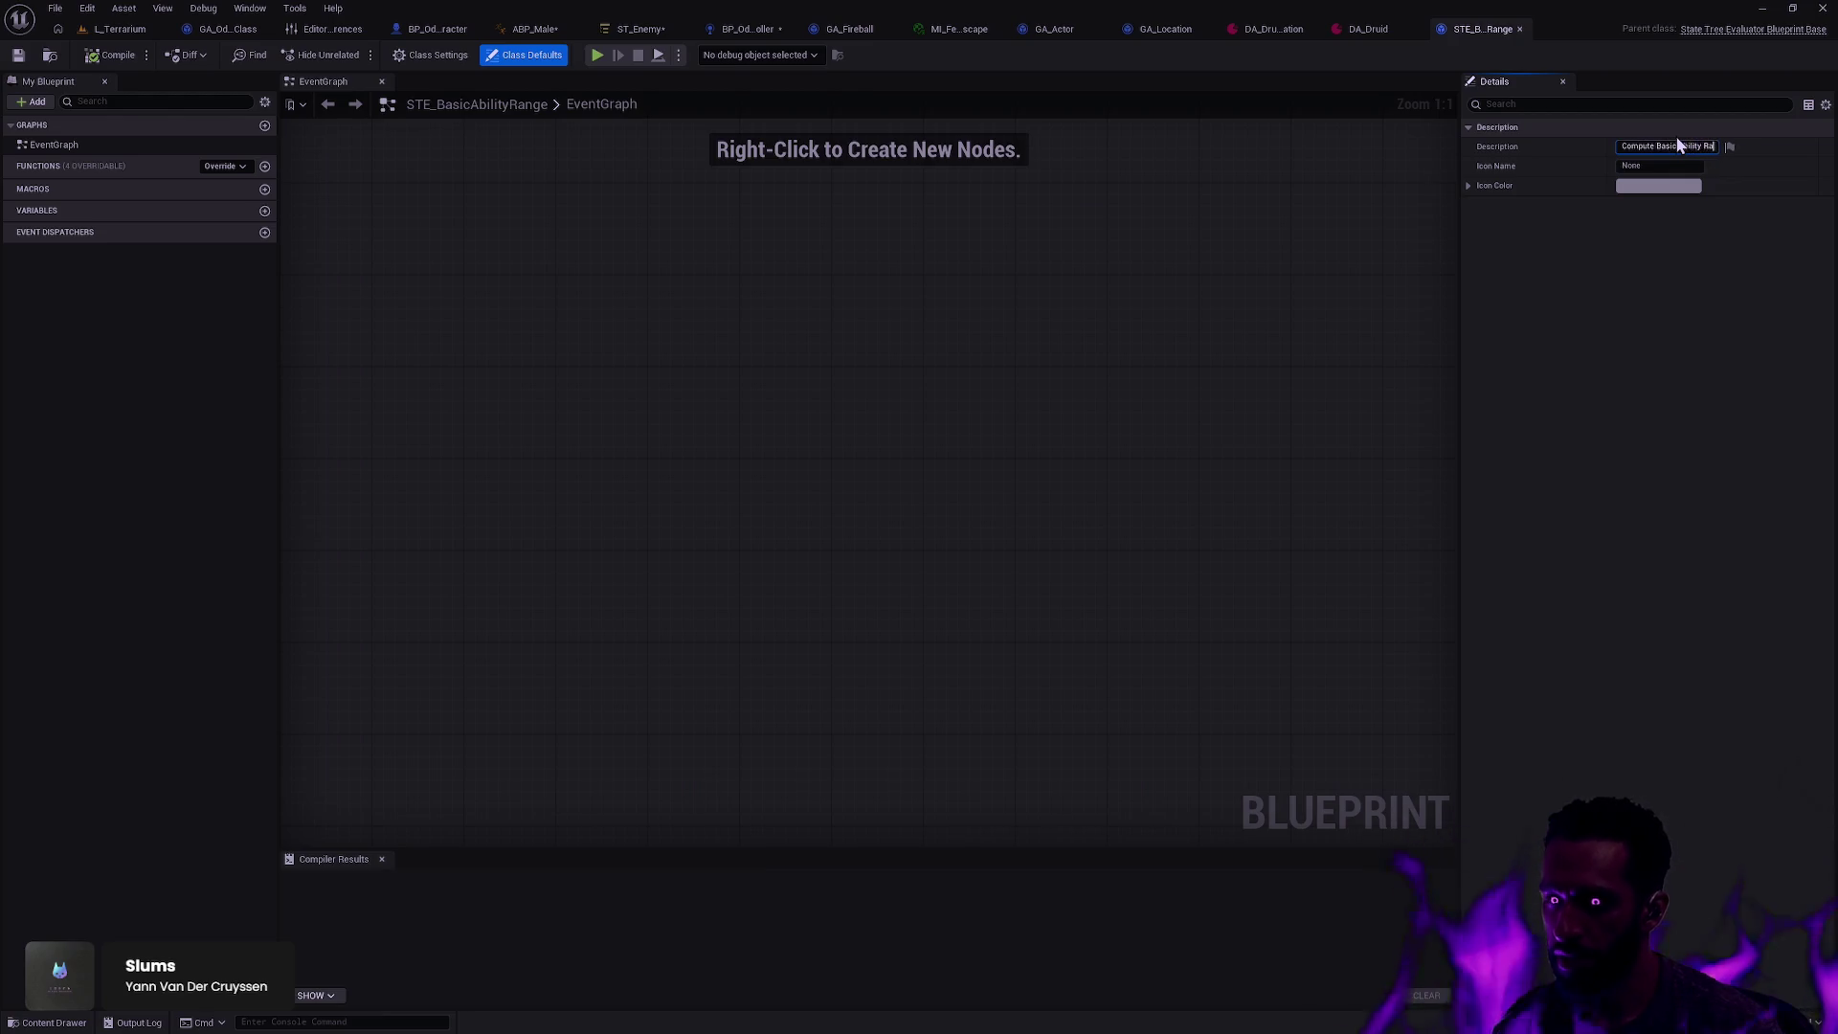
{"action": "type", "text": "nge"}
{"action": "key", "text": "Return"}
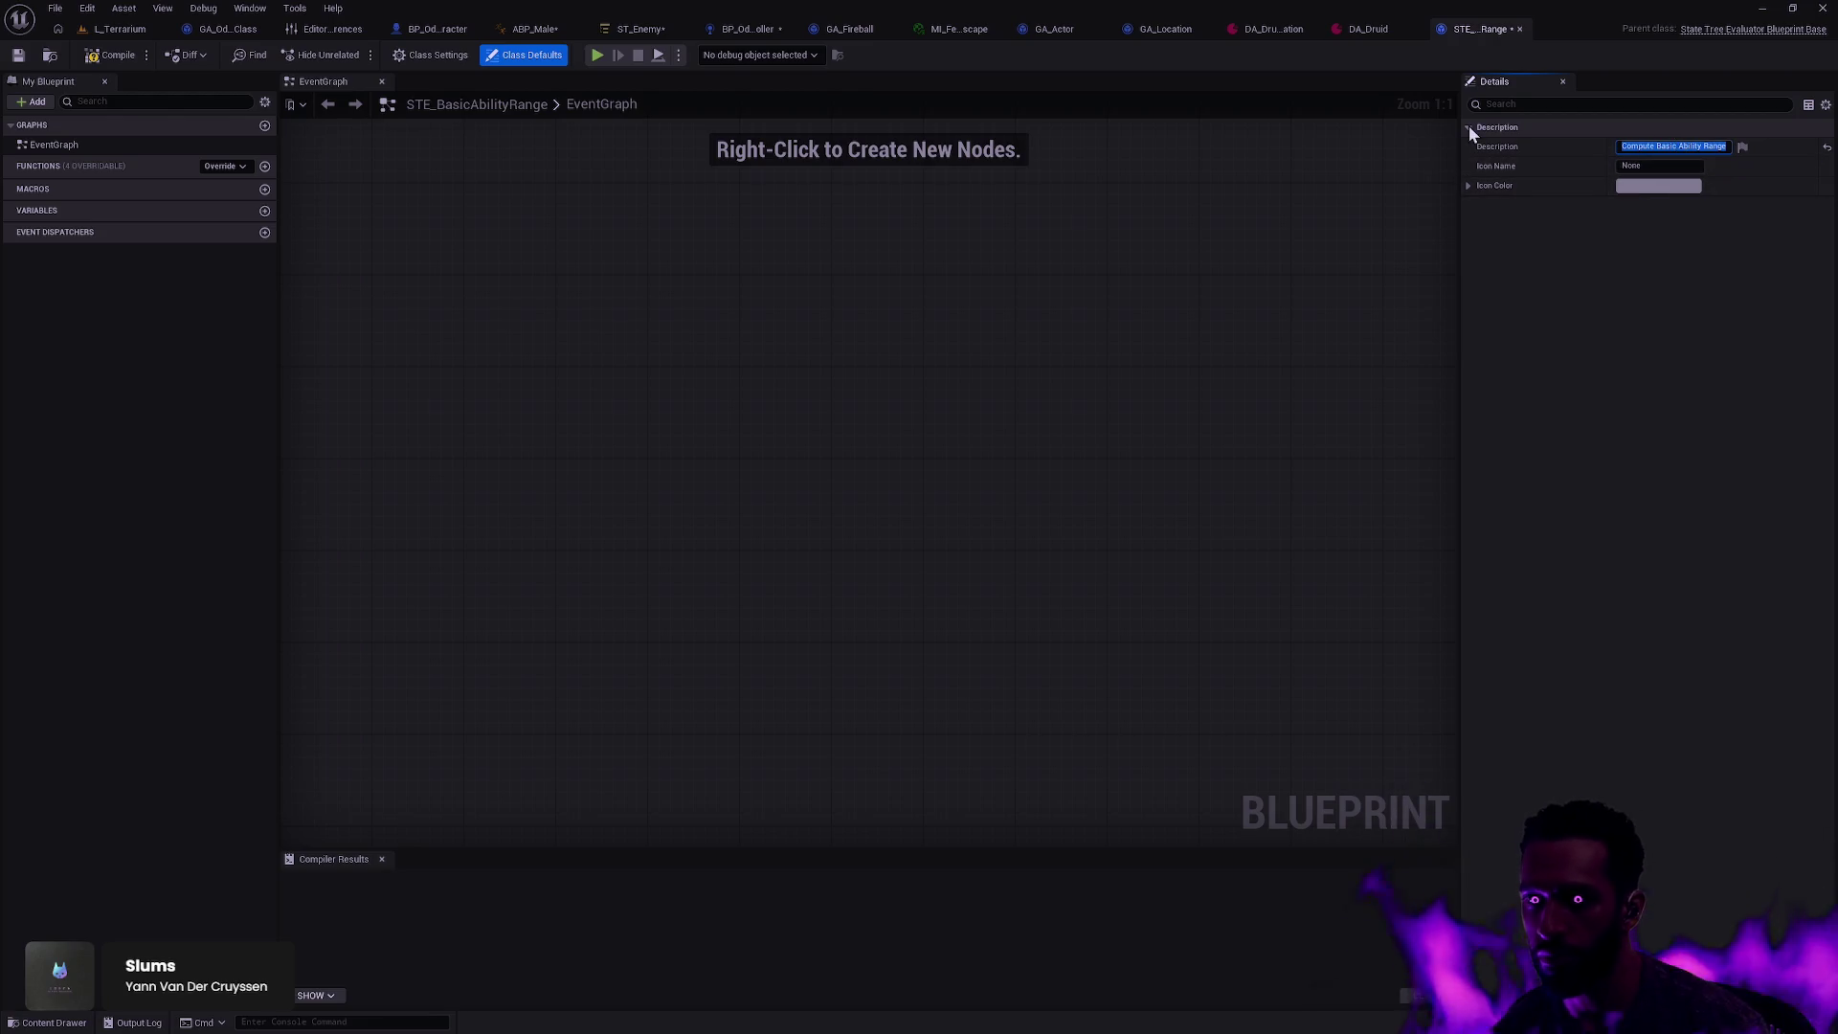
{"action": "left_click", "coordinate": [115, 55]}
{"action": "left_click", "coordinate": [639, 28]}
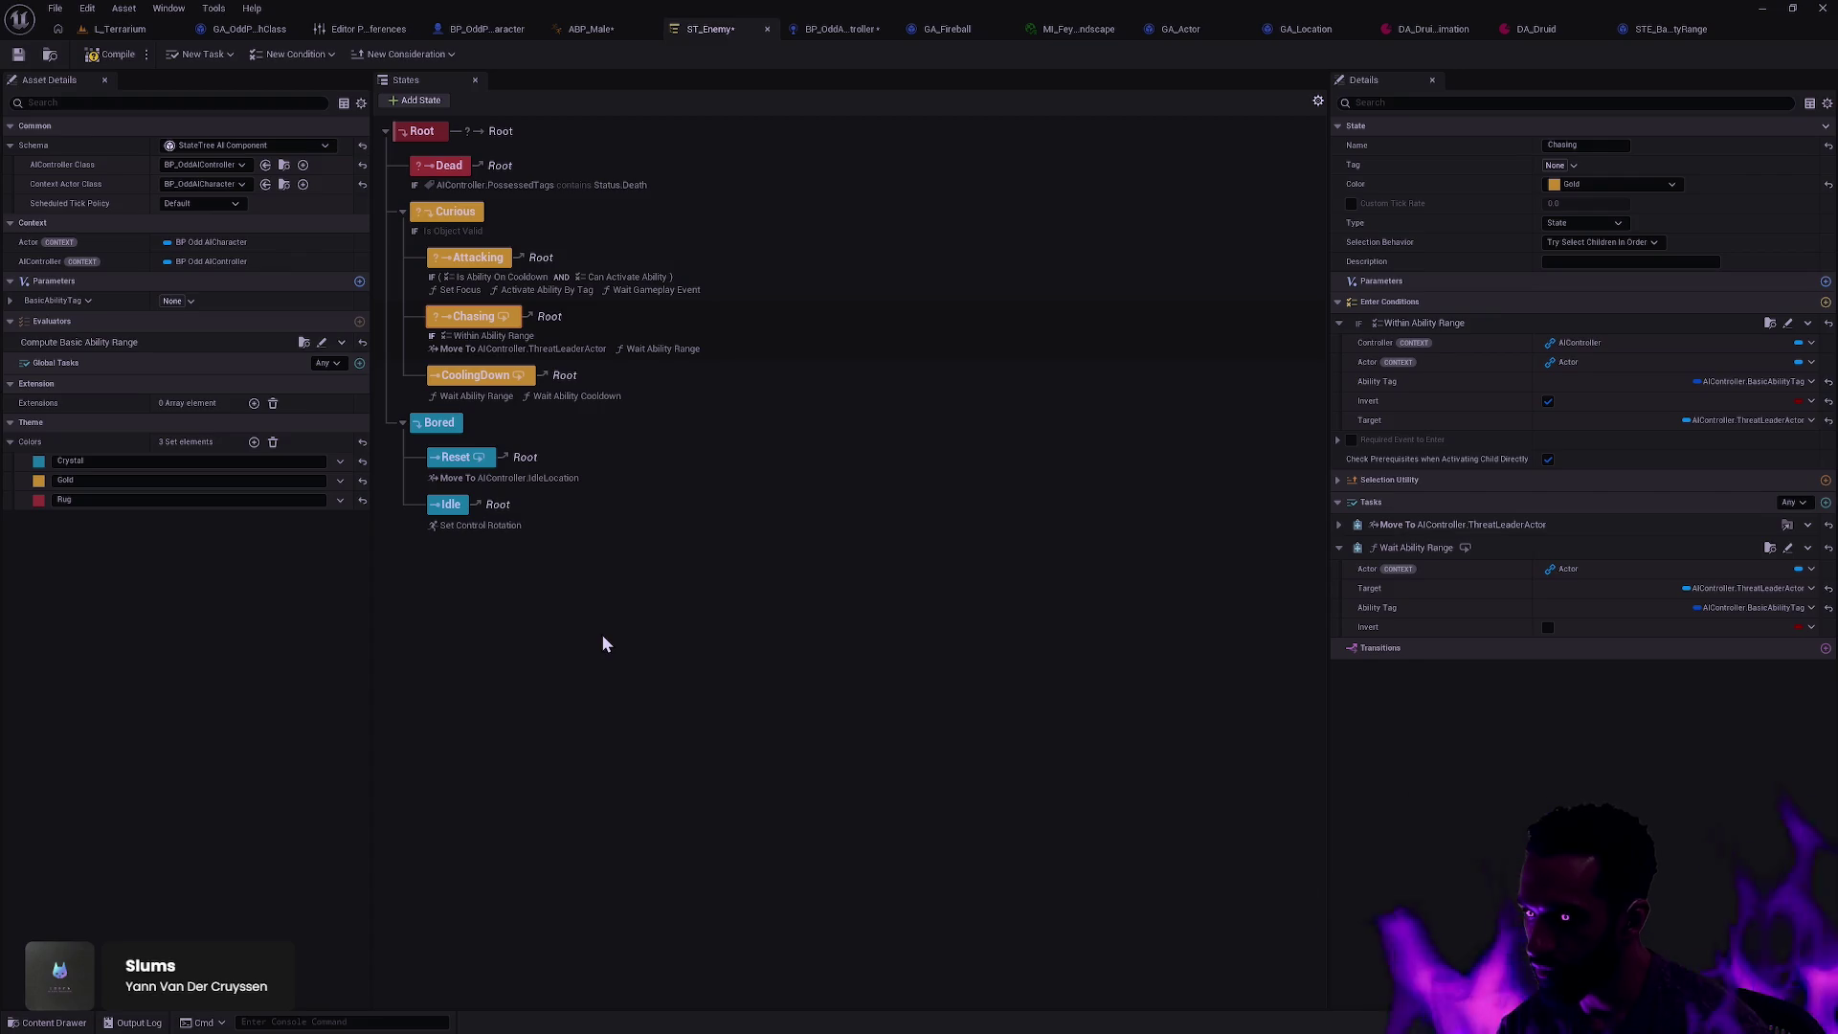
Step: Widen the States panel, then compile and save the ST_Enemy state tree
{"action": "left_click", "coordinate": [603, 643]}
{"action": "left_click_drag", "start_coordinate": [372, 542], "coordinate": [341, 541]}
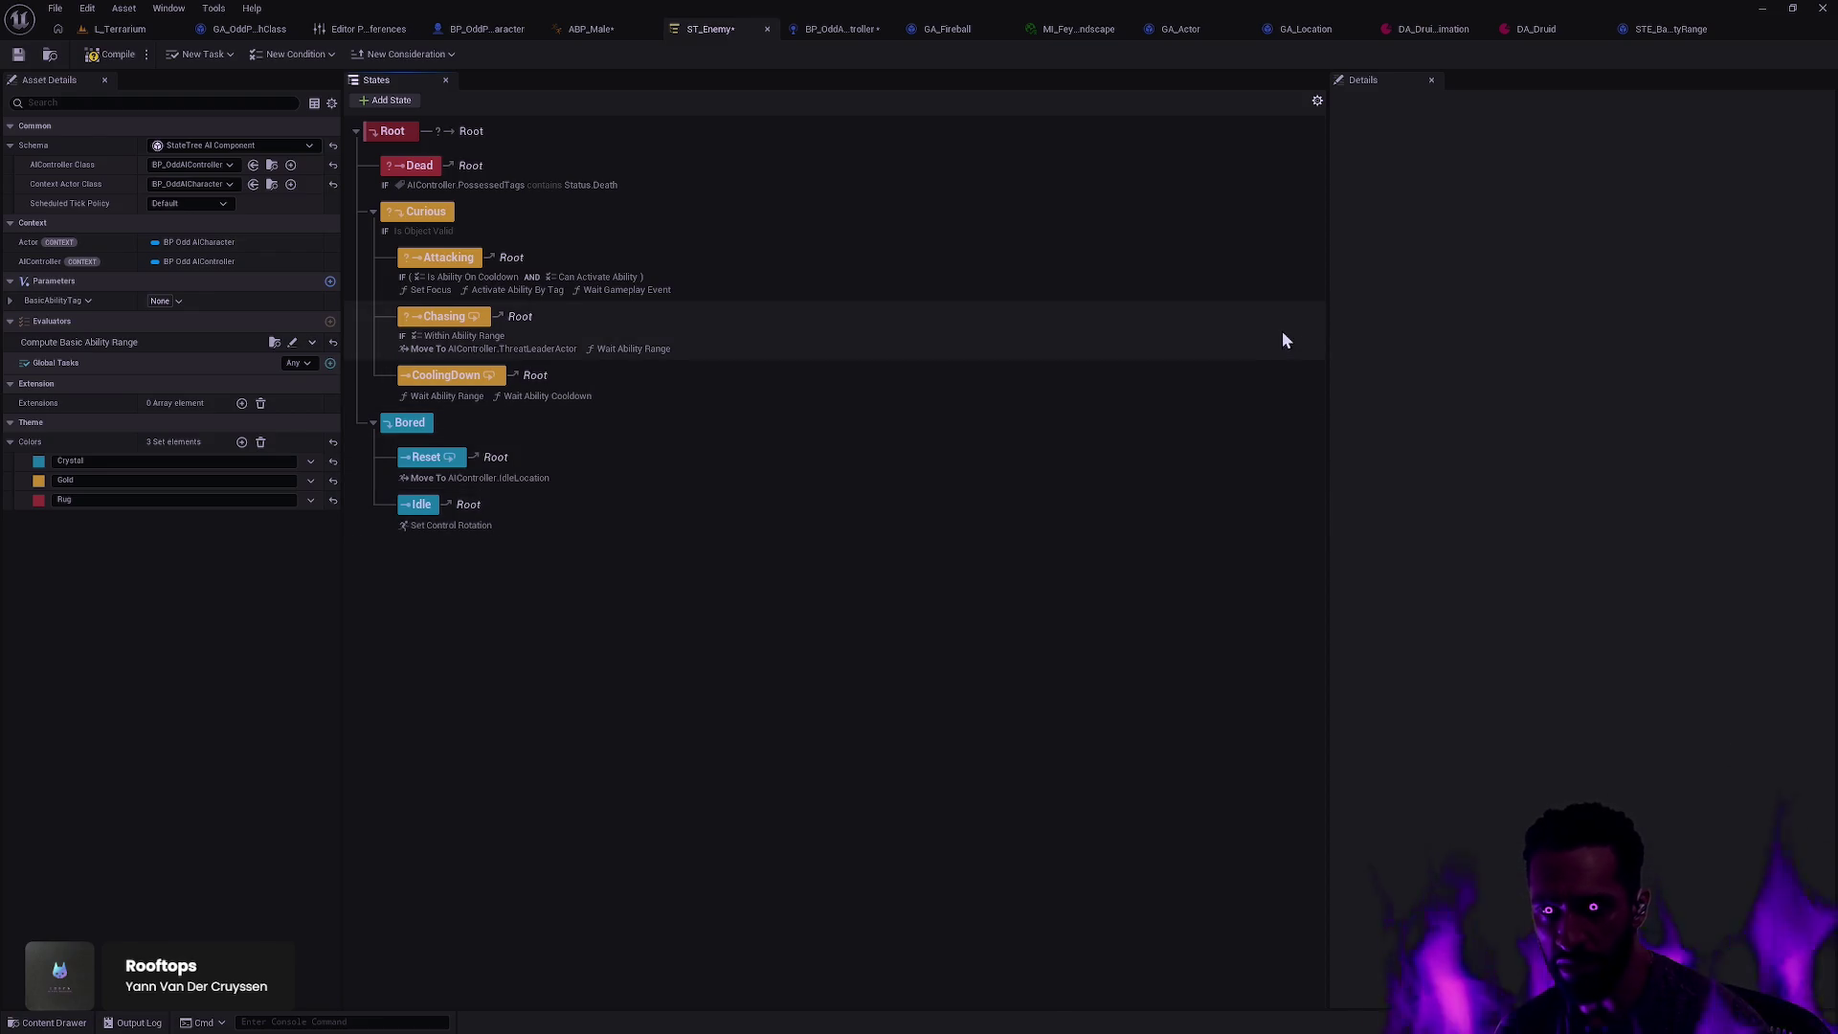
{"action": "mouse_move", "coordinate": [1327, 305]}
{"action": "left_mouse_down"}
{"action": "mouse_move", "coordinate": [1395, 300]}
{"action": "mouse_move", "coordinate": [1382, 291]}
{"action": "left_mouse_up"}
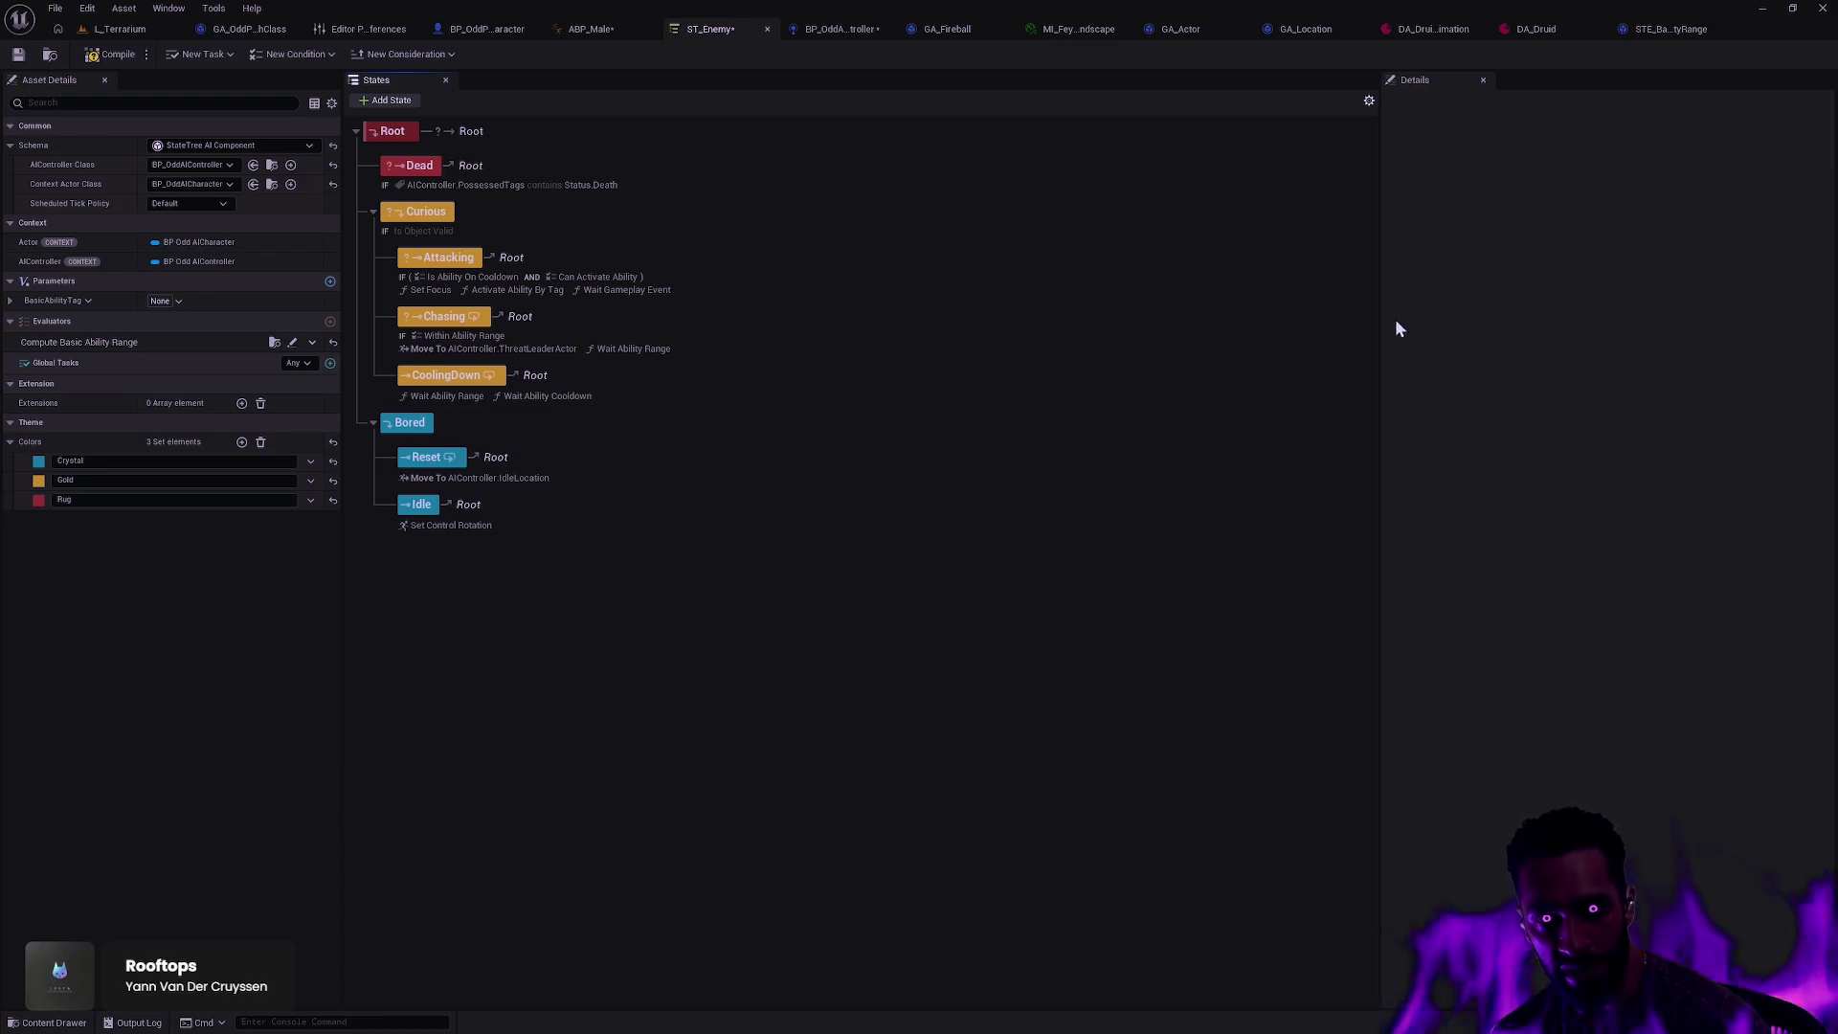
{"action": "left_click", "coordinate": [117, 55]}
{"action": "left_click", "coordinate": [18, 54]}
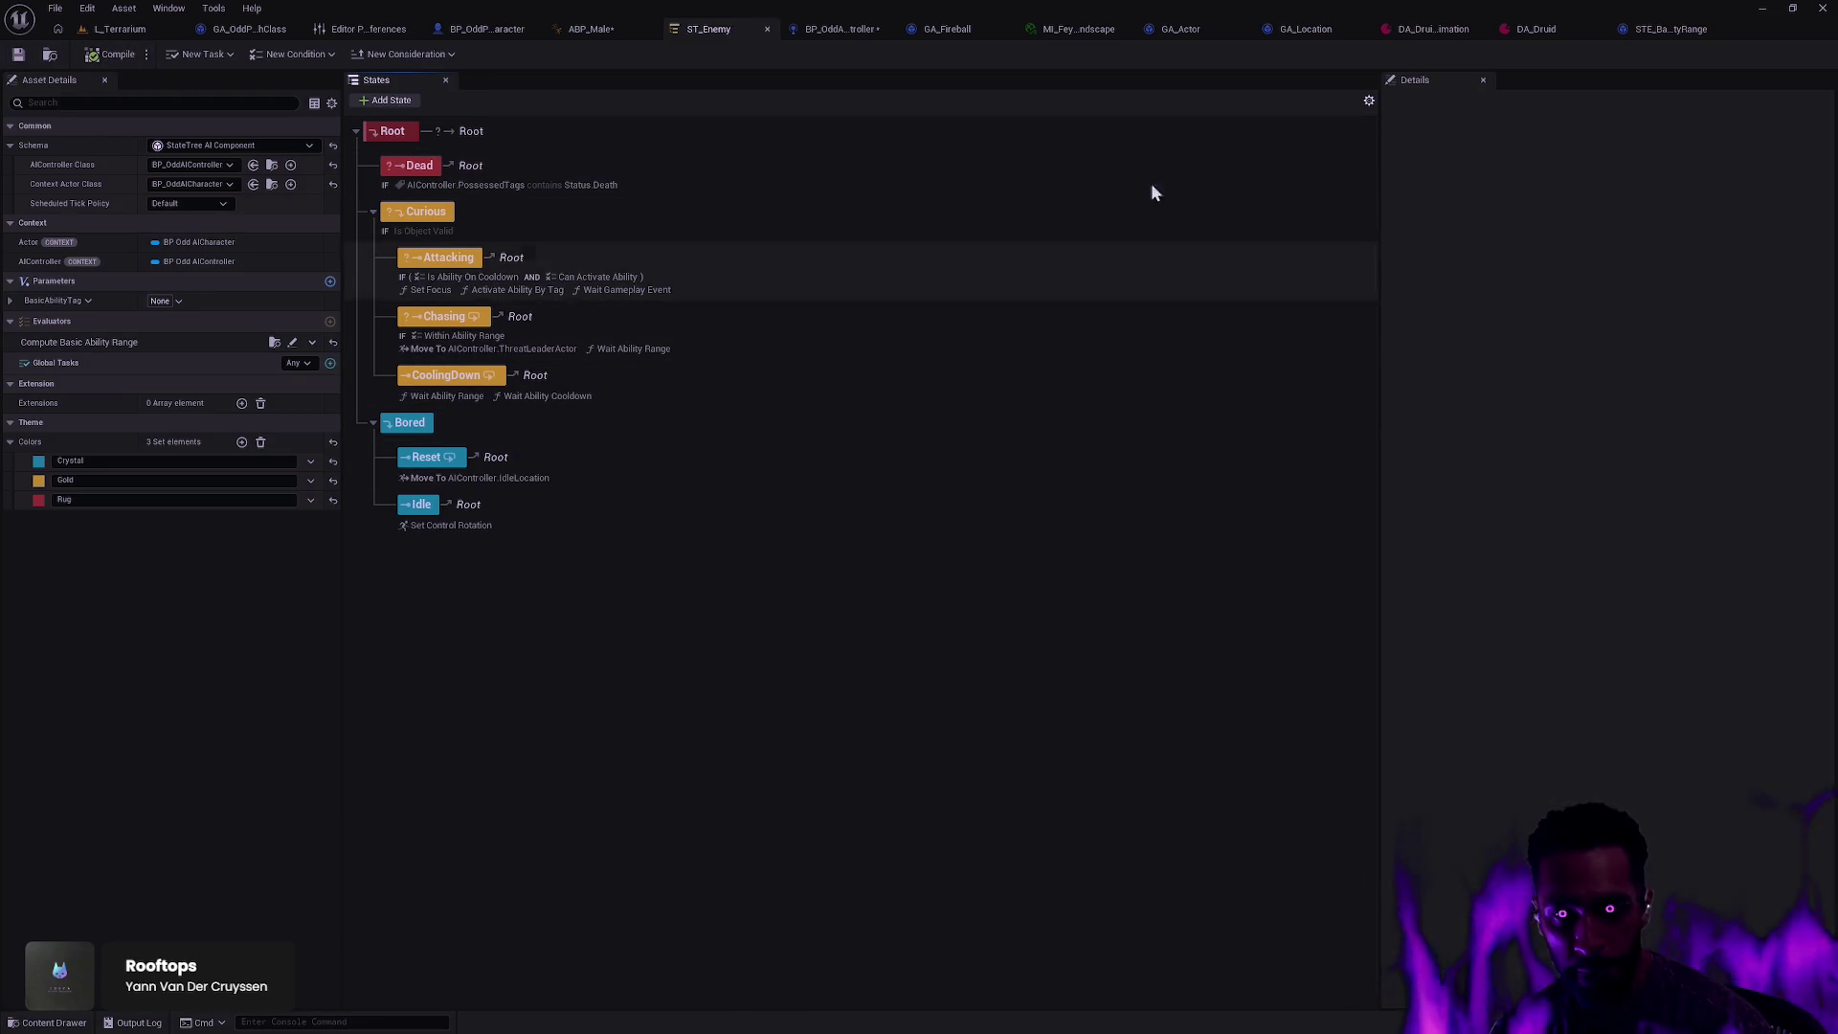
Step: Close the DA_Druid and Druid animation data tabs and Compiler Results, returning to ABP_Male
{"action": "left_click", "coordinate": [1566, 27]}
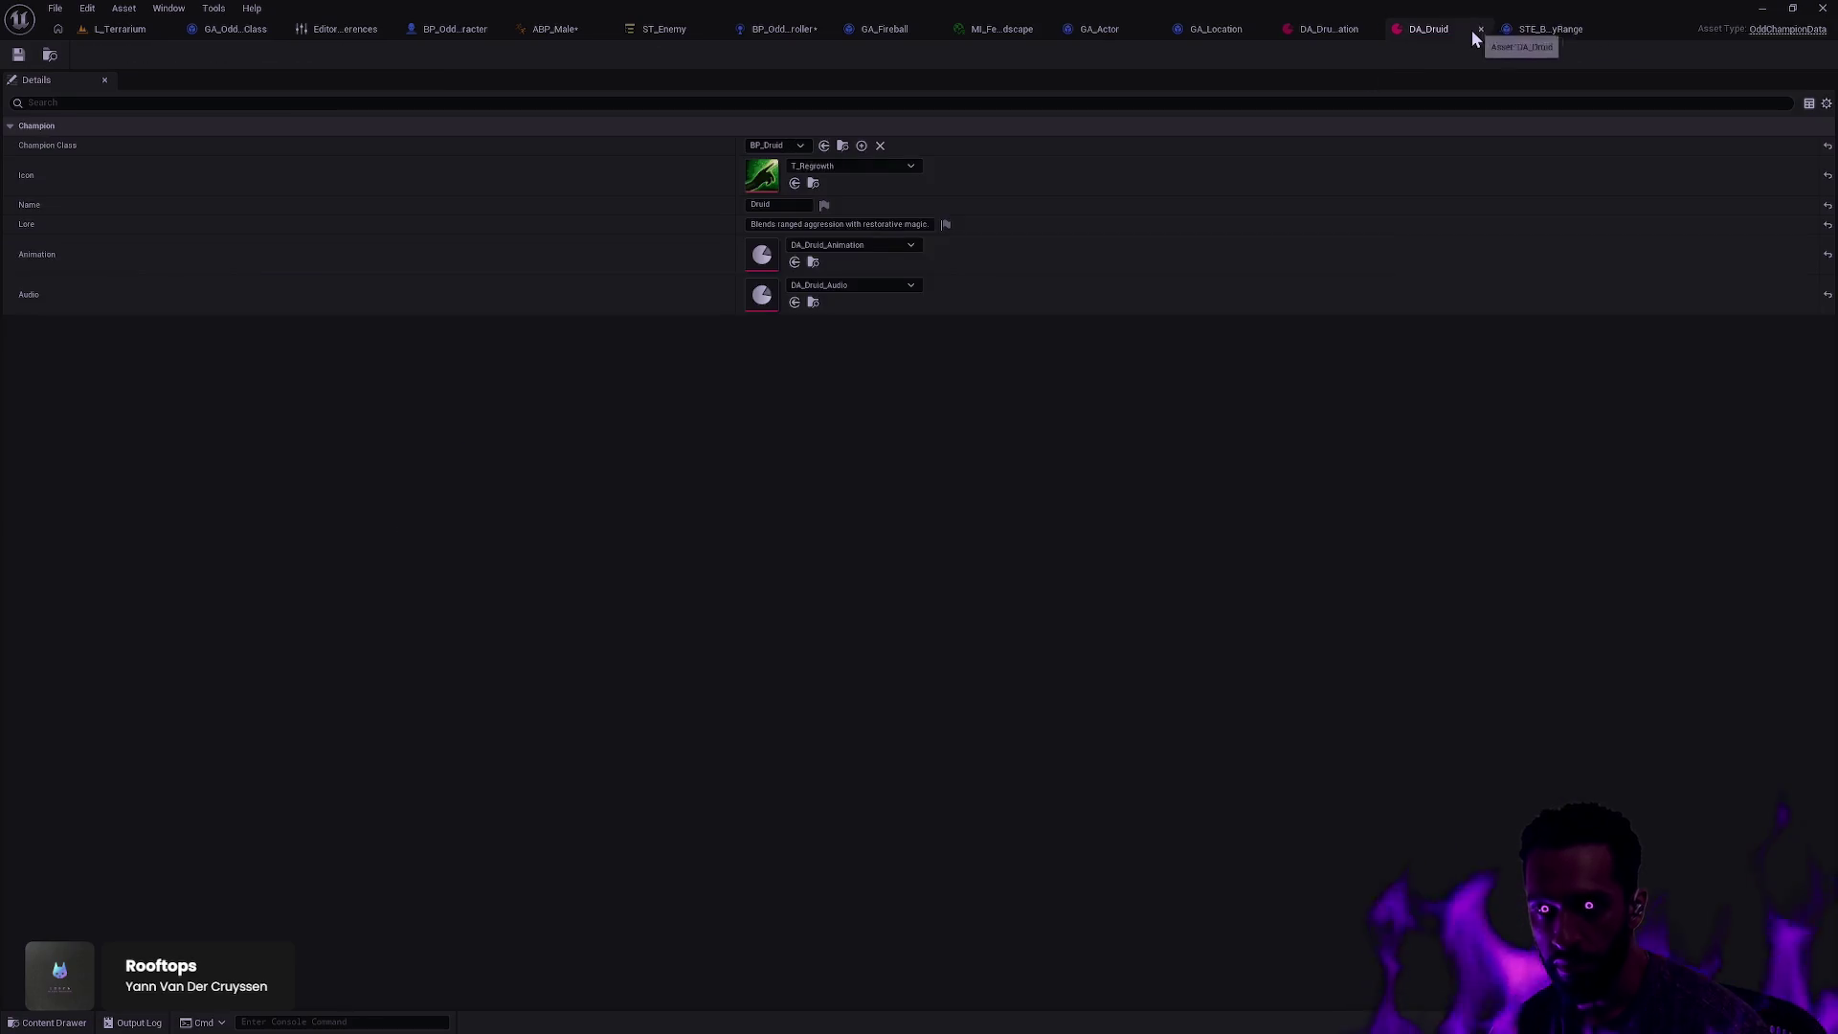
{"action": "left_click", "coordinate": [1346, 28]}
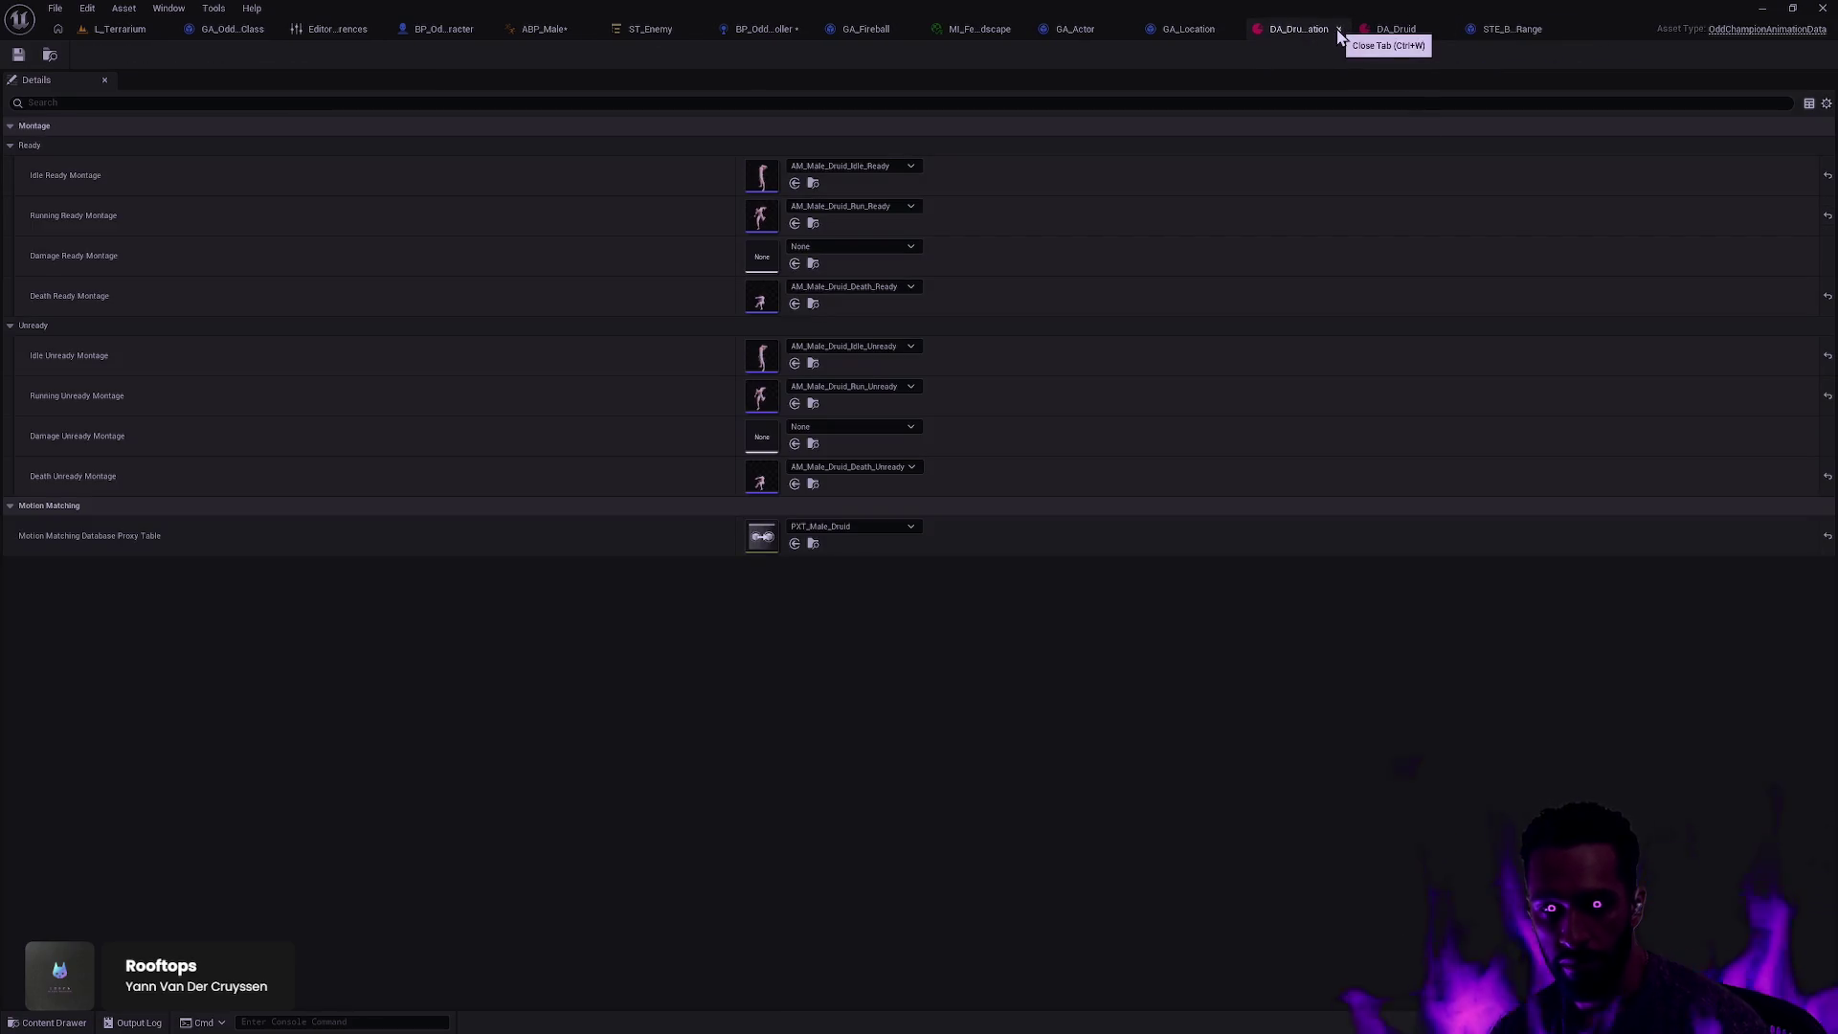
{"action": "left_click", "coordinate": [1338, 30]}
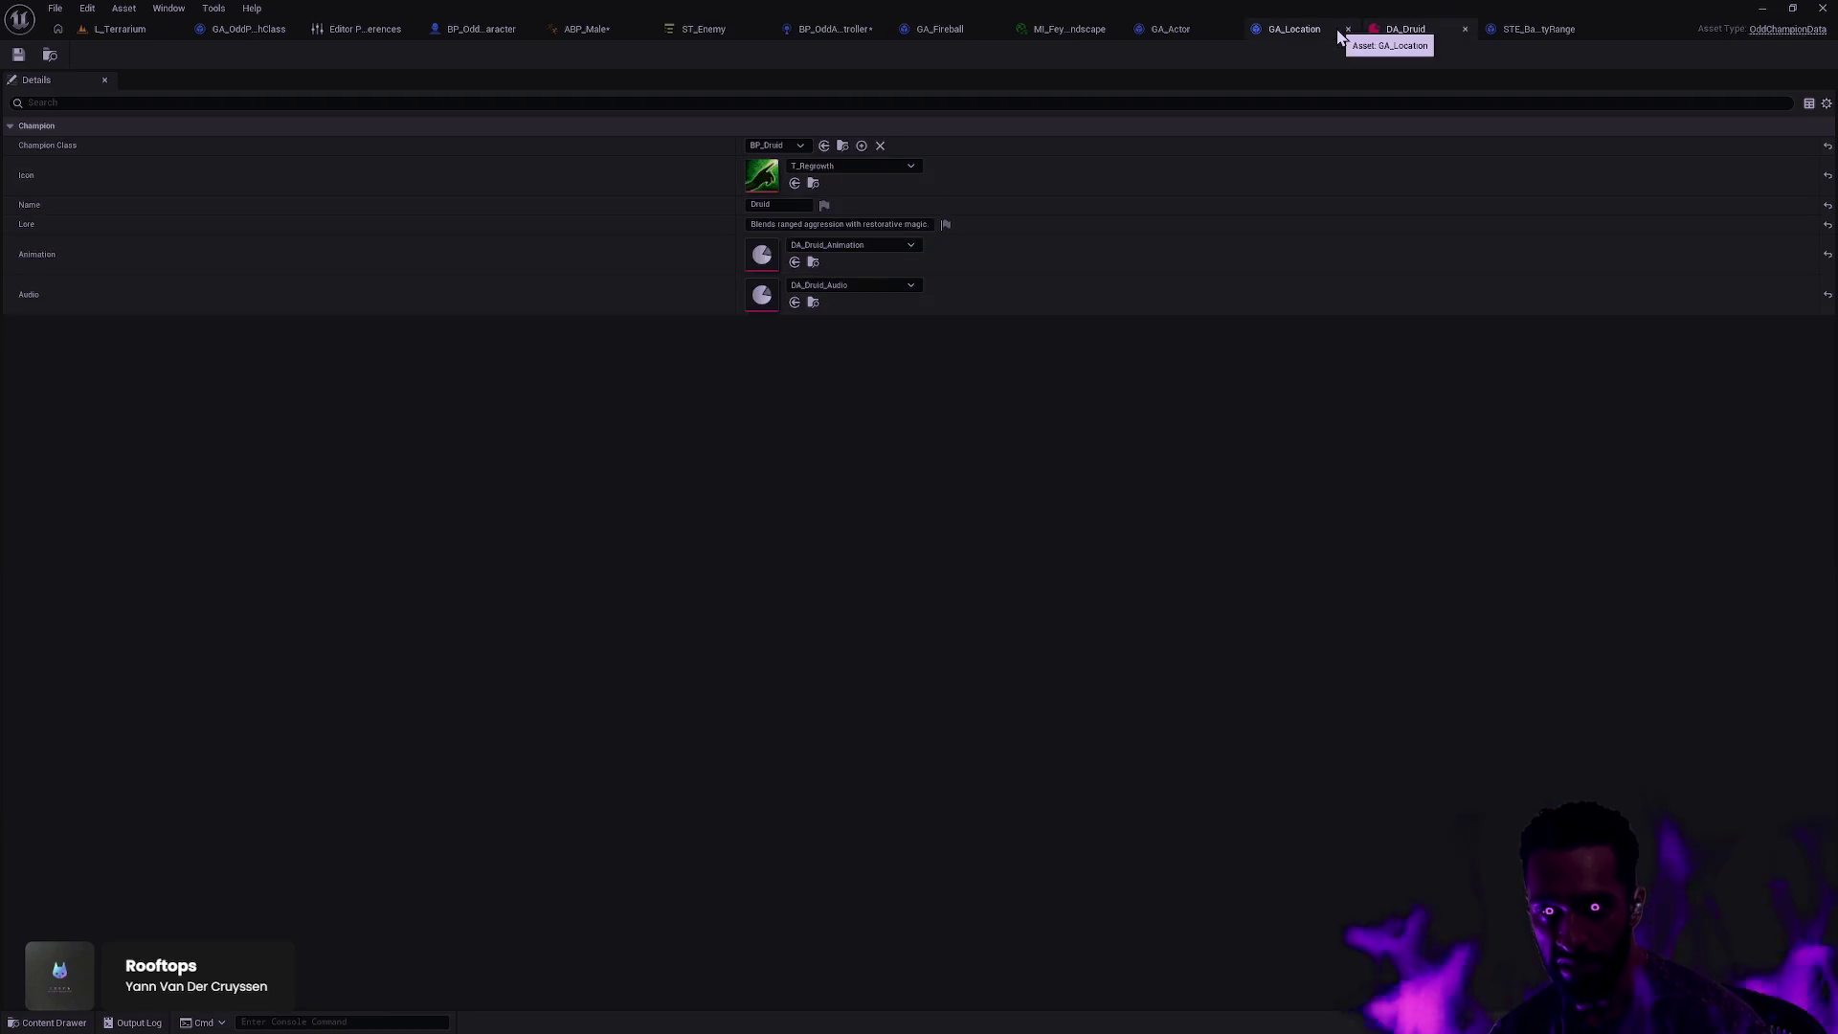
{"action": "left_click", "coordinate": [1461, 27]}
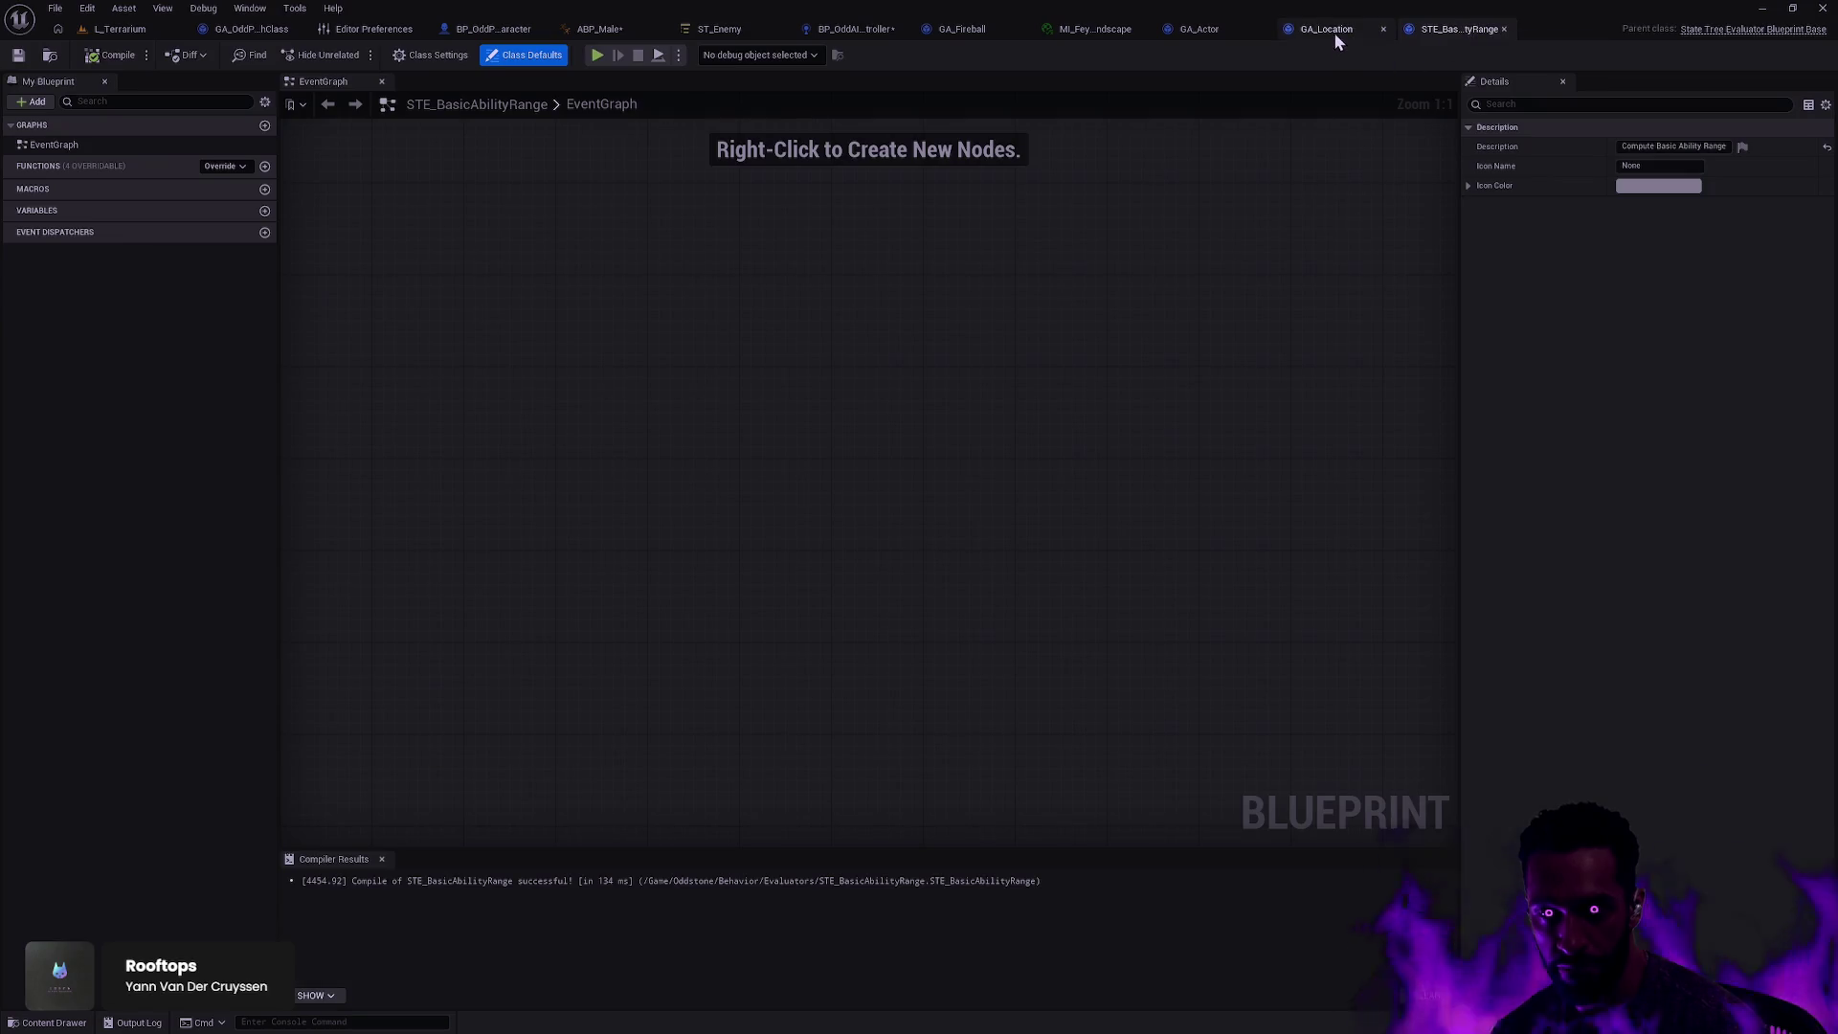
{"action": "left_click", "coordinate": [383, 859]}
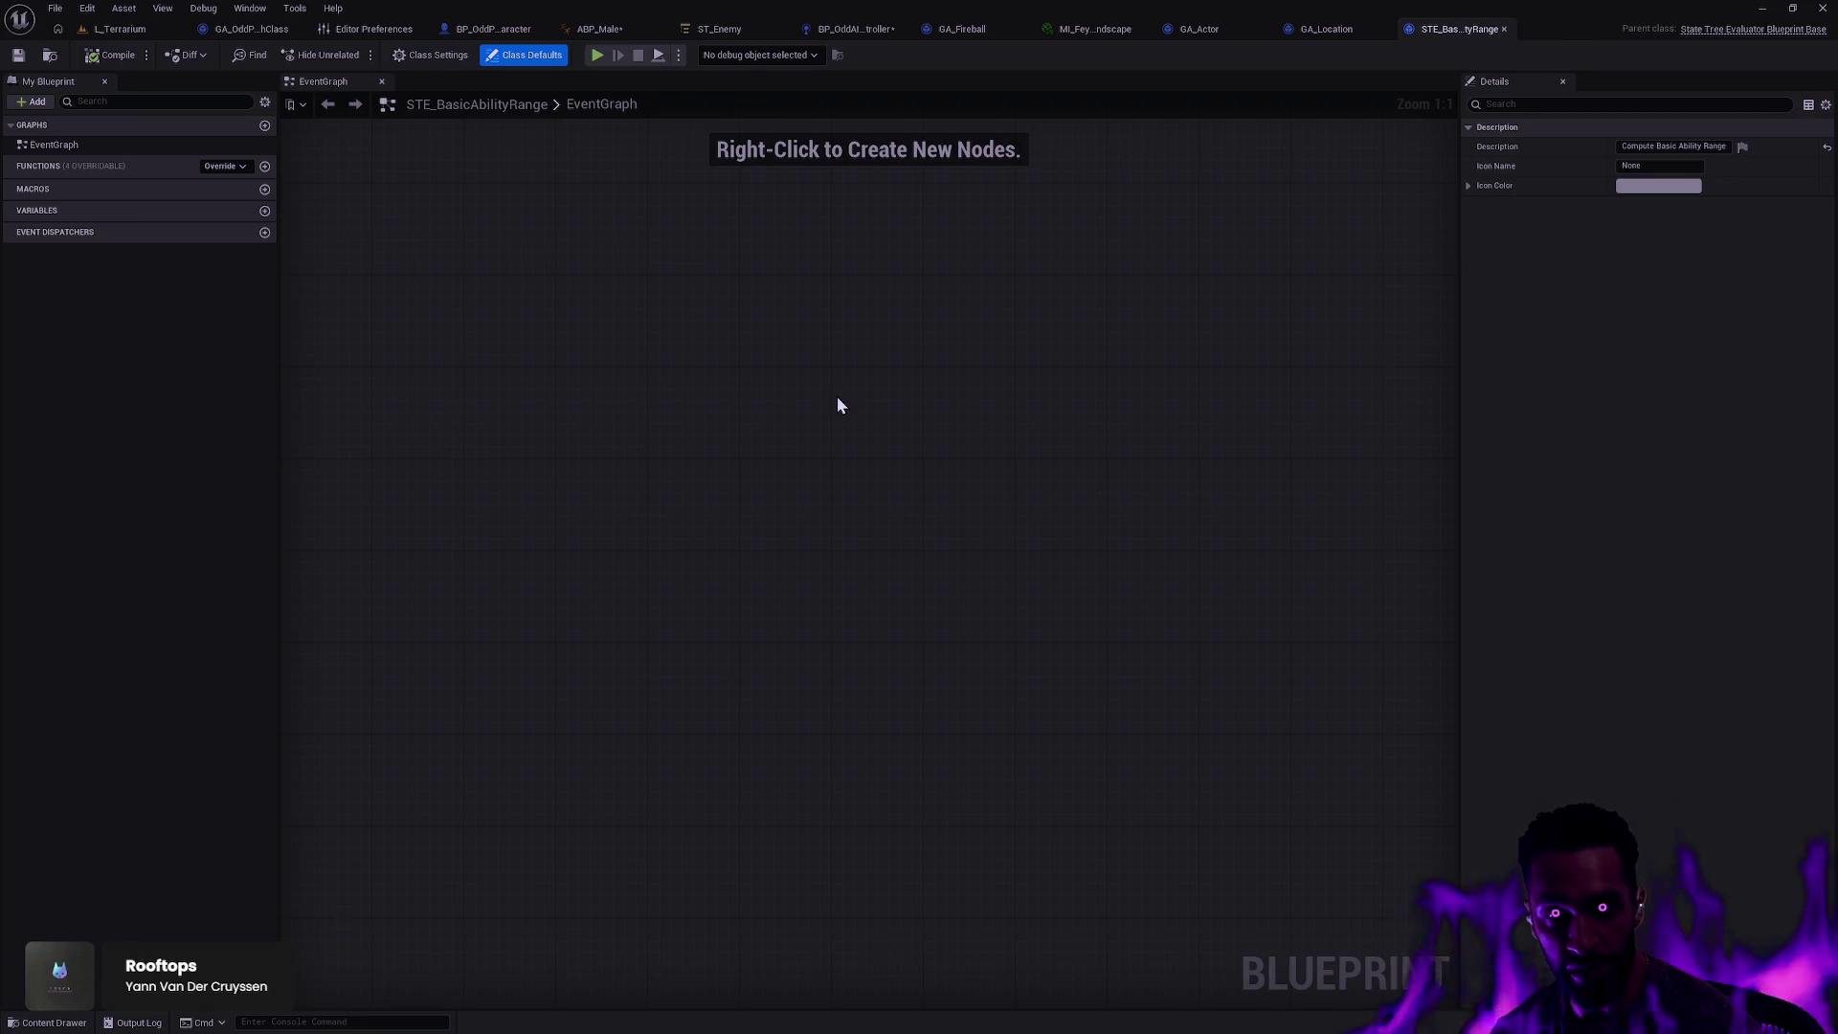
{"action": "left_click", "coordinate": [601, 28]}
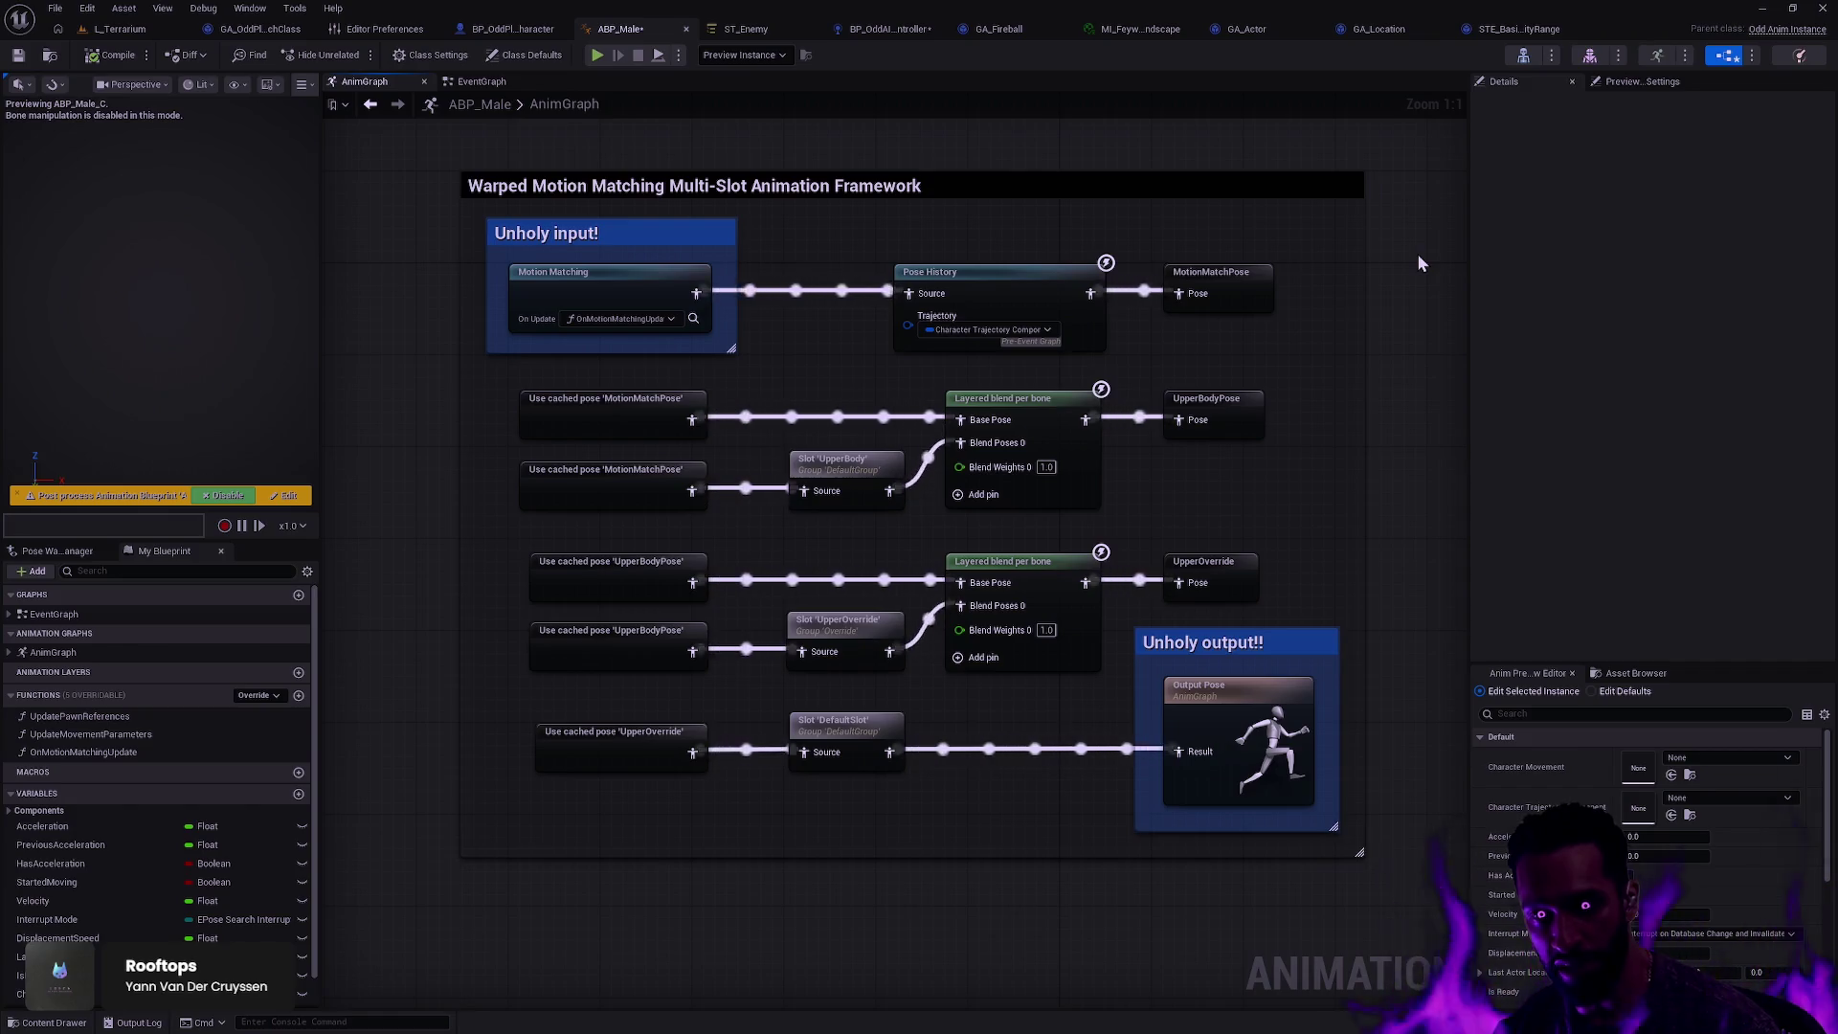
{"action": "left_click_drag", "start_coordinate": [1390, 281], "coordinate": [1366, 321]}
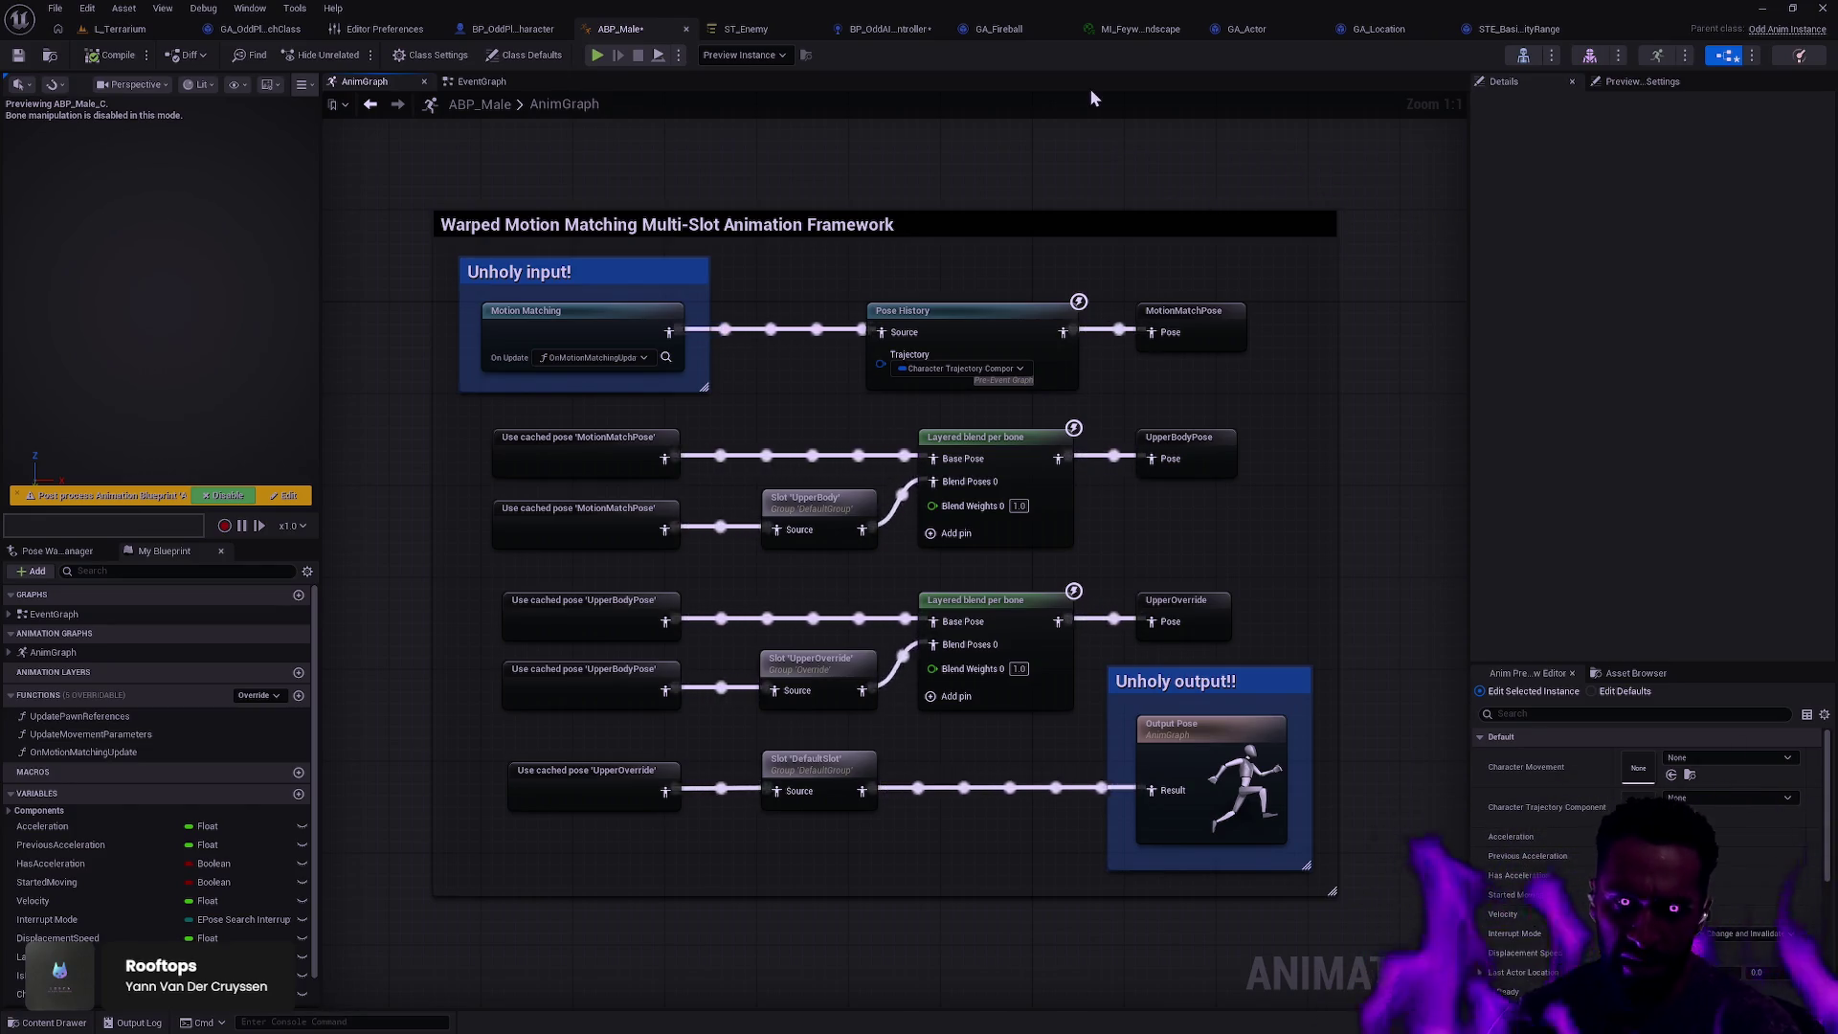
{"action": "left_click", "coordinate": [136, 31]}
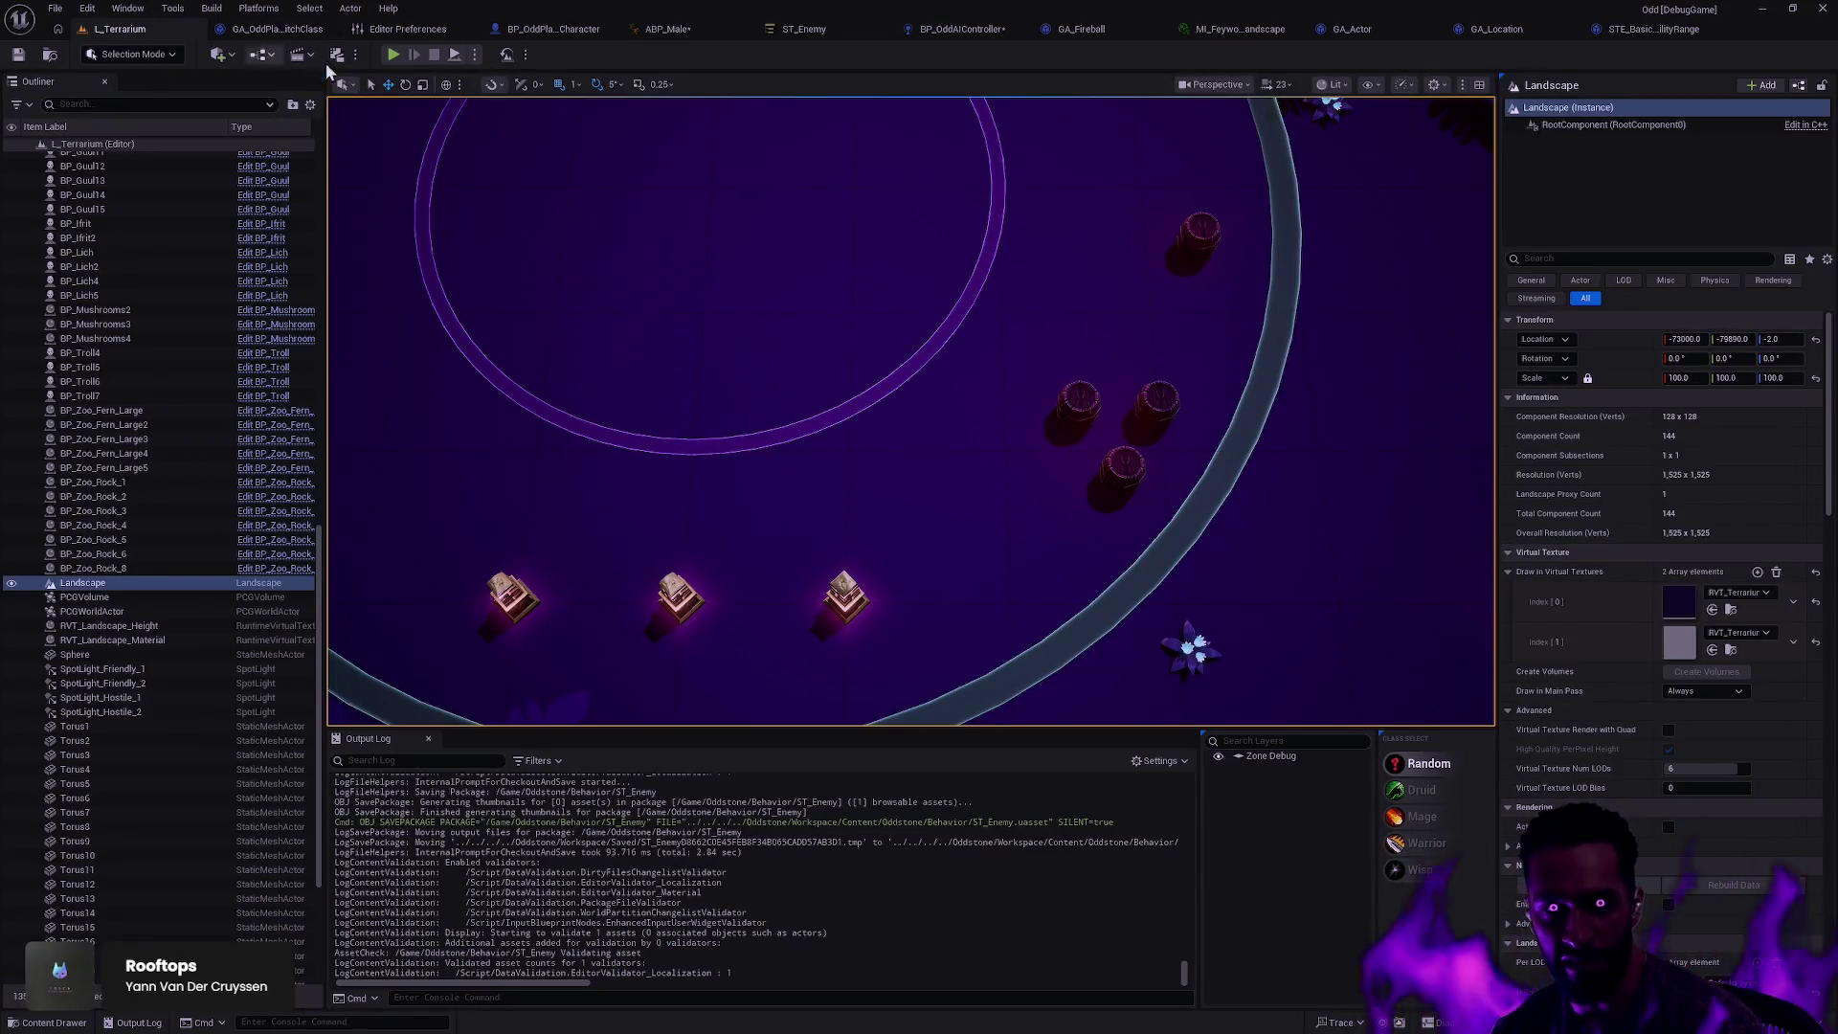
Step: Play L_Terrarium fullscreen, walk to the Warrior pillar and transform into the Warrior
{"action": "left_click", "coordinate": [394, 54]}
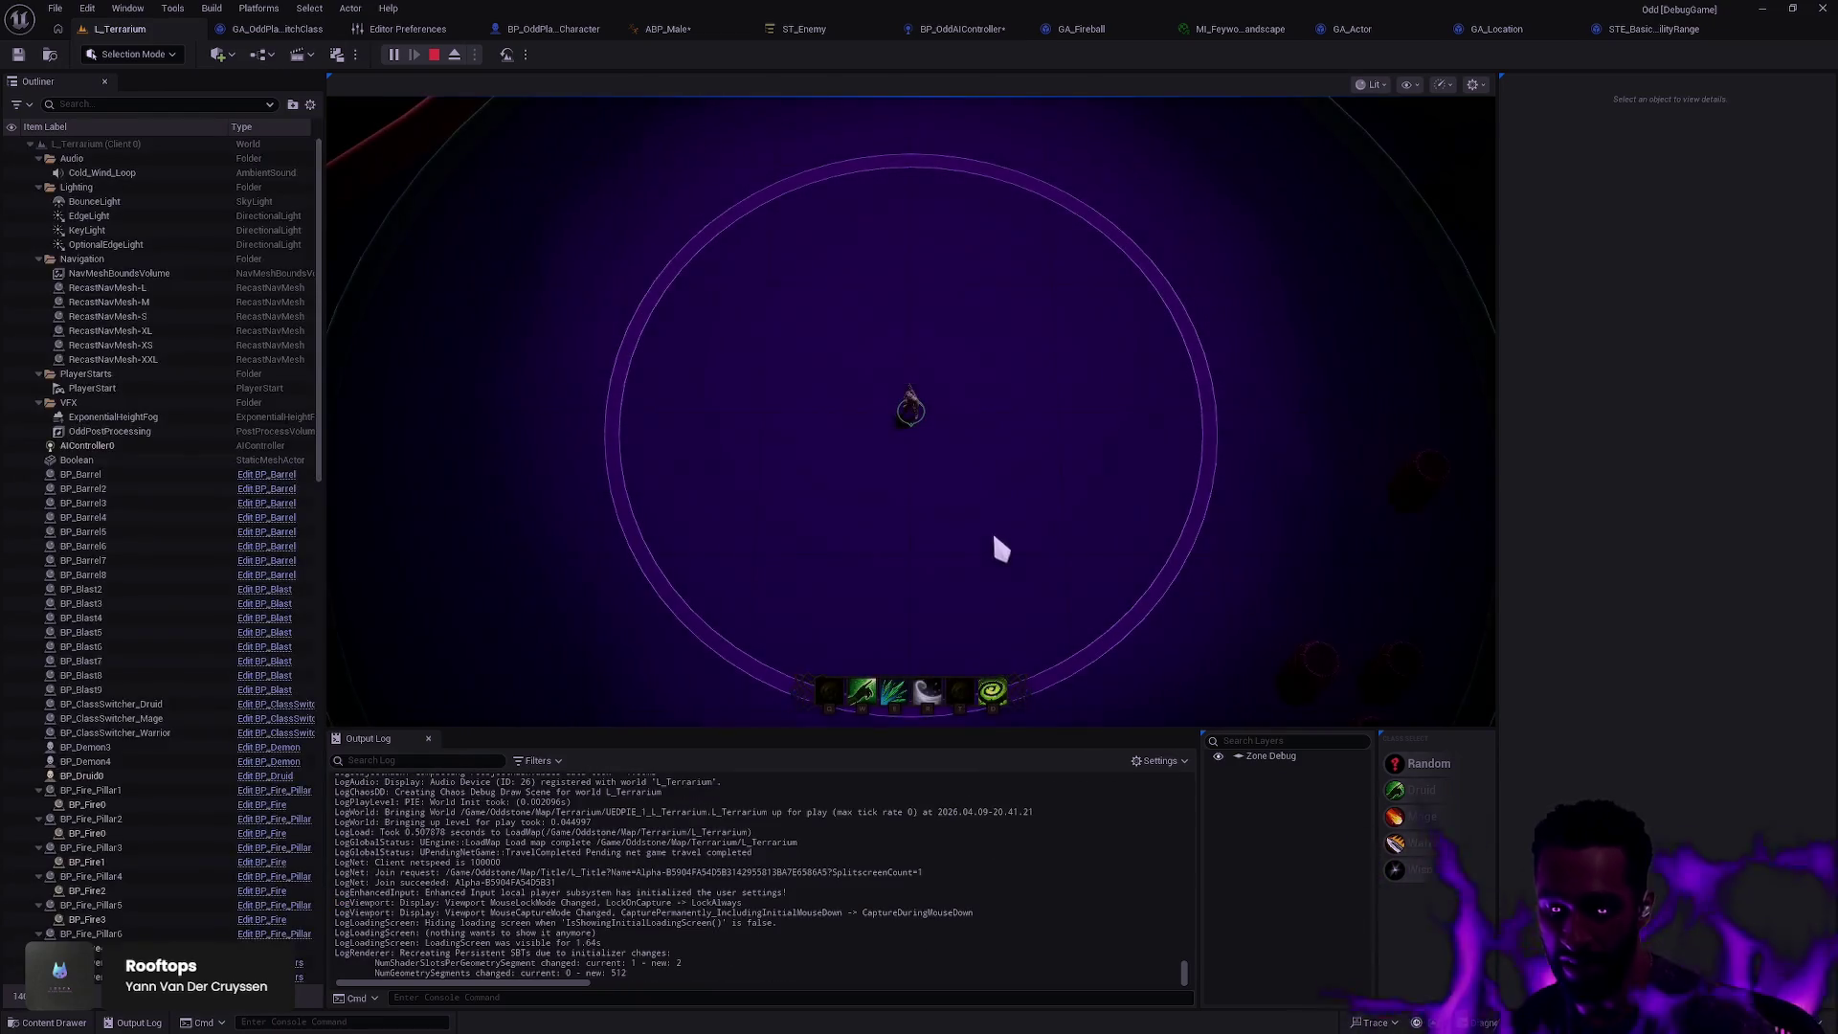
{"action": "key", "text": "F11"}
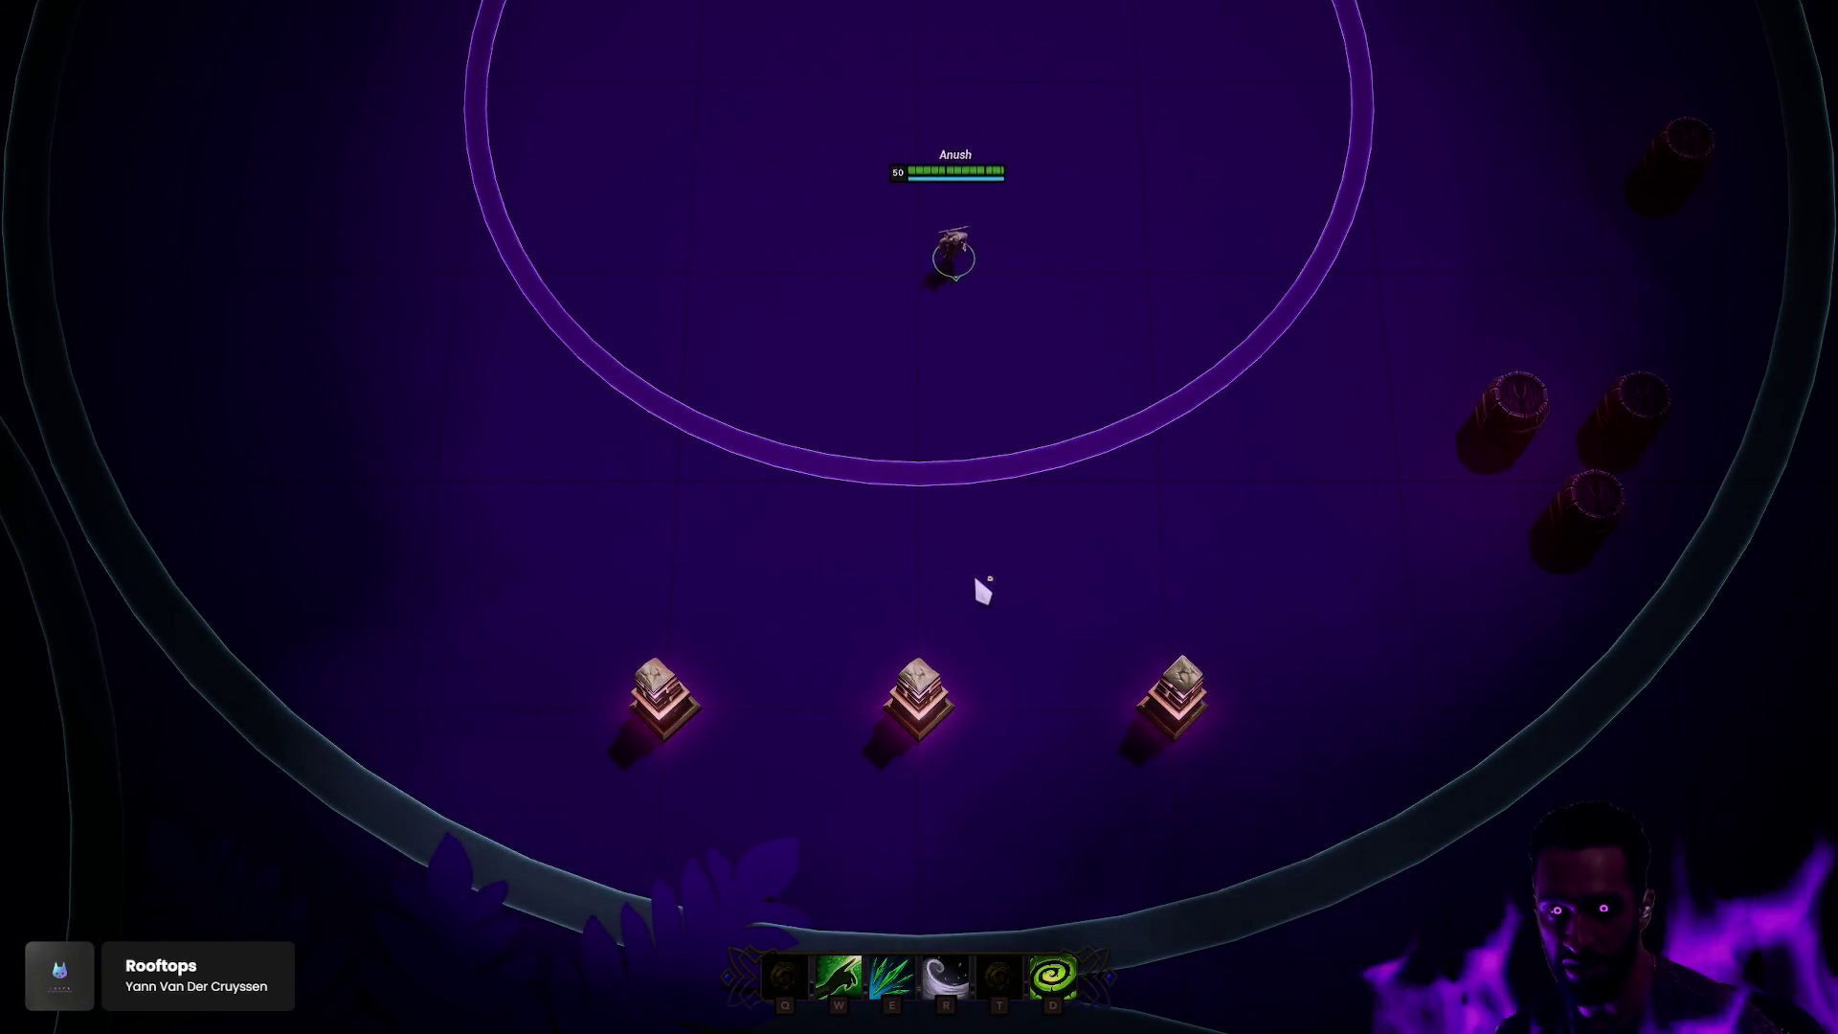
{"action": "right_click", "coordinate": [908, 526]}
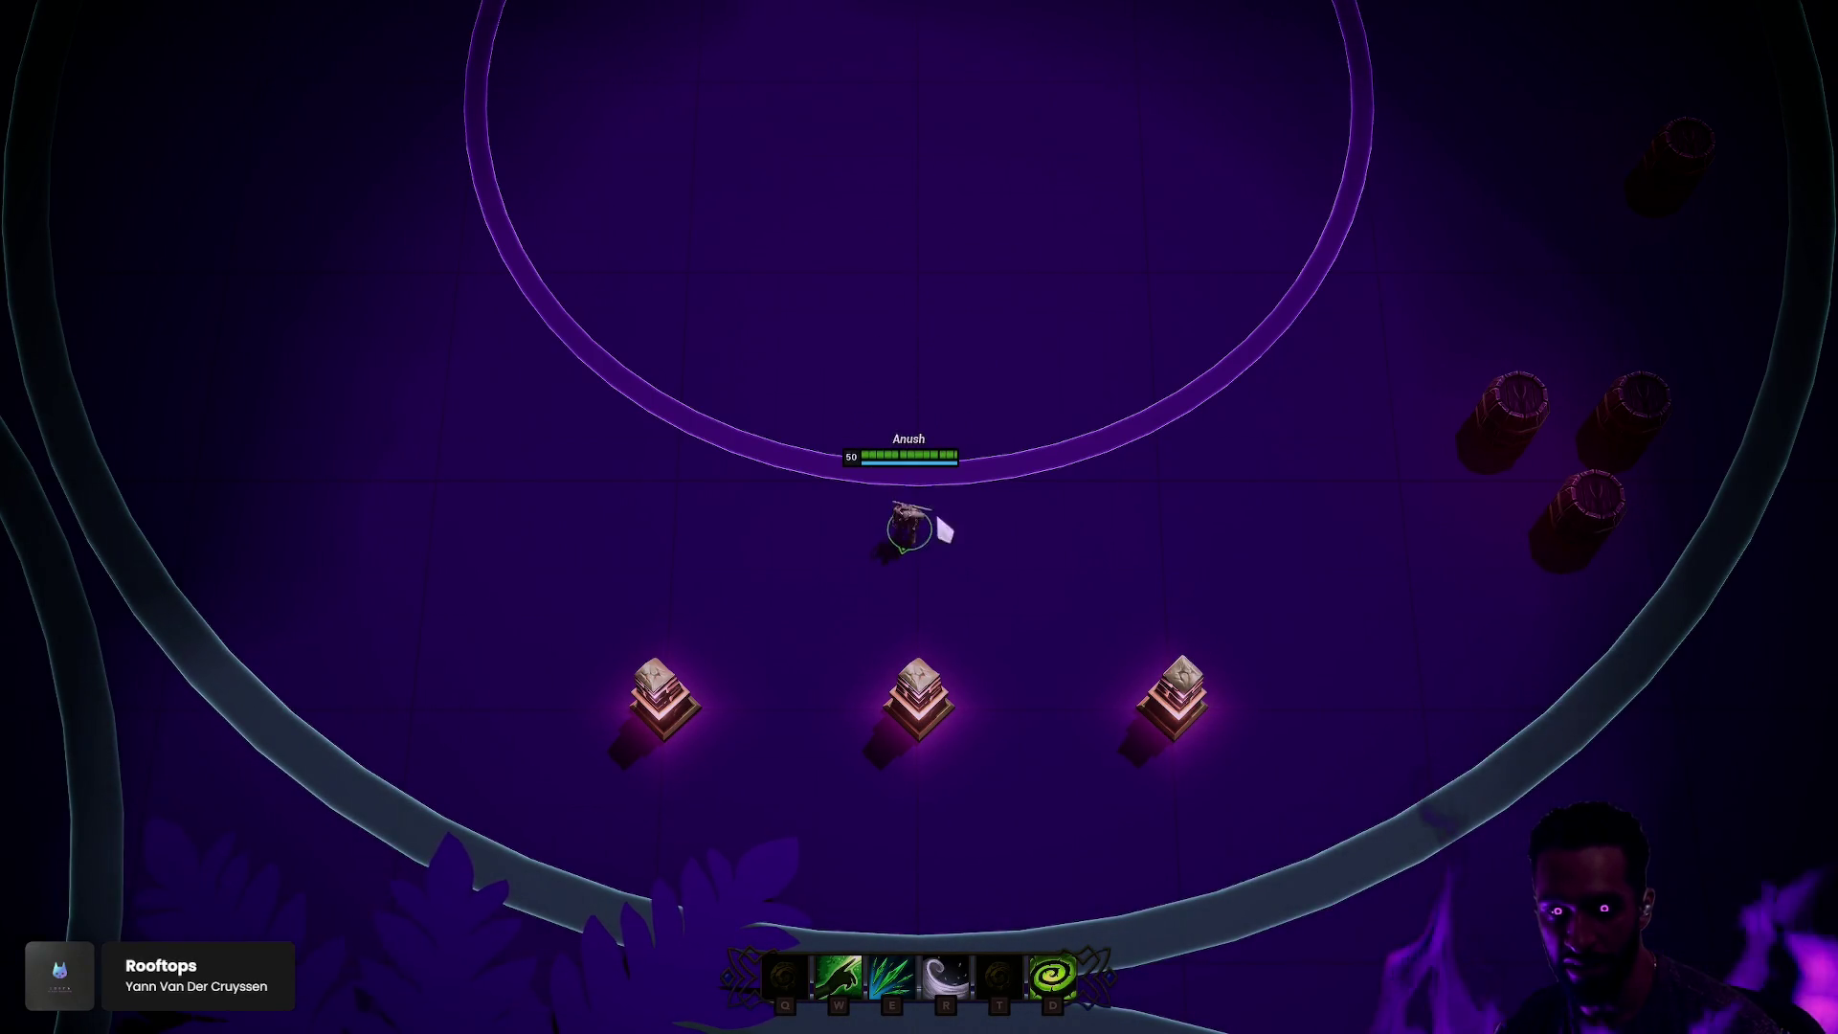
{"action": "right_click", "coordinate": [976, 586]}
{"action": "right_click", "coordinate": [1095, 681]}
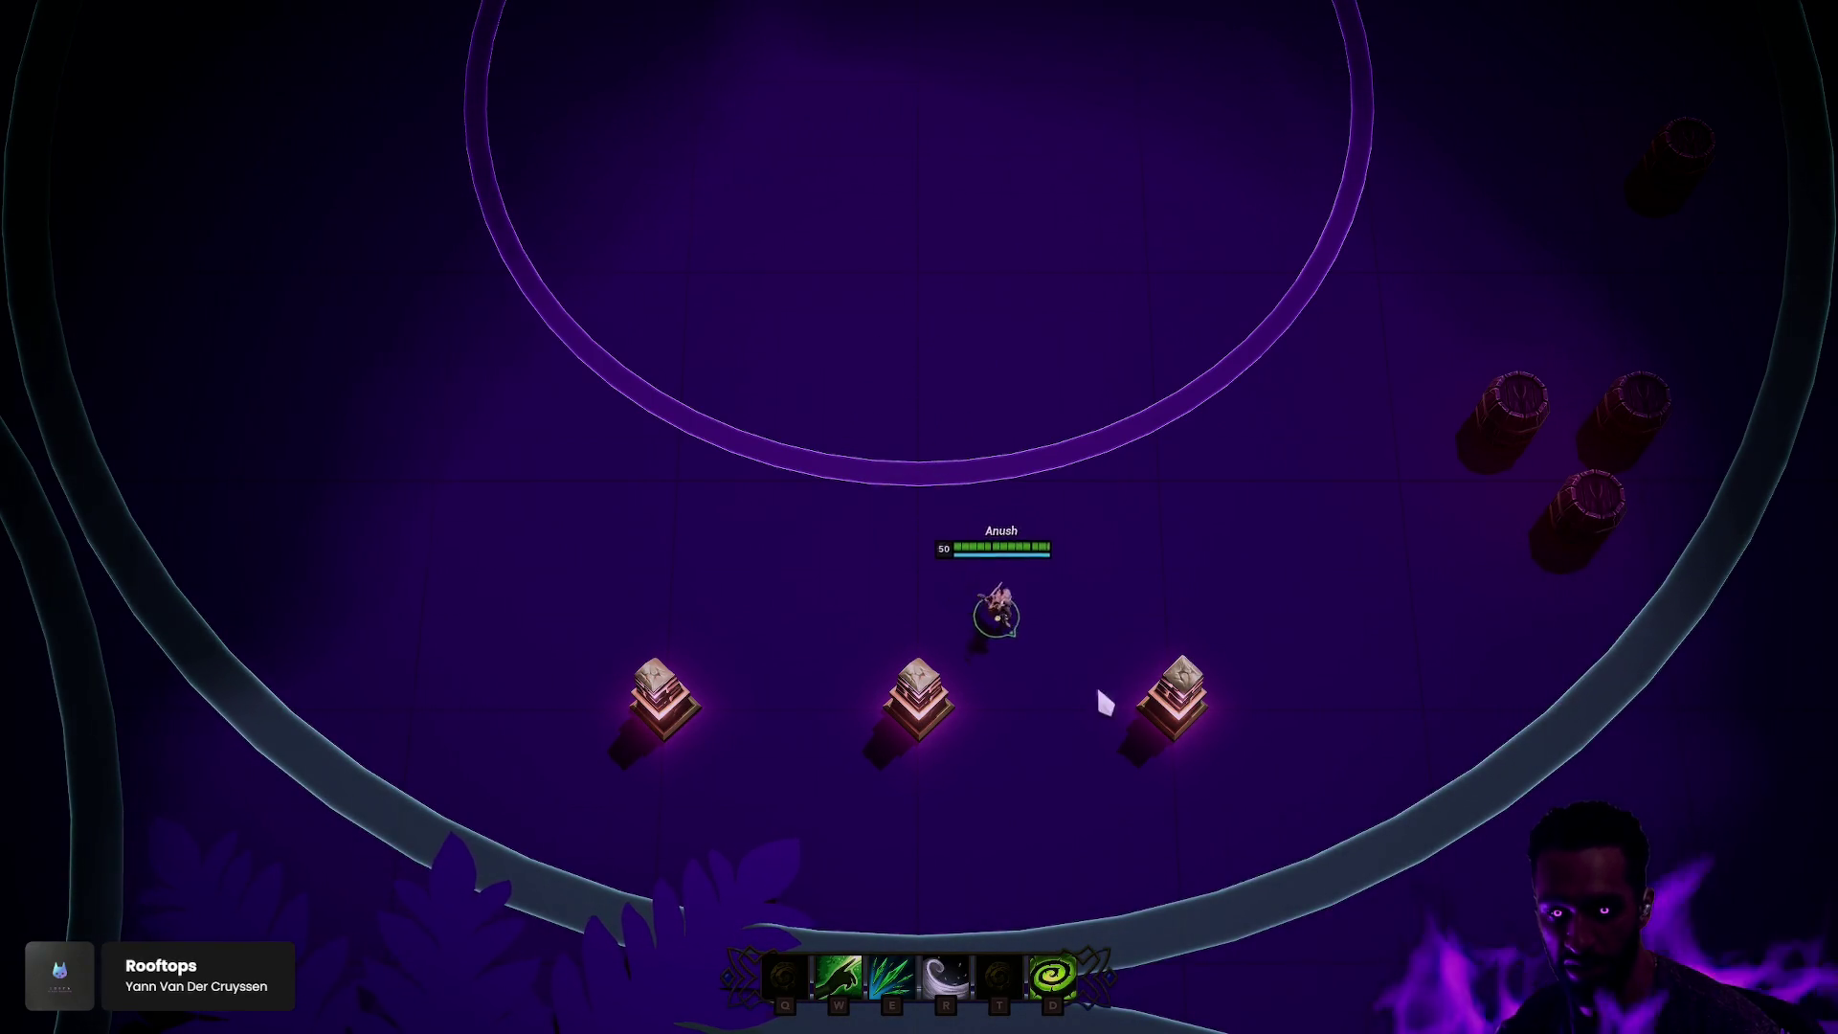
{"action": "right_click", "coordinate": [1152, 710]}
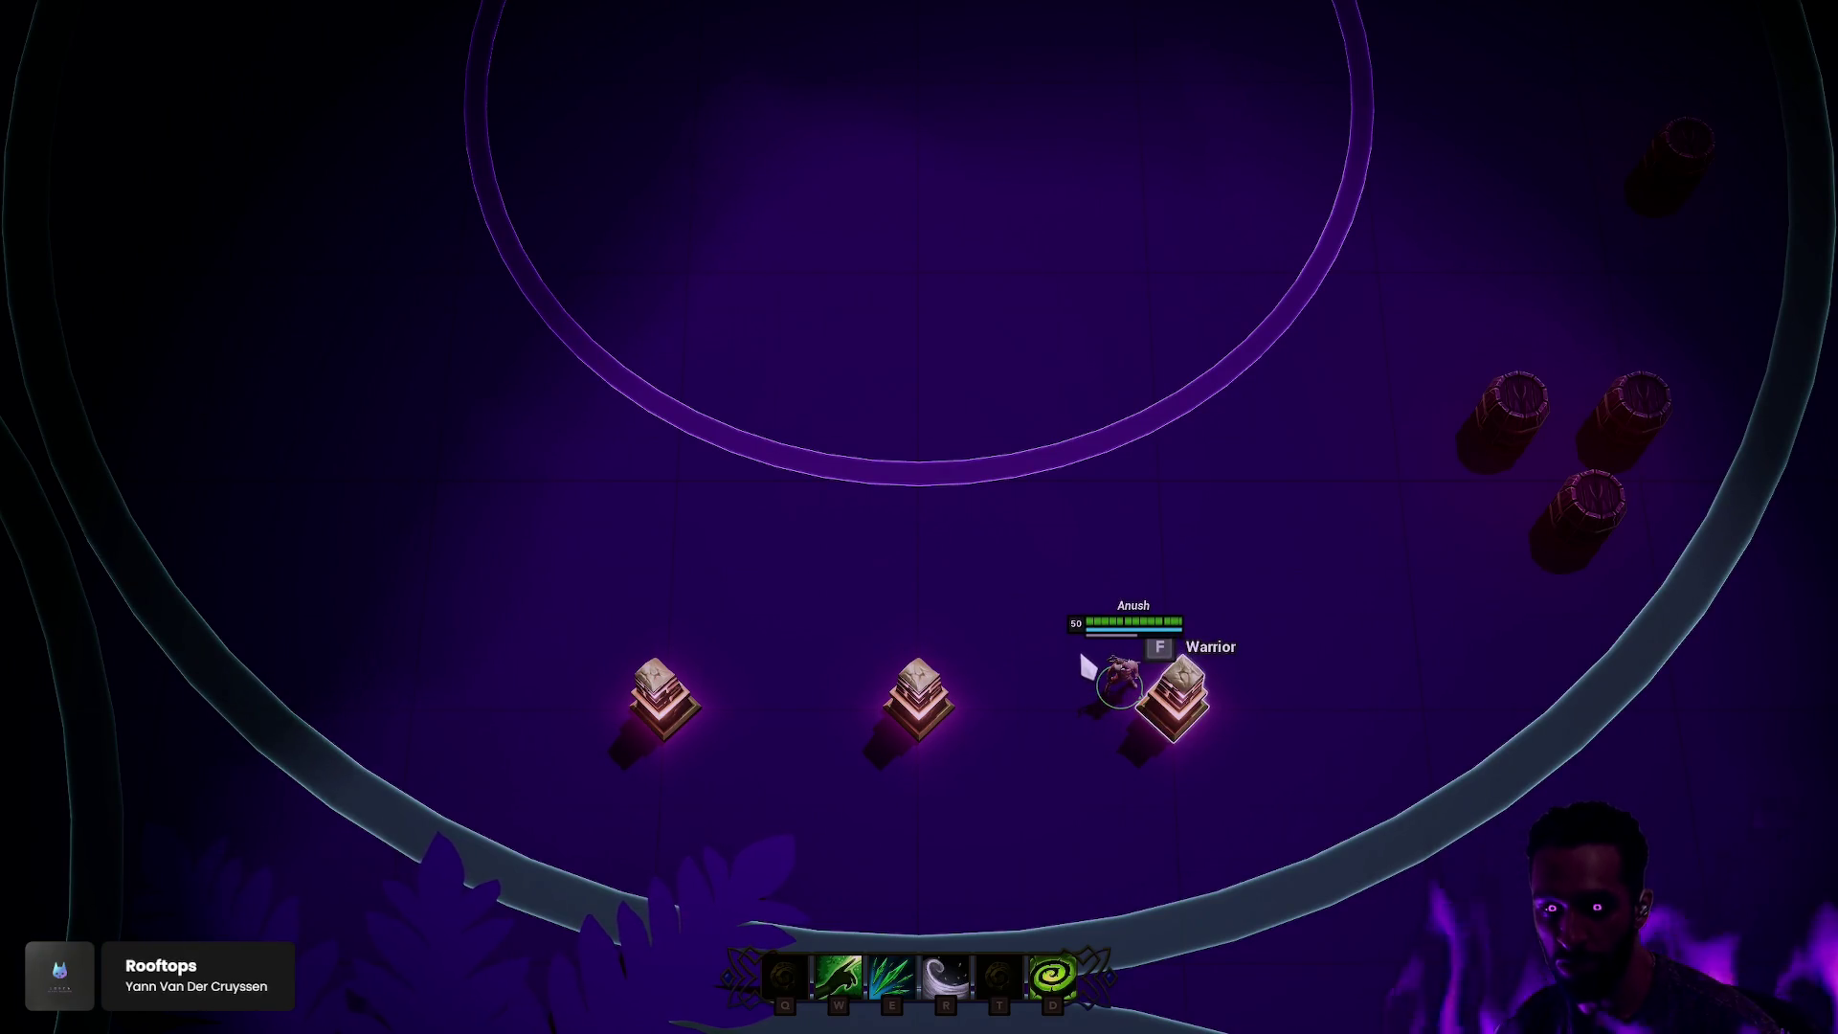
{"action": "key", "text": "f"}
Step: Walk to the Mage pillar, transform into the Mage, move around, then leave fullscreen
{"action": "right_click", "coordinate": [1101, 498]}
{"action": "right_click", "coordinate": [962, 603]}
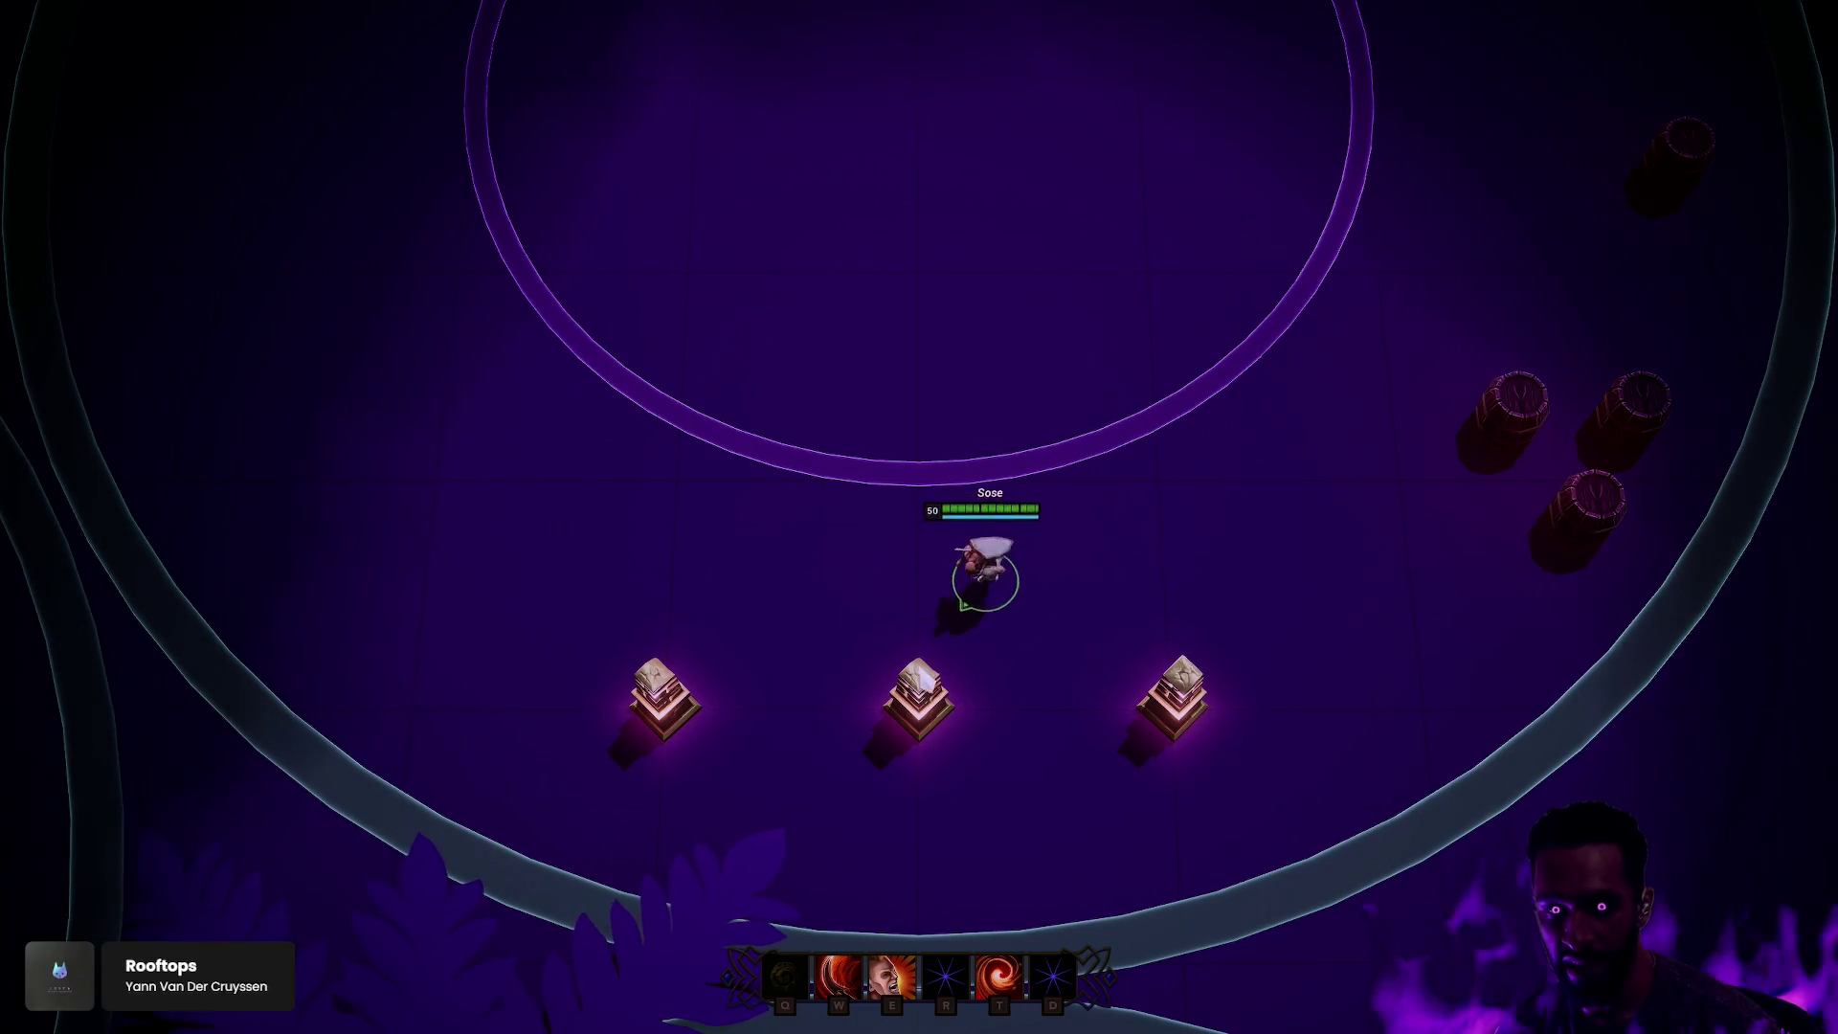
{"action": "right_click", "coordinate": [869, 689]}
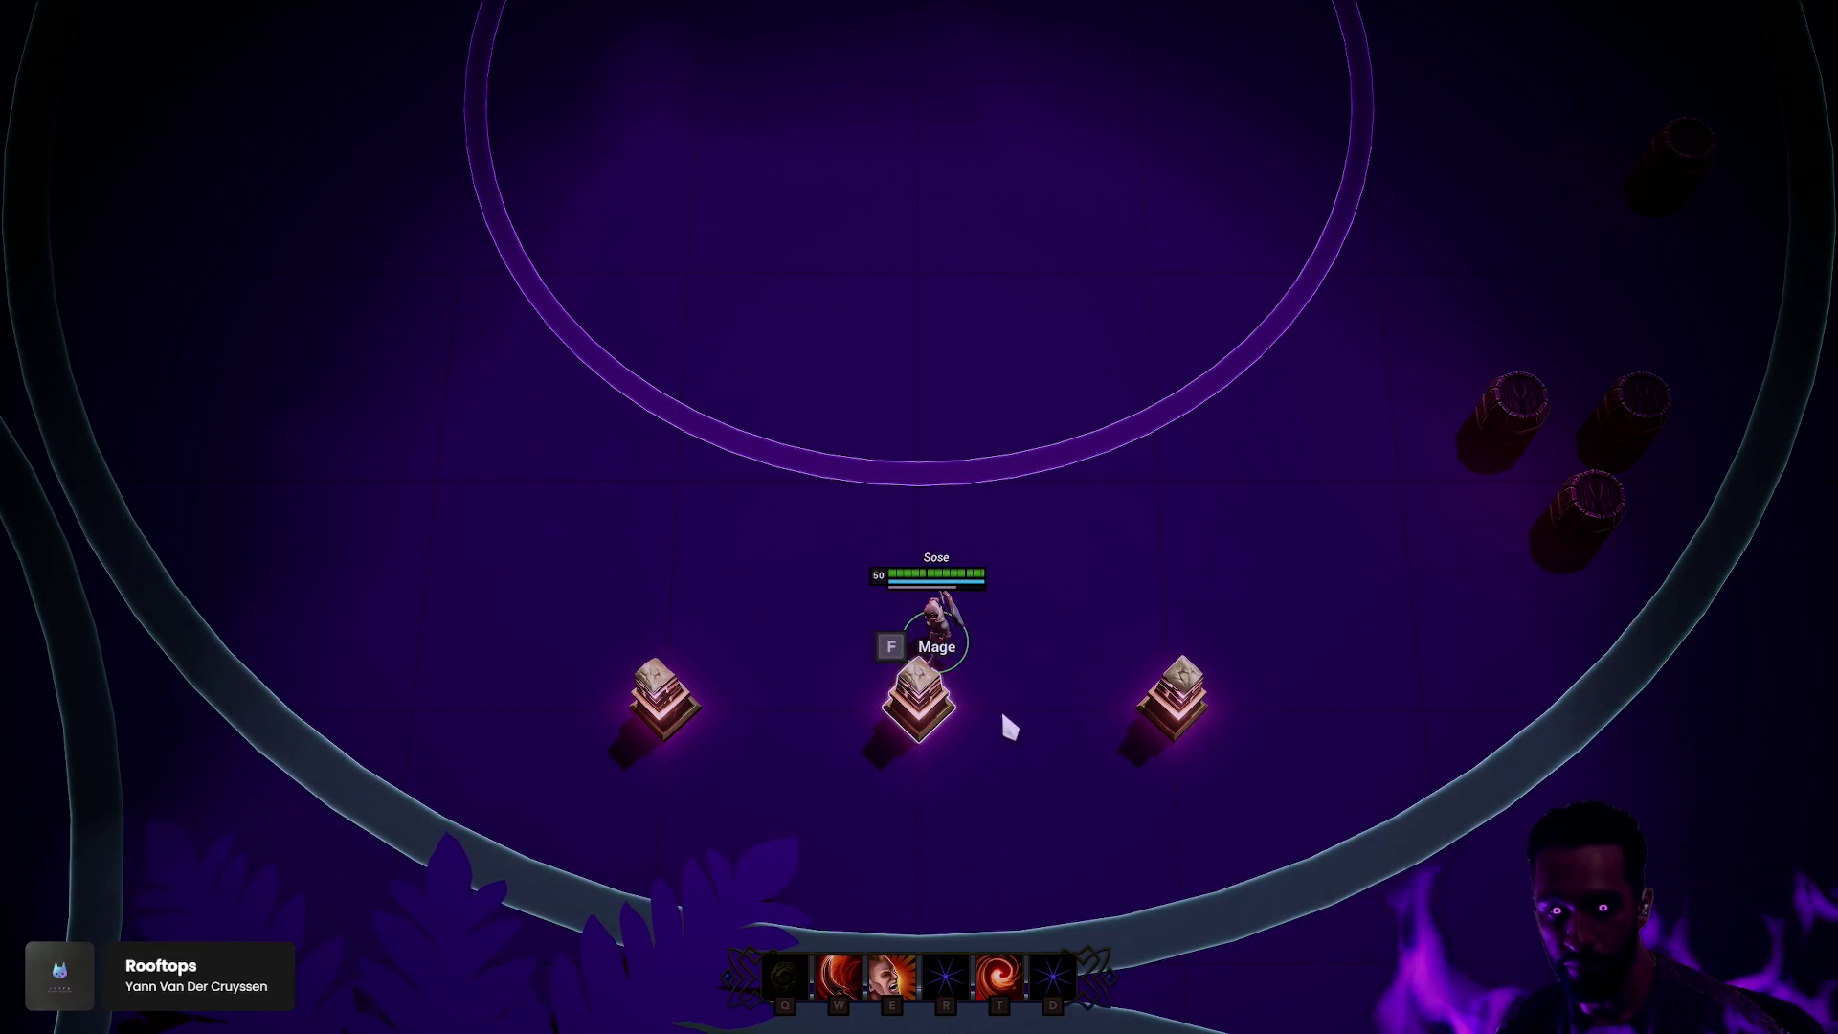
{"action": "key", "text": "f"}
{"action": "right_click", "coordinate": [1052, 594]}
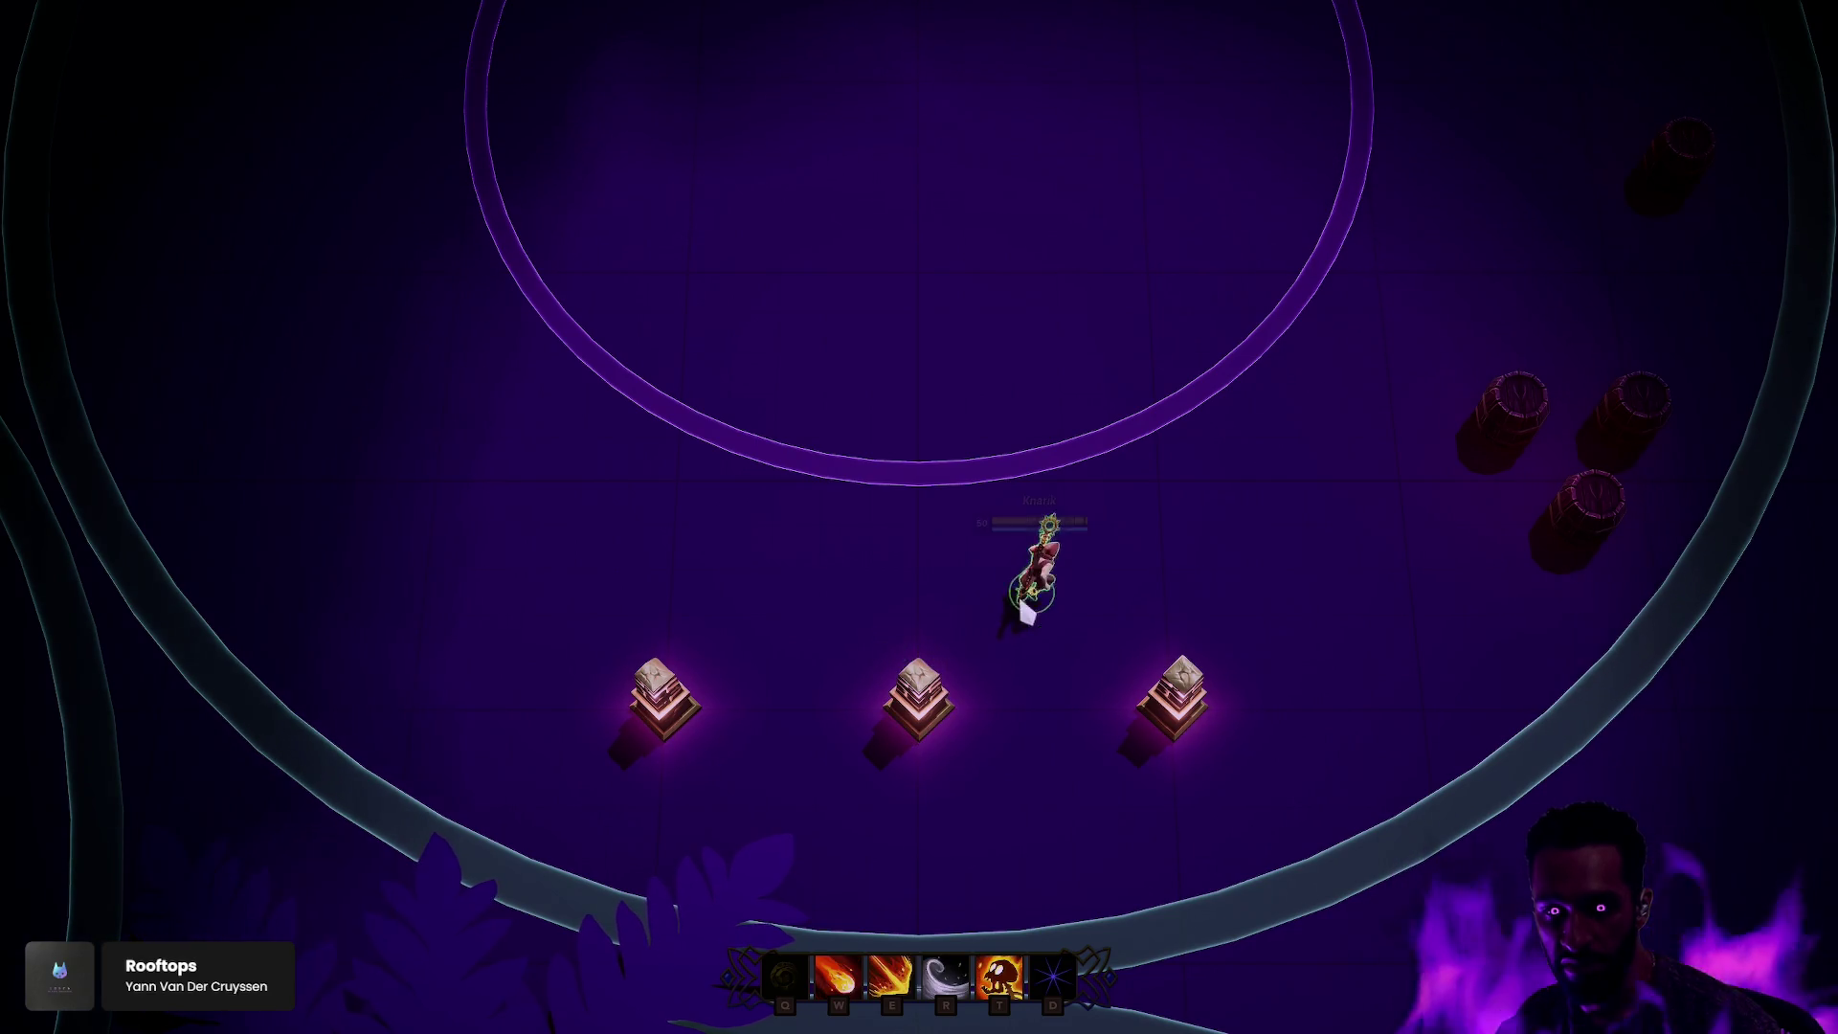
{"action": "right_click", "coordinate": [957, 555]}
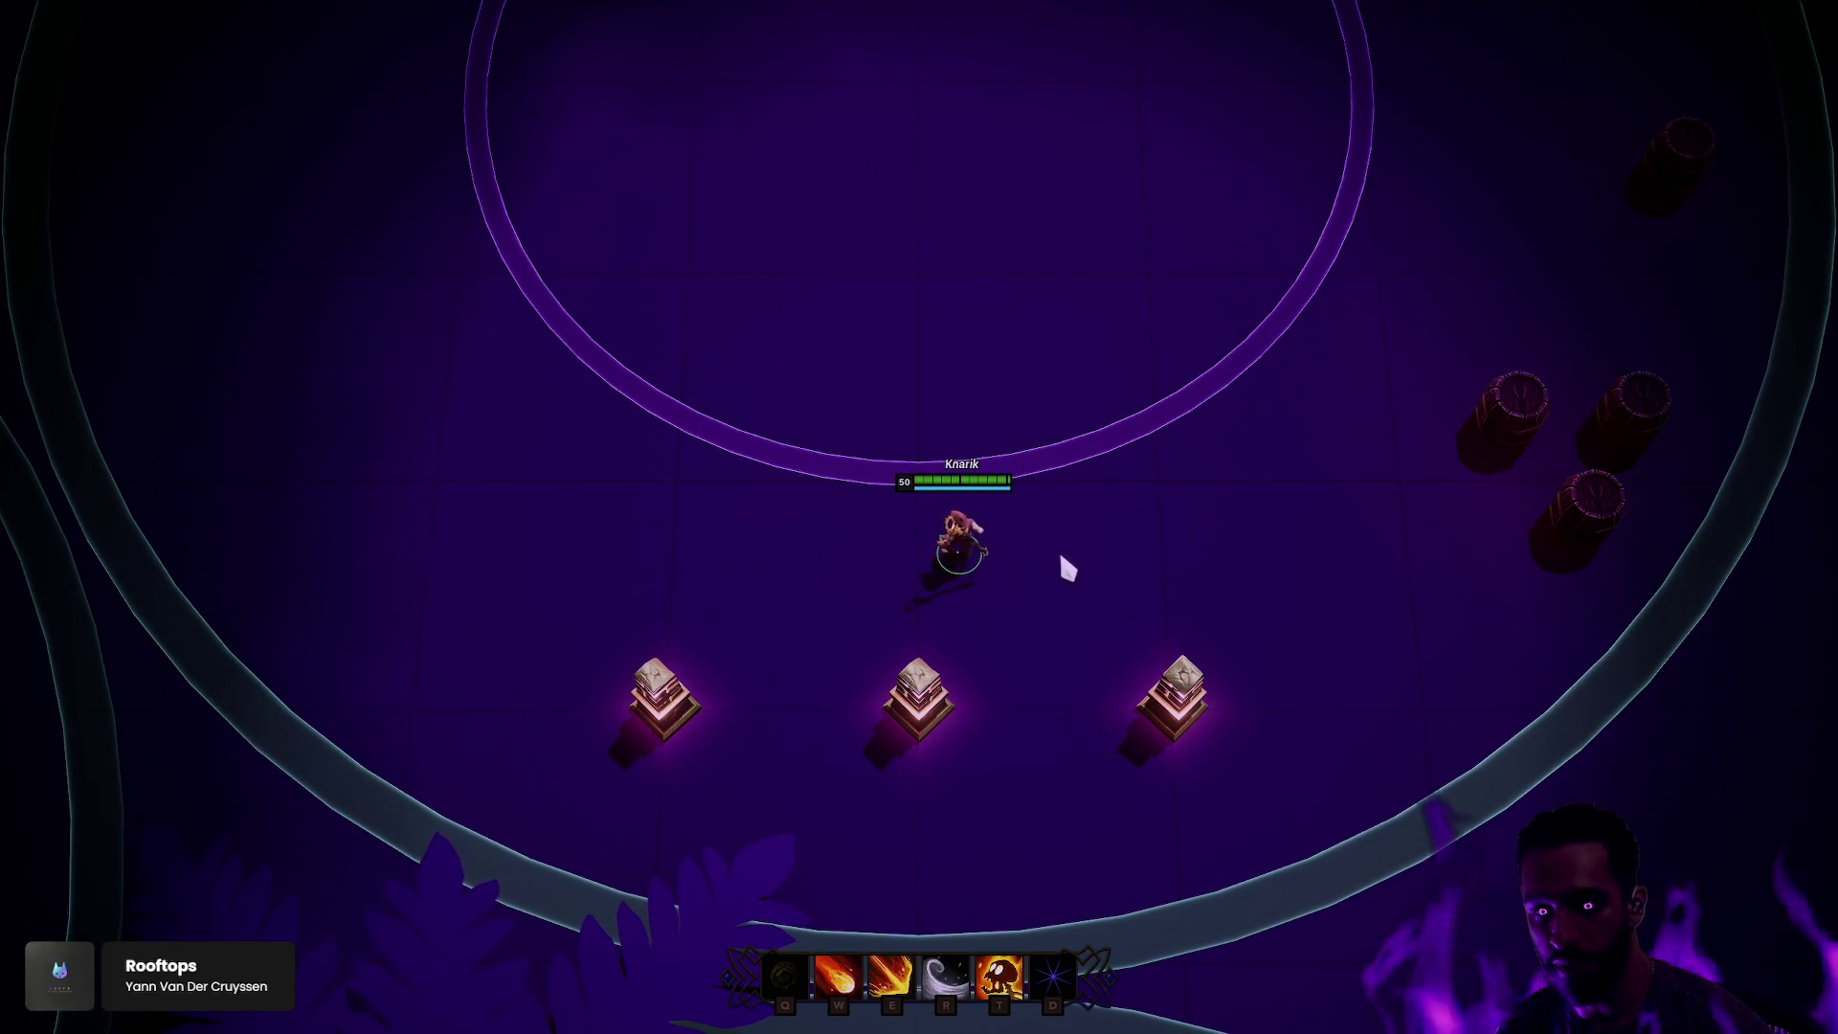
{"action": "right_click", "coordinate": [1024, 565]}
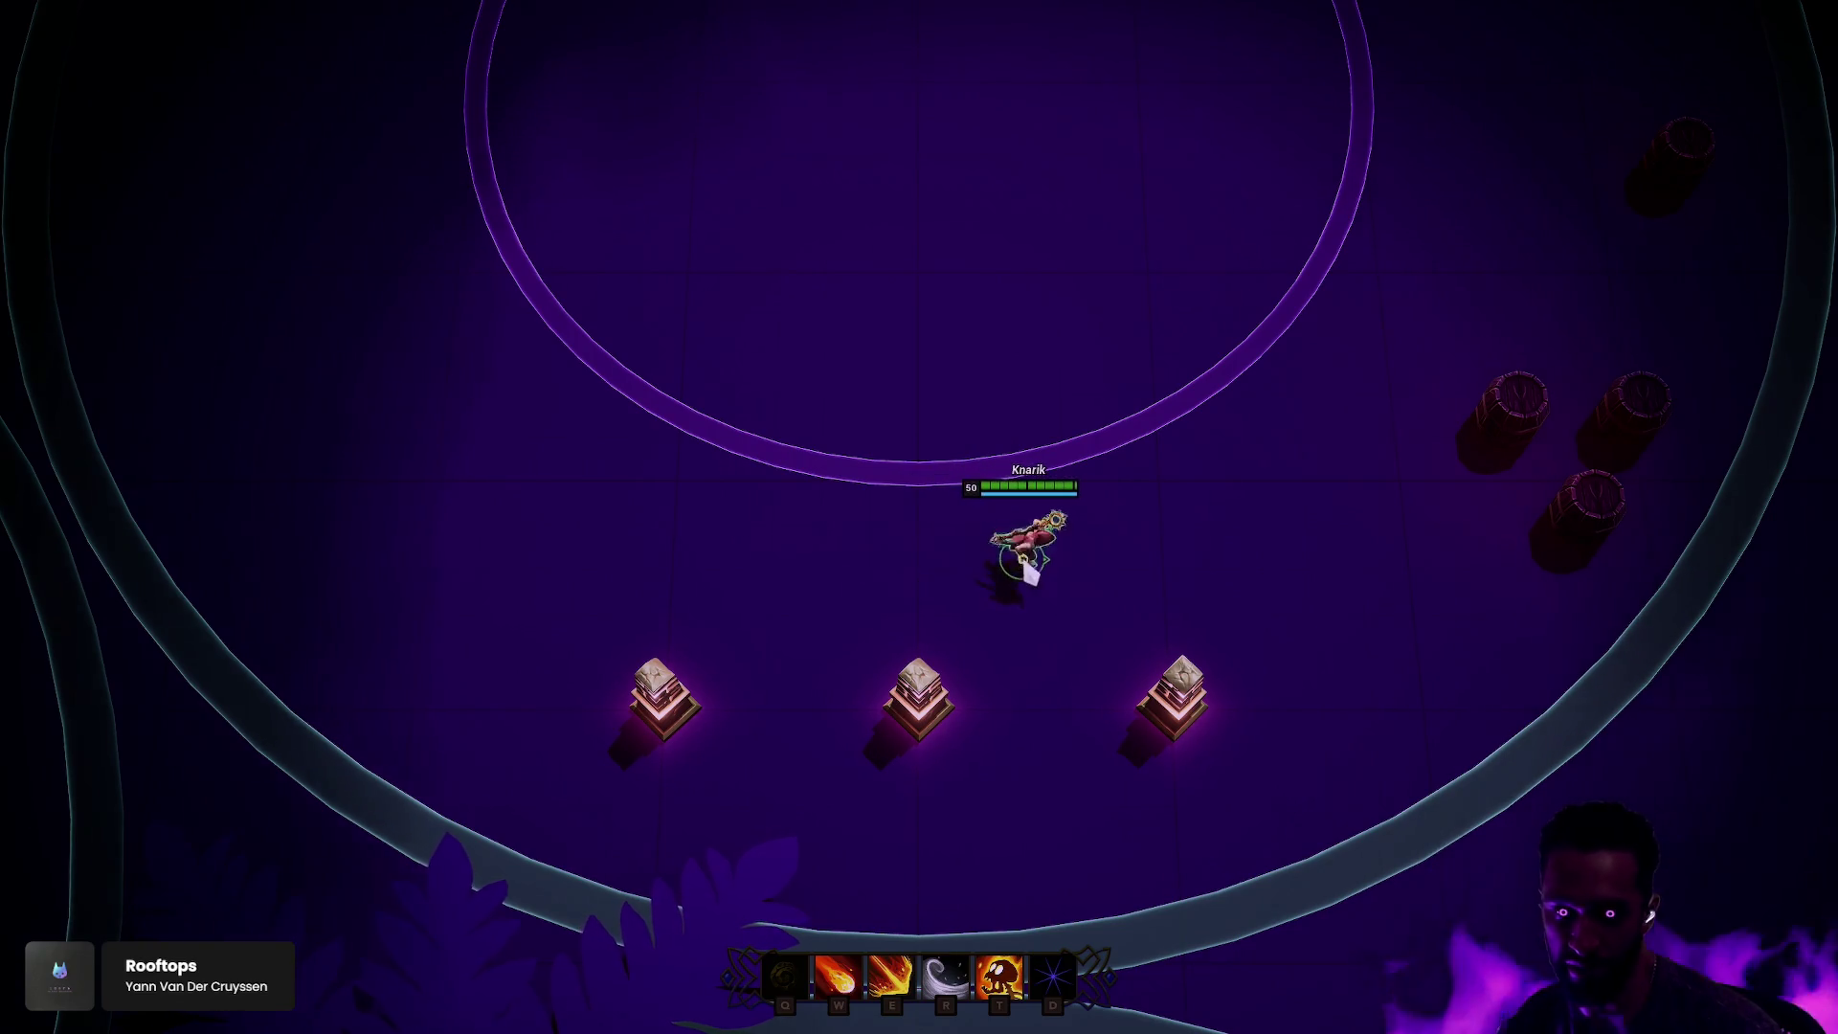
{"action": "right_click", "coordinate": [984, 578]}
{"action": "key", "text": "F11"}
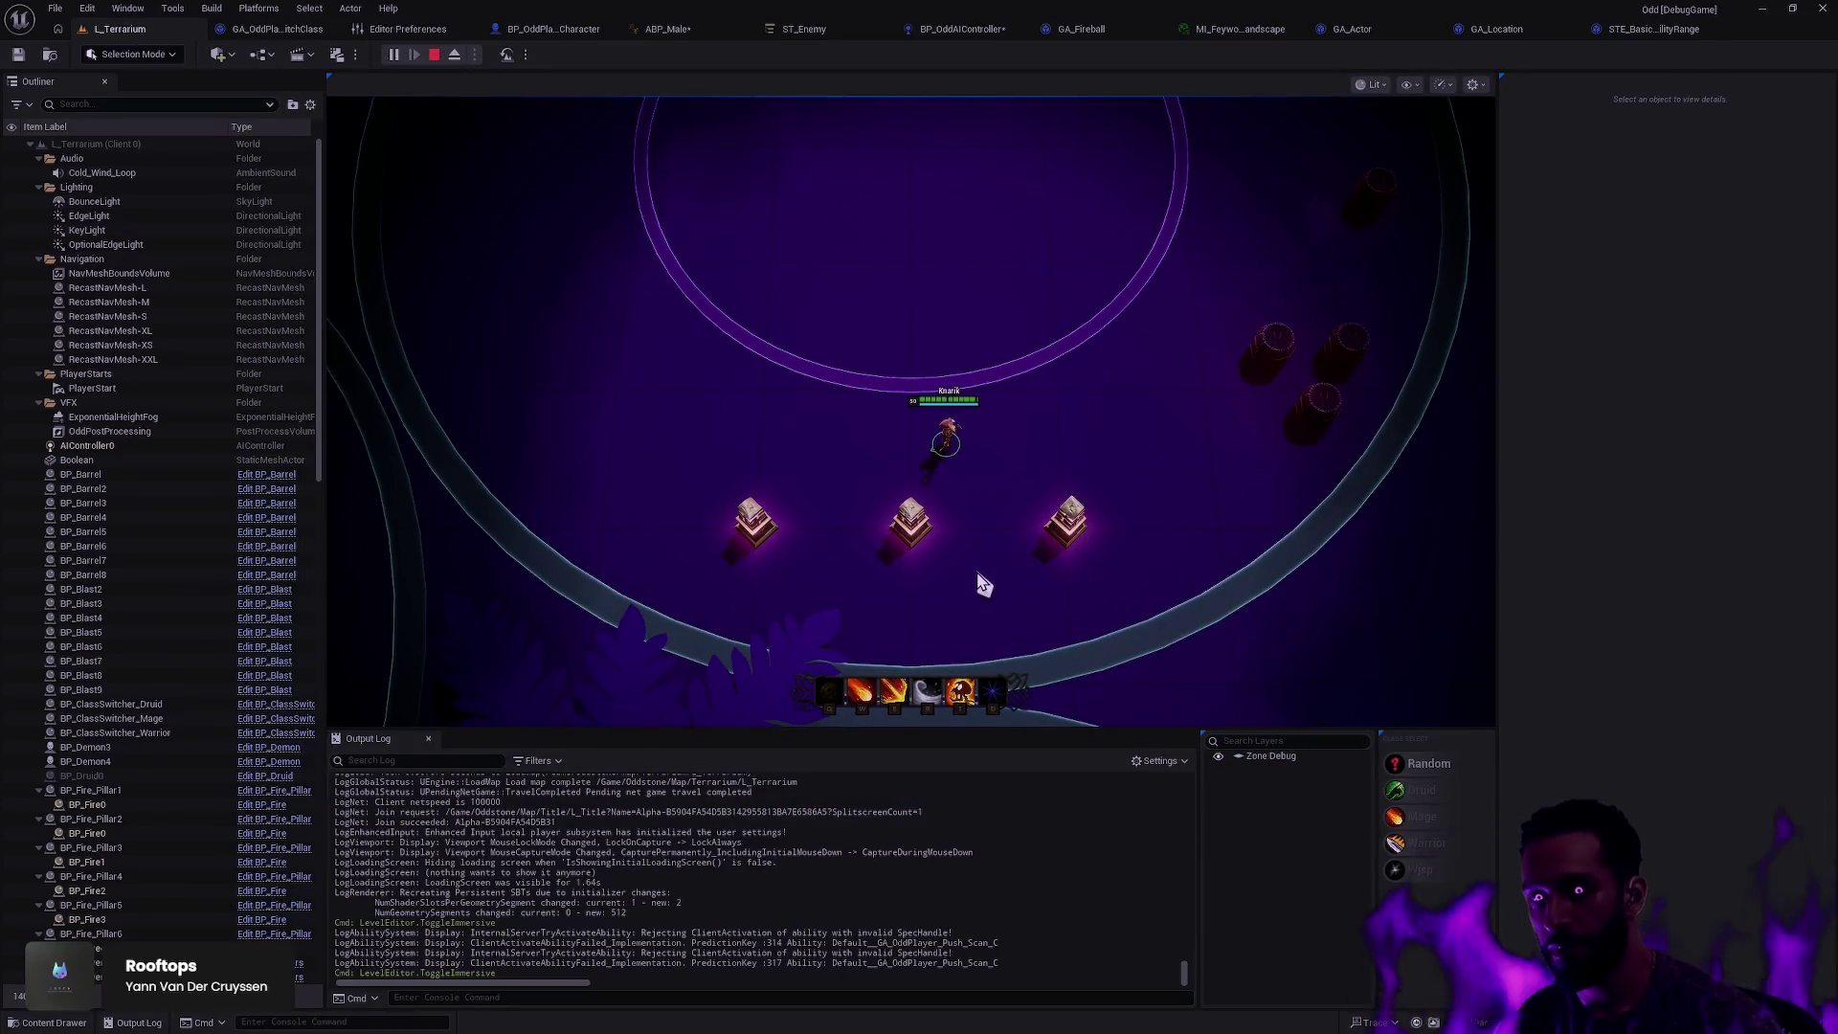
Step: Stop the play session and survey the landscape ring in the L_Terrarium viewport
{"action": "key", "text": "Escape"}
{"action": "left_click", "coordinate": [980, 581]}
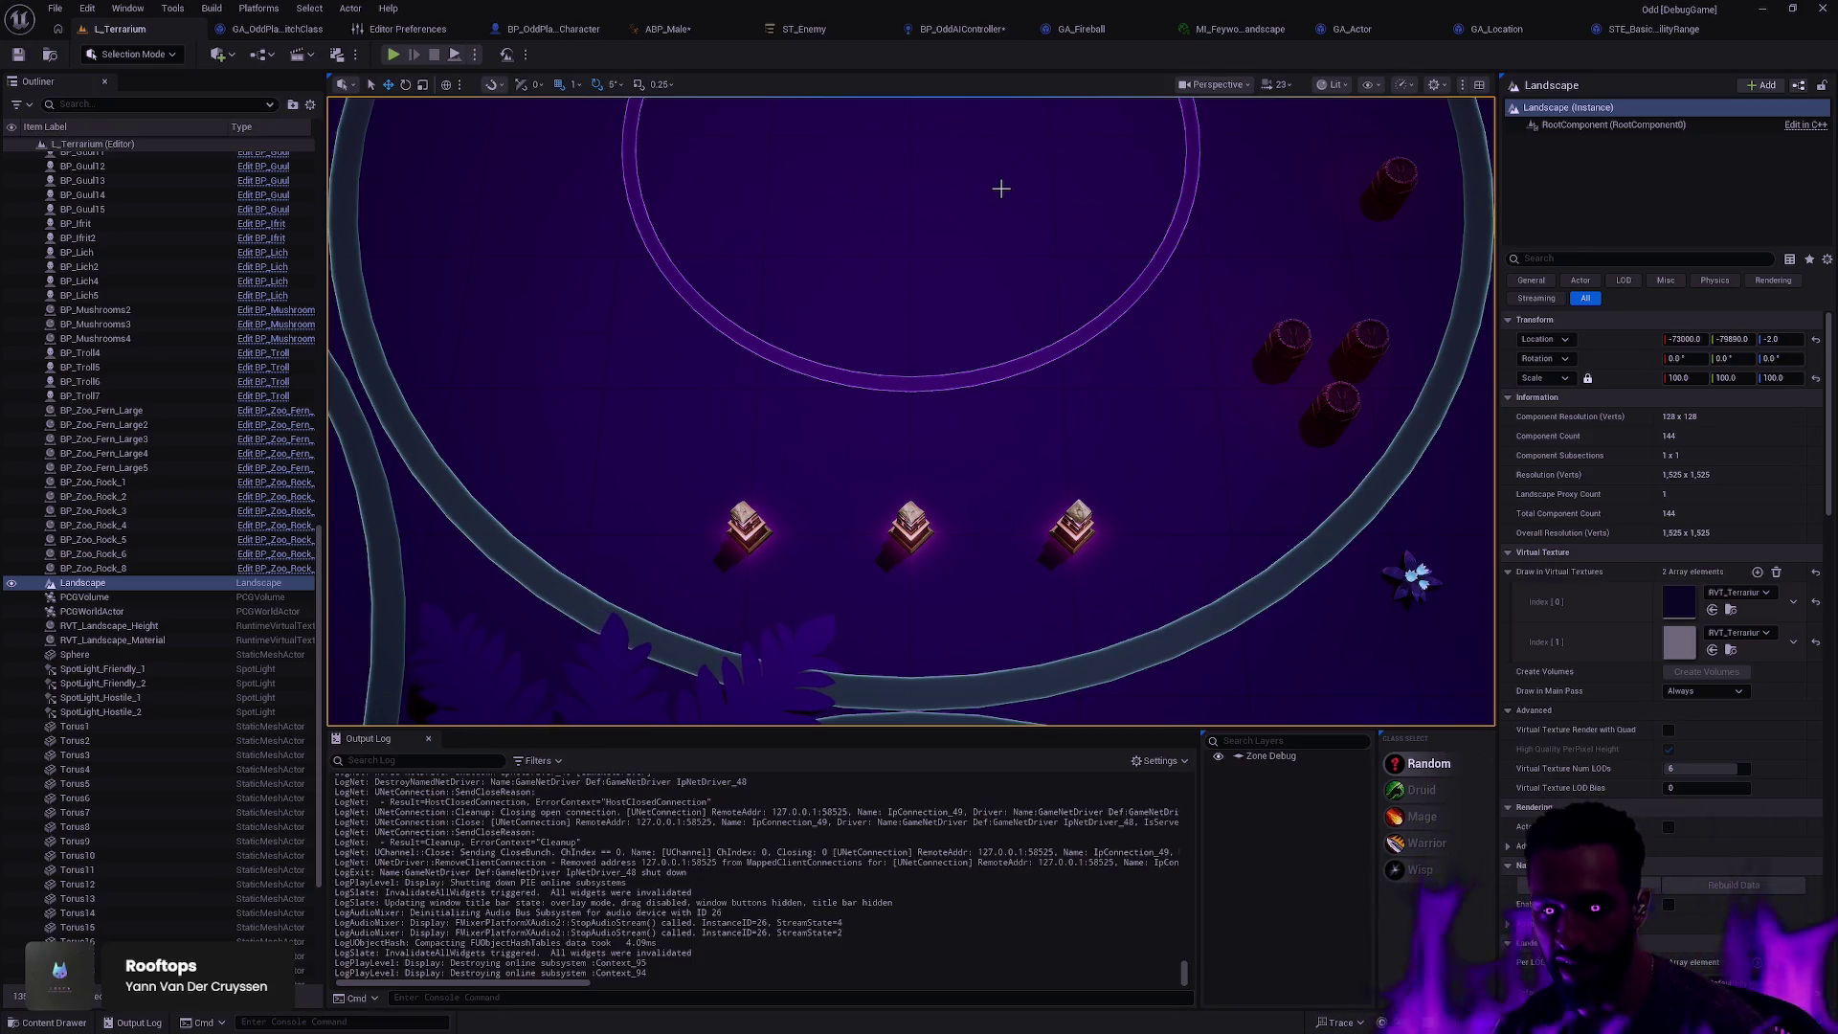
{"action": "mouse_move", "coordinate": [1120, 364]}
{"action": "left_mouse_down"}
{"action": "mouse_move", "coordinate": [1120, 622]}
{"action": "mouse_move", "coordinate": [938, 382]}
{"action": "mouse_move", "coordinate": [761, 297]}
{"action": "left_mouse_up"}
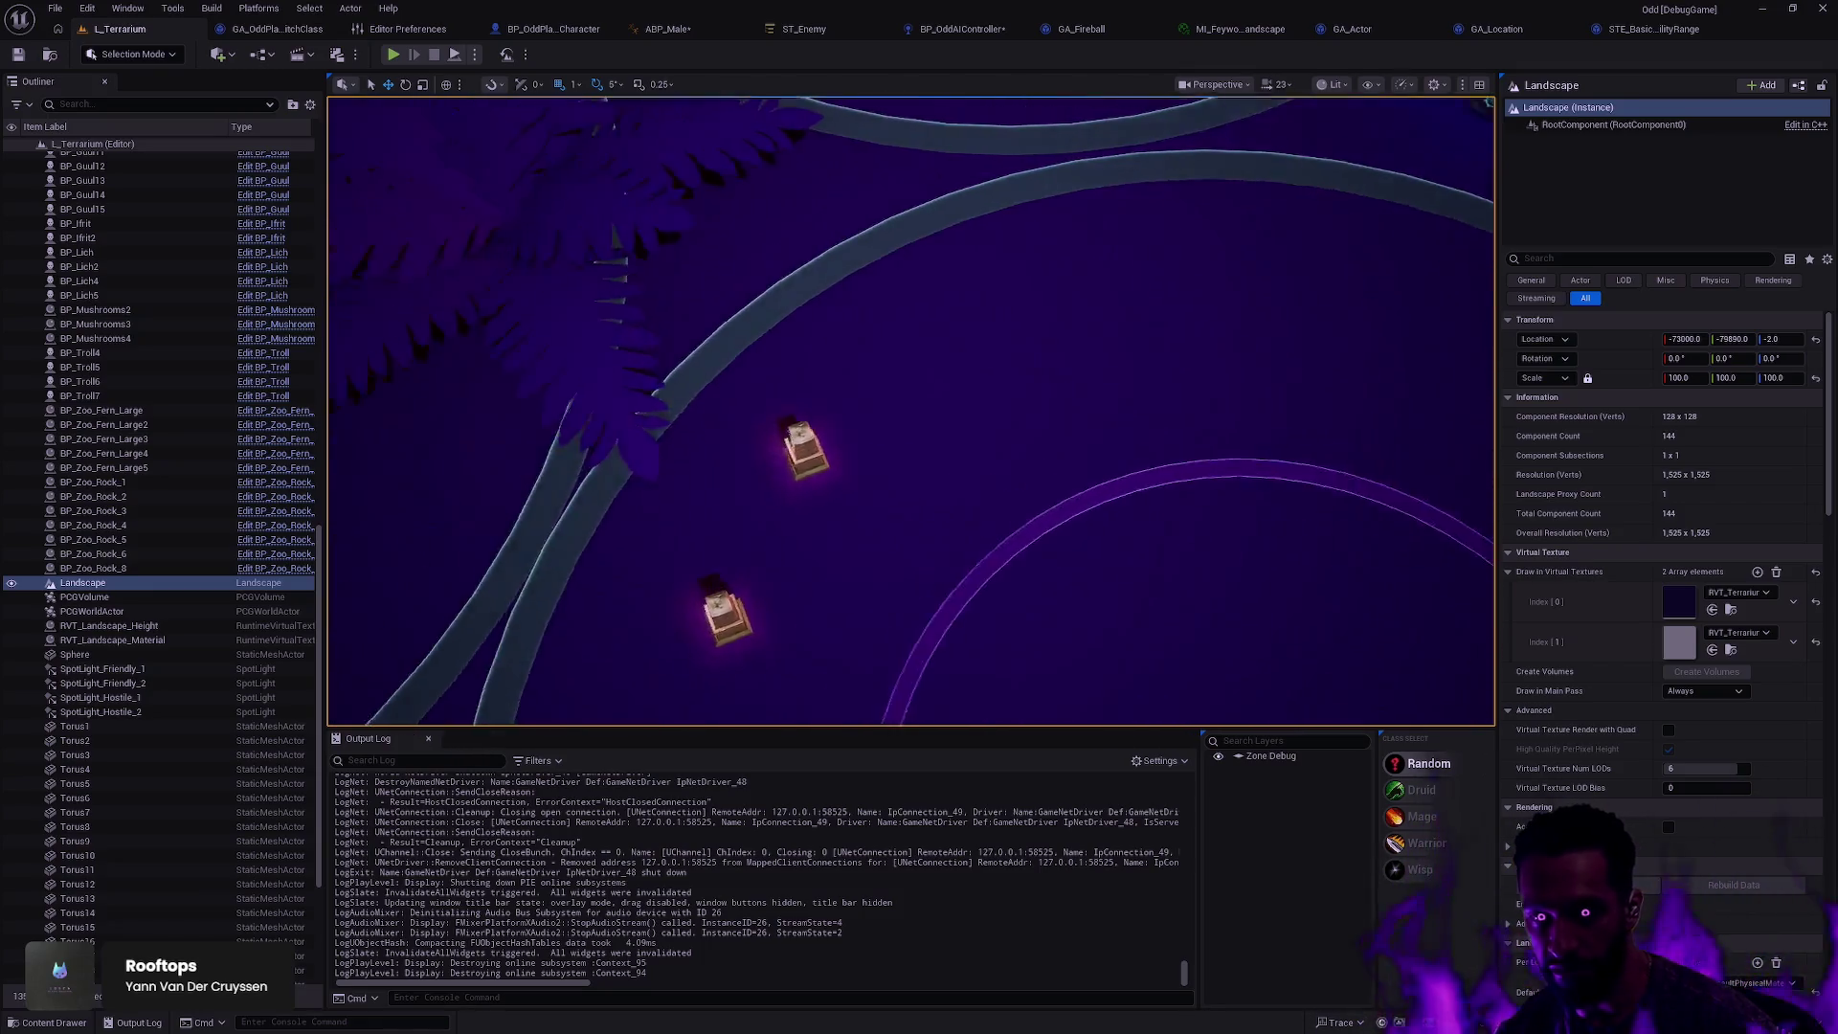
{"action": "left_click_drag", "start_coordinate": [1122, 370], "coordinate": [1121, 371]}
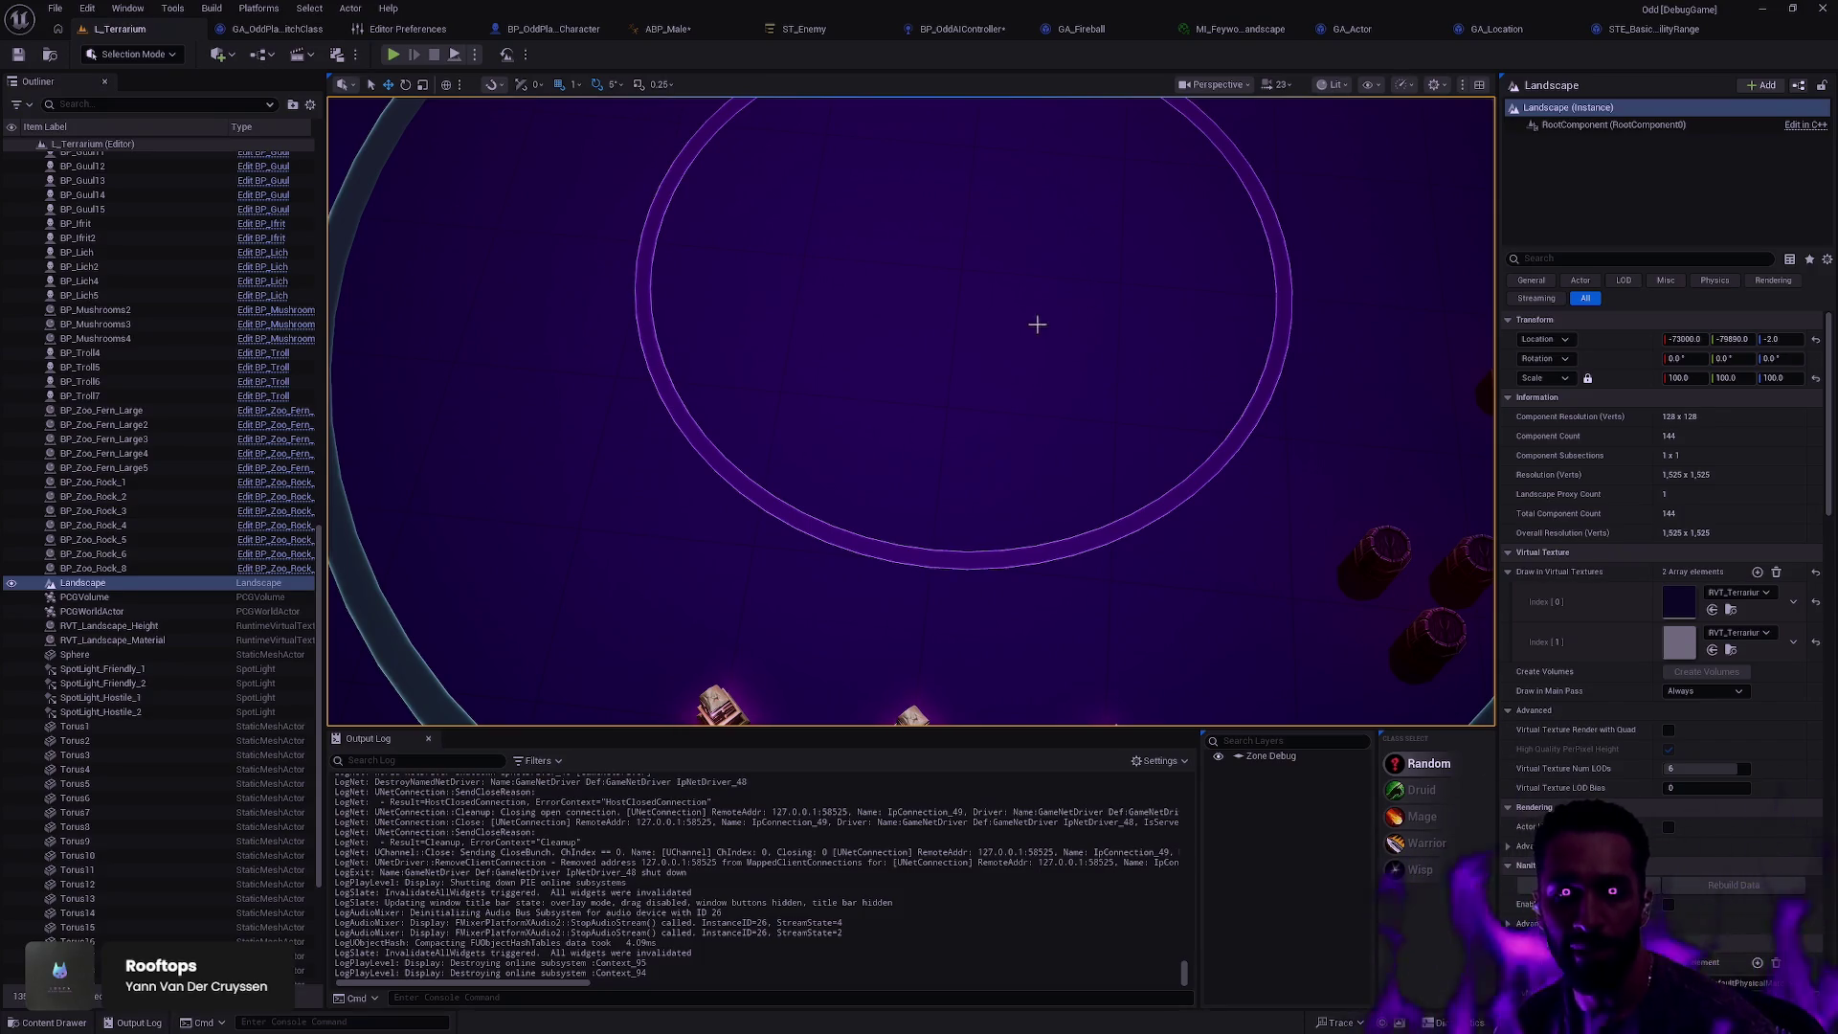
{"action": "left_click_drag", "start_coordinate": [1038, 373], "coordinate": [1021, 312]}
{"action": "key", "text": "Escape"}
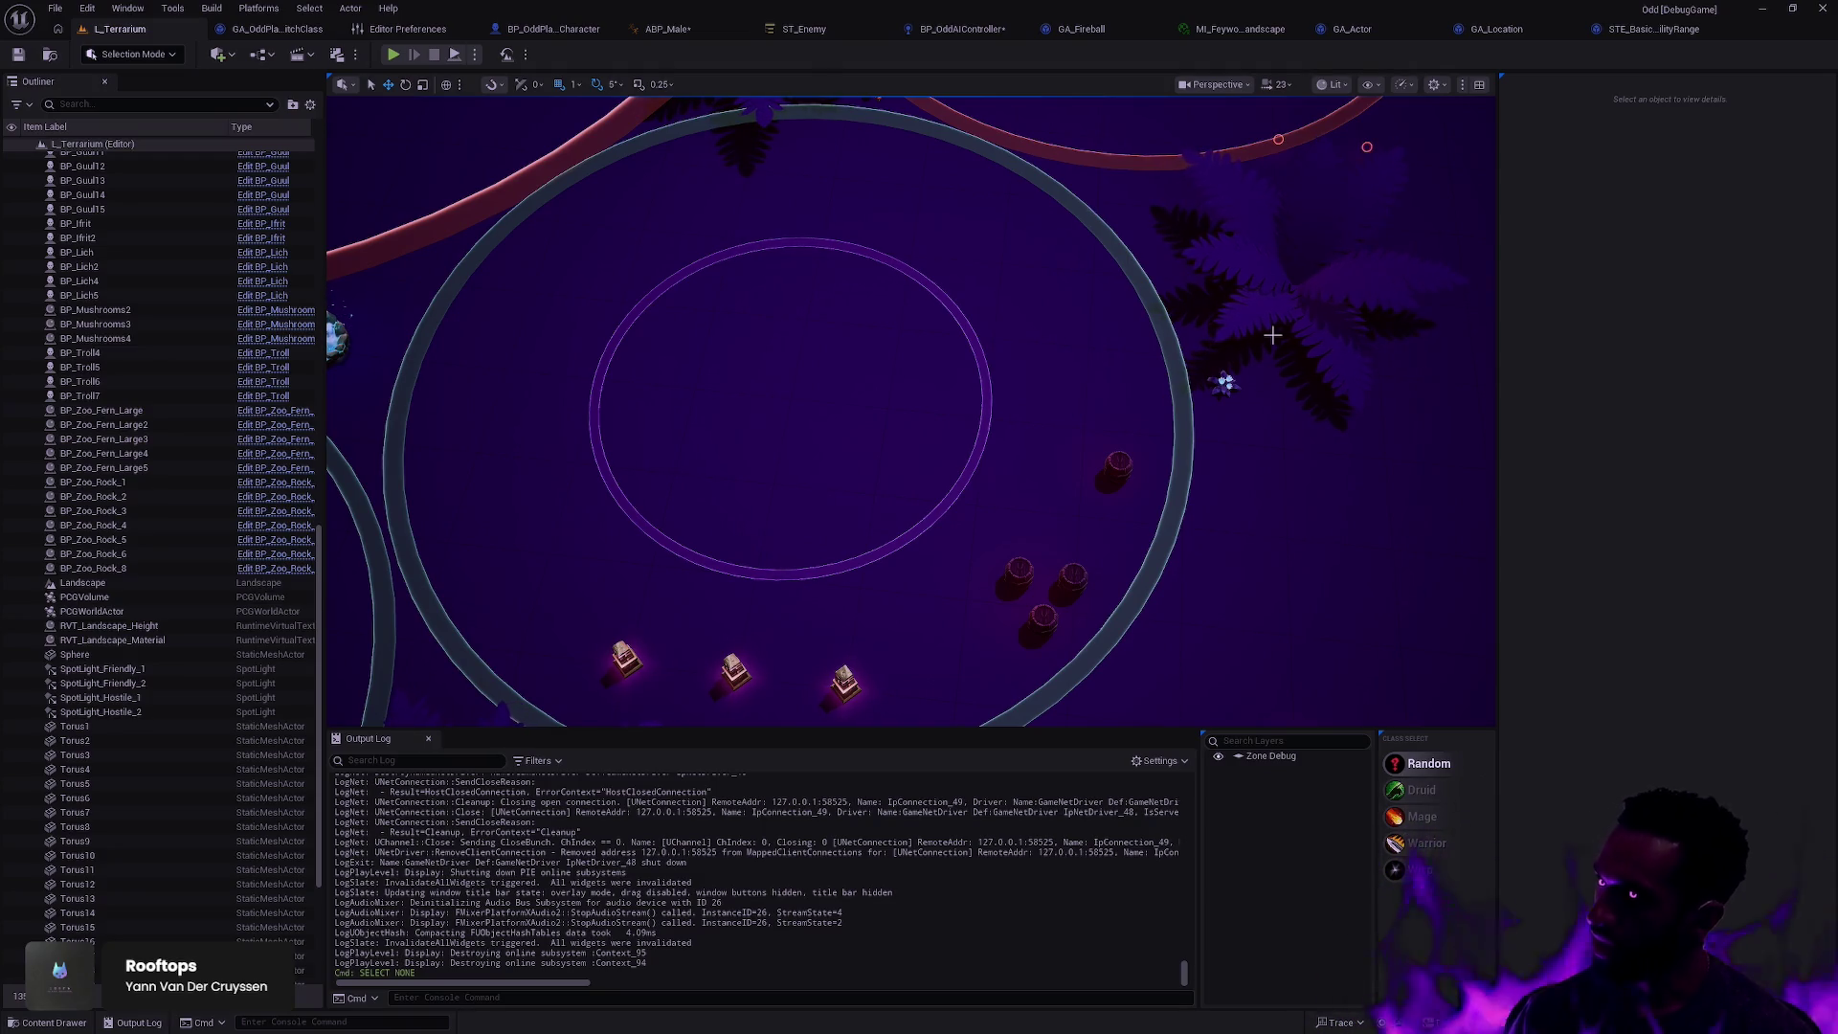
{"action": "key", "text": "alt+Tab"}
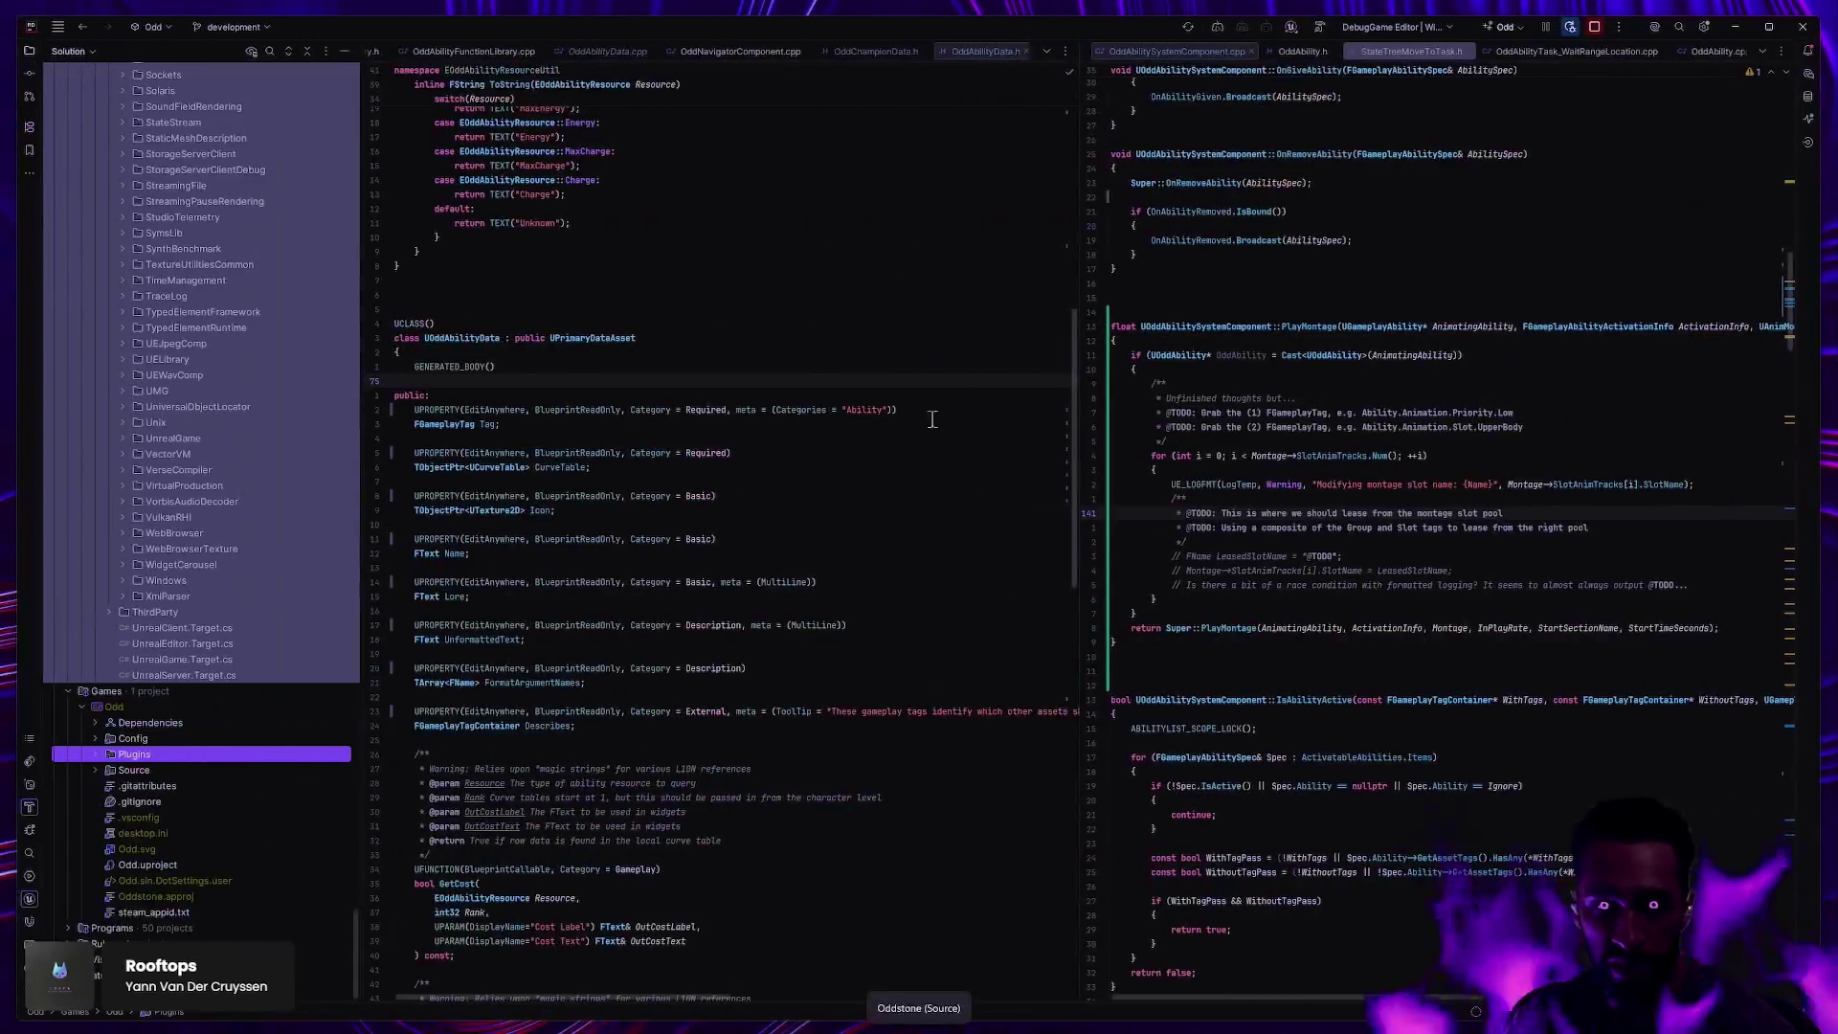
Step: Scroll through OddAbilityData.h in Rider, then open OddAbilityData.cpp
{"action": "scroll", "coordinate": [817, 458], "scroll_direction": "down", "scroll_amount": 10}
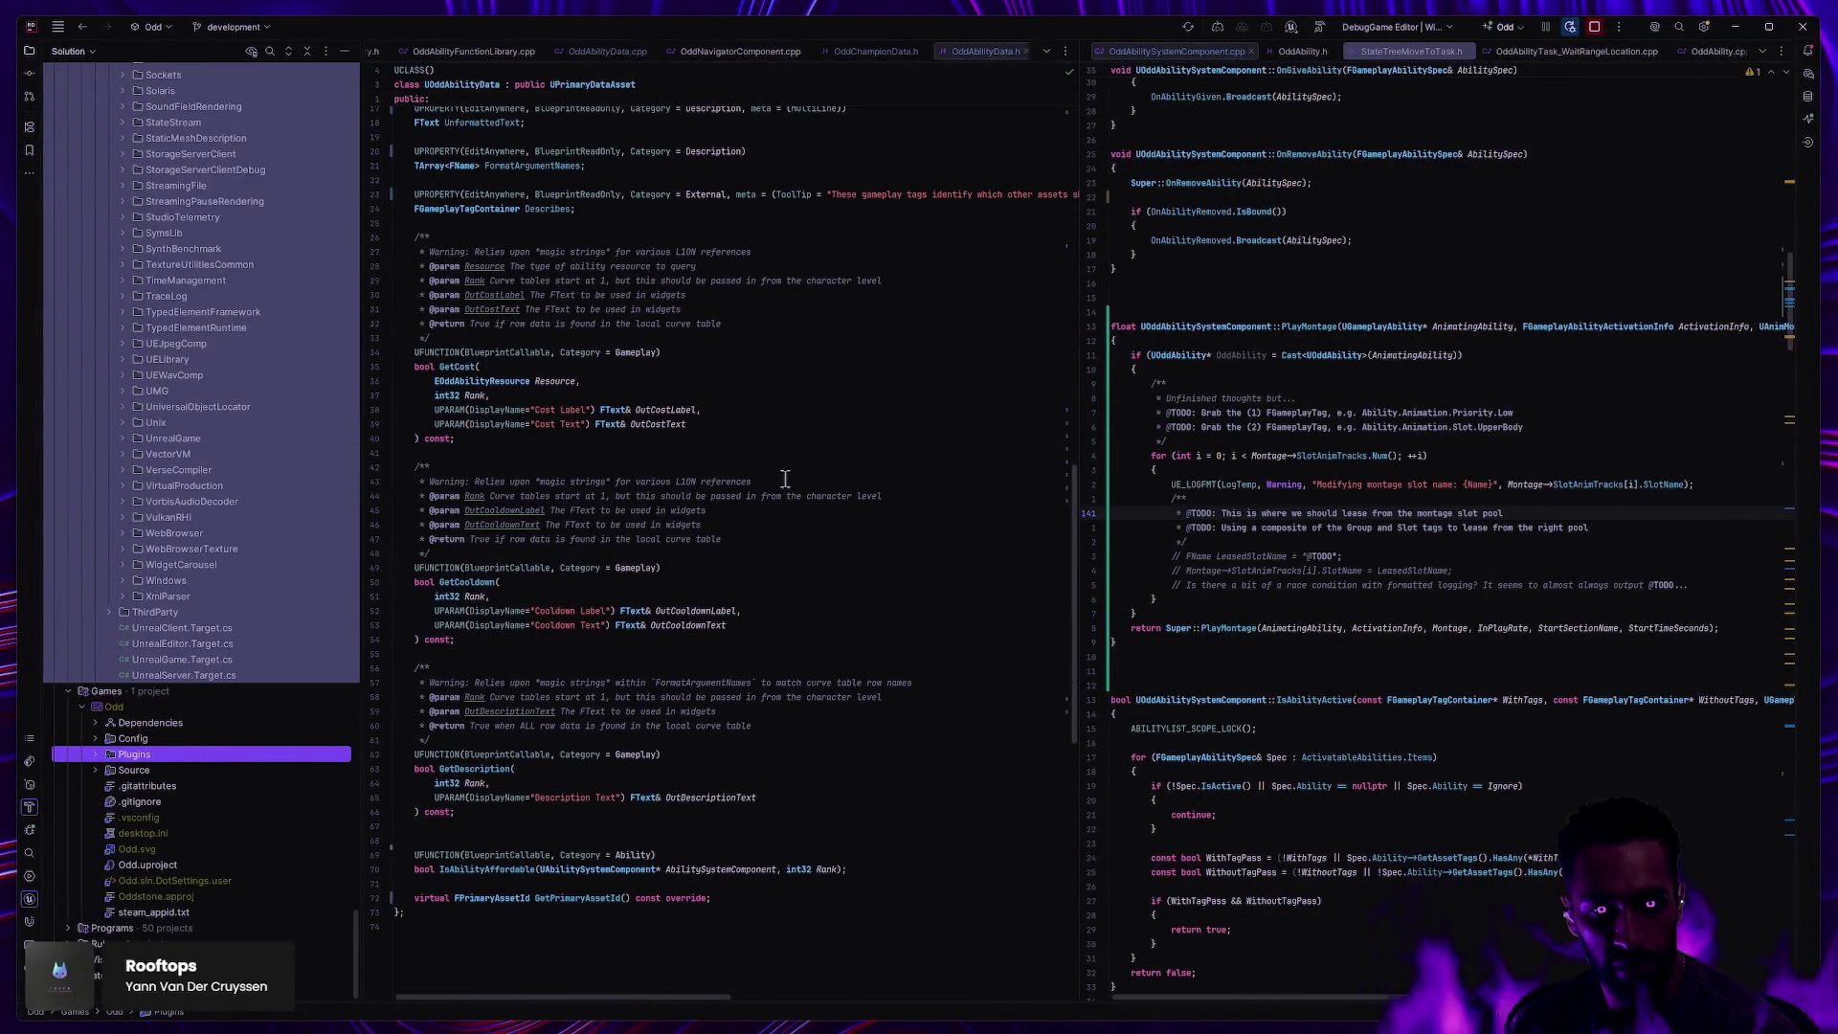
{"action": "scroll", "coordinate": [267, 829], "scroll_direction": "up", "scroll_amount": 15}
{"action": "scroll", "coordinate": [612, 287], "scroll_direction": "up", "scroll_amount": 1}
{"action": "left_click", "coordinate": [606, 52]}
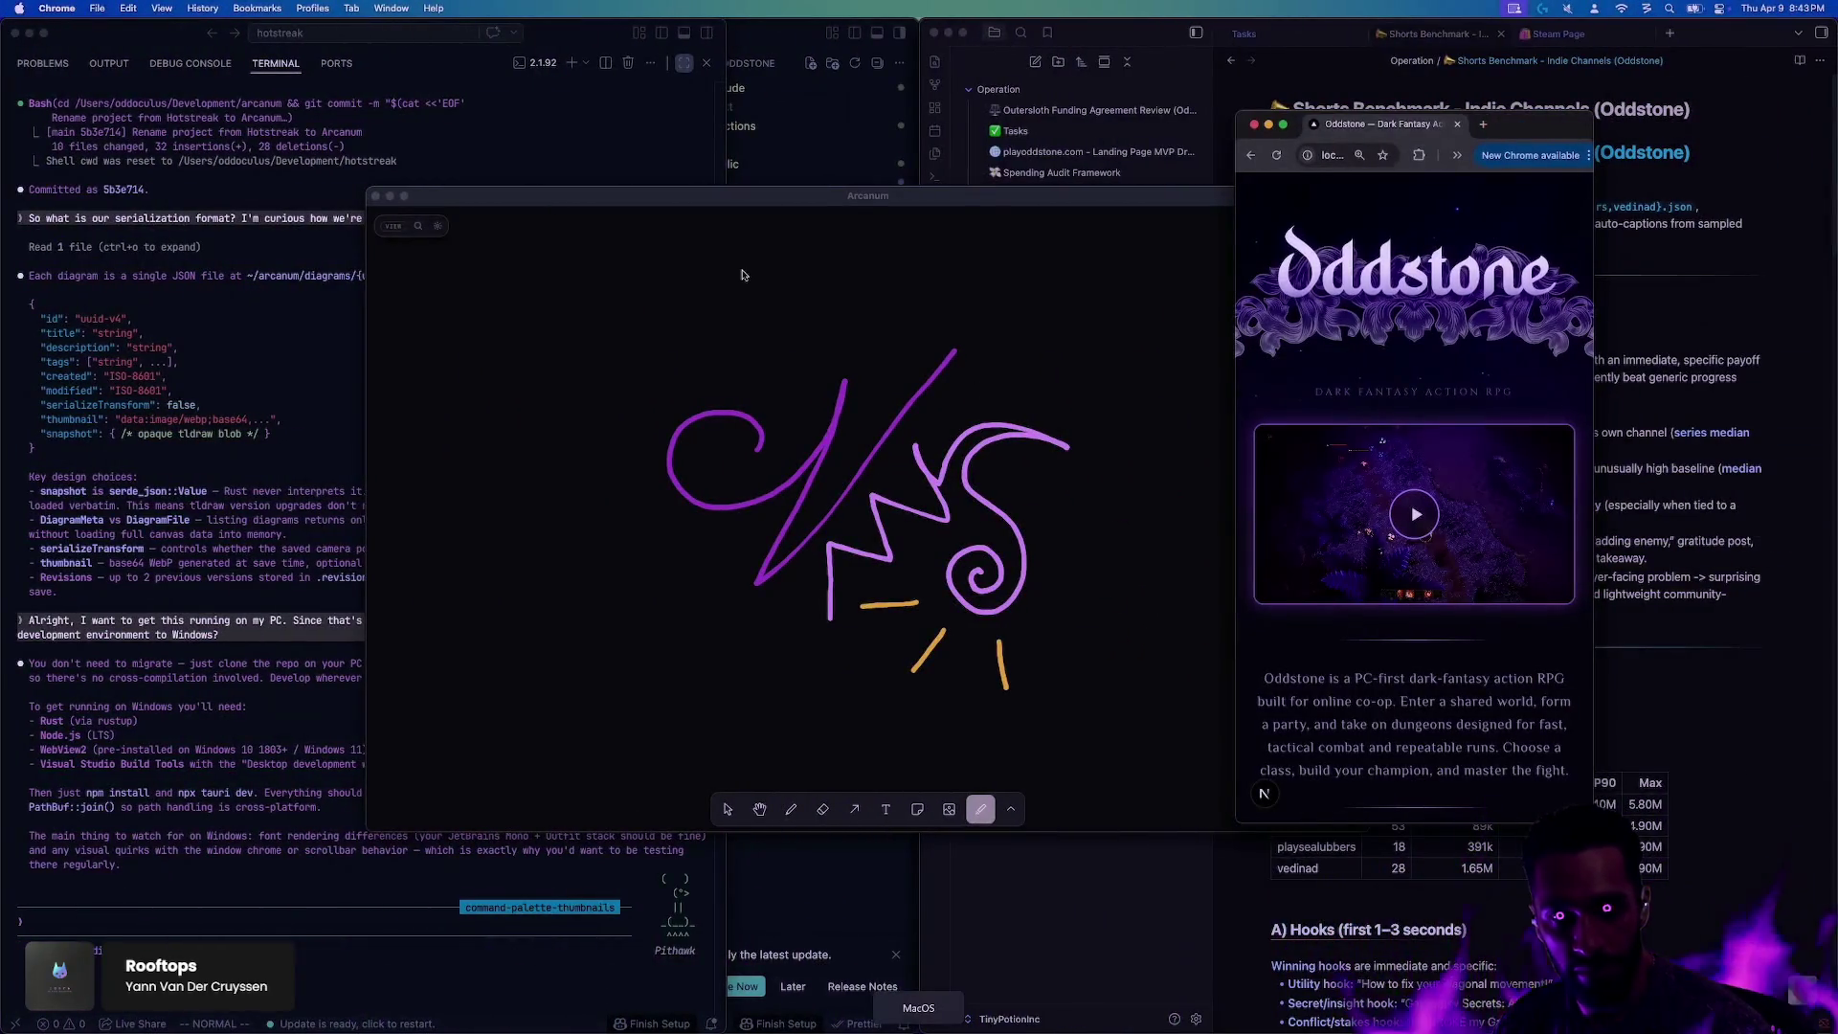
Step: Open the Game Design note in Obsidian and screenshot its Core Structure and Loops table
{"action": "left_click", "coordinate": [1082, 234]}
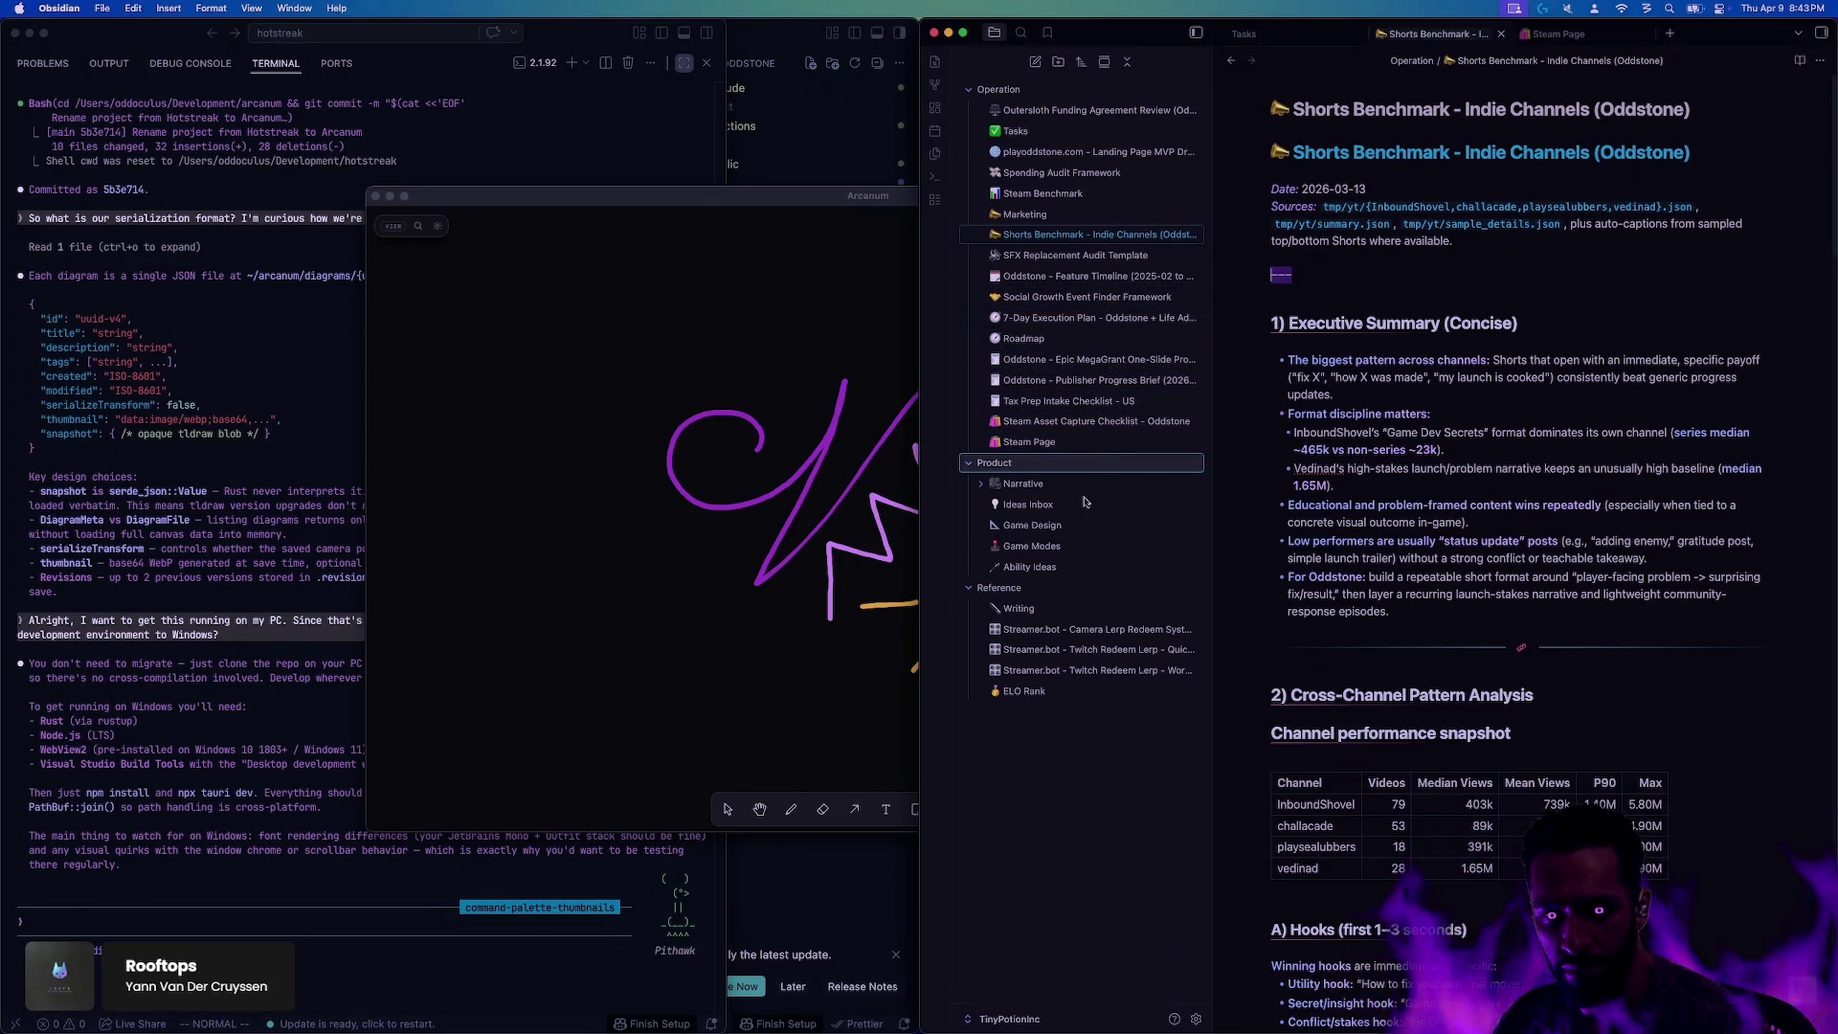
{"action": "left_click", "coordinate": [1053, 524]}
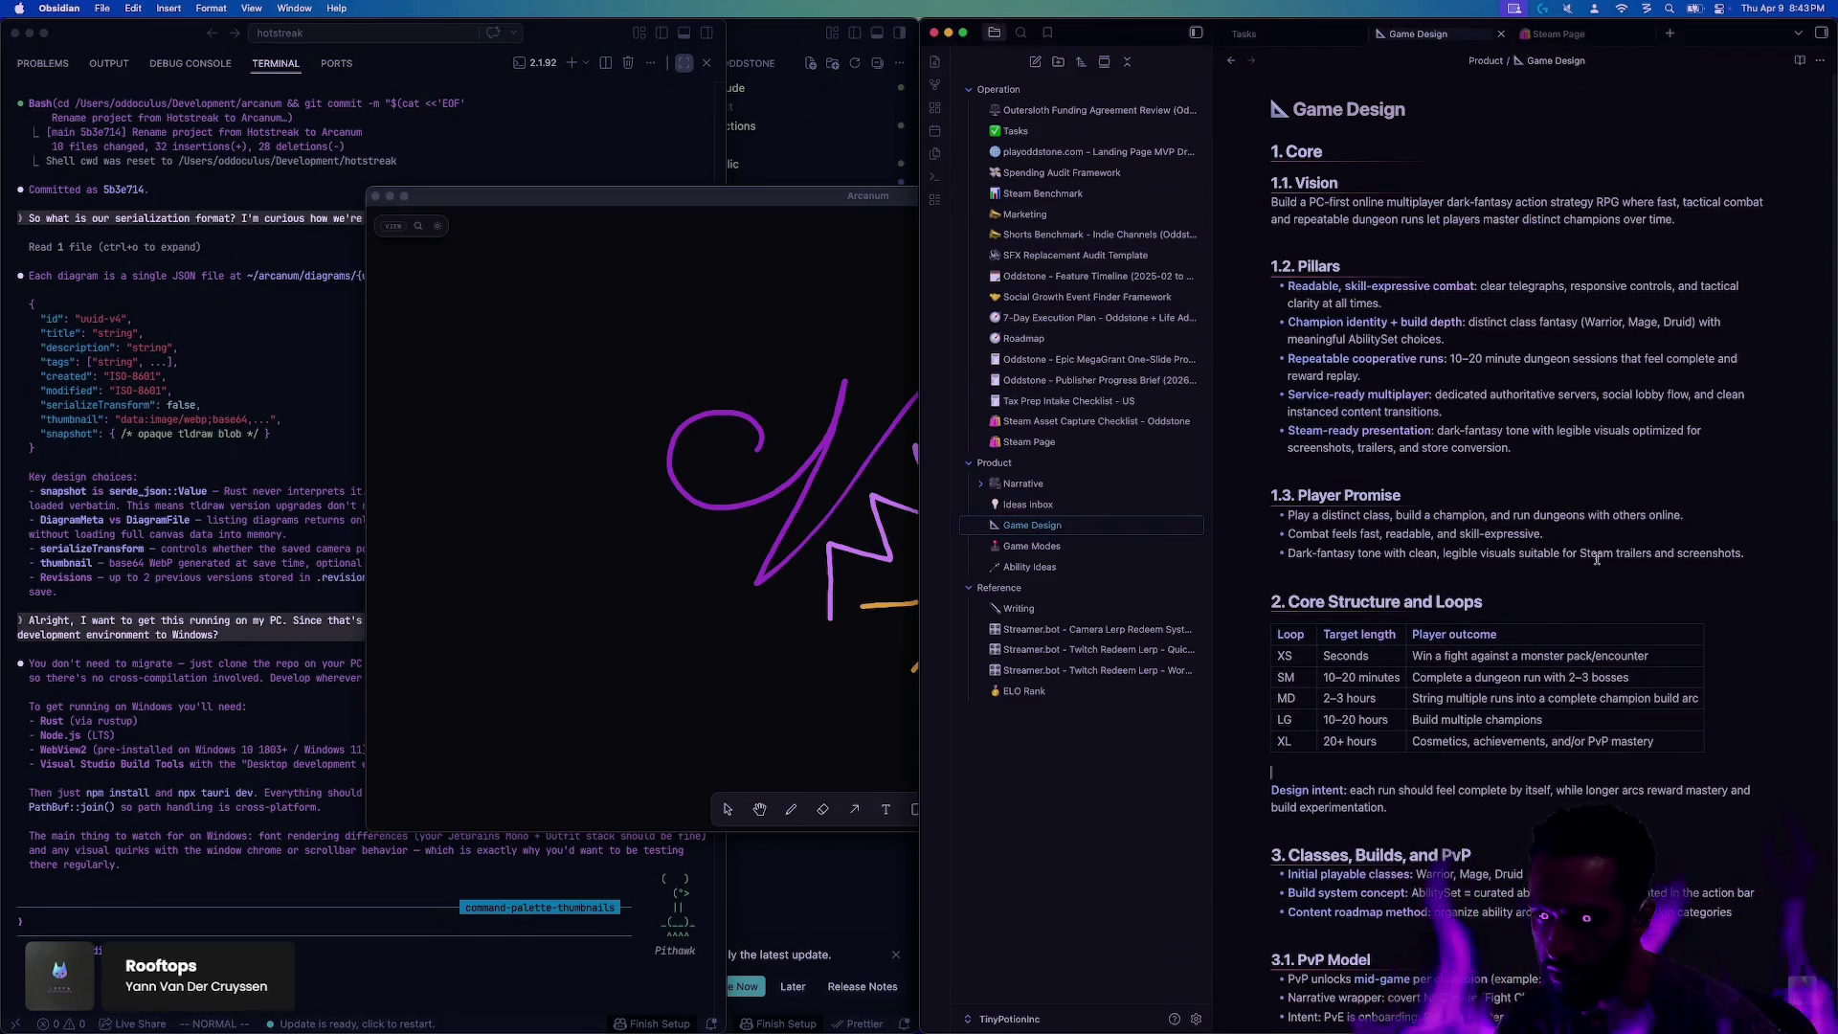
{"action": "key", "text": "super+shift+5"}
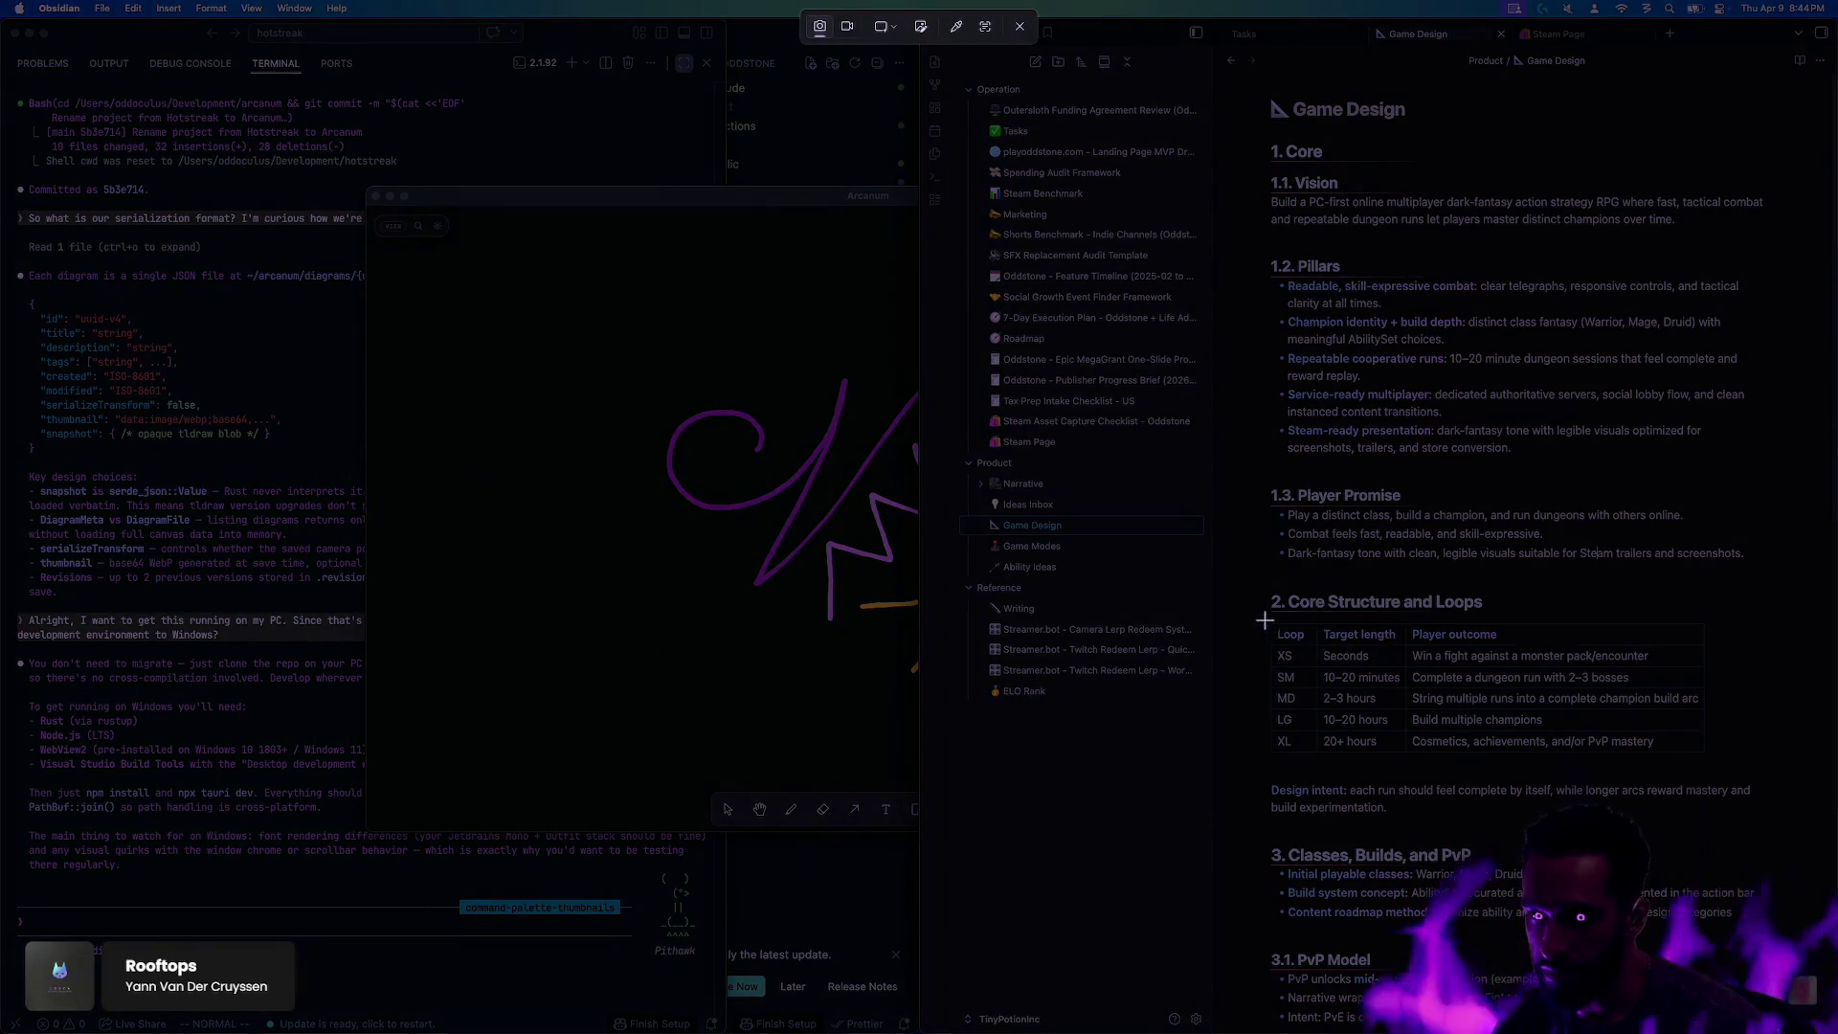
{"action": "key", "text": "Escape"}
{"action": "key", "text": "ctrl+Left"}
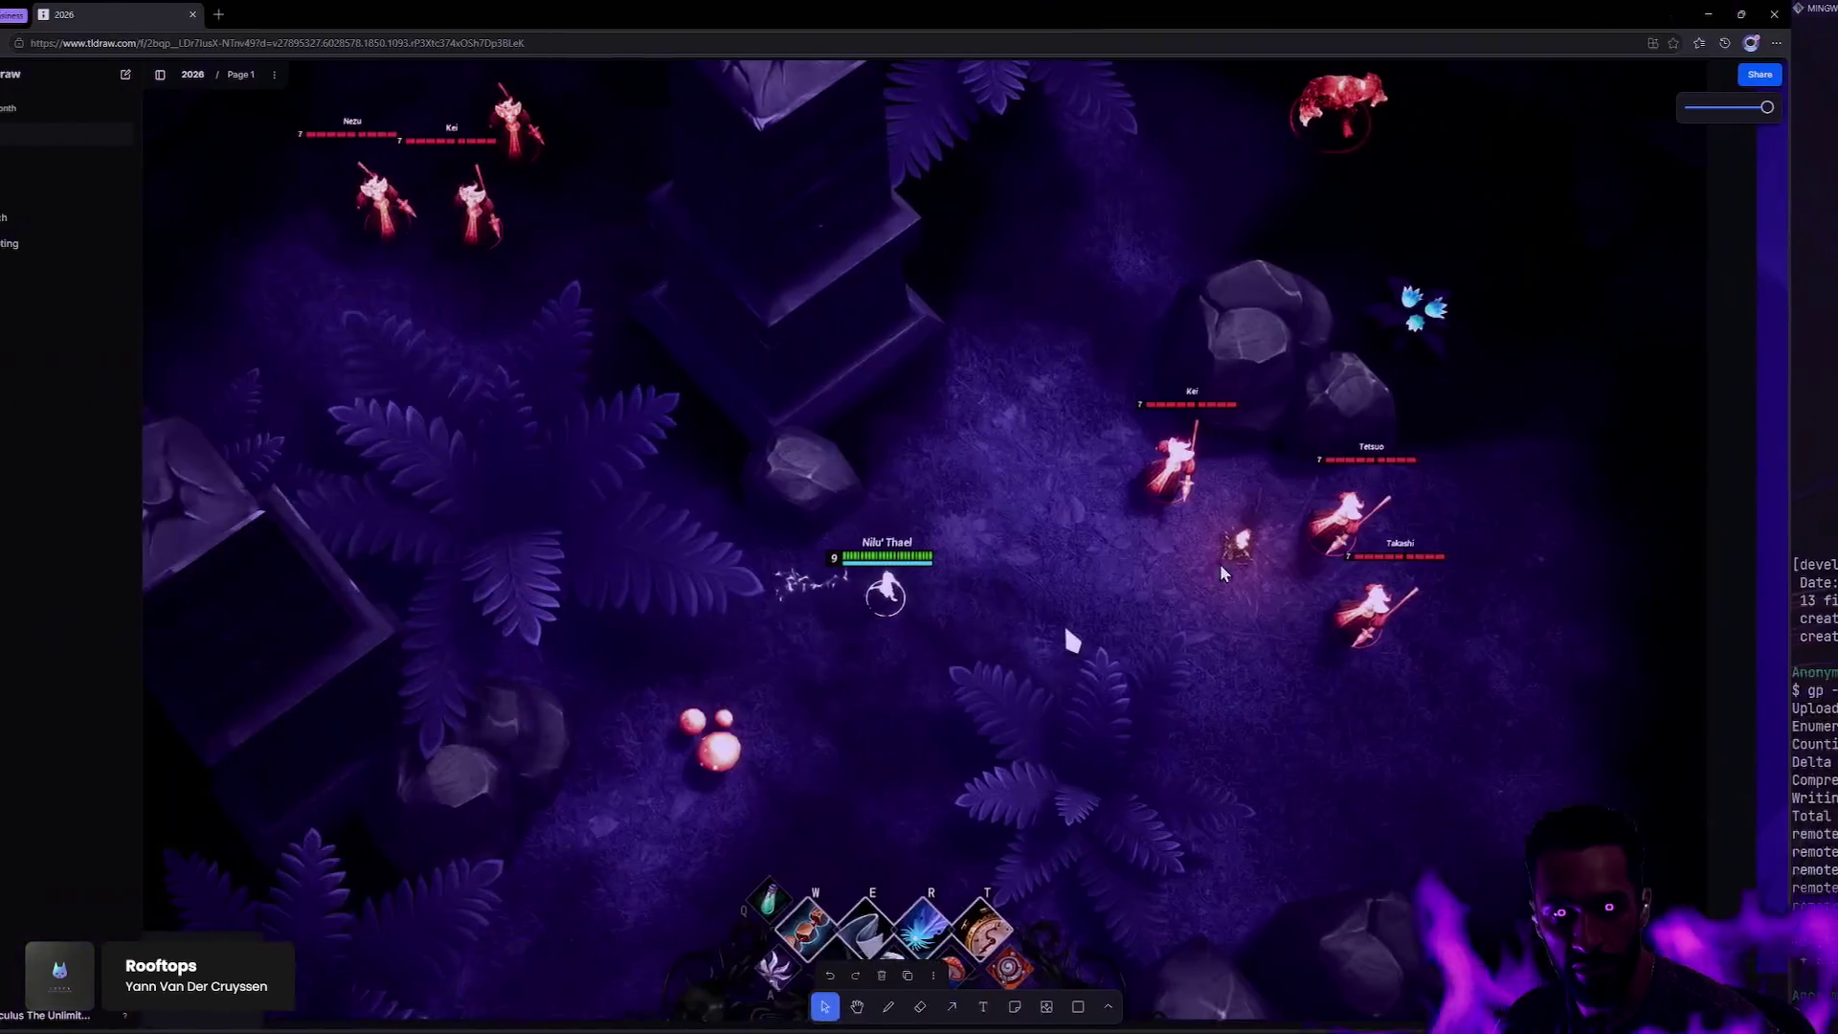
Step: Deselect the Oddstone combat screenshot and pan the tldraw board to empty space
{"action": "scroll", "coordinate": [1434, 695], "scroll_direction": "down", "scroll_amount": 5}
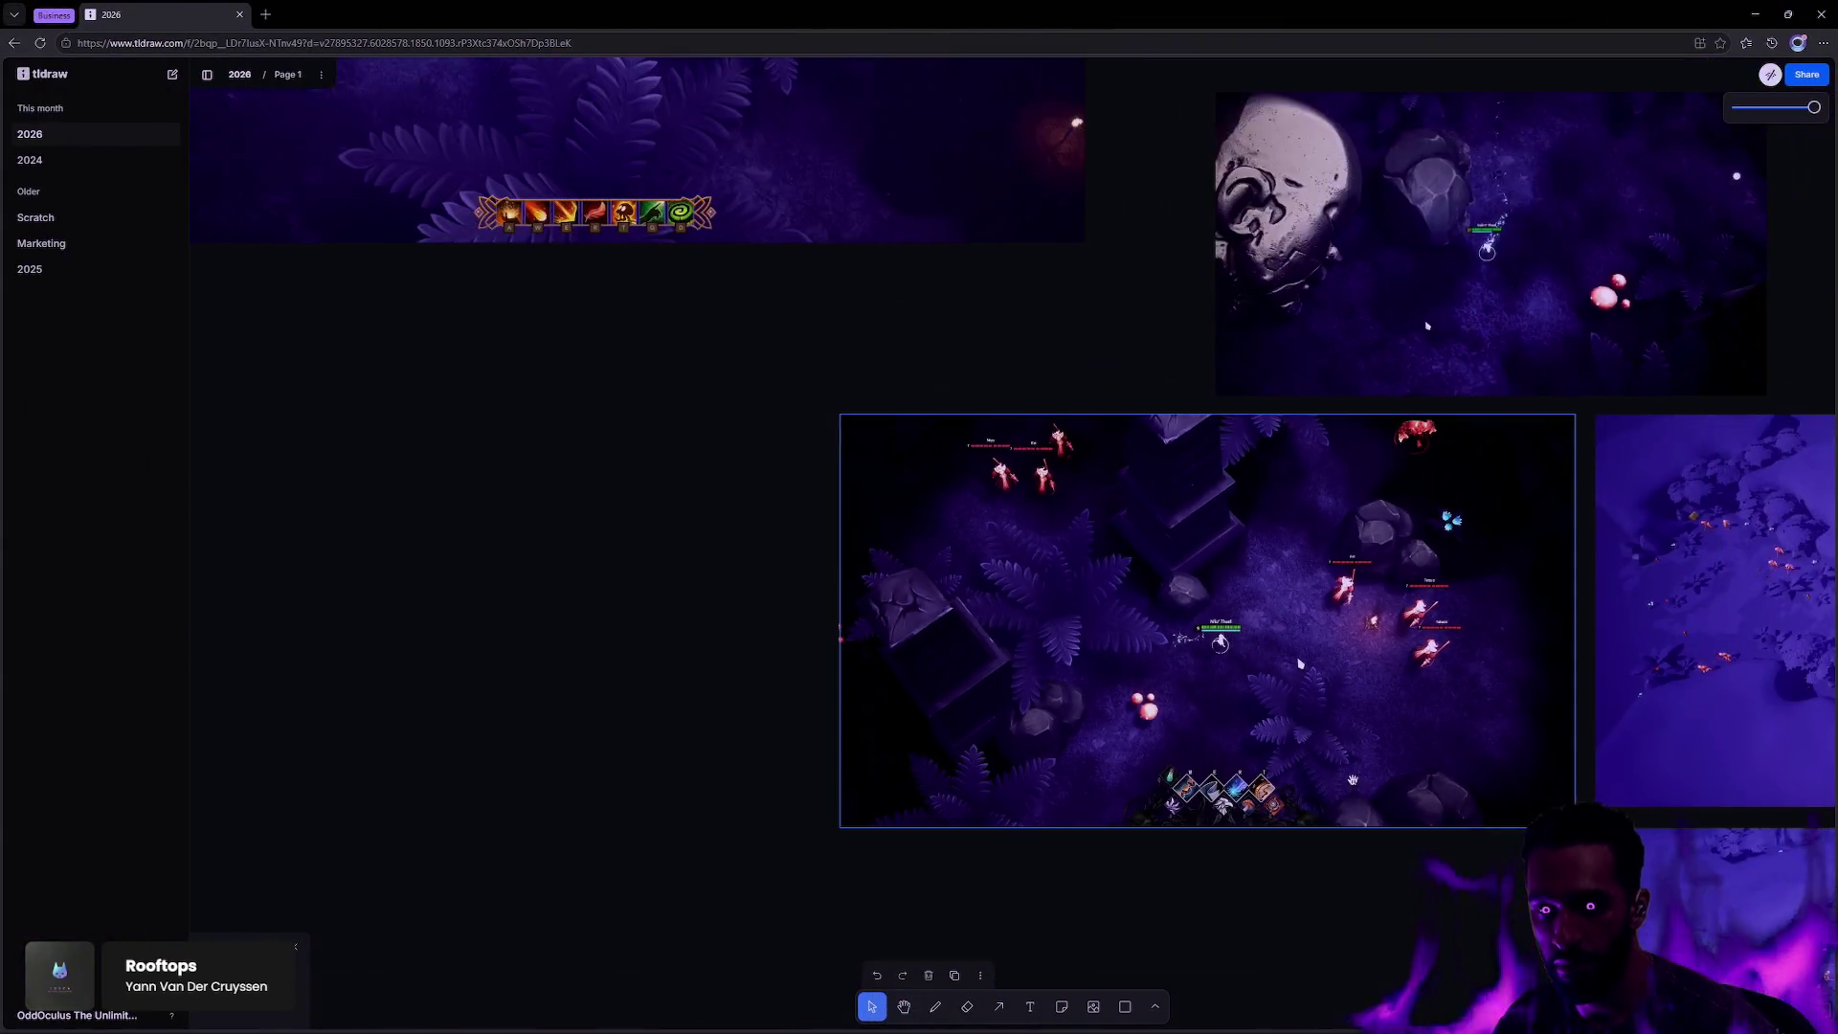
{"action": "scroll", "coordinate": [1214, 520], "scroll_direction": "down", "scroll_amount": 3}
{"action": "left_click", "coordinate": [817, 554]}
{"action": "scroll", "coordinate": [817, 554], "scroll_direction": "down", "scroll_amount": 5}
{"action": "left_click_drag", "start_coordinate": [1036, 605], "coordinate": [1453, 887]}
{"action": "scroll", "coordinate": [1120, 565], "scroll_direction": "up", "scroll_amount": 3}
Step: Paste the XS-to-XL loops table image onto the 2026 board and deselect it
{"action": "key", "text": "Tab"}
{"action": "scroll", "coordinate": [1016, 619], "scroll_direction": "up", "scroll_amount": 5}
{"action": "scroll", "coordinate": [870, 699], "scroll_direction": "up", "scroll_amount": 2}
{"action": "scroll", "coordinate": [996, 677], "scroll_direction": "left", "scroll_amount": 3}
{"action": "scroll", "coordinate": [997, 685], "scroll_direction": "down", "scroll_amount": 2}
{"action": "left_click", "coordinate": [993, 686]}
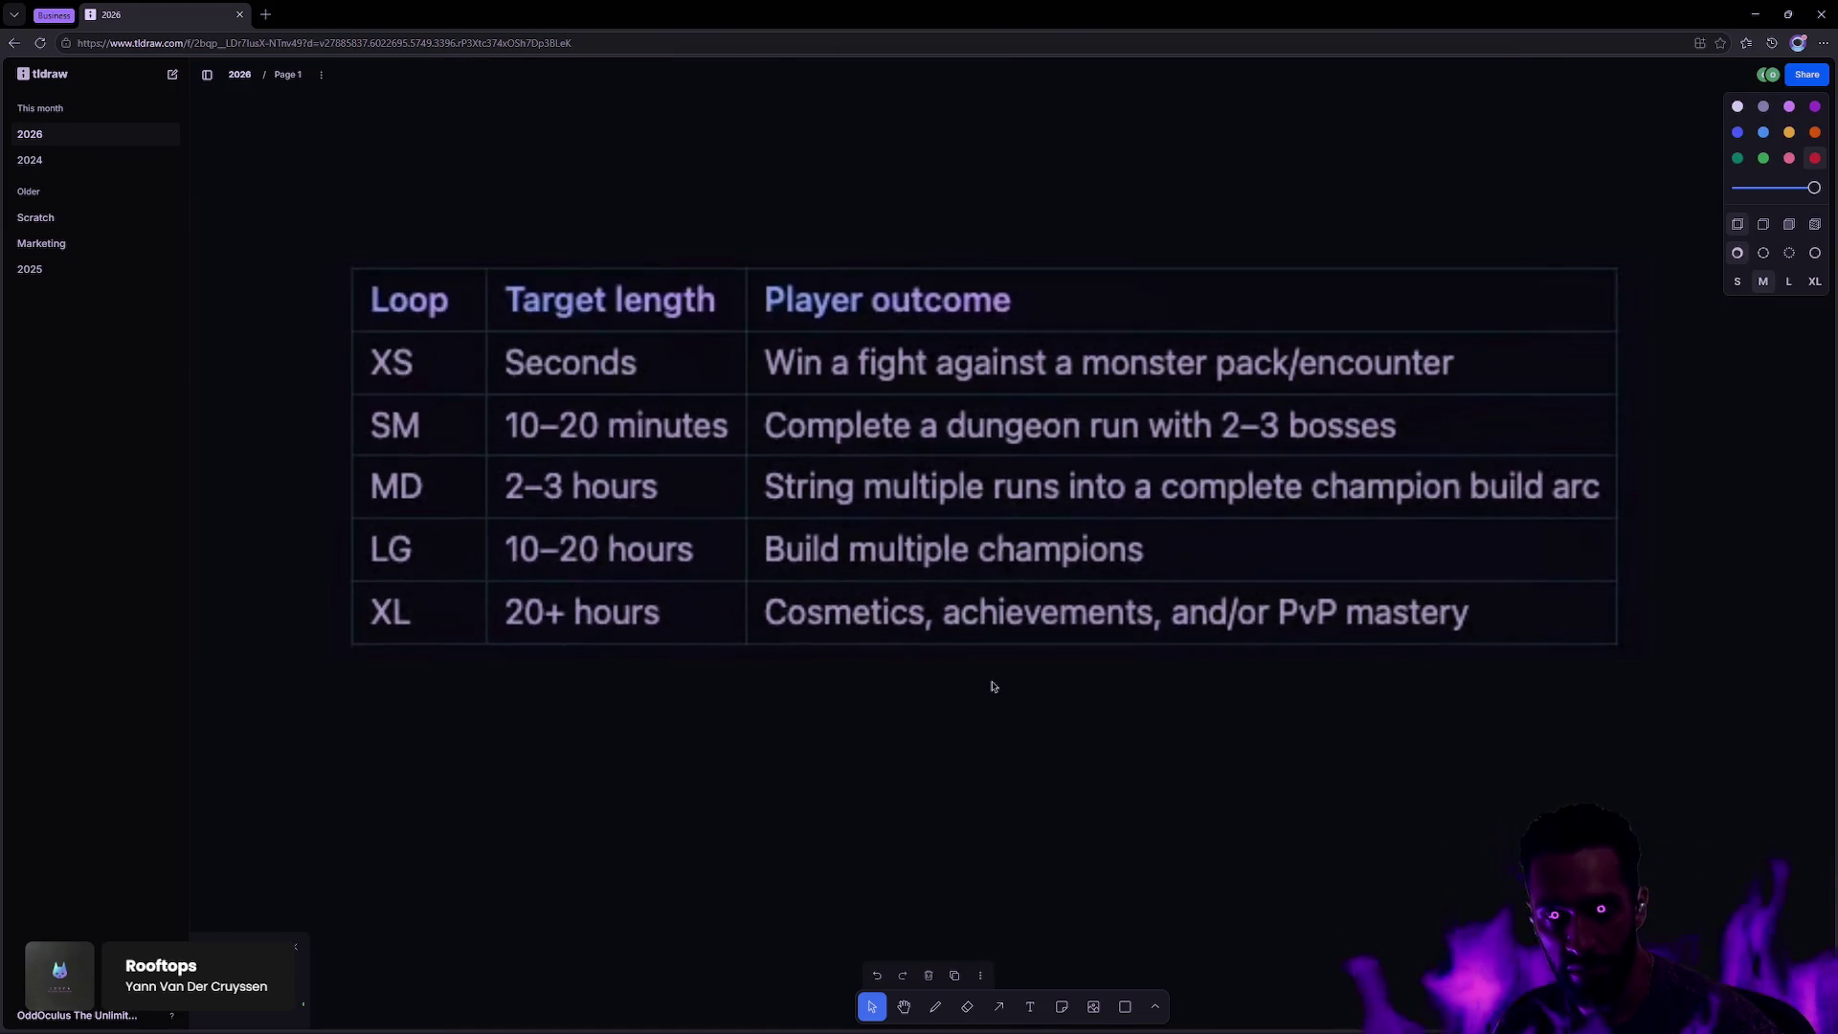
{"action": "scroll", "coordinate": [980, 699], "scroll_direction": "right", "scroll_amount": 2}
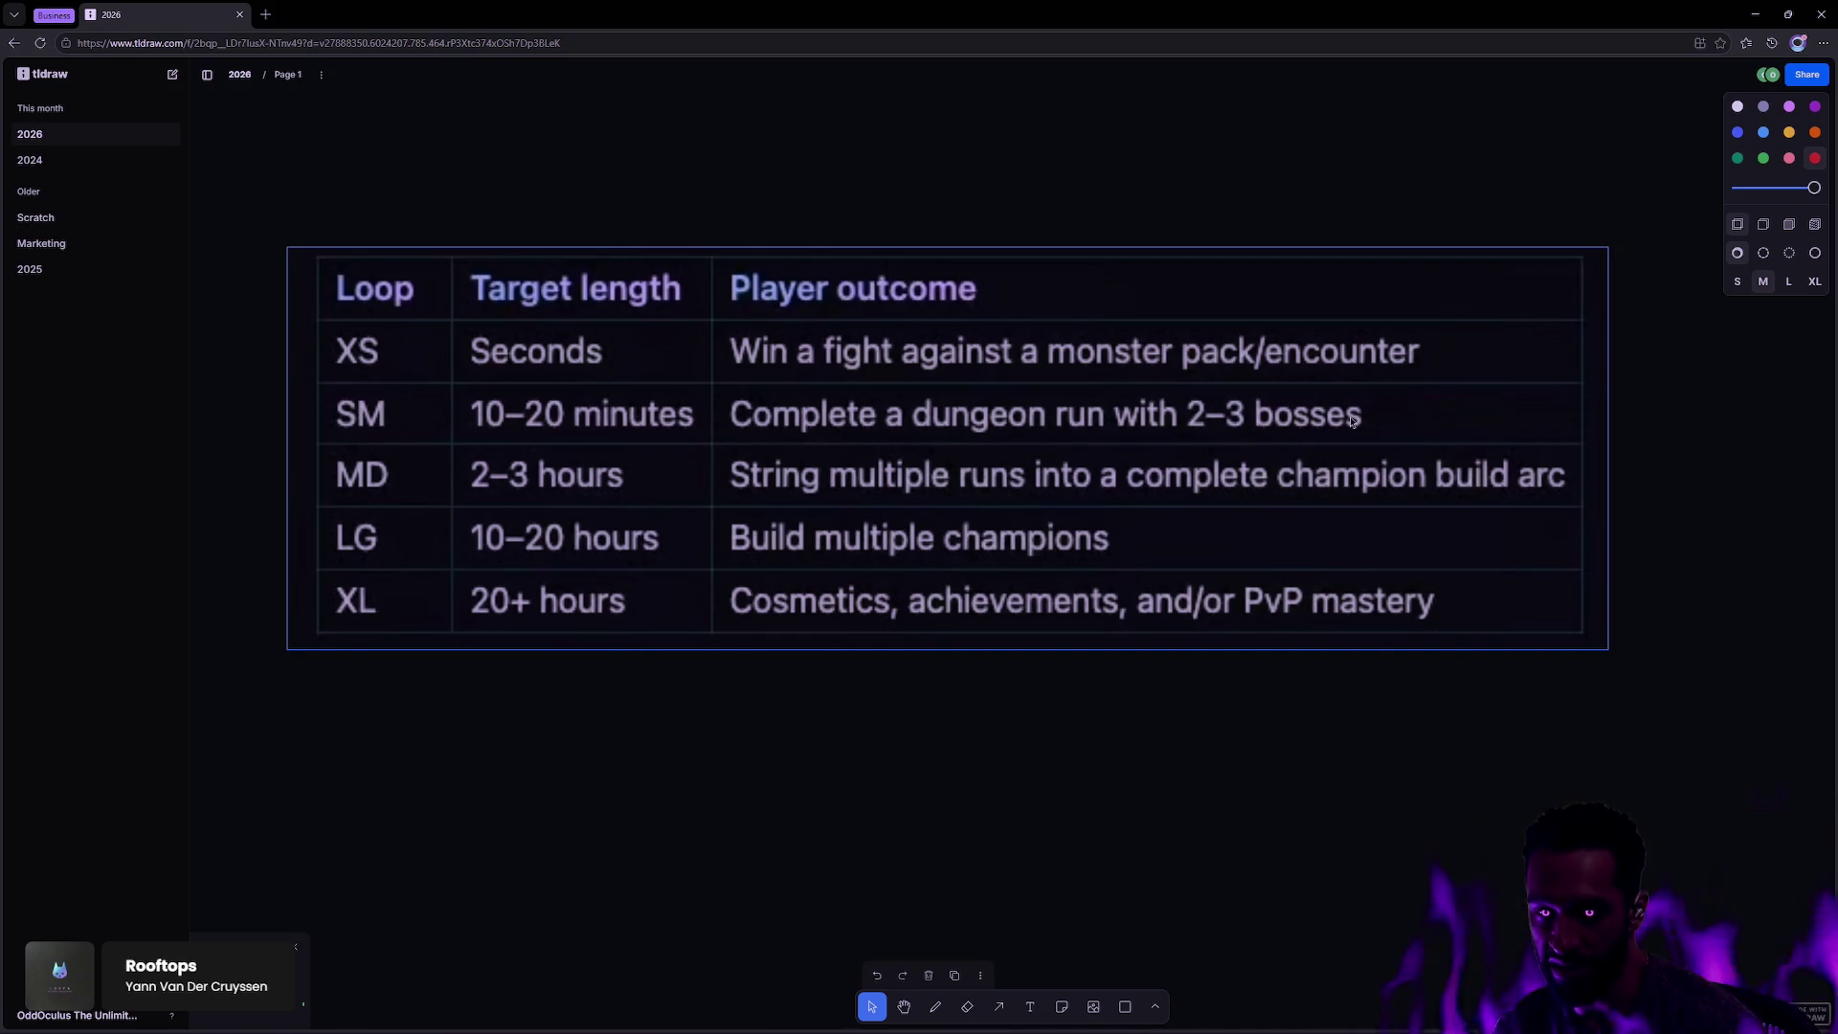
{"action": "scroll", "coordinate": [1453, 667], "scroll_direction": "down", "scroll_amount": 10}
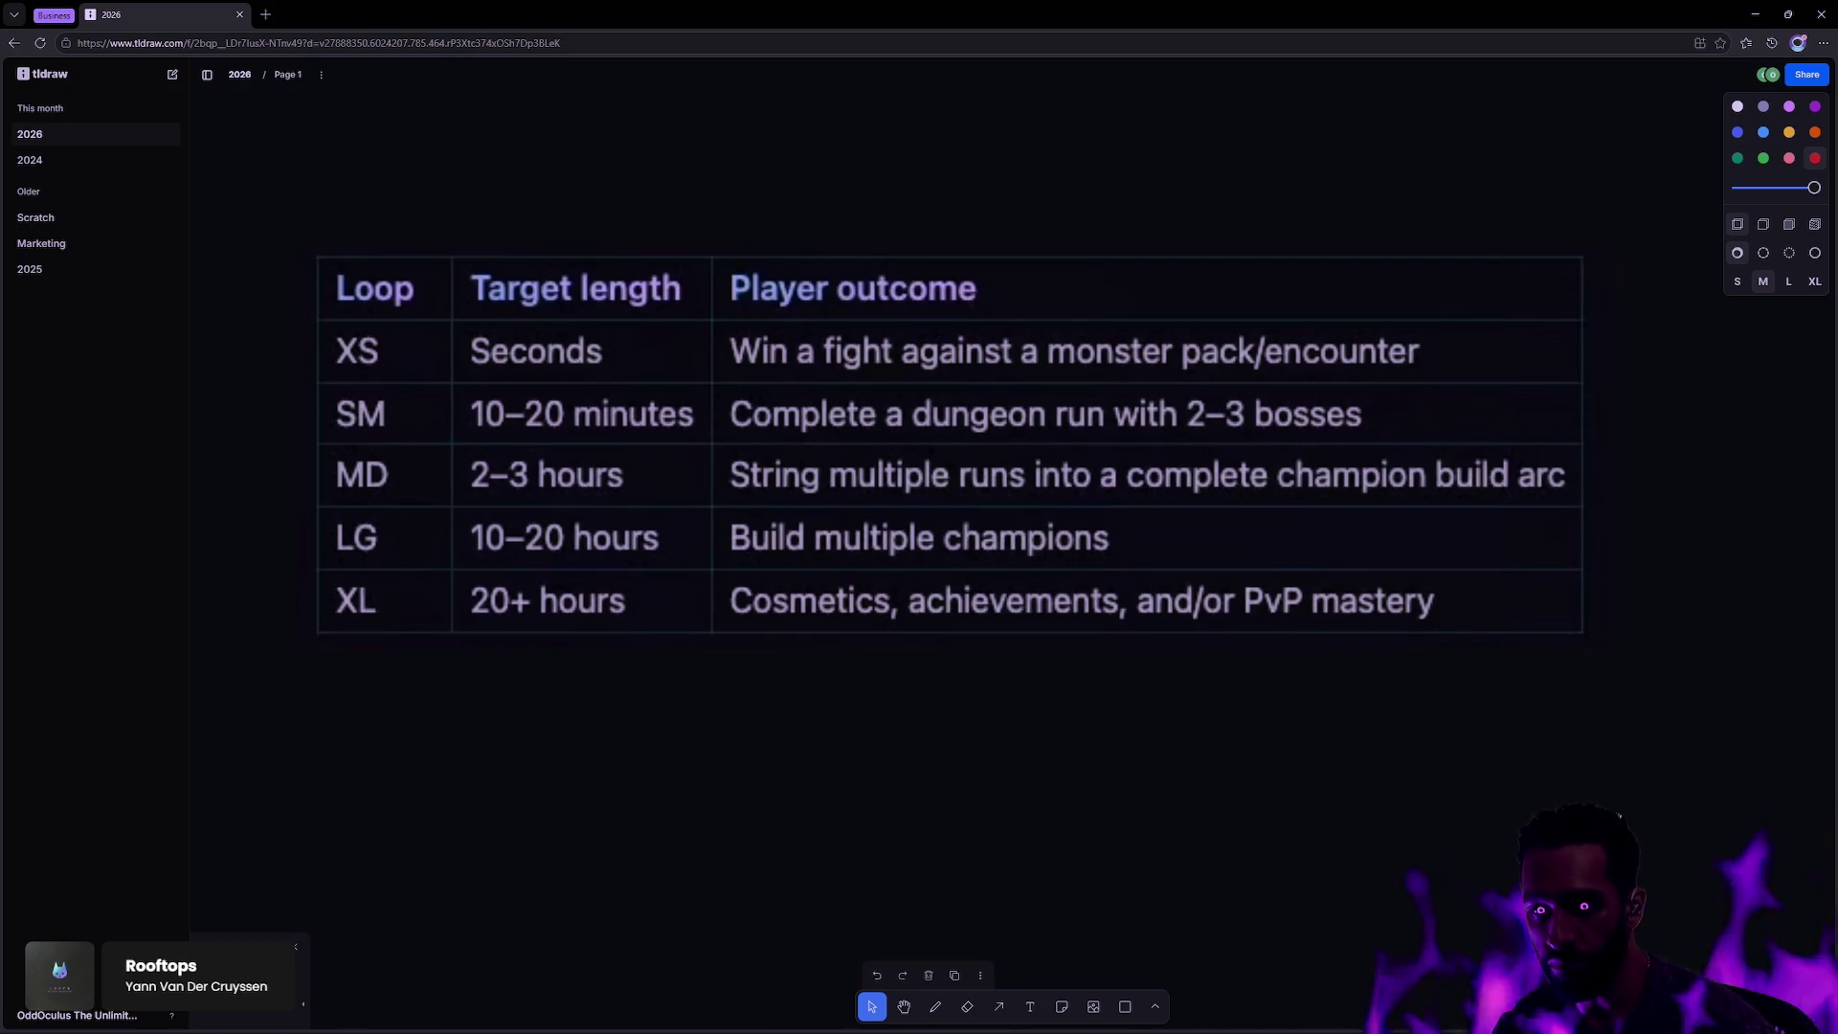
{"action": "left_click_drag", "start_coordinate": [1597, 739], "coordinate": [1000, 414]}
{"action": "scroll", "coordinate": [1033, 402], "scroll_direction": "up", "scroll_amount": 10}
{"action": "scroll", "coordinate": [1059, 324], "scroll_direction": "down", "scroll_amount": 5}
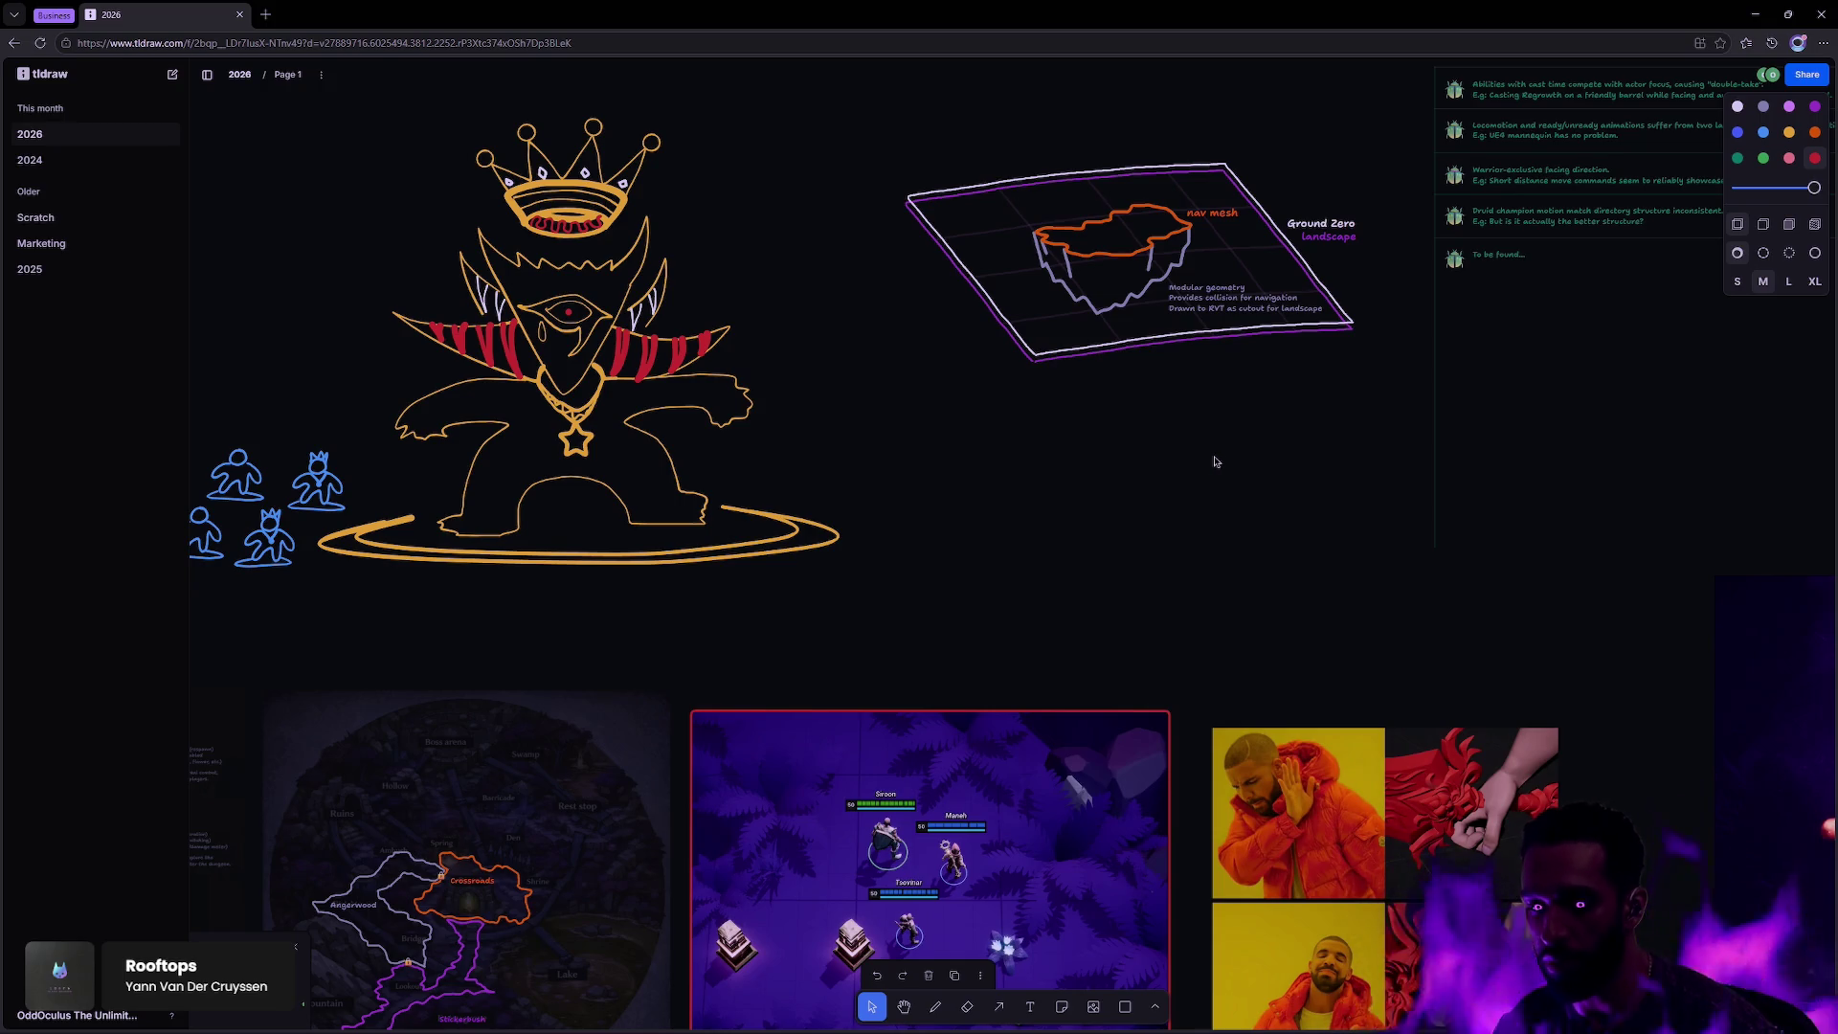
{"action": "scroll", "coordinate": [1219, 461], "scroll_direction": "down", "scroll_amount": 5}
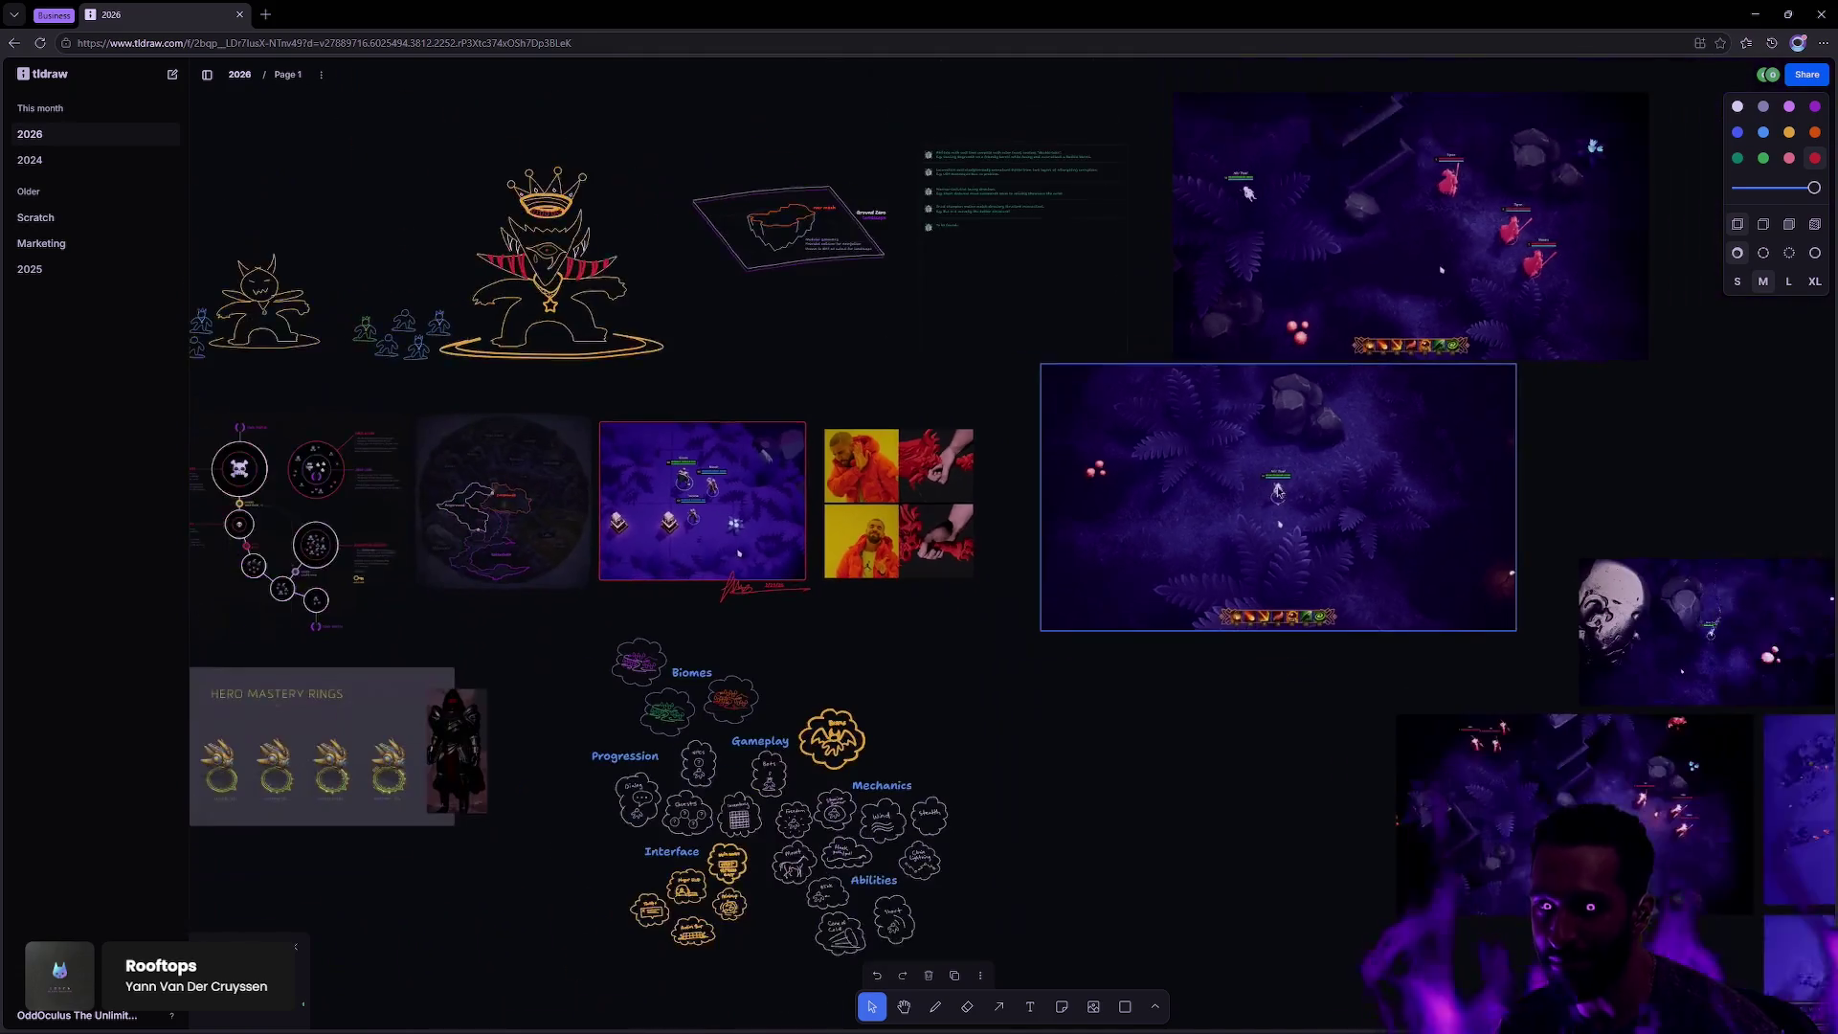
{"action": "scroll", "coordinate": [1265, 484], "scroll_direction": "down", "scroll_amount": 5}
{"action": "scroll", "coordinate": [1166, 423], "scroll_direction": "up", "scroll_amount": 8}
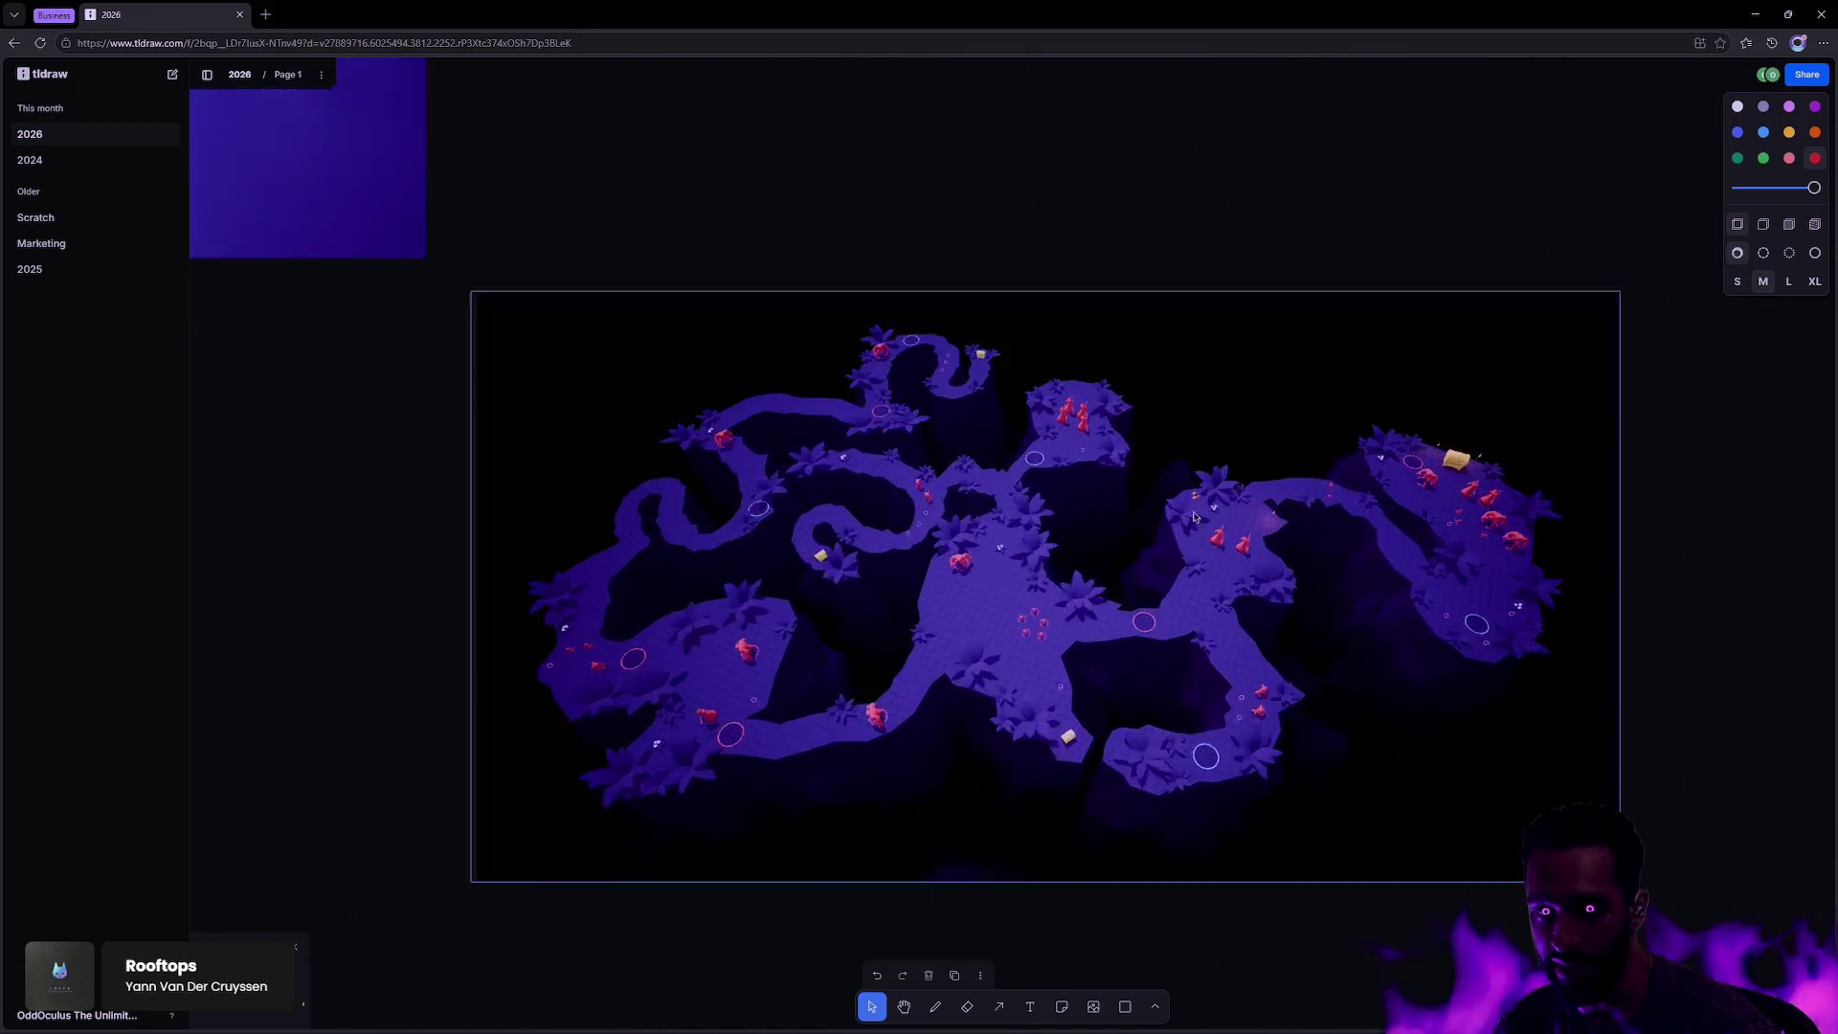
{"action": "scroll", "coordinate": [1197, 516], "scroll_direction": "up", "scroll_amount": 3}
{"action": "scroll", "coordinate": [1209, 512], "scroll_direction": "down", "scroll_amount": 3}
{"action": "scroll", "coordinate": [1209, 512], "scroll_direction": "down", "scroll_amount": 2}
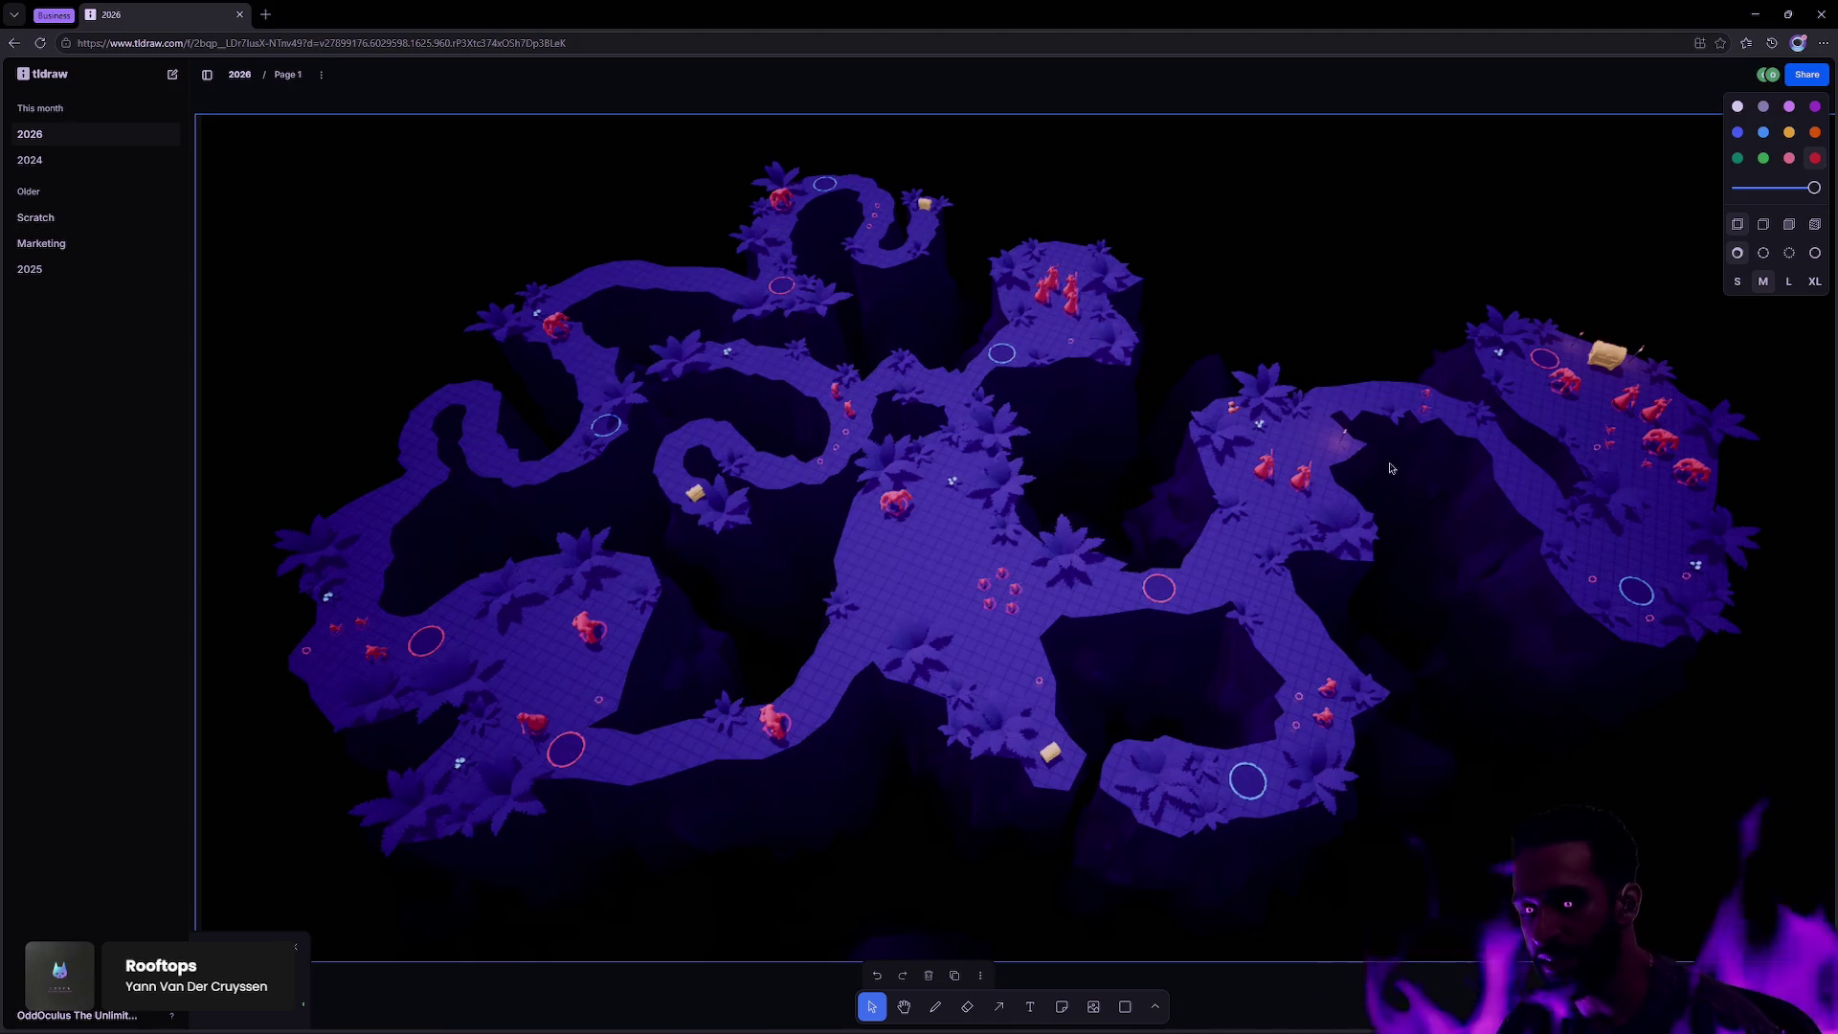
{"action": "scroll", "coordinate": [1401, 474], "scroll_direction": "down", "scroll_amount": 2}
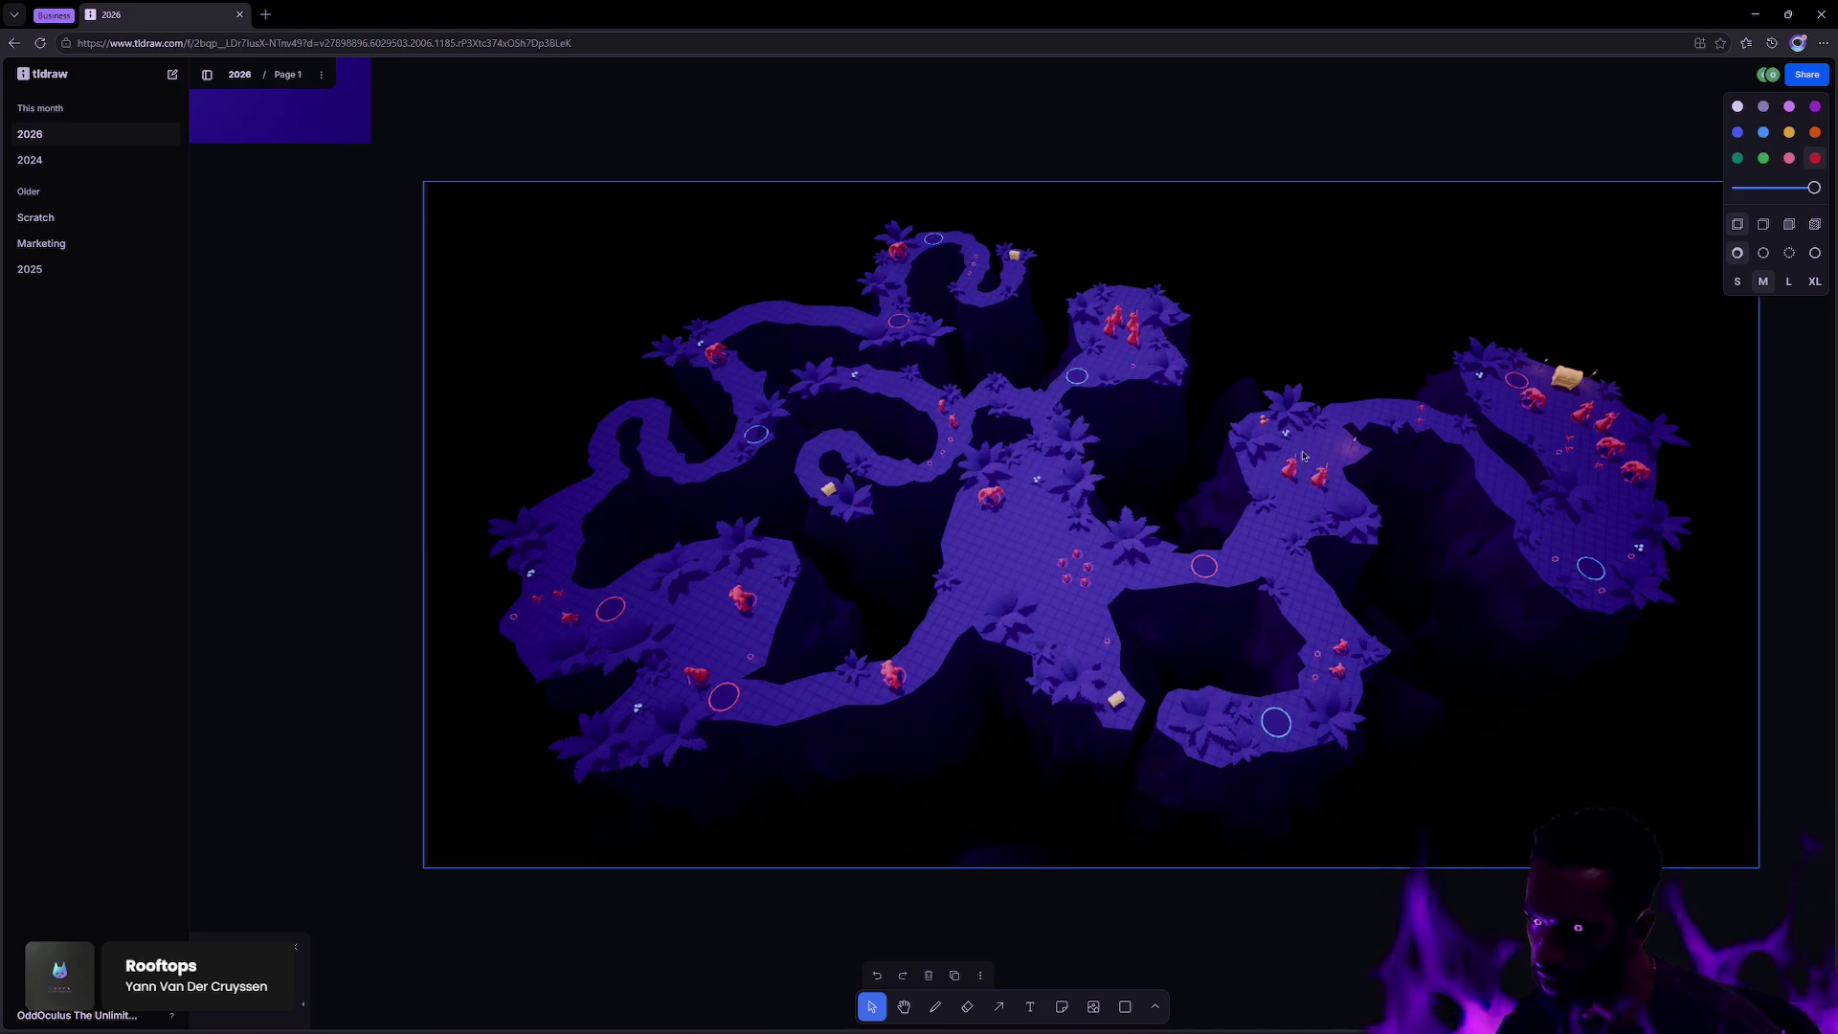
{"action": "scroll", "coordinate": [1097, 452], "scroll_direction": "down", "scroll_amount": 3}
{"action": "scroll", "coordinate": [1103, 442], "scroll_direction": "up", "scroll_amount": 3}
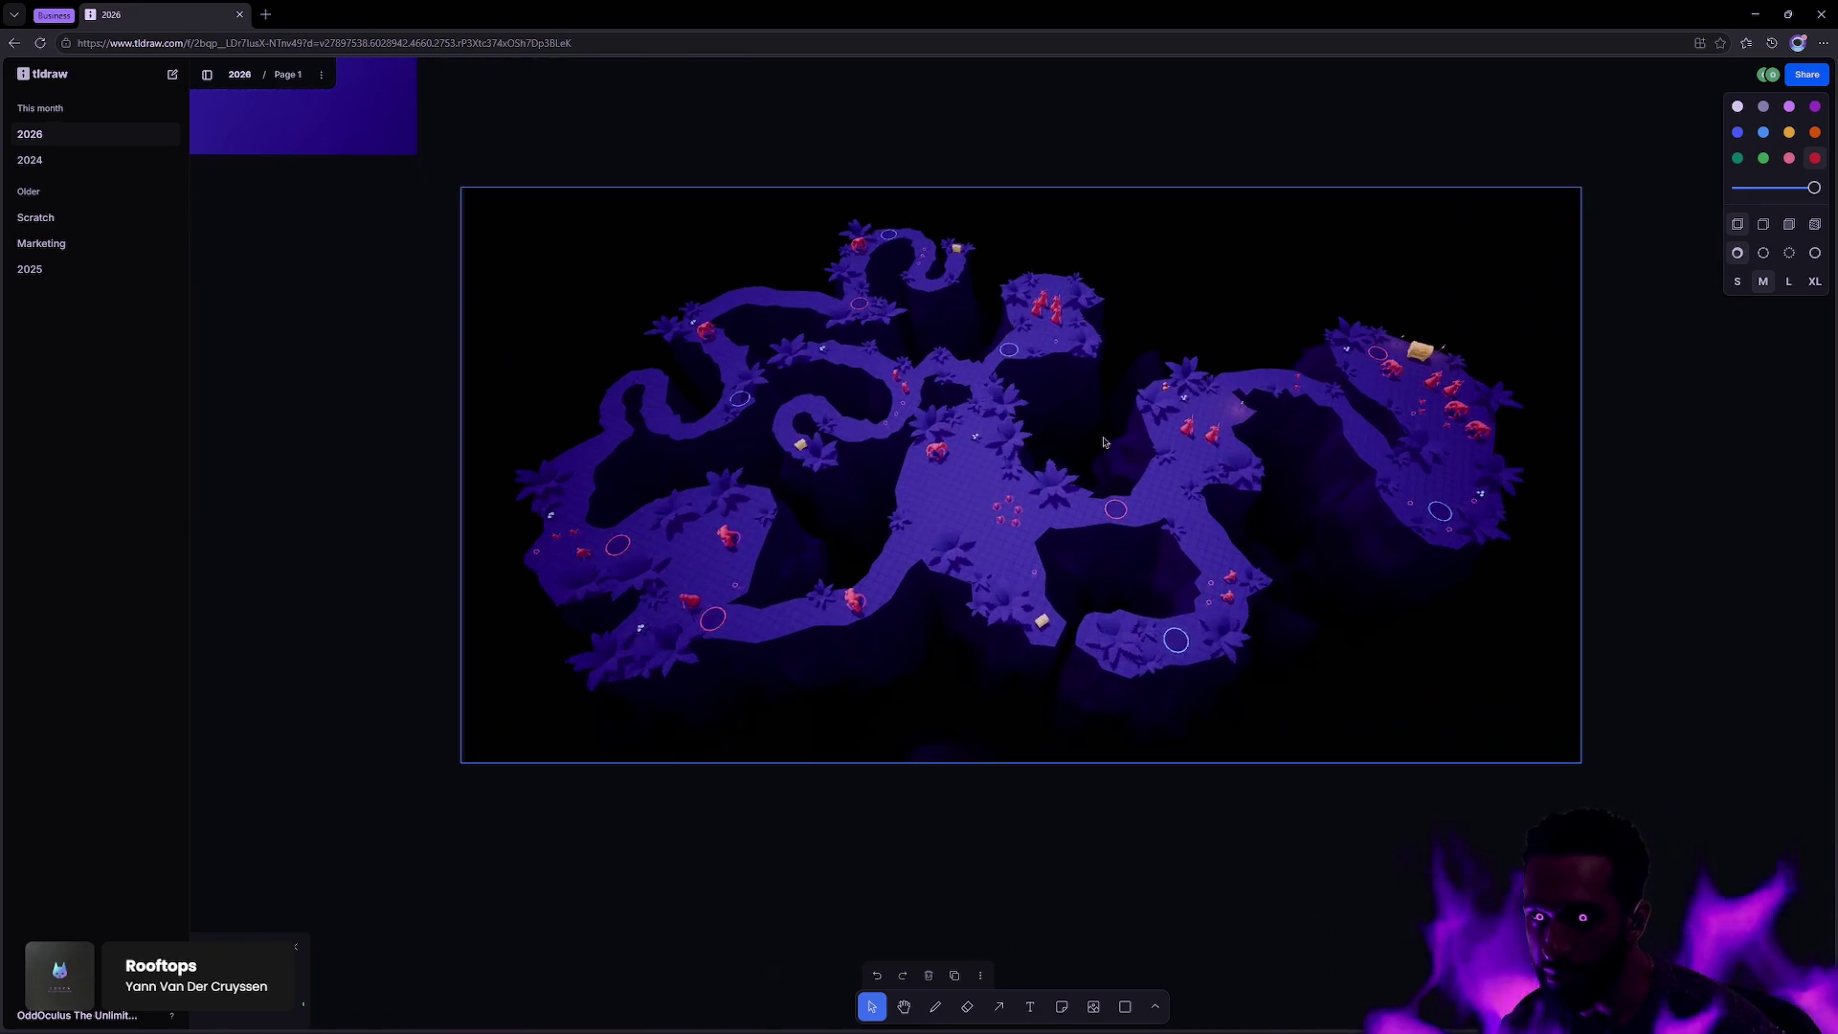
{"action": "scroll", "coordinate": [1103, 442], "scroll_direction": "up", "scroll_amount": 1}
{"action": "scroll", "coordinate": [447, 377], "scroll_direction": "down", "scroll_amount": 5}
{"action": "mouse_move", "coordinate": [647, 303]}
{"action": "left_mouse_down"}
{"action": "mouse_move", "coordinate": [1156, 398]}
{"action": "mouse_move", "coordinate": [1013, 463]}
{"action": "mouse_move", "coordinate": [948, 641]}
{"action": "mouse_move", "coordinate": [1142, 596]}
{"action": "left_mouse_up"}
{"action": "scroll", "coordinate": [995, 541], "scroll_direction": "up", "scroll_amount": 10}
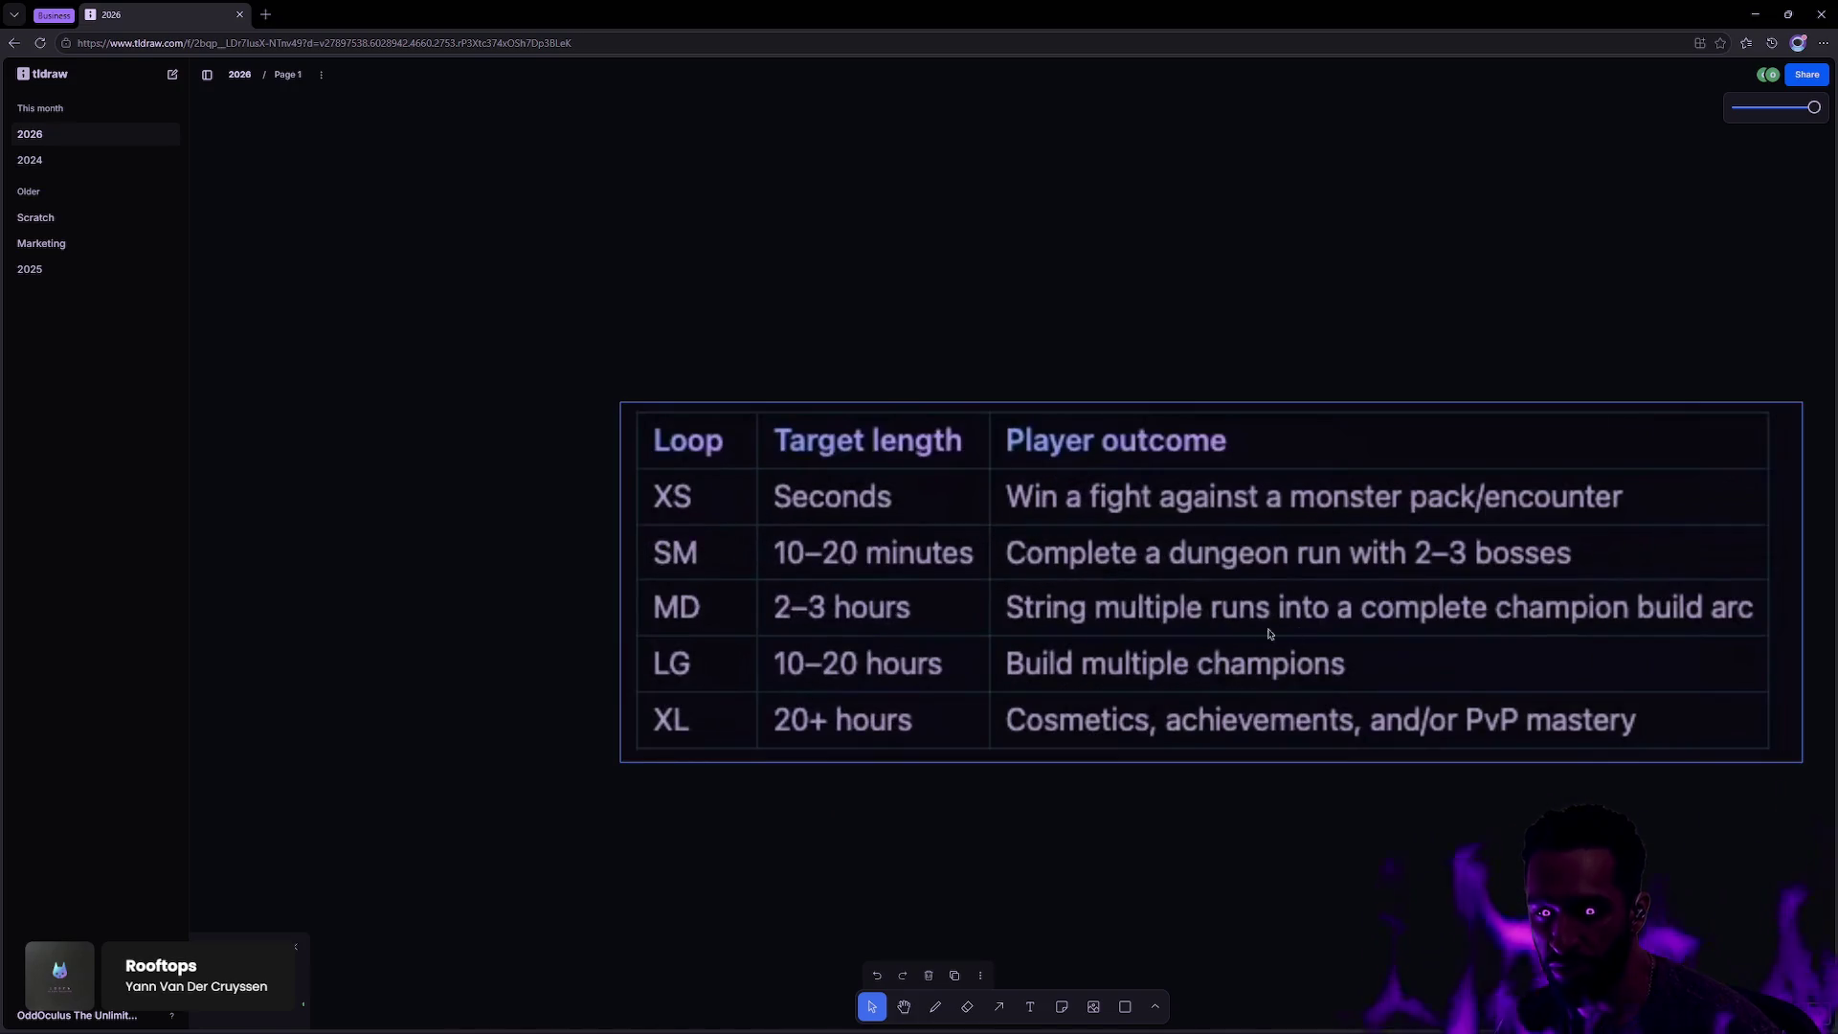
{"action": "scroll", "coordinate": [1130, 622], "scroll_direction": "right", "scroll_amount": 1}
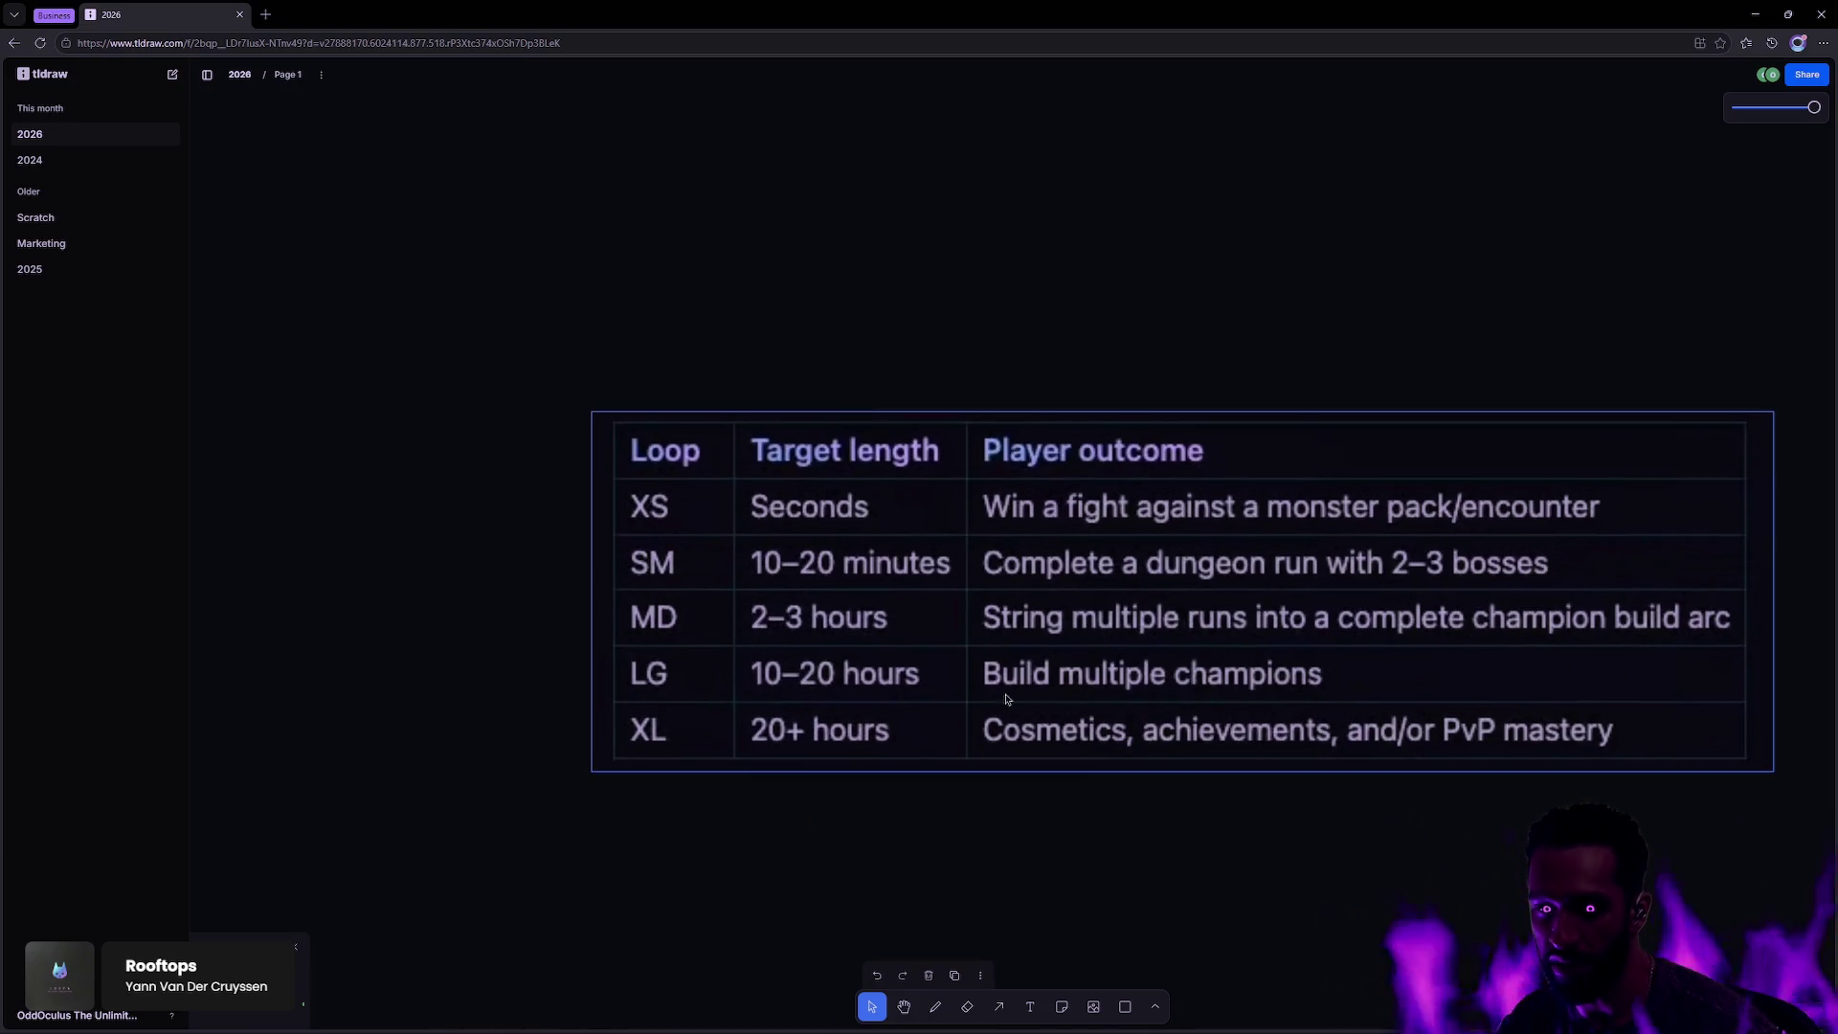
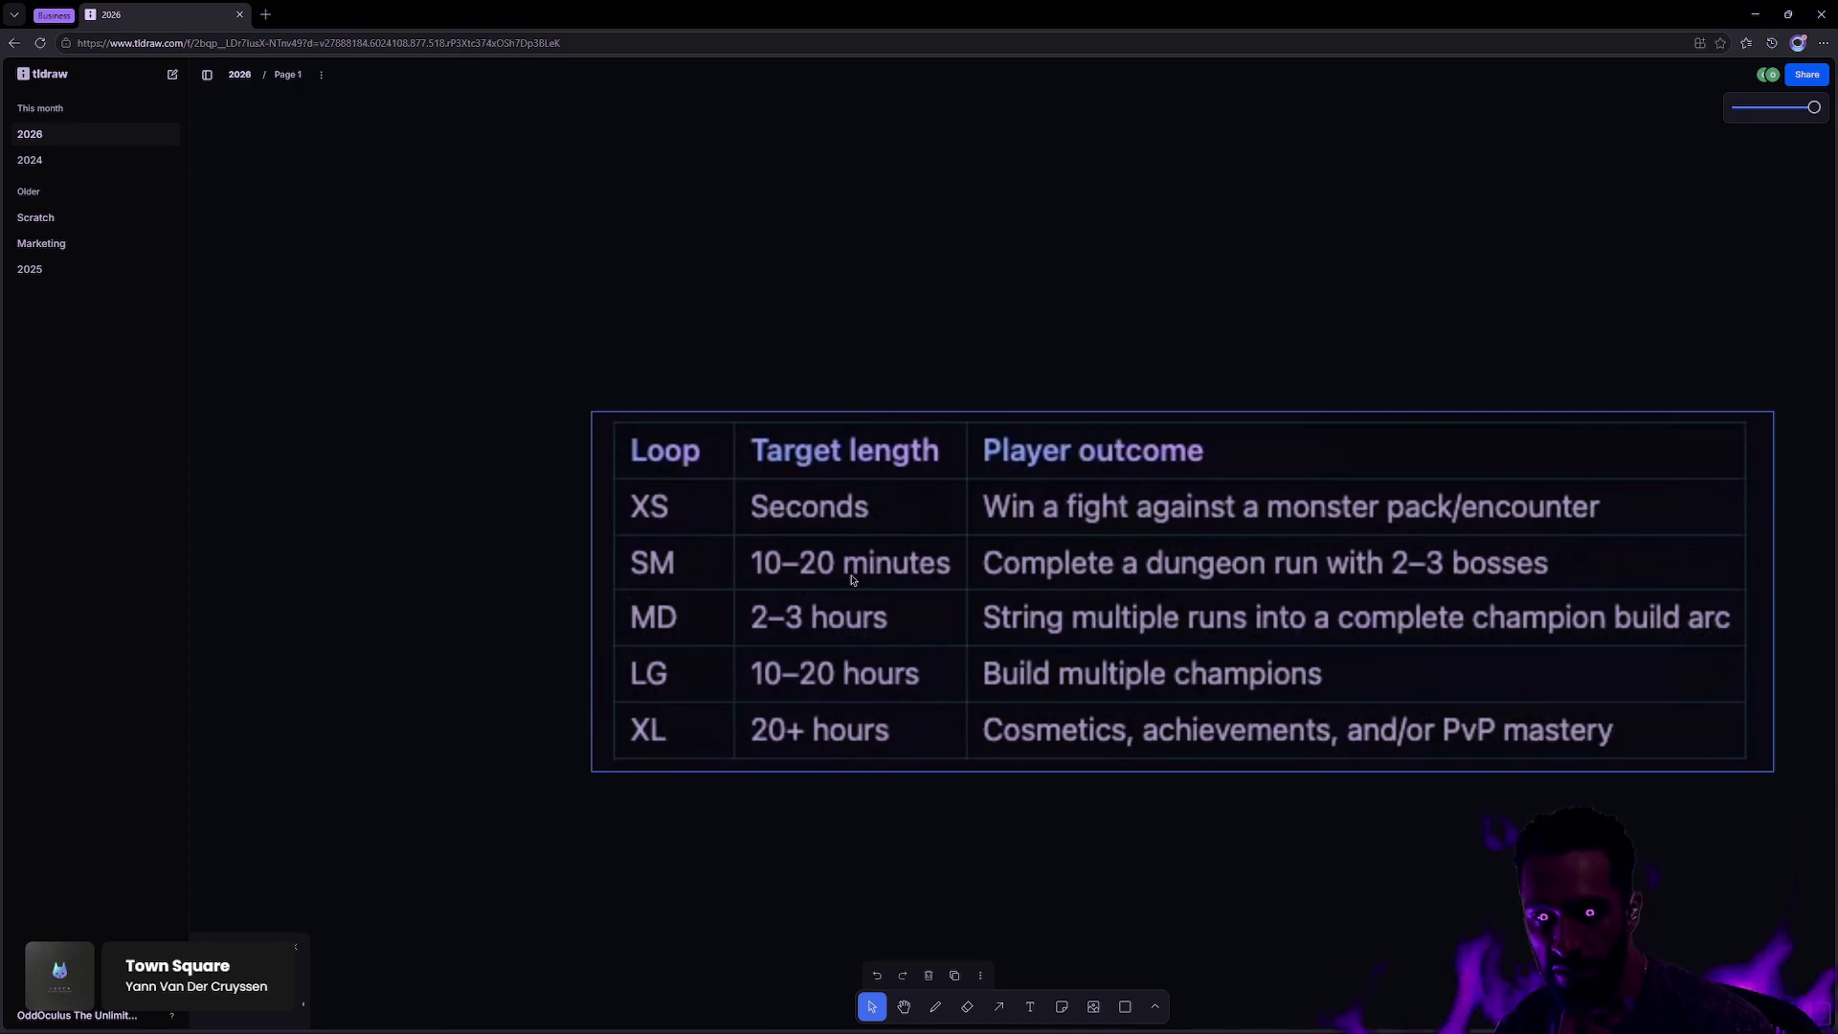
Step: Peek at the other desktop, then pan and zoom across the moodboard's gameplay and map screenshots
{"action": "key", "text": "ctrl+super+Right"}
{"action": "key", "text": "ctrl+super+Left"}
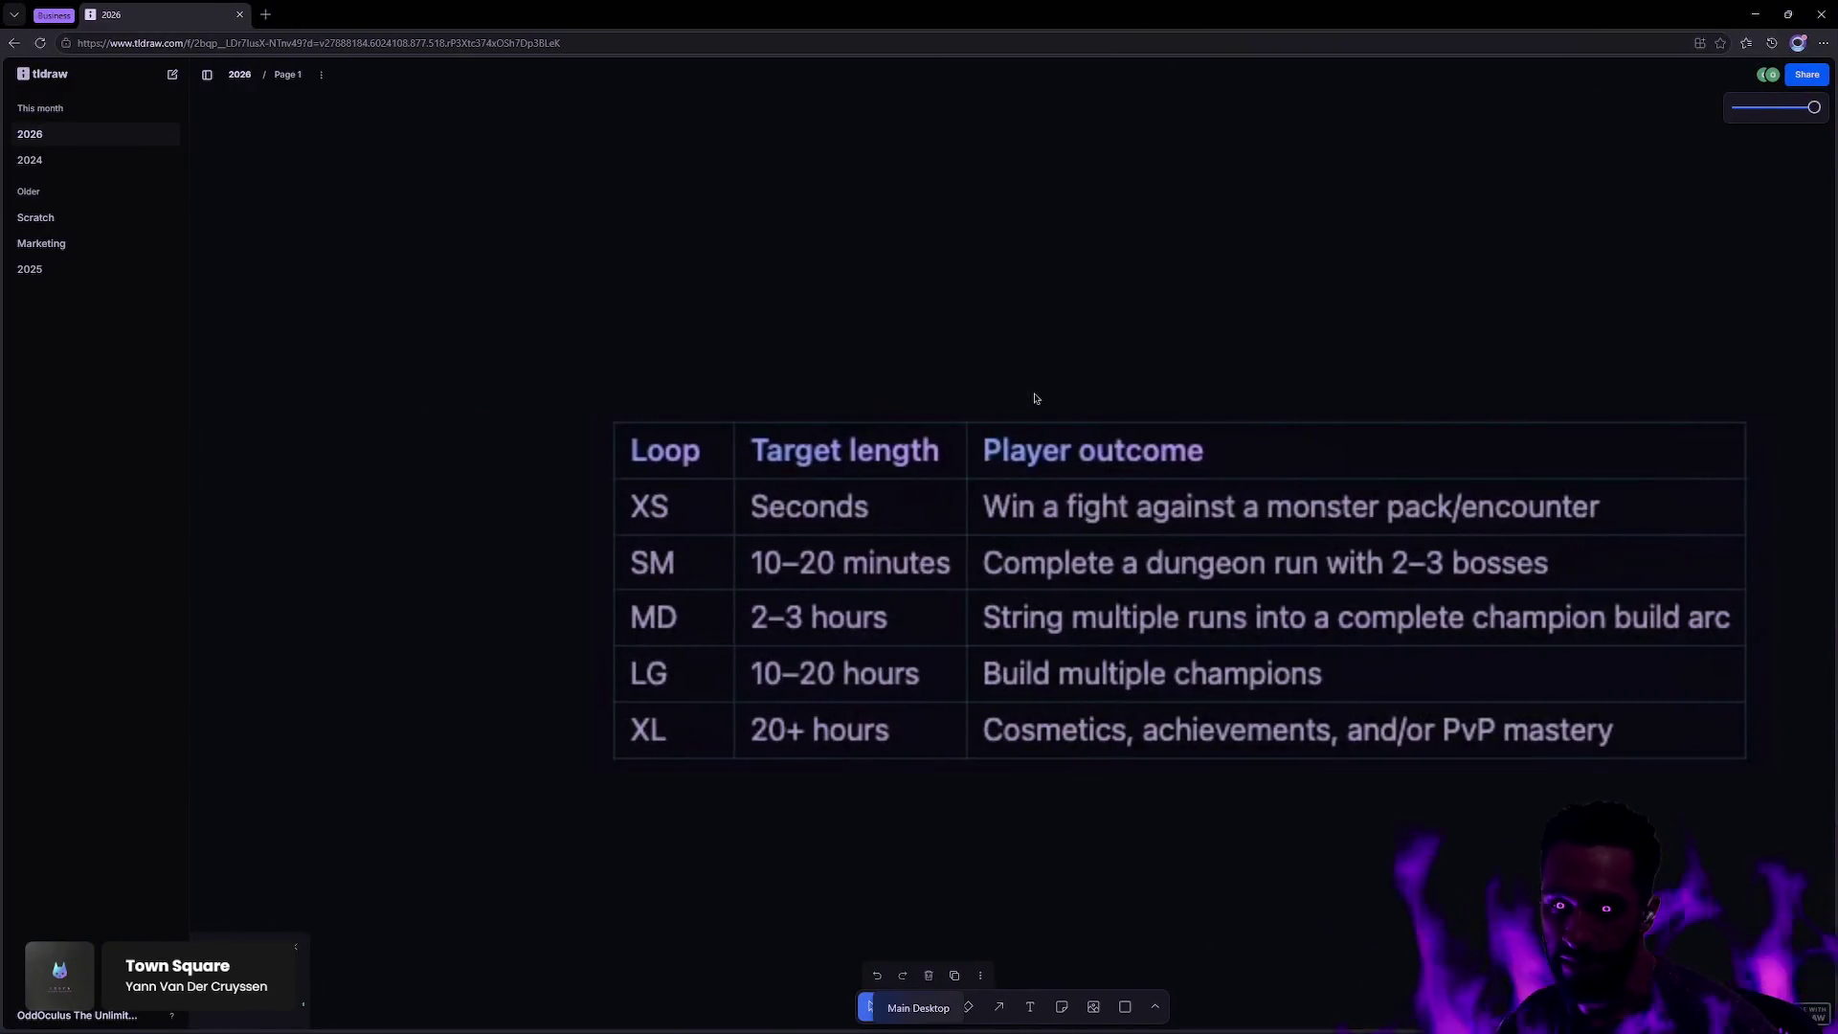
{"action": "scroll", "coordinate": [1035, 398], "scroll_direction": "down", "scroll_amount": 10}
{"action": "scroll", "coordinate": [1067, 479], "scroll_direction": "right", "scroll_amount": 15}
{"action": "scroll", "coordinate": [1068, 478], "scroll_direction": "down", "scroll_amount": 5}
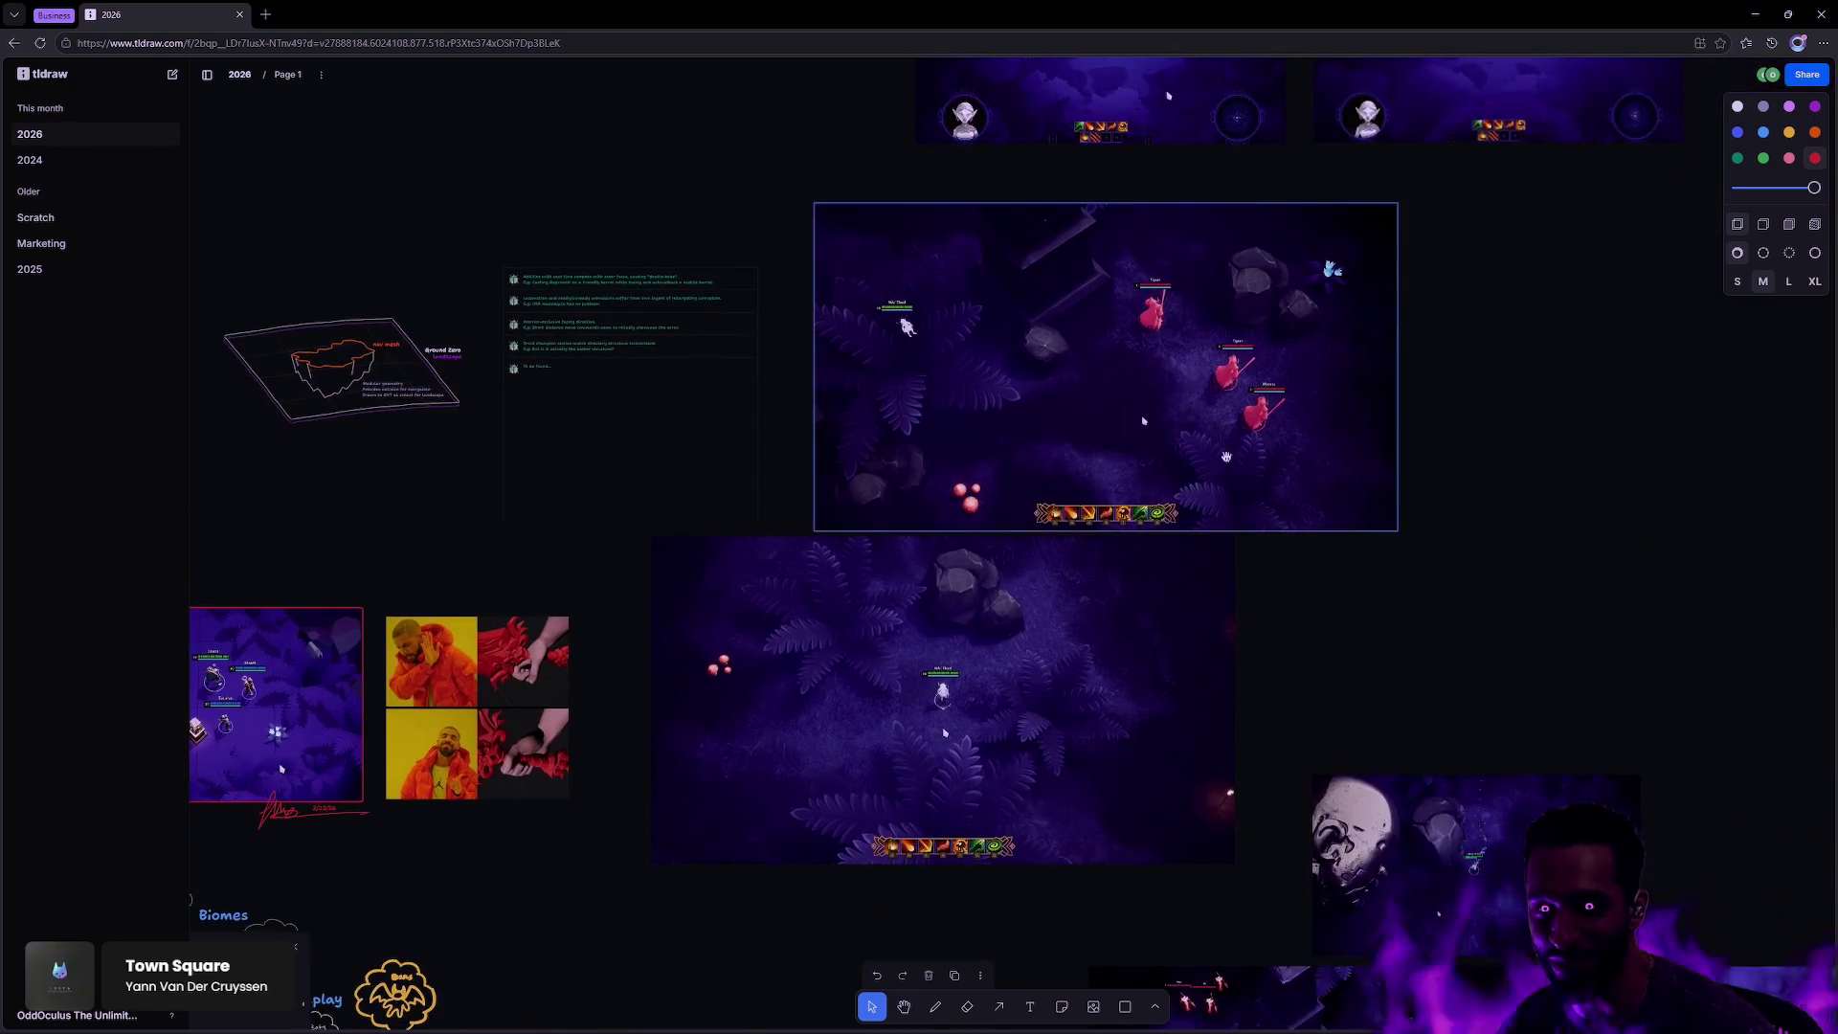
{"action": "scroll", "coordinate": [1155, 457], "scroll_direction": "down", "scroll_amount": 10}
{"action": "scroll", "coordinate": [1155, 456], "scroll_direction": "right", "scroll_amount": 10}
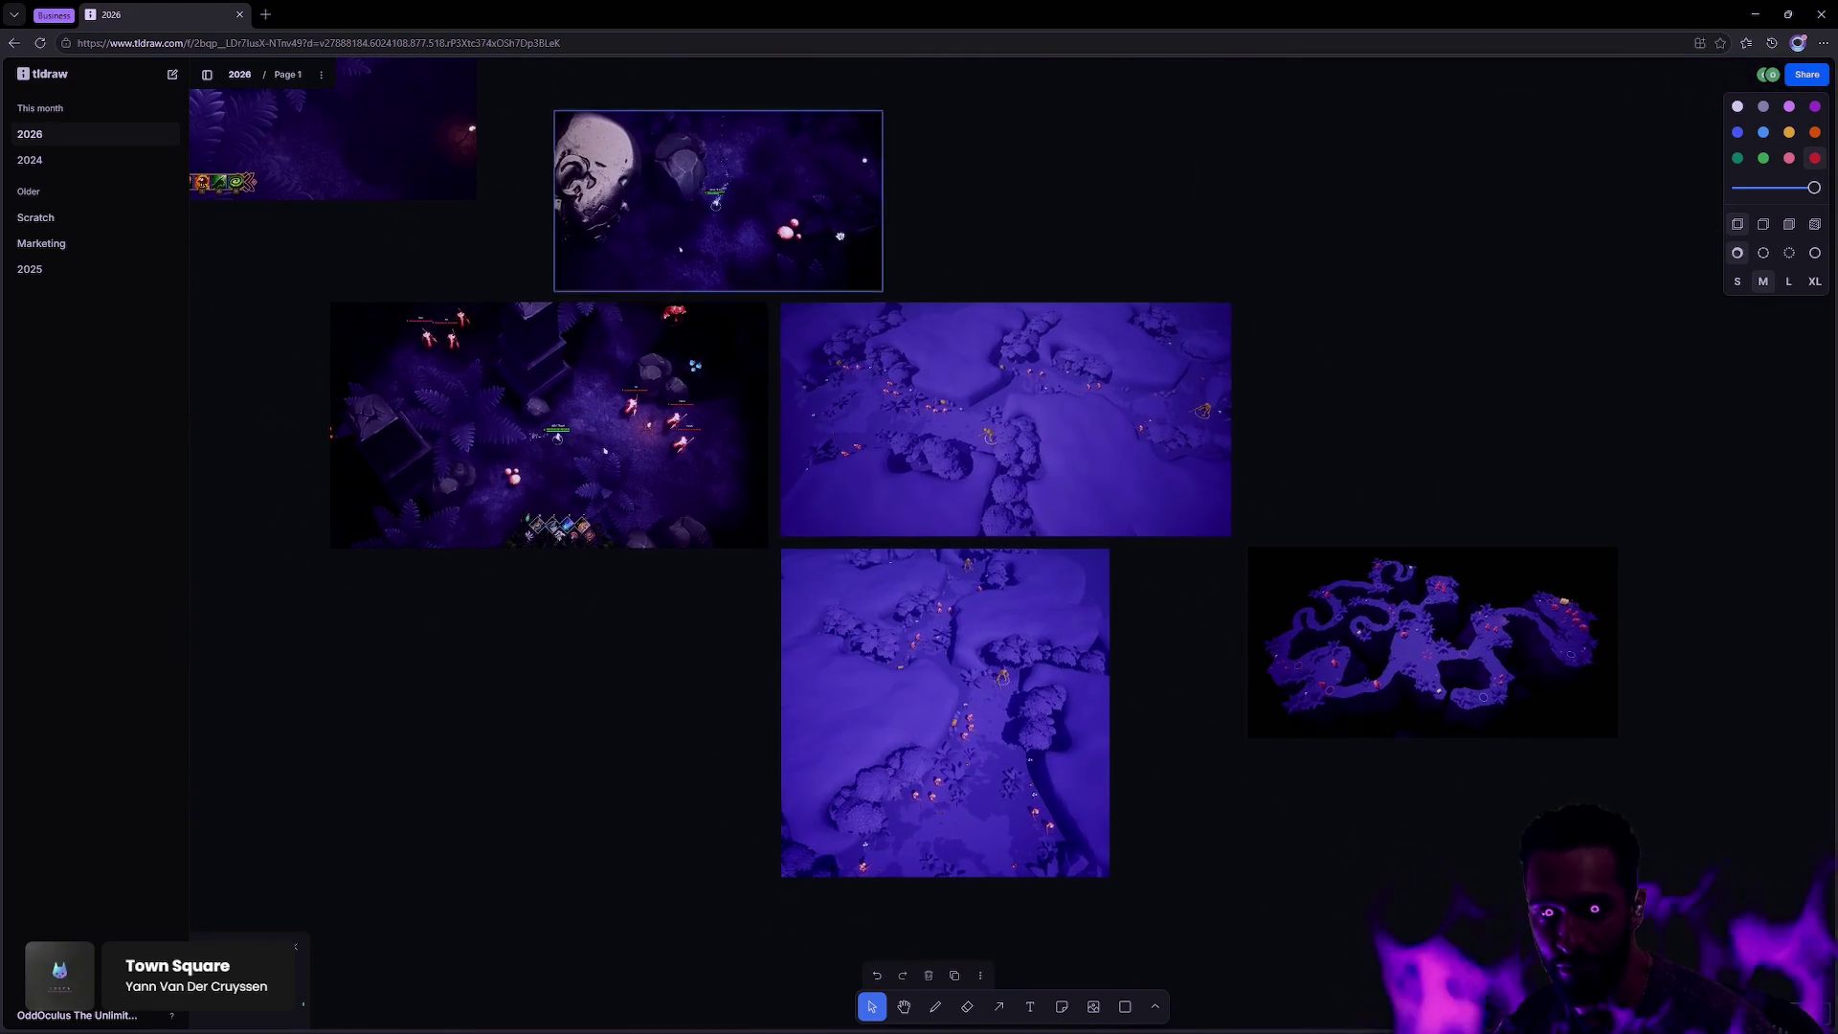
{"action": "scroll", "coordinate": [840, 235], "scroll_direction": "left", "scroll_amount": 10}
{"action": "scroll", "coordinate": [840, 236], "scroll_direction": "up", "scroll_amount": 5}
{"action": "scroll", "coordinate": [1335, 355], "scroll_direction": "up", "scroll_amount": 2}
{"action": "scroll", "coordinate": [1340, 431], "scroll_direction": "up", "scroll_amount": 5}
{"action": "scroll", "coordinate": [1344, 571], "scroll_direction": "up", "scroll_amount": 3}
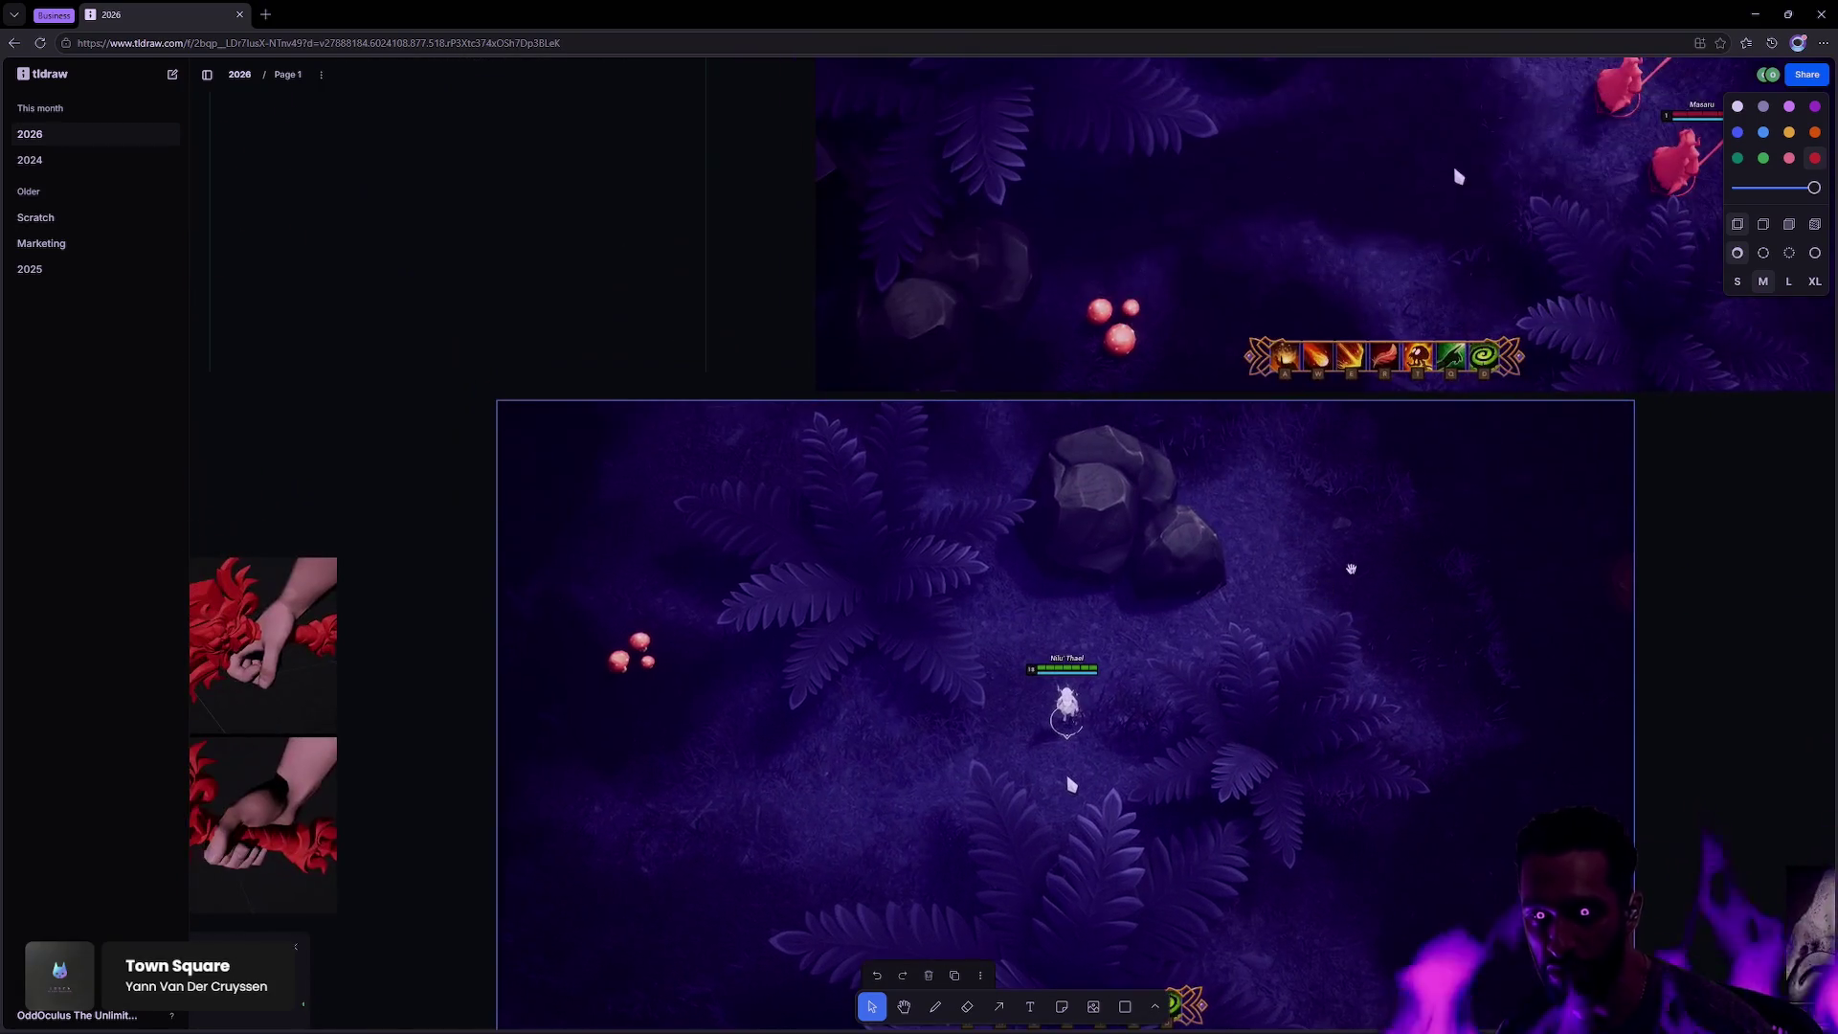
{"action": "scroll", "coordinate": [1345, 572], "scroll_direction": "up", "scroll_amount": 2}
{"action": "scroll", "coordinate": [1370, 396], "scroll_direction": "down", "scroll_amount": 3}
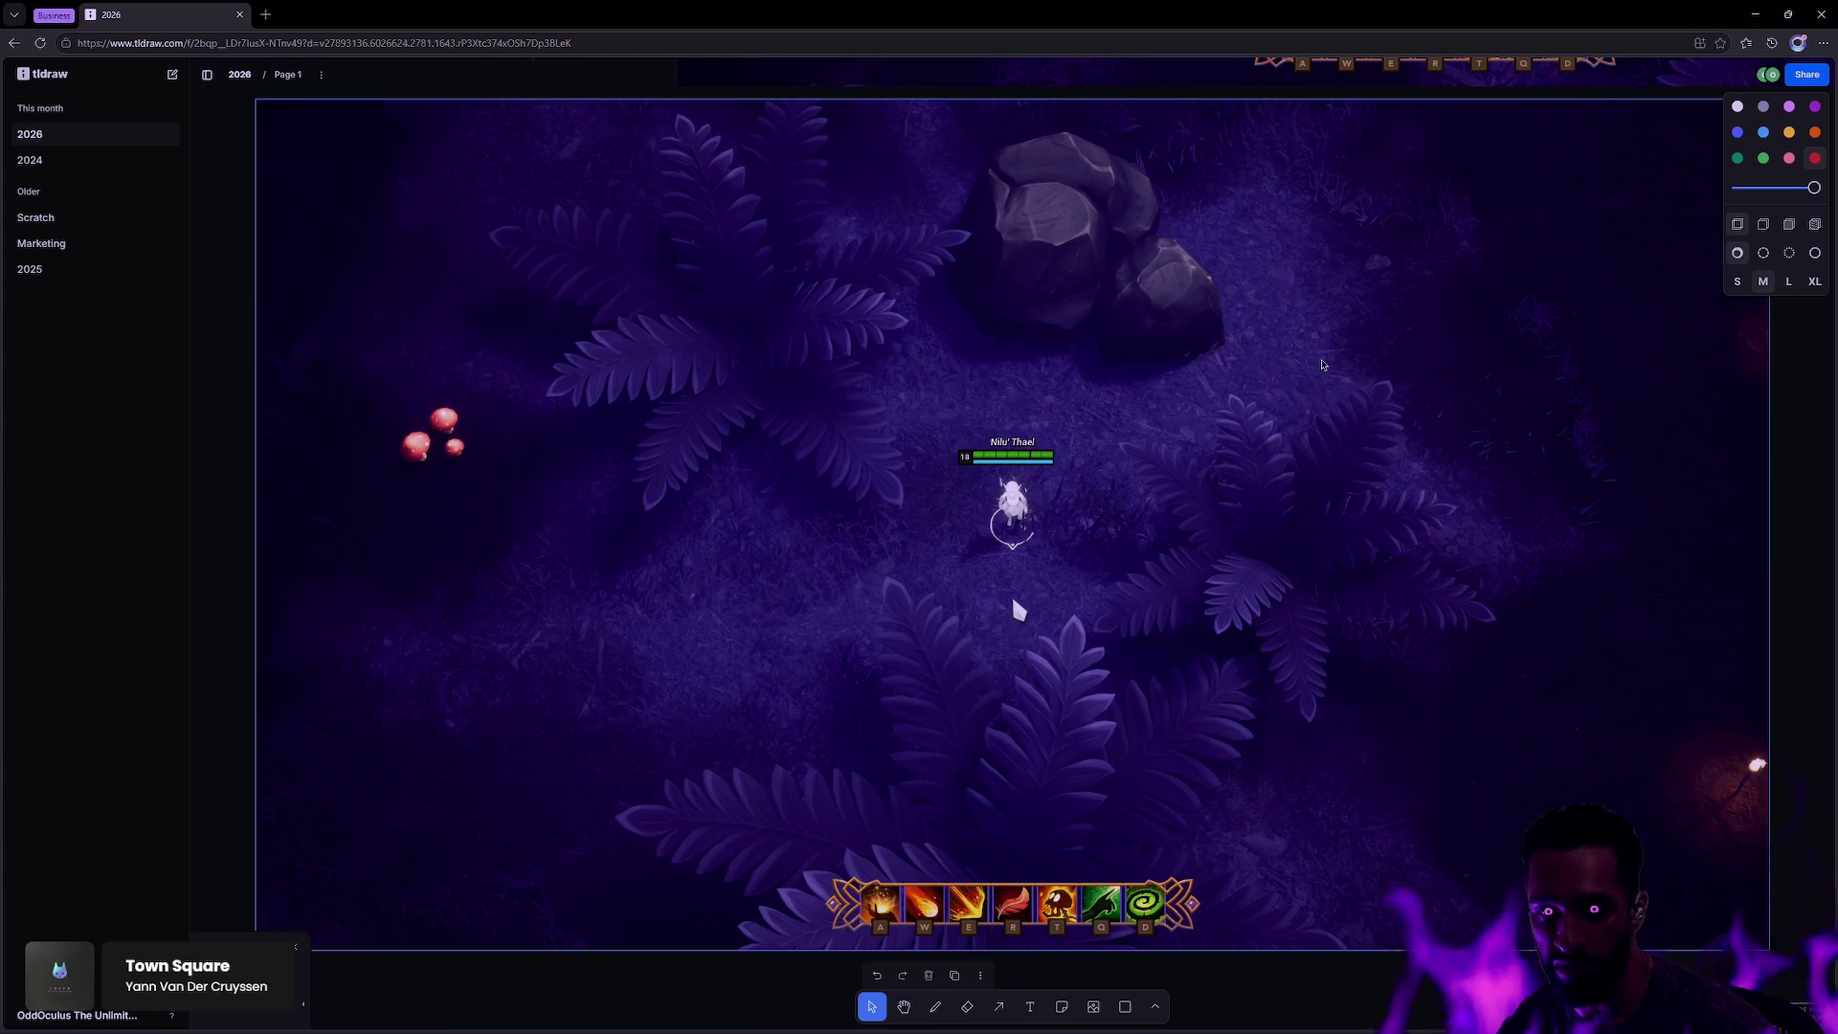
{"action": "scroll", "coordinate": [989, 496], "scroll_direction": "up", "scroll_amount": 8}
{"action": "scroll", "coordinate": [1257, 667], "scroll_direction": "up", "scroll_amount": 2}
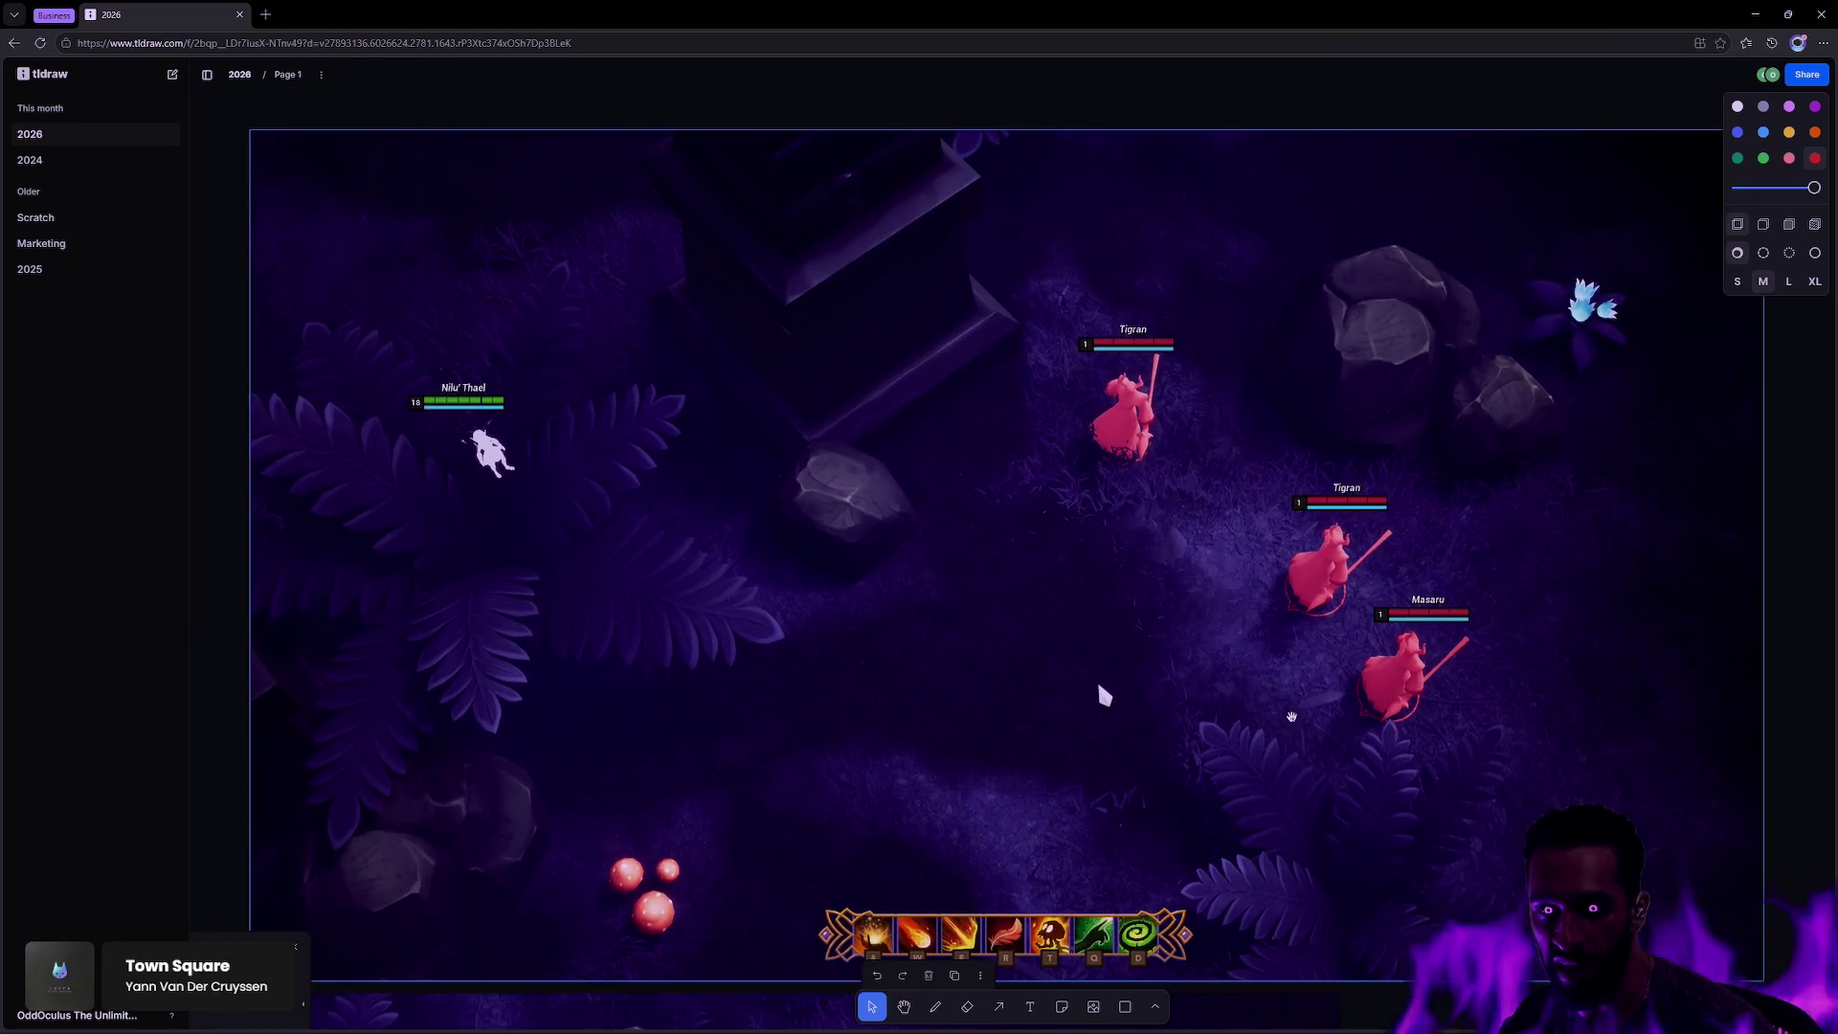
{"action": "scroll", "coordinate": [1246, 211], "scroll_direction": "down", "scroll_amount": 8}
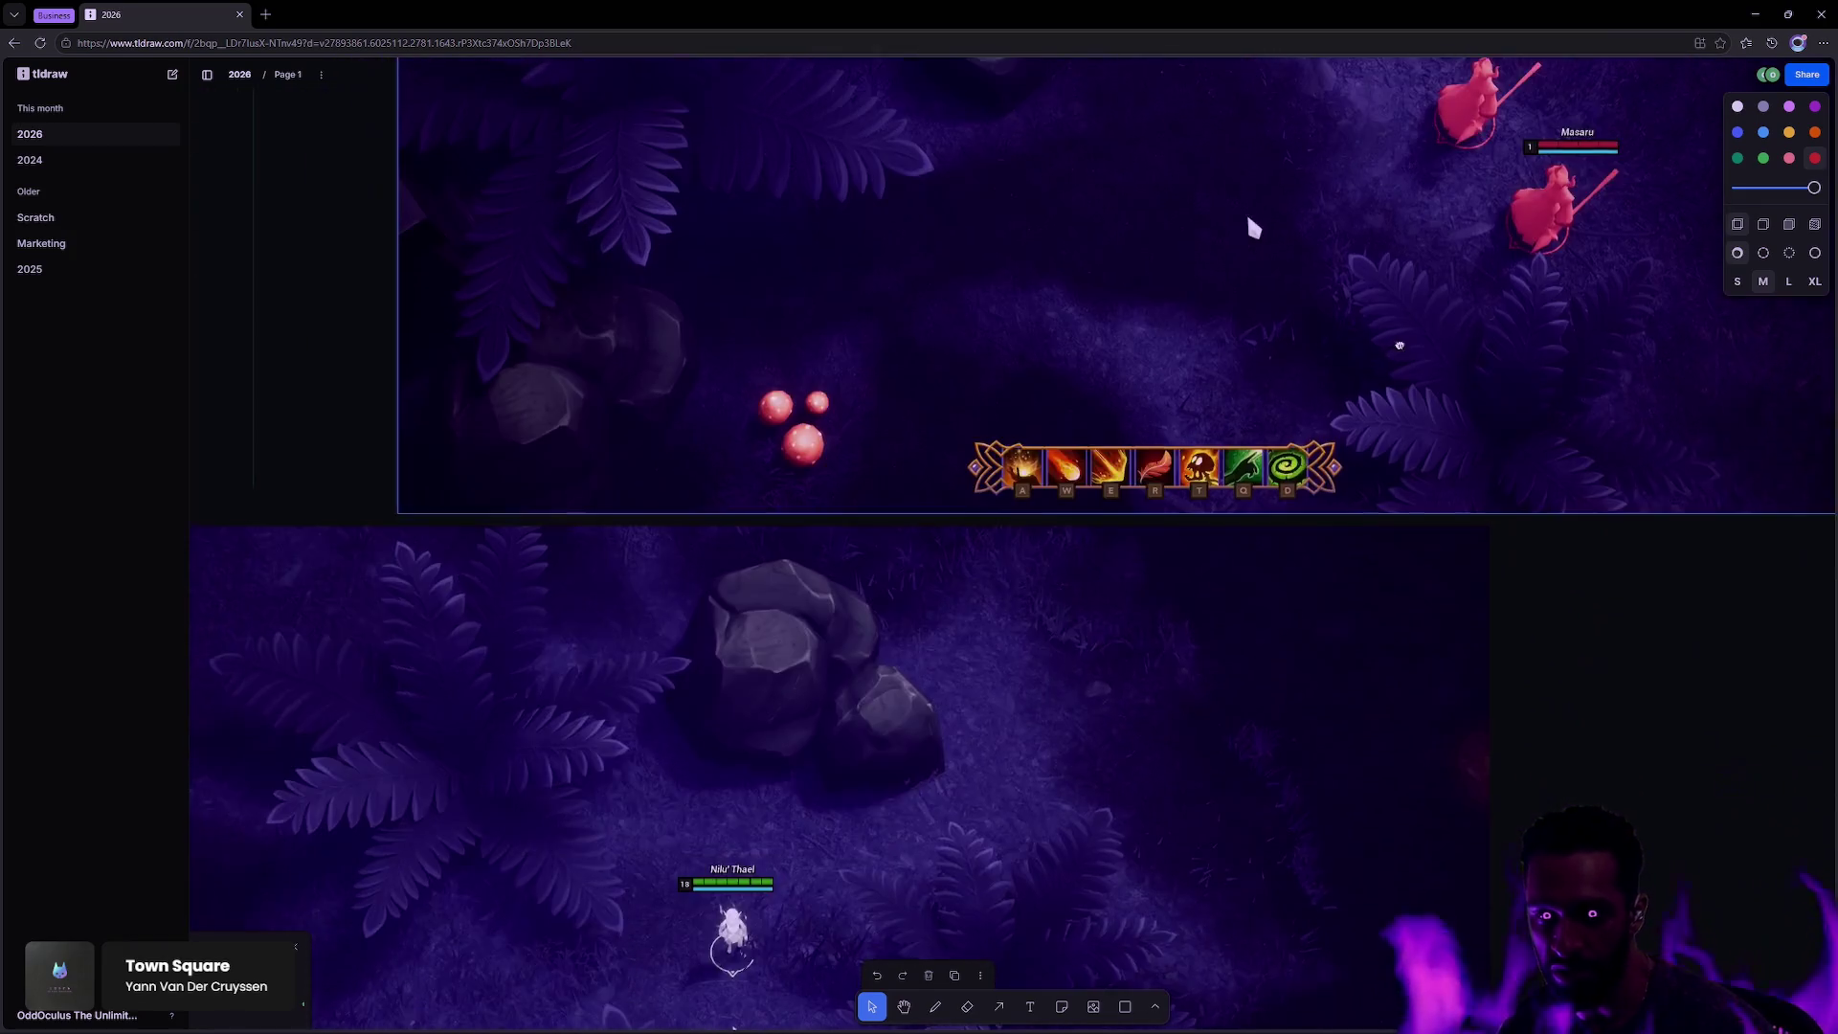
{"action": "scroll", "coordinate": [978, 506], "scroll_direction": "down", "scroll_amount": 5}
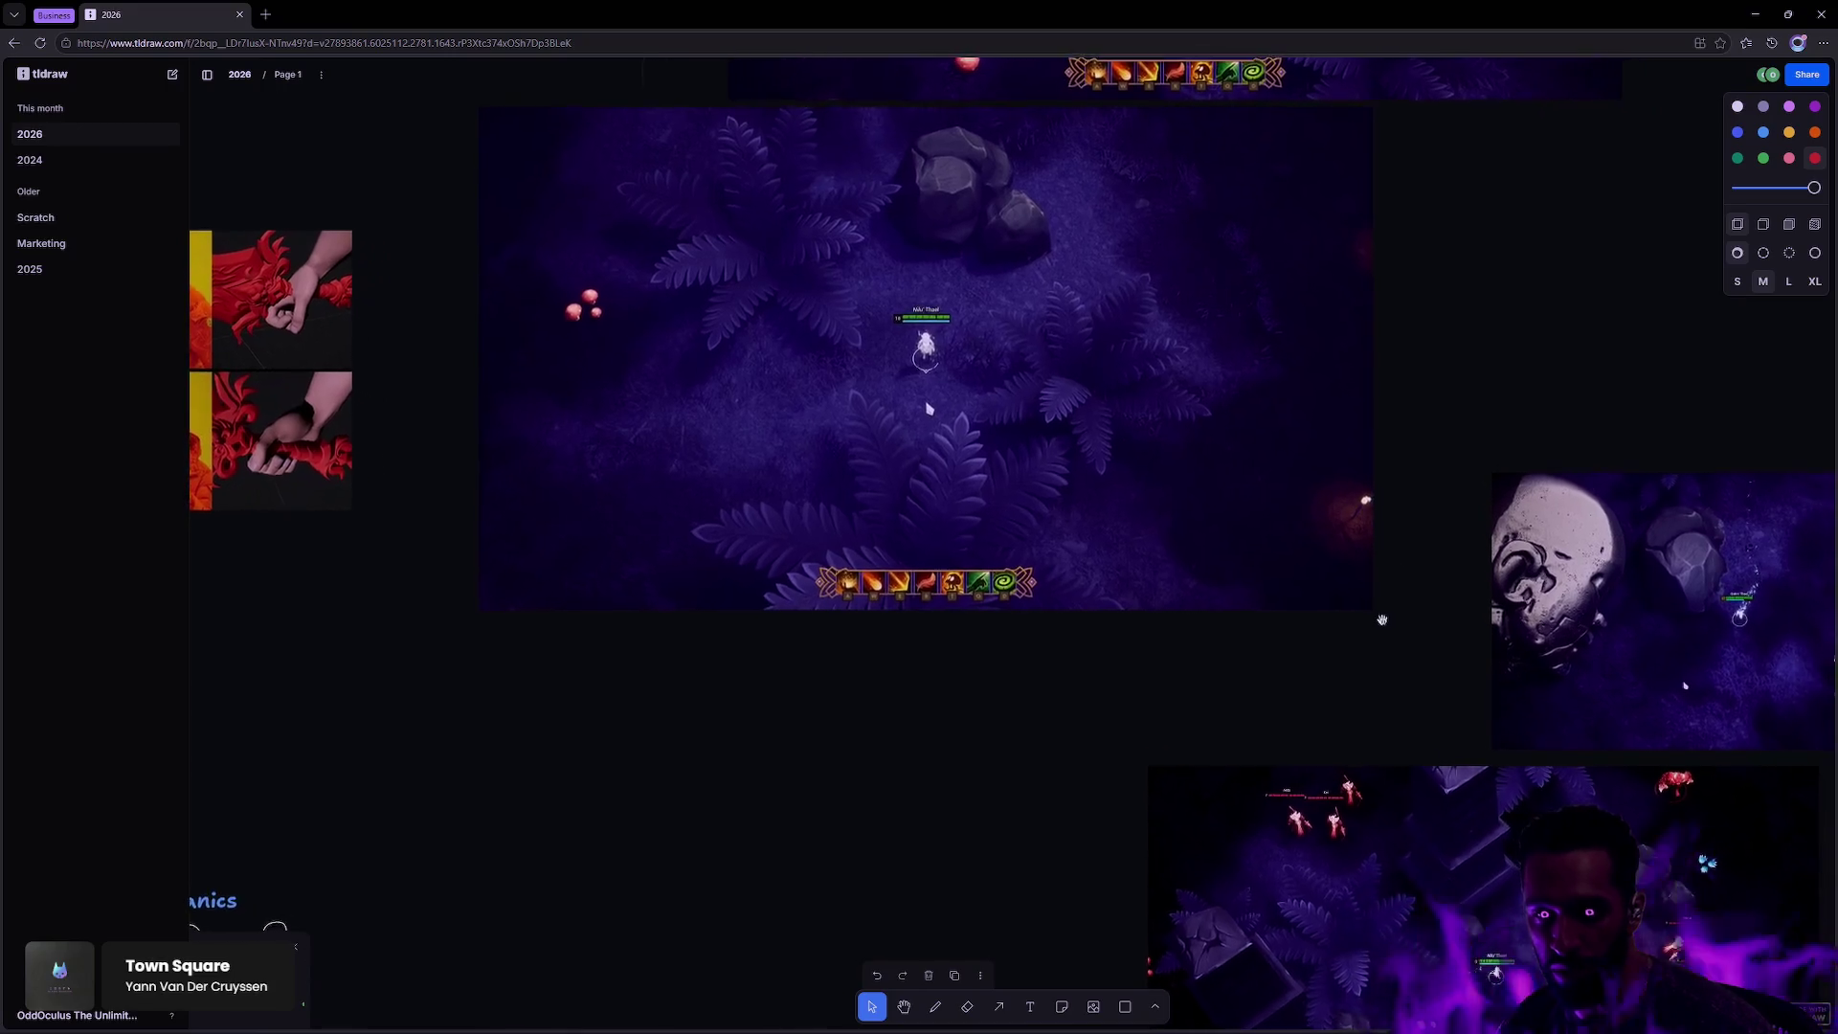
{"action": "scroll", "coordinate": [1103, 366], "scroll_direction": "up", "scroll_amount": 5}
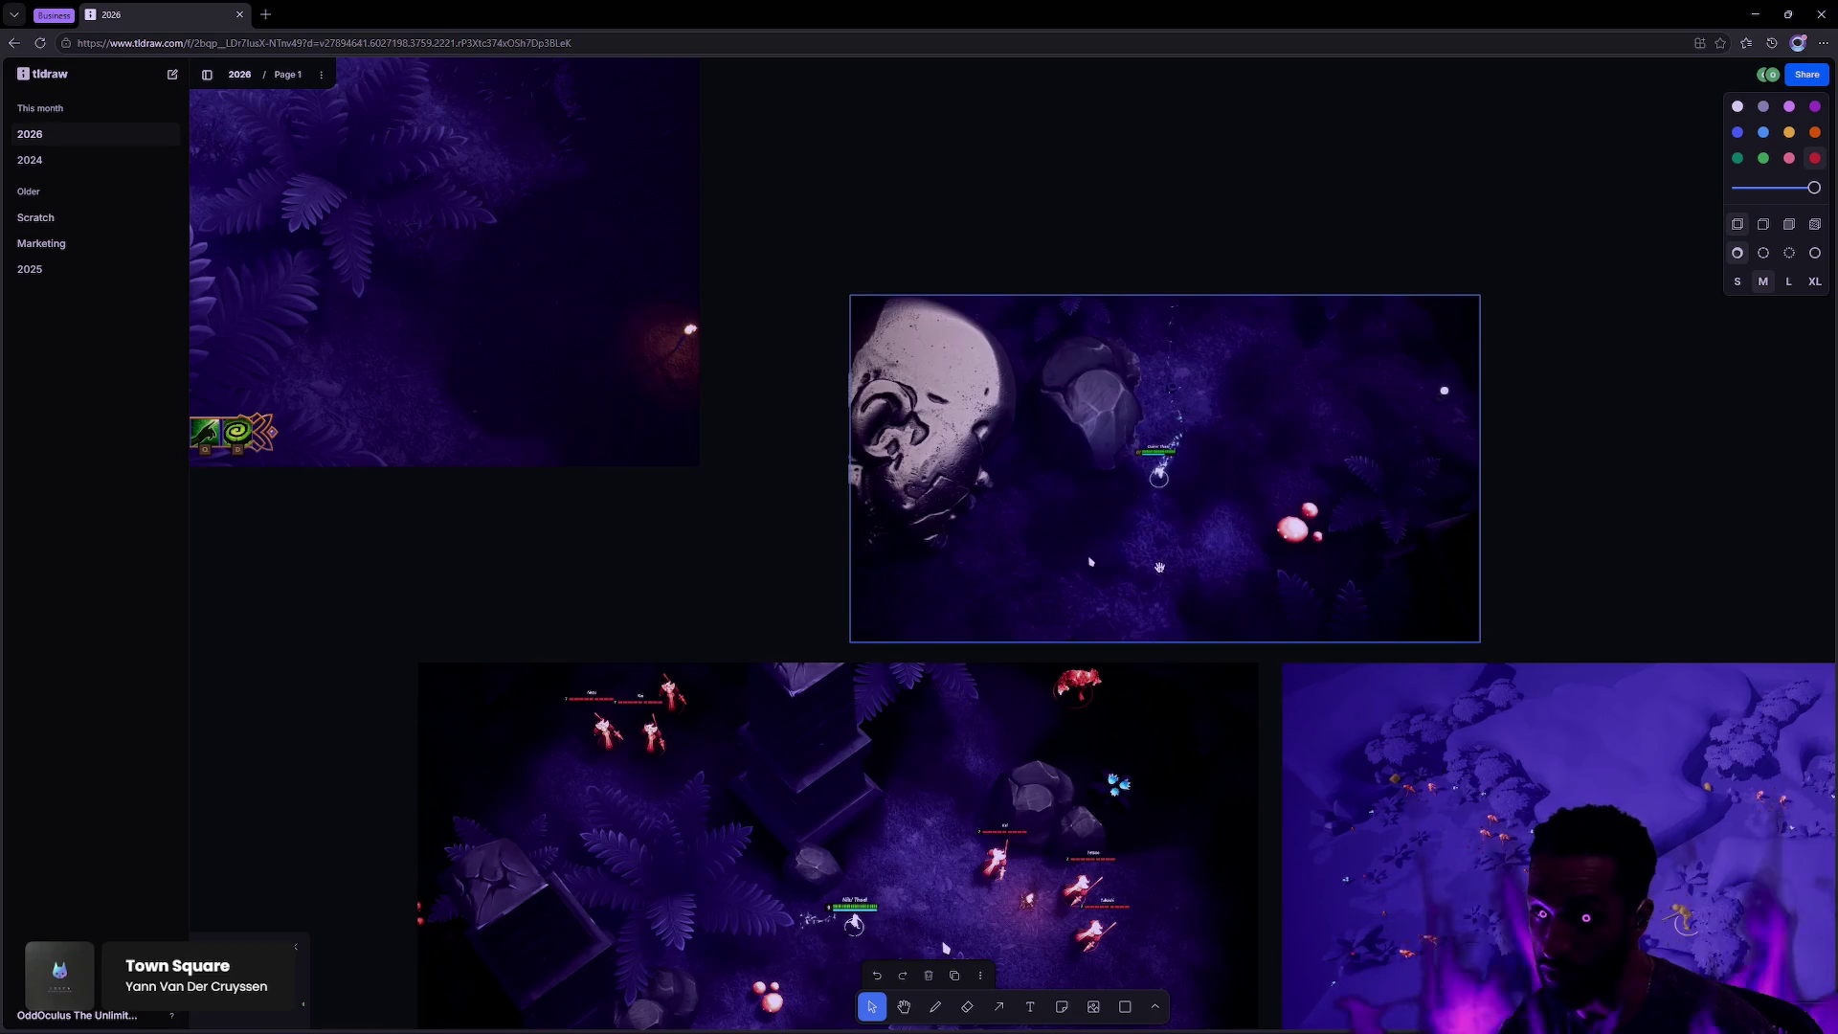
{"action": "scroll", "coordinate": [1216, 574], "scroll_direction": "down", "scroll_amount": 3}
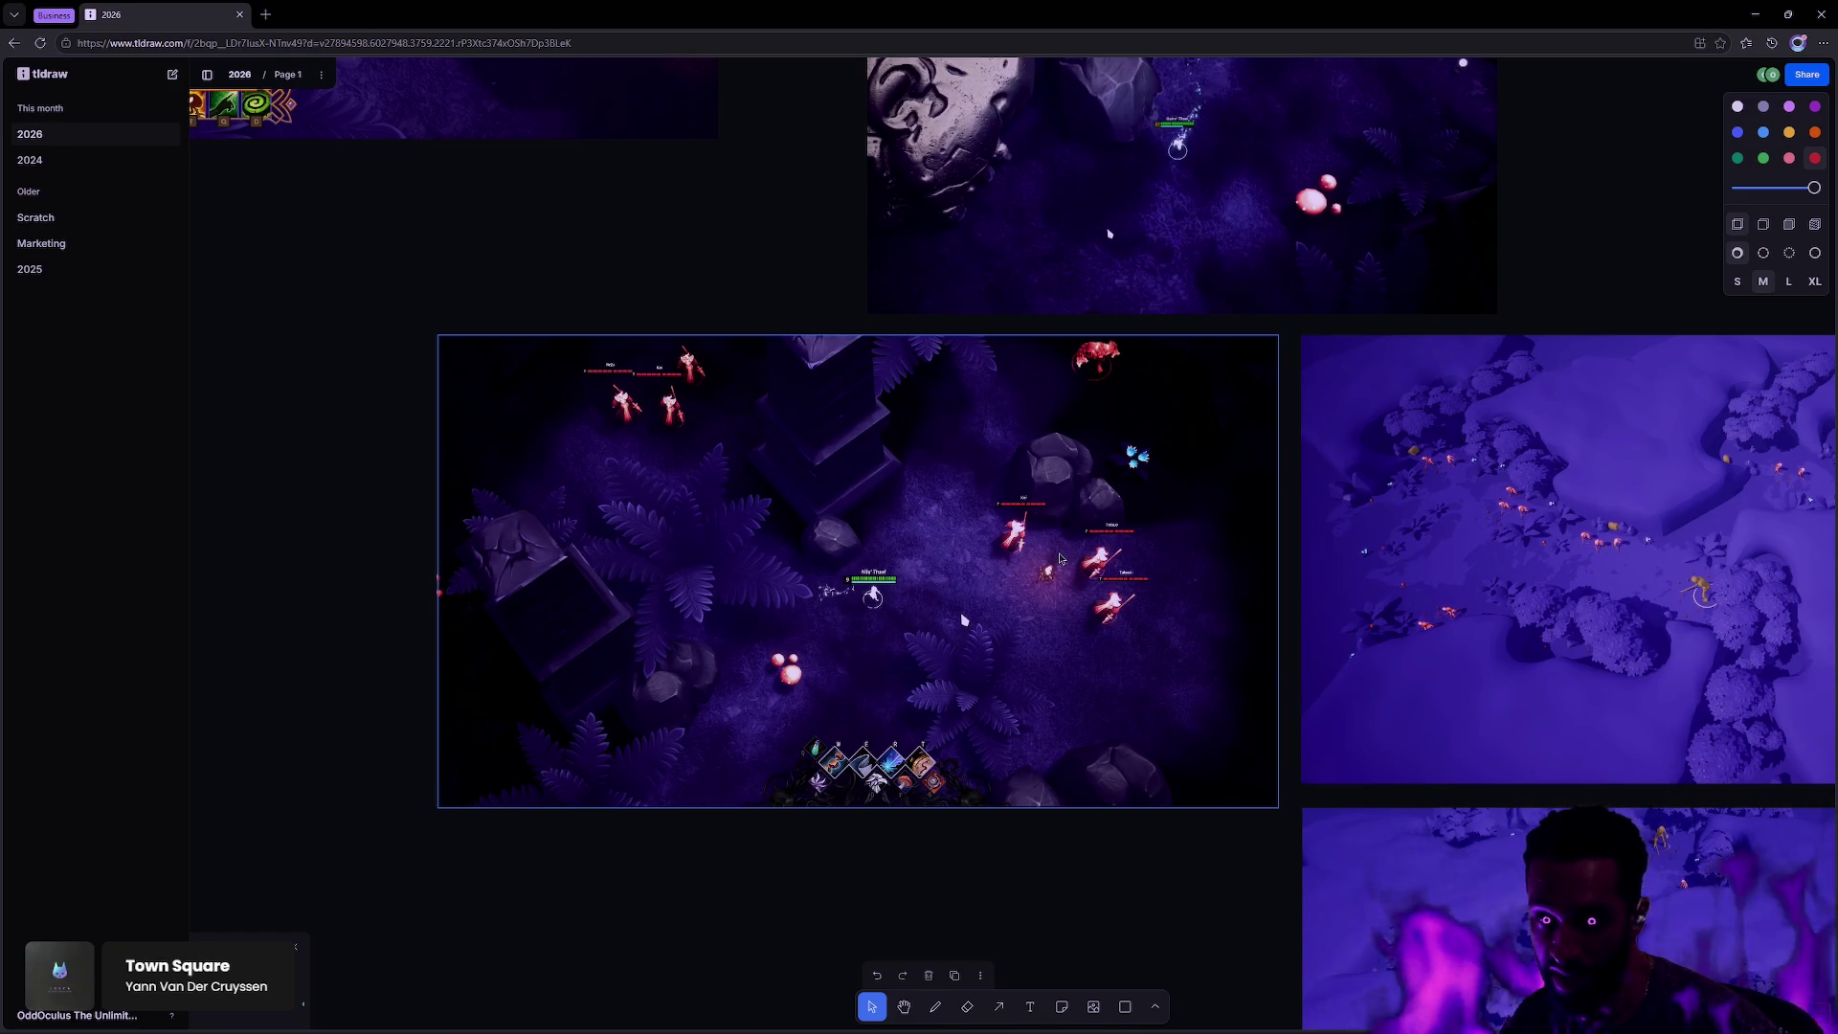
{"action": "scroll", "coordinate": [1076, 710], "scroll_direction": "up", "scroll_amount": 3}
{"action": "scroll", "coordinate": [1097, 678], "scroll_direction": "left", "scroll_amount": 2}
{"action": "scroll", "coordinate": [1098, 678], "scroll_direction": "up", "scroll_amount": 1}
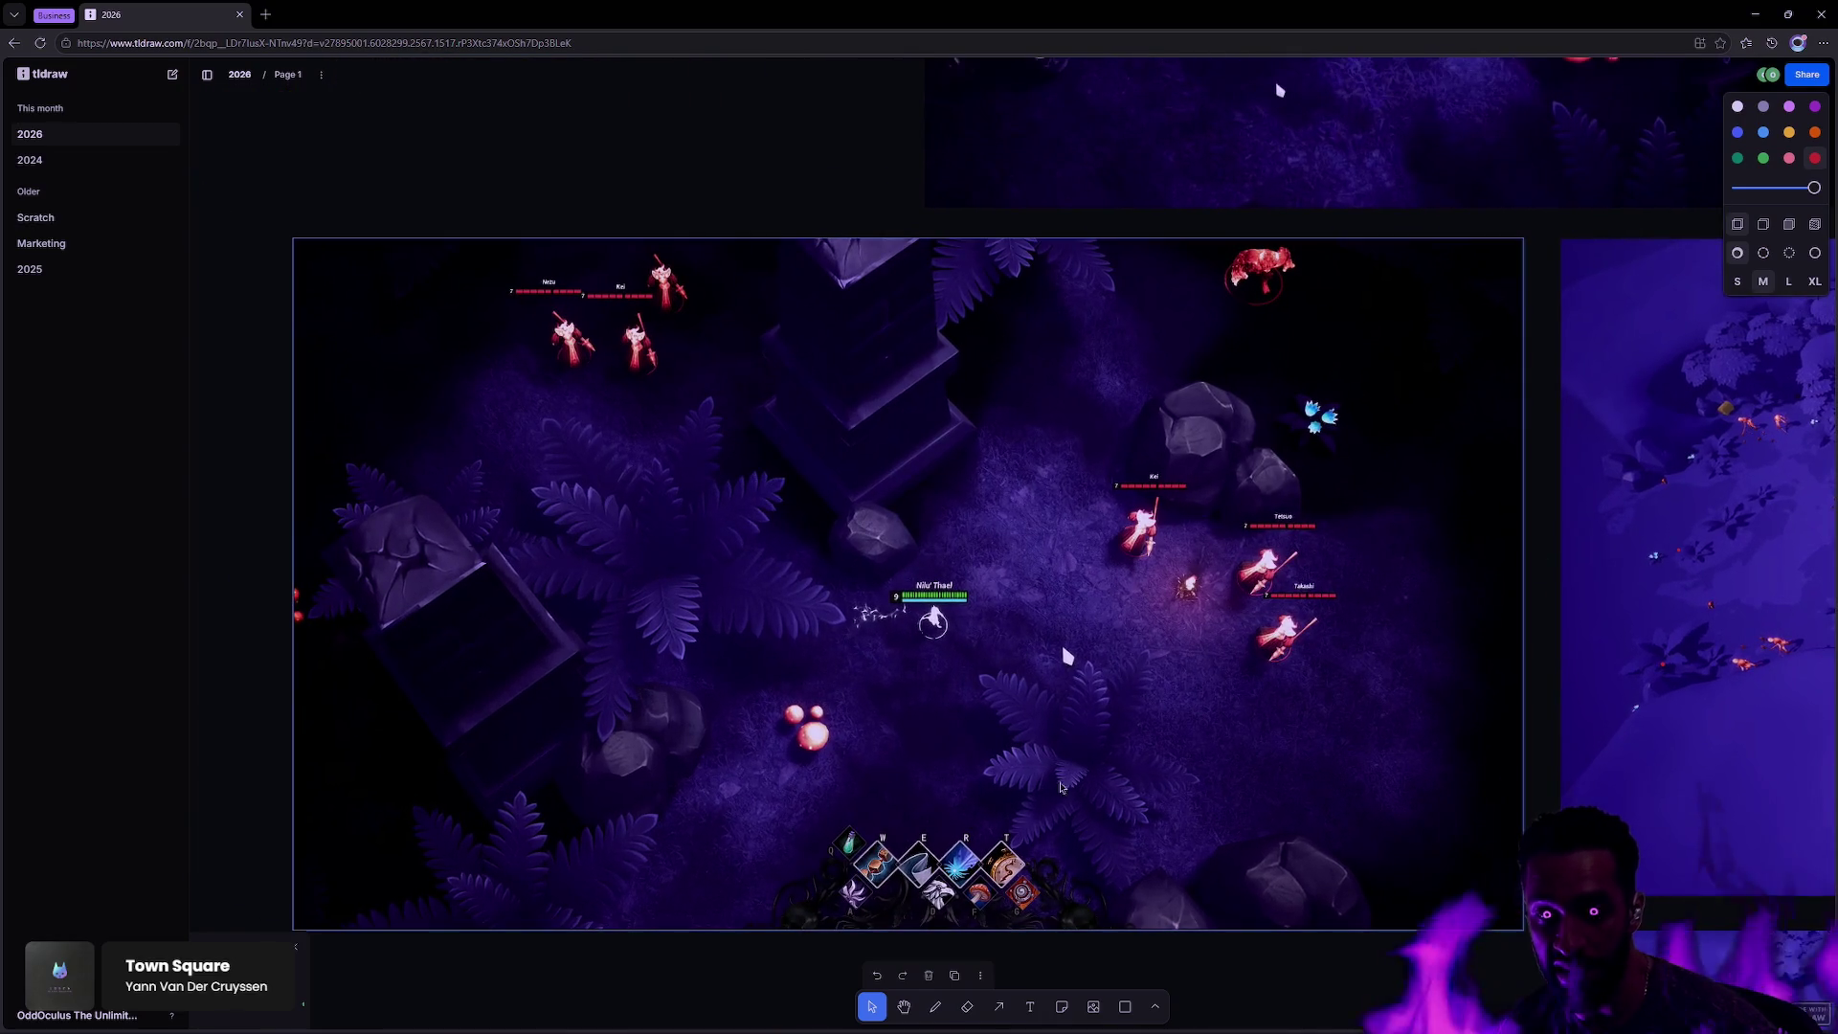
{"action": "scroll", "coordinate": [1065, 654], "scroll_direction": "down", "scroll_amount": 5}
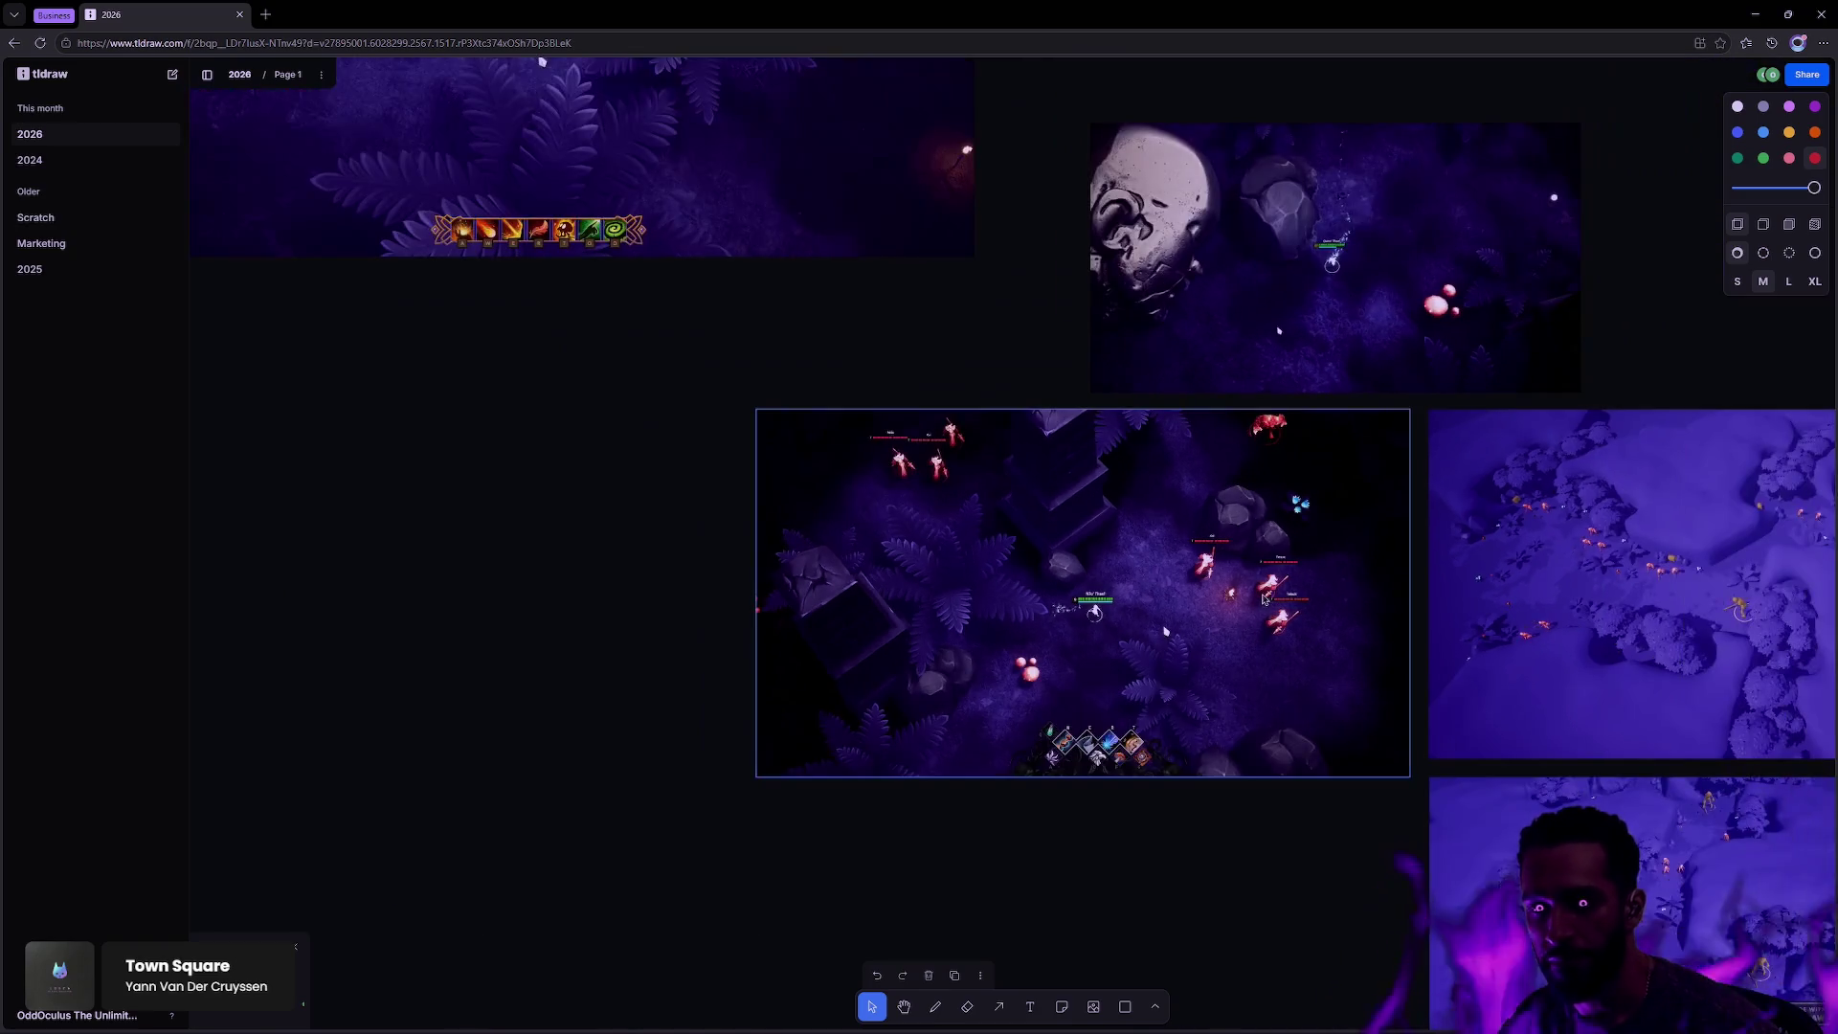
{"action": "scroll", "coordinate": [1066, 653], "scroll_direction": "right", "scroll_amount": 8}
{"action": "scroll", "coordinate": [1065, 654], "scroll_direction": "down", "scroll_amount": 3}
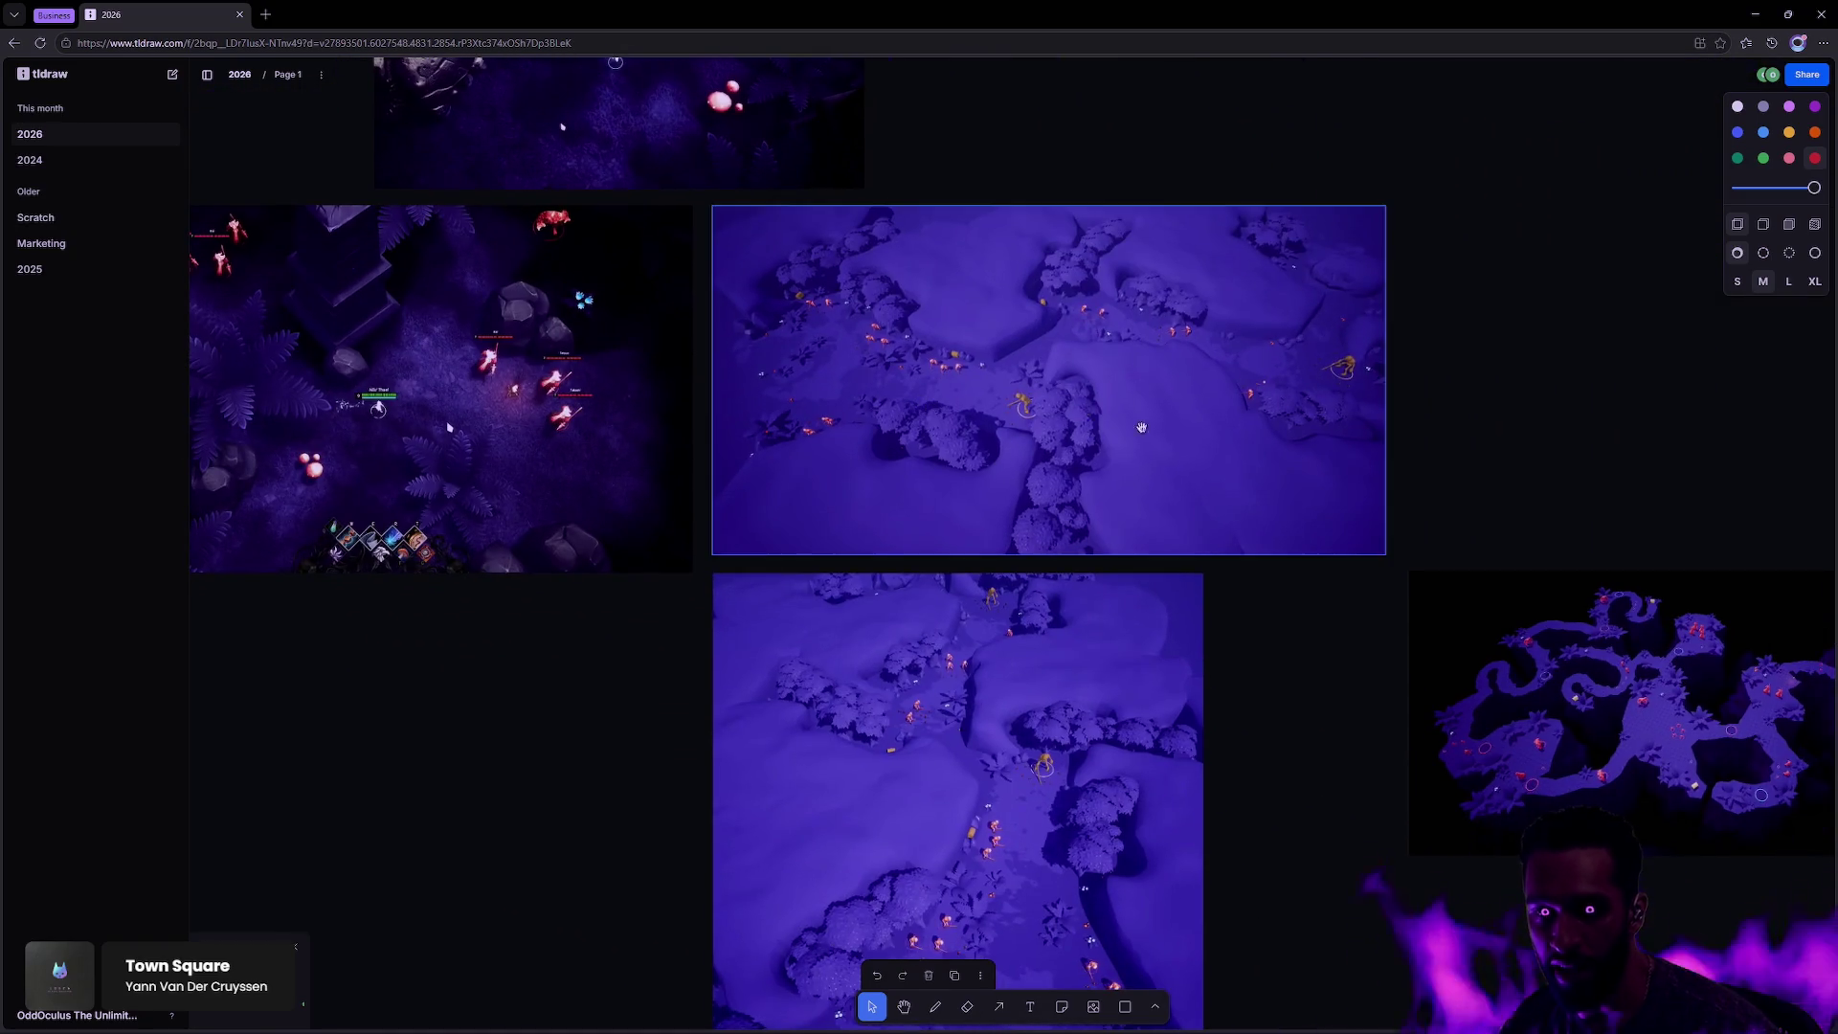
{"action": "scroll", "coordinate": [957, 459], "scroll_direction": "down", "scroll_amount": 2}
{"action": "scroll", "coordinate": [1018, 554], "scroll_direction": "right", "scroll_amount": 4}
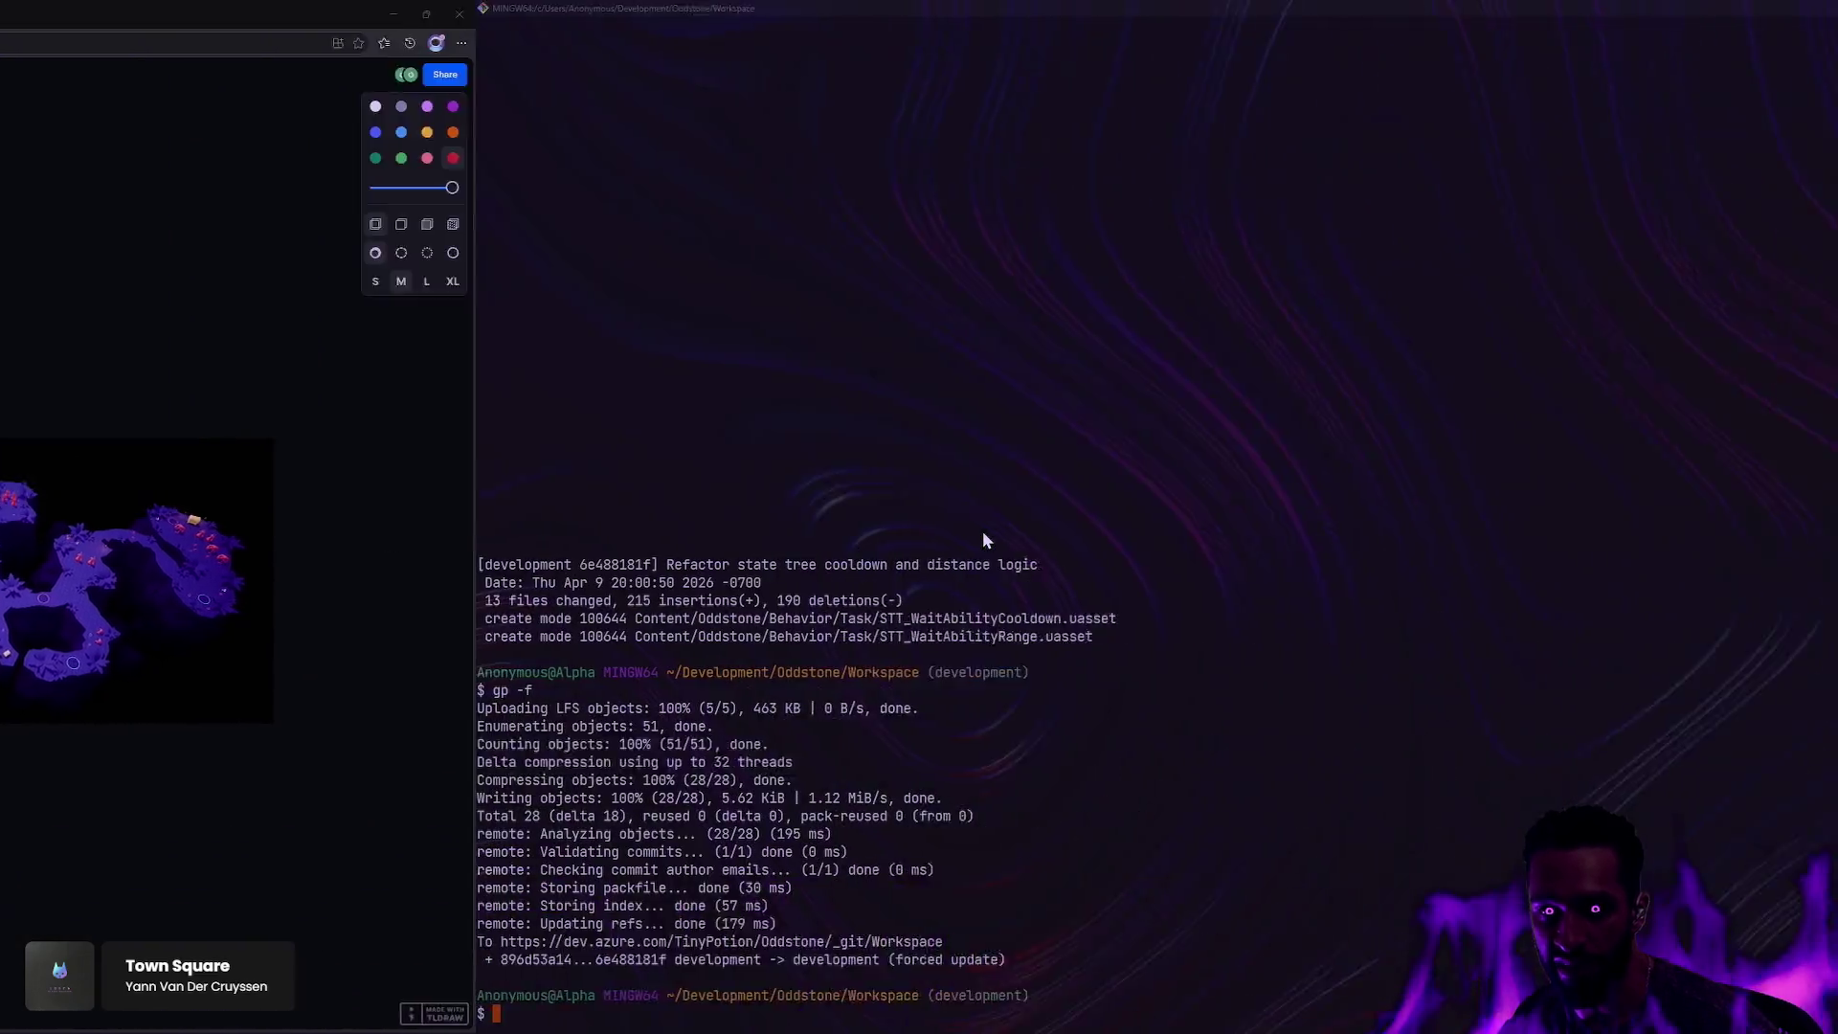
Step: Open the Feywood level from Content/Oddstone/Map/Feywood without saving ABP_Male or BP_OddAIController
{"action": "key", "text": "ctrl+space"}
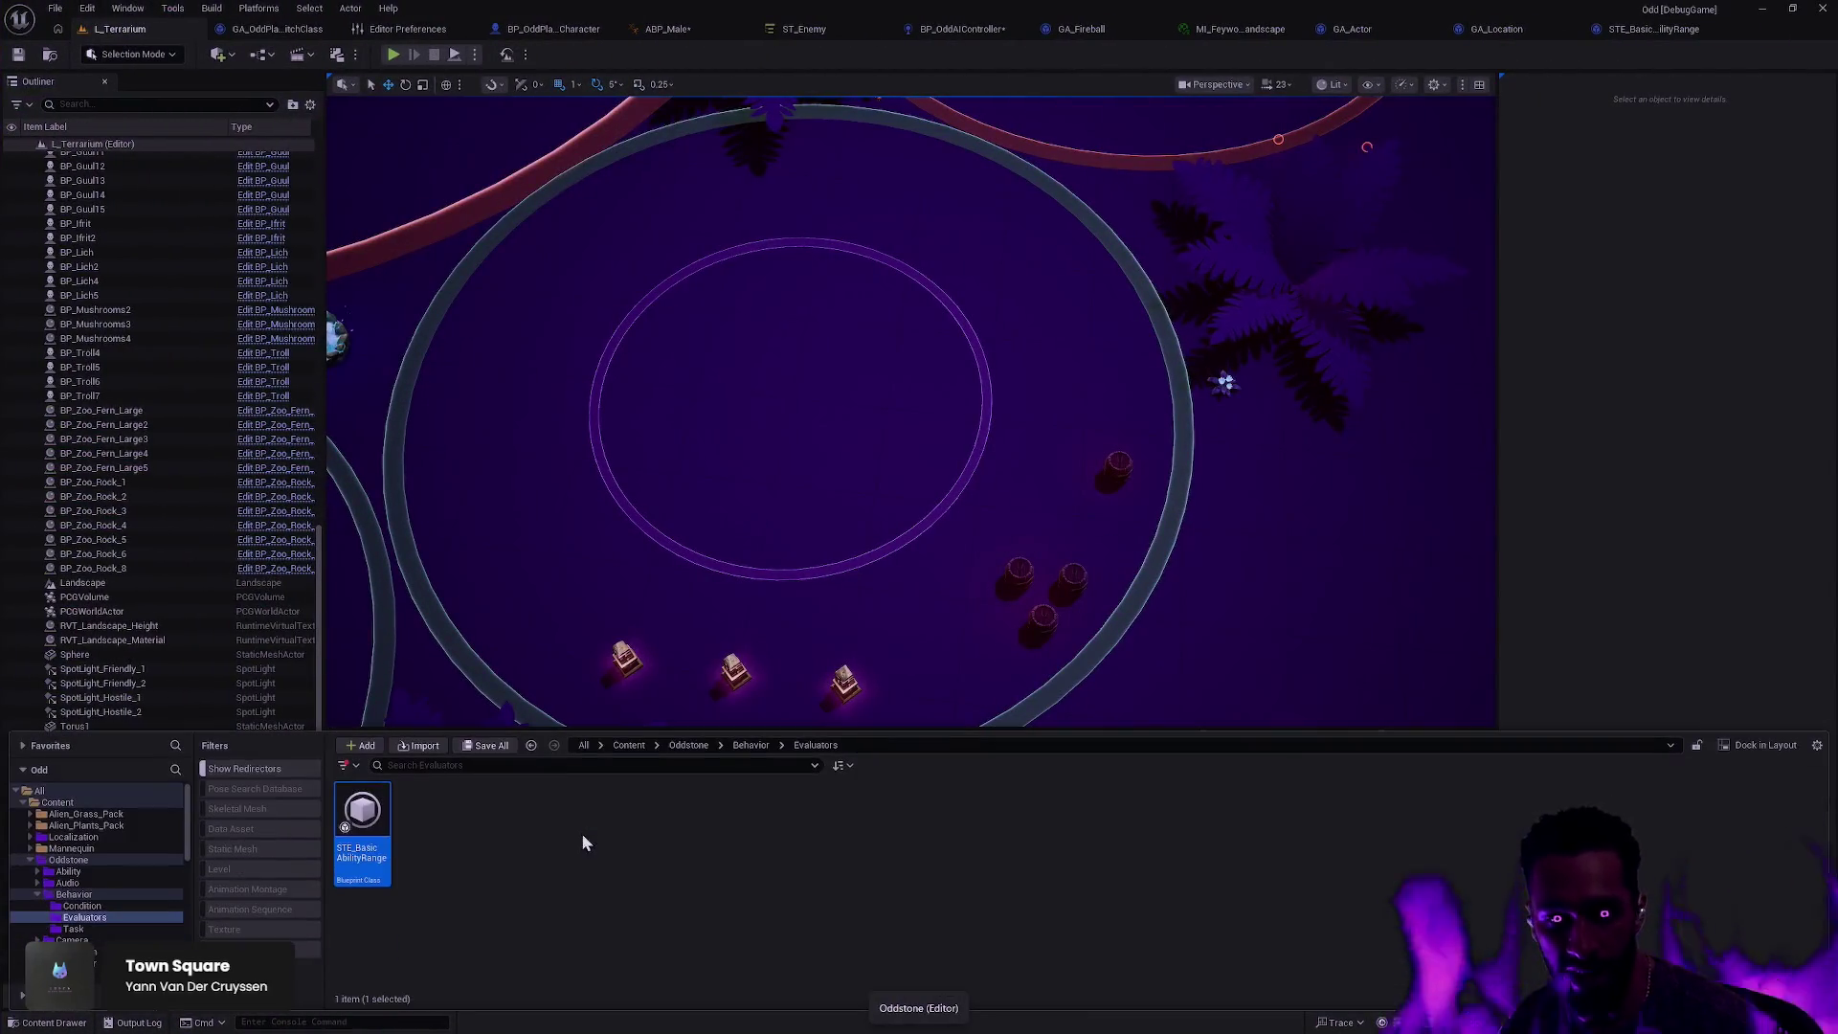
{"action": "scroll", "coordinate": [107, 886], "scroll_direction": "down", "scroll_amount": 5}
{"action": "left_click", "coordinate": [111, 927]}
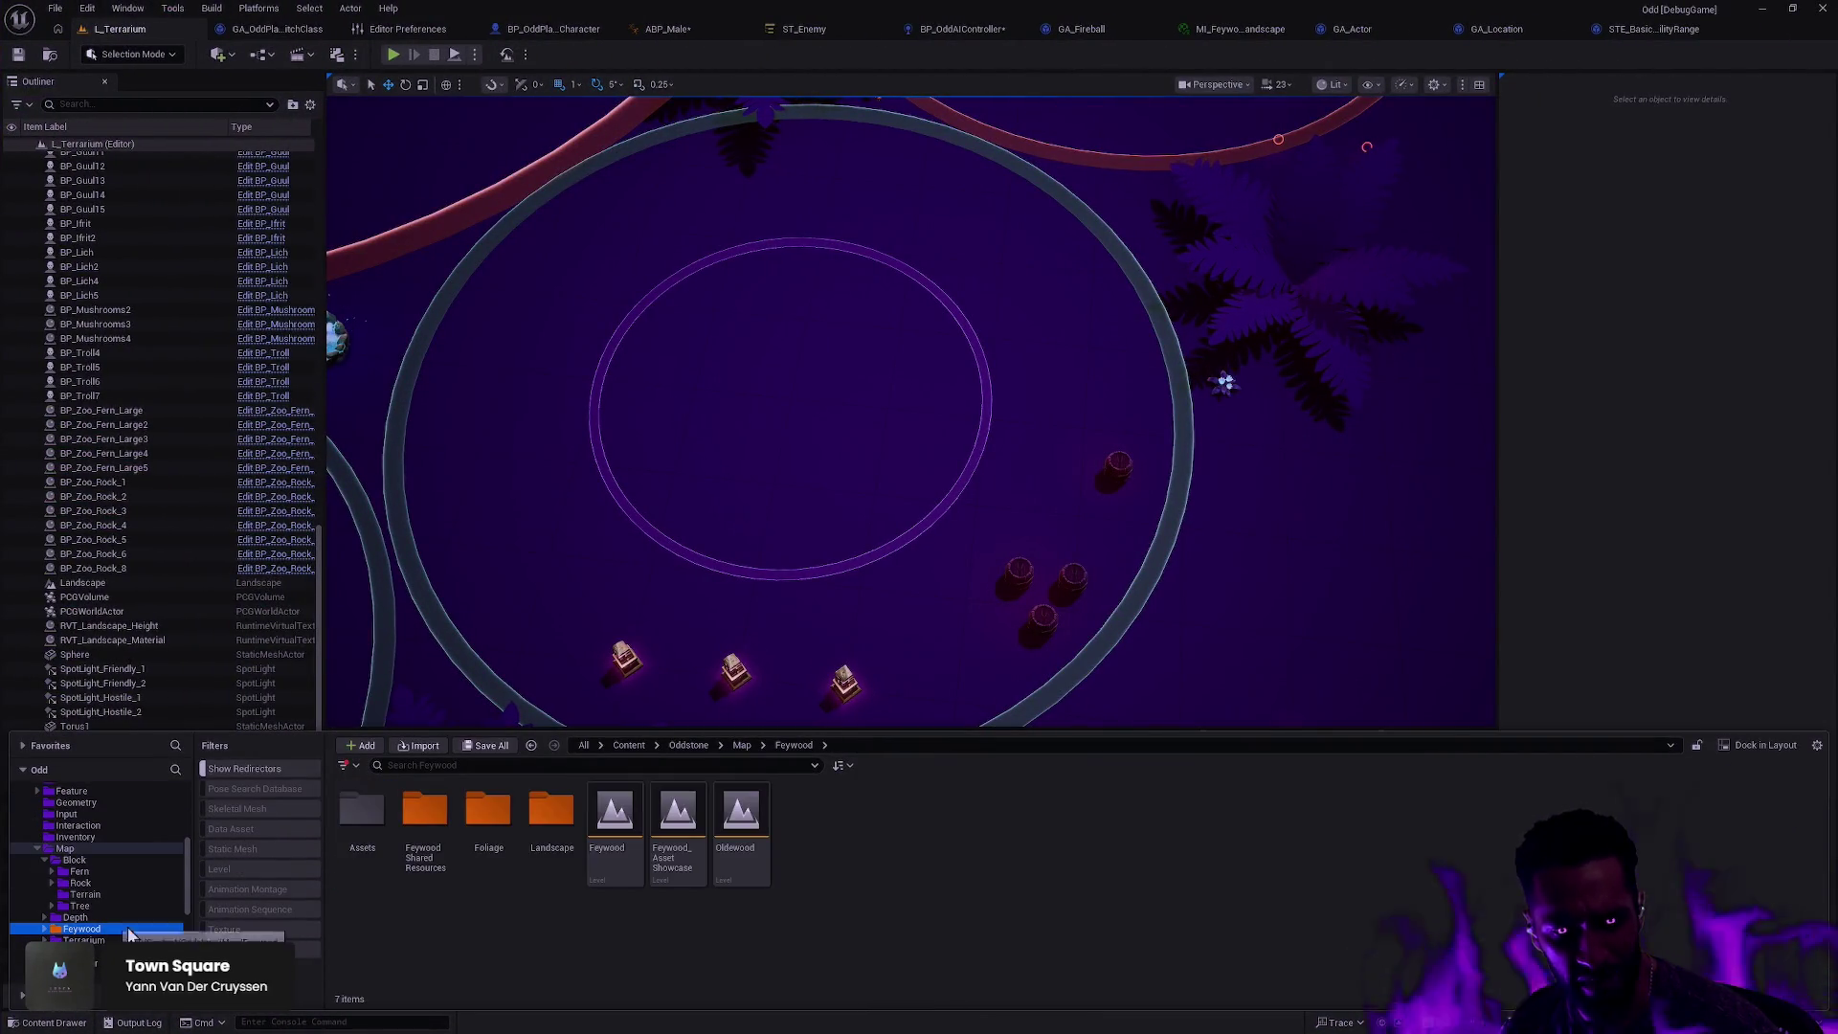
{"action": "double_click", "coordinate": [639, 868]}
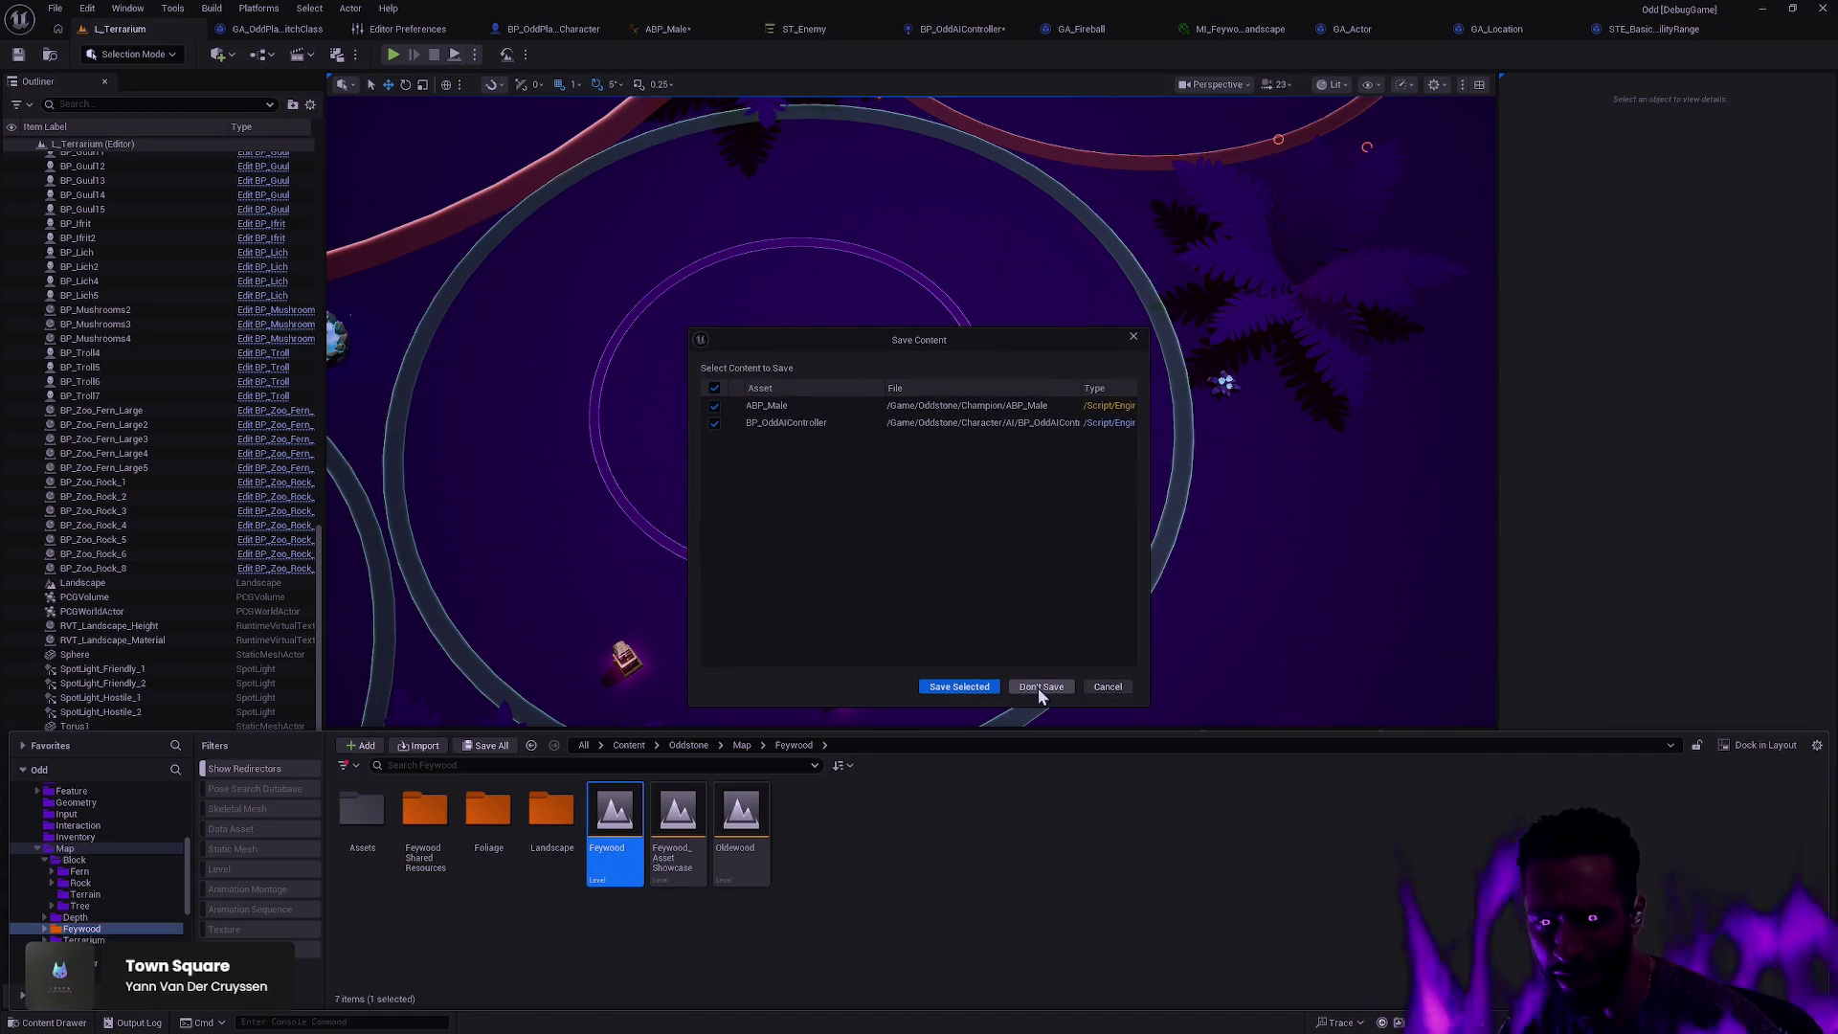
{"action": "left_click", "coordinate": [1040, 688]}
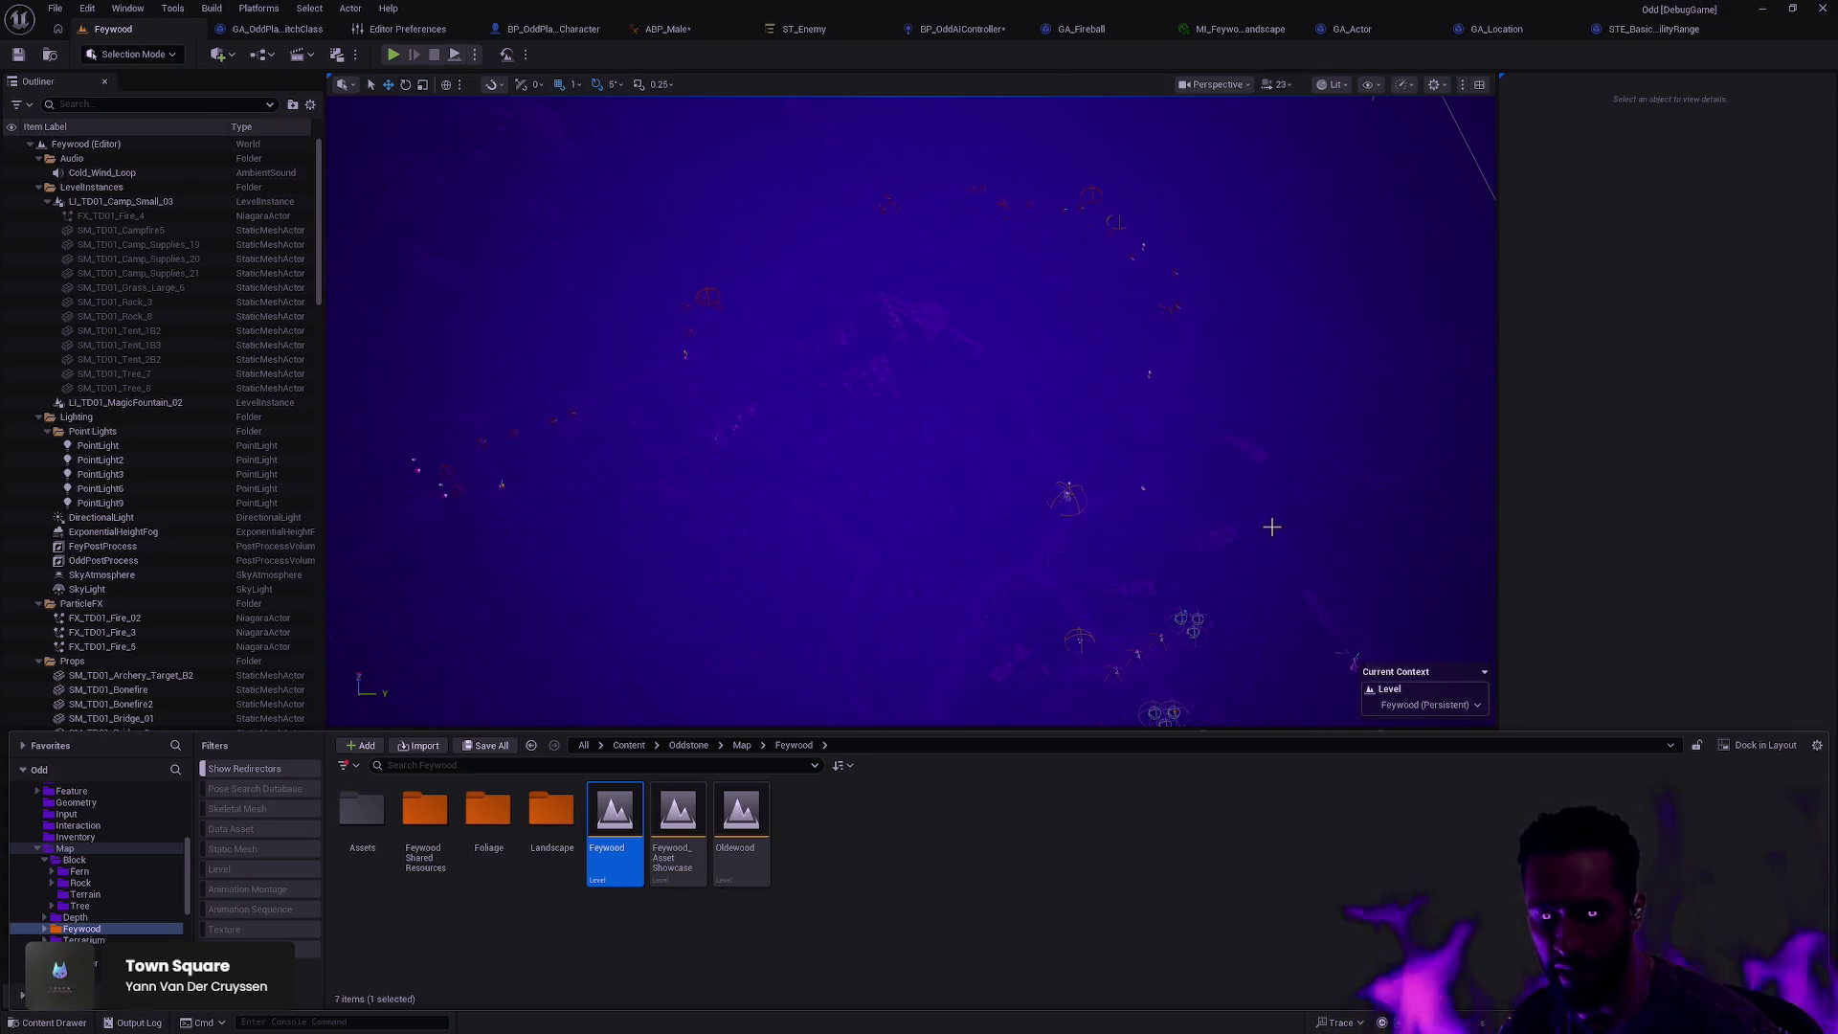
{"action": "key", "text": "ctrl+space"}
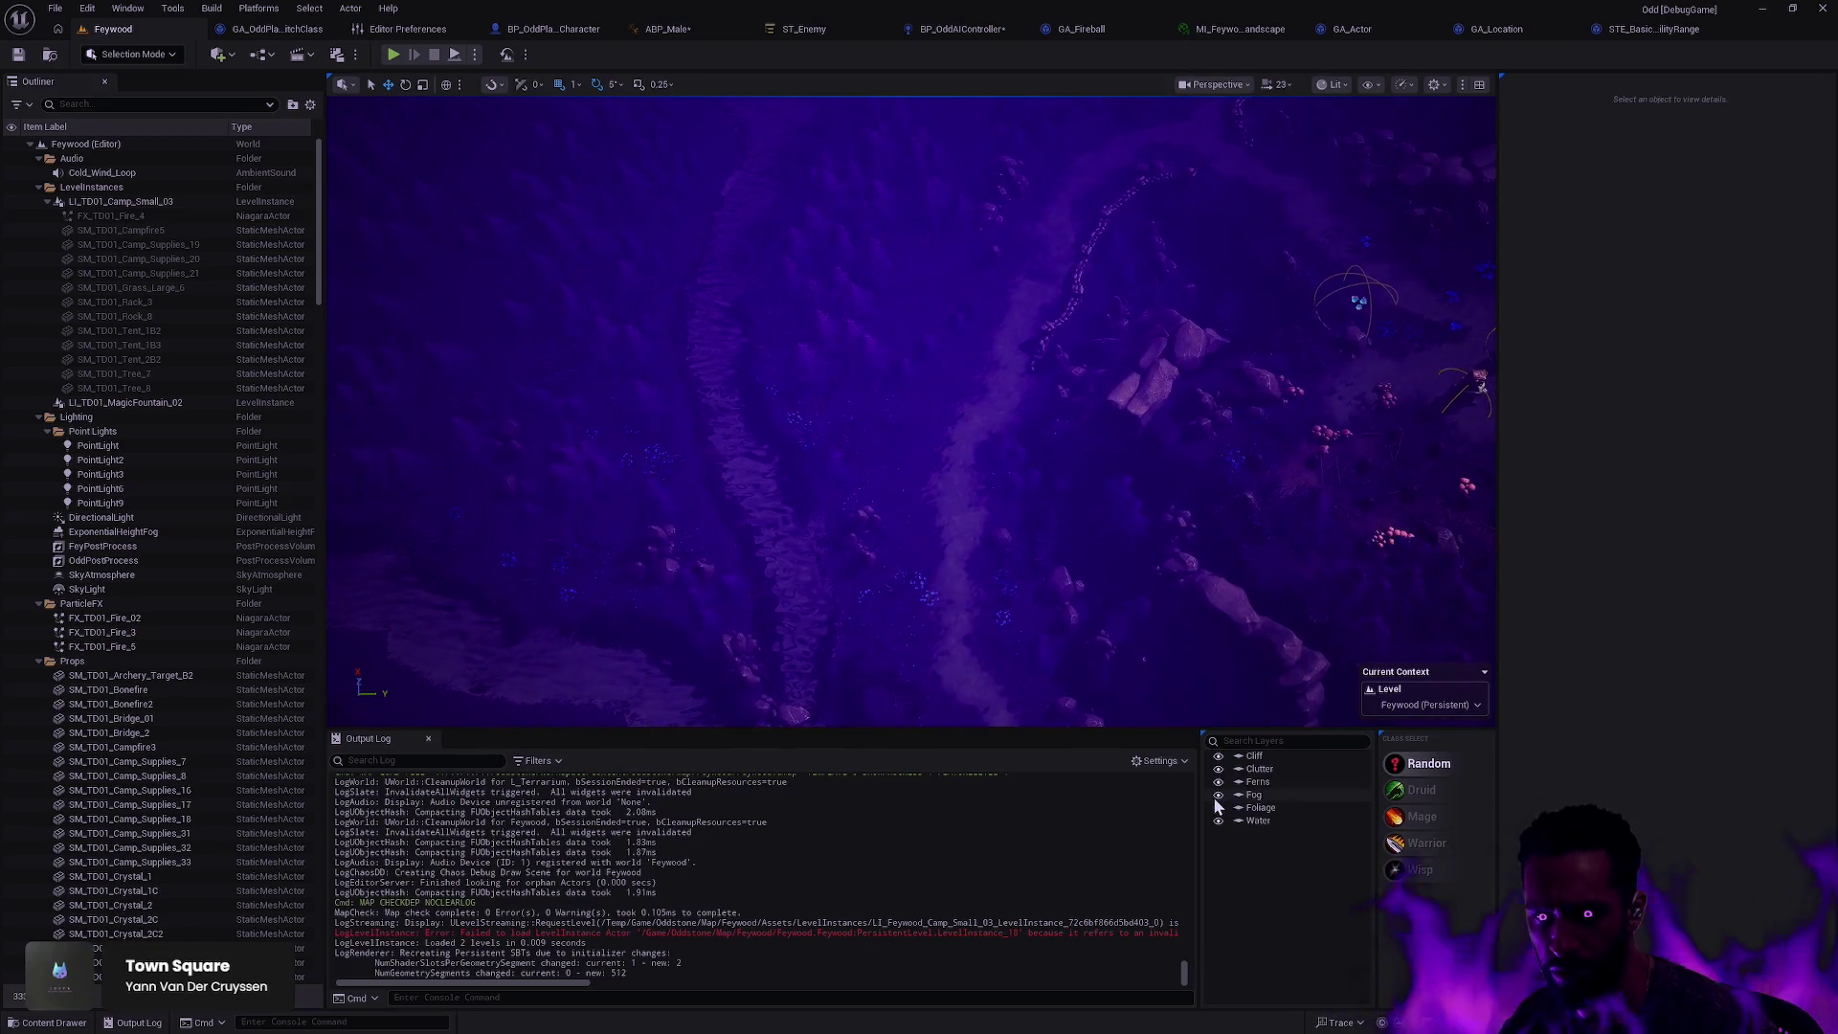
Step: Hide the fog layer and fly the camera from an aerial view along the forest path
{"action": "left_click", "coordinate": [1217, 796]}
{"action": "left_click_drag", "start_coordinate": [1177, 601], "coordinate": [1177, 601]}
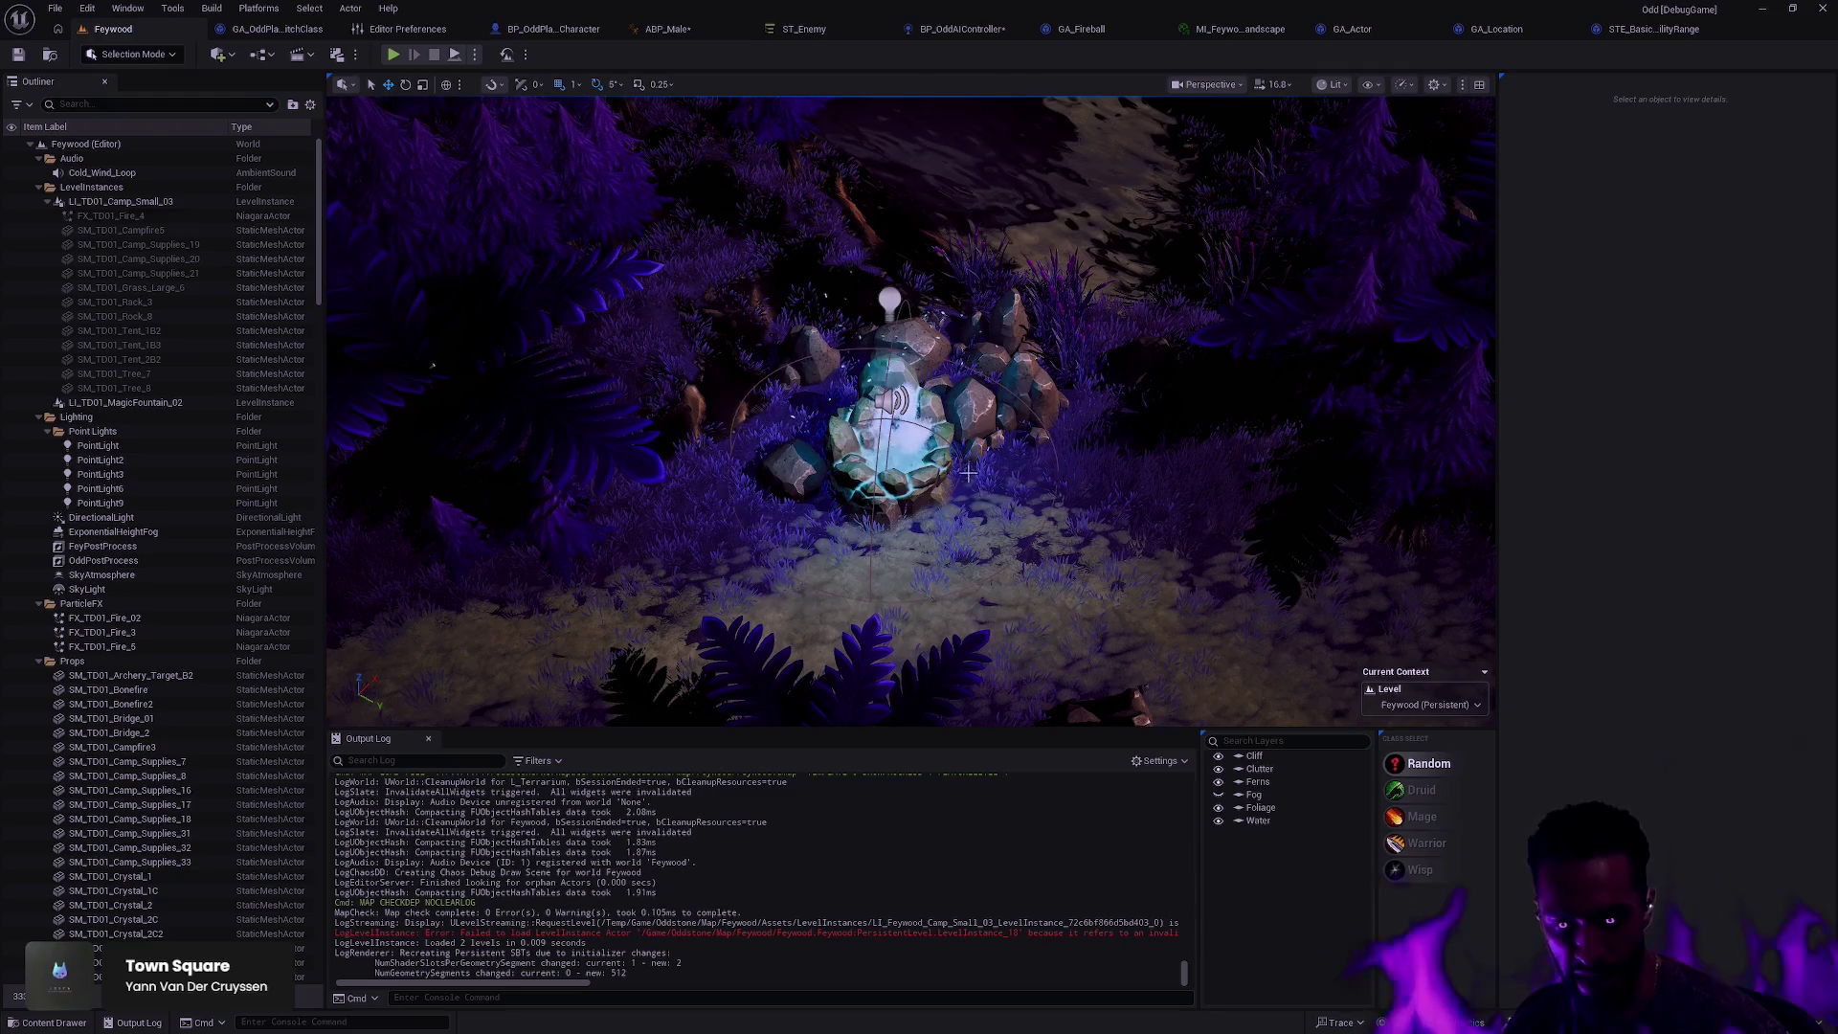
{"action": "key", "text": "1"}
{"action": "scroll", "coordinate": [1071, 529], "scroll_direction": "down", "scroll_amount": 3}
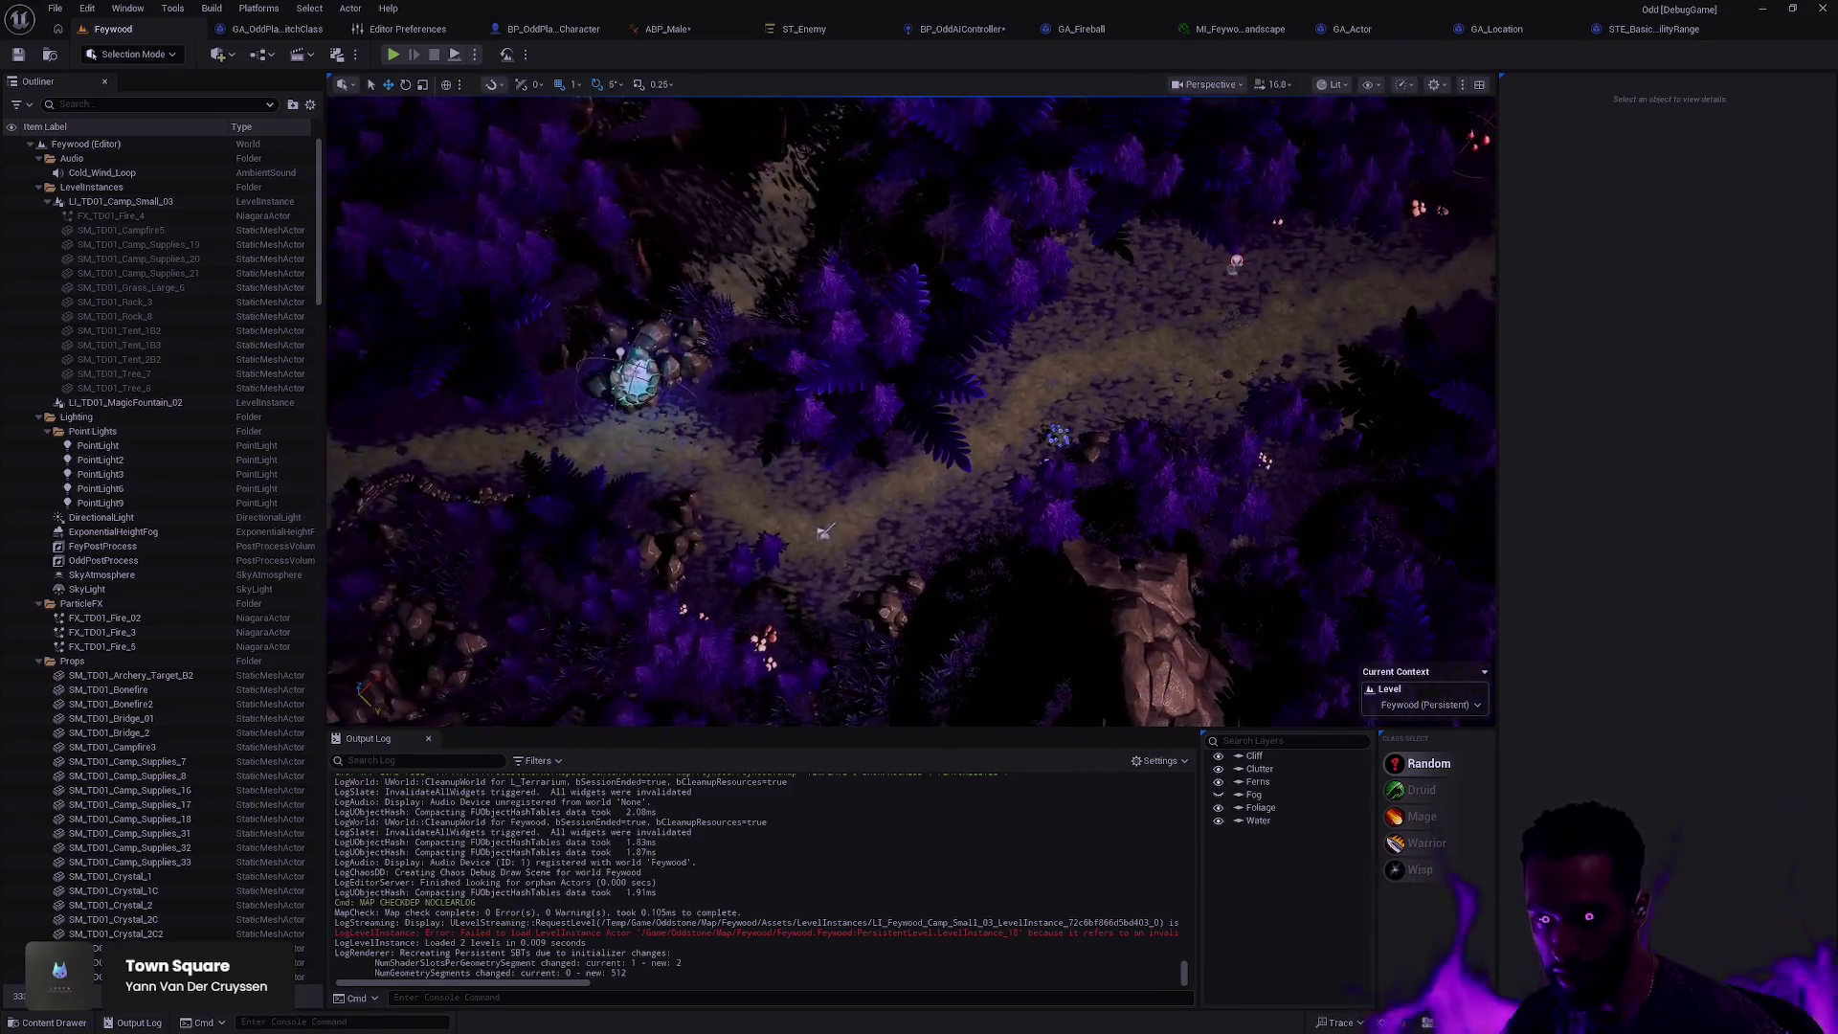
{"action": "scroll", "coordinate": [825, 531], "scroll_direction": "up", "scroll_amount": 5}
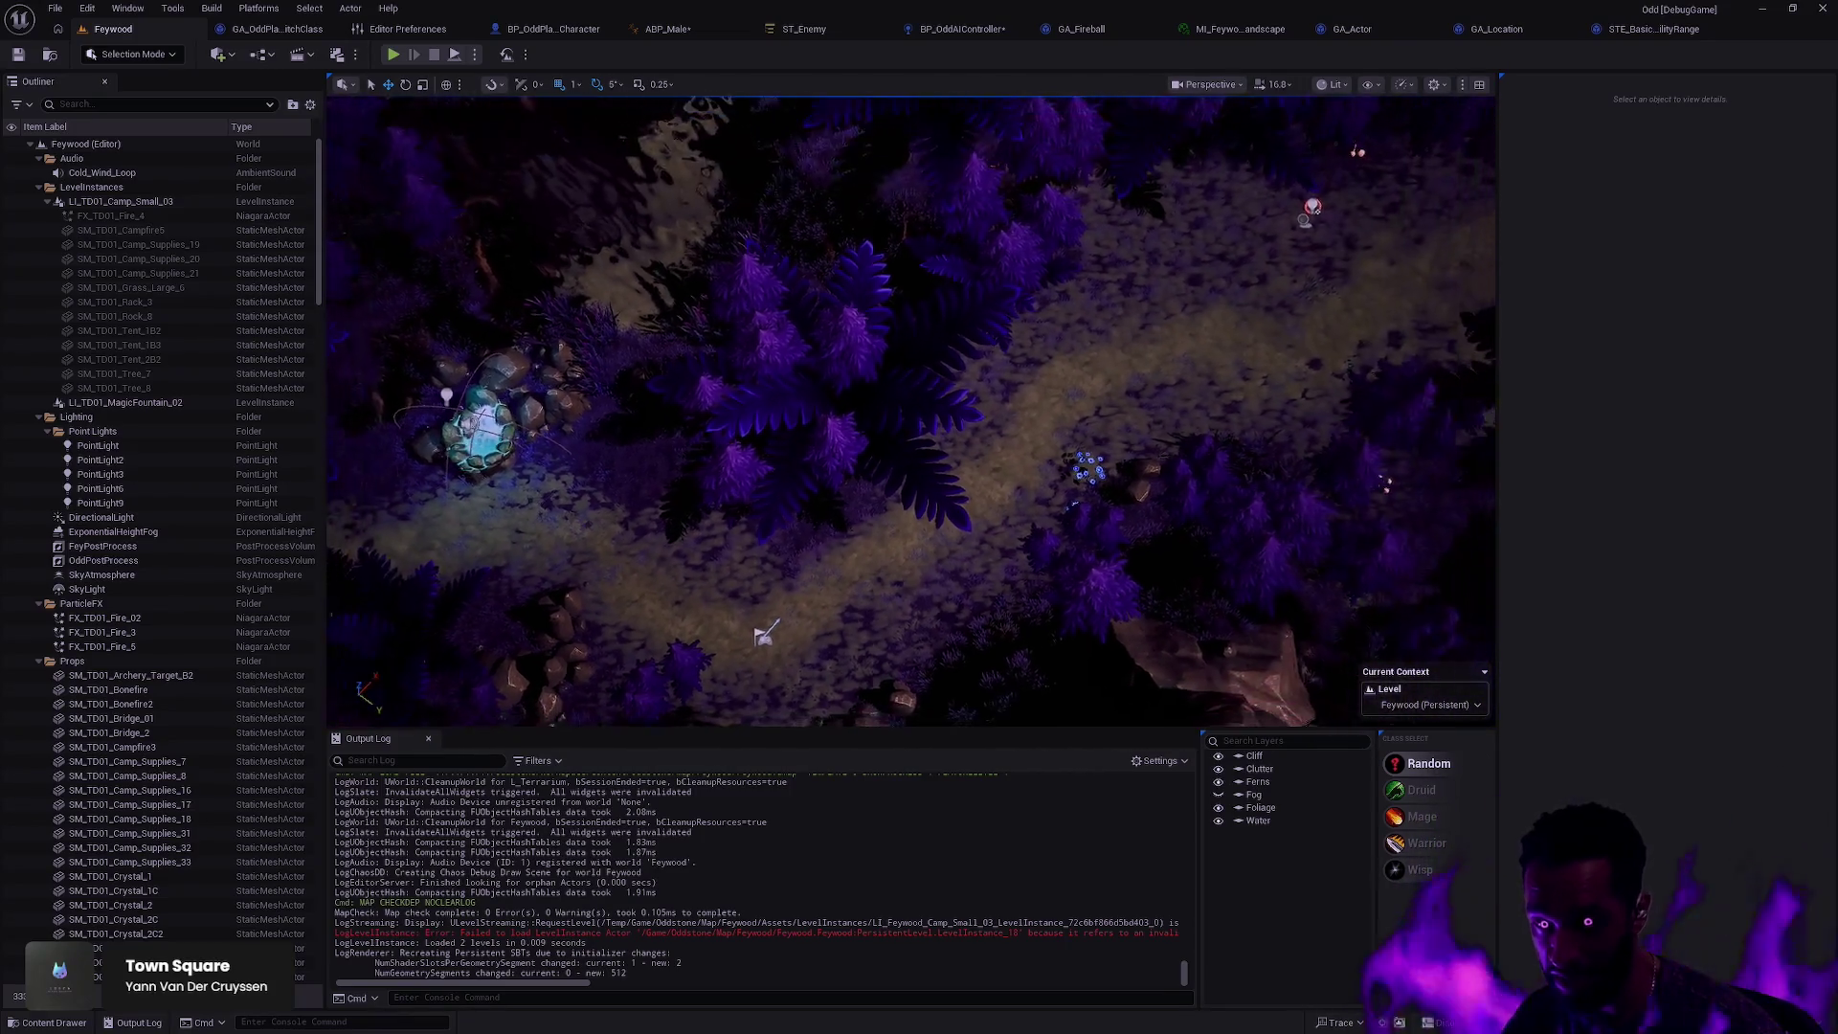
{"action": "key", "text": "w"}
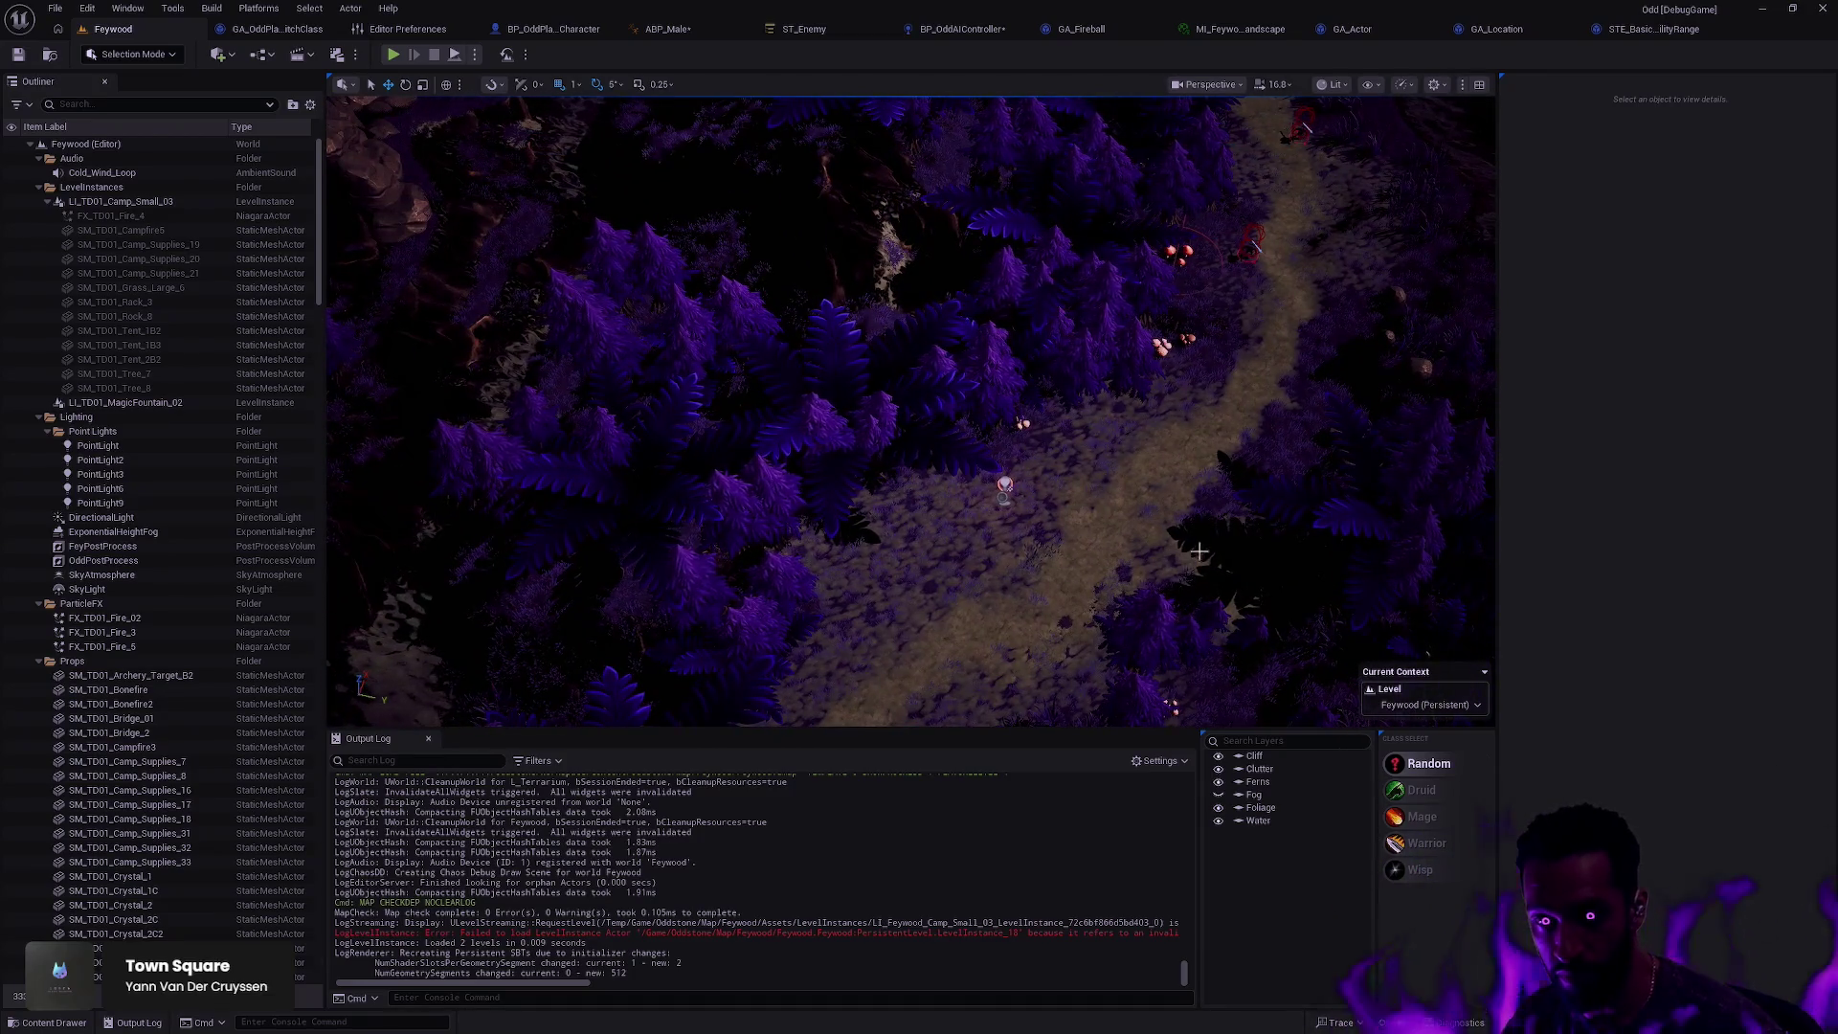
{"action": "key", "text": "w"}
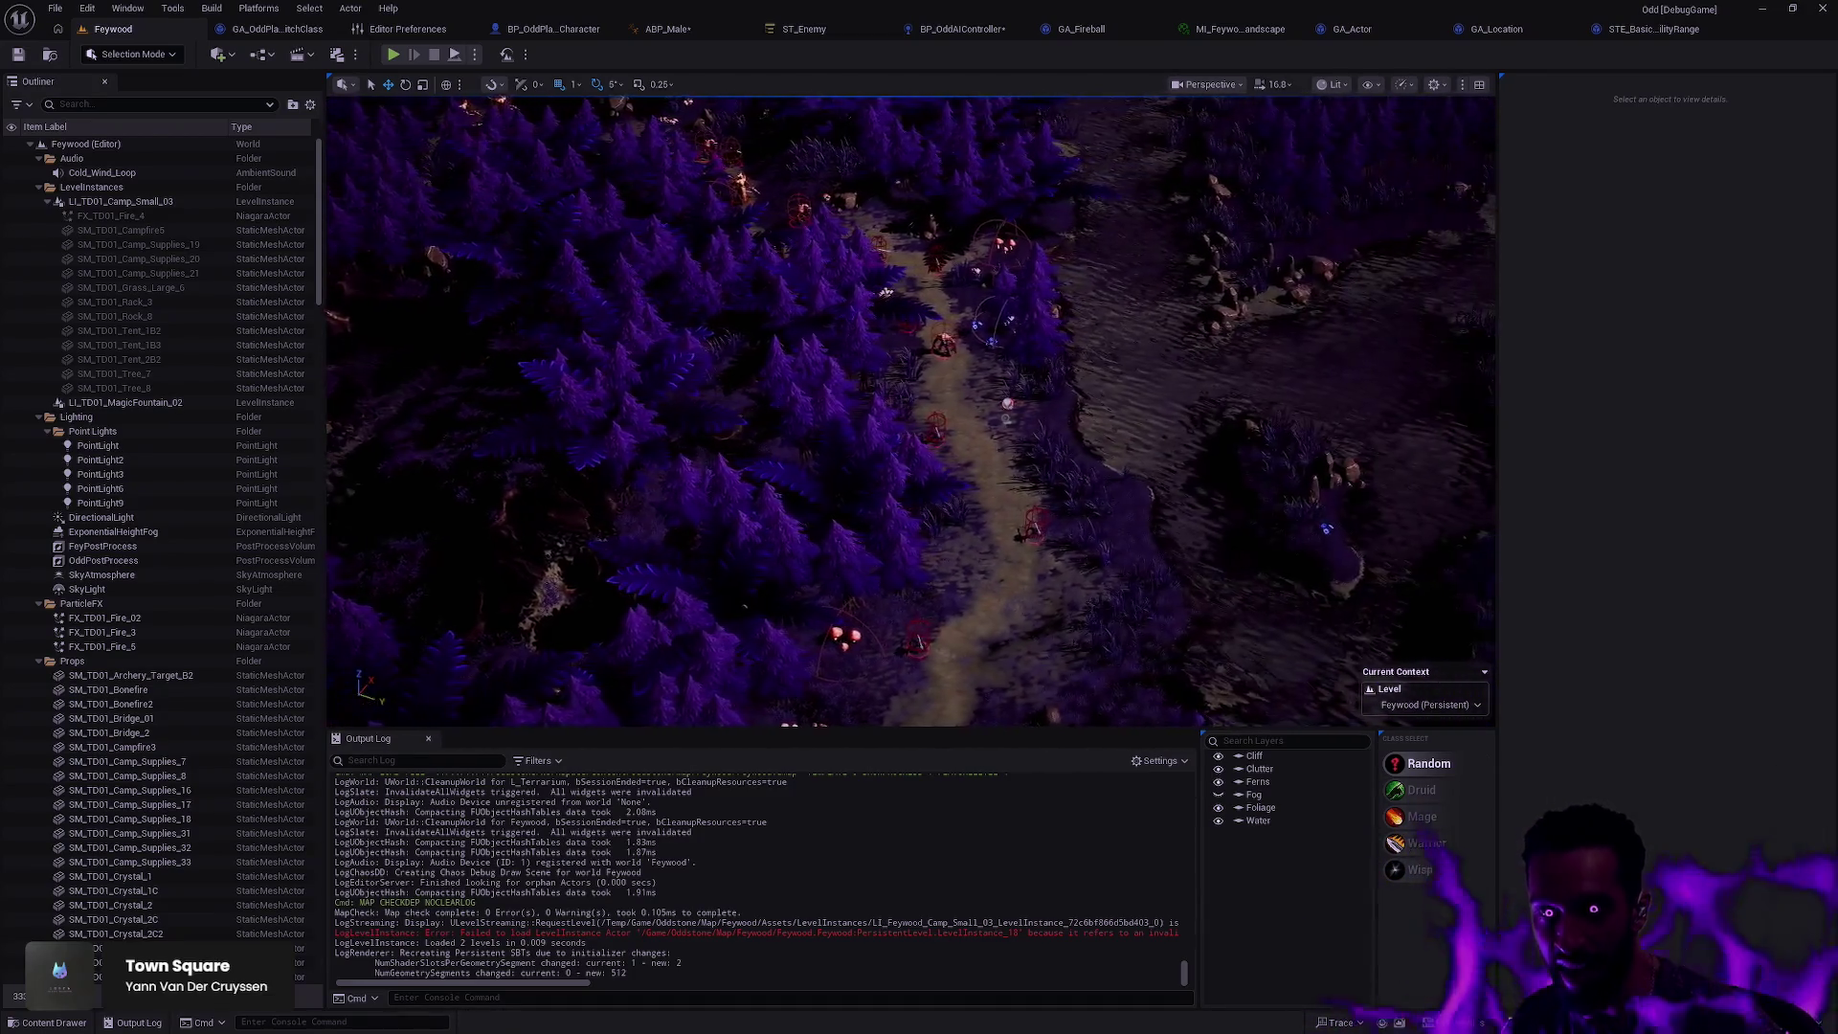
{"action": "key", "text": "w"}
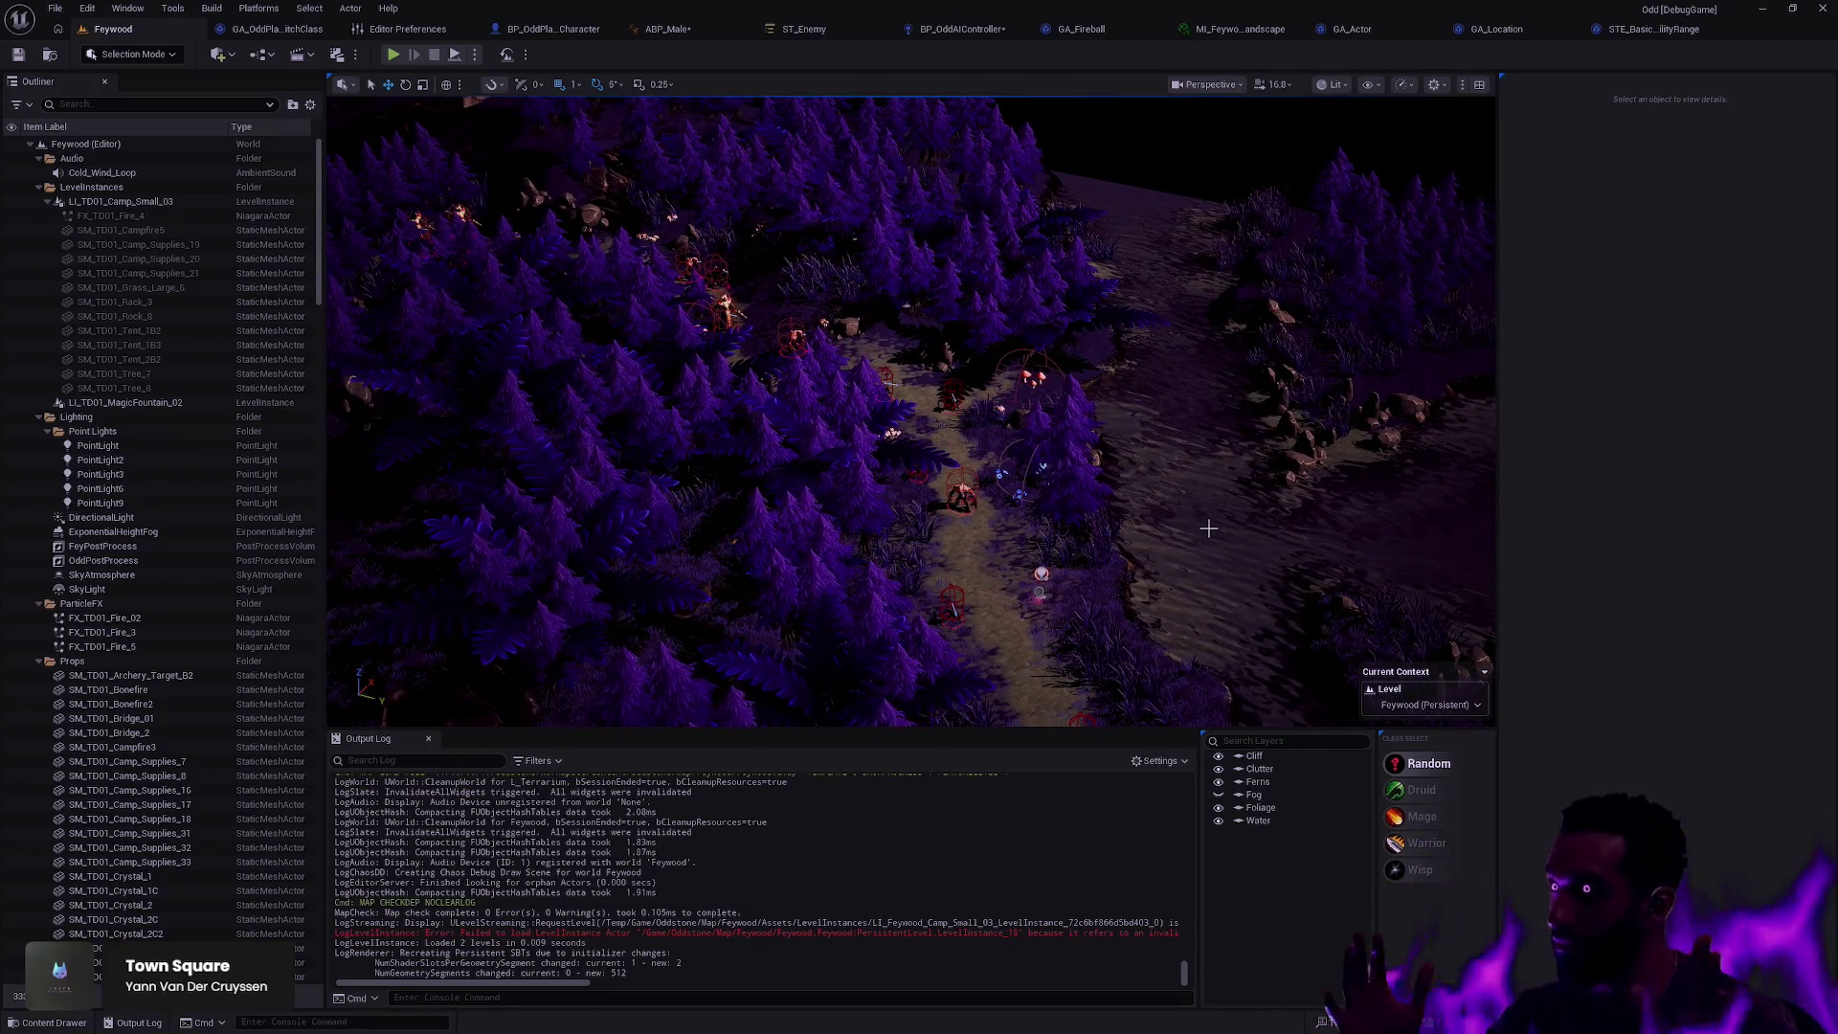
Step: Check the path from top-down and close-up camera views, then start a fullscreen Play In Editor session
{"action": "key", "text": "1"}
{"action": "key", "text": "2"}
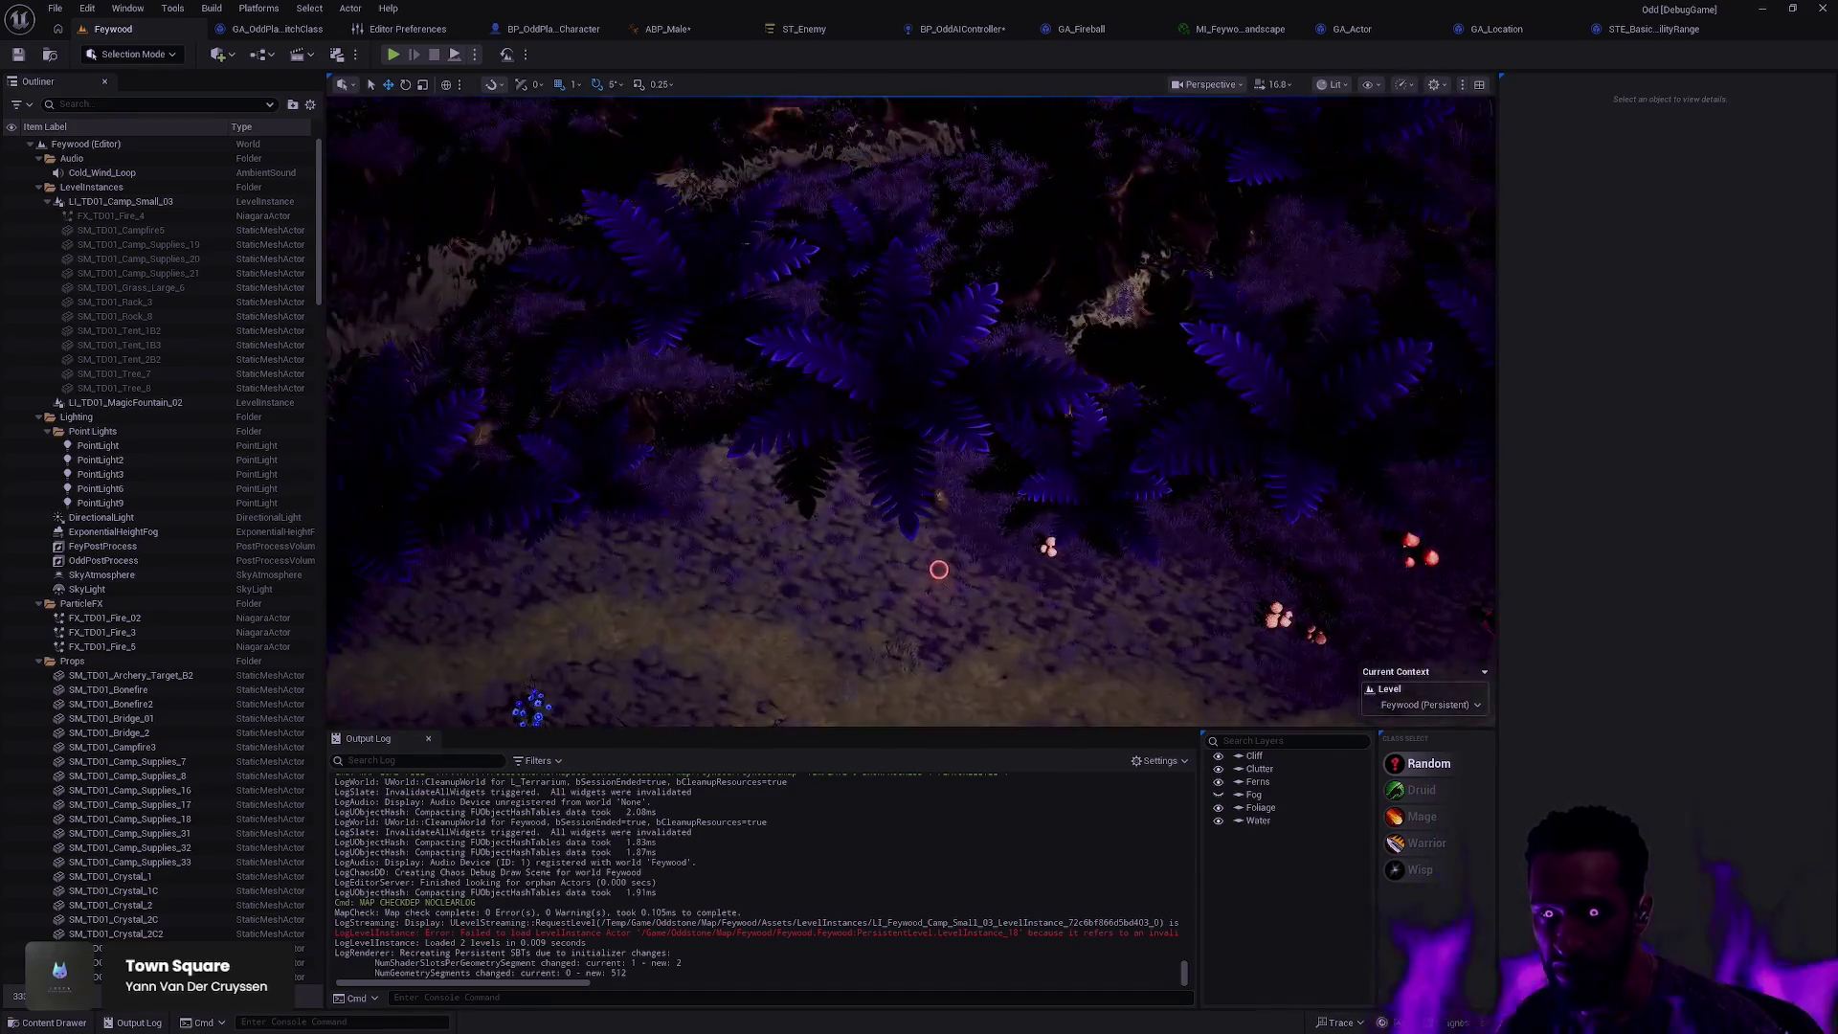
{"action": "key", "text": "1"}
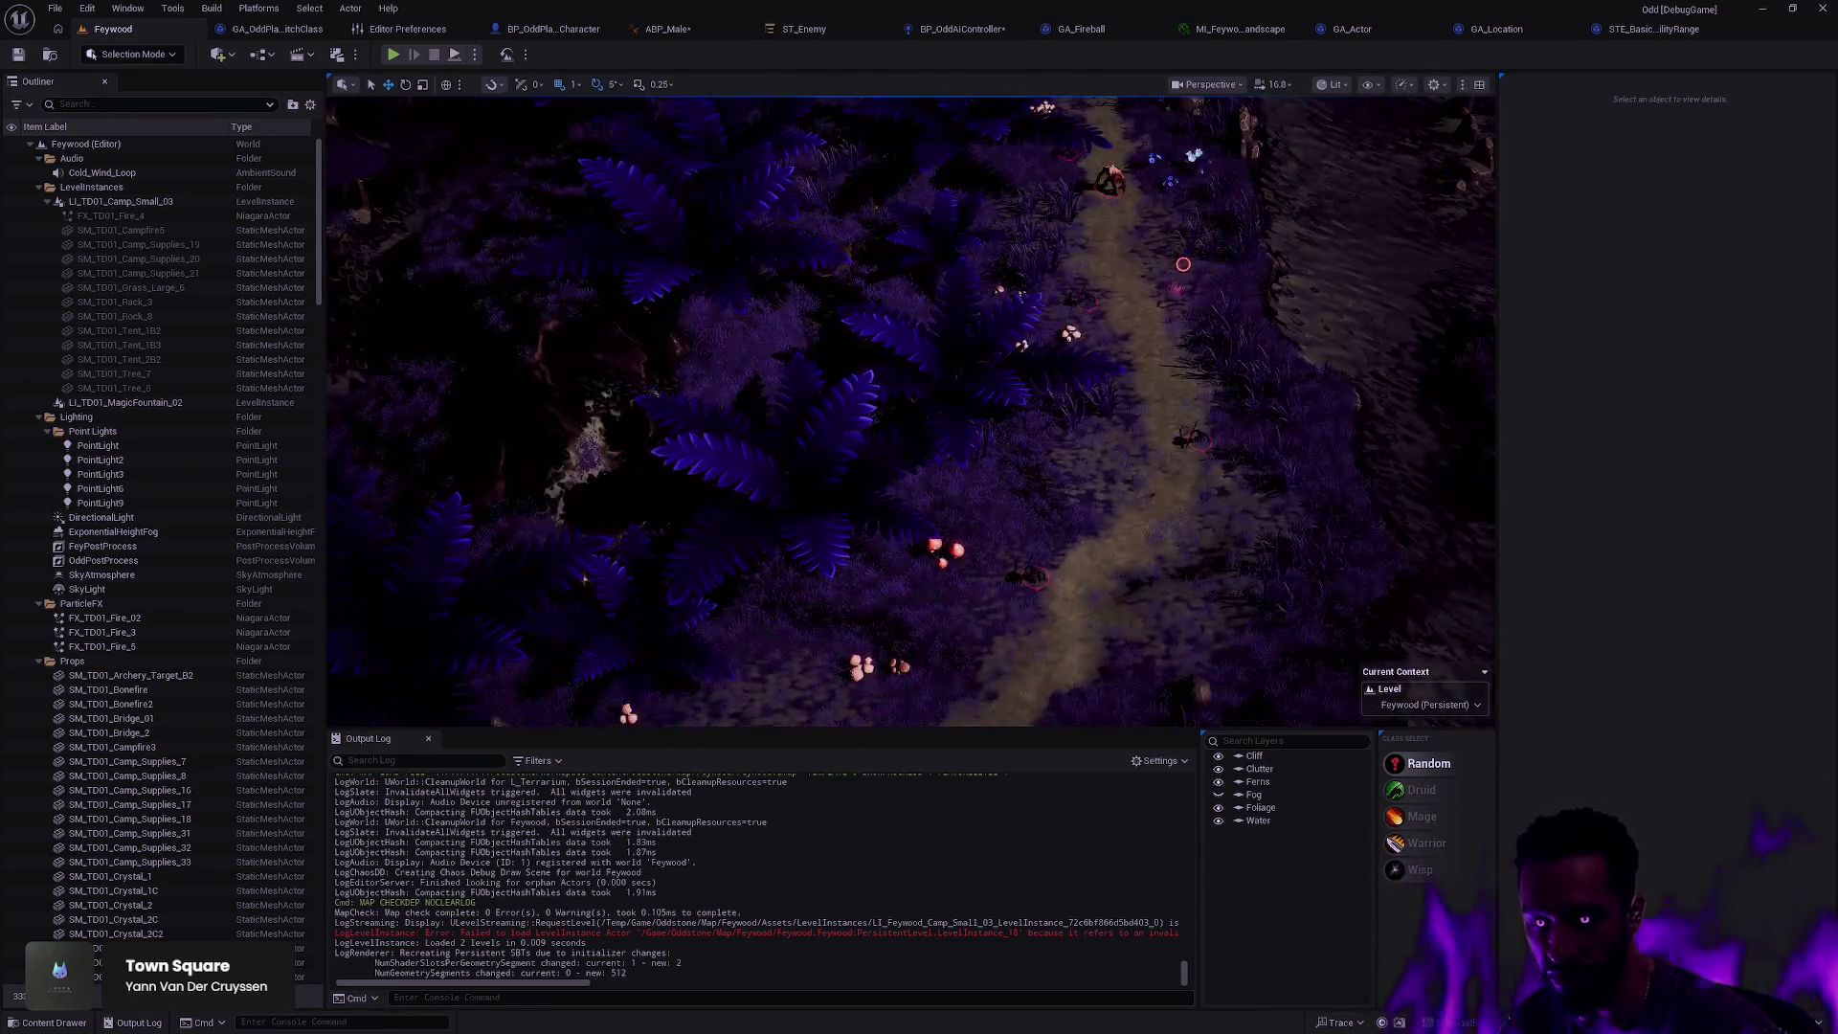
{"action": "key", "text": "3"}
{"action": "key", "text": "alt+p"}
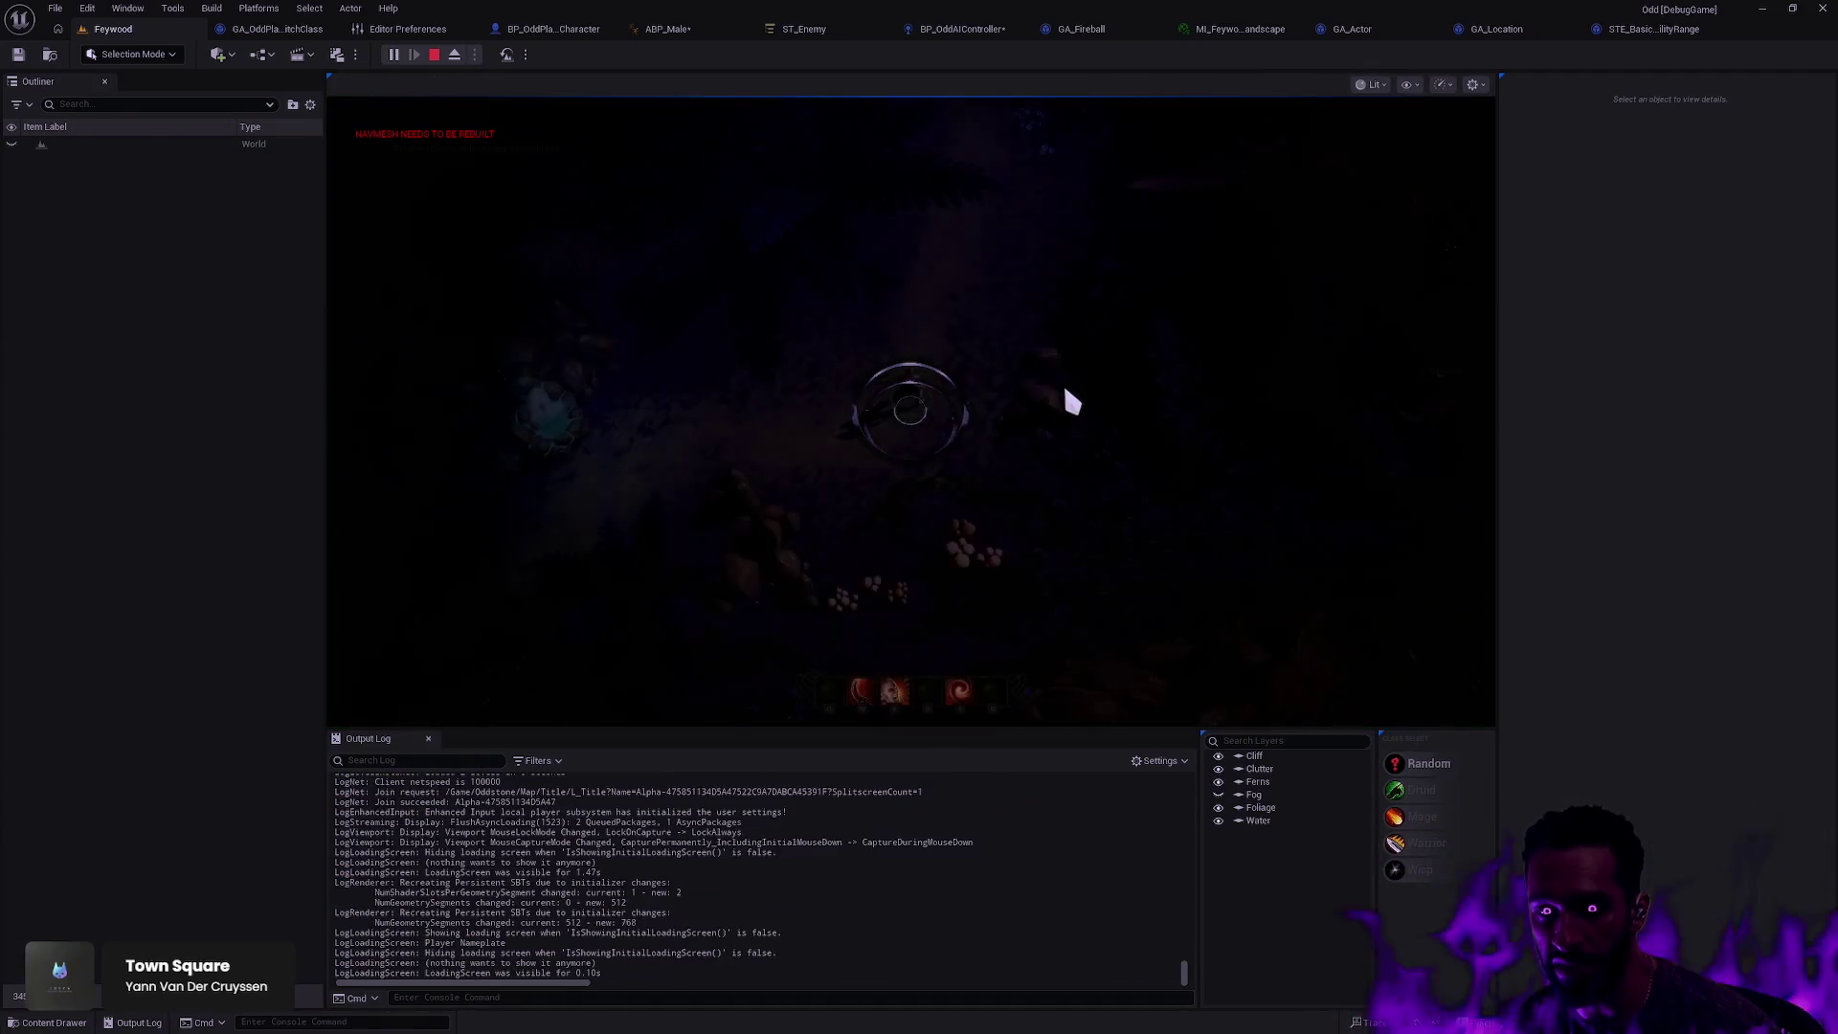
{"action": "key", "text": "F11"}
Step: Walk the character up the forest path, fight enemies with E, W and T abilities, then end the playtest
{"action": "left_click", "coordinate": [1054, 363]}
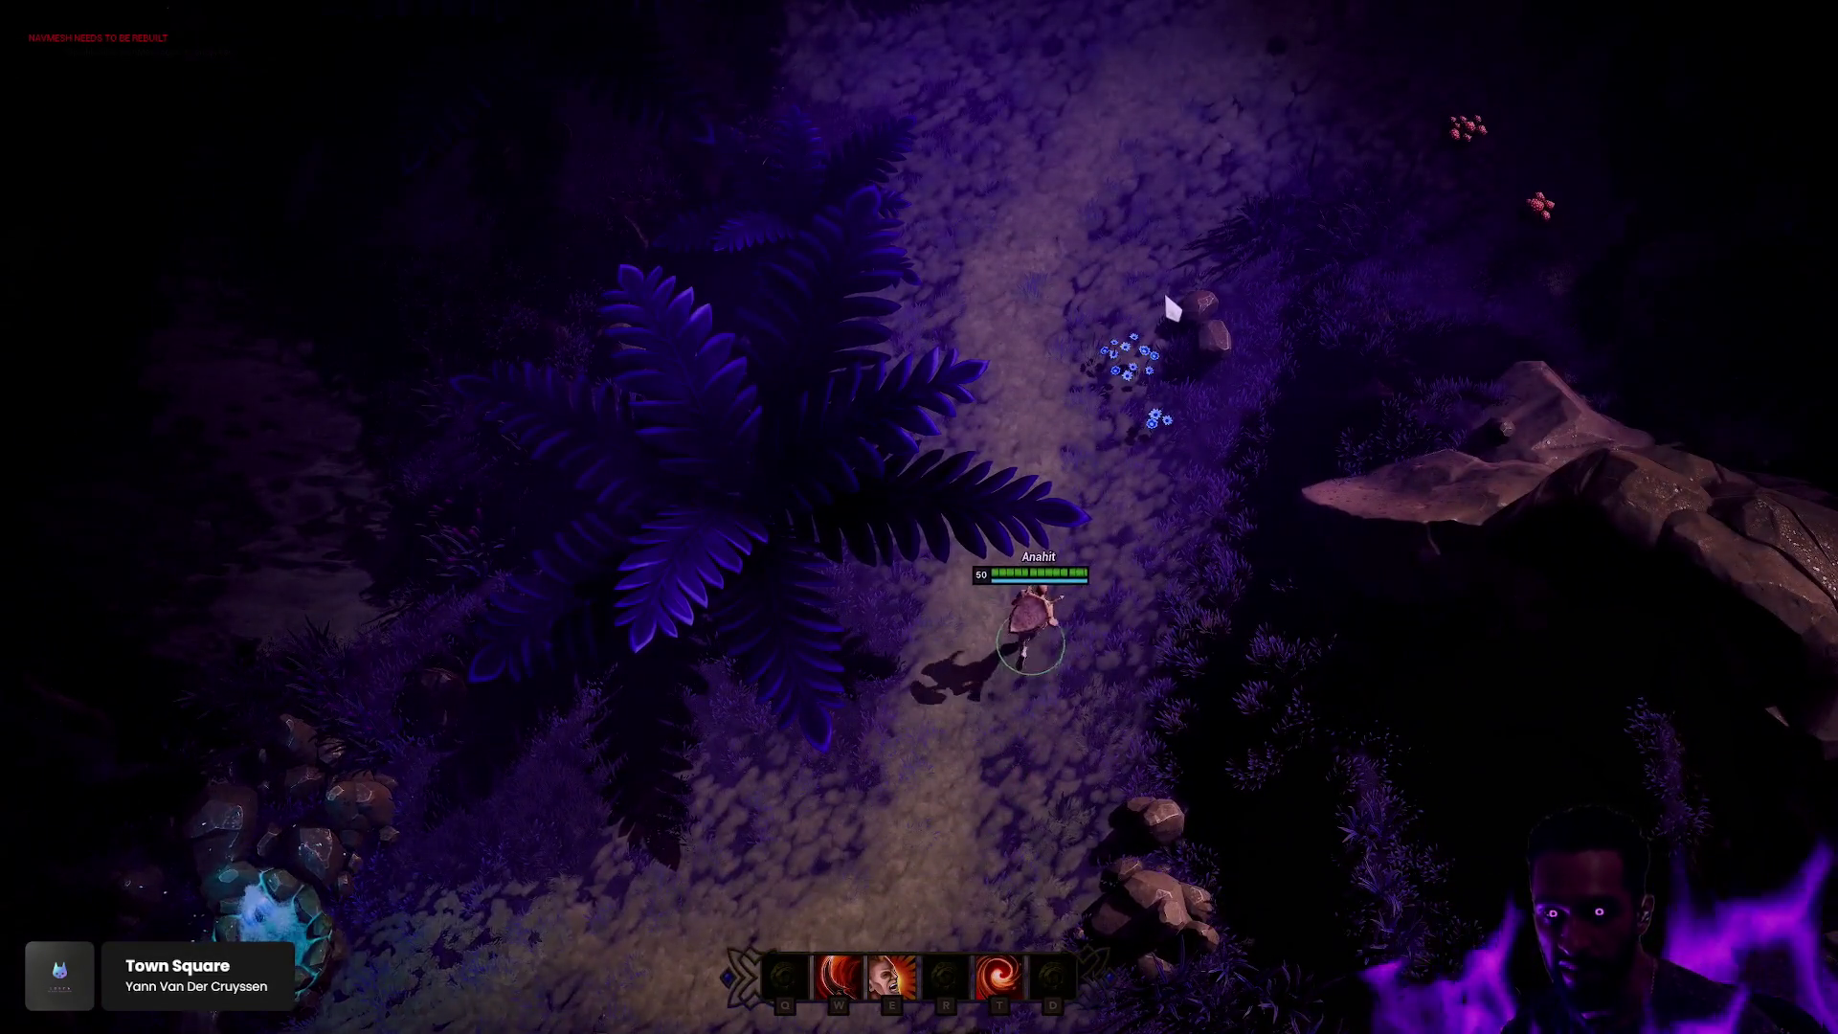
{"action": "left_click", "coordinate": [946, 96]}
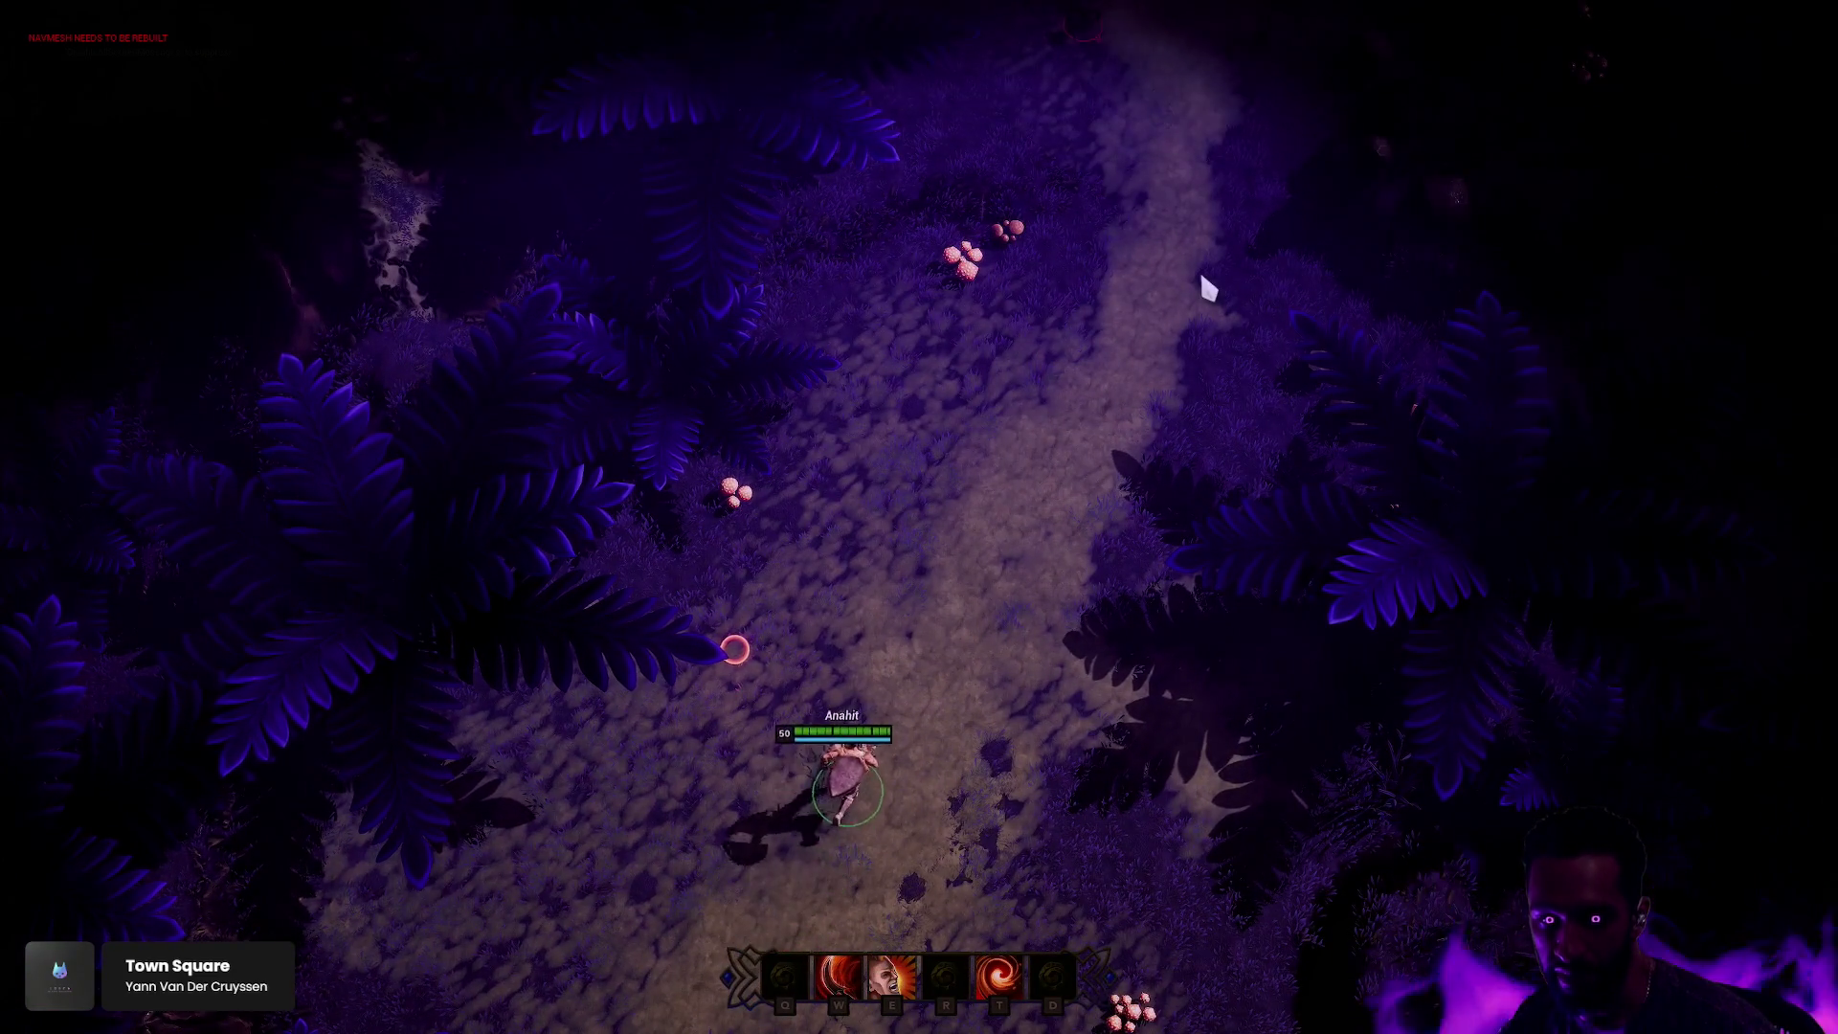
{"action": "key", "text": "e"}
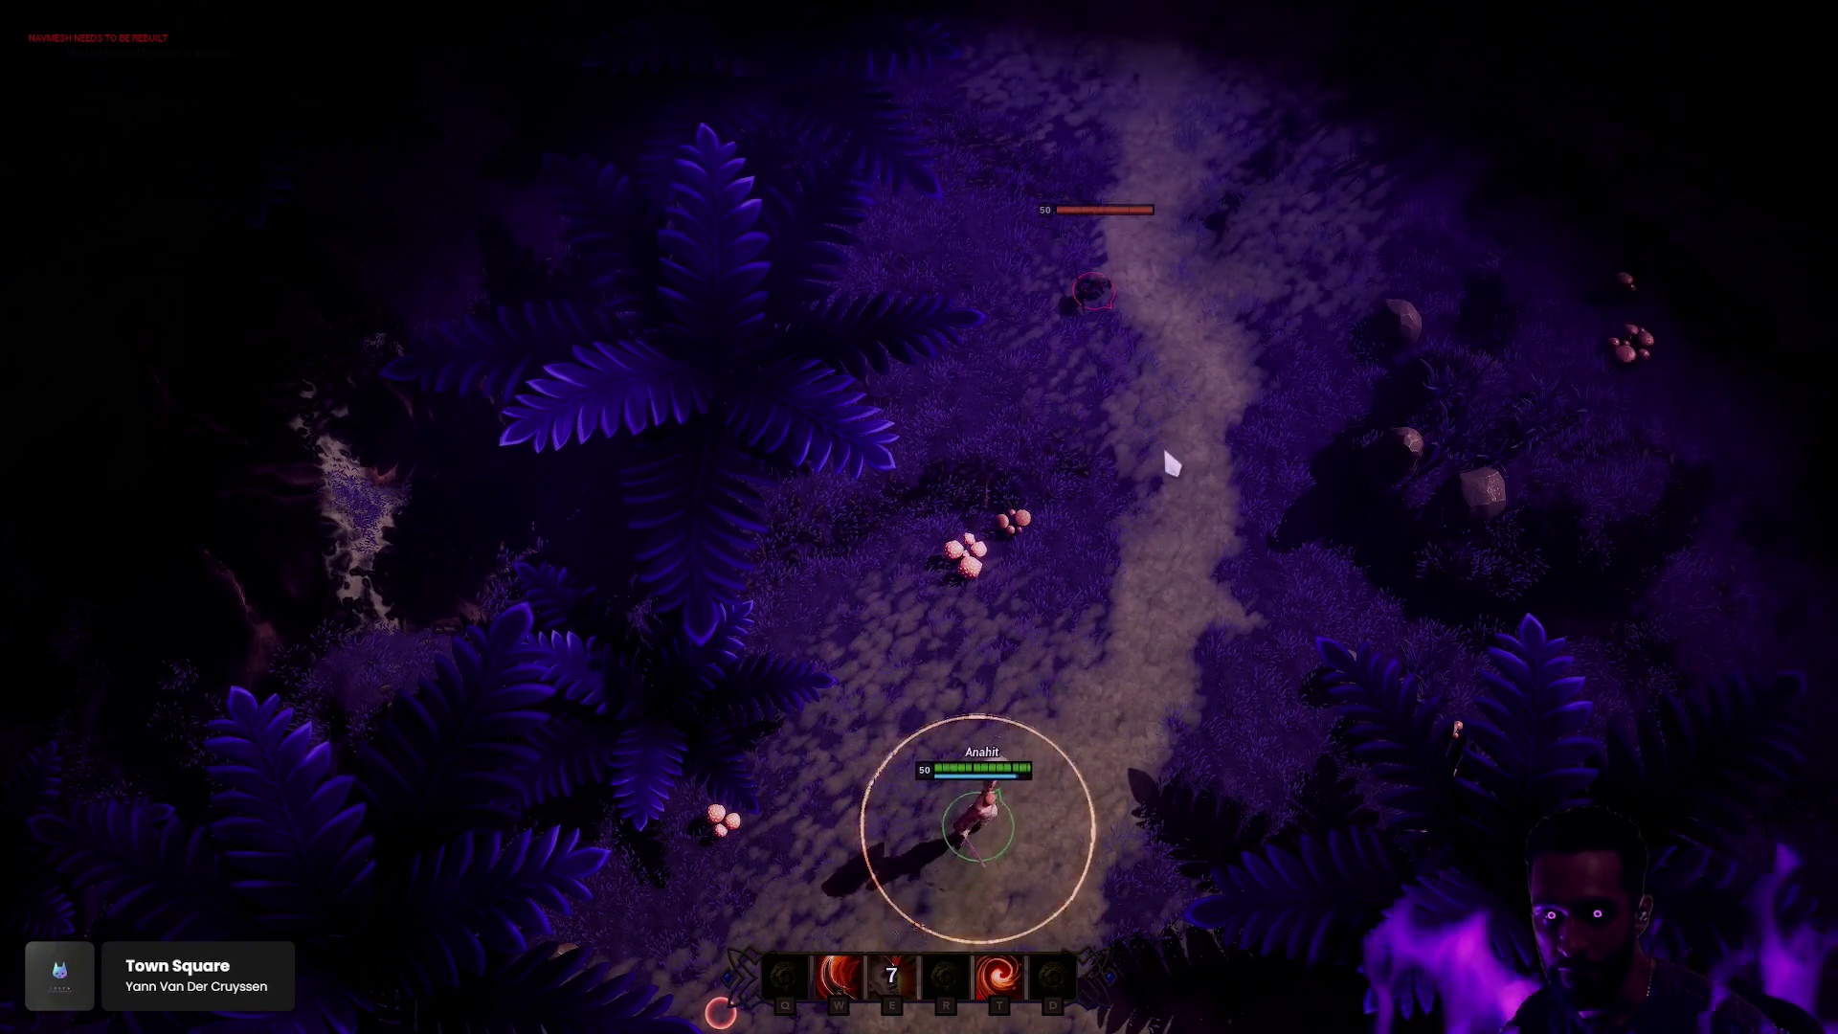
{"action": "key", "text": "w"}
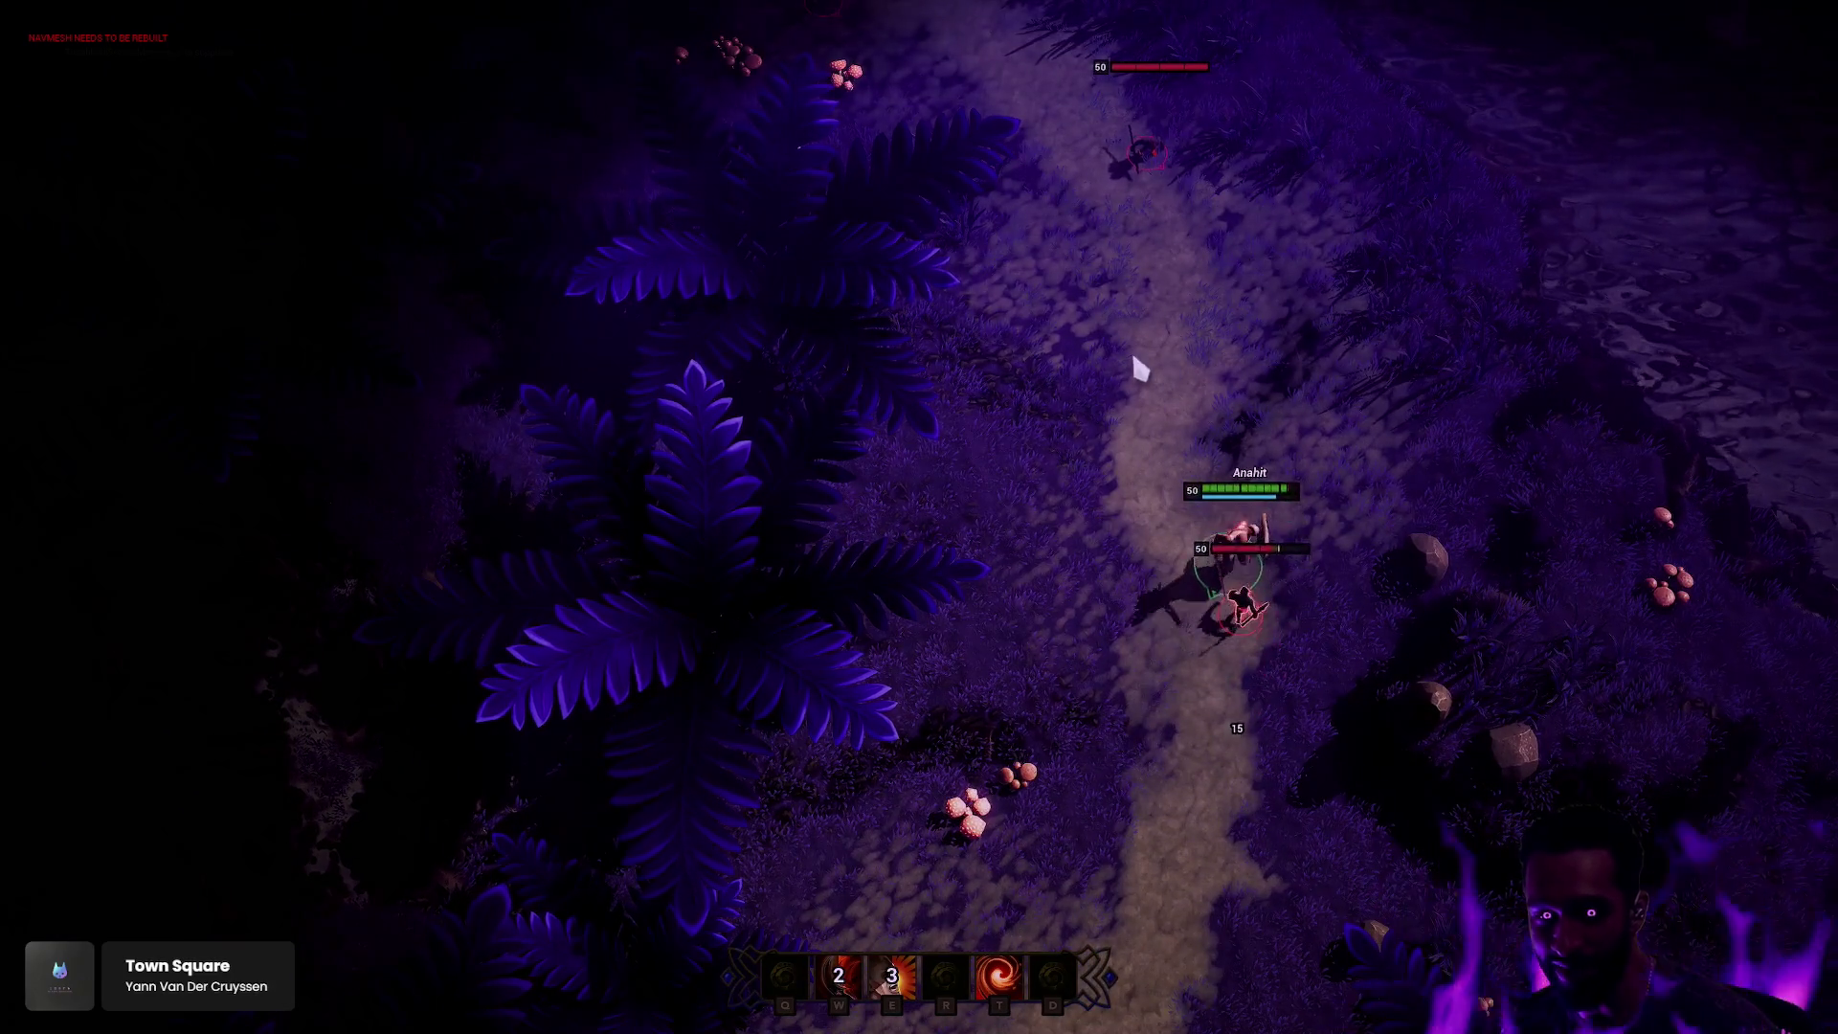
{"action": "right_click", "coordinate": [1138, 766]}
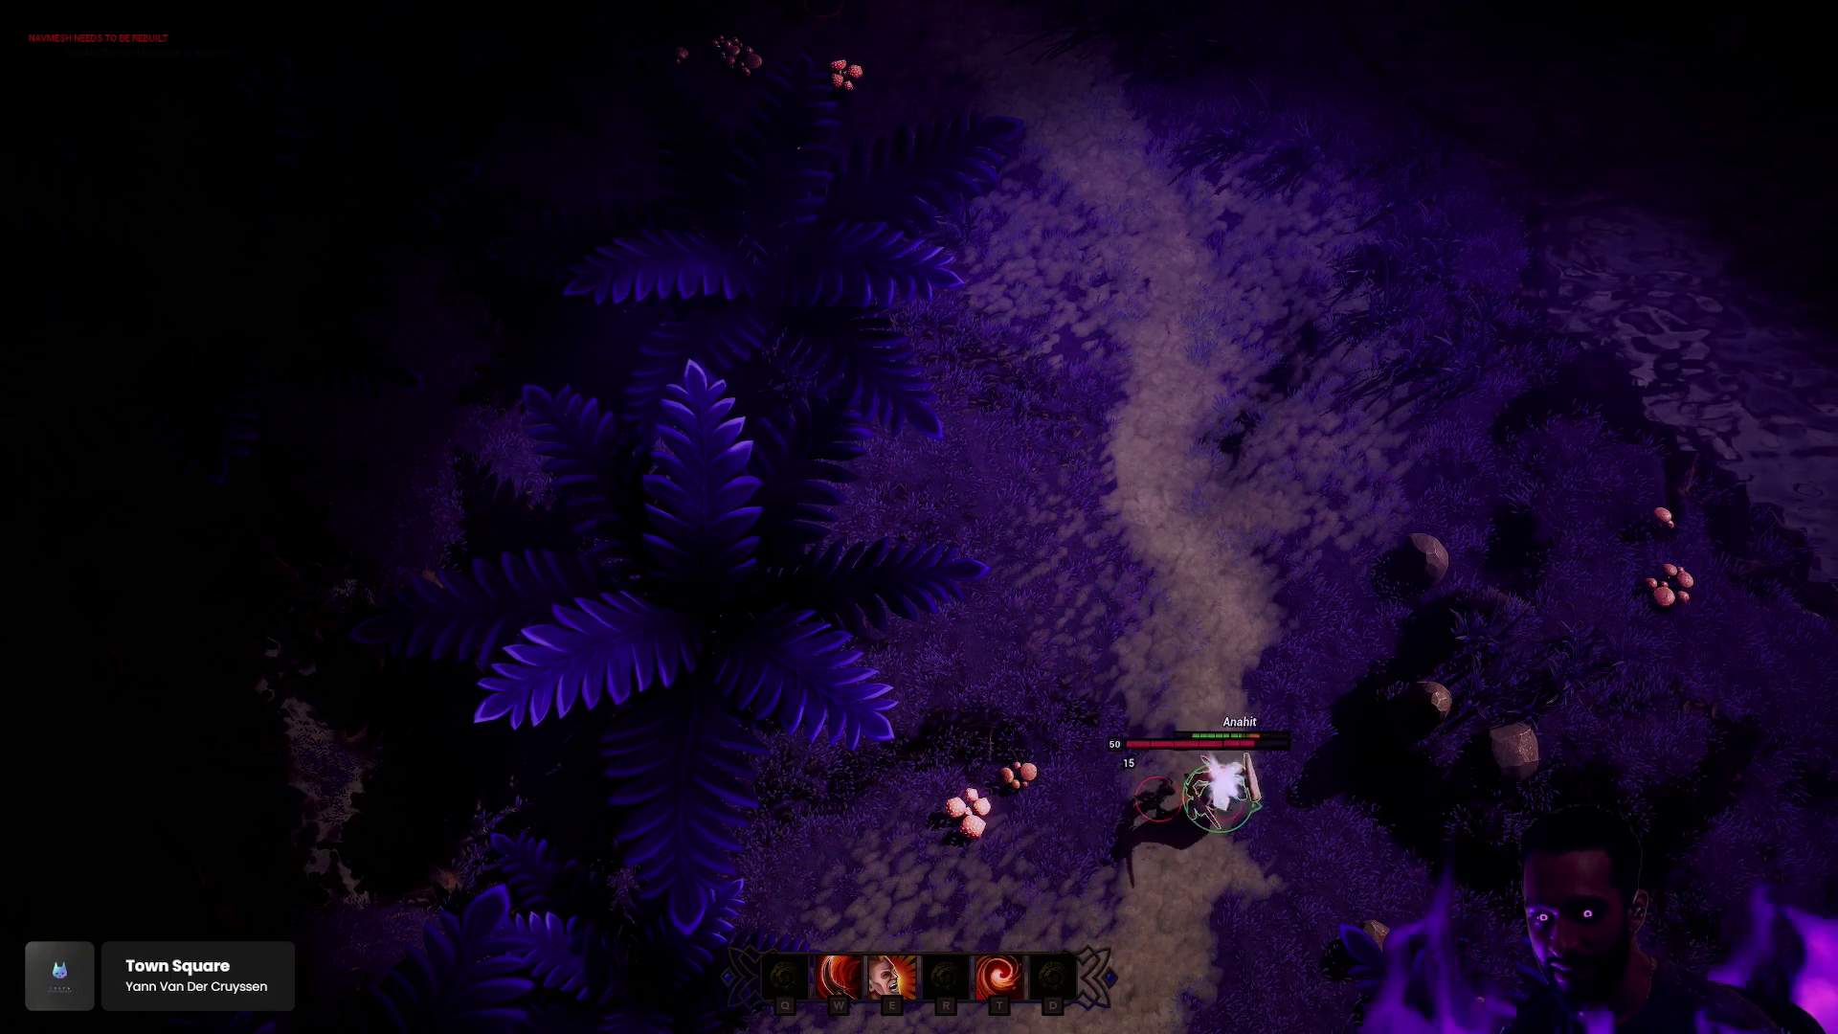
{"action": "key", "text": "w"}
{"action": "key", "text": "t"}
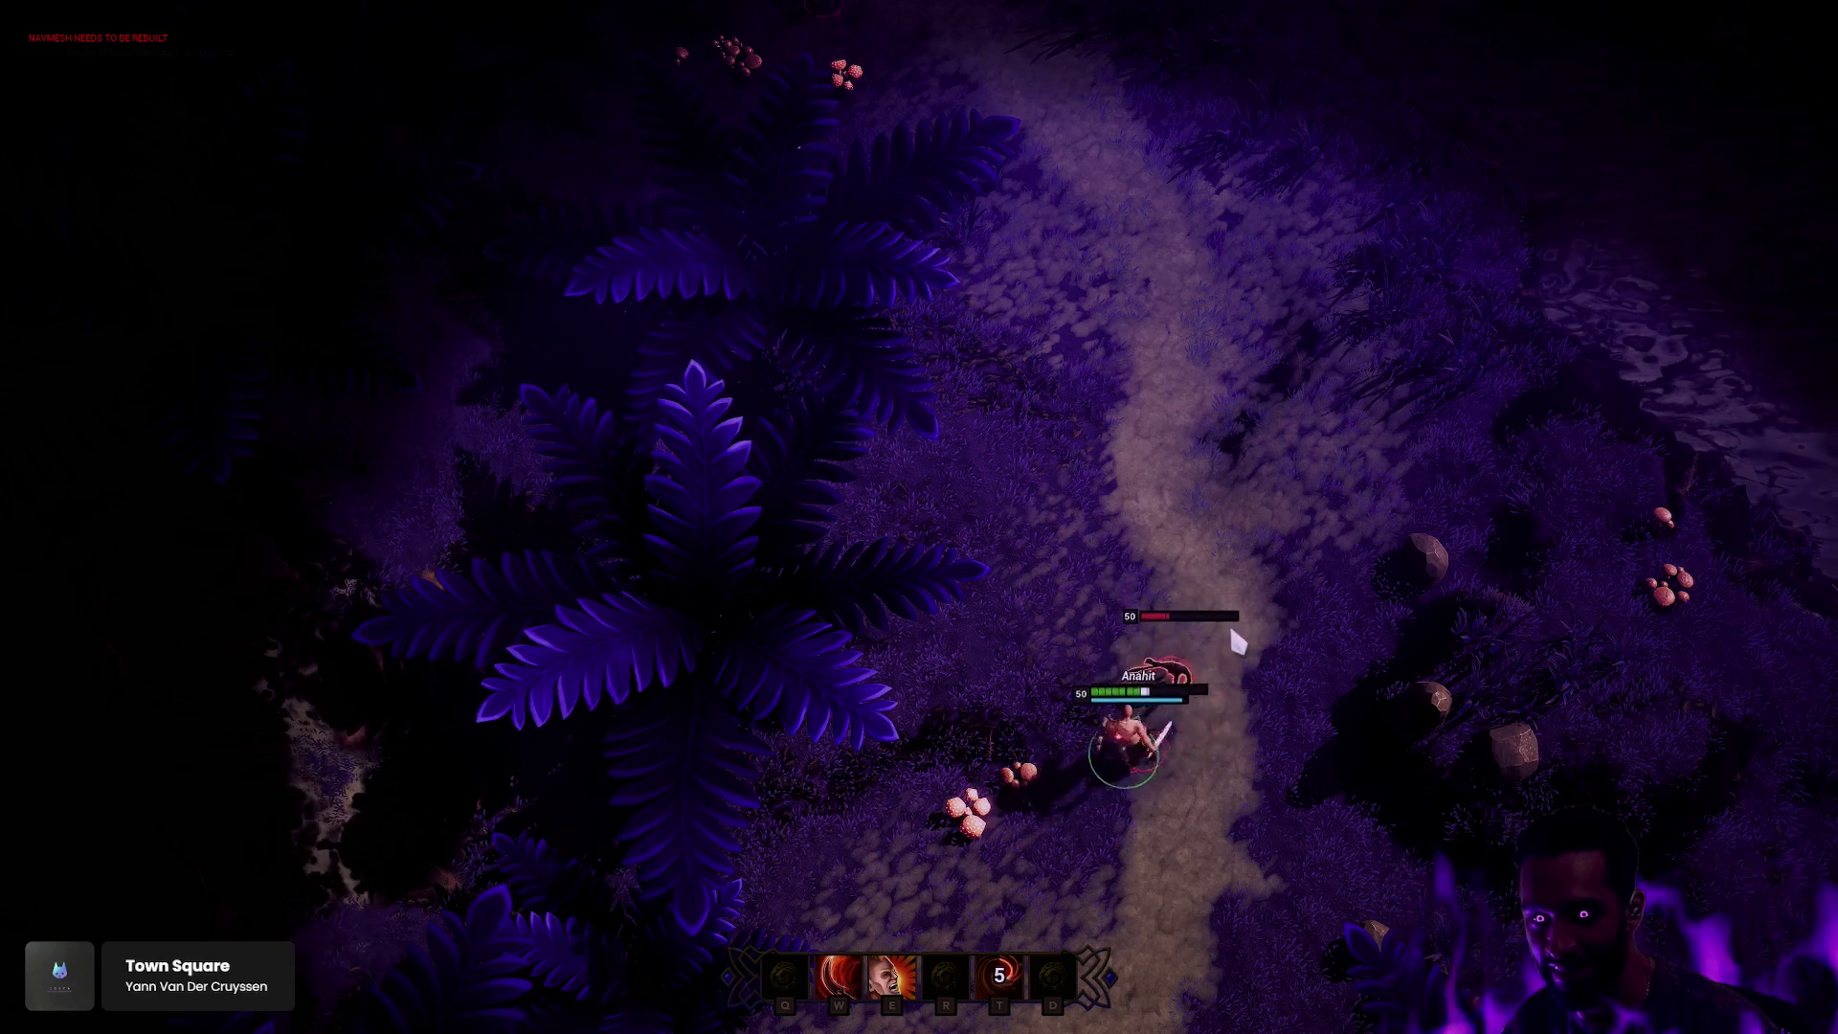
{"action": "key", "text": "w"}
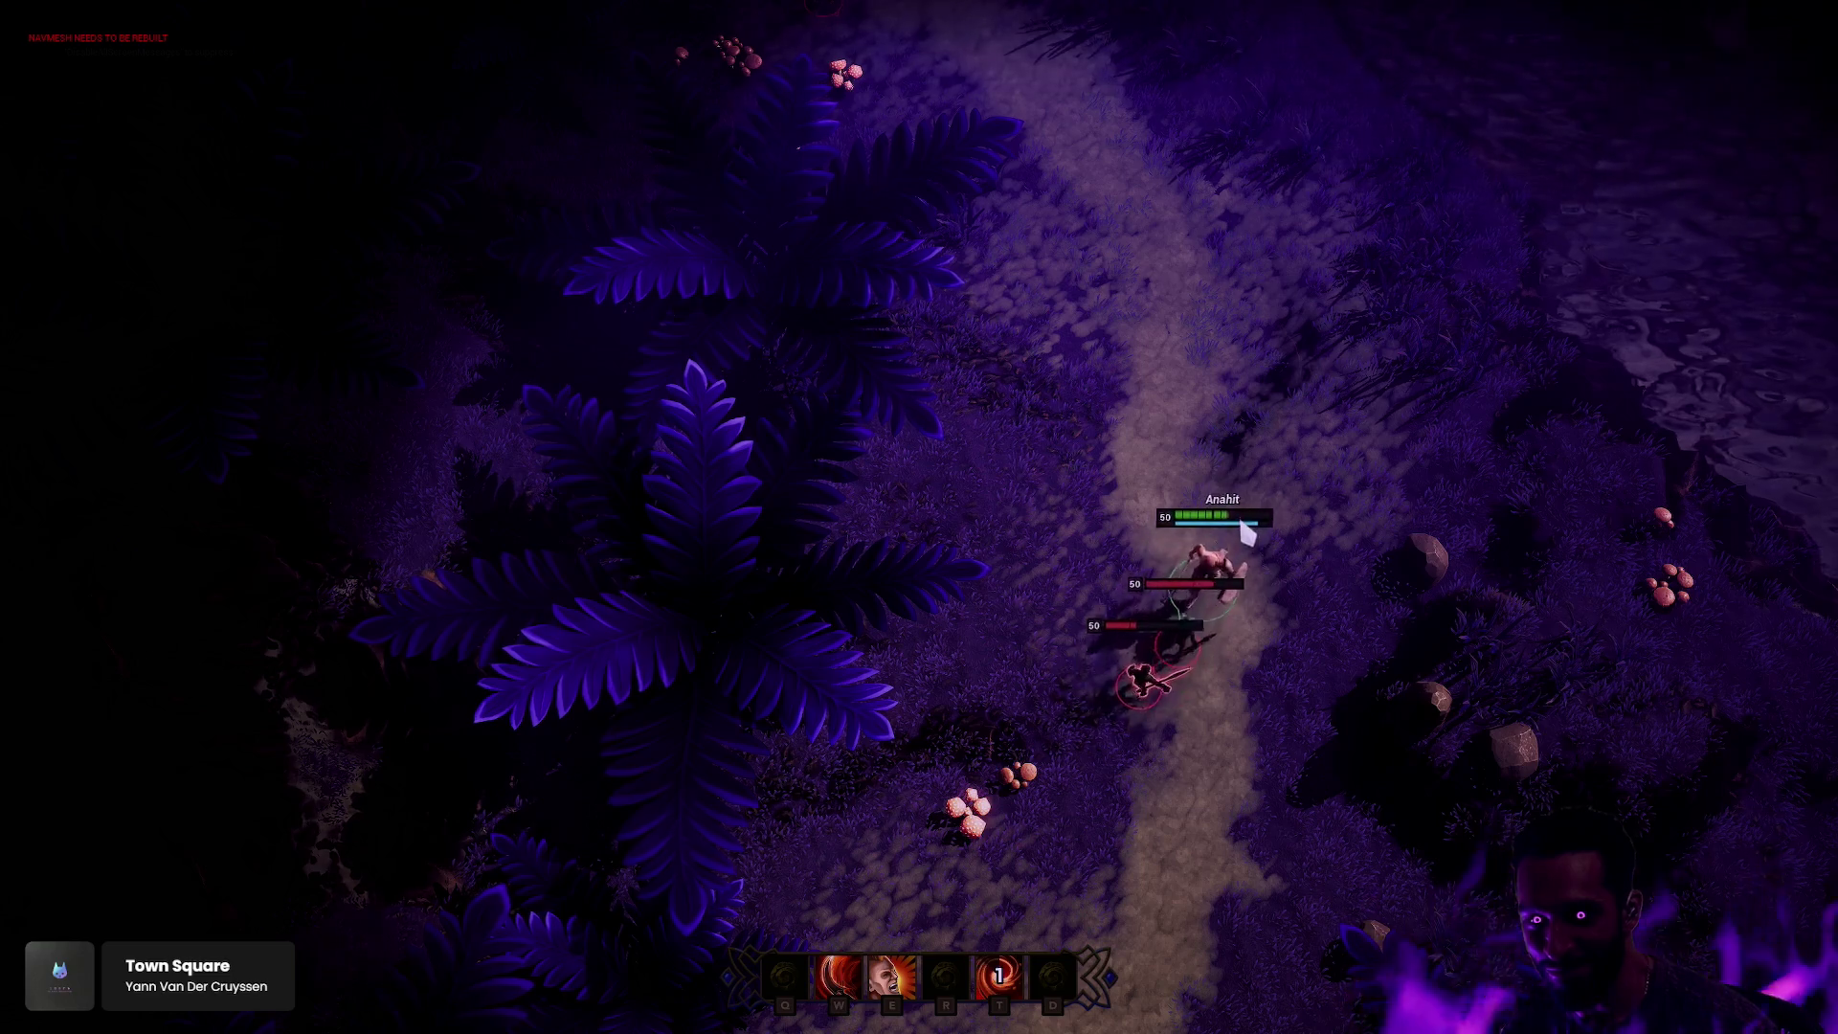
{"action": "key", "text": "Escape"}
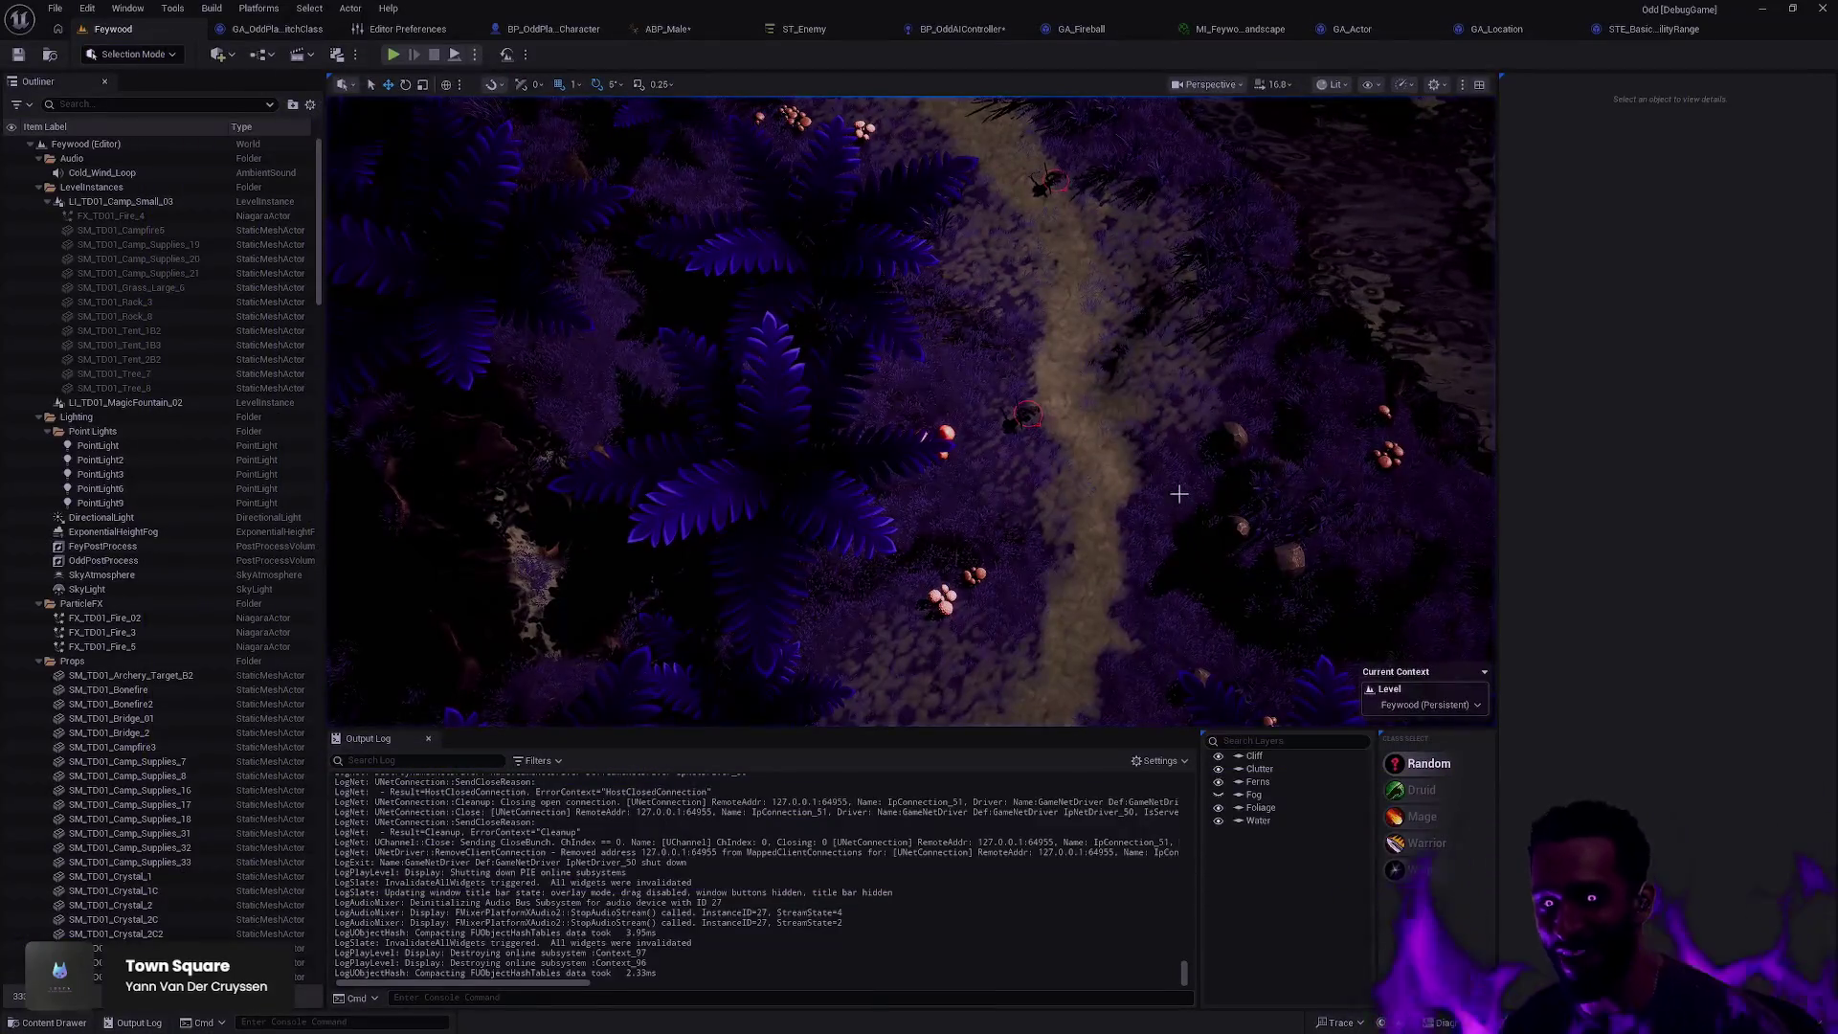
Step: Pan across the forest, toggle Game View on and off, and bring up the ST_Enemy StateTree tab
{"action": "mouse_move", "coordinate": [1177, 492]}
{"action": "left_mouse_down"}
{"action": "mouse_move", "coordinate": [1178, 402]}
{"action": "mouse_move", "coordinate": [1138, 517]}
{"action": "mouse_move", "coordinate": [1138, 469]}
{"action": "mouse_move", "coordinate": [1138, 565]}
{"action": "mouse_move", "coordinate": [1138, 517]}
{"action": "left_mouse_up"}
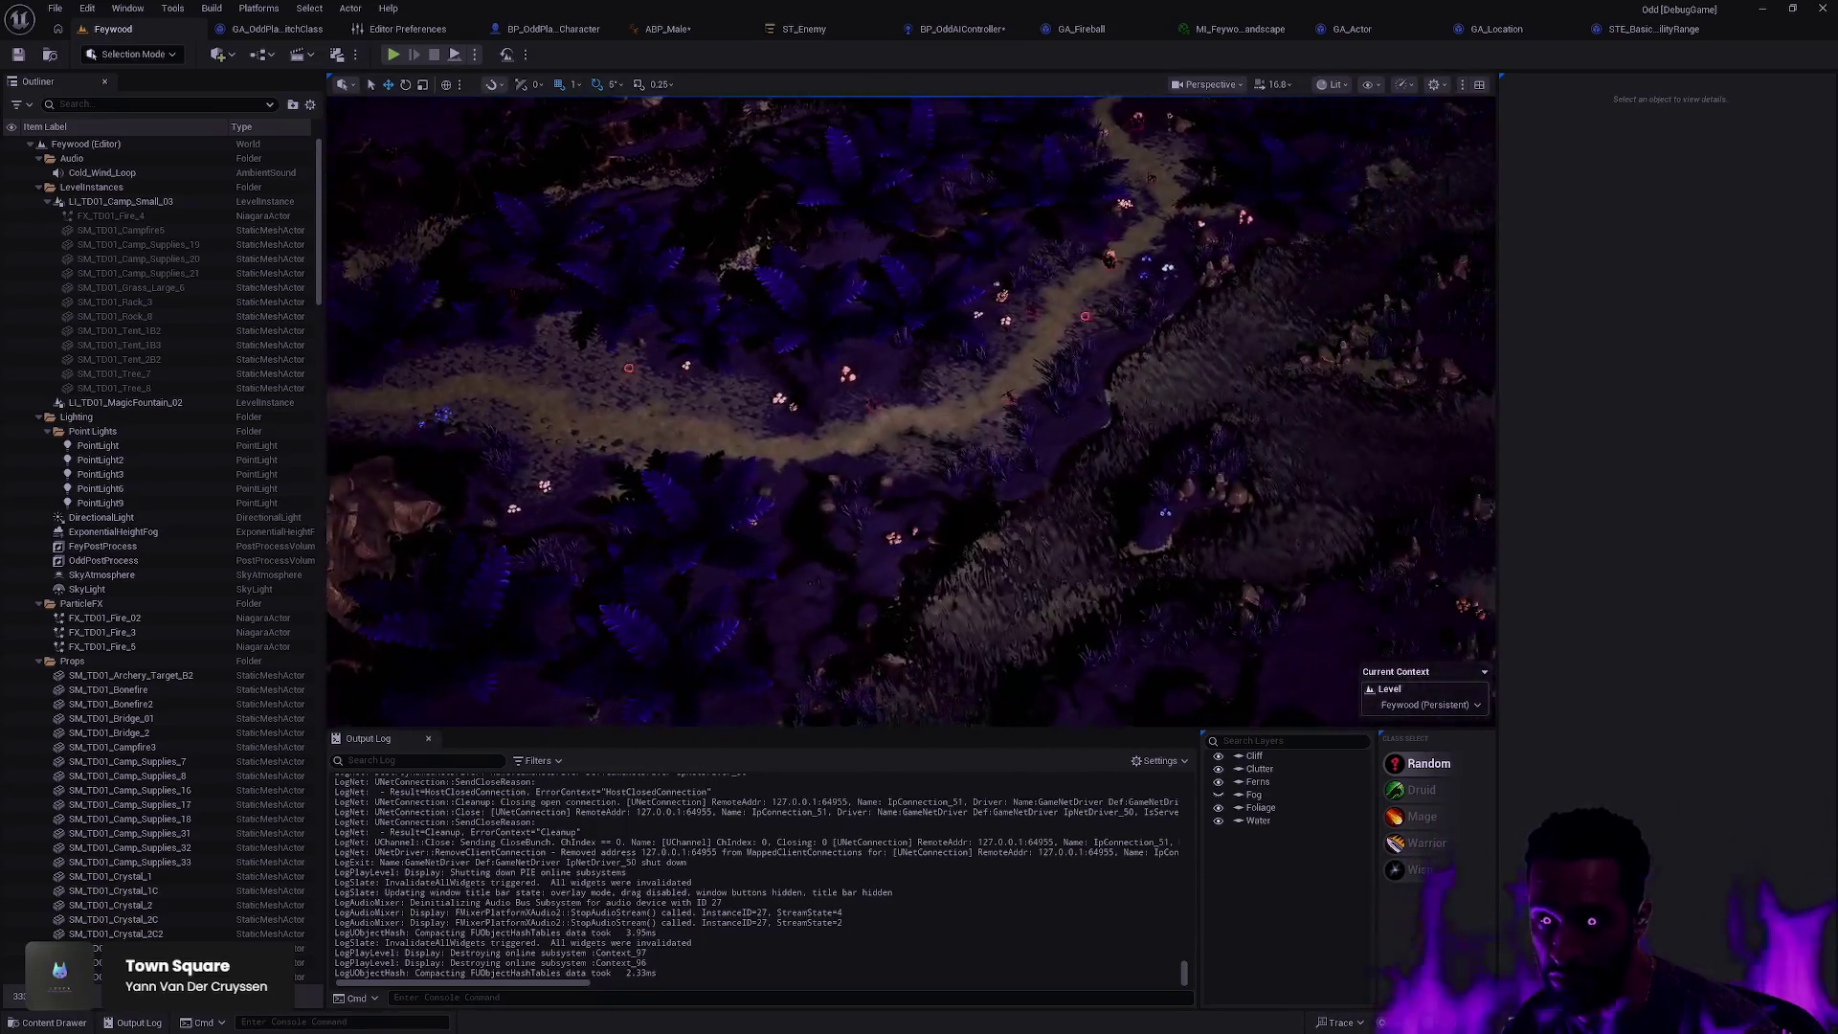
{"action": "key", "text": "g"}
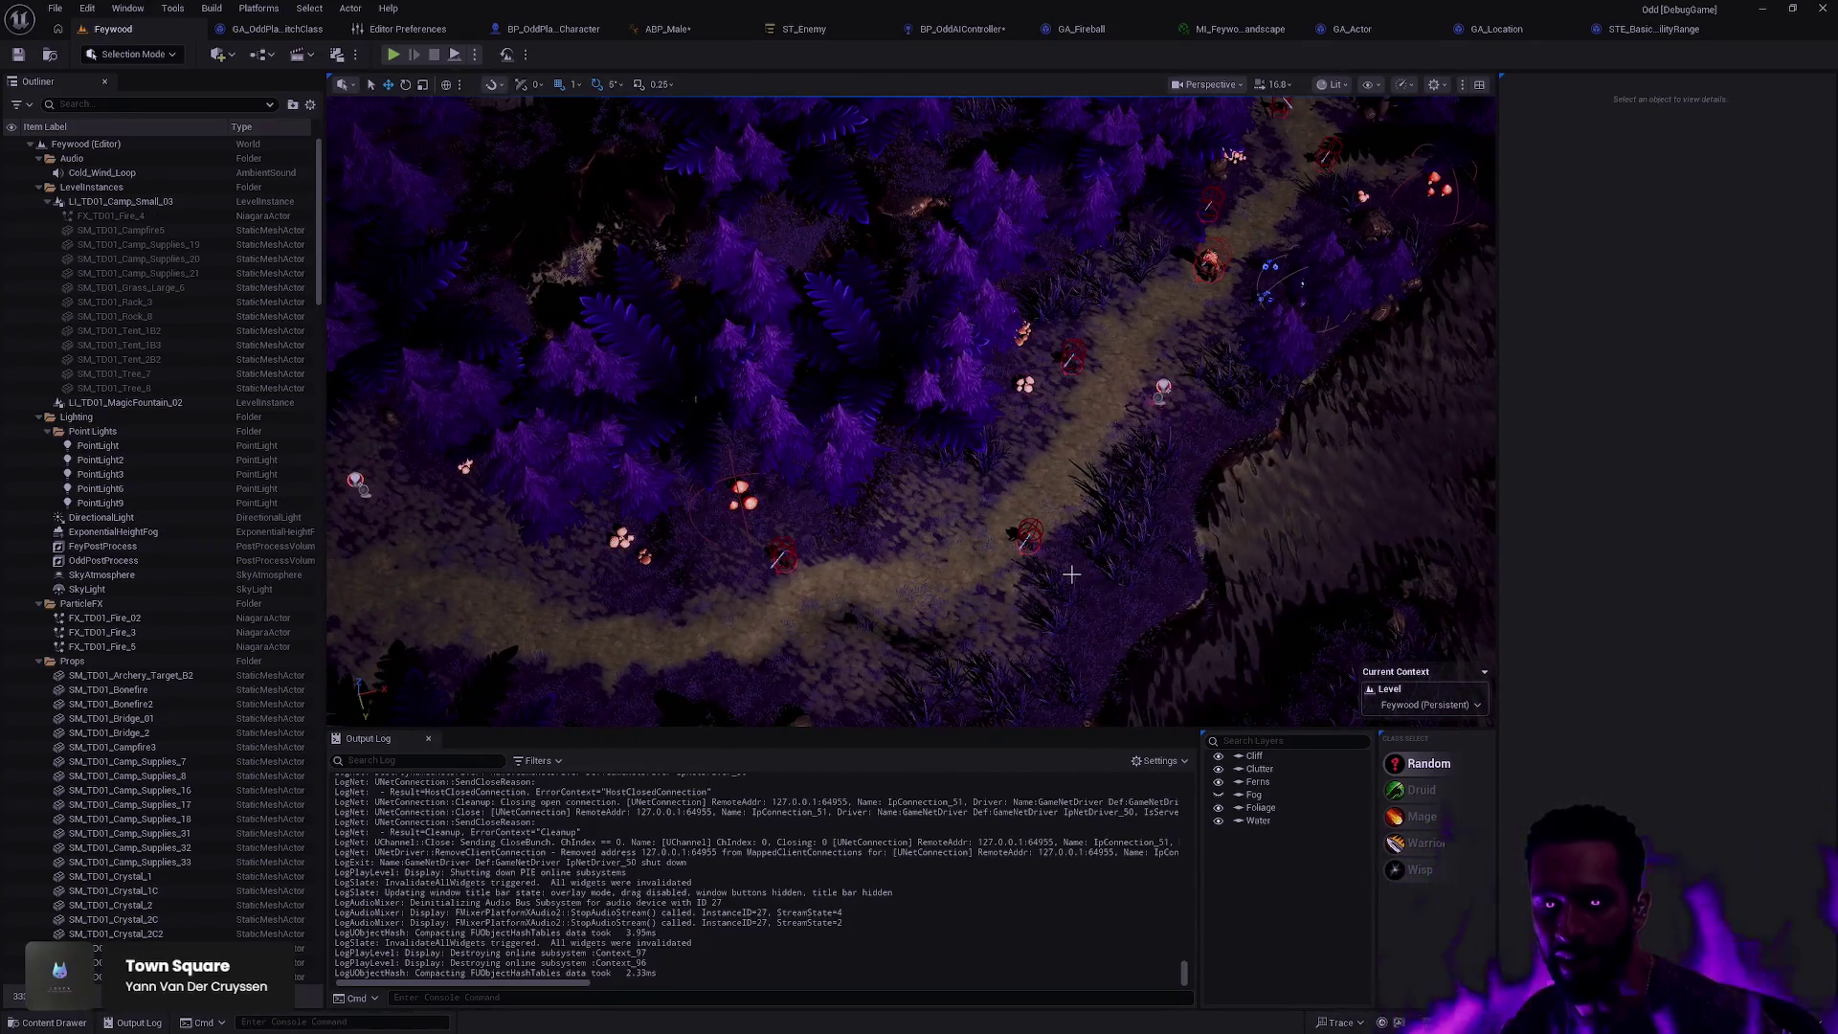
{"action": "key", "text": "g"}
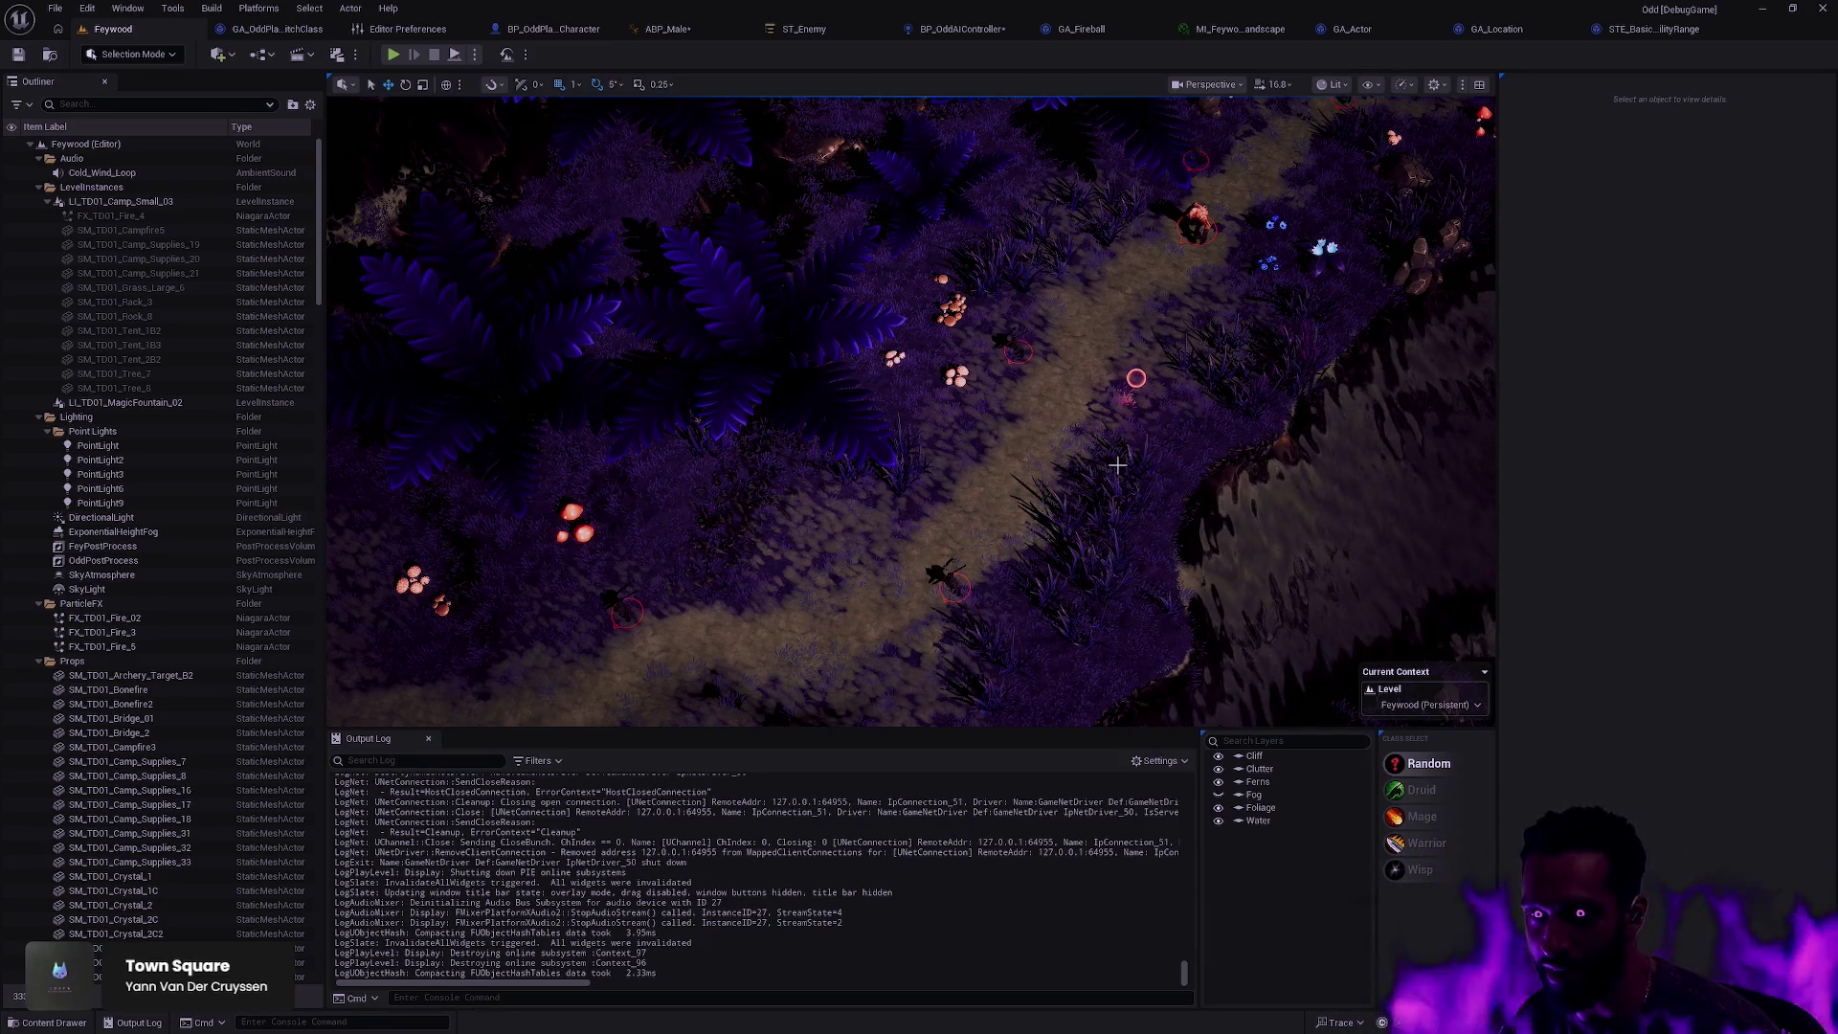
{"action": "left_click", "coordinate": [809, 29]}
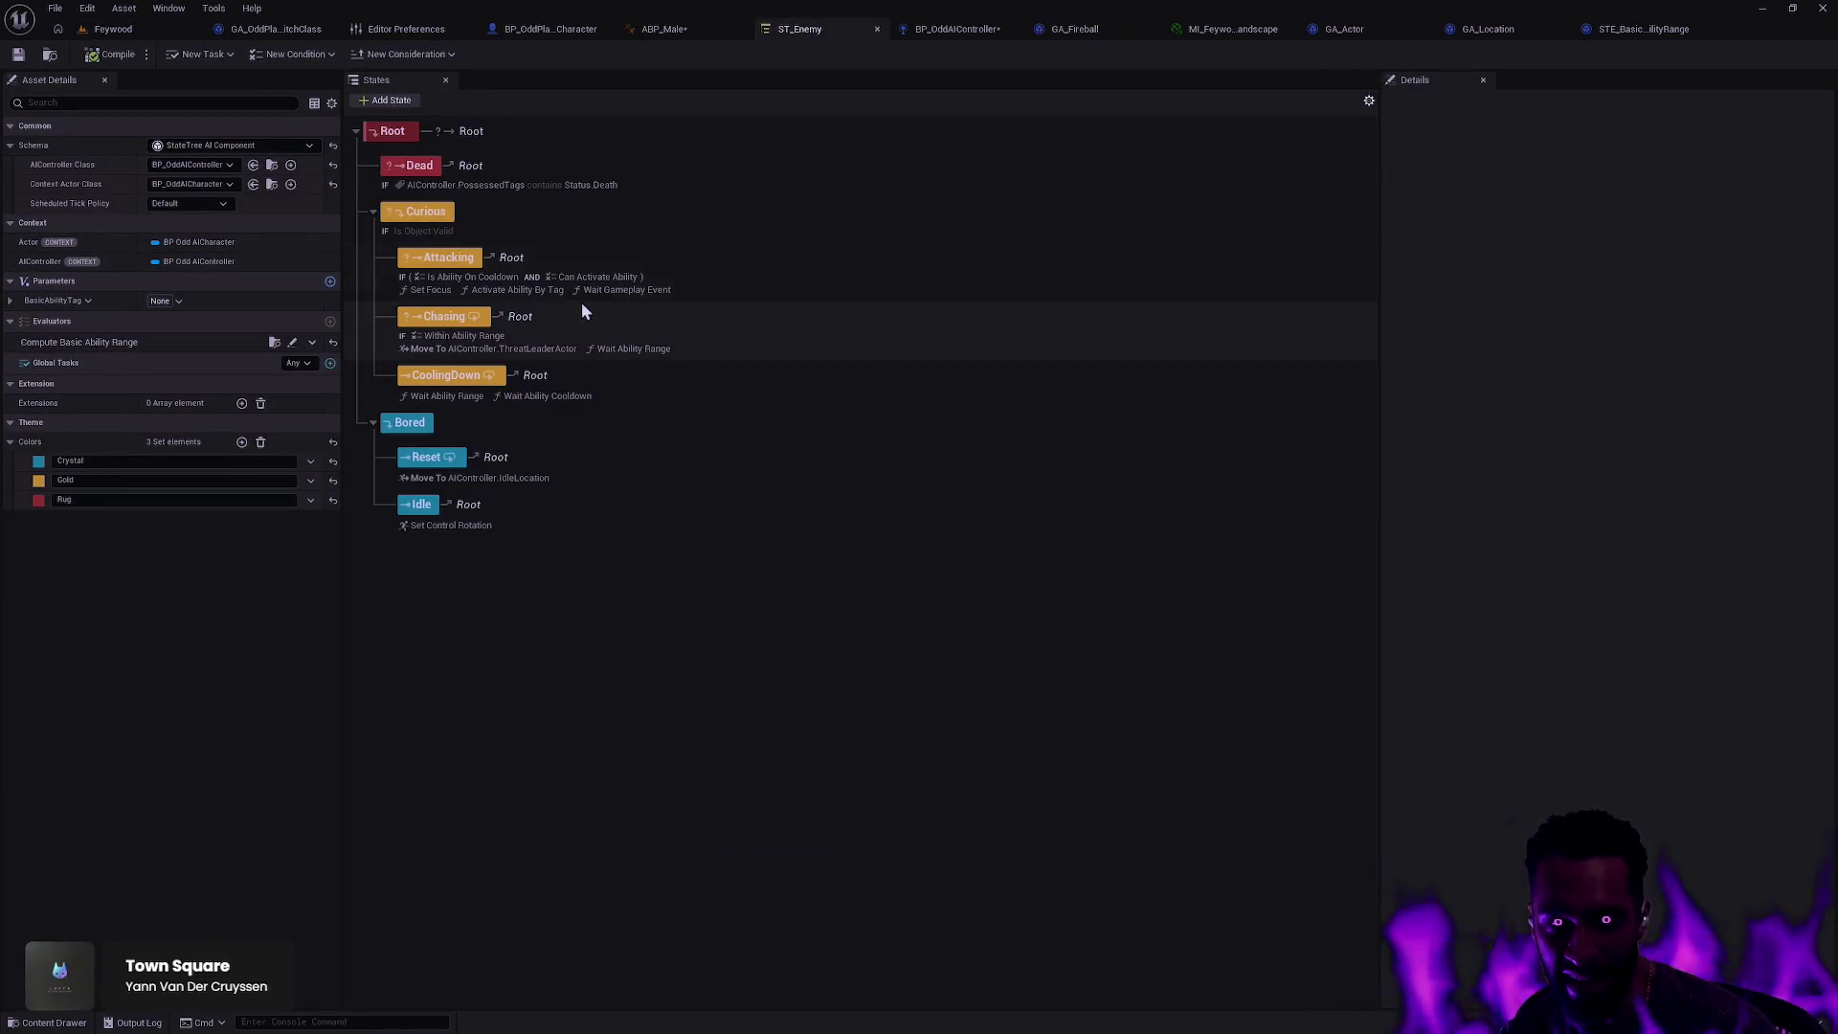
Step: Go back to the Feywood tab, fly along the dirt path, and select the Landscape3 ground
{"action": "left_click", "coordinate": [129, 30]}
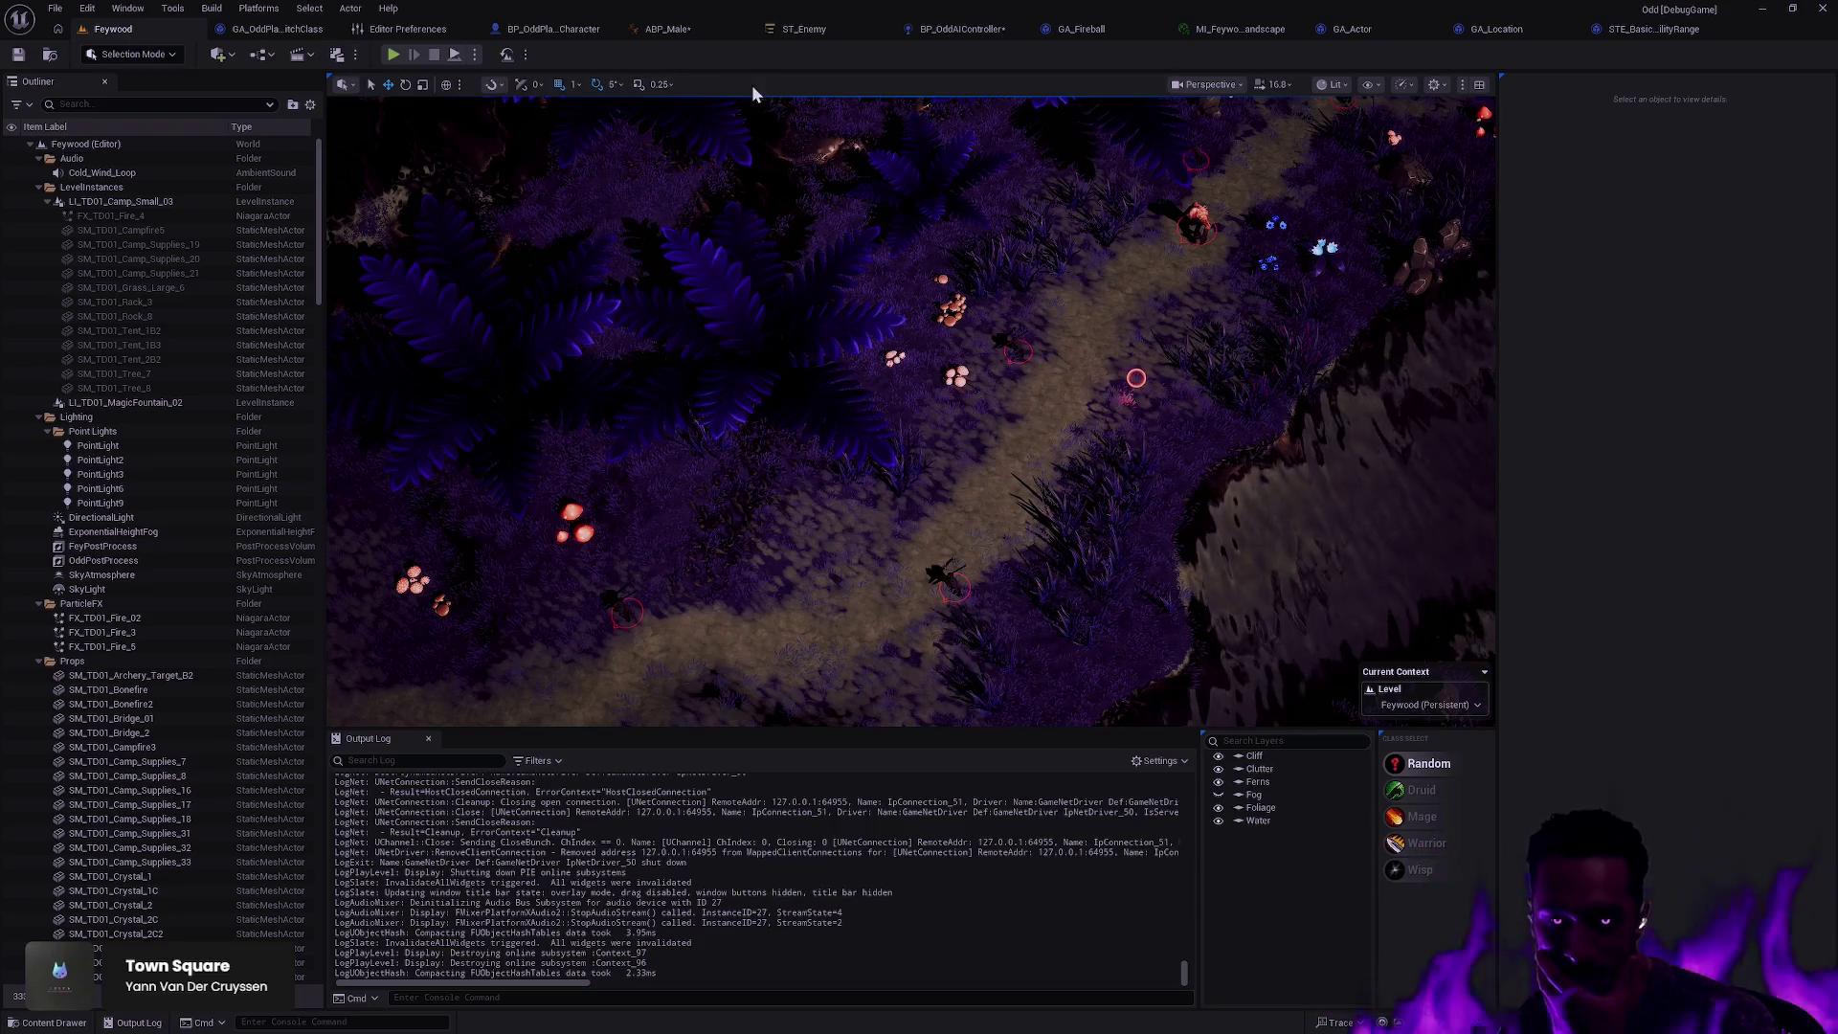
{"action": "mouse_move", "coordinate": [1218, 348]}
{"action": "left_mouse_down"}
{"action": "mouse_move", "coordinate": [1130, 402]}
{"action": "mouse_move", "coordinate": [1092, 330]}
{"action": "mouse_move", "coordinate": [1091, 465]}
{"action": "mouse_move", "coordinate": [1072, 407]}
{"action": "mouse_move", "coordinate": [1229, 339]}
{"action": "mouse_move", "coordinate": [1236, 313]}
{"action": "mouse_move", "coordinate": [1175, 326]}
{"action": "left_mouse_up"}
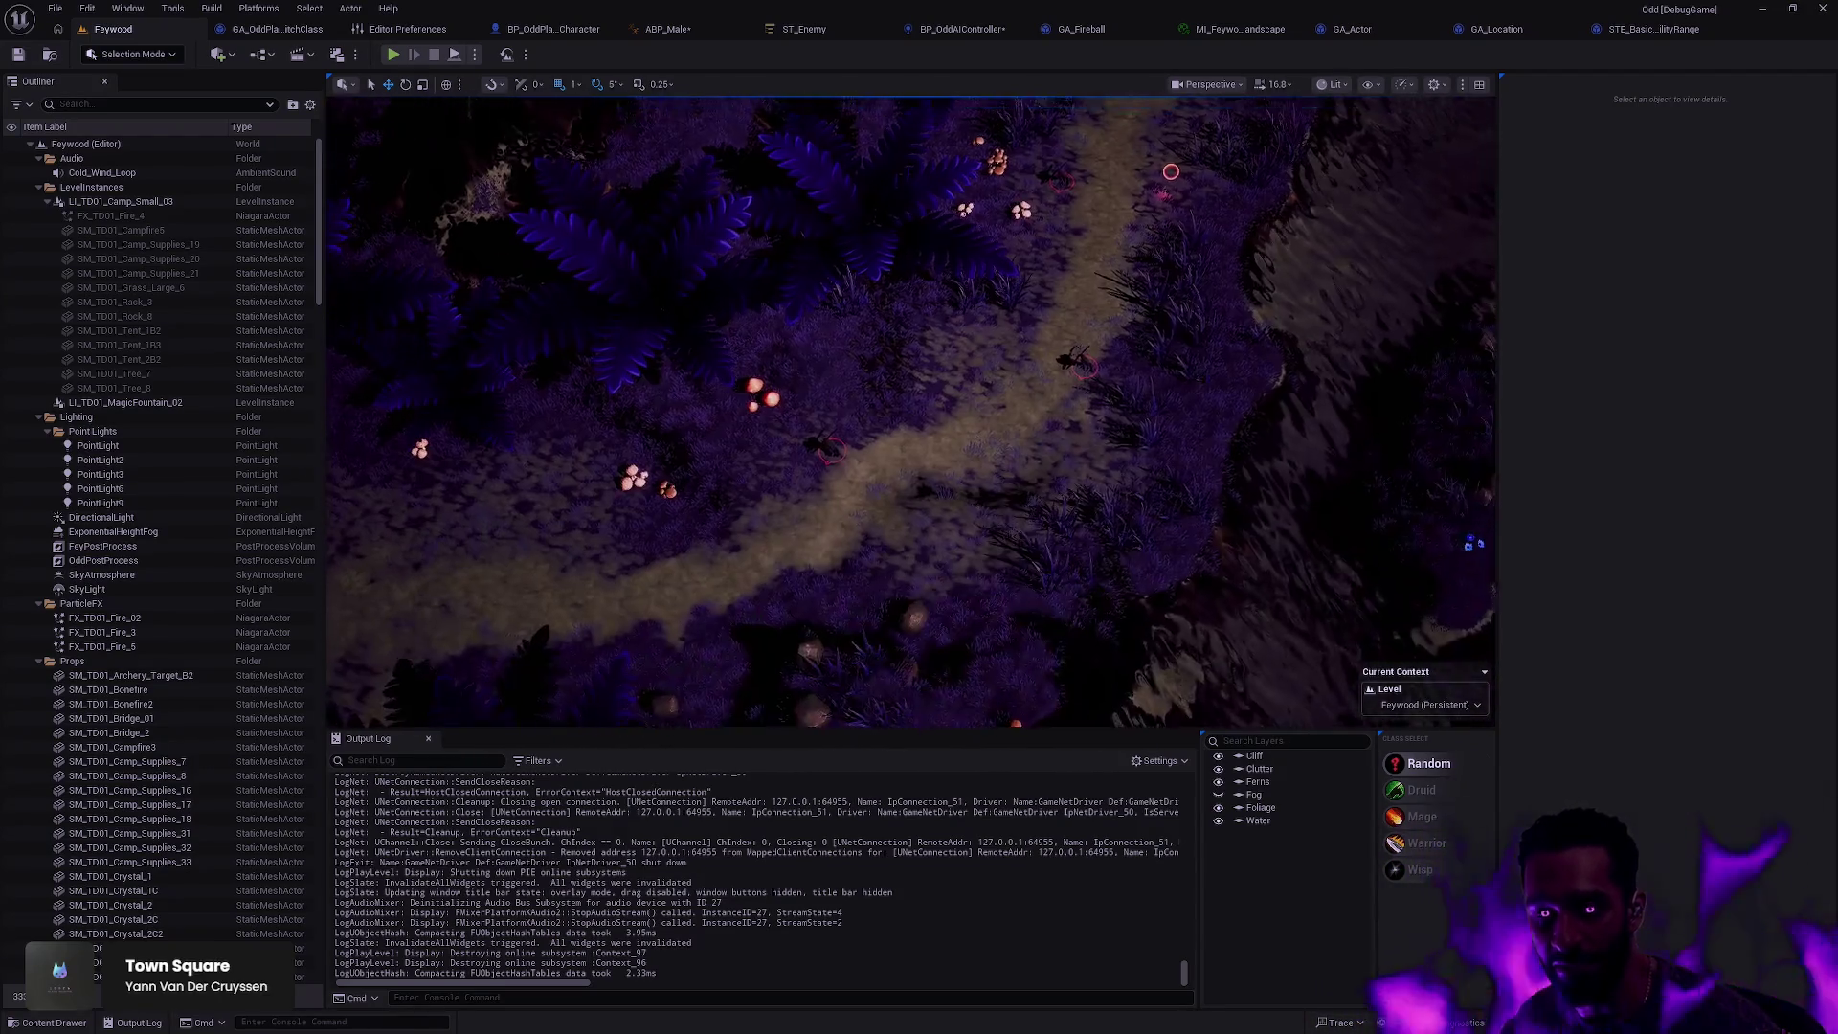
{"action": "left_click_drag", "start_coordinate": [1310, 145], "coordinate": [1302, 102]}
{"action": "key", "text": "d"}
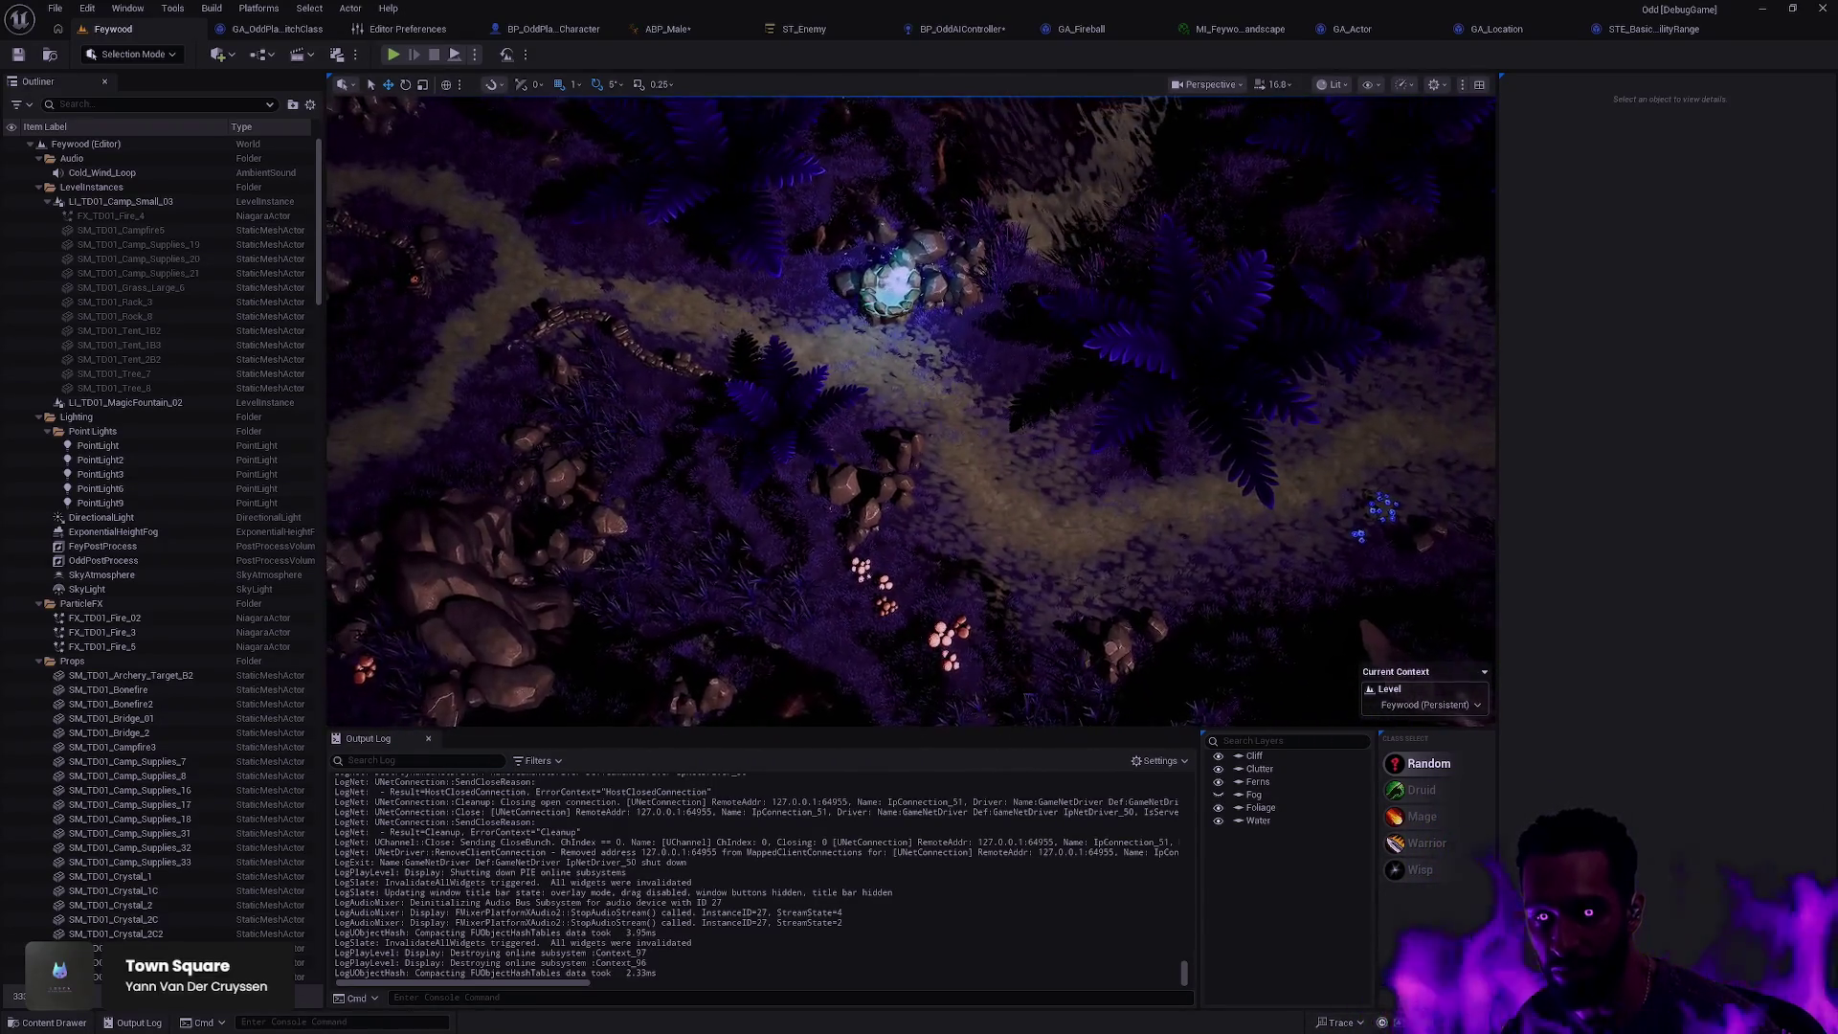
{"action": "left_click_drag", "start_coordinate": [1018, 479], "coordinate": [962, 412]}
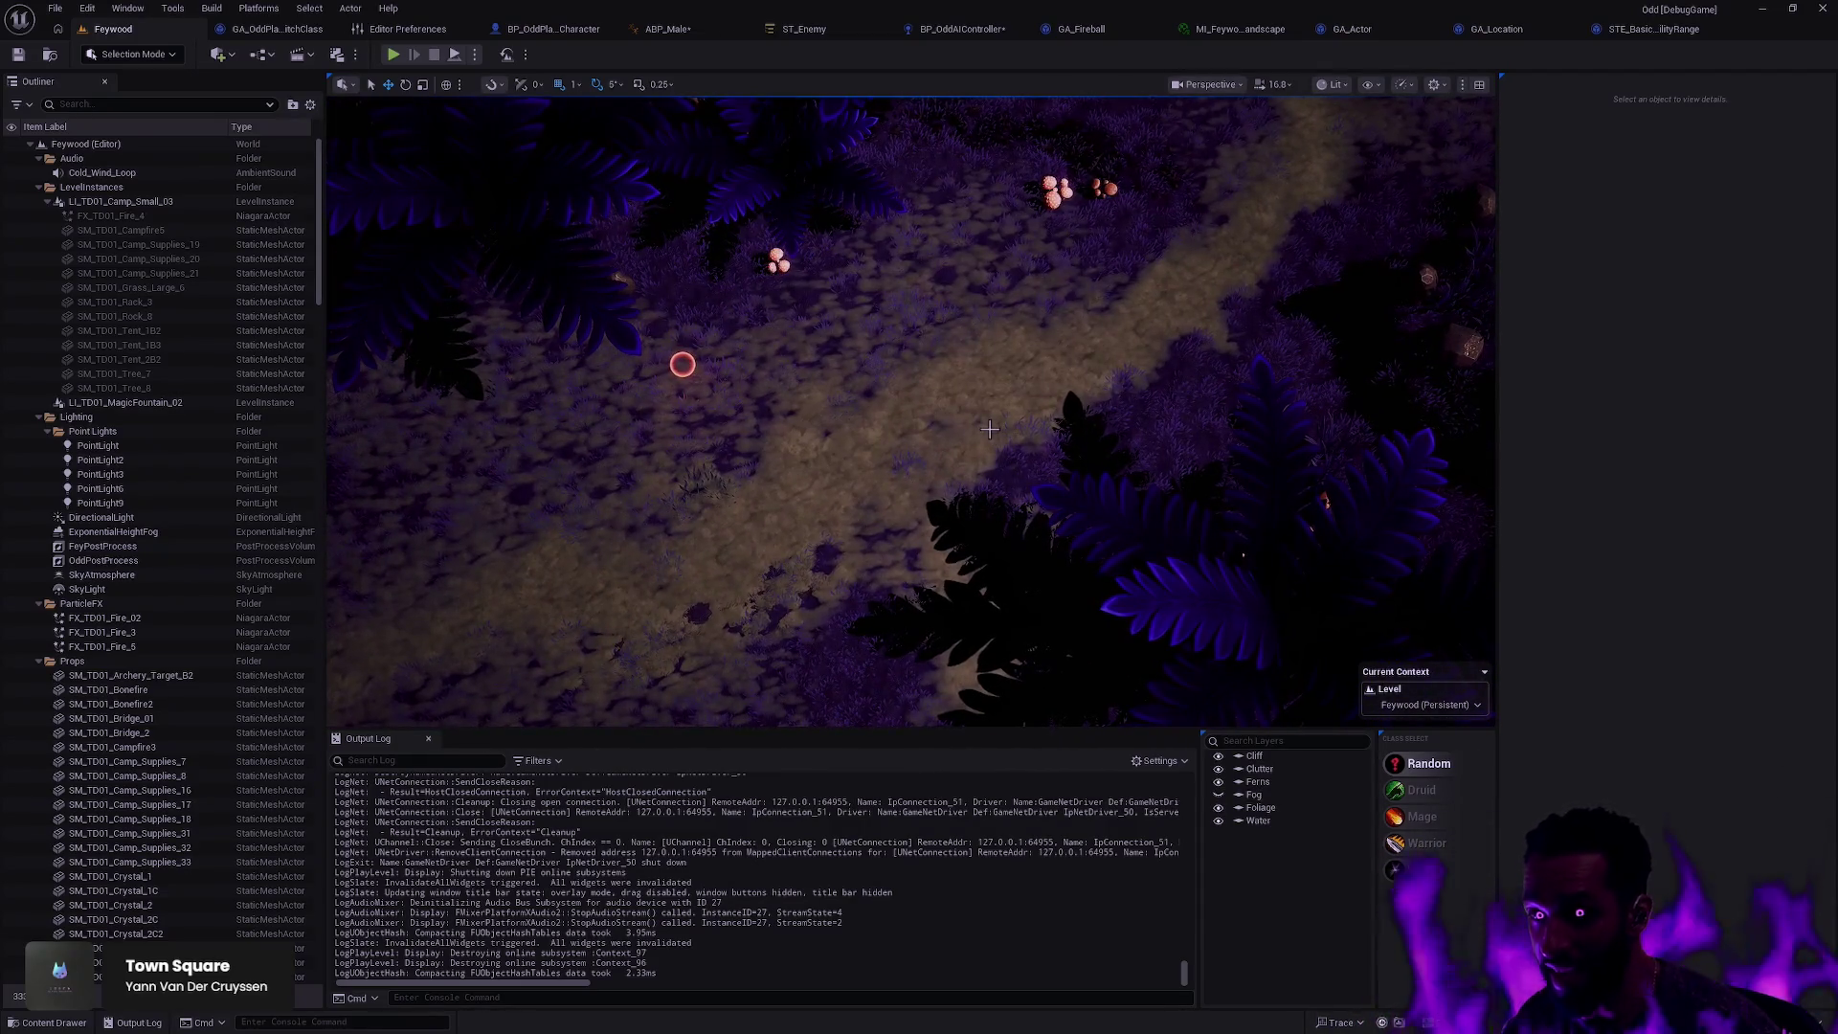
{"action": "left_click_drag", "start_coordinate": [682, 364], "coordinate": [878, 194]}
{"action": "left_click", "coordinate": [1034, 412]}
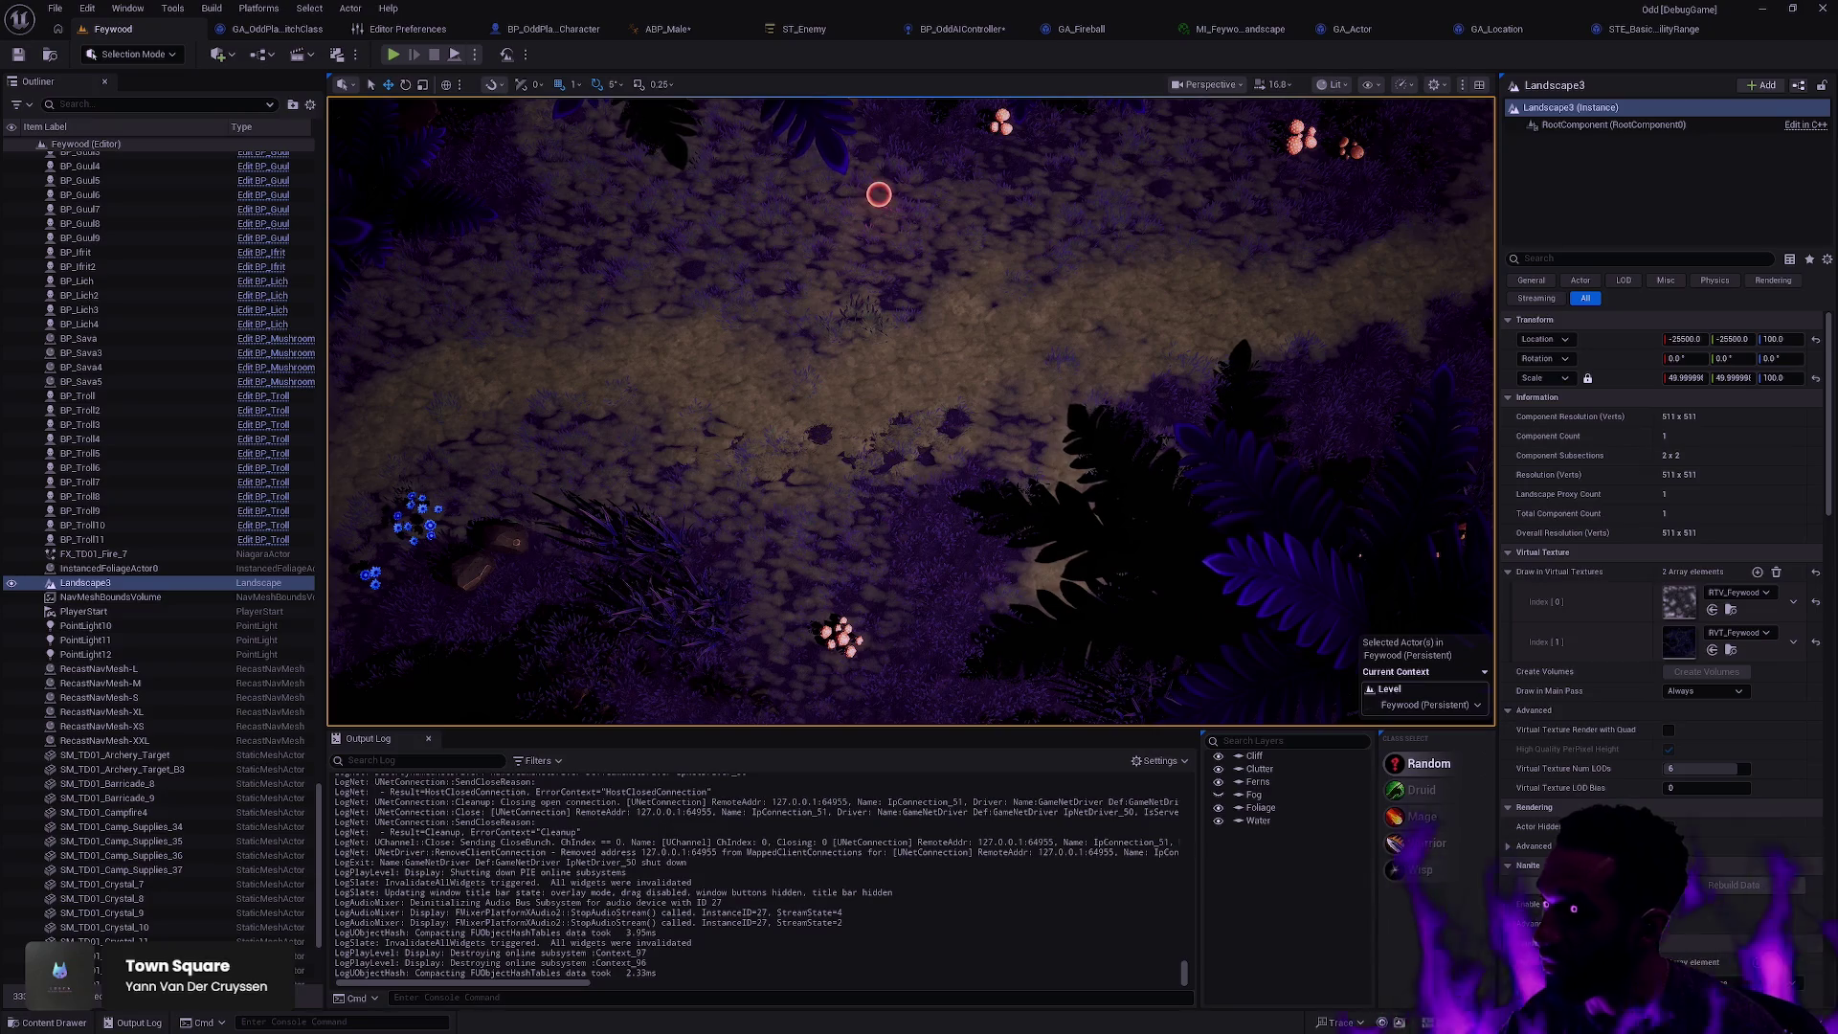
Step: Switch desktops to the tldraw moodboard showing the earlier top-down Feywood map screenshots
{"action": "key", "text": "ctrl+super+Left"}
{"action": "key", "text": "ctrl+super+Left"}
{"action": "key", "text": "ctrl+super+Left"}
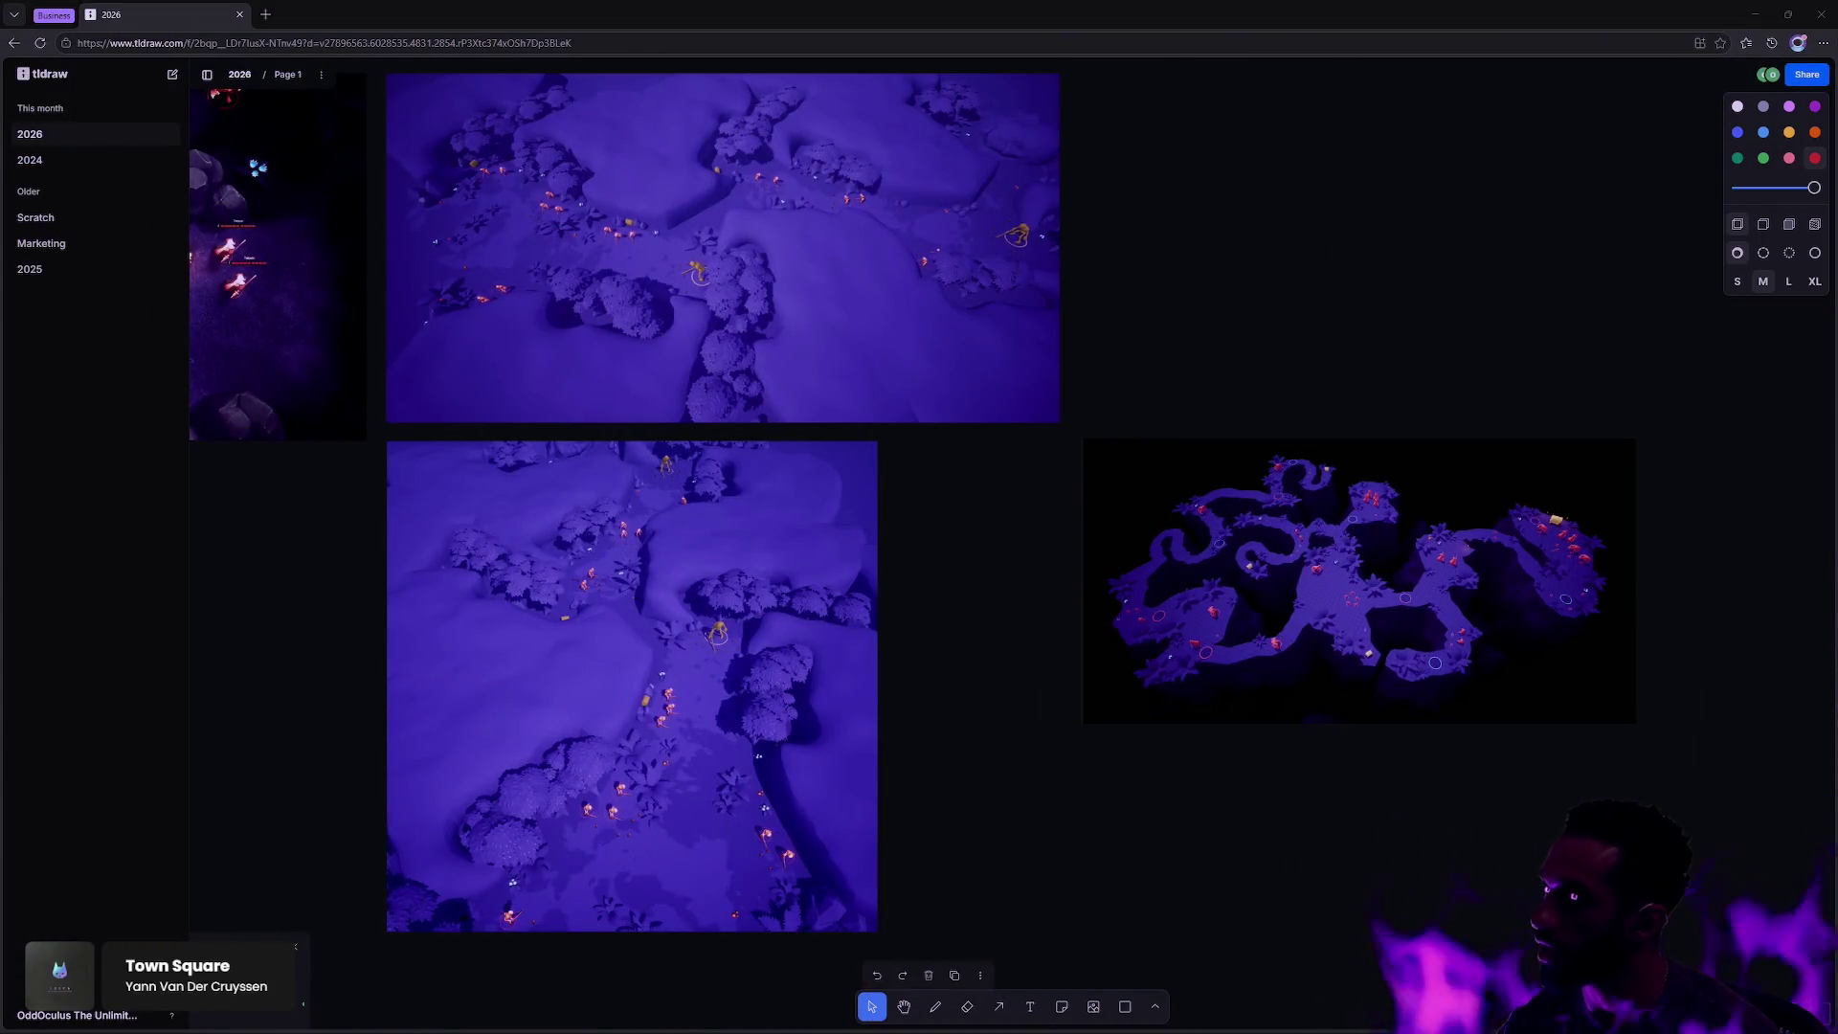
{"action": "key", "text": "ctrl+v"}
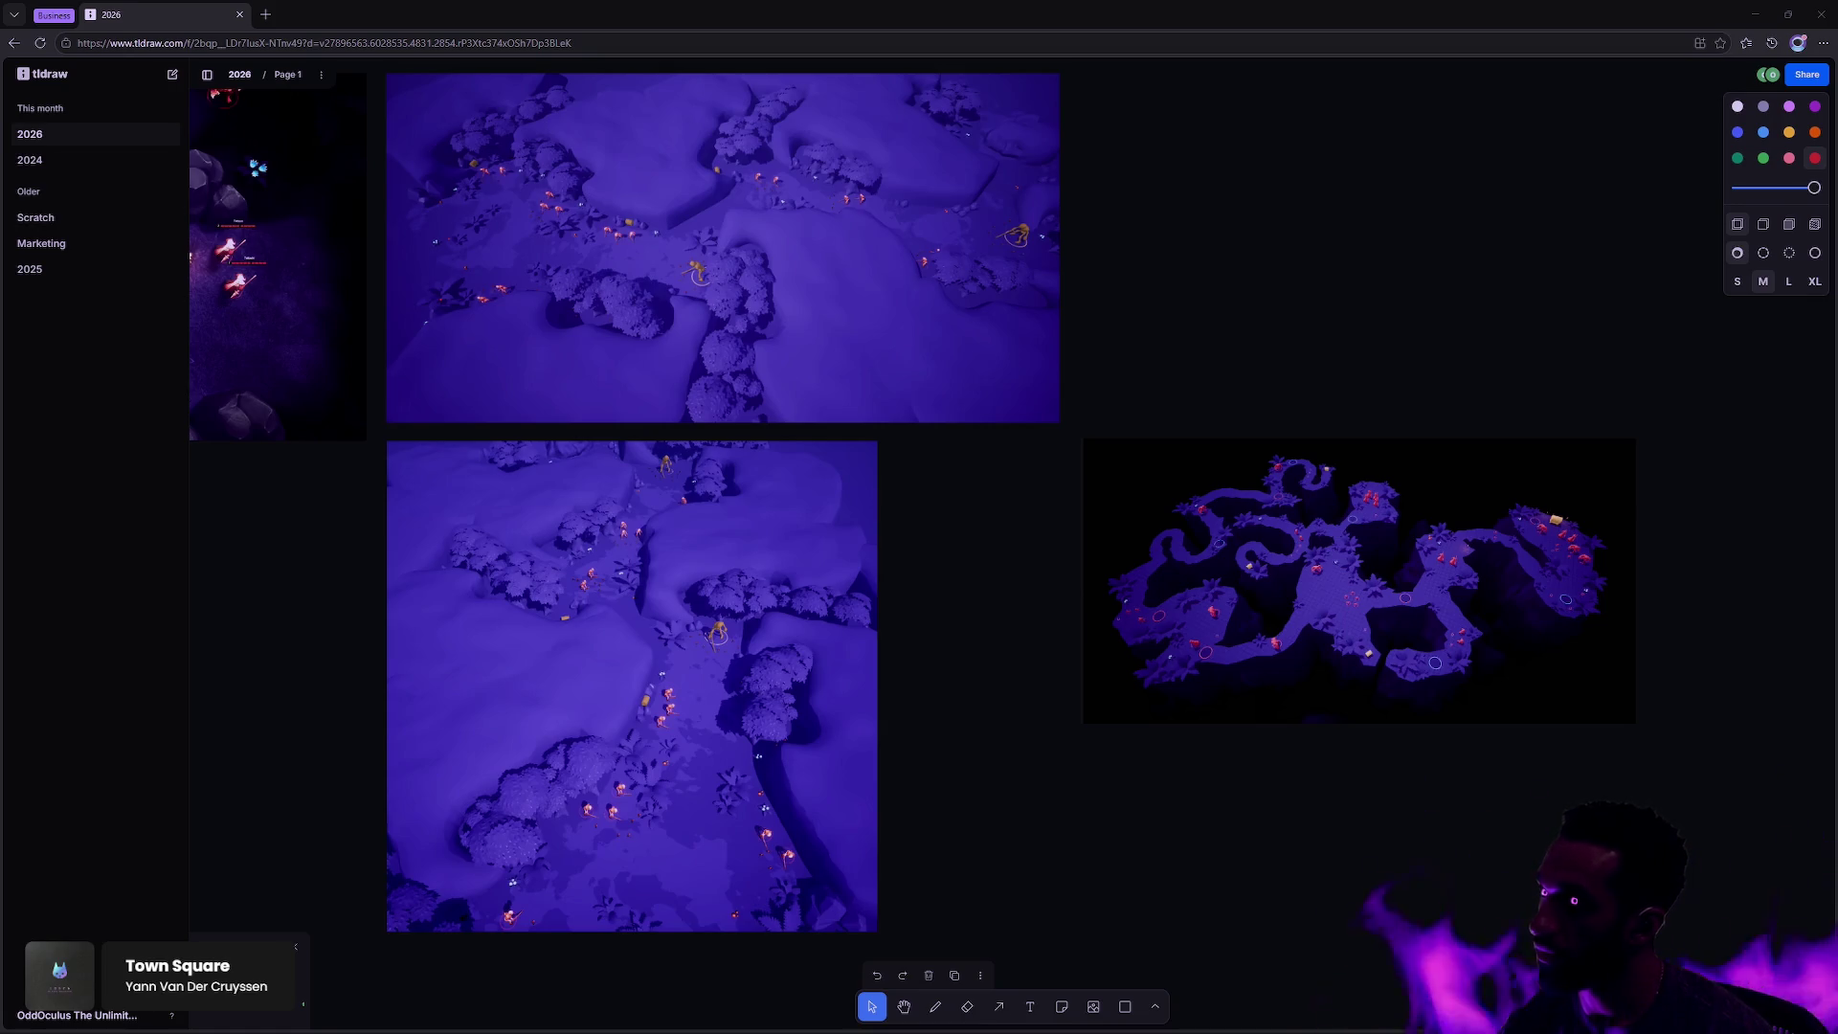
{"action": "key", "text": "ctrl+v"}
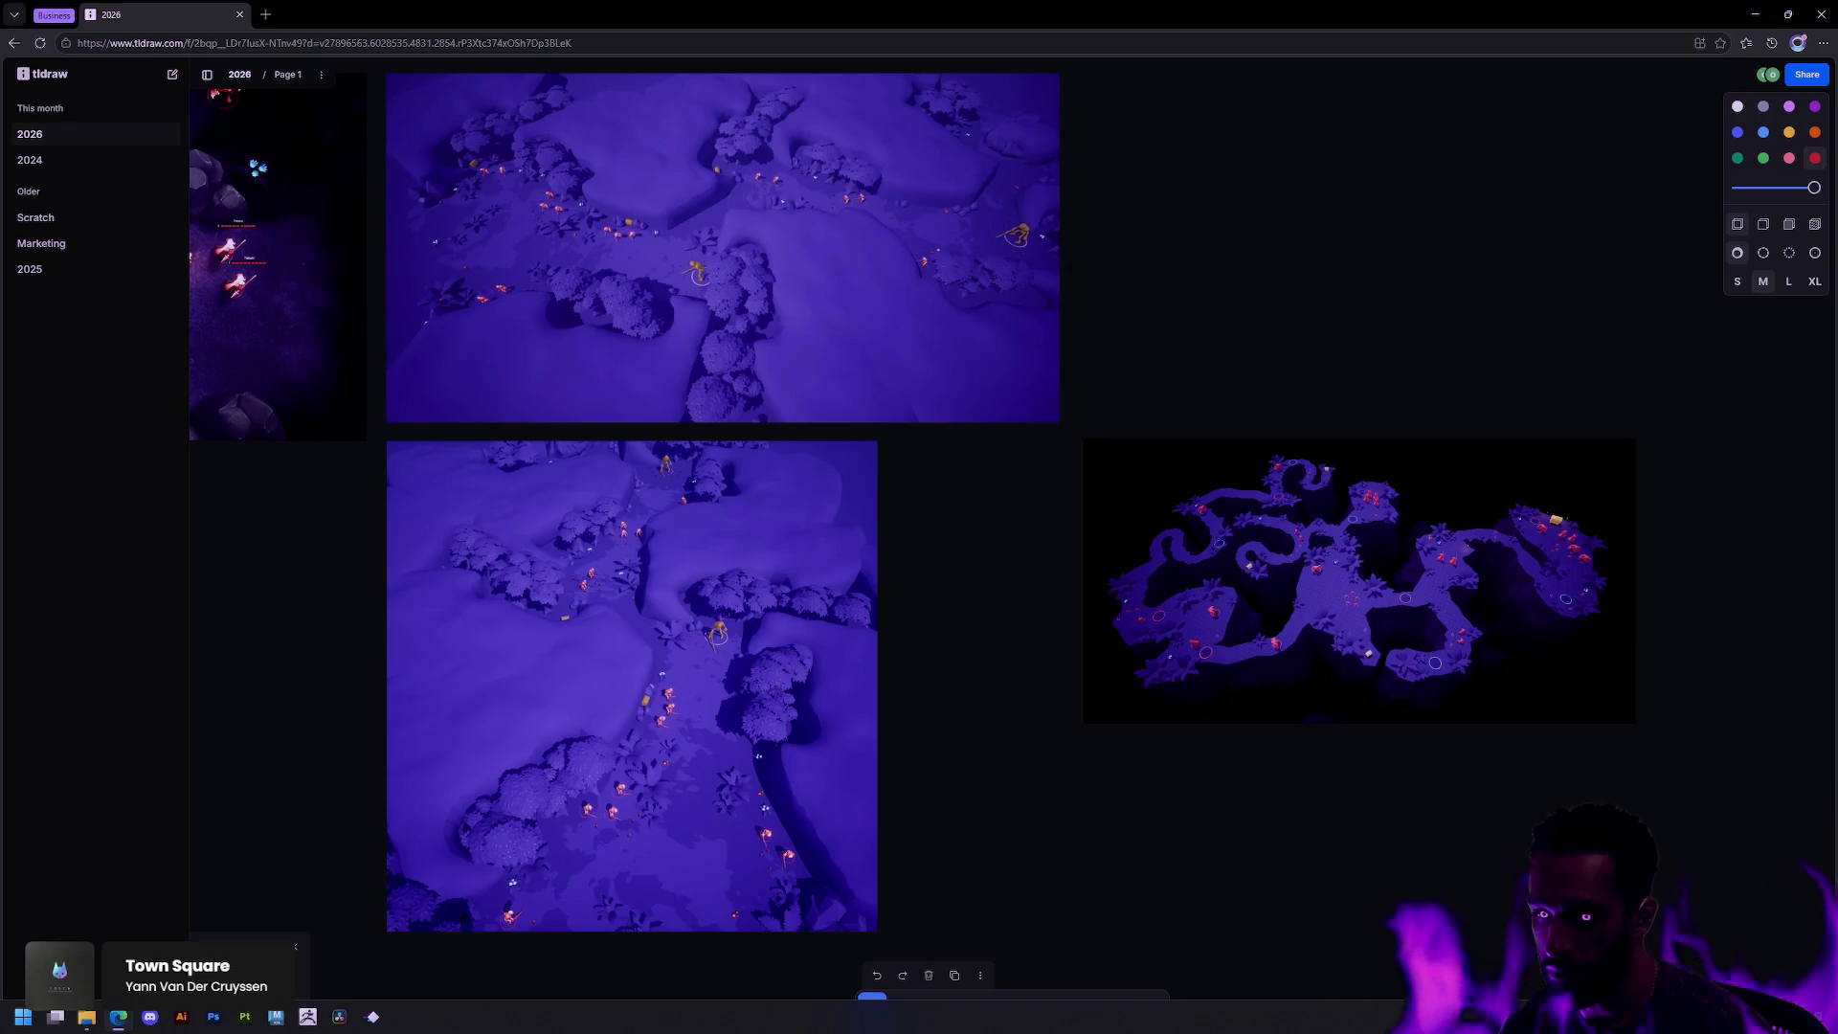
{"action": "key", "text": "super"}
{"action": "type", "text": "snip"}
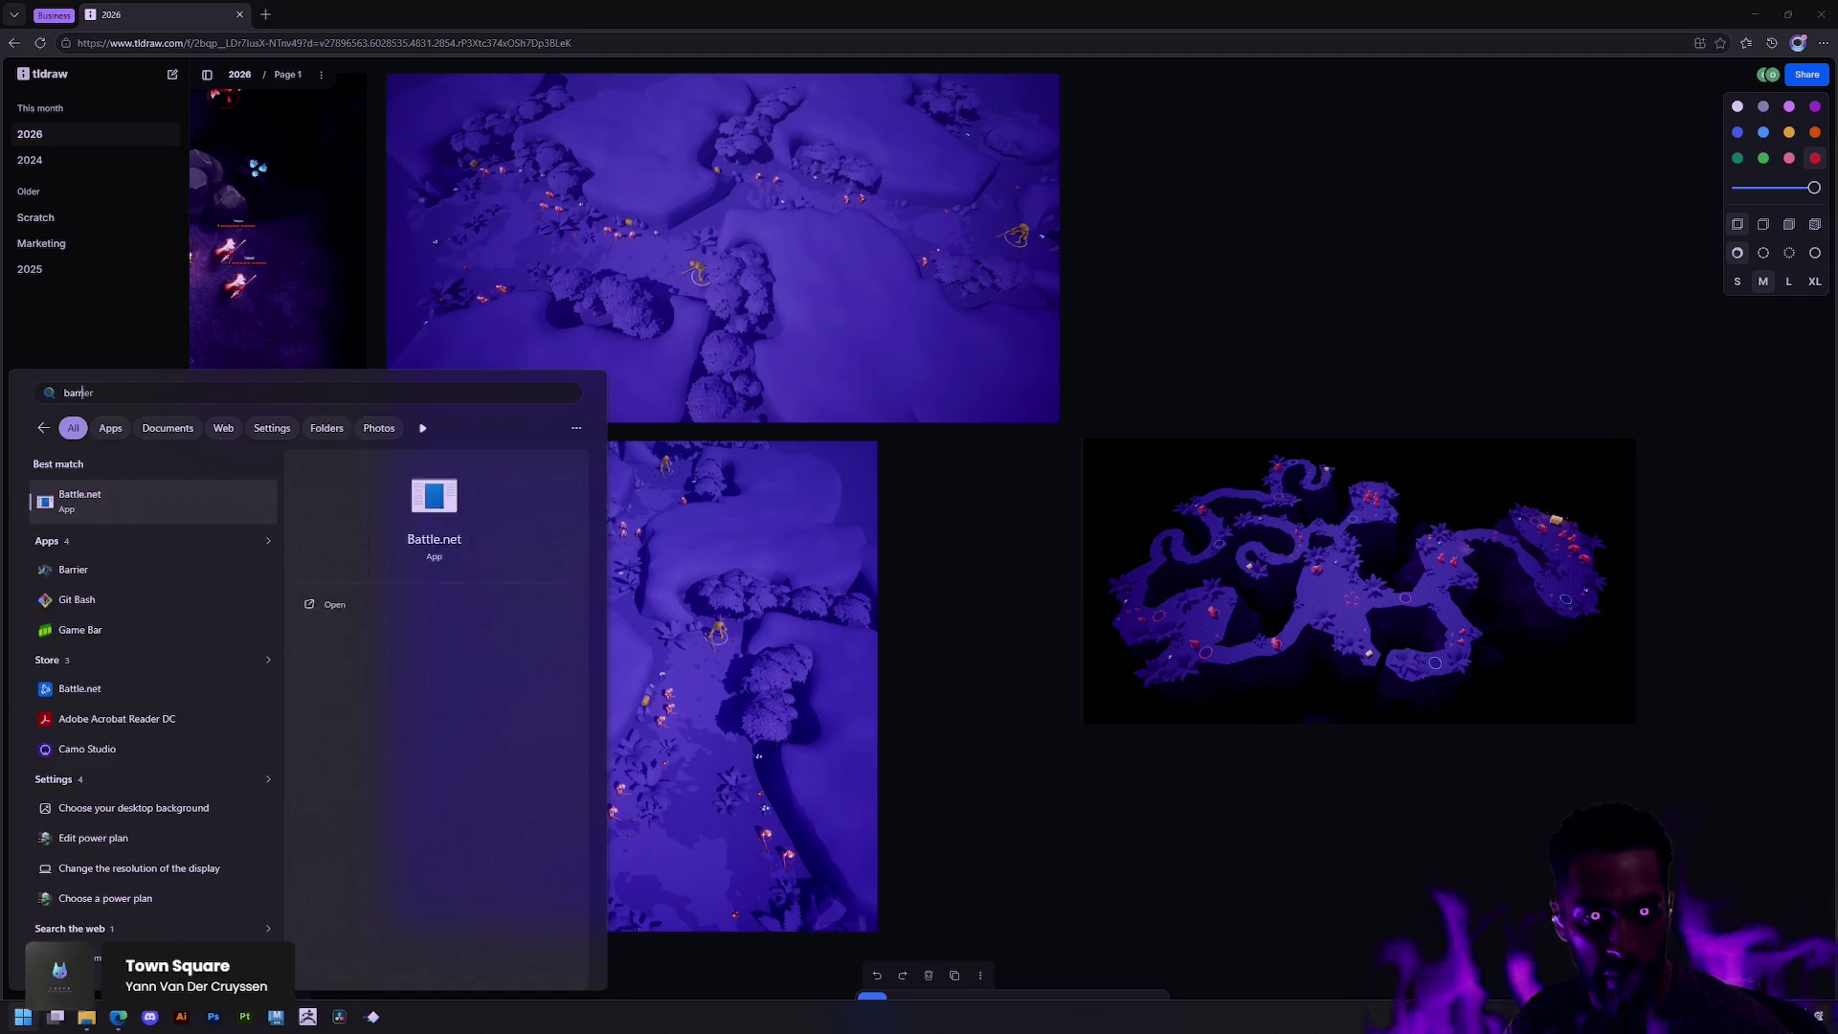
{"action": "key", "text": "Return"}
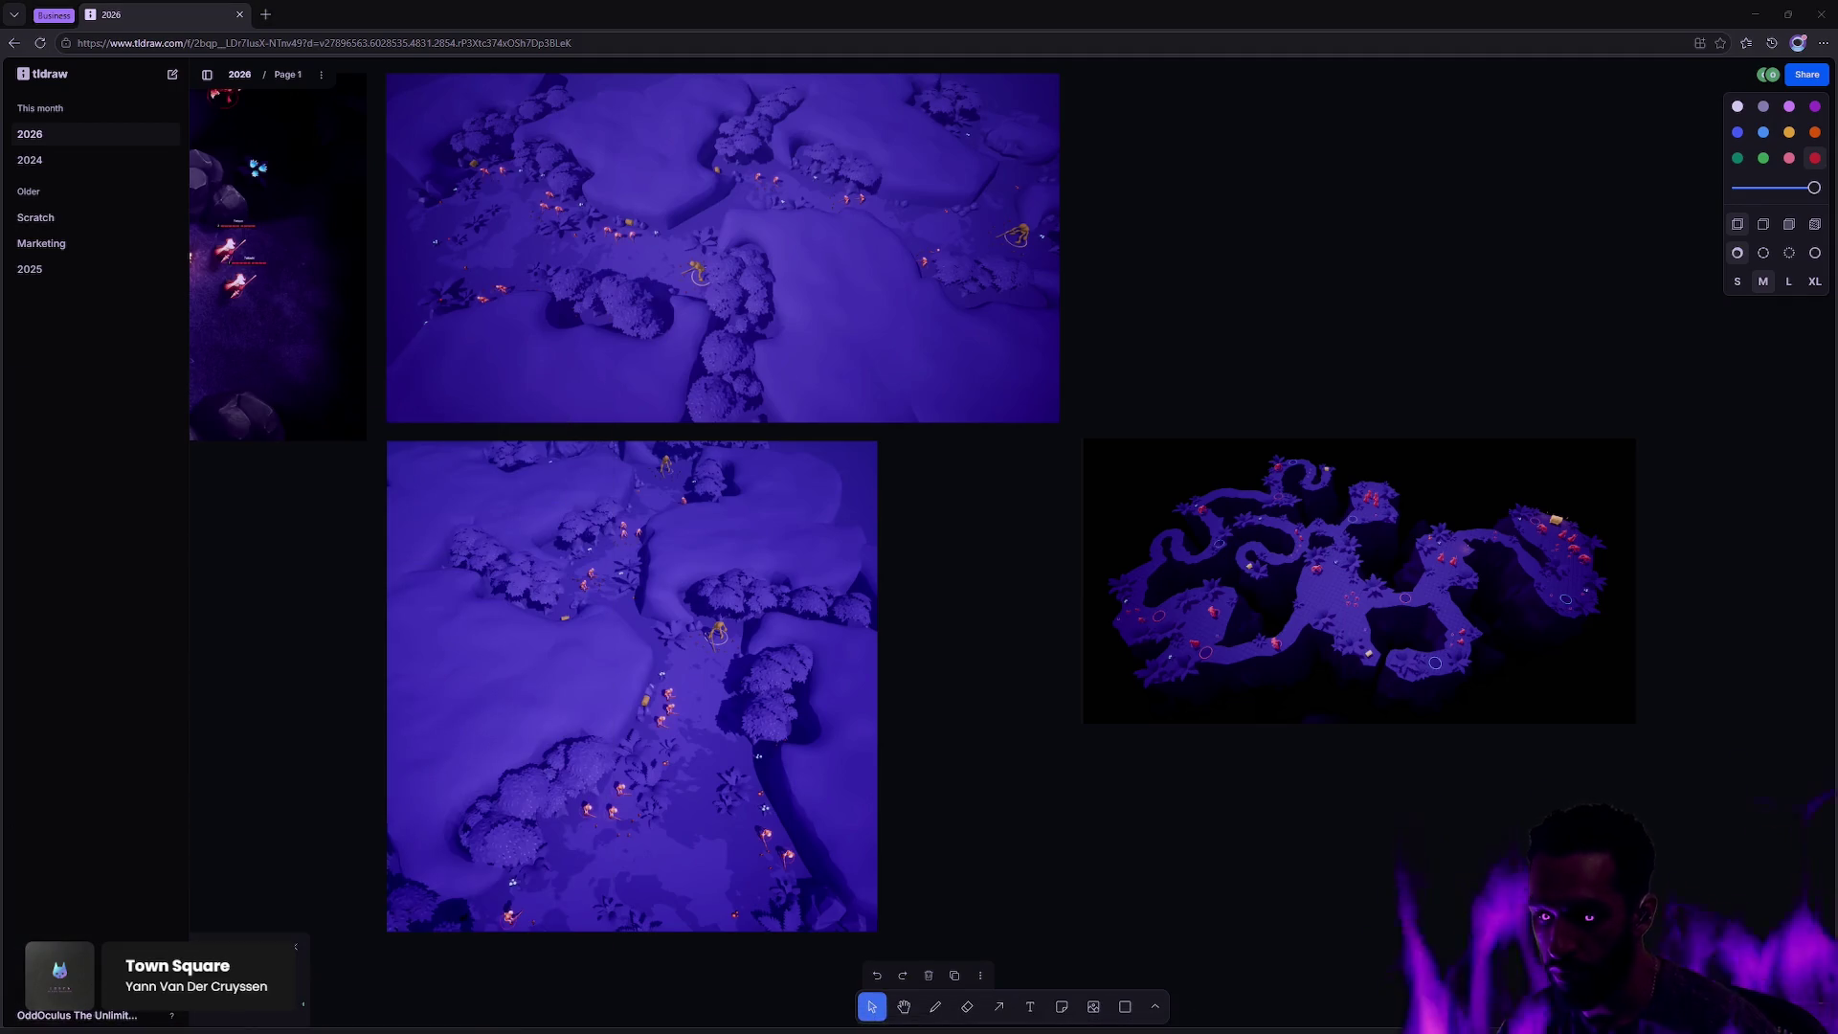
{"action": "key", "text": "alt+F4"}
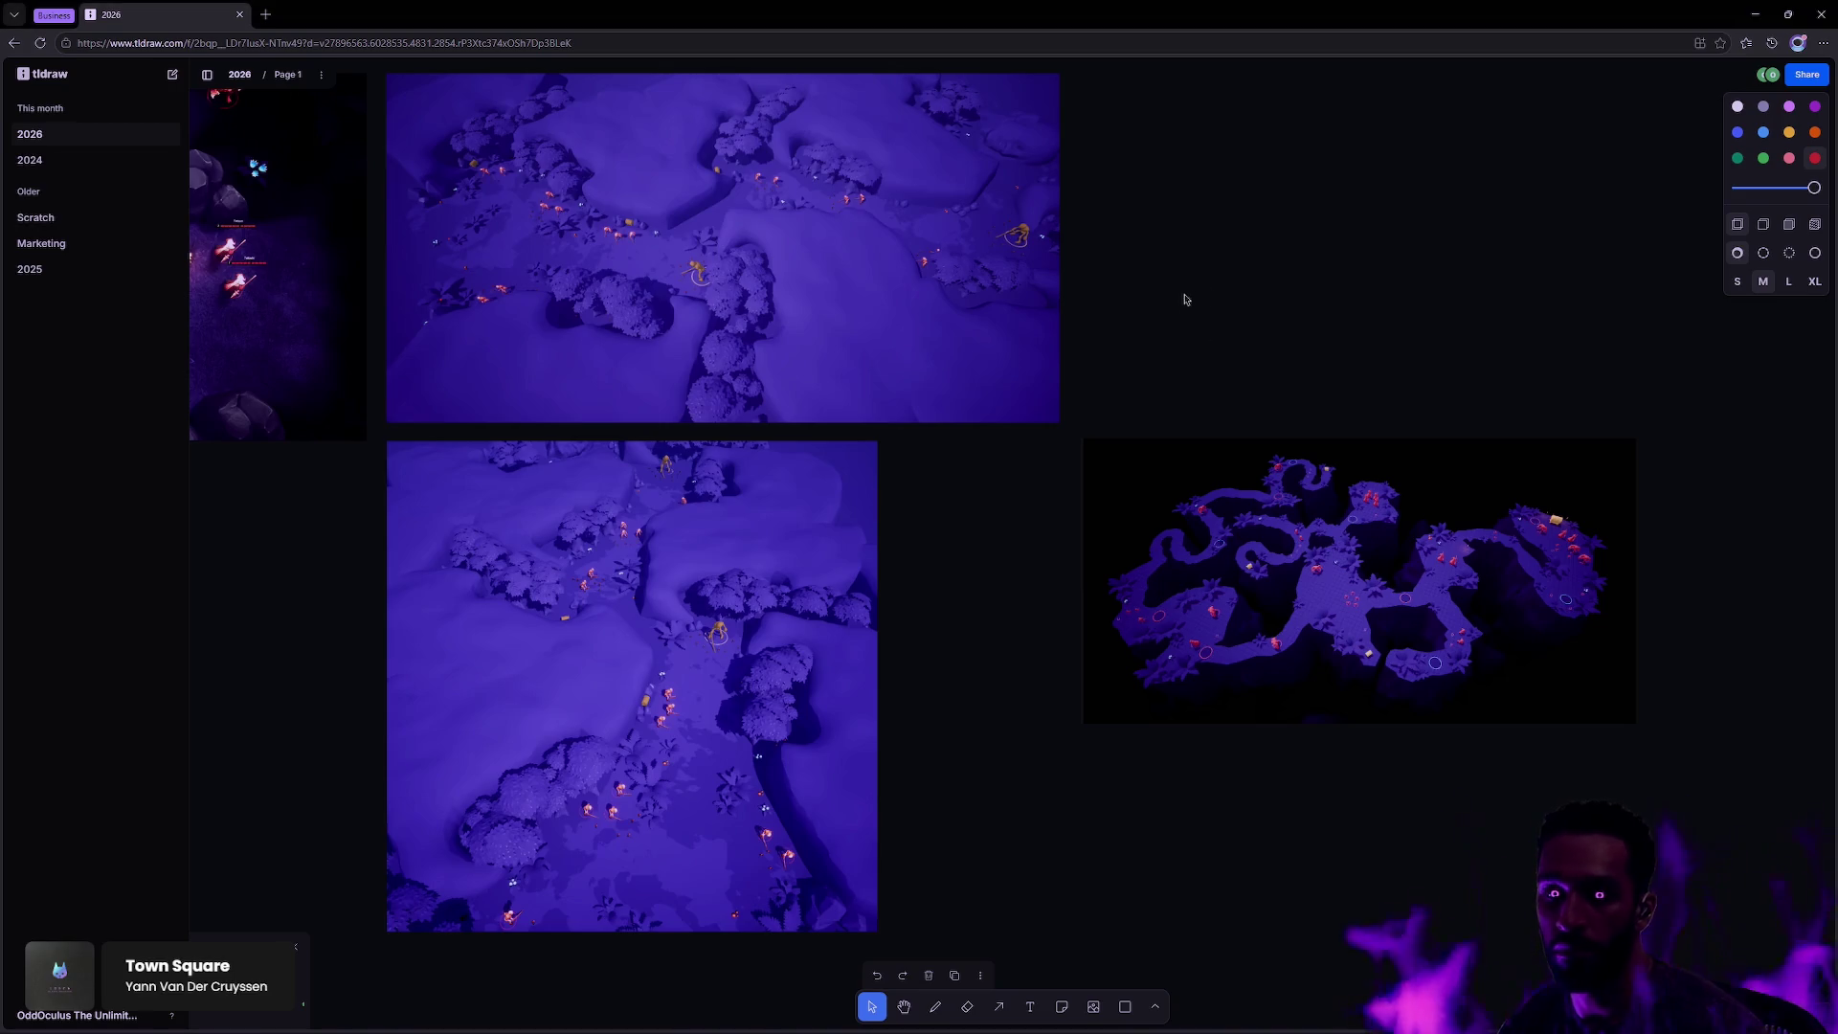
{"action": "key", "text": "ctrl+v"}
{"action": "scroll", "coordinate": [1015, 536], "scroll_direction": "right", "scroll_amount": 5}
Step: Drag the new dark forest screenshot toward the upper right of the board and deselect it
{"action": "mouse_move", "coordinate": [862, 694]}
{"action": "left_mouse_down"}
{"action": "mouse_move", "coordinate": [1353, 267]}
{"action": "mouse_move", "coordinate": [1419, 313]}
{"action": "left_mouse_up"}
{"action": "scroll", "coordinate": [1419, 313], "scroll_direction": "right", "scroll_amount": 5}
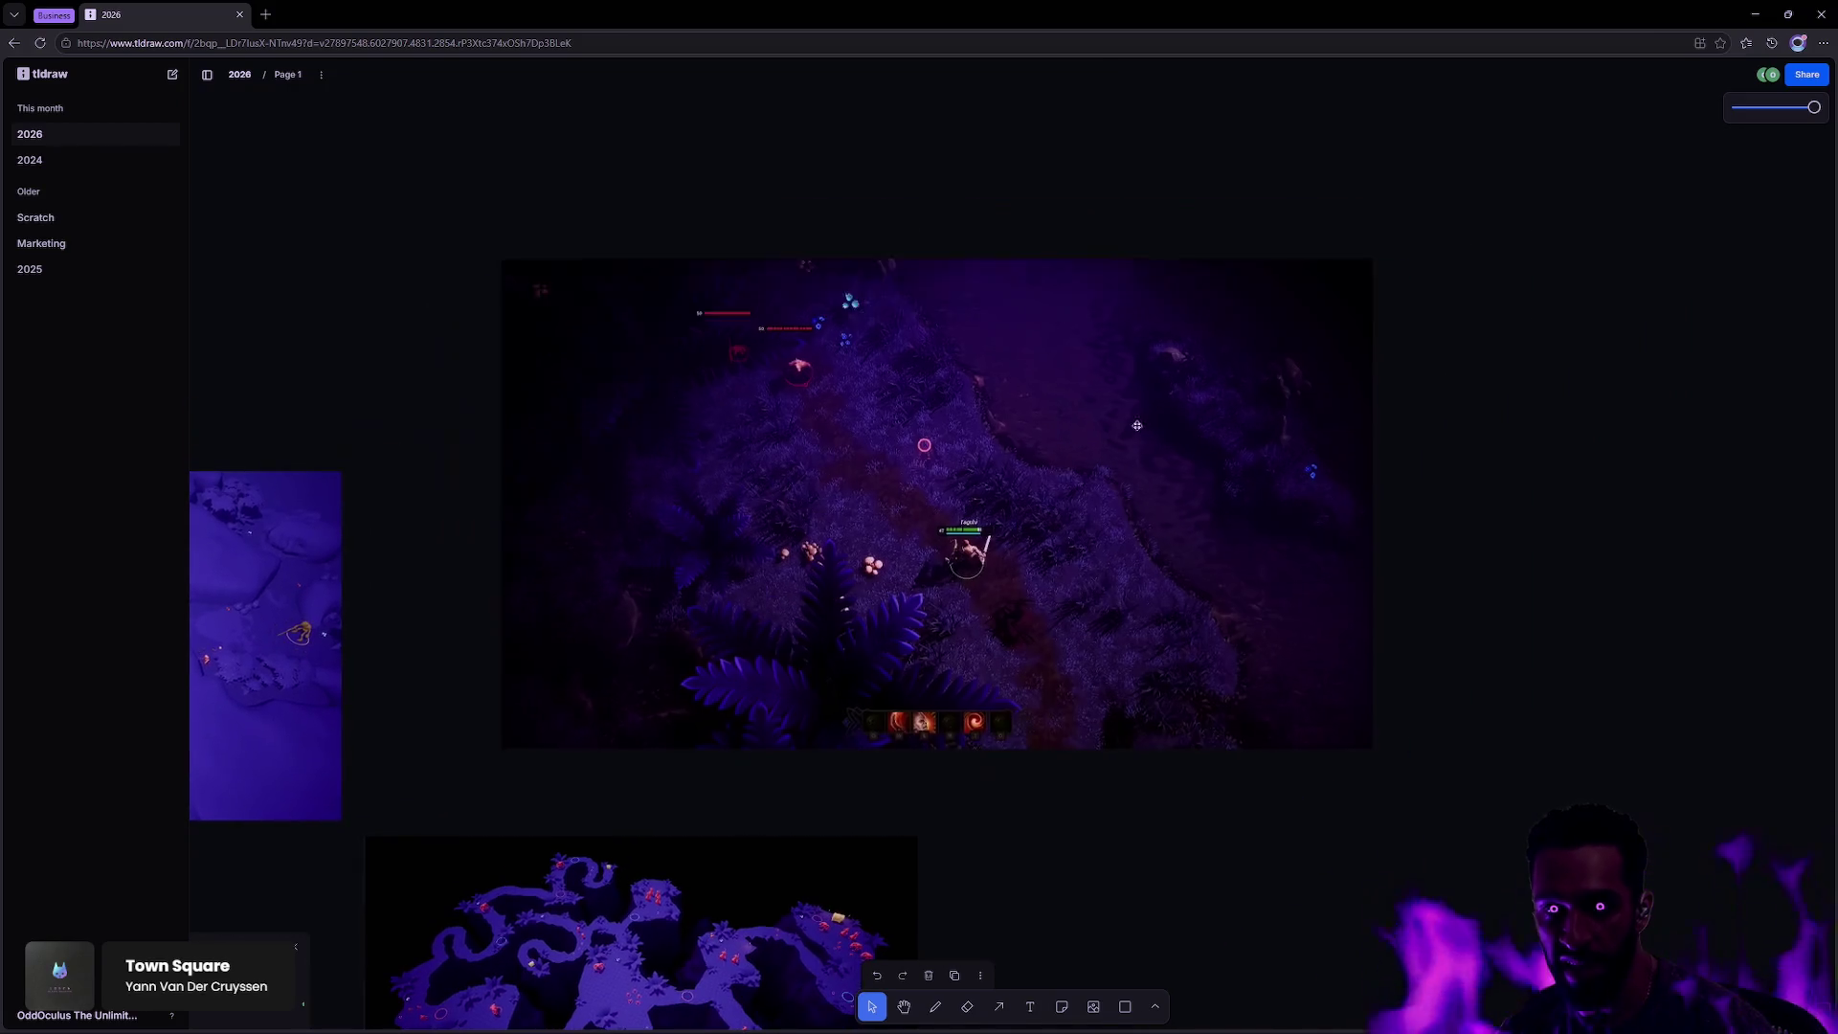
{"action": "left_click_drag", "start_coordinate": [1112, 455], "coordinate": [1308, 324]}
{"action": "scroll", "coordinate": [1215, 409], "scroll_direction": "up", "scroll_amount": 5}
{"action": "scroll", "coordinate": [1216, 410], "scroll_direction": "down", "scroll_amount": 5}
{"action": "scroll", "coordinate": [1216, 410], "scroll_direction": "up", "scroll_amount": 5}
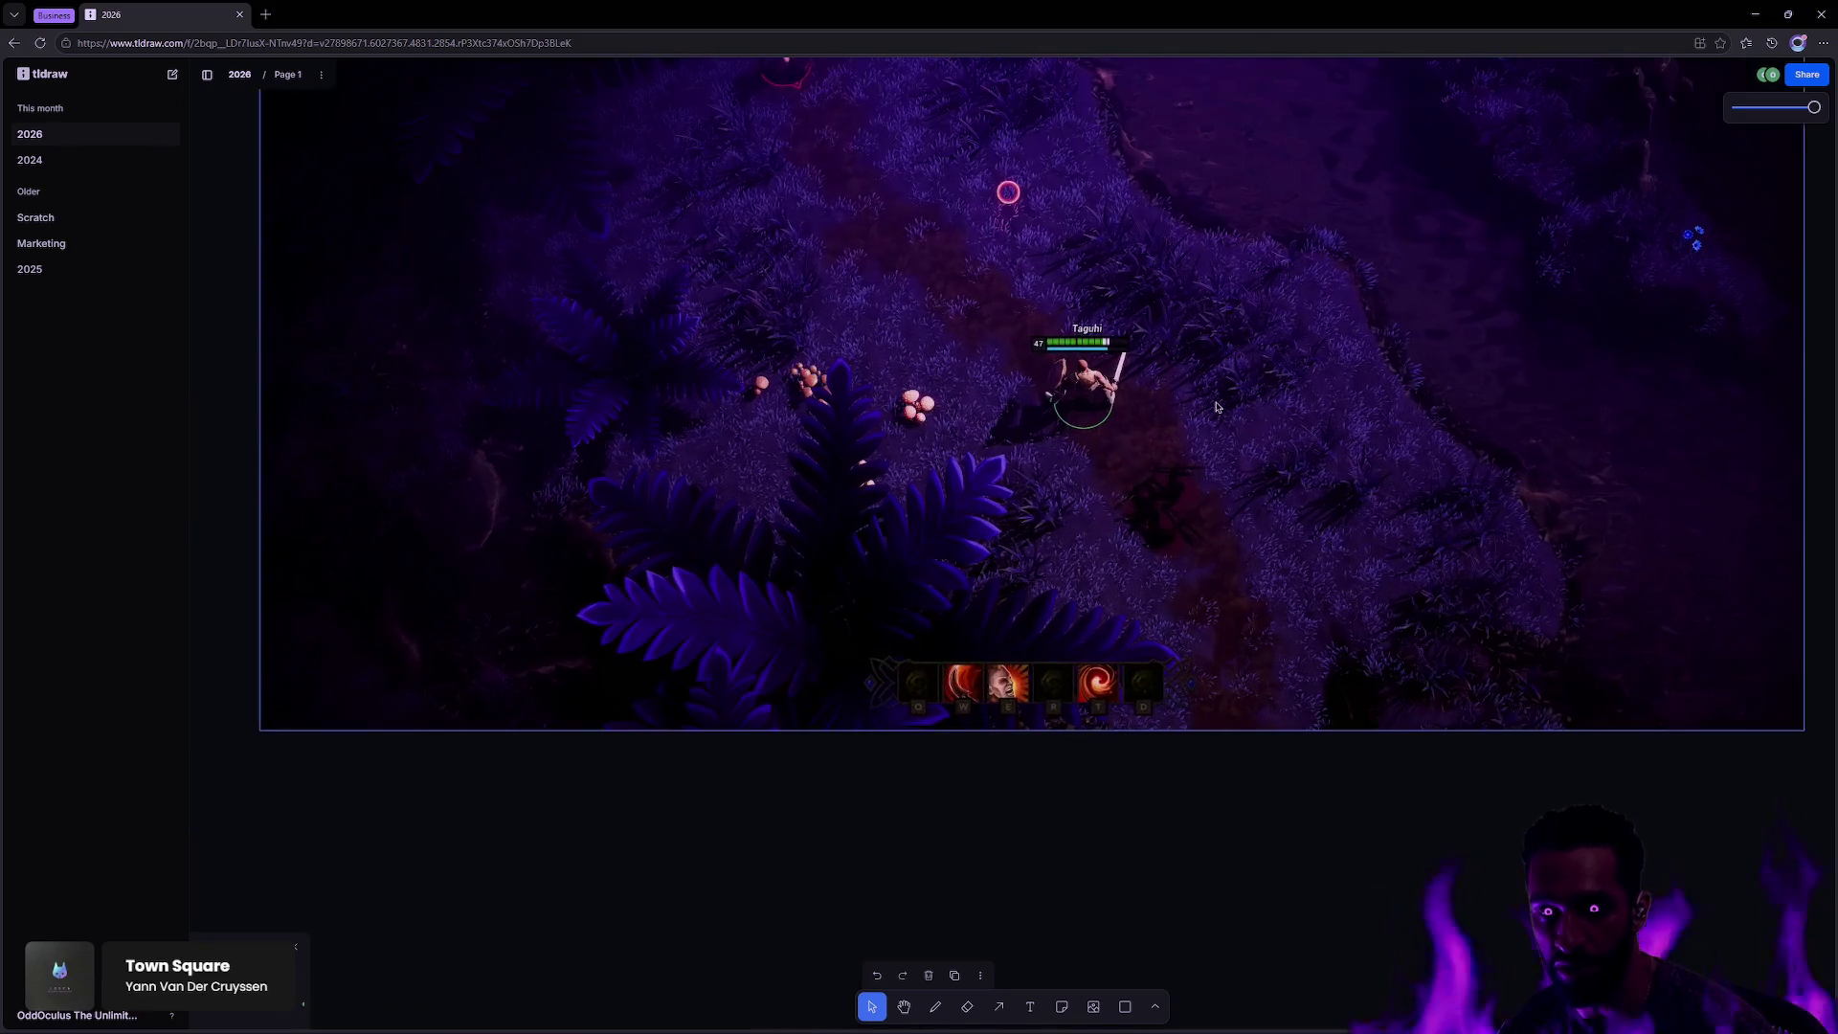
{"action": "scroll", "coordinate": [1146, 498], "scroll_direction": "up", "scroll_amount": 5}
{"action": "scroll", "coordinate": [1147, 499], "scroll_direction": "up", "scroll_amount": 3}
{"action": "scroll", "coordinate": [1272, 479], "scroll_direction": "right", "scroll_amount": 5}
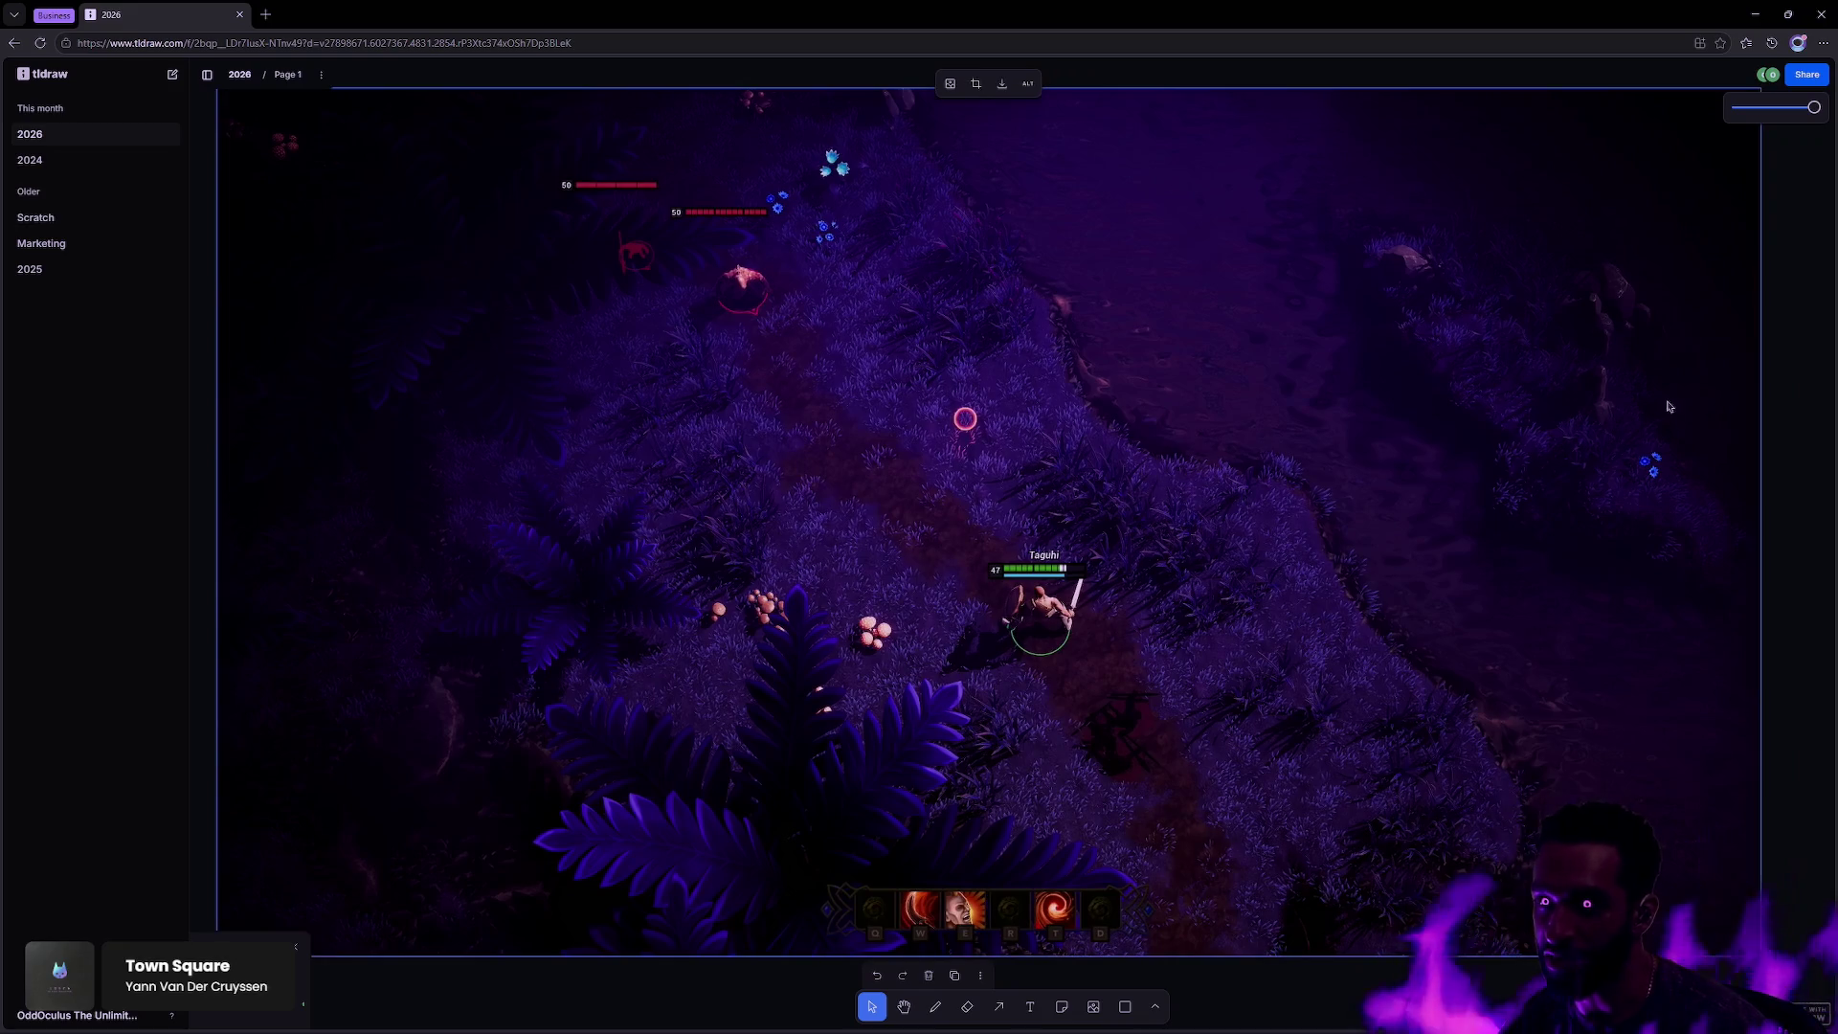
{"action": "left_click", "coordinate": [1786, 371]}
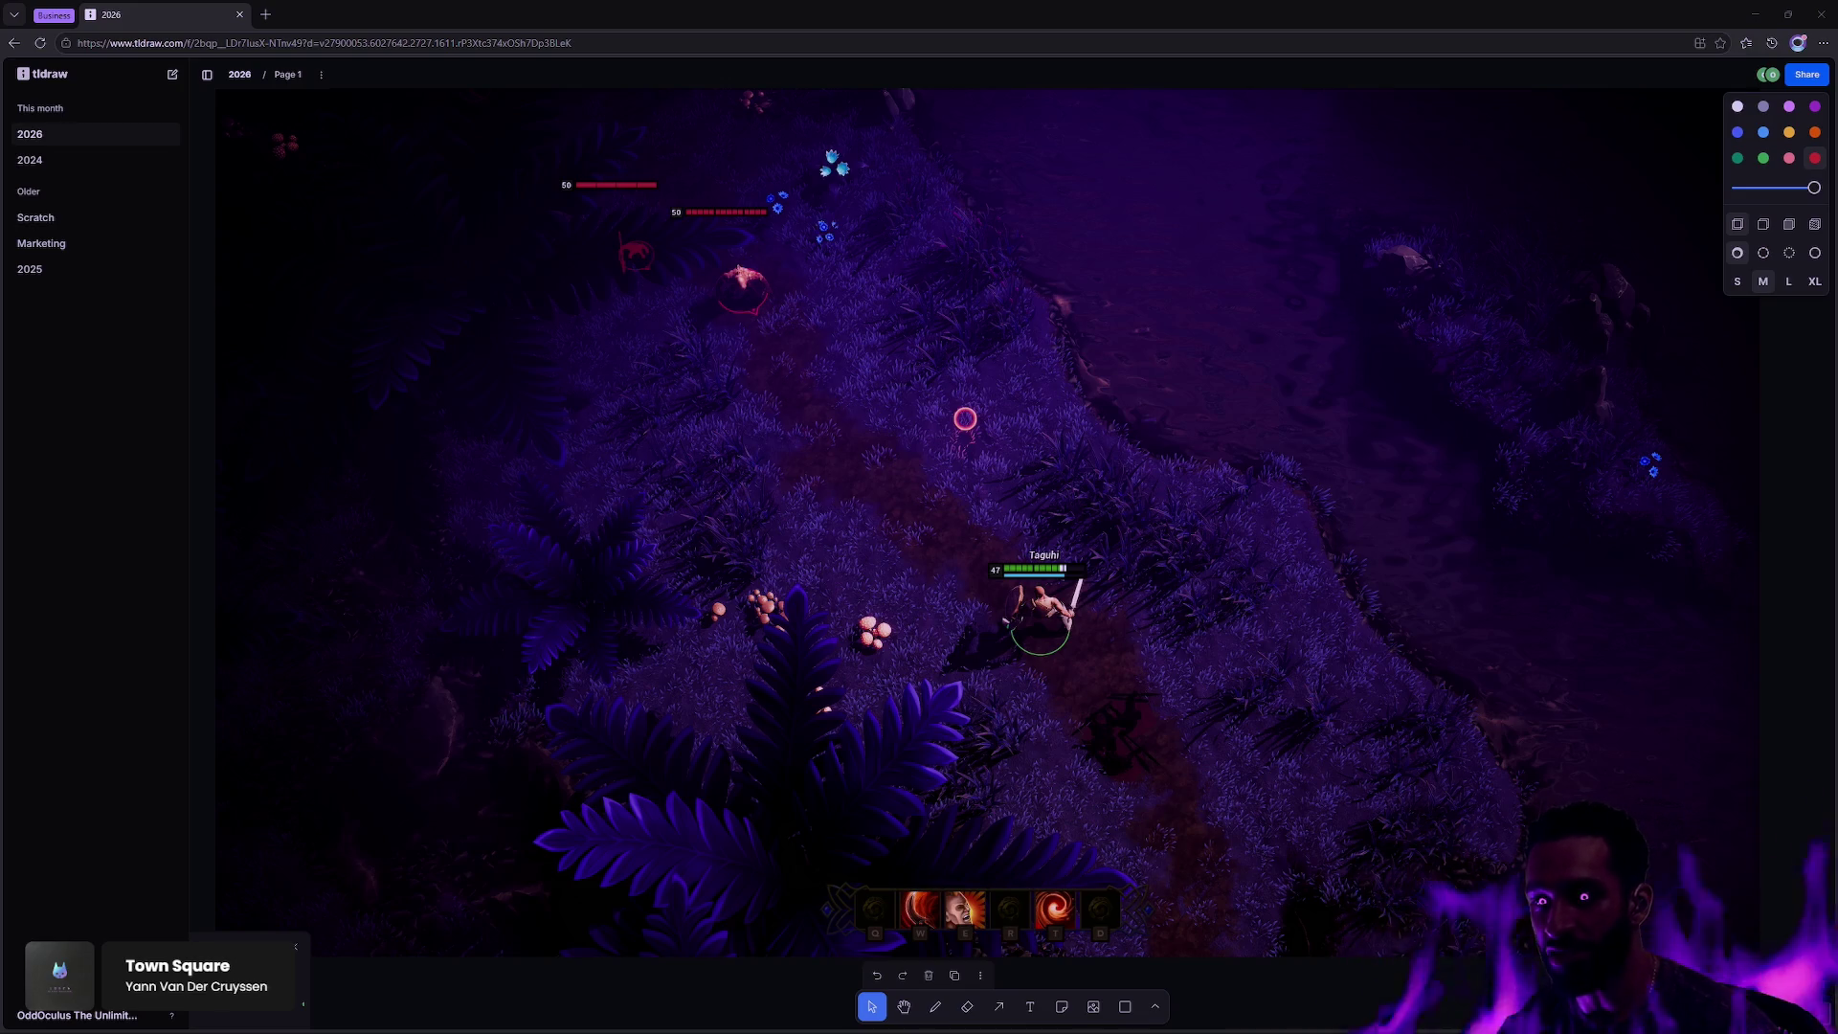
Step: Settle the screenshot in its final spot up and right of the earlier shots
{"action": "left_click", "coordinate": [1783, 372]}
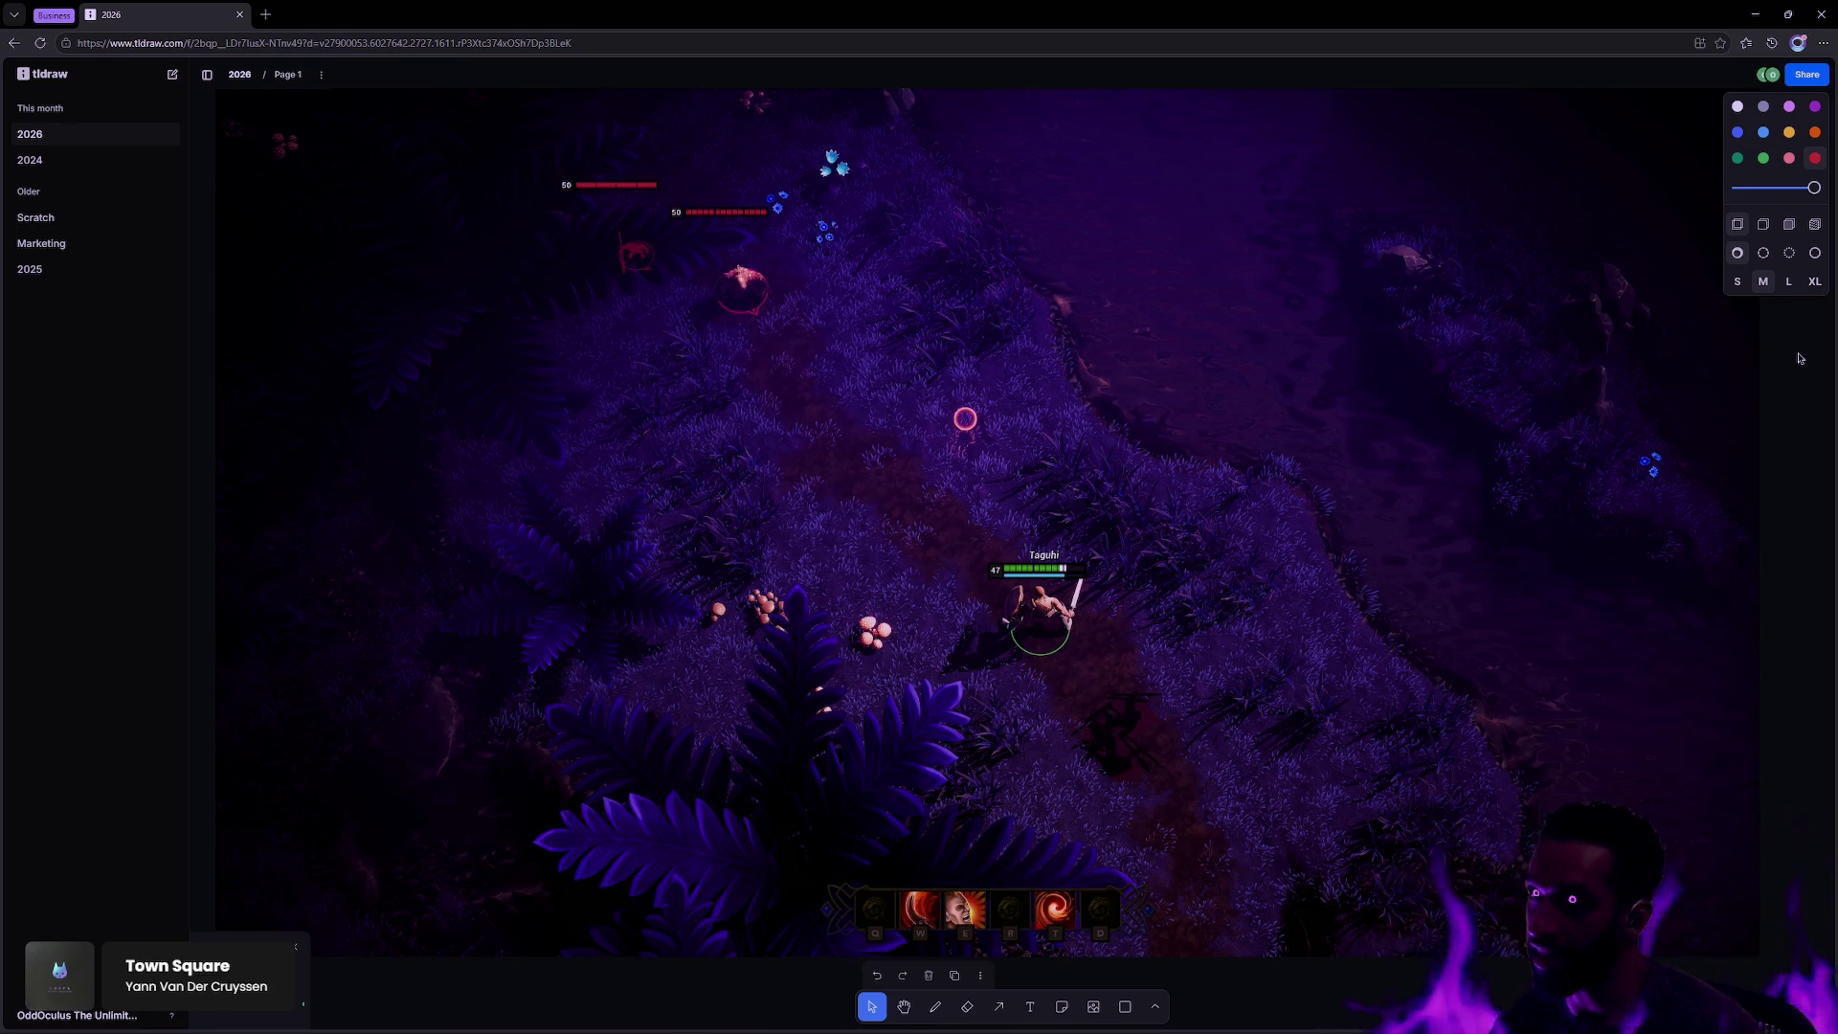
{"action": "scroll", "coordinate": [1237, 456], "scroll_direction": "down", "scroll_amount": 10}
{"action": "mouse_move", "coordinate": [1148, 469]}
{"action": "left_mouse_down"}
{"action": "mouse_move", "coordinate": [1242, 320]}
{"action": "mouse_move", "coordinate": [1414, 369]}
{"action": "left_mouse_up"}
{"action": "scroll", "coordinate": [1321, 443], "scroll_direction": "right", "scroll_amount": 5}
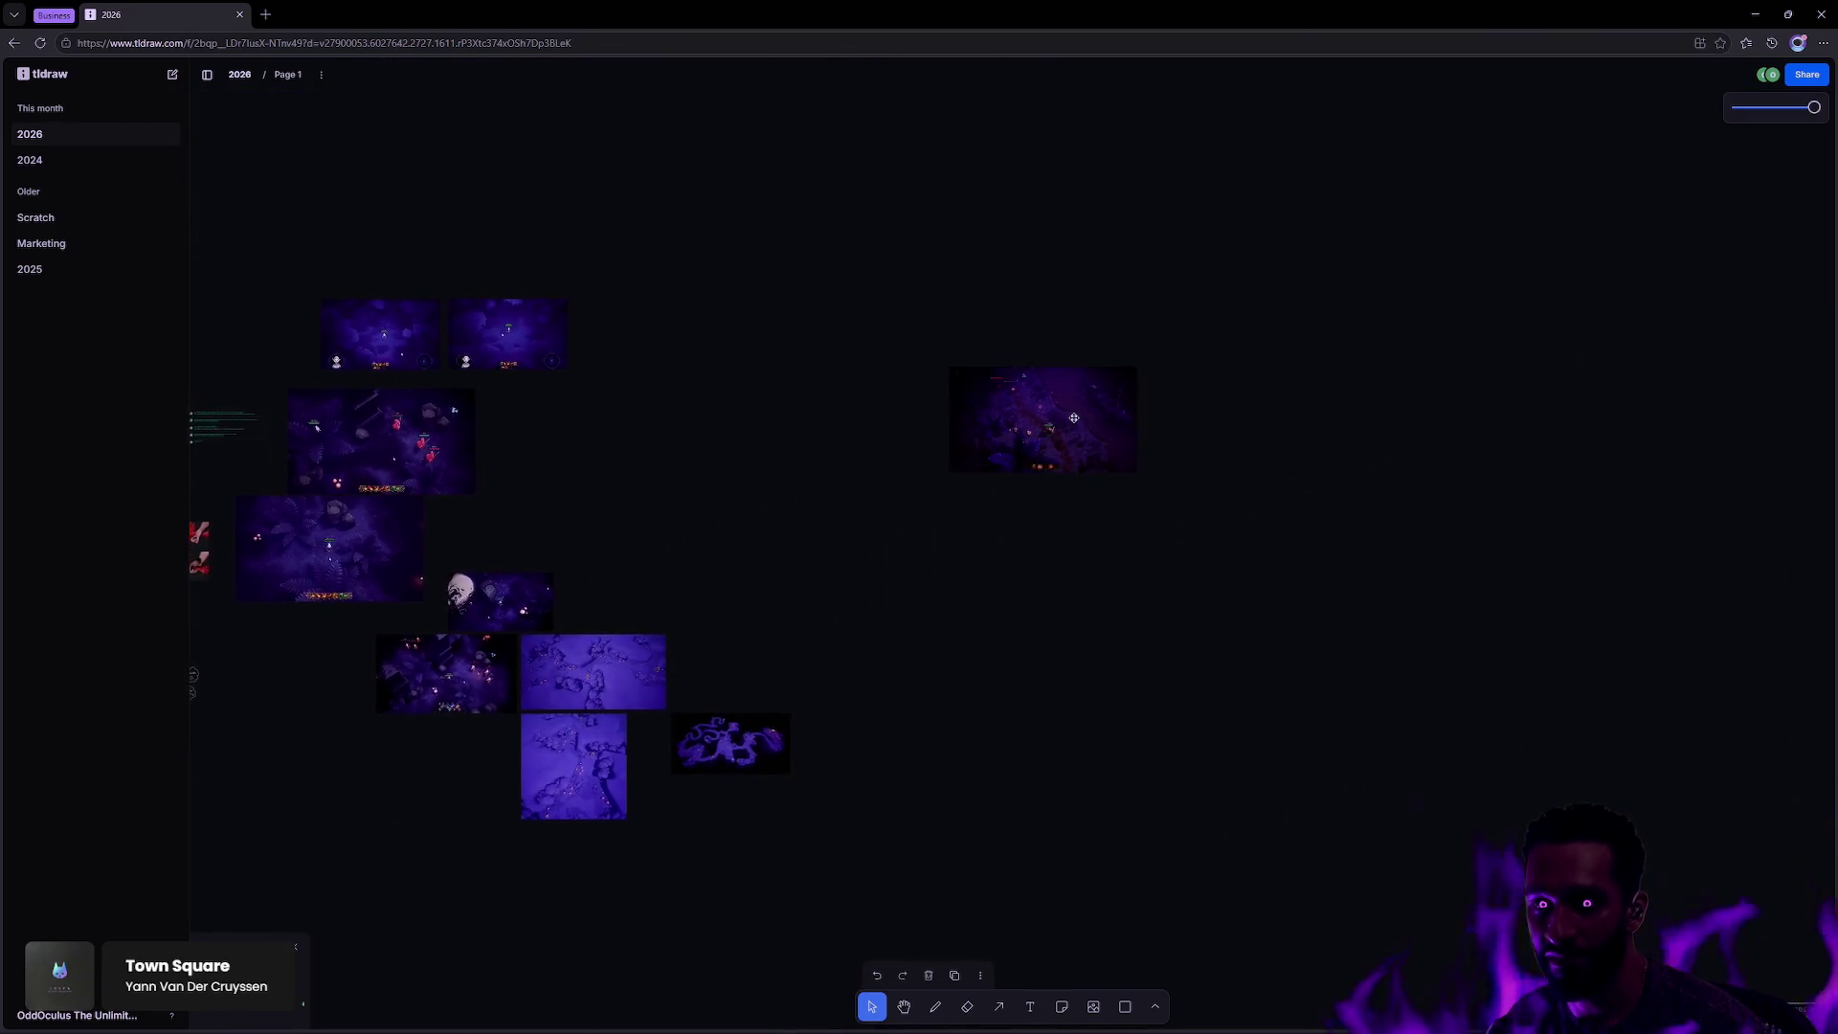
Step: Paste the glowing-crystal screenshot, discarding a first attempt, and stack it beneath the first new one
{"action": "left_click", "coordinate": [1305, 399]}
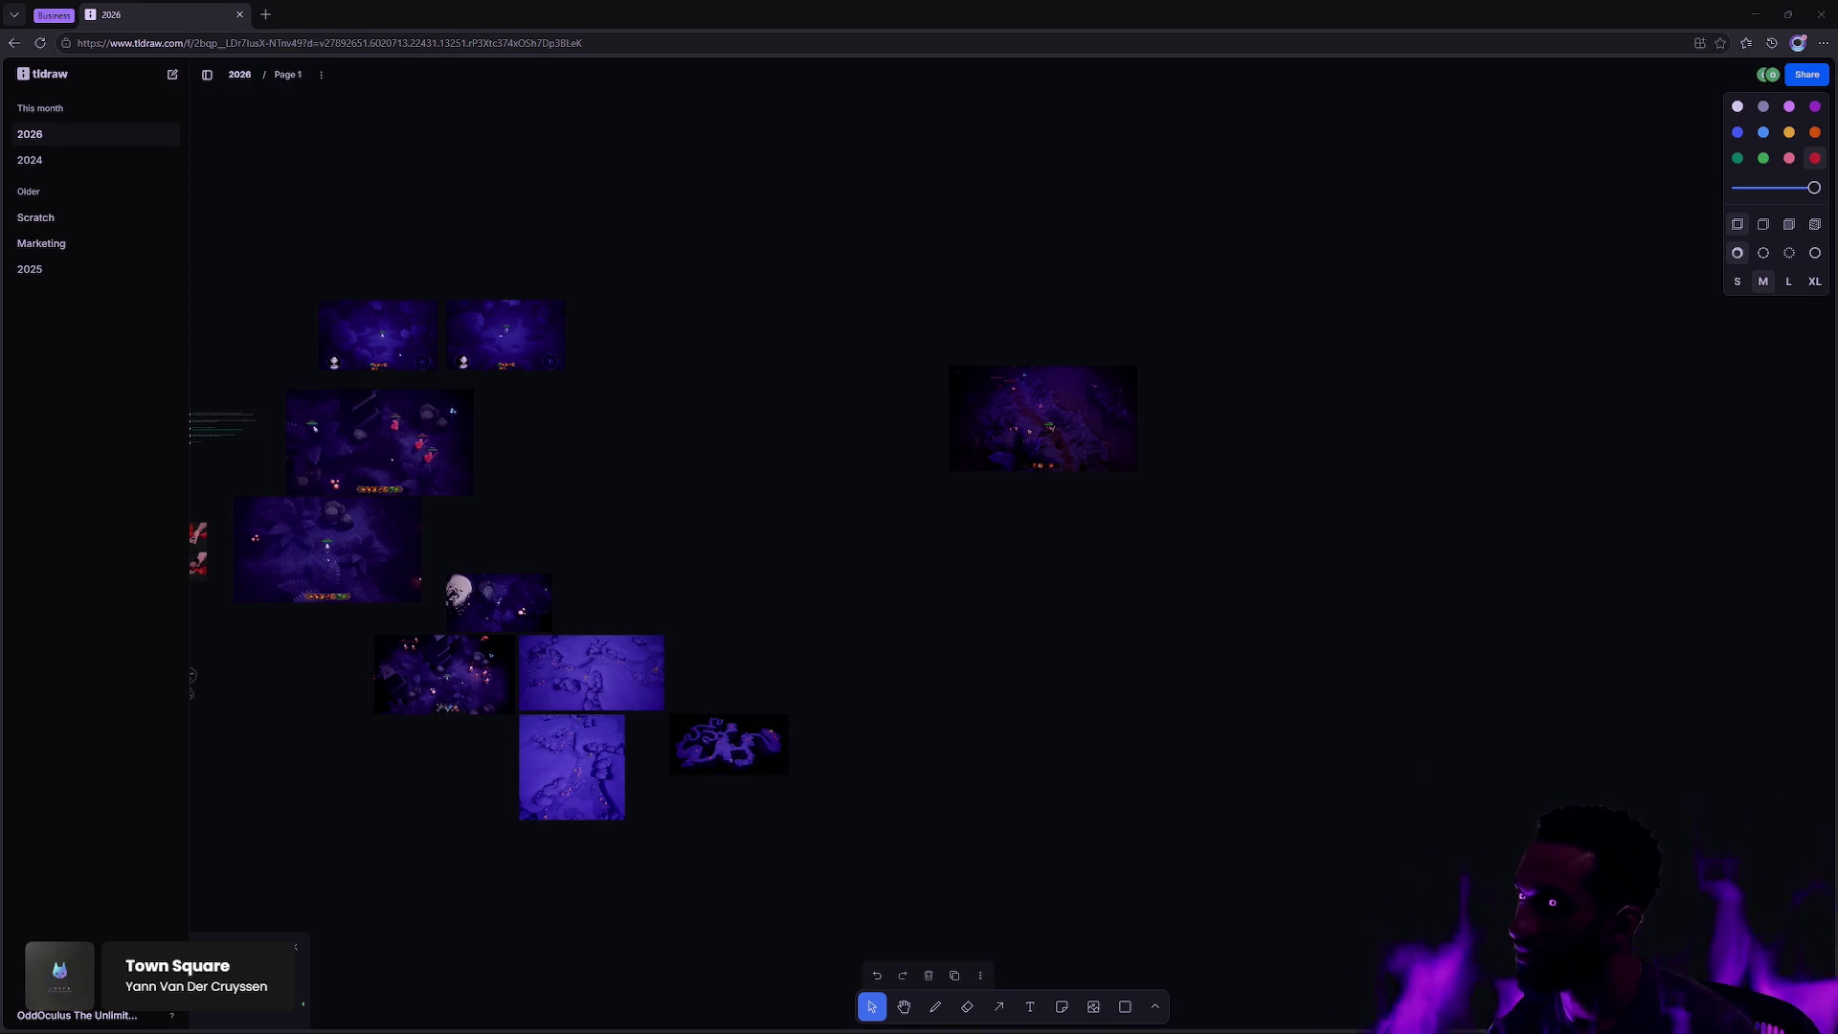
{"action": "left_click", "coordinate": [1357, 403]}
{"action": "key", "text": "ctrl+v"}
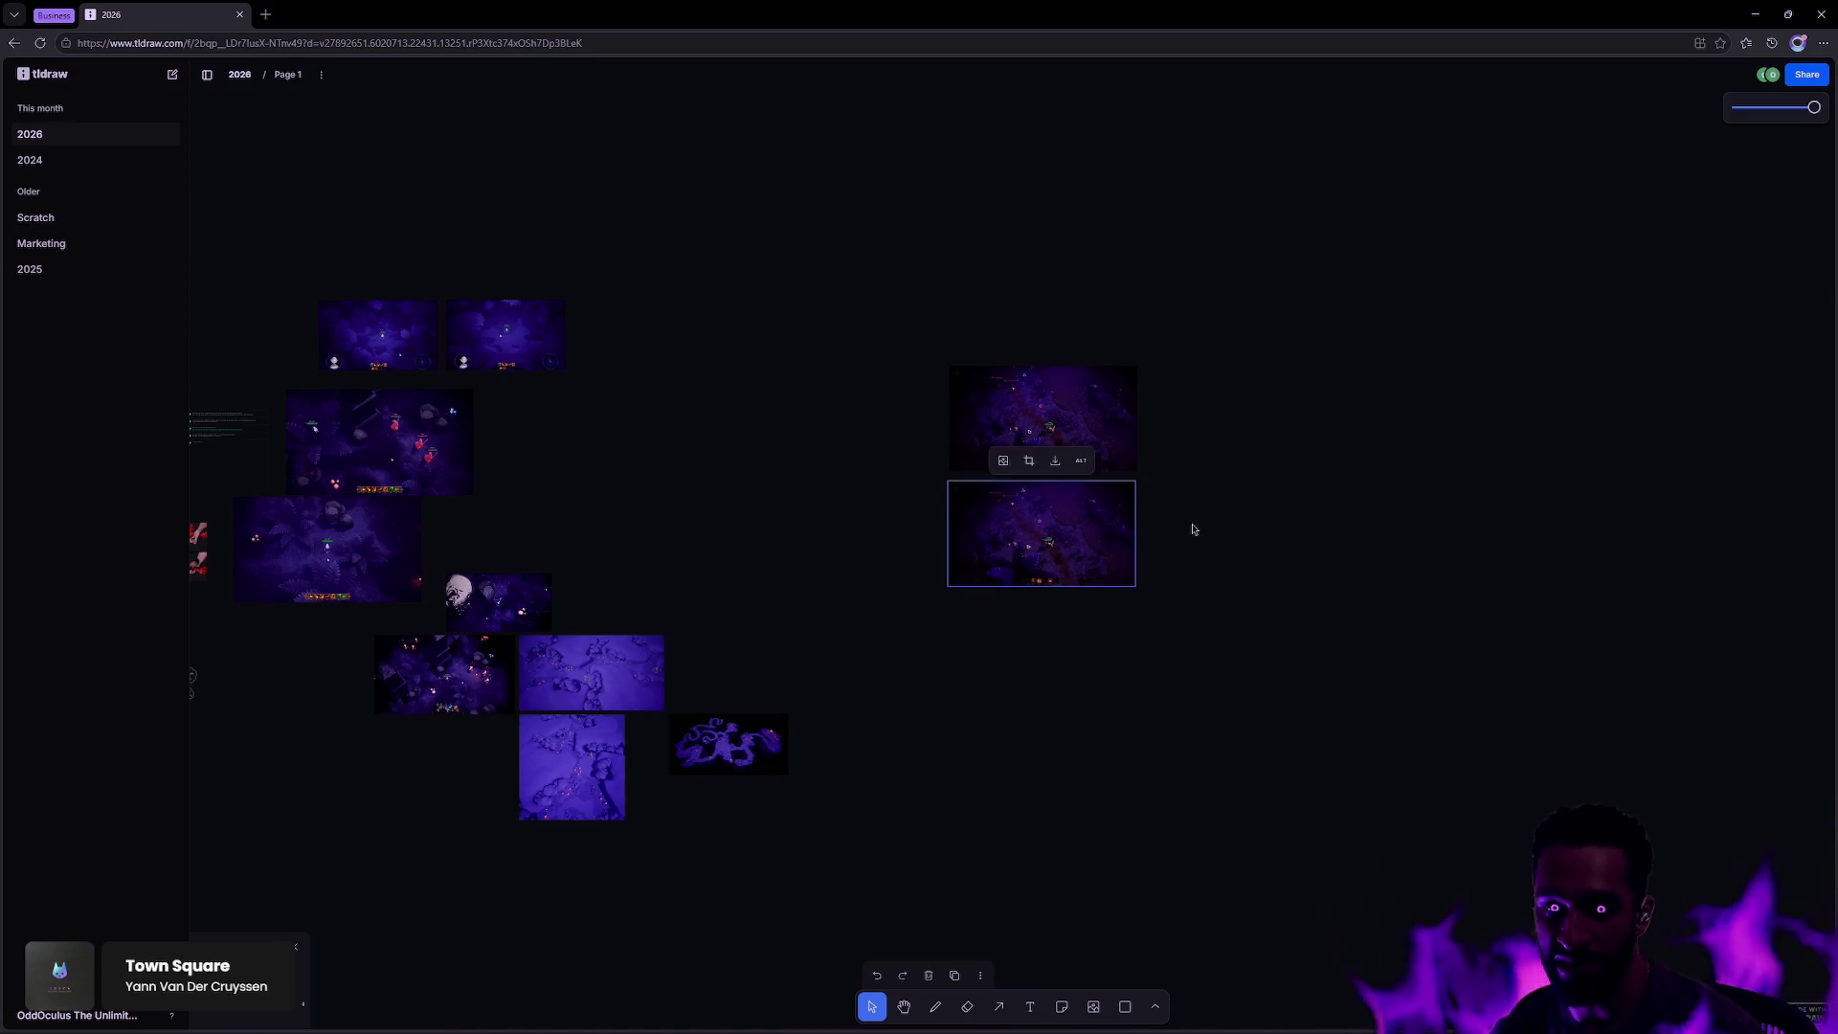
{"action": "key", "text": "Delete"}
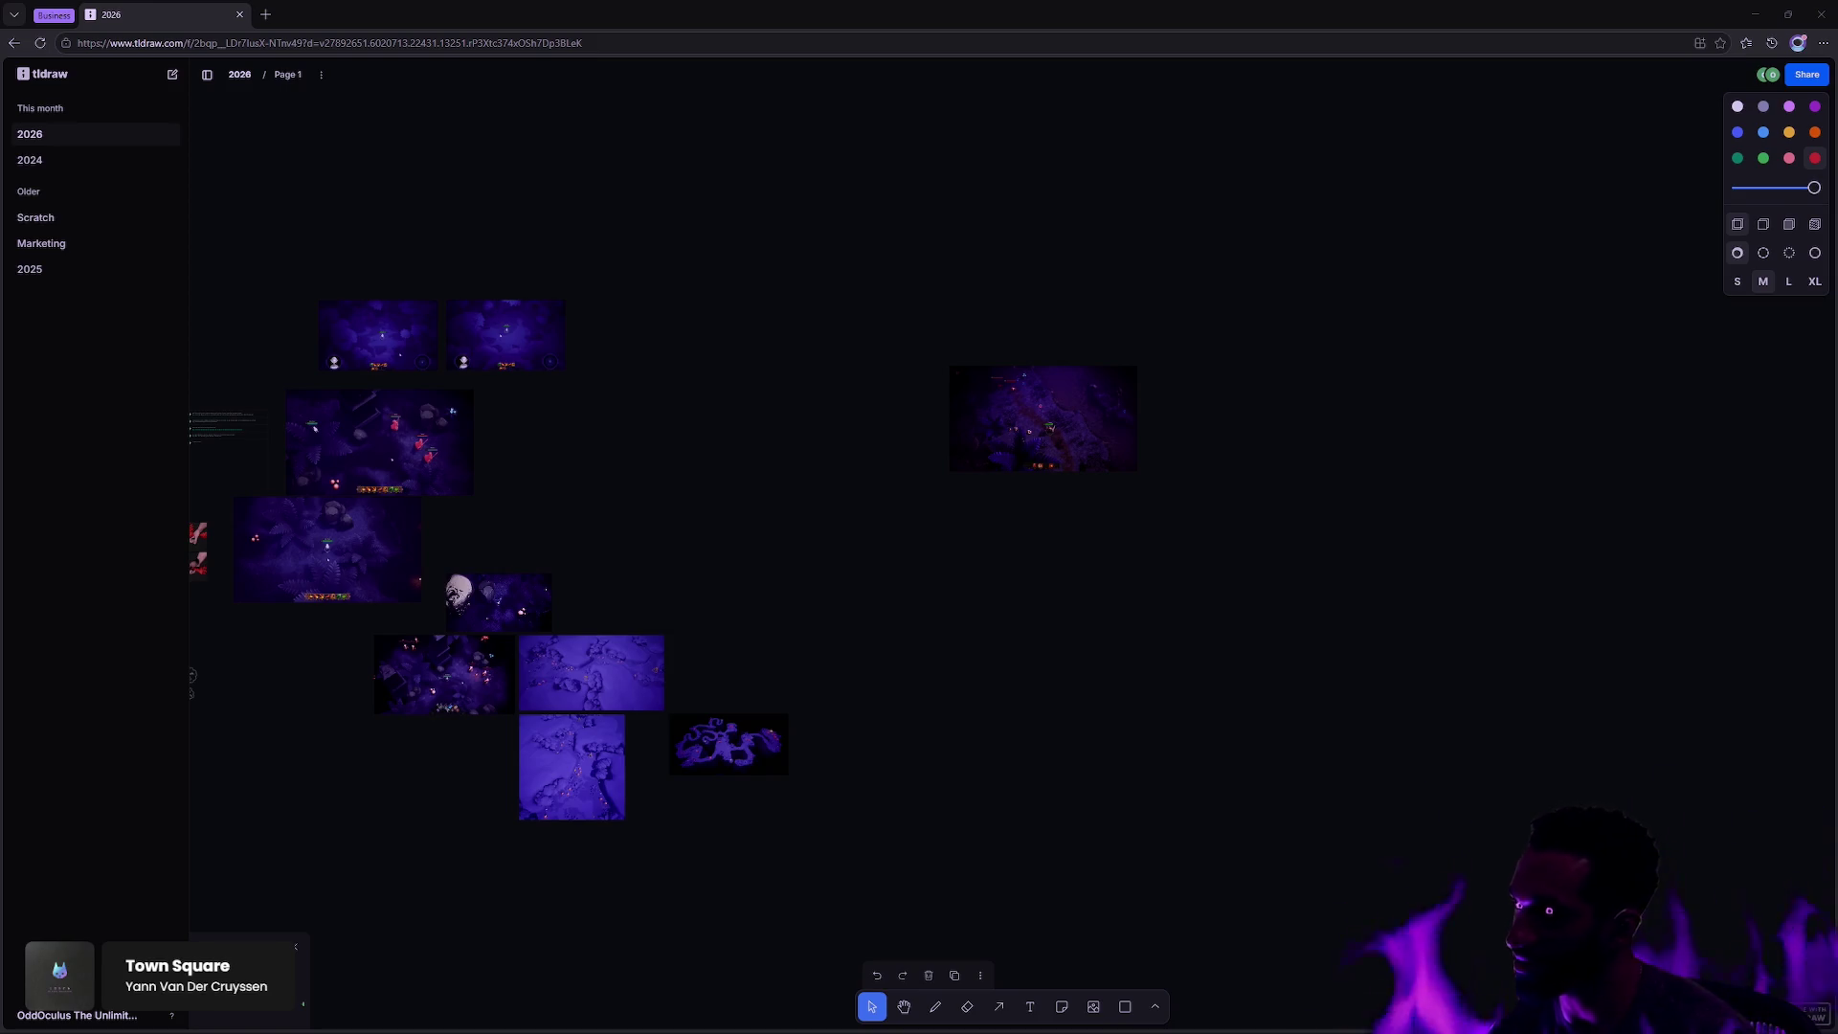
{"action": "left_click", "coordinate": [1405, 394]}
{"action": "key", "text": "ctrl+v"}
{"action": "left_click_drag", "start_coordinate": [1077, 552], "coordinate": [1079, 544]}
{"action": "left_click", "coordinate": [1399, 504]}
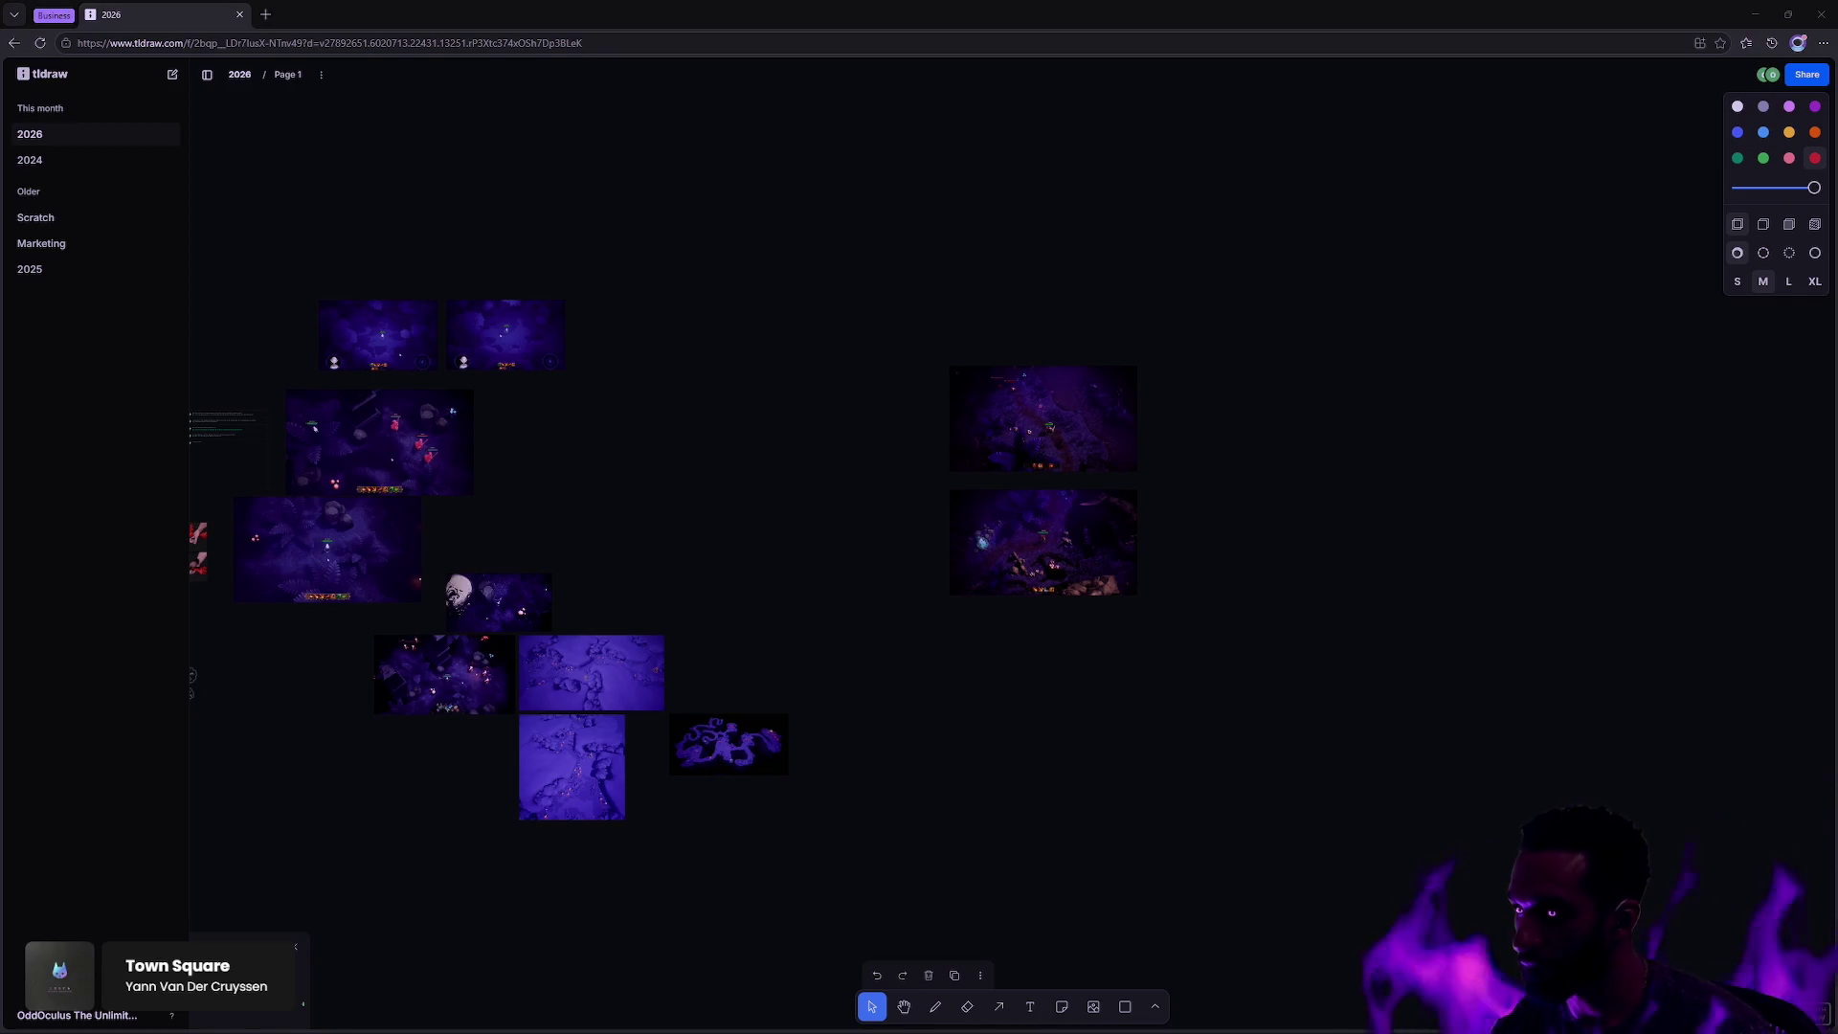
{"action": "left_click", "coordinate": [1332, 413]}
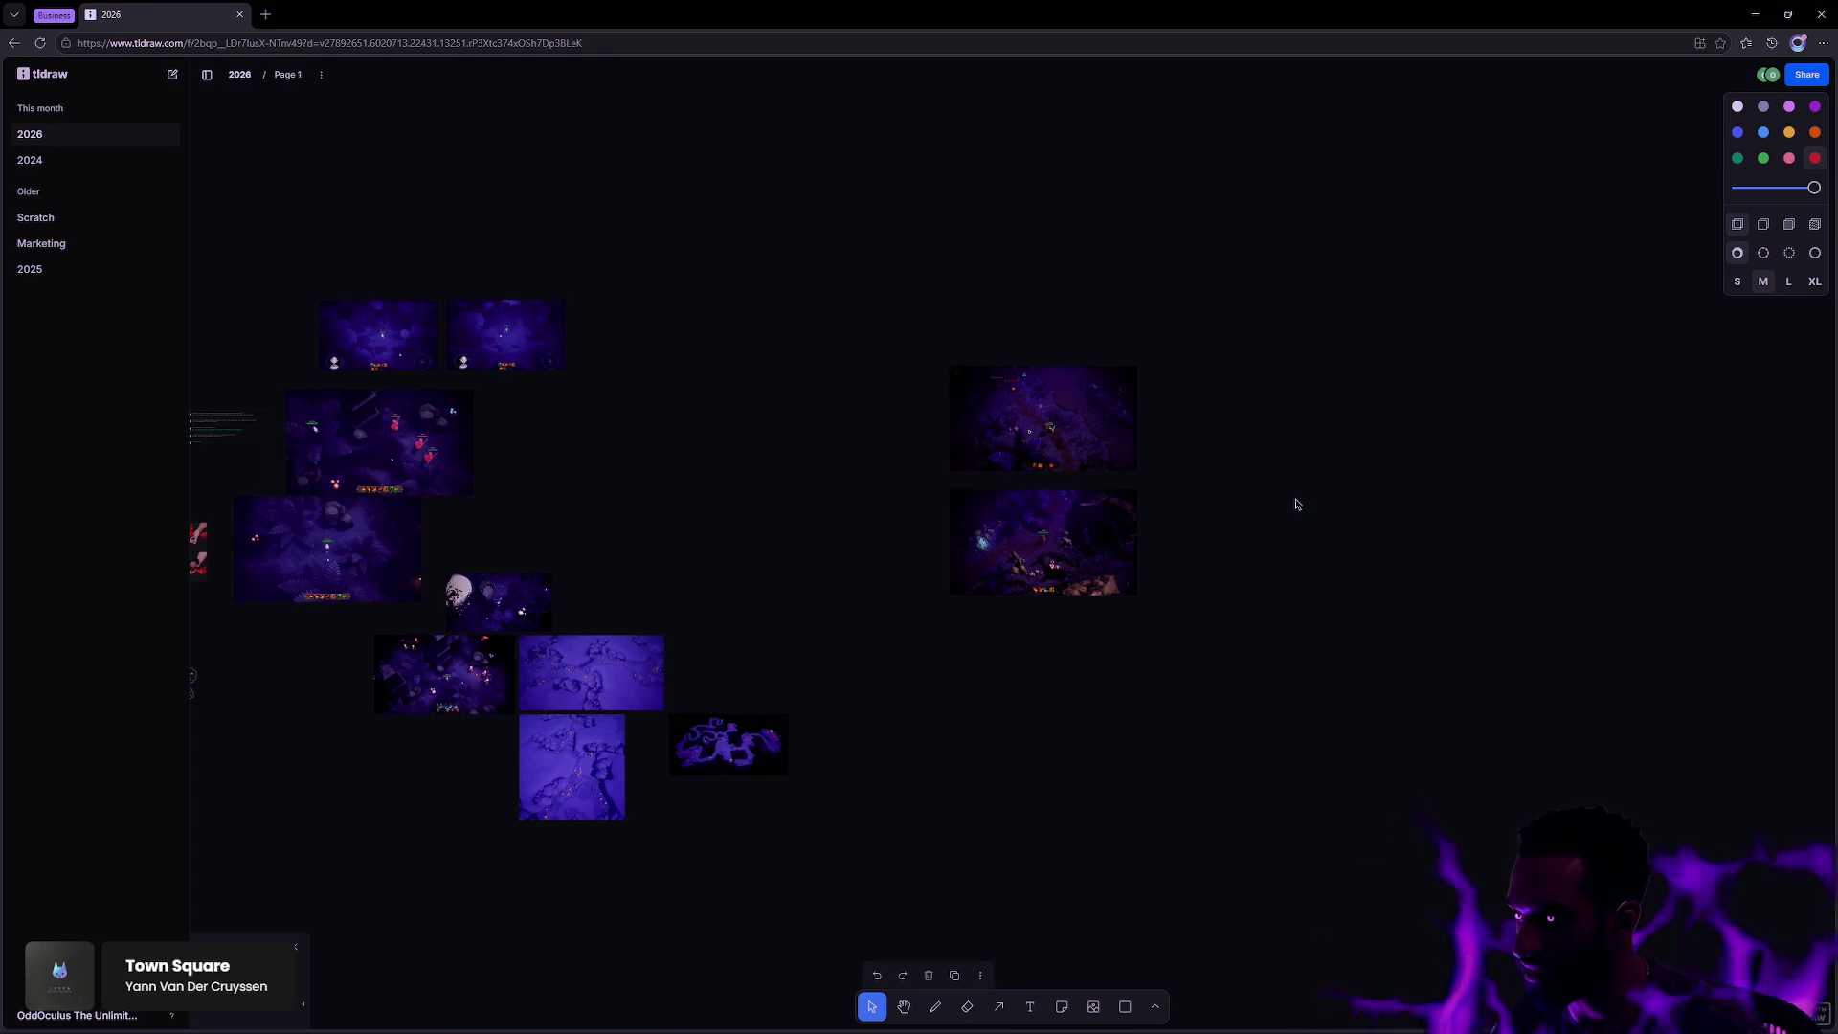
{"action": "left_click", "coordinate": [1126, 539]}
{"action": "scroll", "coordinate": [1125, 539], "scroll_direction": "up", "scroll_amount": 5}
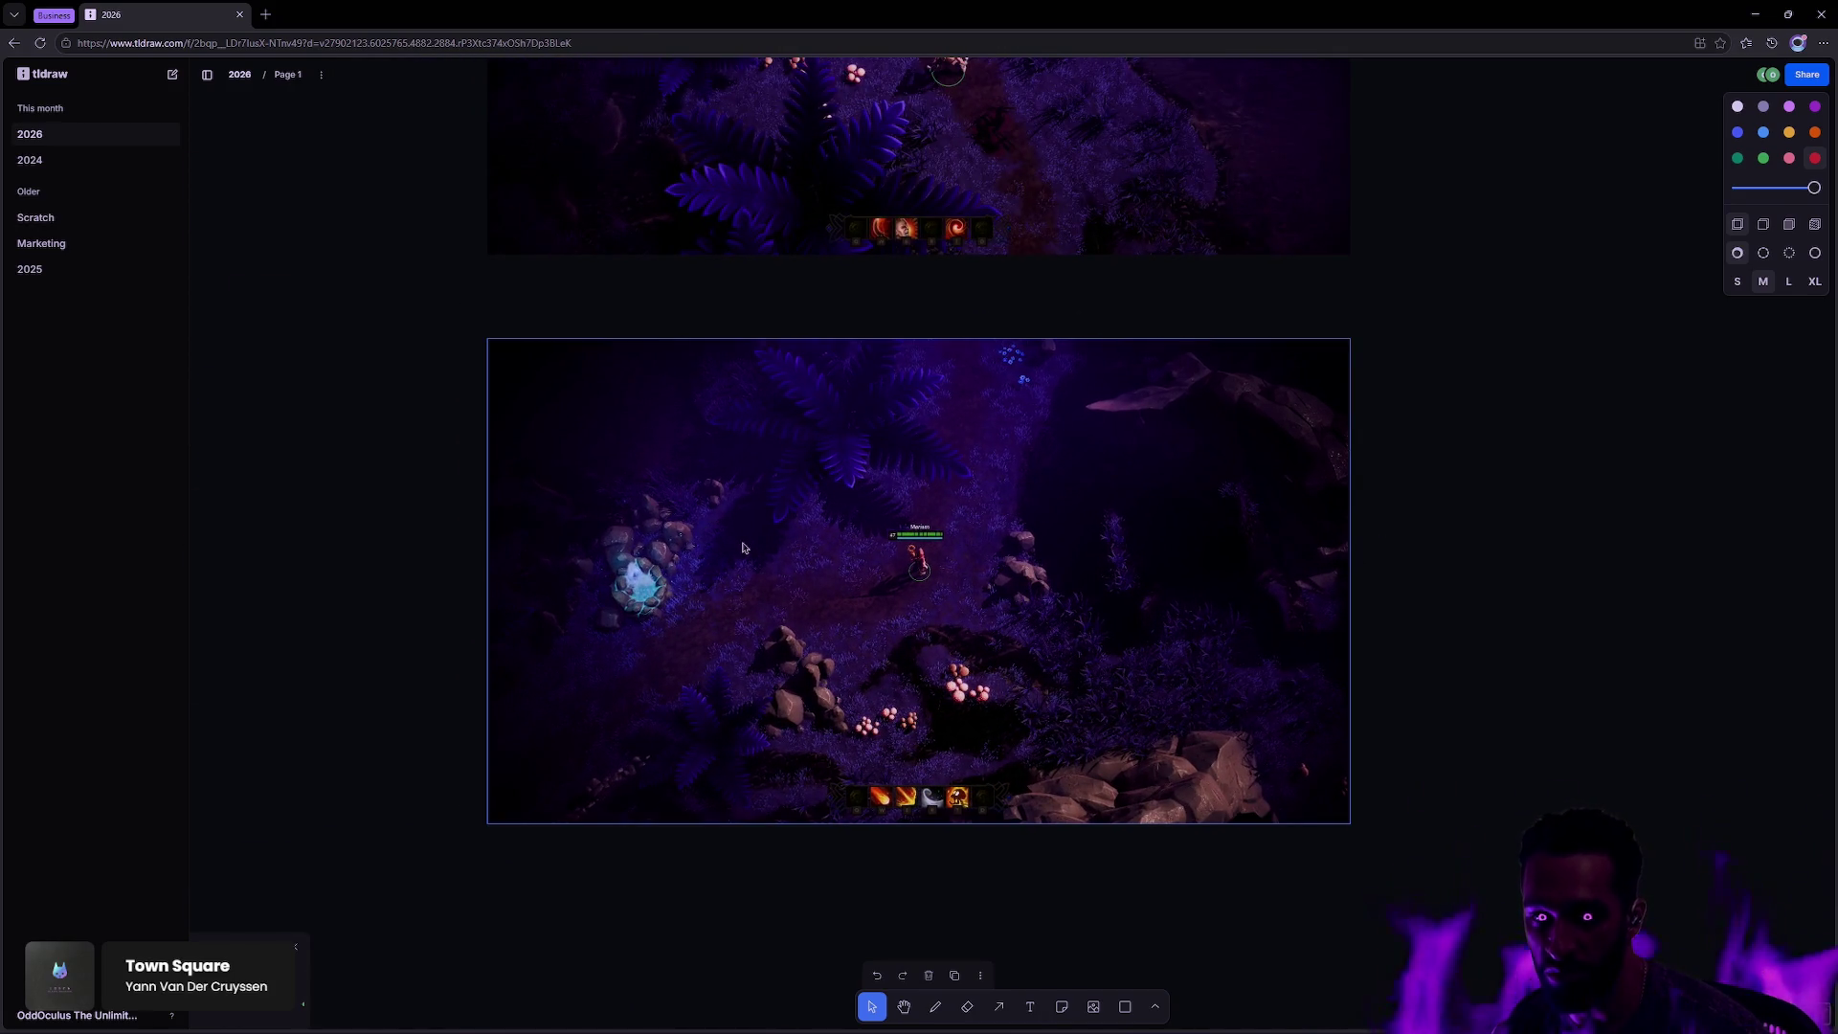
{"action": "scroll", "coordinate": [836, 527], "scroll_direction": "down", "scroll_amount": 6}
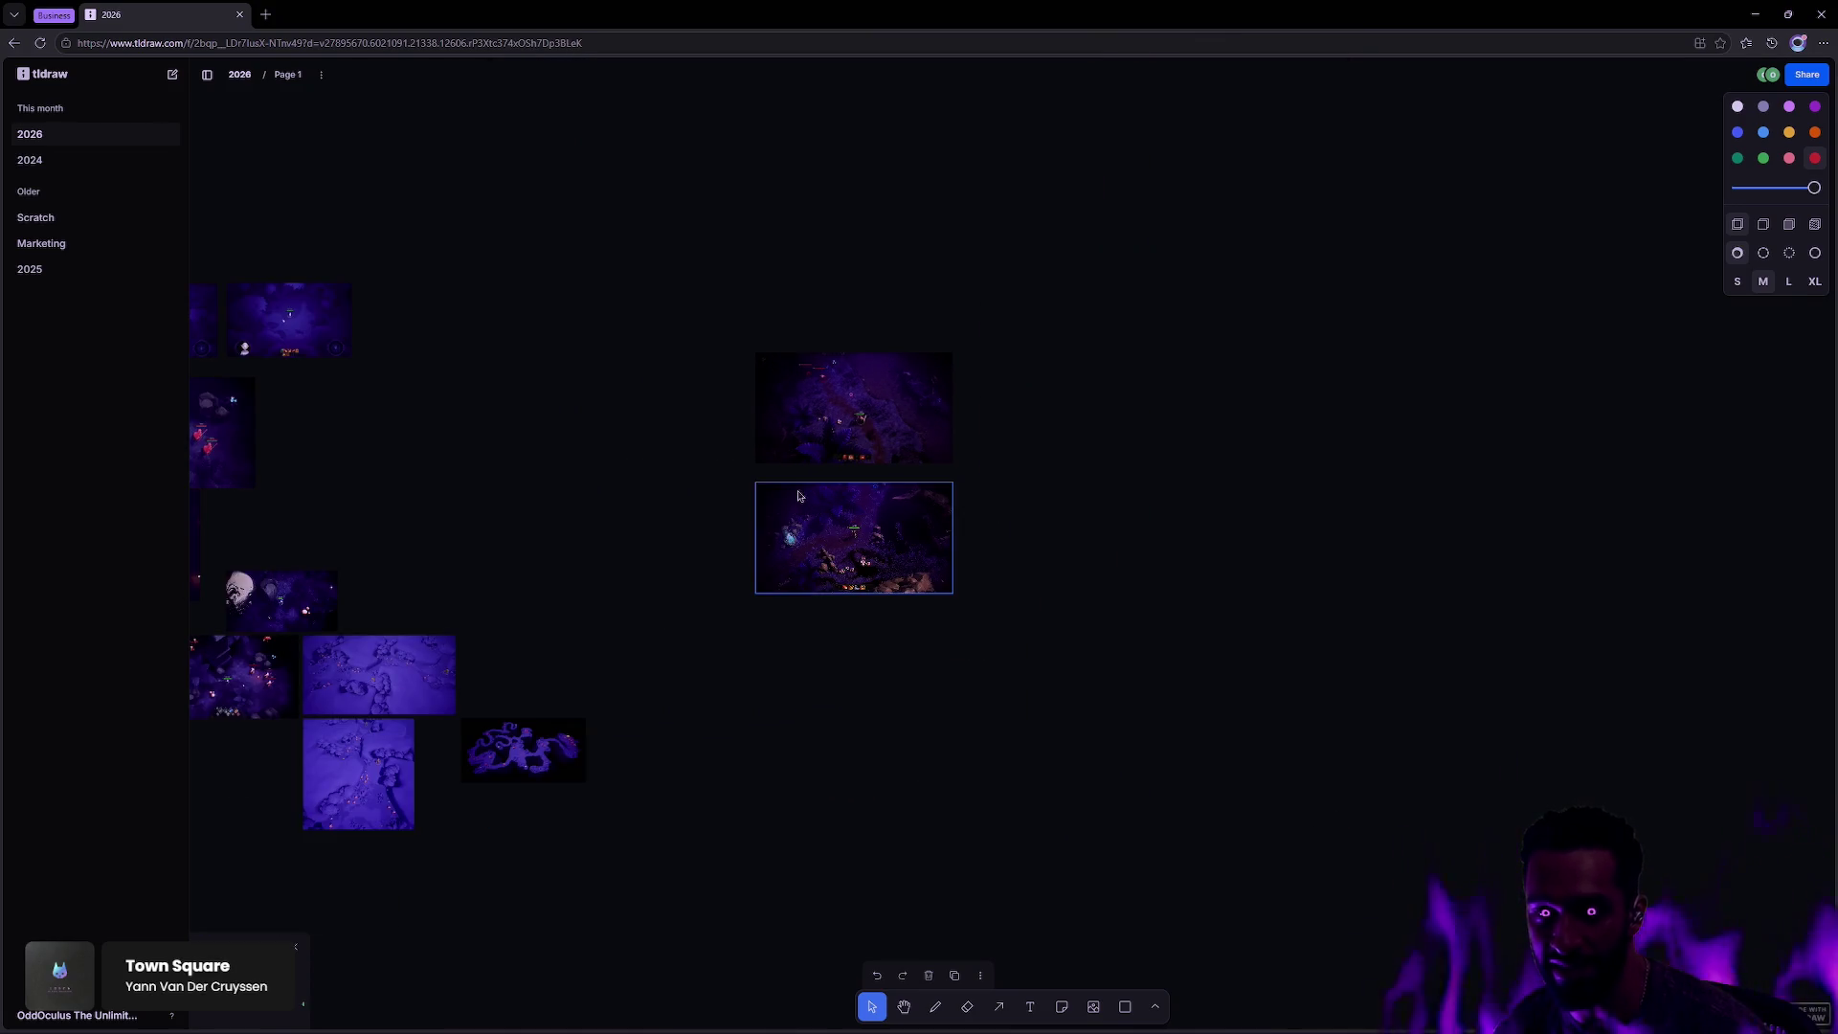
{"action": "scroll", "coordinate": [841, 519], "scroll_direction": "up", "scroll_amount": 10}
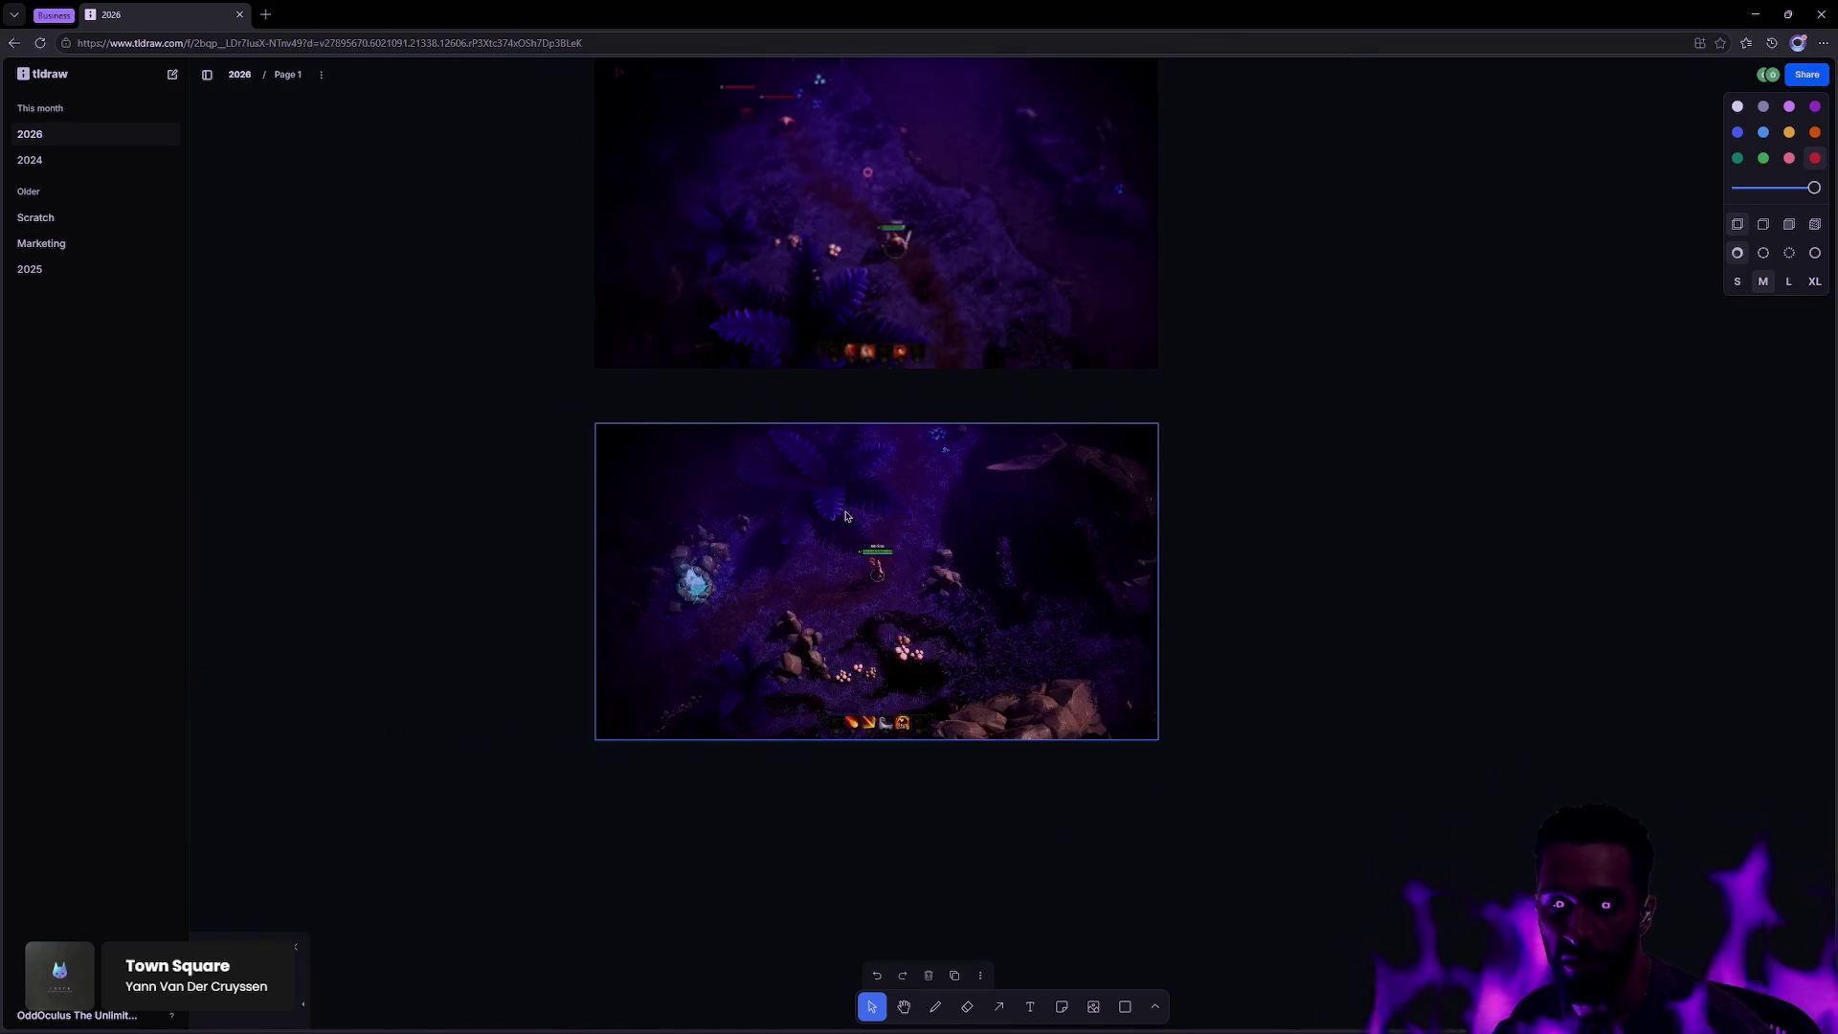
{"action": "scroll", "coordinate": [1097, 639], "scroll_direction": "up", "scroll_amount": 5}
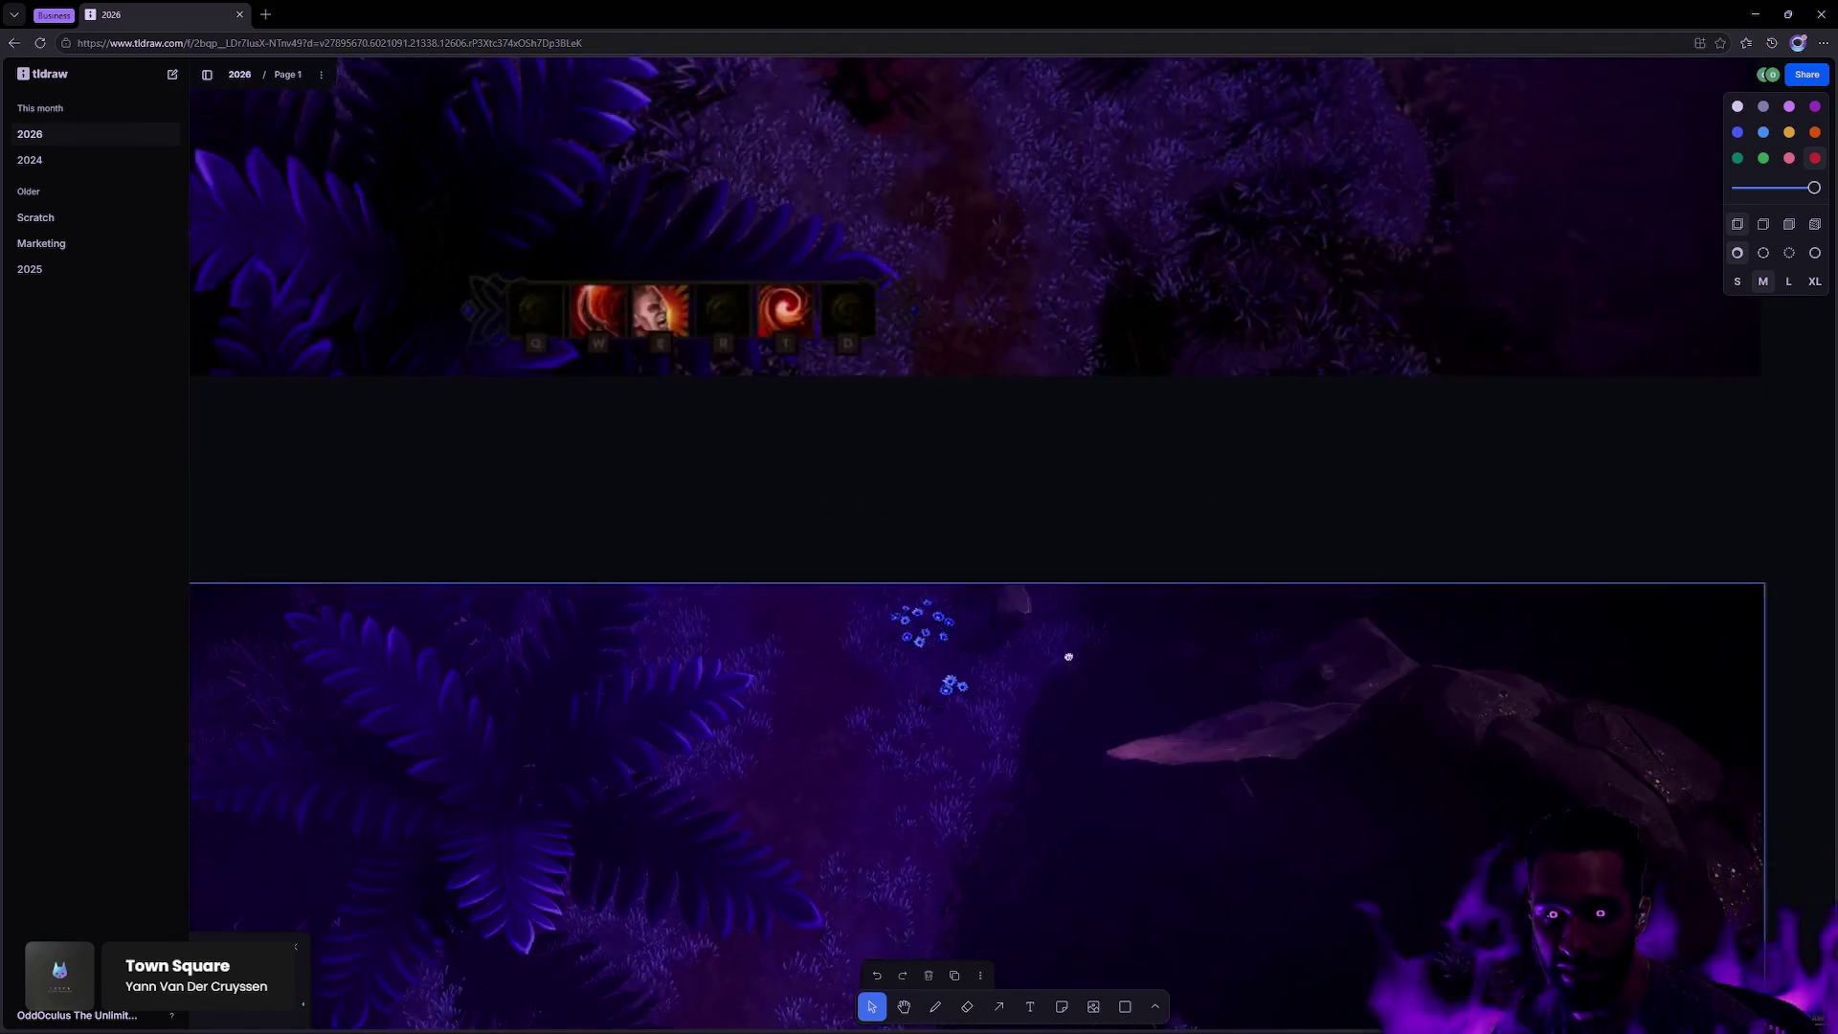
{"action": "scroll", "coordinate": [1244, 421], "scroll_direction": "down", "scroll_amount": 4}
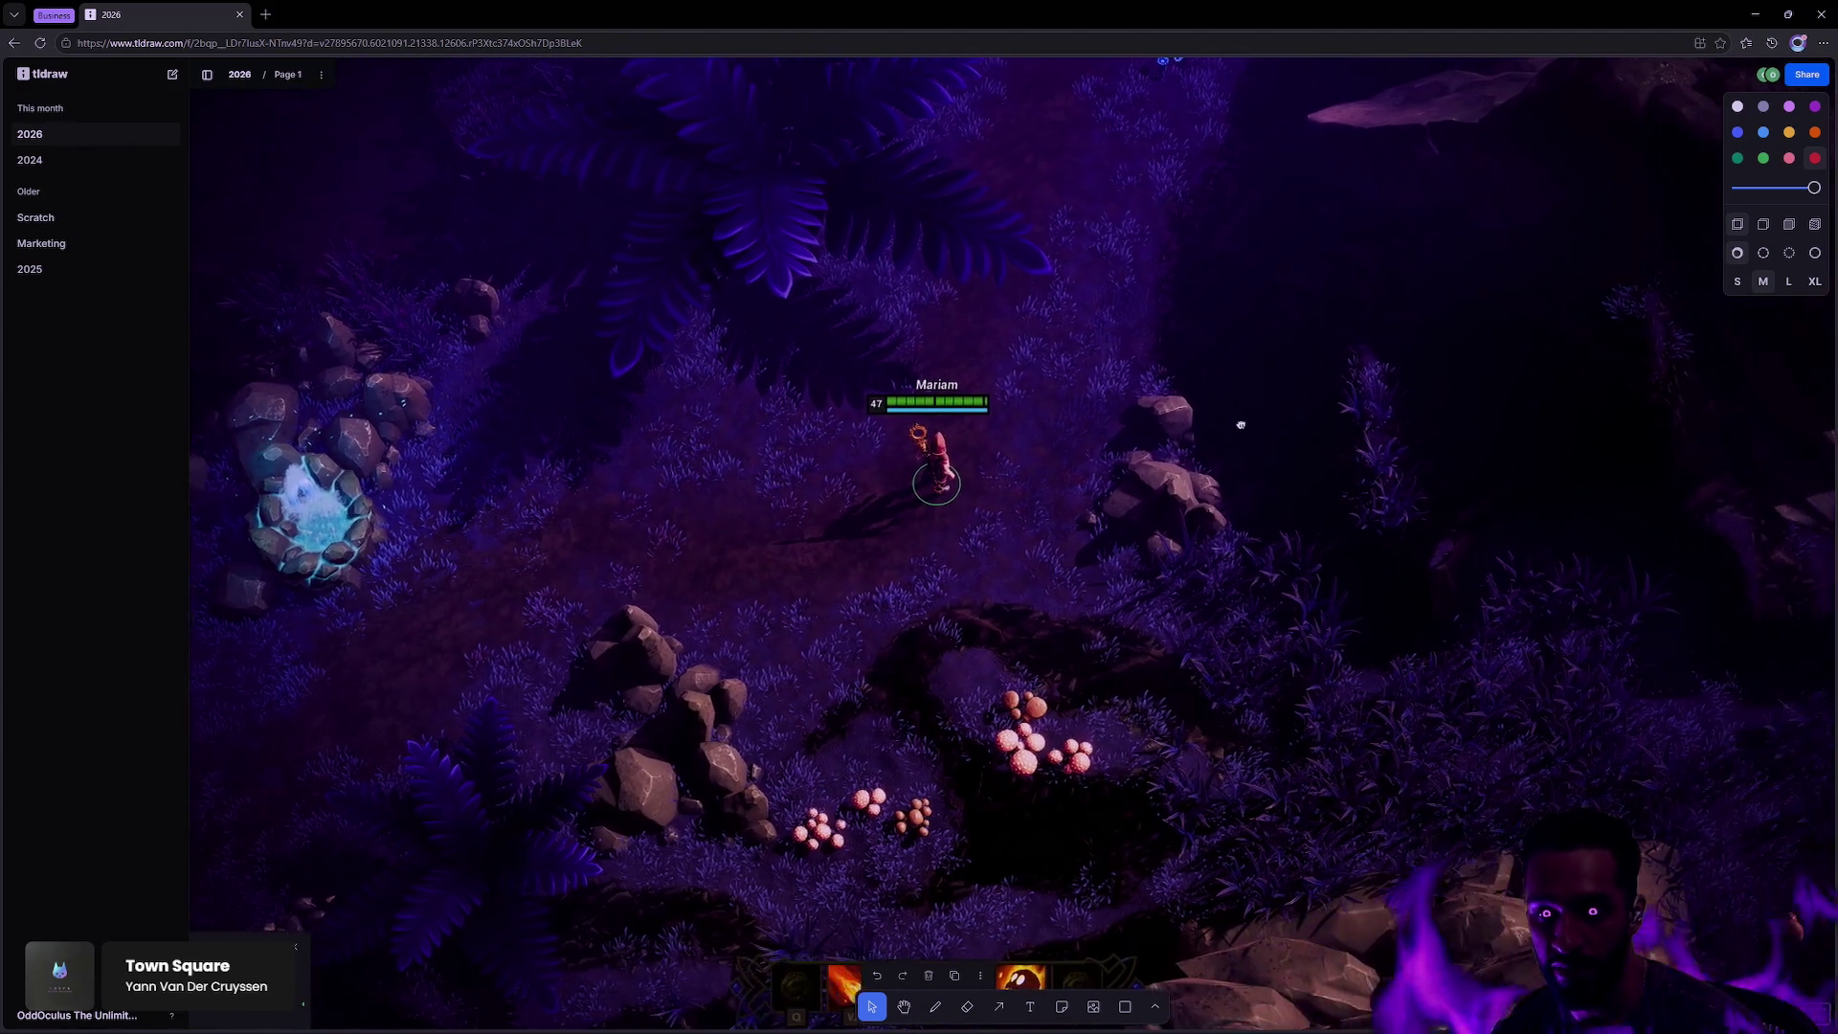
{"action": "left_click_drag", "start_coordinate": [1178, 453], "coordinate": [1225, 450]}
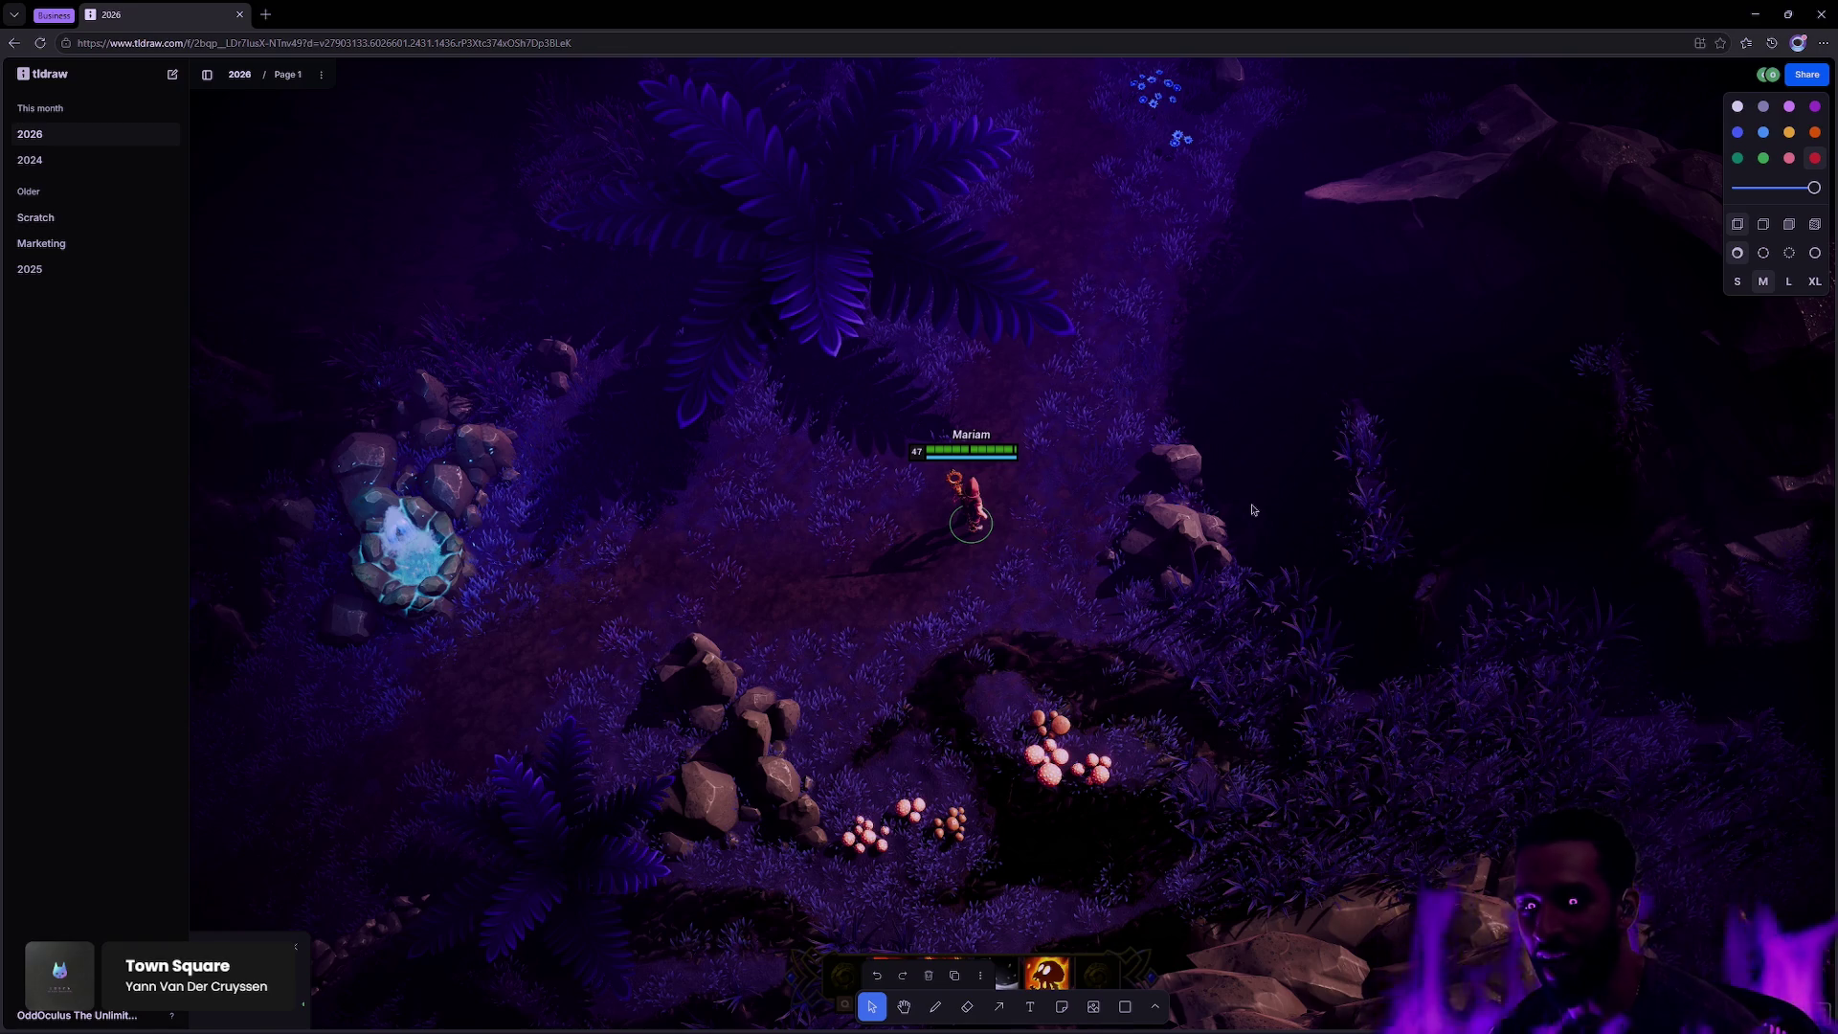
{"action": "scroll", "coordinate": [1263, 507], "scroll_direction": "down", "scroll_amount": 5}
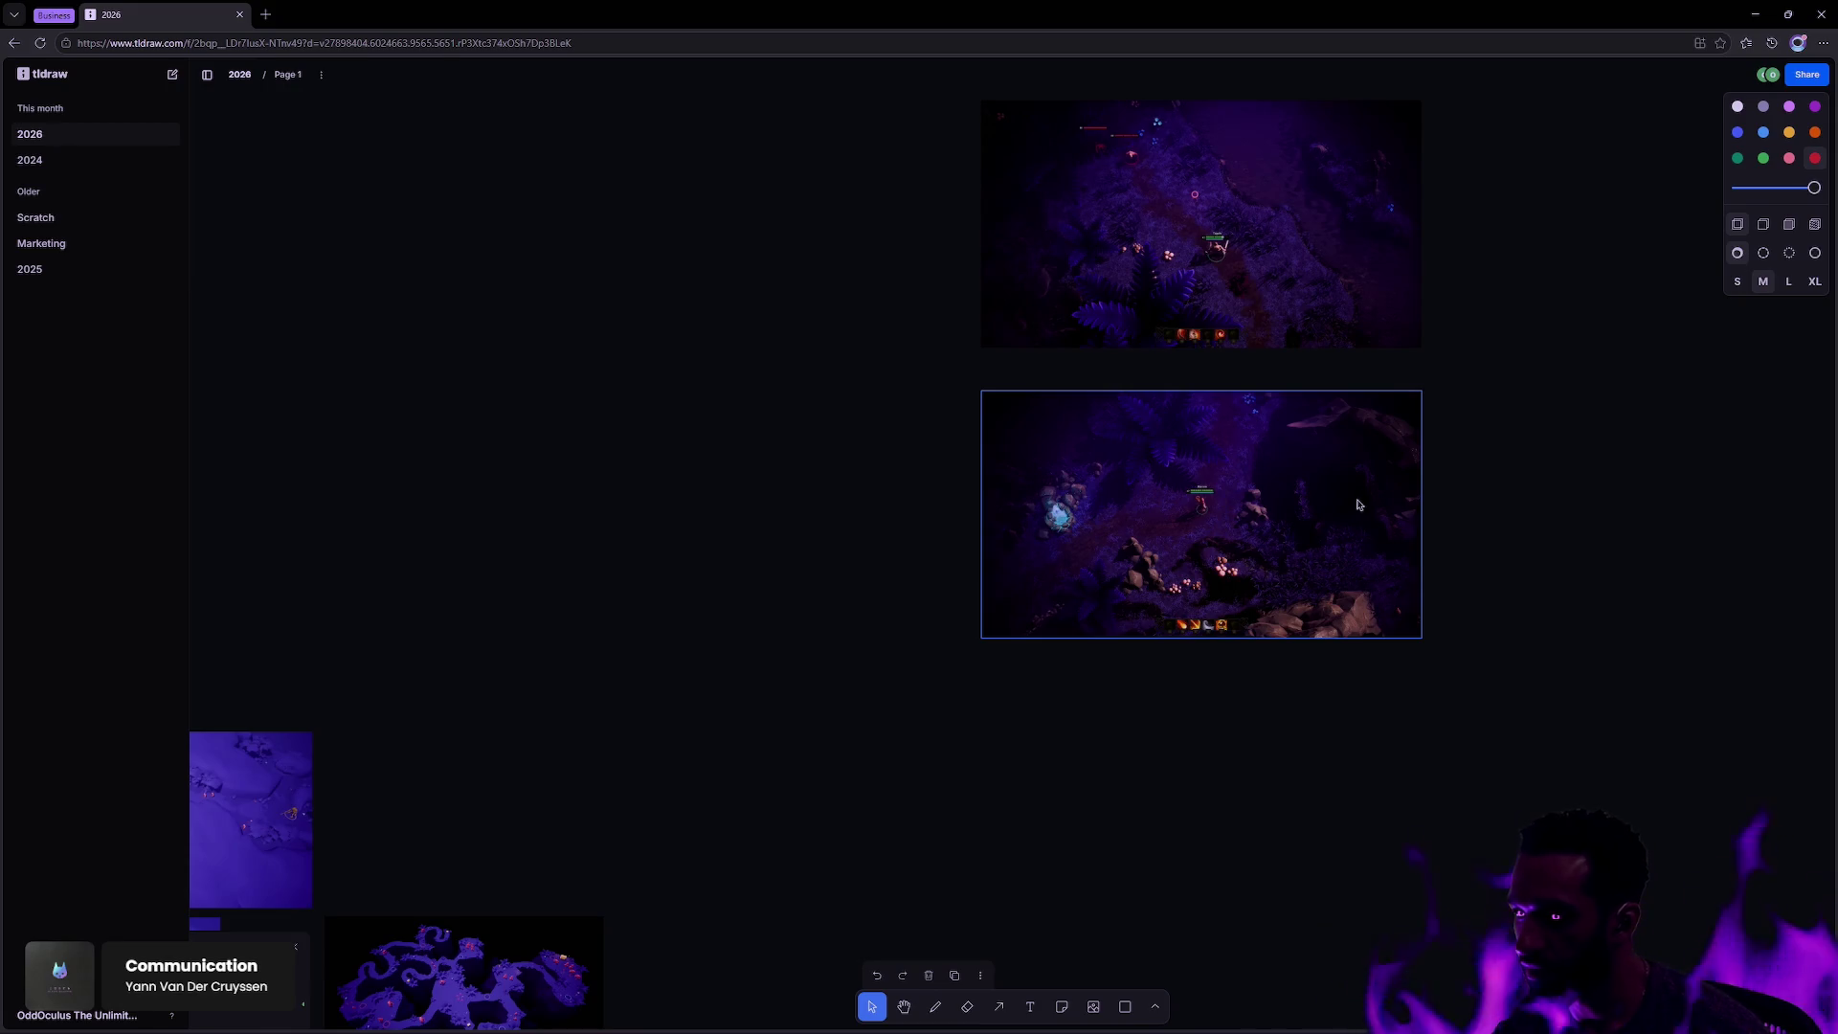
{"action": "scroll", "coordinate": [1349, 459], "scroll_direction": "right", "scroll_amount": 3}
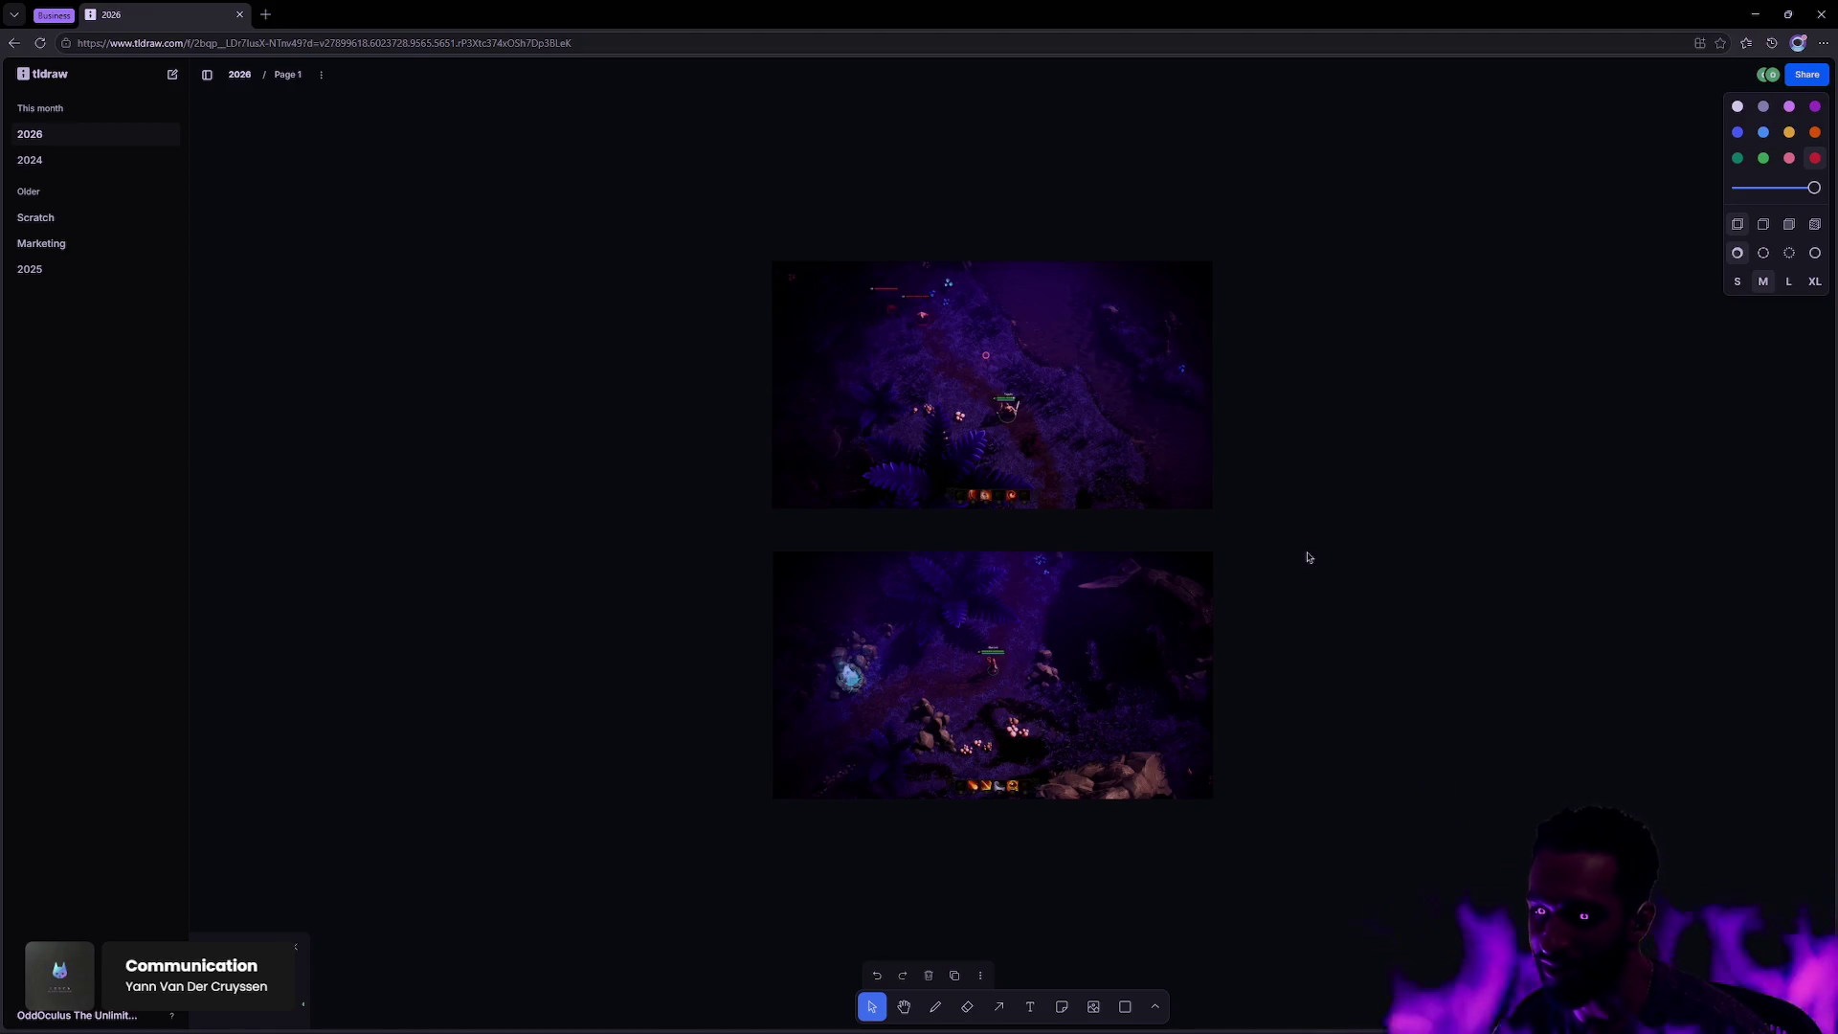
{"action": "scroll", "coordinate": [1246, 565], "scroll_direction": "down", "scroll_amount": 3}
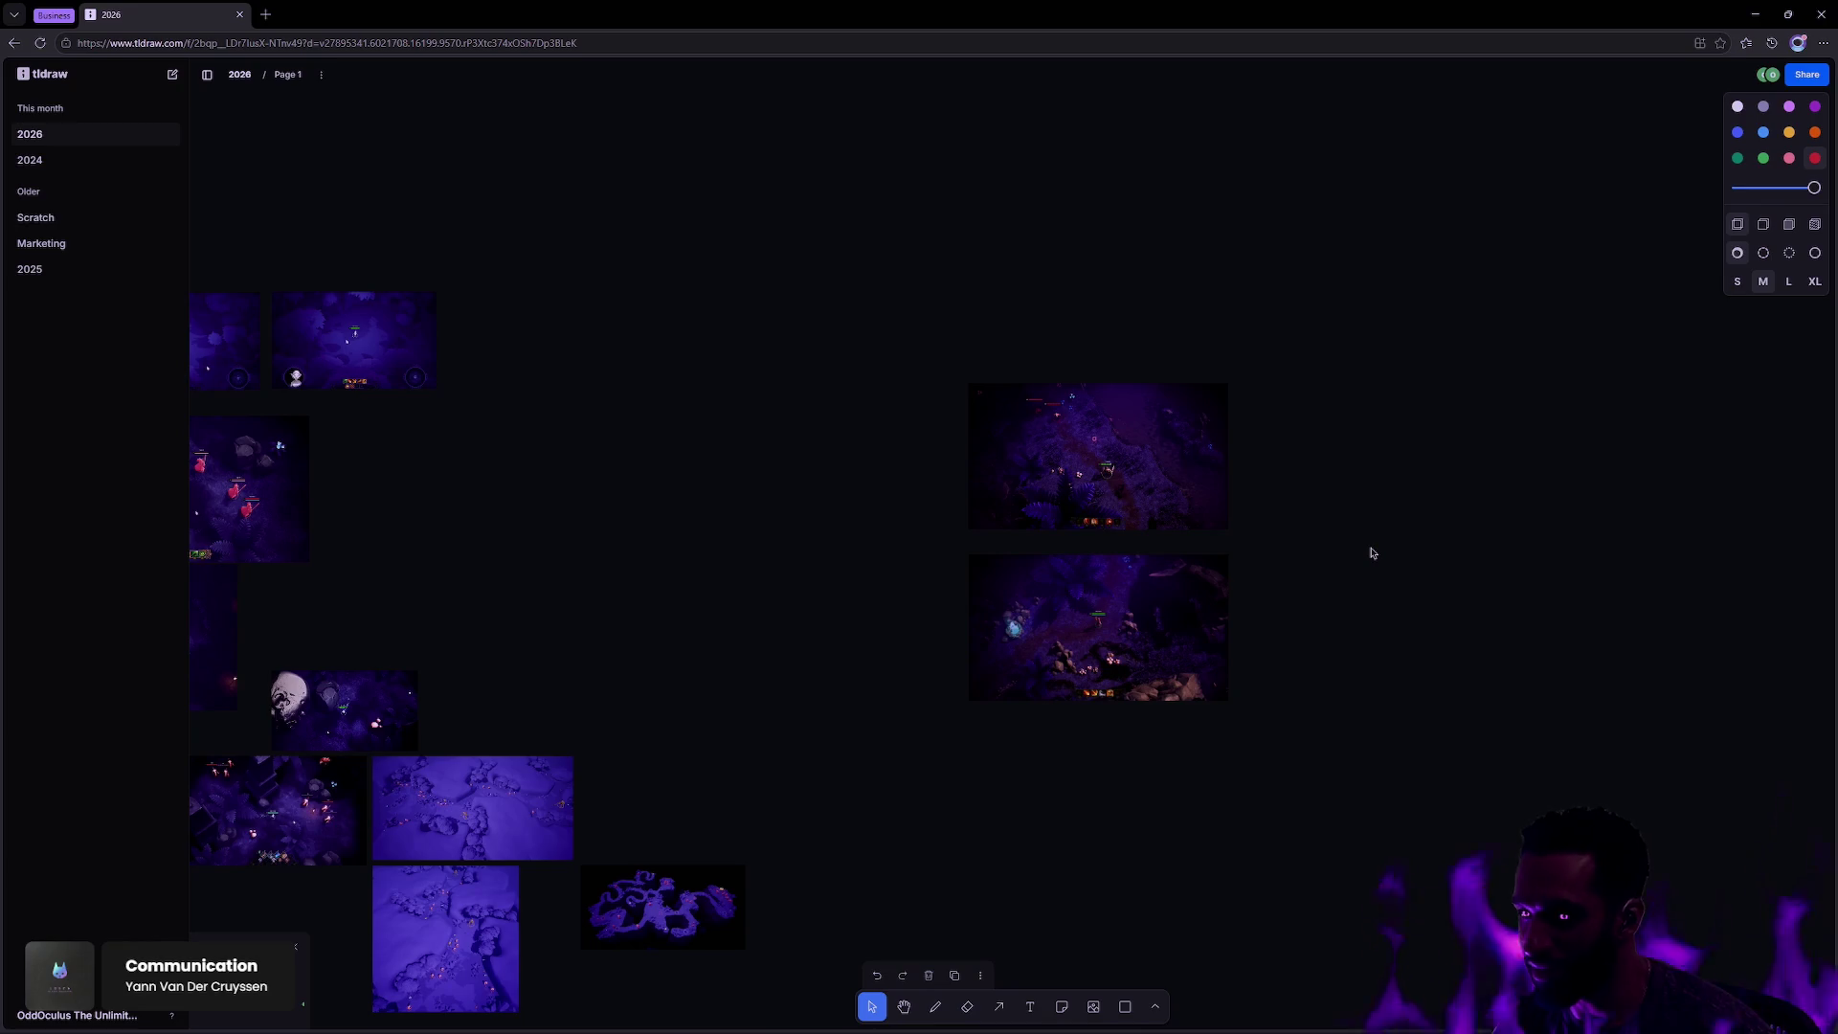